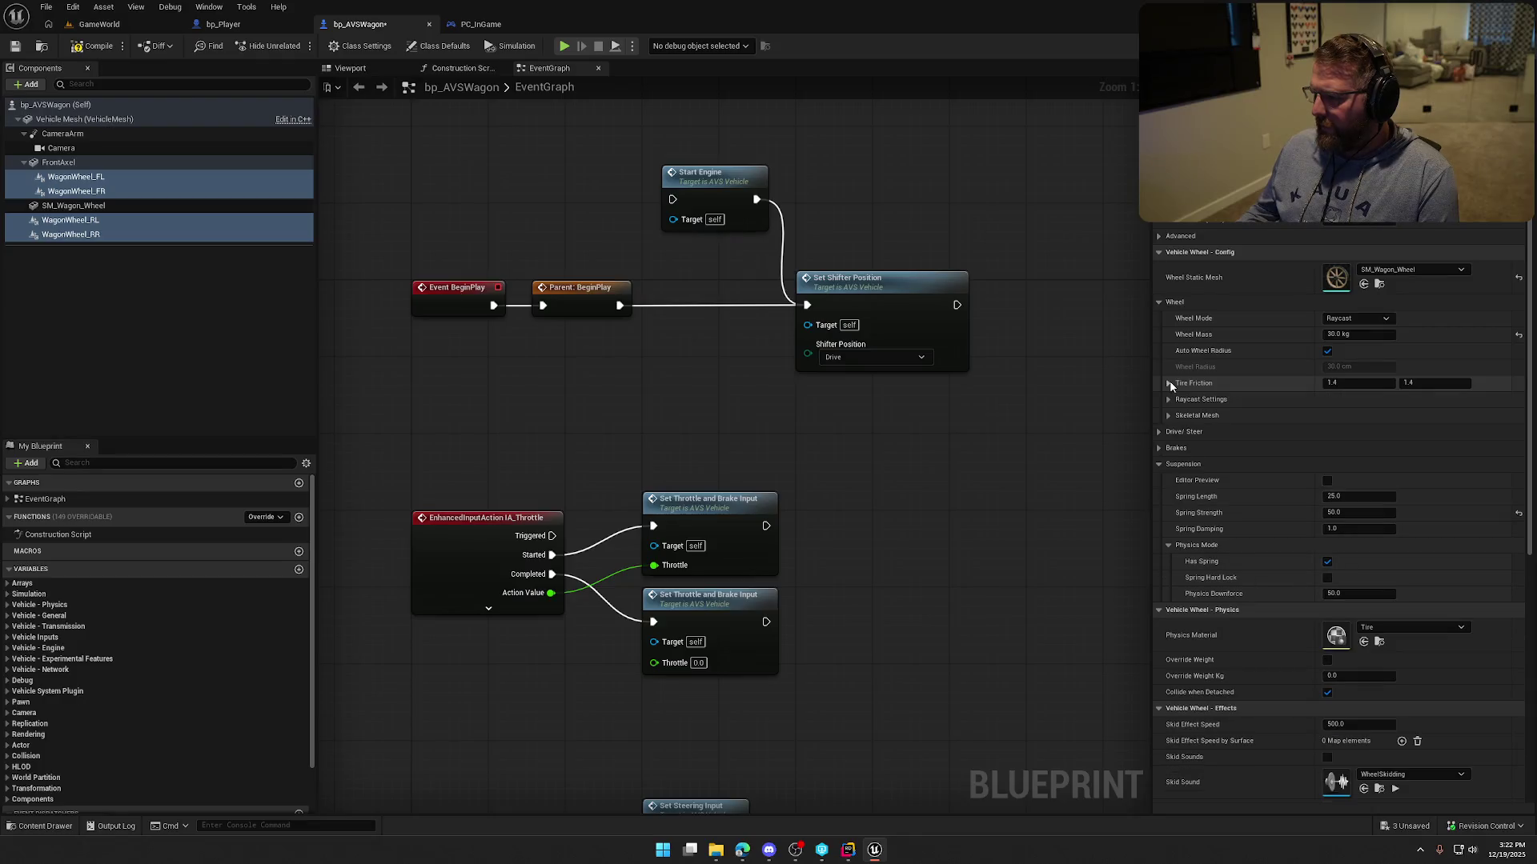
# Inspect the wheel's raycast trace and skeletal mesh bone settings, then collapse them.
pyautogui.click(1168, 400)
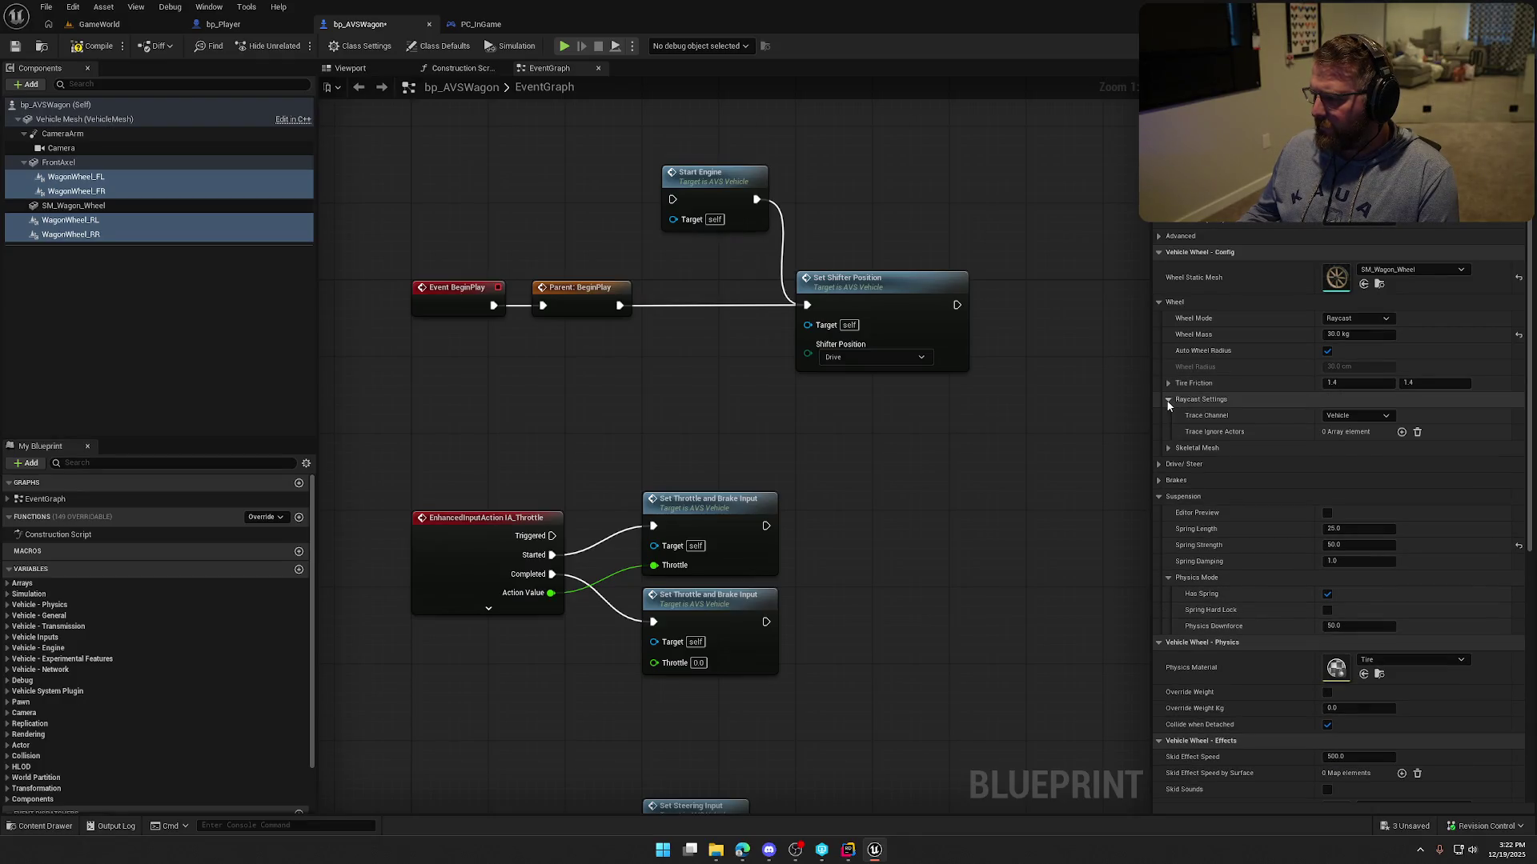
pyautogui.click(1167, 400)
pyautogui.click(1170, 416)
pyautogui.click(1169, 415)
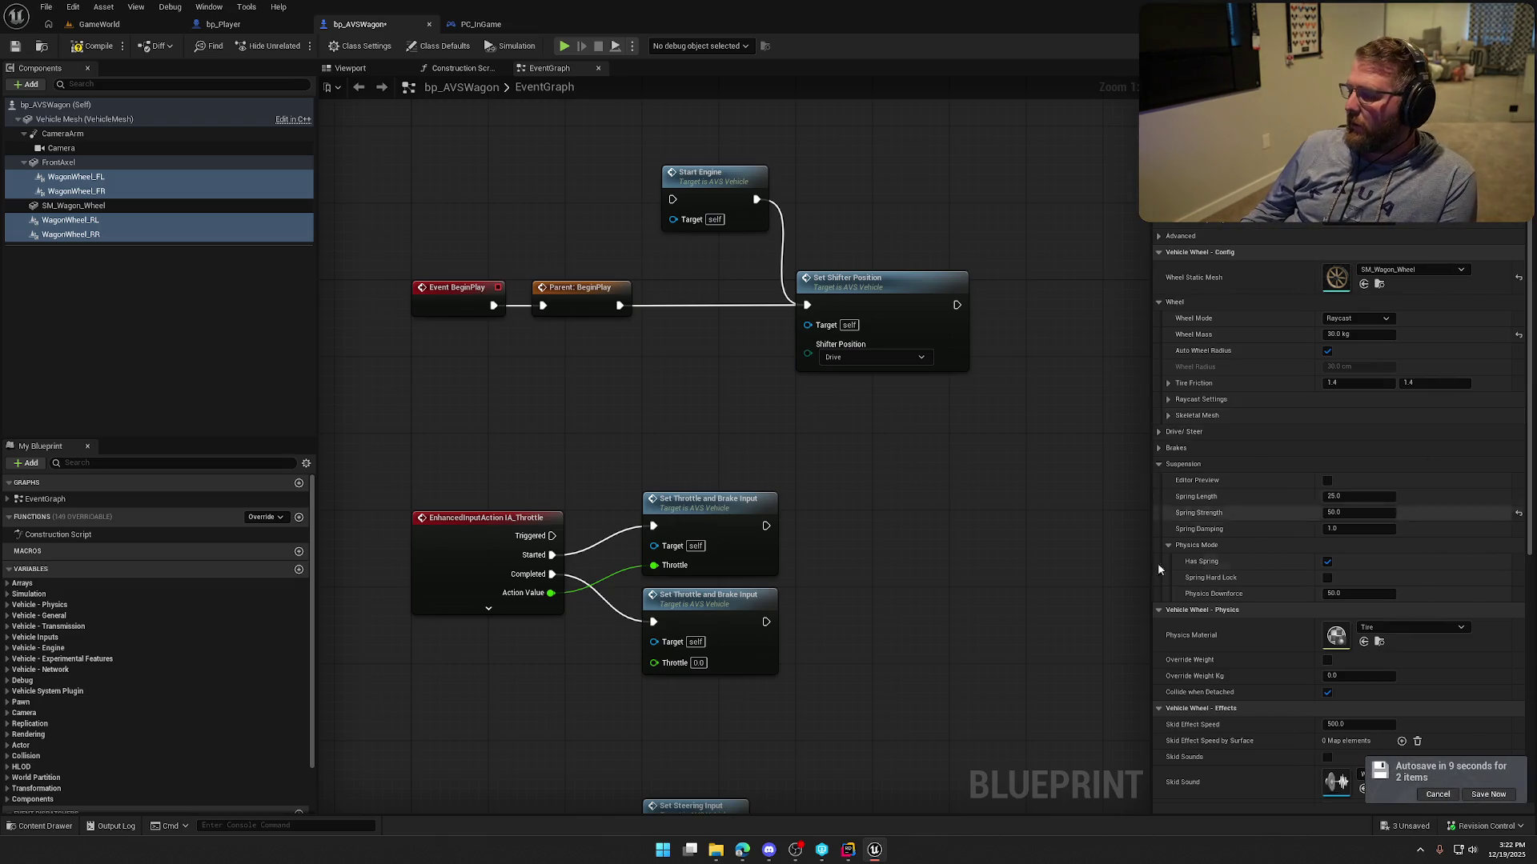
# Drag Tire_LowFriction from the PhysMat folder onto the wheels' Physics Material slot, replacing Tire.
pyautogui.scroll(-6, 1246, 573)
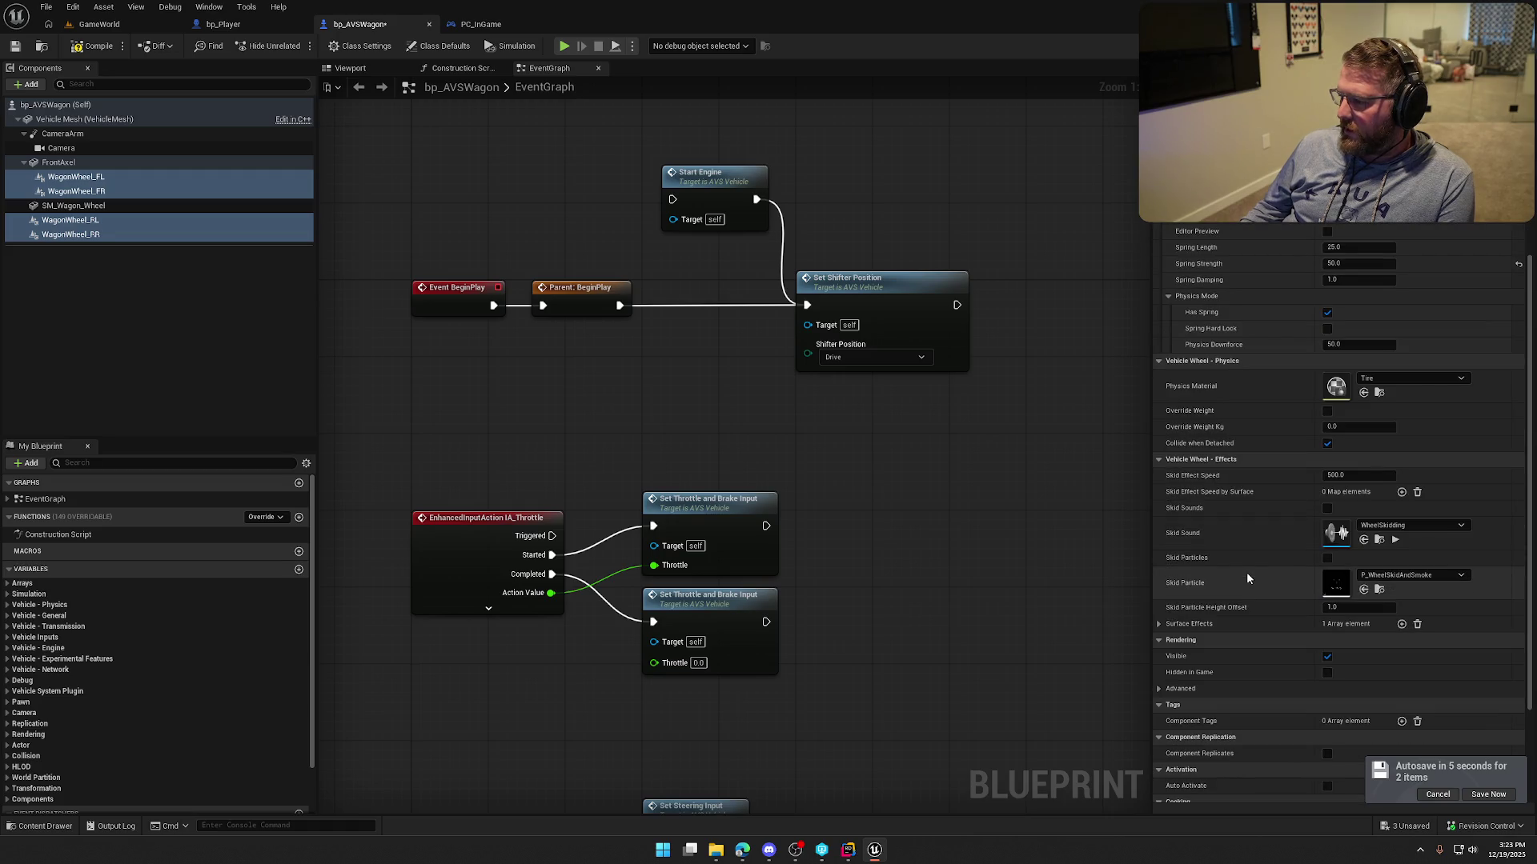
pyautogui.click(1394, 381)
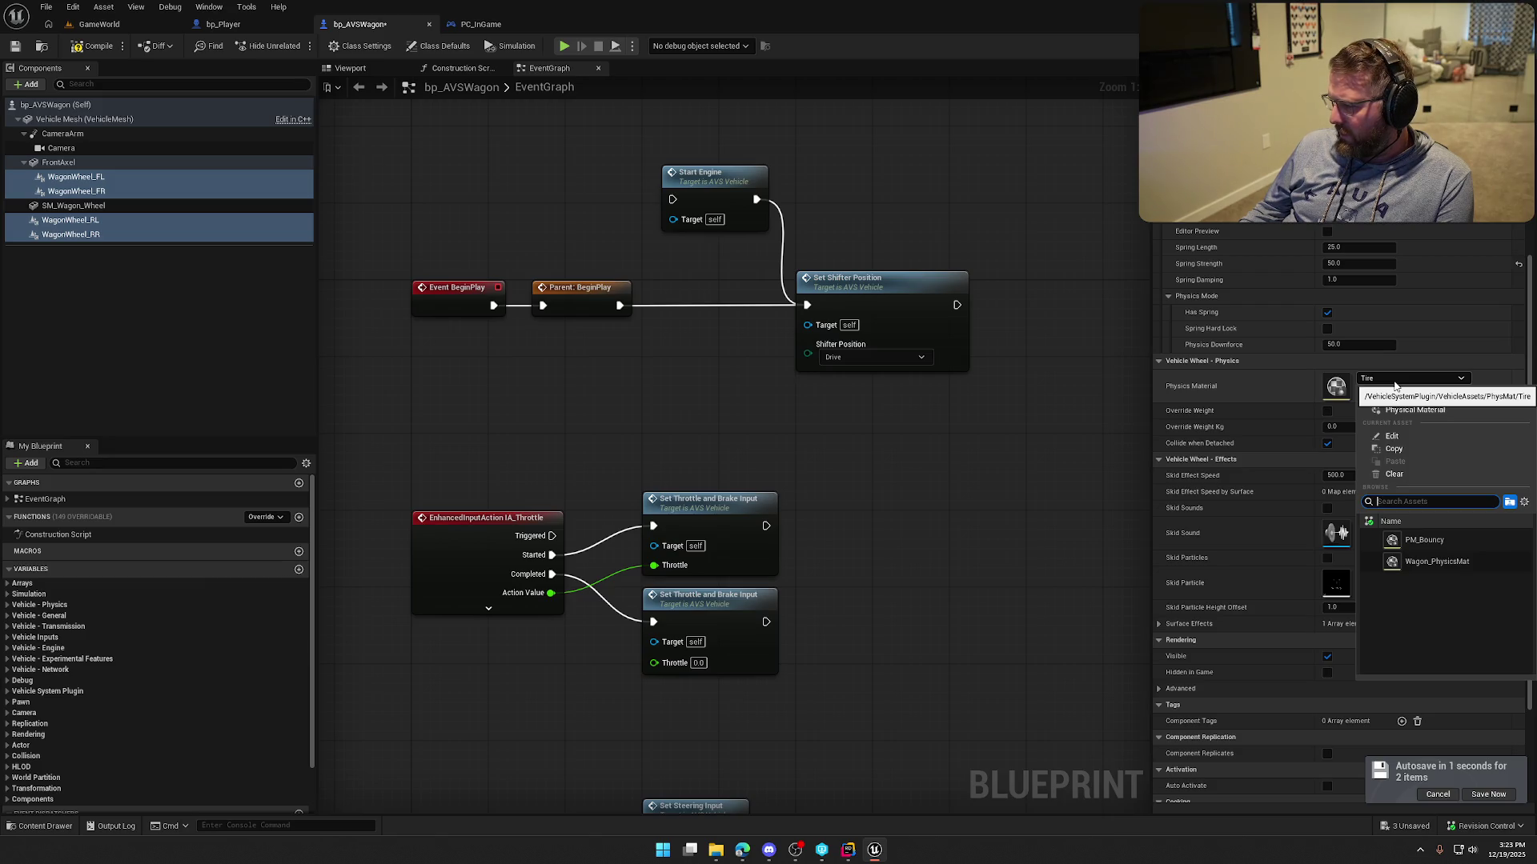
pyautogui.click(1394, 383)
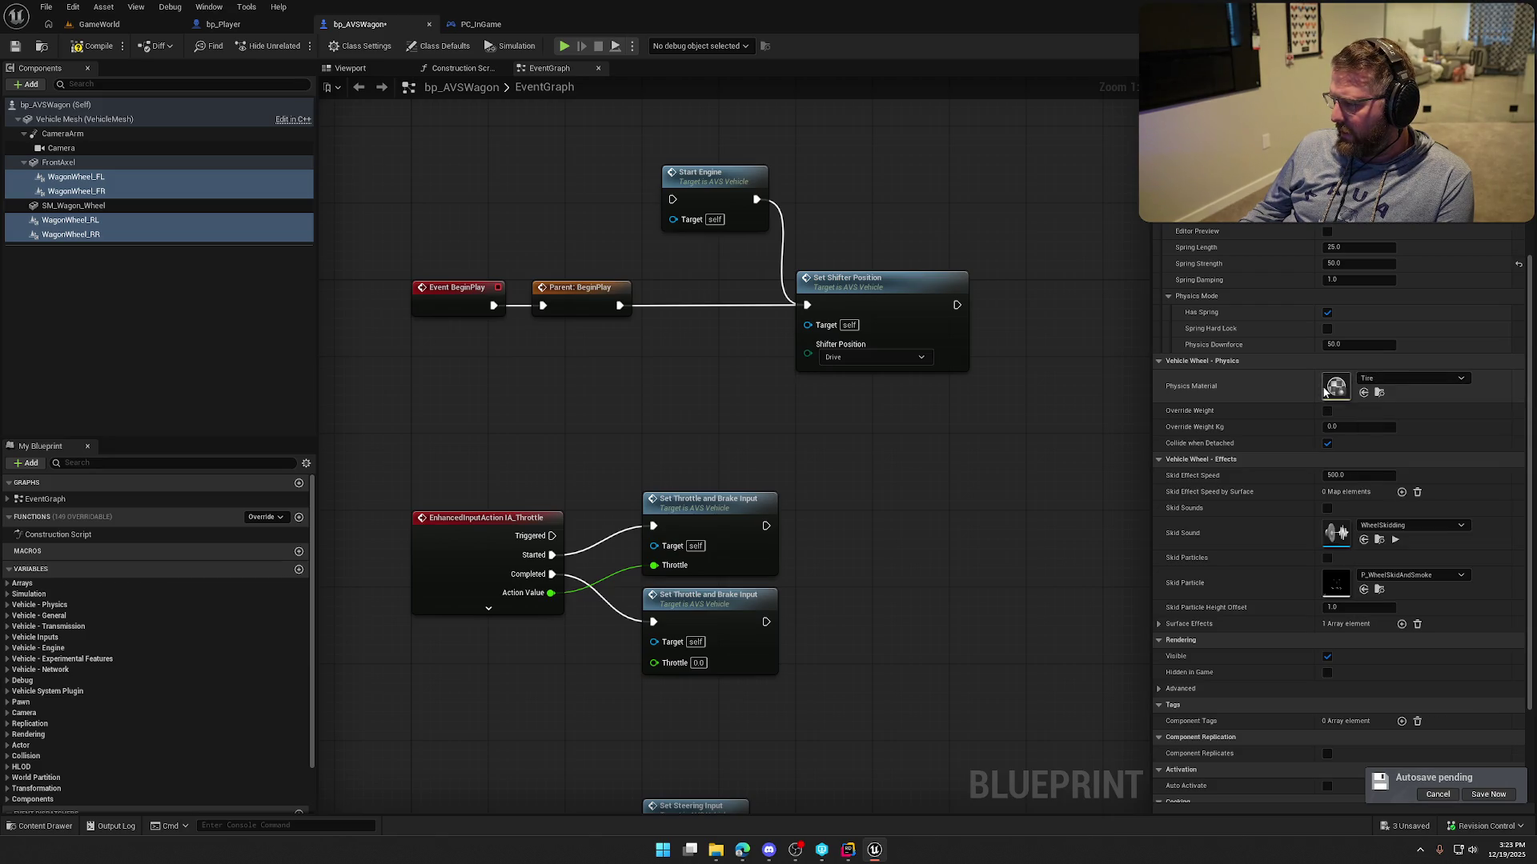
pyautogui.click(1378, 393)
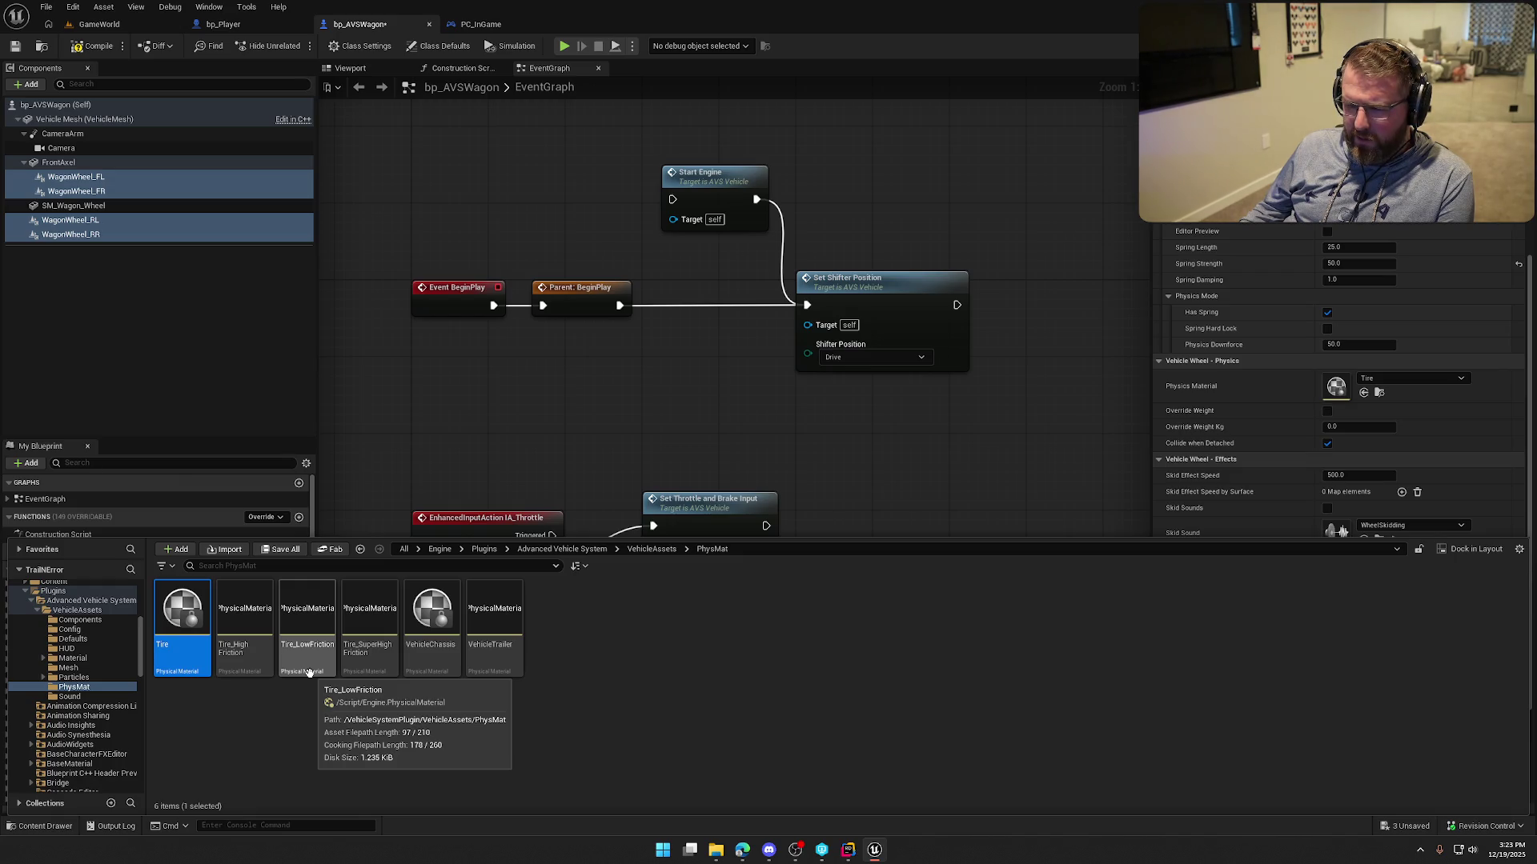
pyautogui.moveTo(309, 671)
pyautogui.mouseDown()
pyautogui.moveTo(1257, 448)
pyautogui.moveTo(1361, 384)
pyautogui.mouseUp()
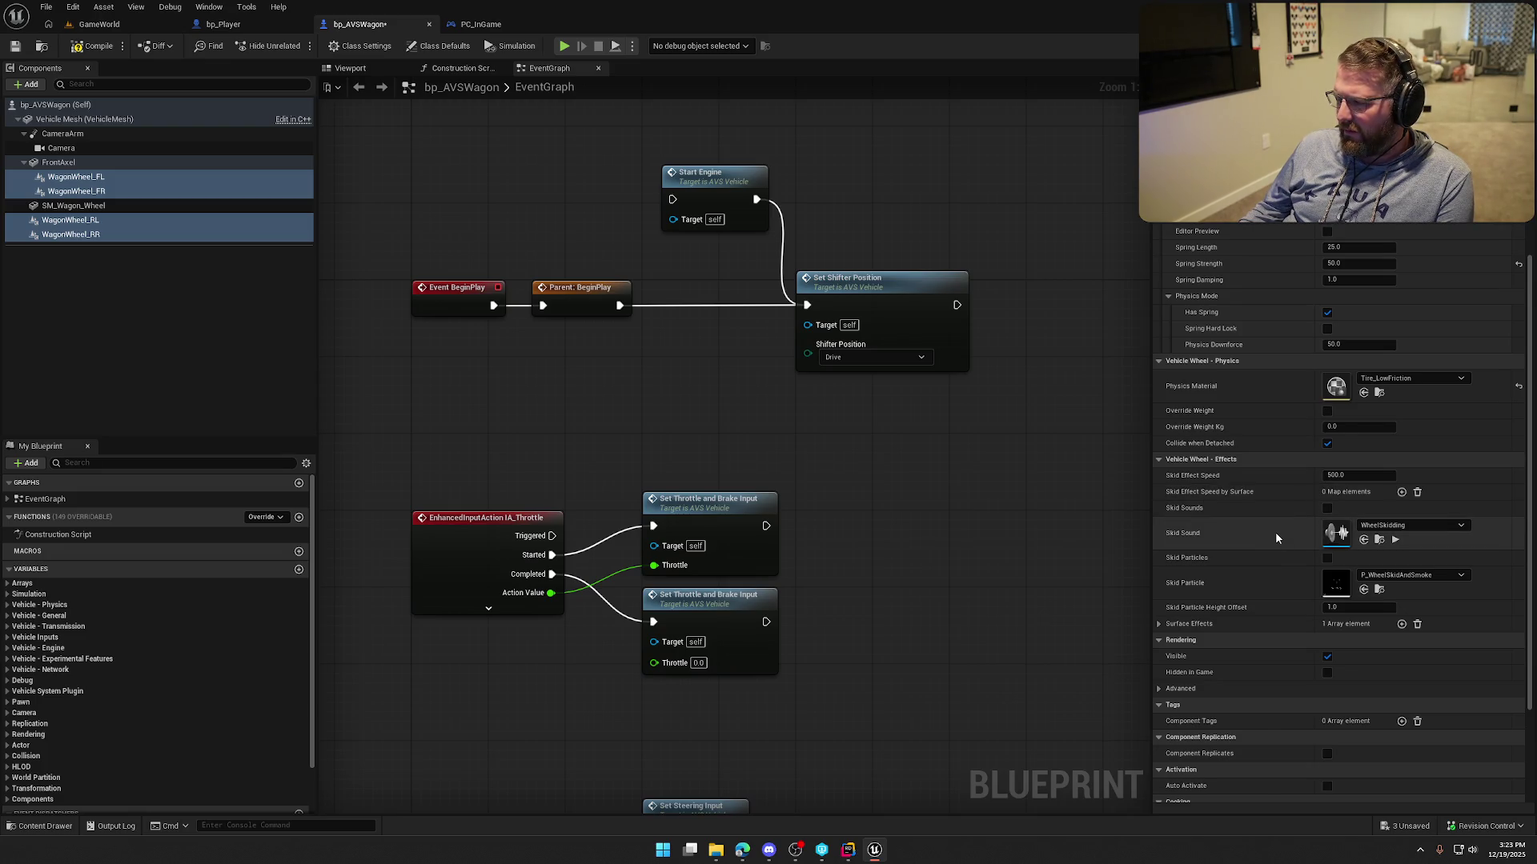
pyautogui.scroll(-1, 1275, 538)
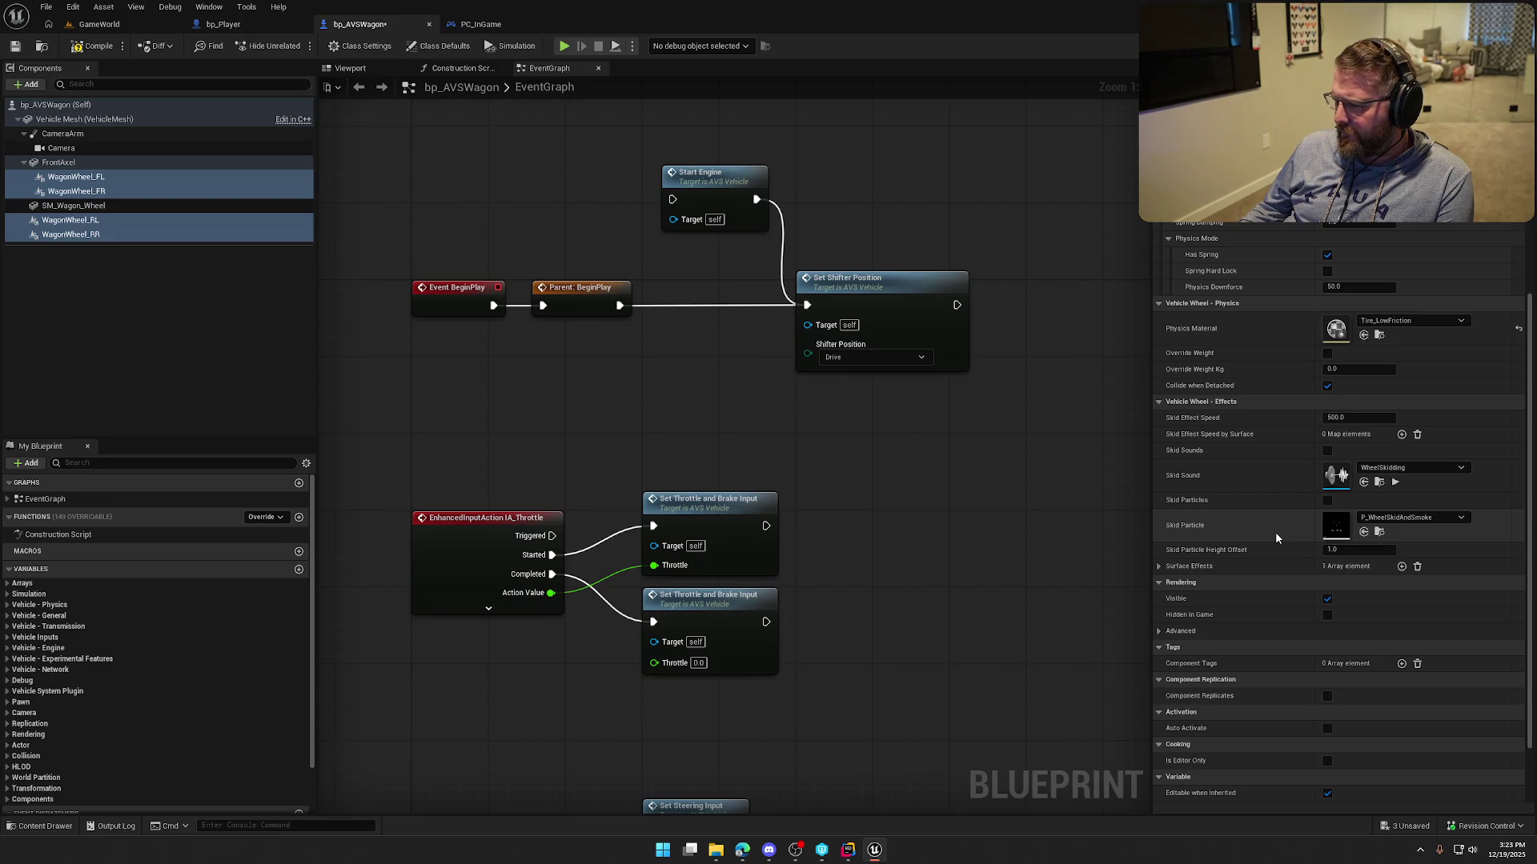
pyautogui.scroll(-1, 1274, 532)
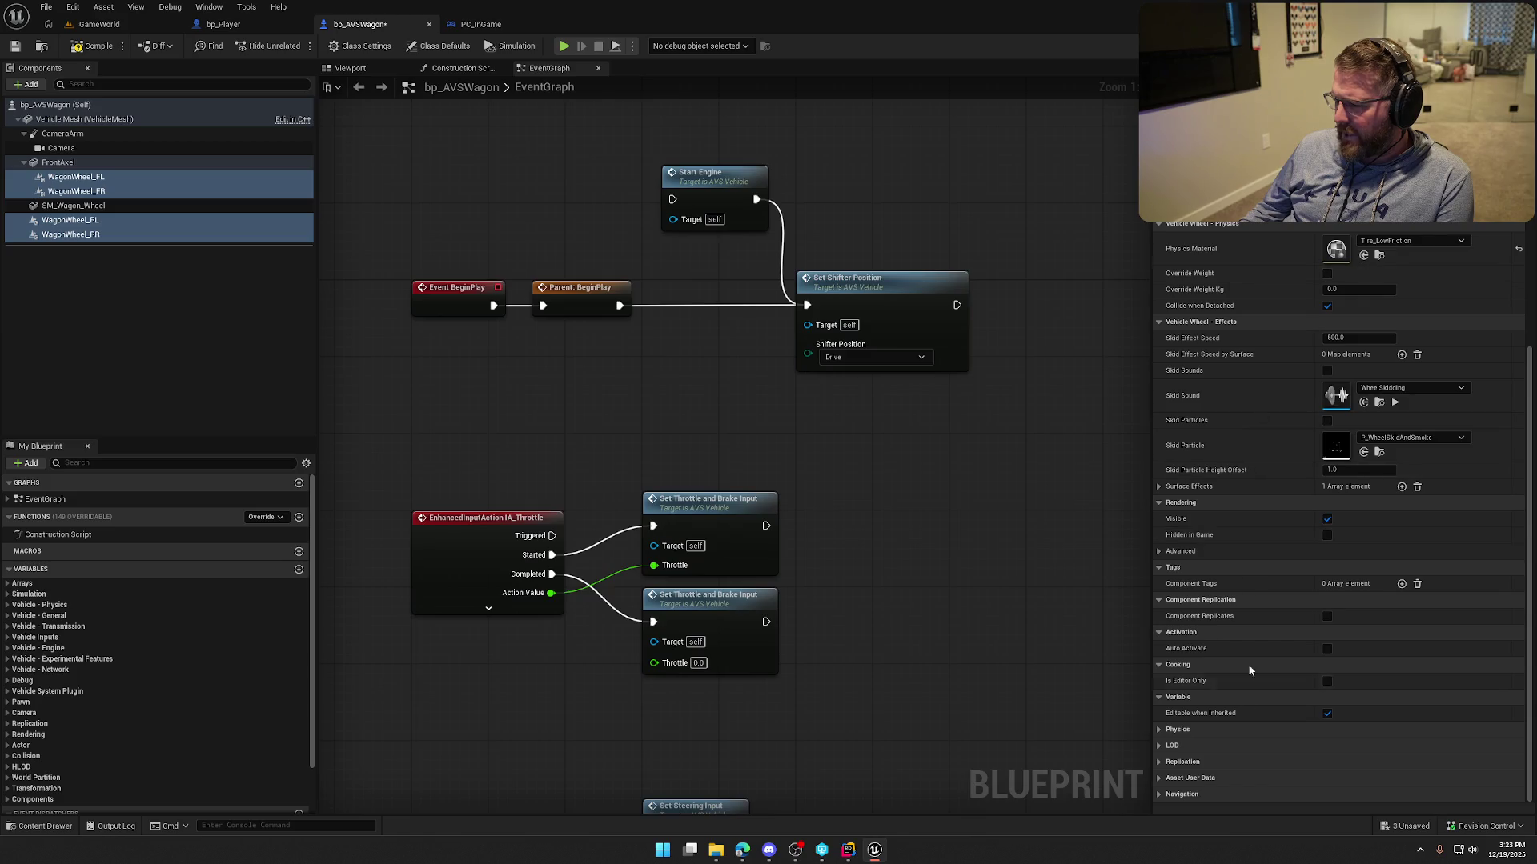
pyautogui.click(123, 282)
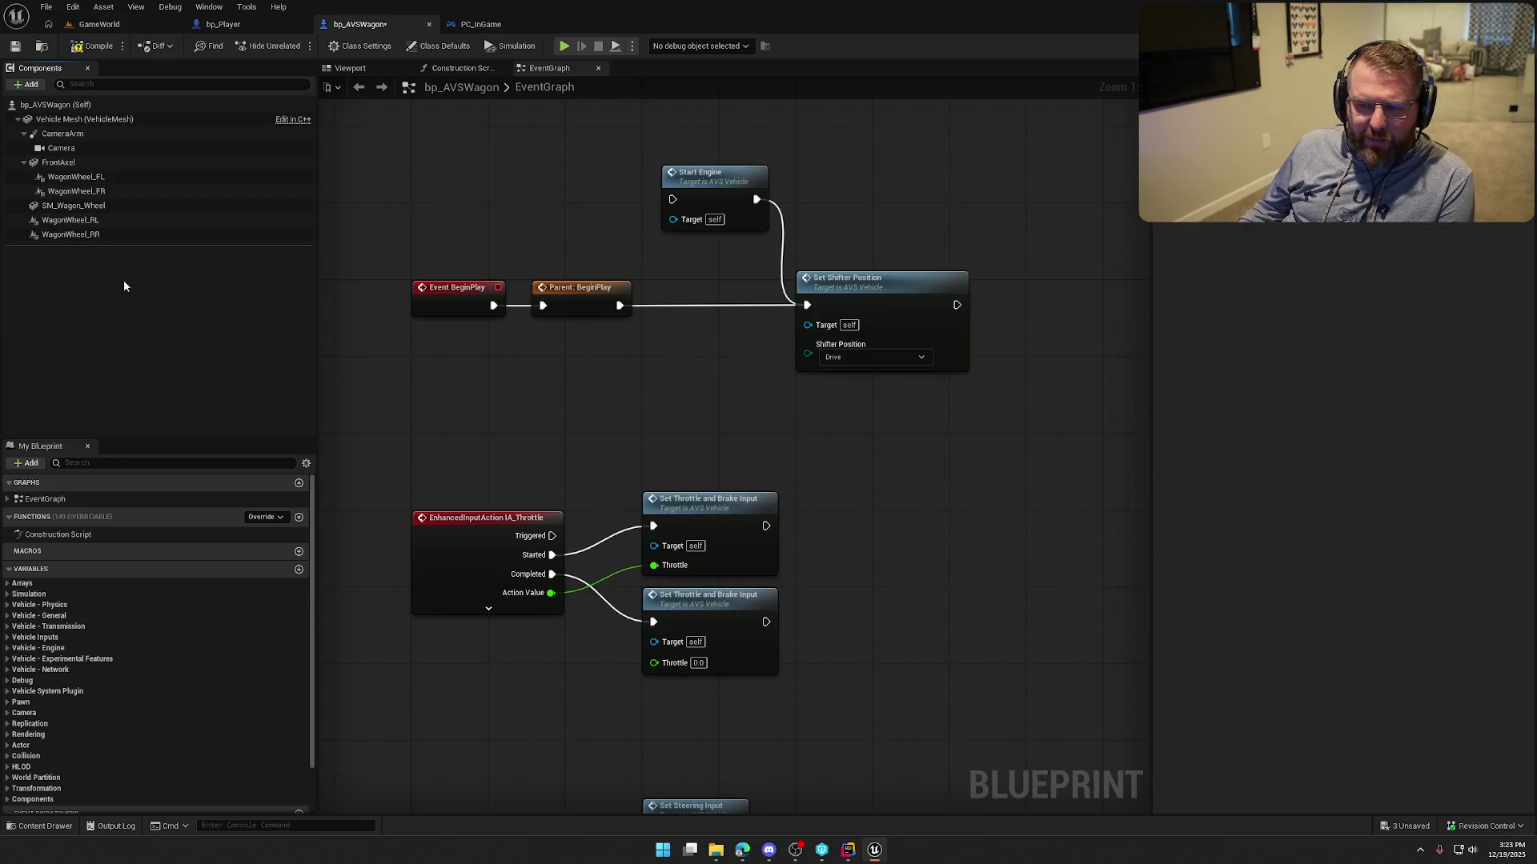
# Select bp_AVSWagon (Self), save it with Ctrl+S, and peek at its transmission variables.
pyautogui.click(62, 106)
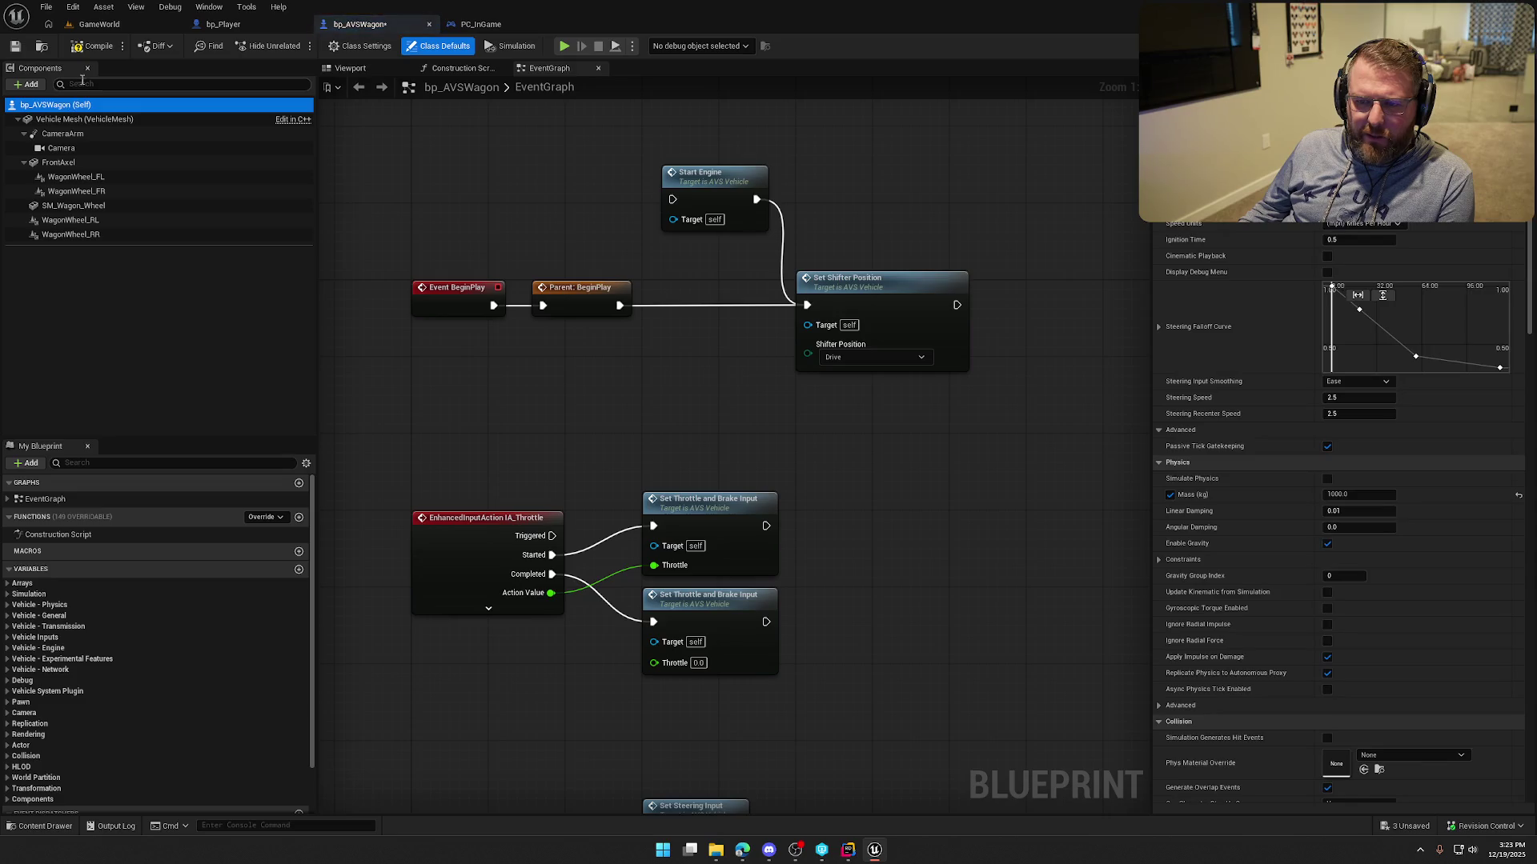
pyautogui.hotkey('ctrl', 's')
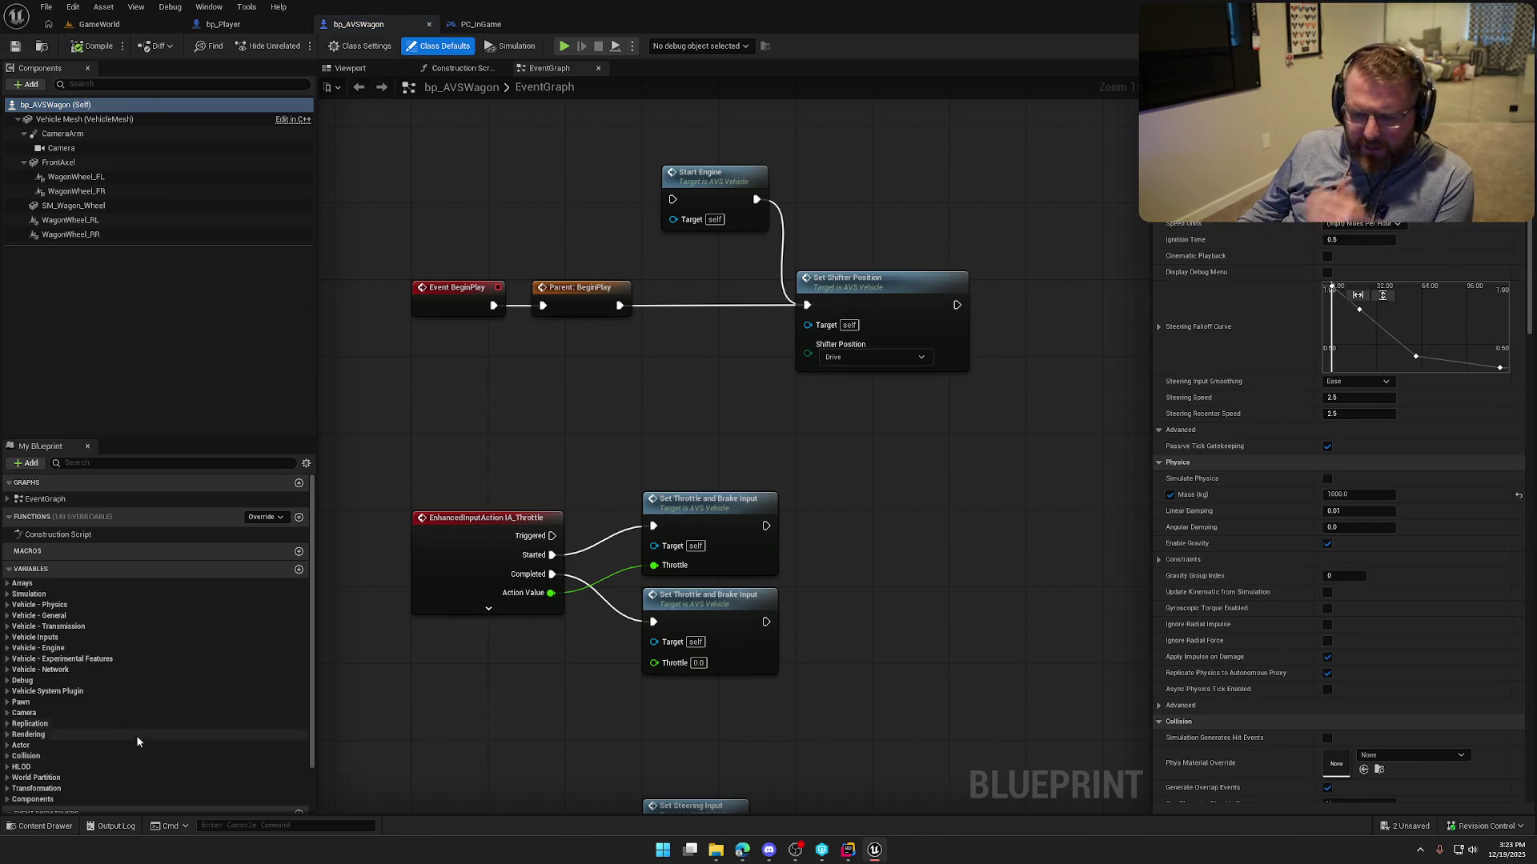
pyautogui.click(9, 628)
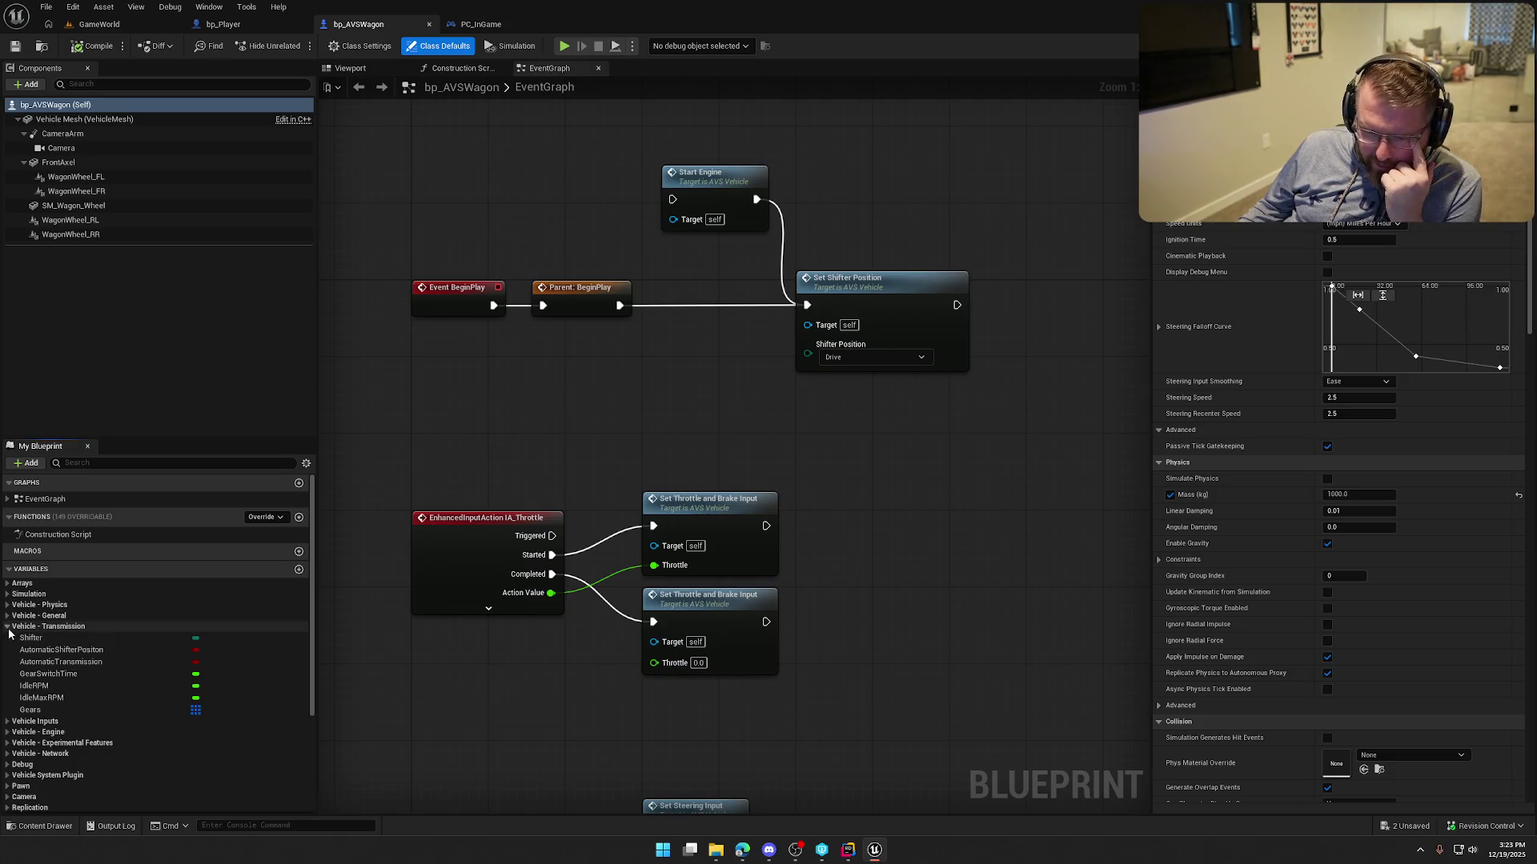
pyautogui.click(9, 629)
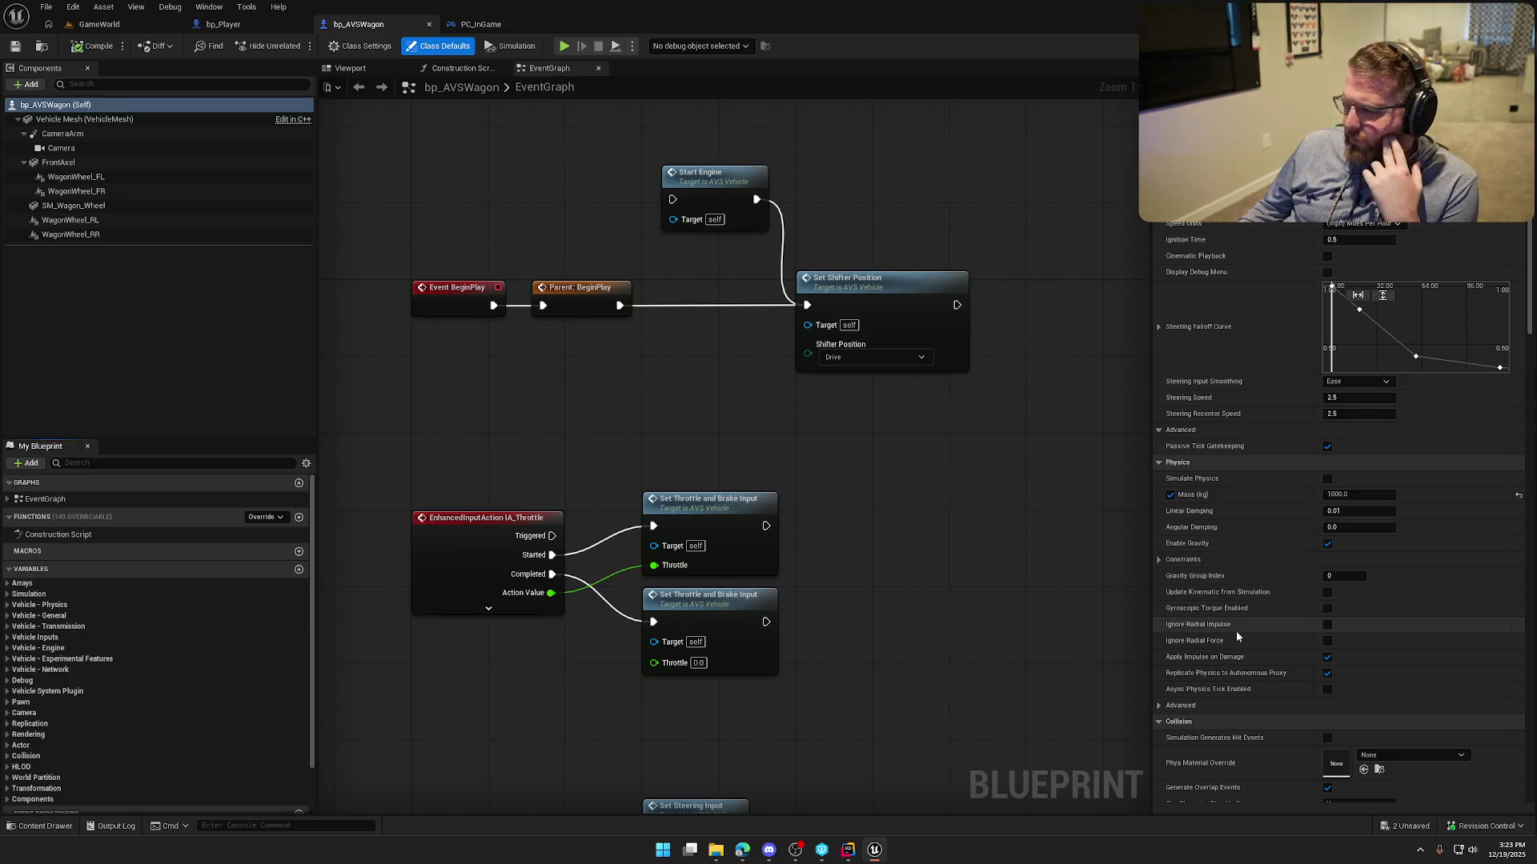
# Scroll through the wagon's Class Defaults and briefly expand the engine curve variables.
pyautogui.scroll(5, 1235, 631)
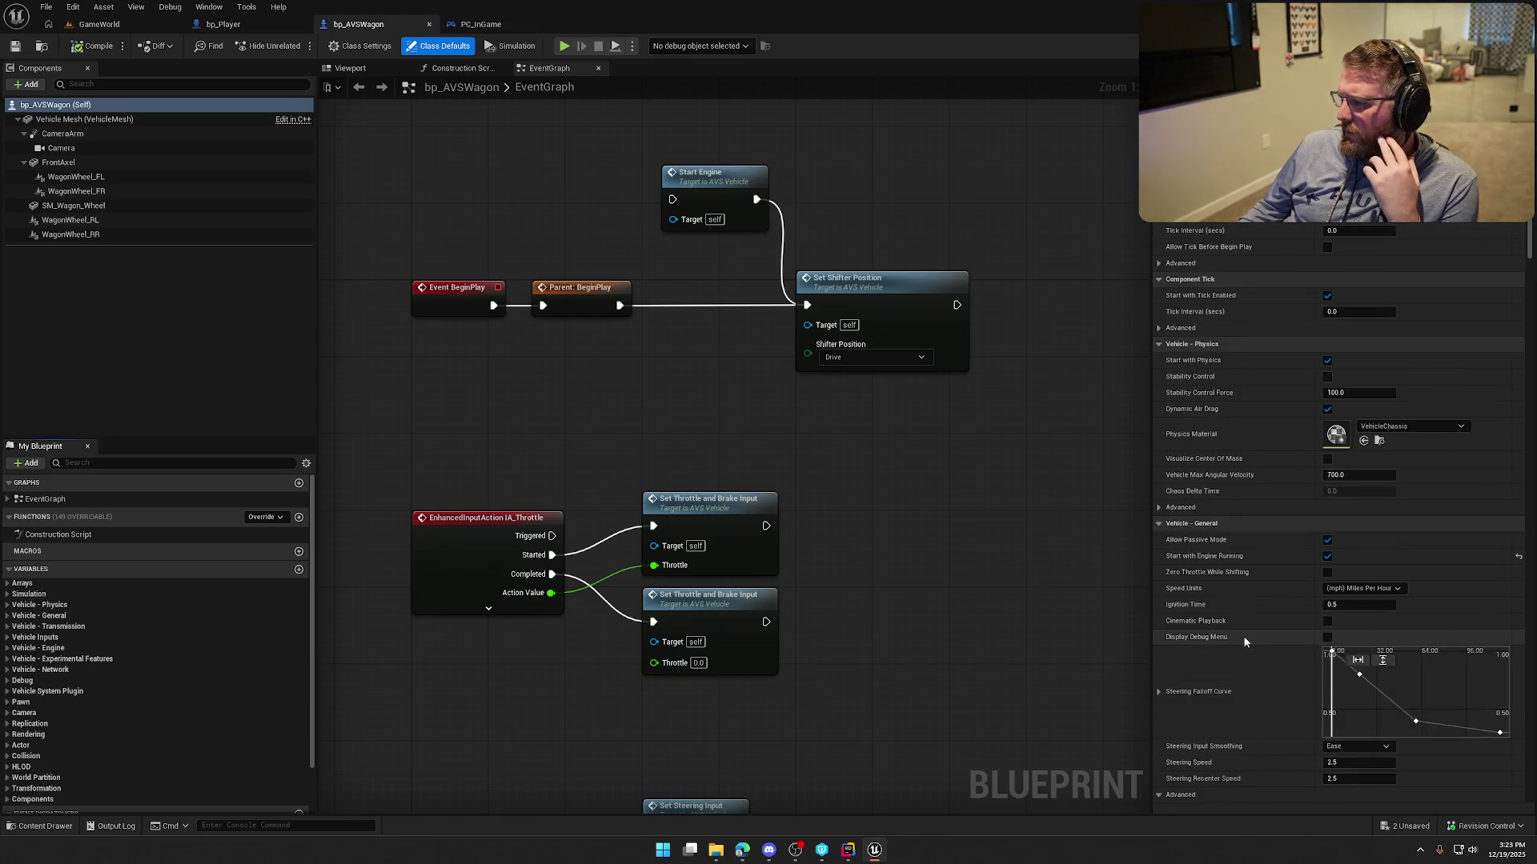
pyautogui.scroll(-3, 1243, 640)
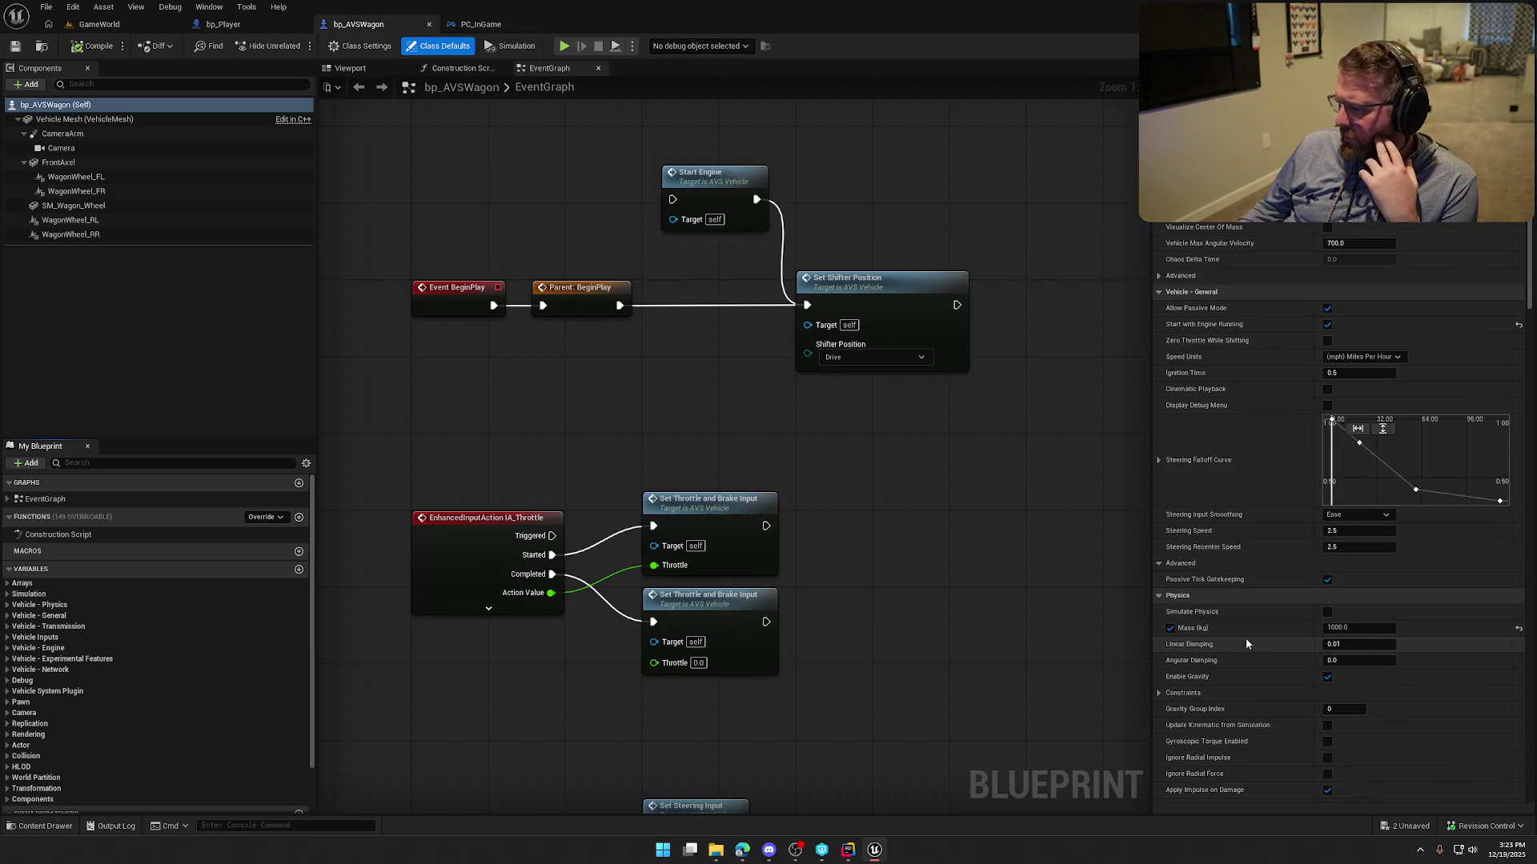
pyautogui.scroll(-5, 1245, 640)
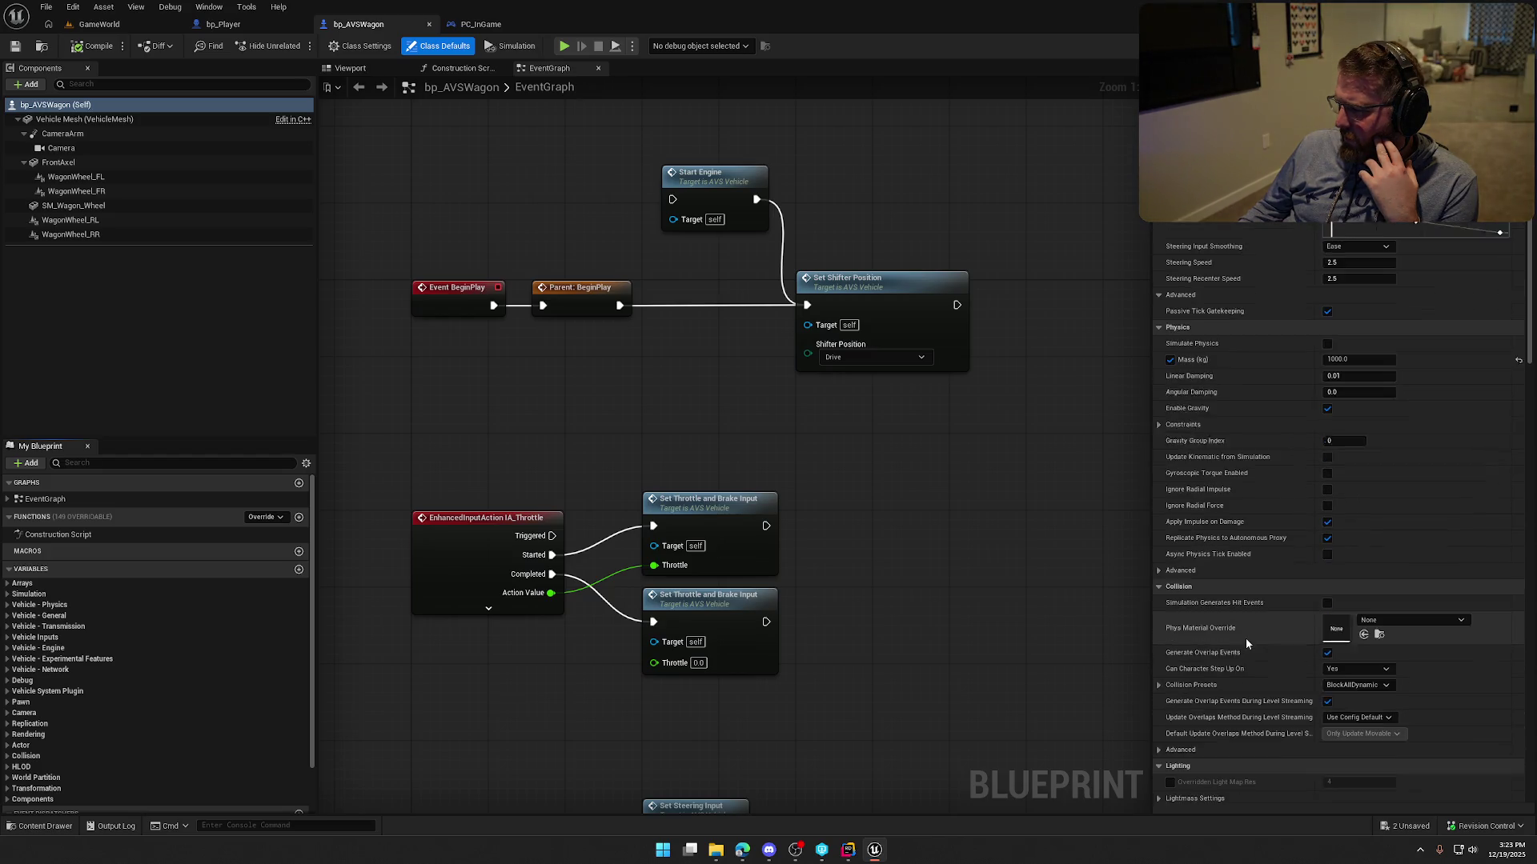
pyautogui.scroll(-10, 1240, 638)
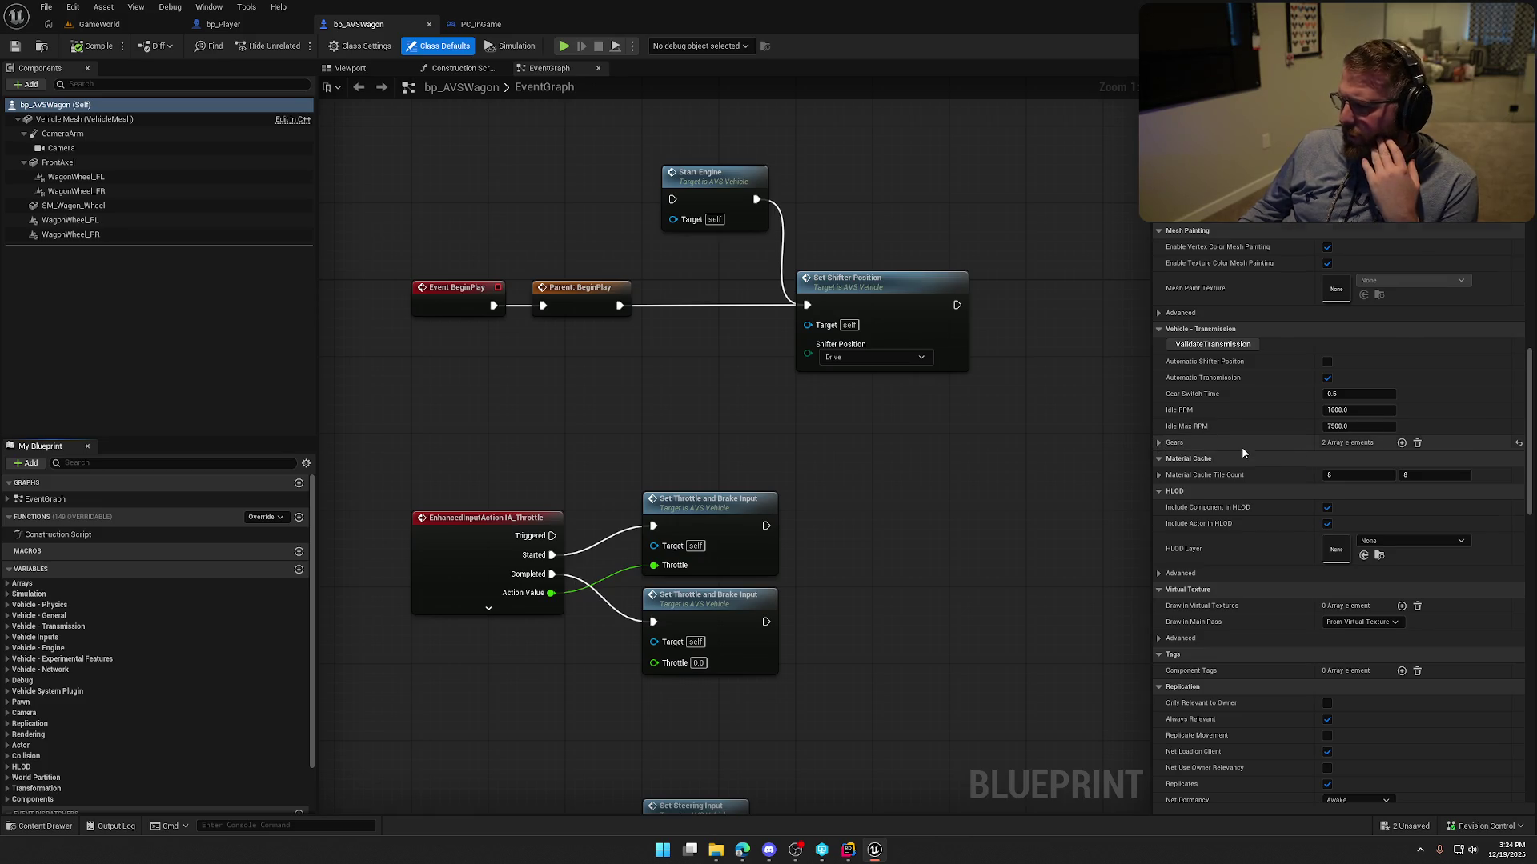
pyautogui.scroll(-2, 1249, 521)
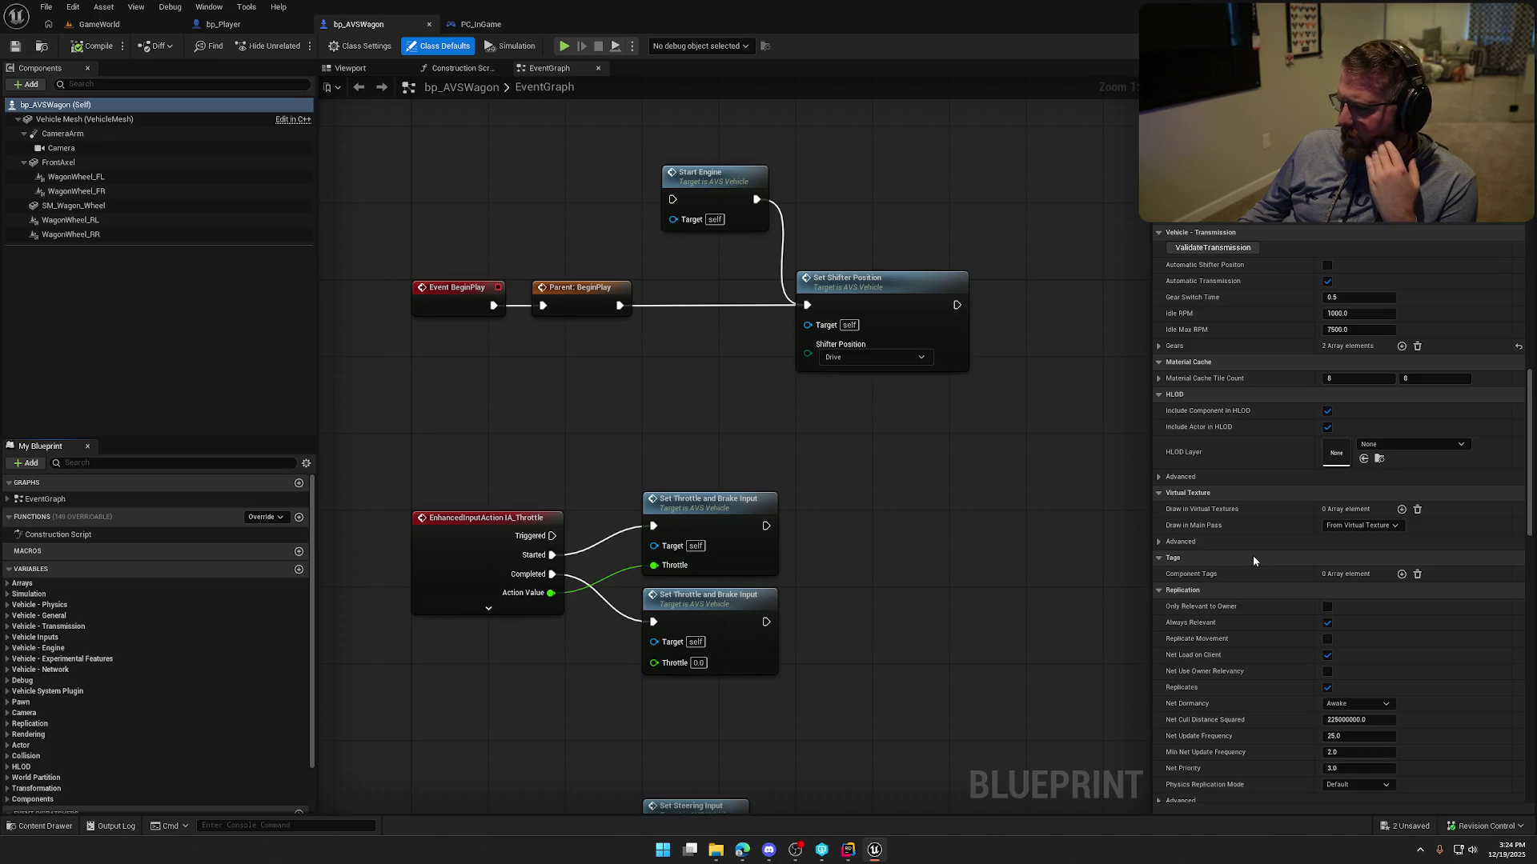
pyautogui.scroll(-4, 1254, 561)
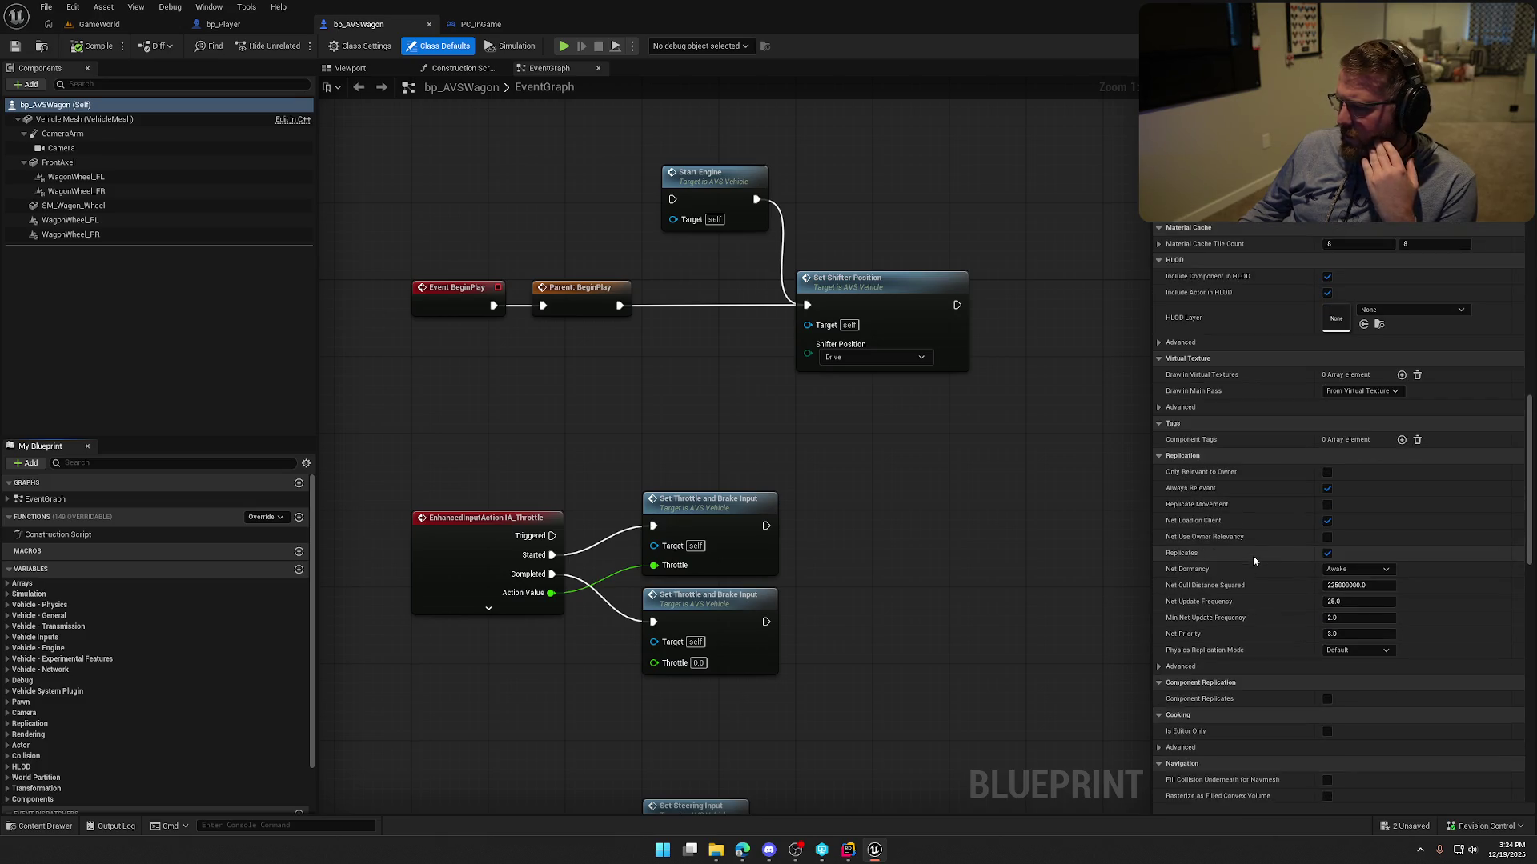
pyautogui.scroll(-9, 1251, 555)
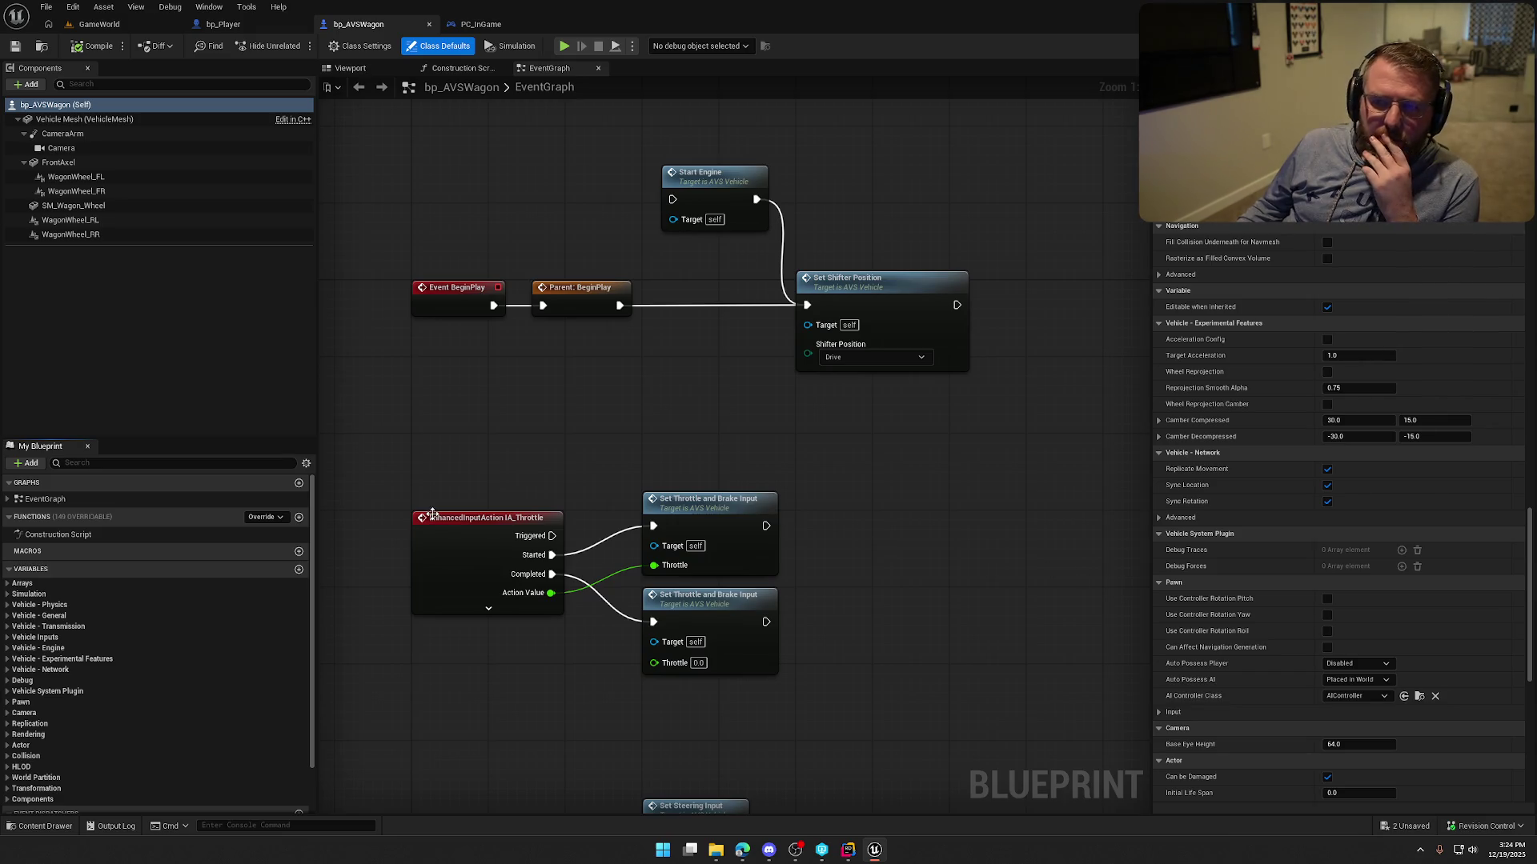
pyautogui.click(12, 649)
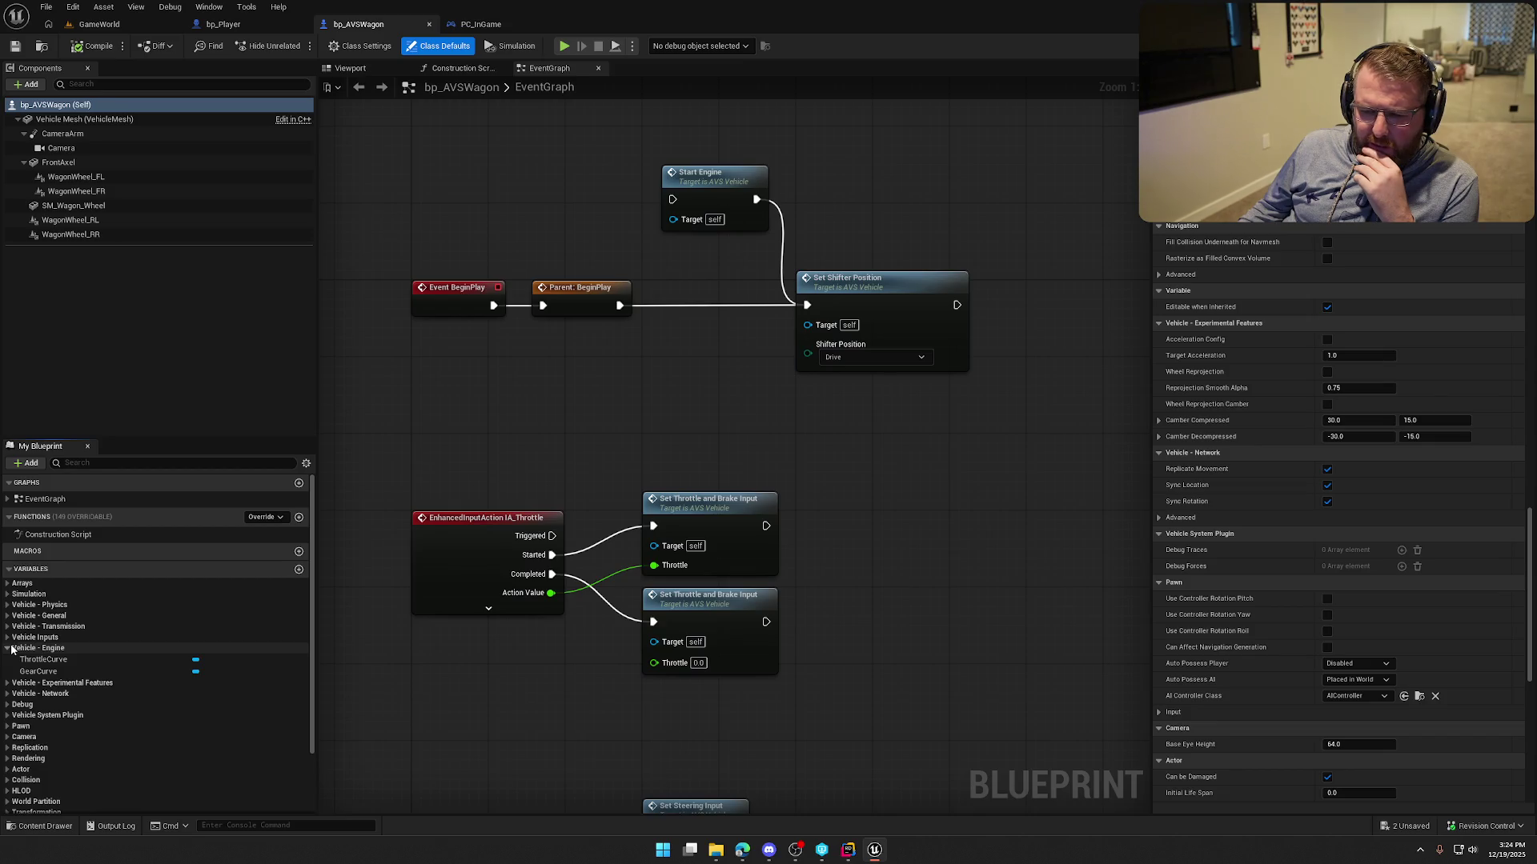
pyautogui.click(12, 648)
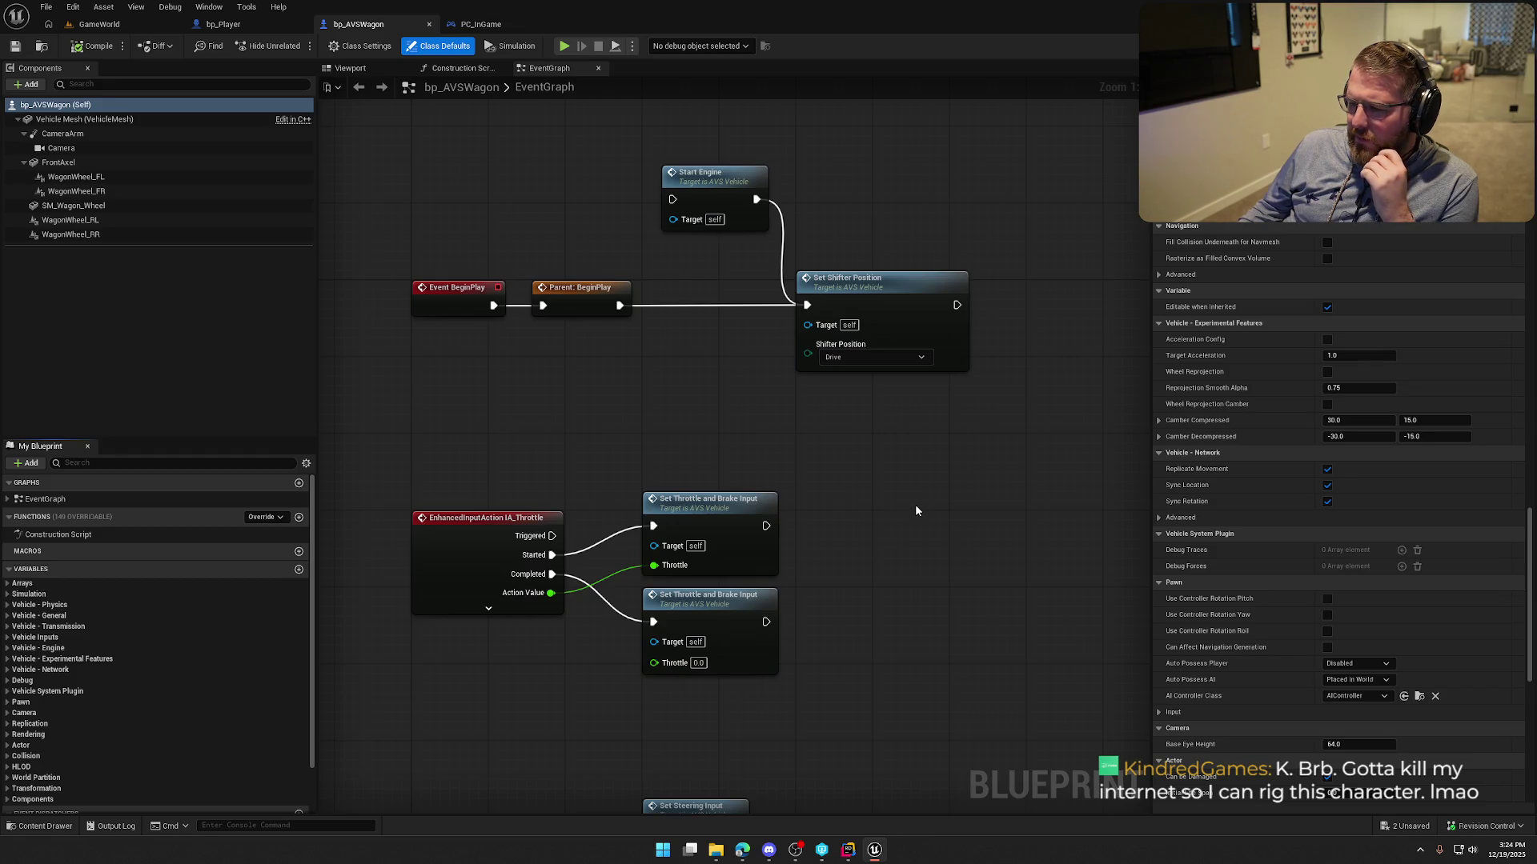
# Tick Automatic Shifter Position under Vehicle - Transmission in the wagon's Details panel.
pyautogui.scroll(-3, 872, 512)
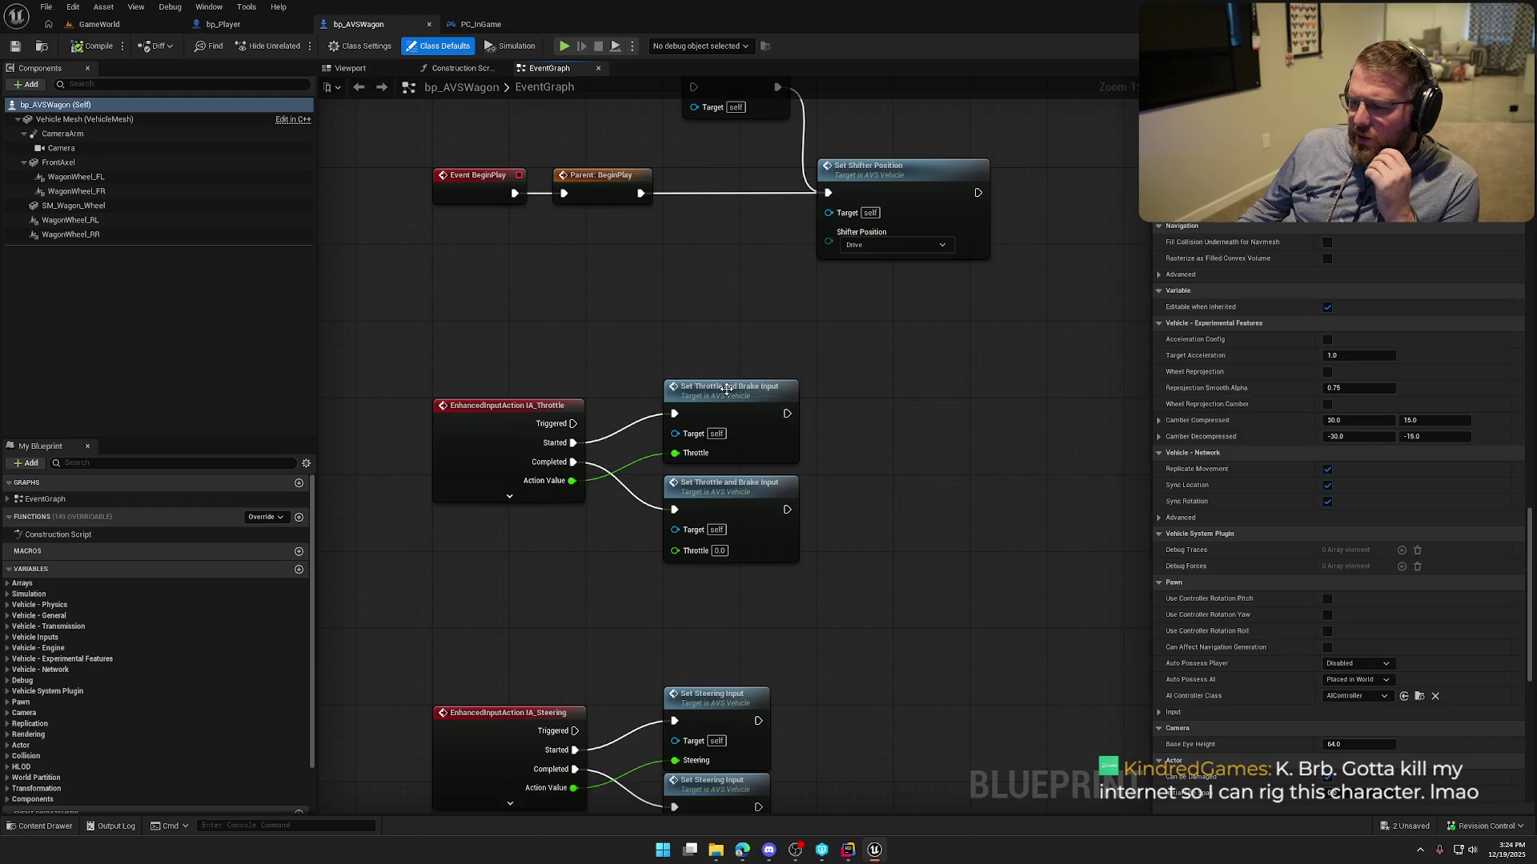
pyautogui.moveTo(726, 390)
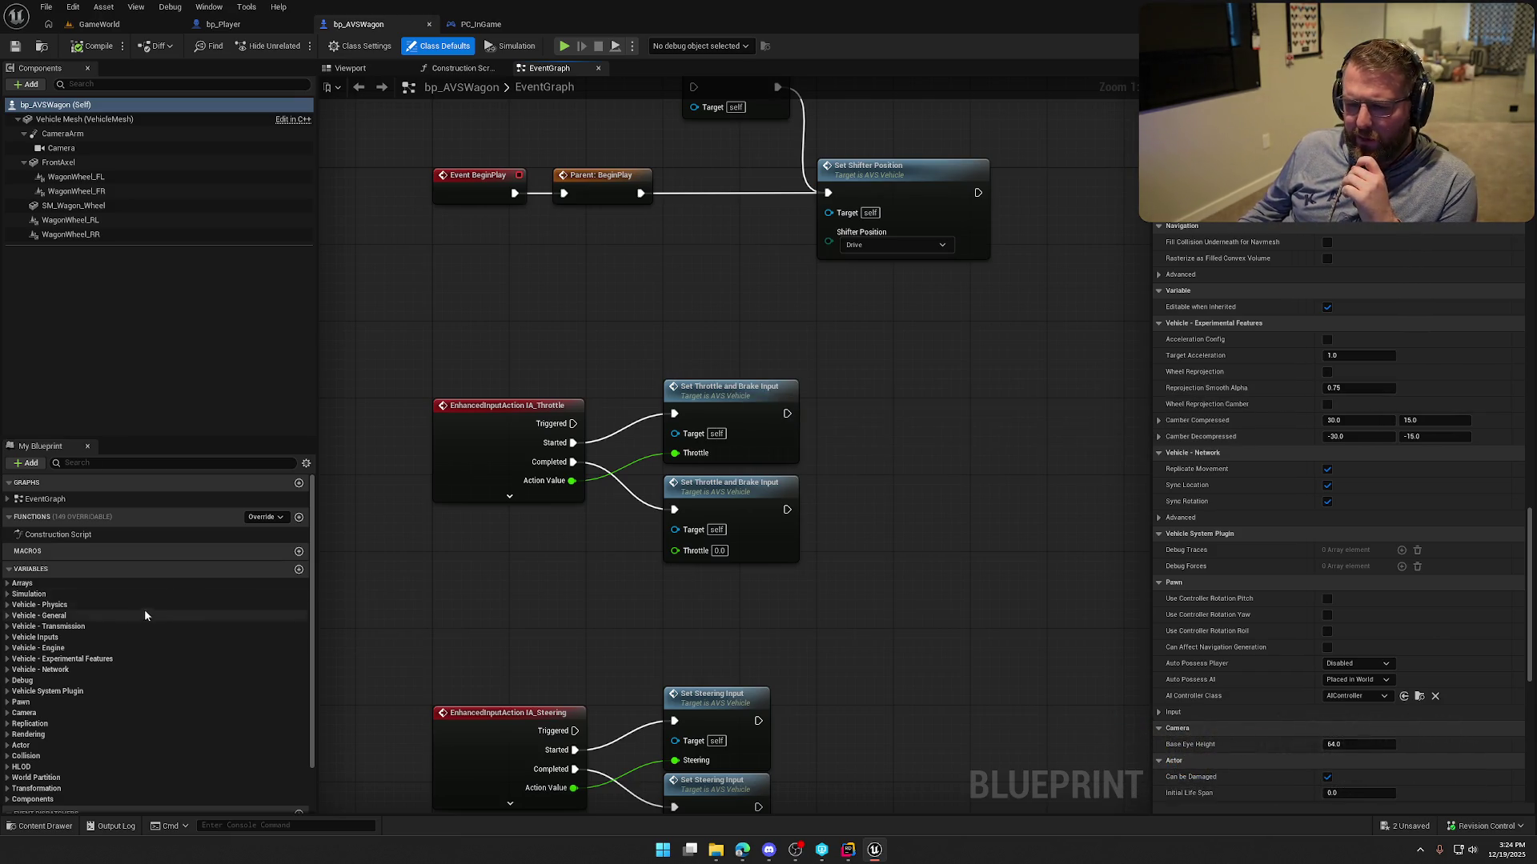
pyautogui.scroll(3, 1270, 638)
pyautogui.scroll(10, 1269, 635)
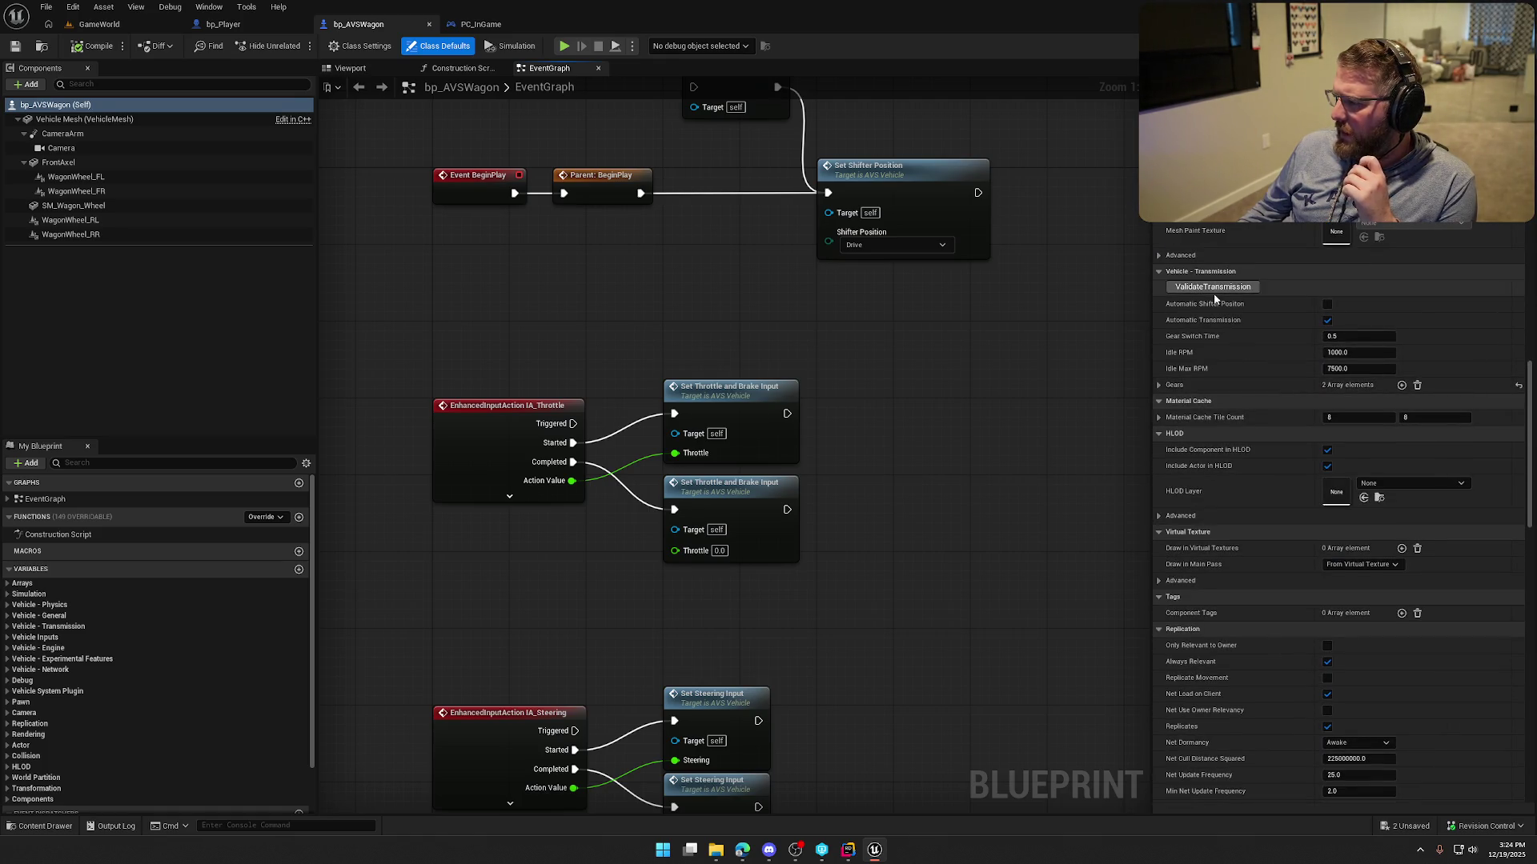
pyautogui.click(1327, 304)
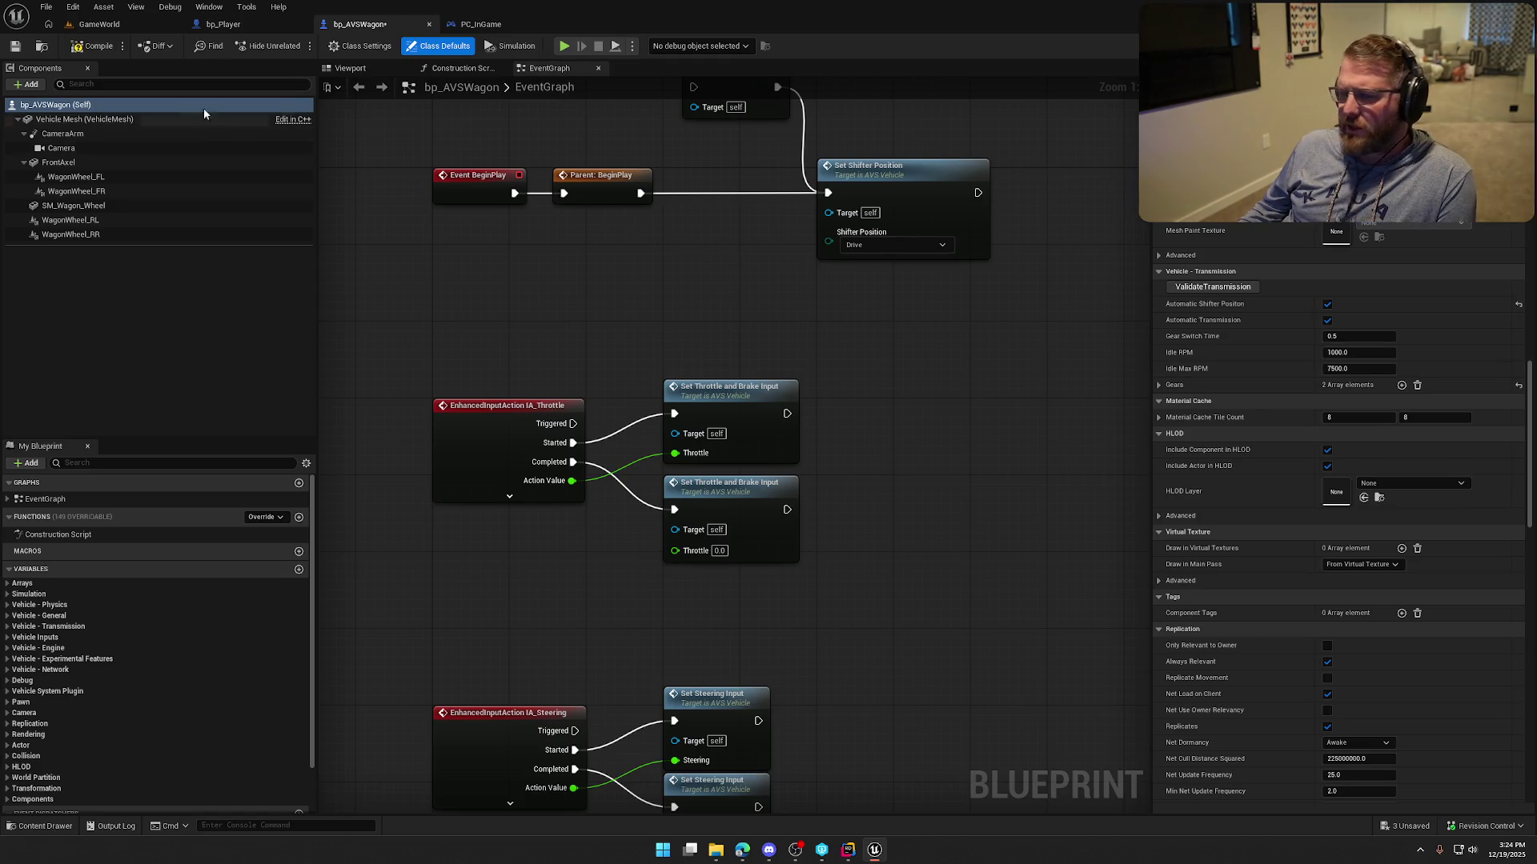
pyautogui.click(92, 24)
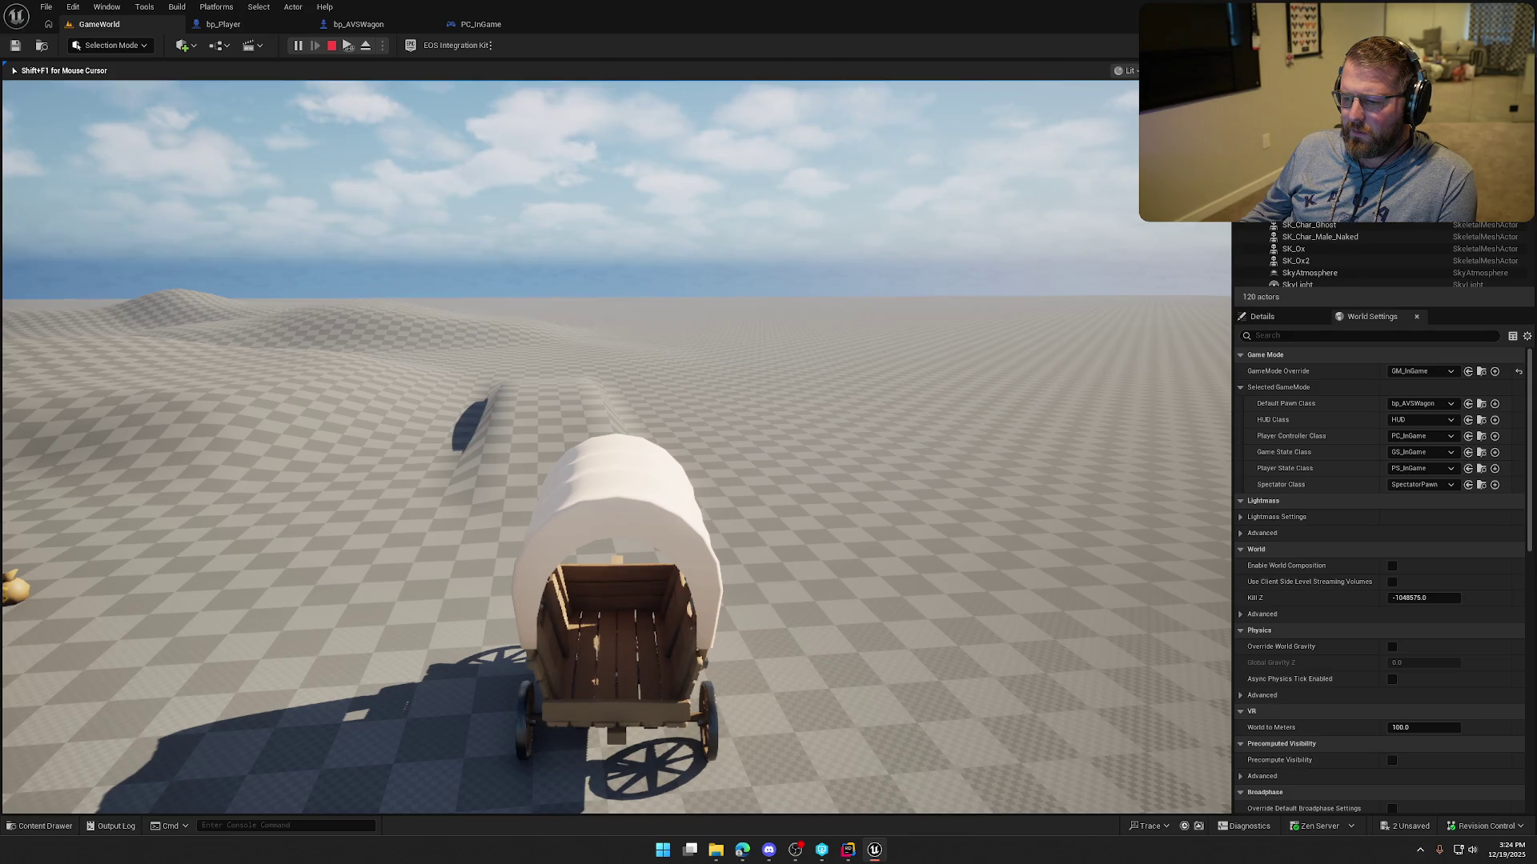
# Drive the wagon forward with W in GameWorld, then stop and return to bp_AVSWagon.
pyautogui.press('w')
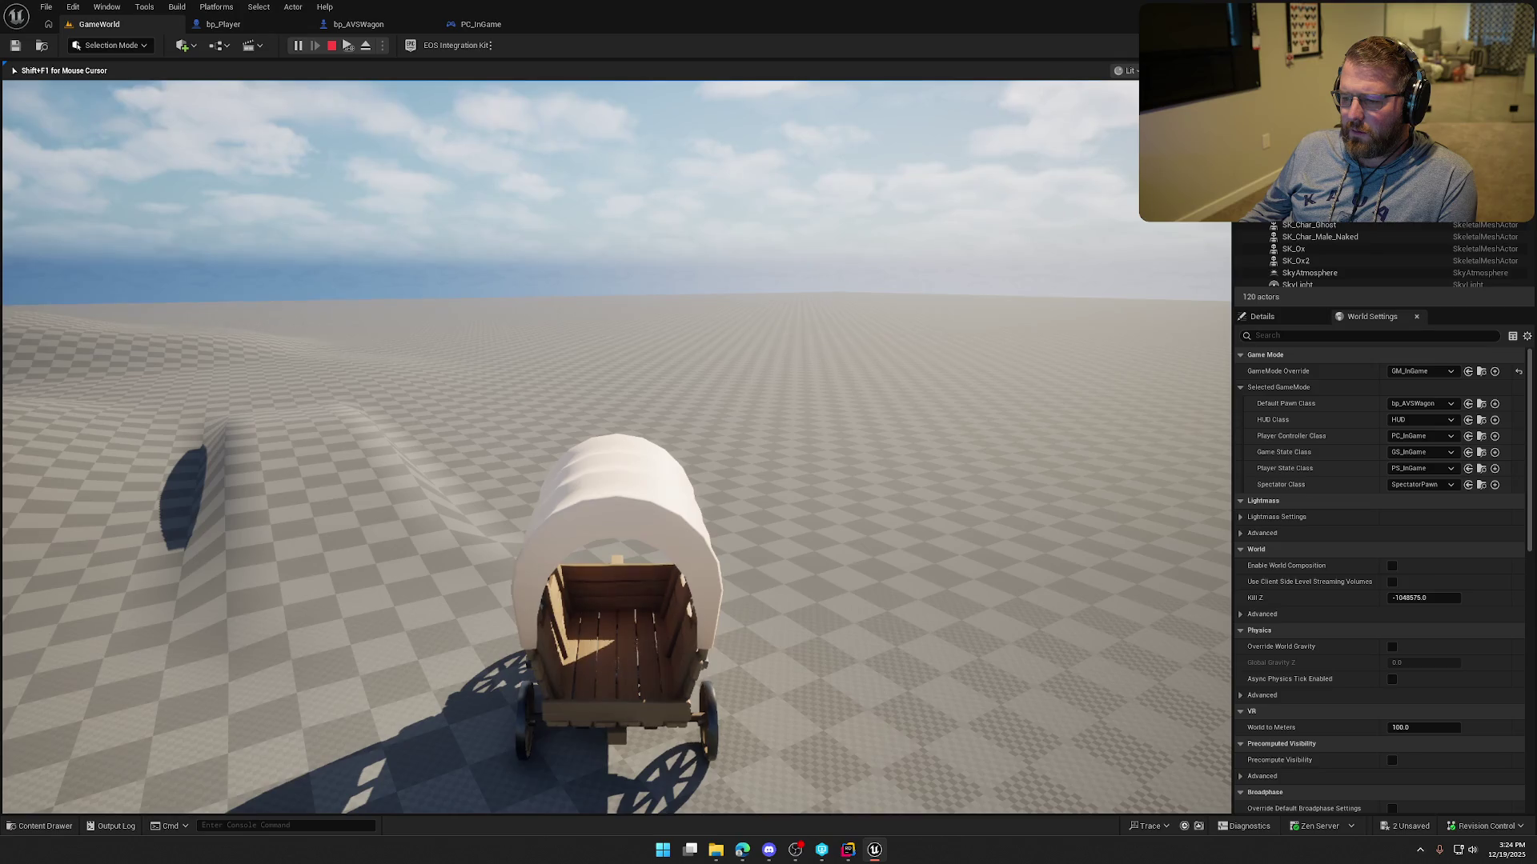
pyautogui.press('Escape')
pyautogui.click(358, 24)
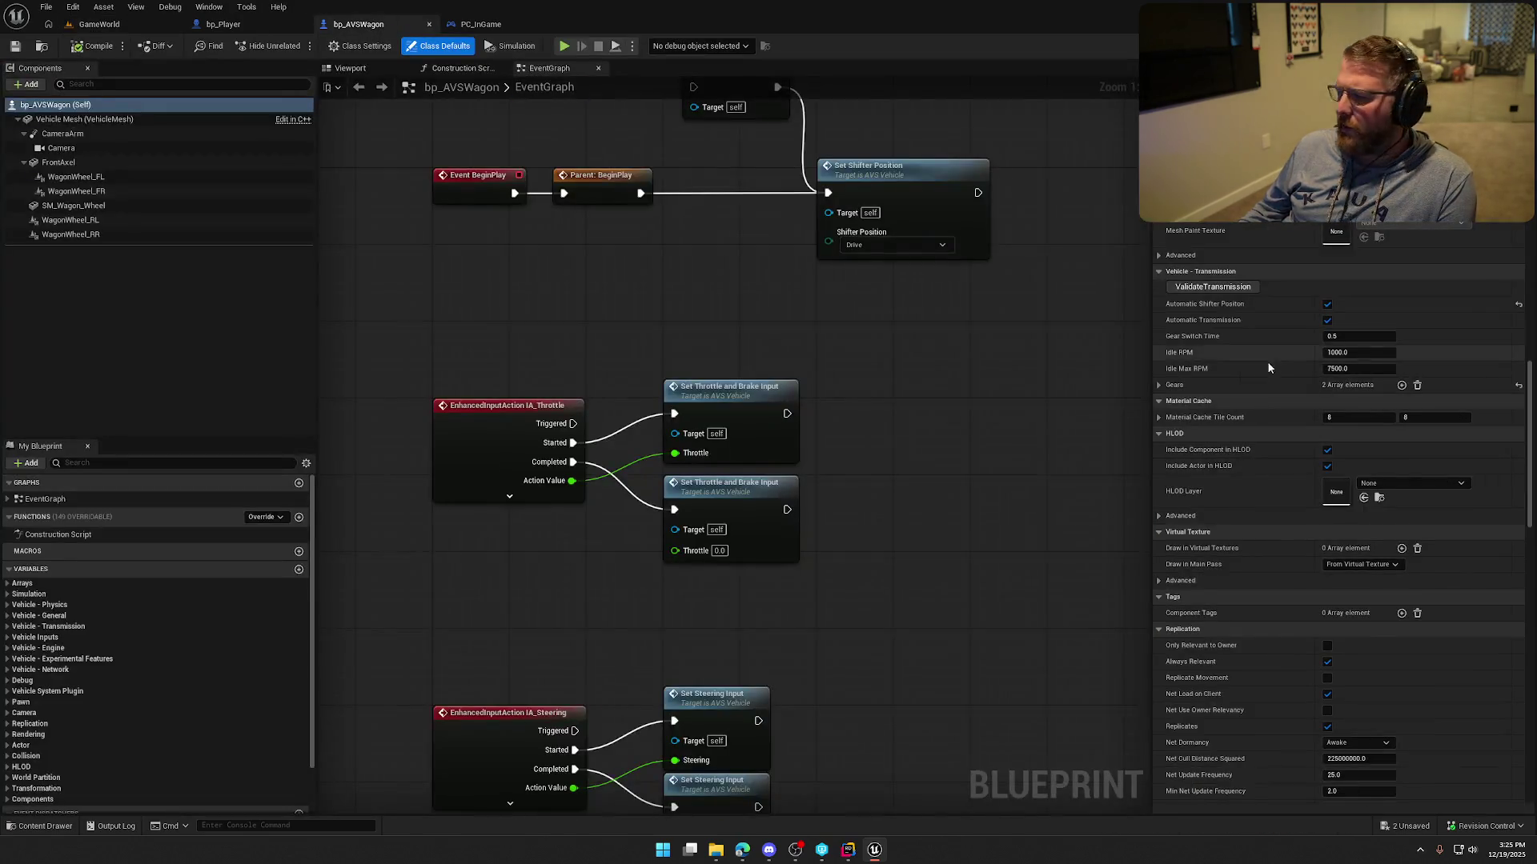
# Untick Automatic Shifter Position in the wagon's Class Defaults.
pyautogui.click(1327, 305)
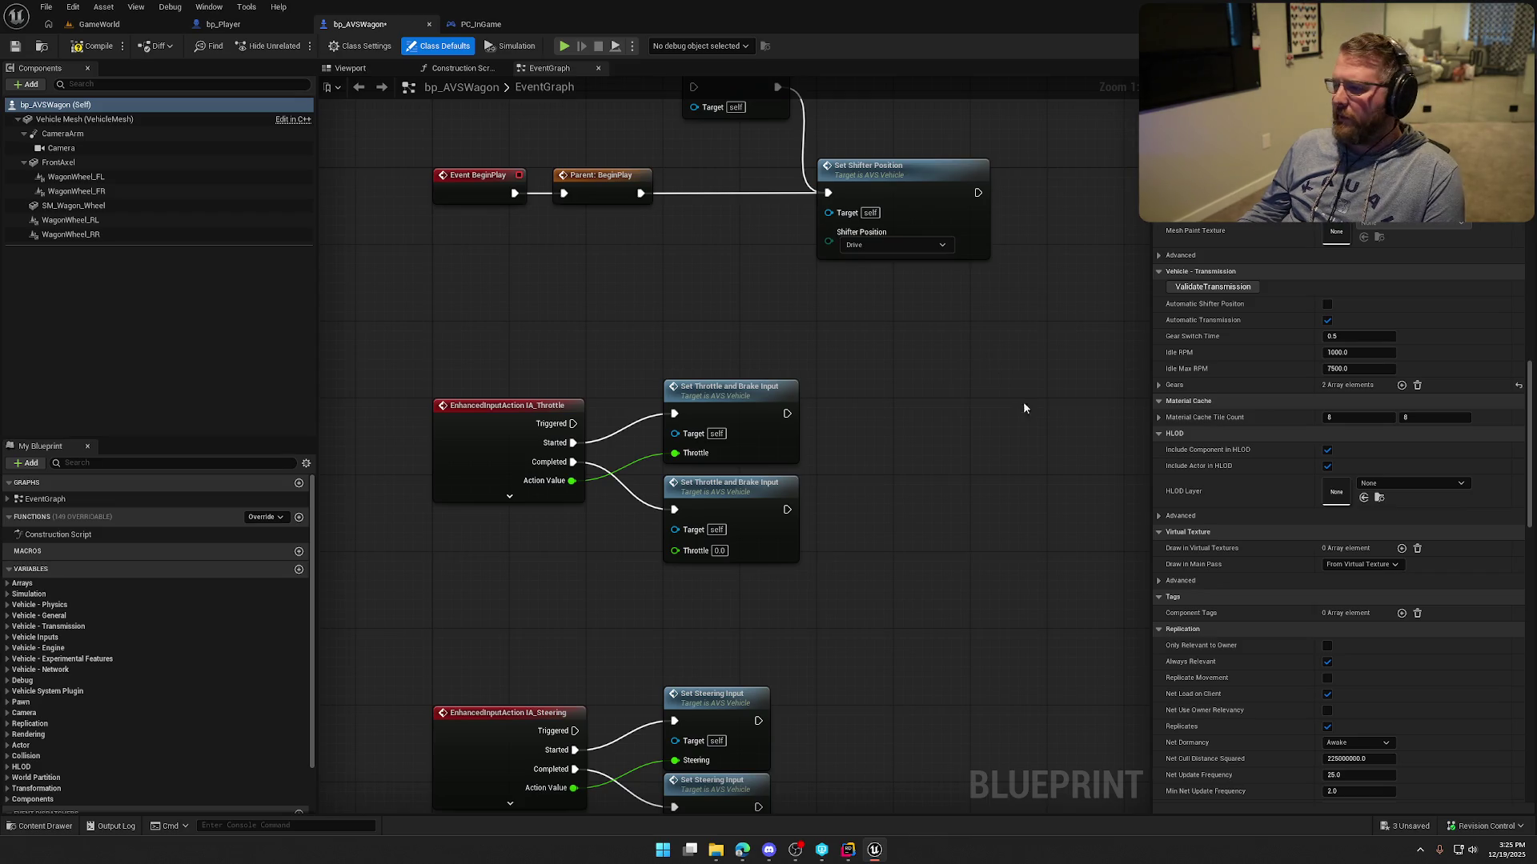
pyautogui.scroll(3, 1228, 436)
pyautogui.scroll(3, 1229, 435)
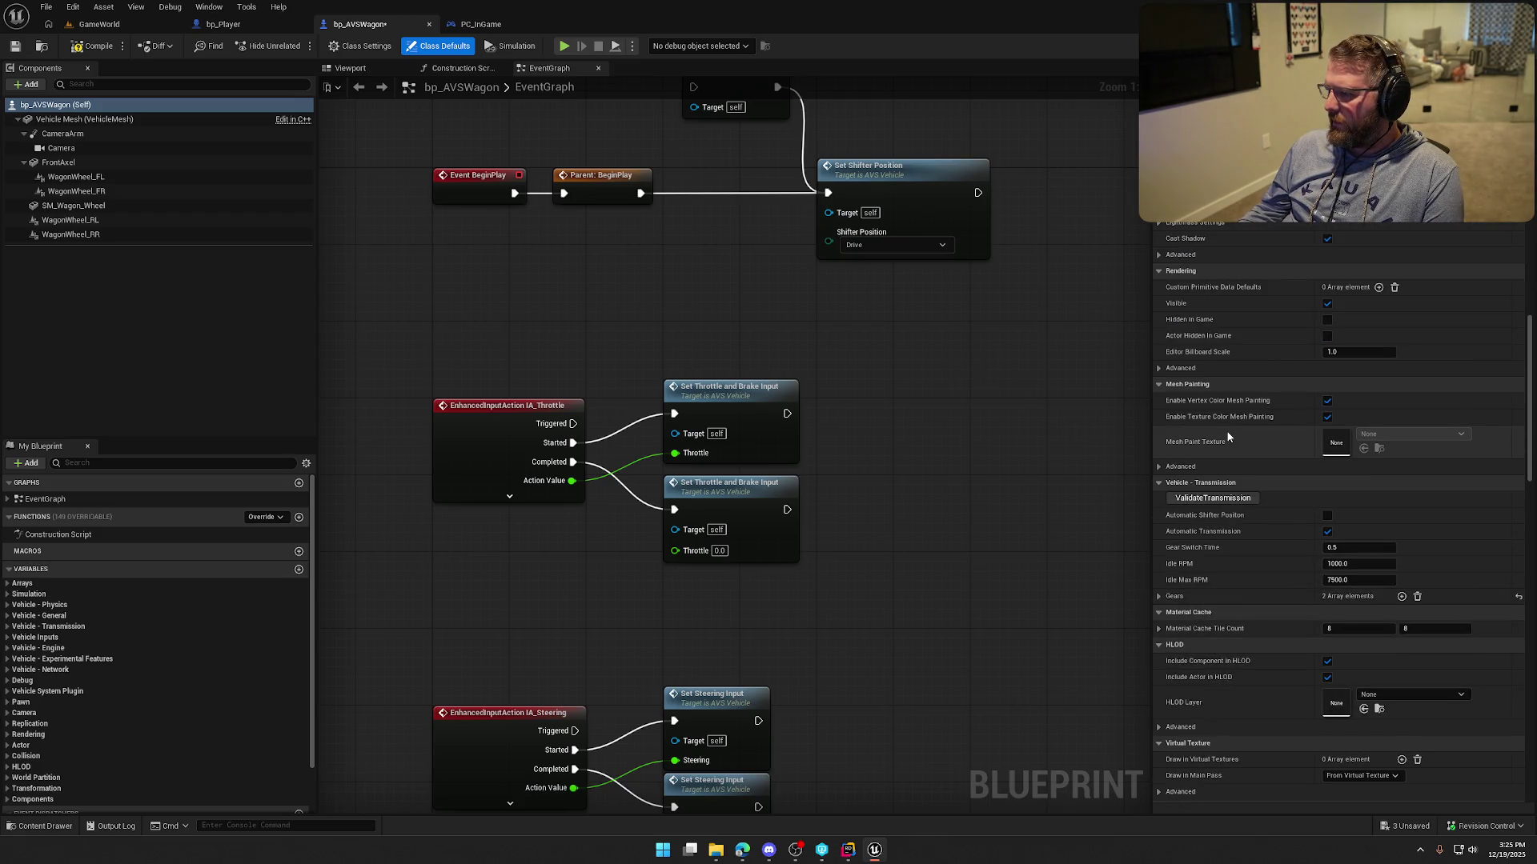
pyautogui.scroll(12, 1228, 435)
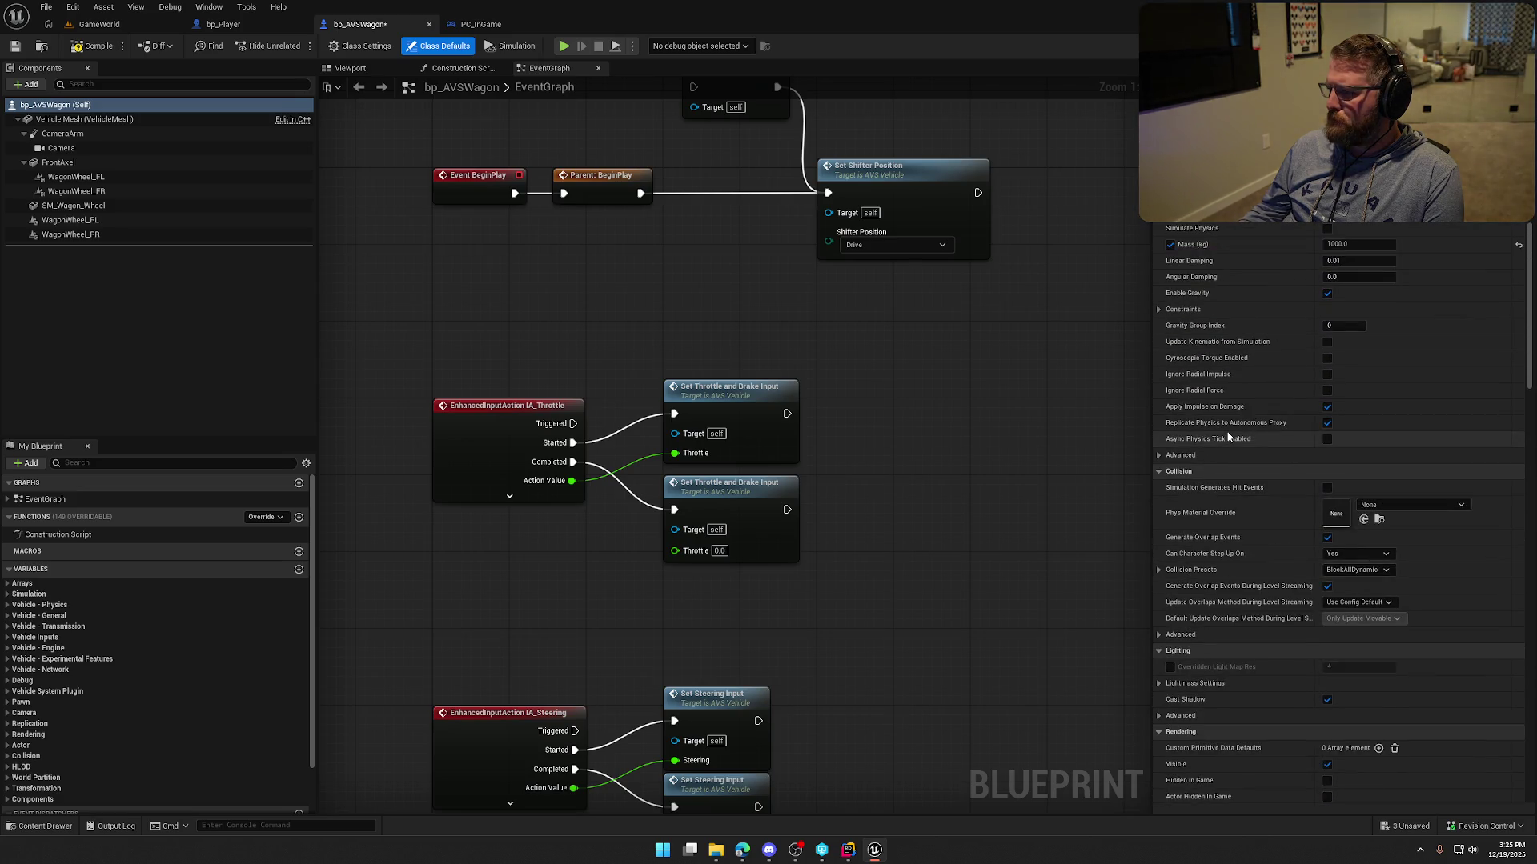
pyautogui.scroll(2, 1228, 437)
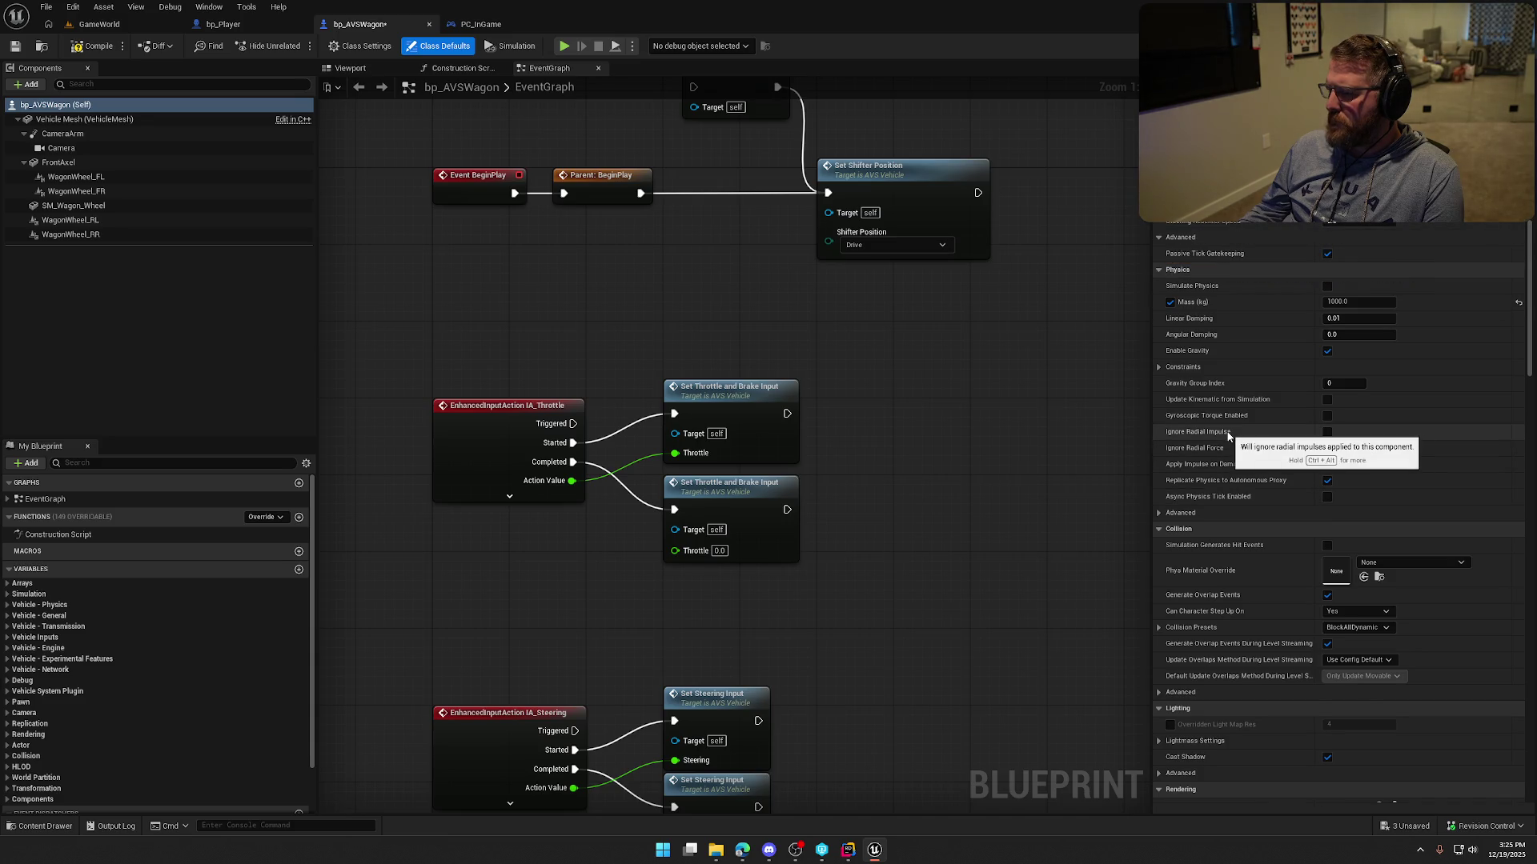
pyautogui.scroll(9, 1229, 436)
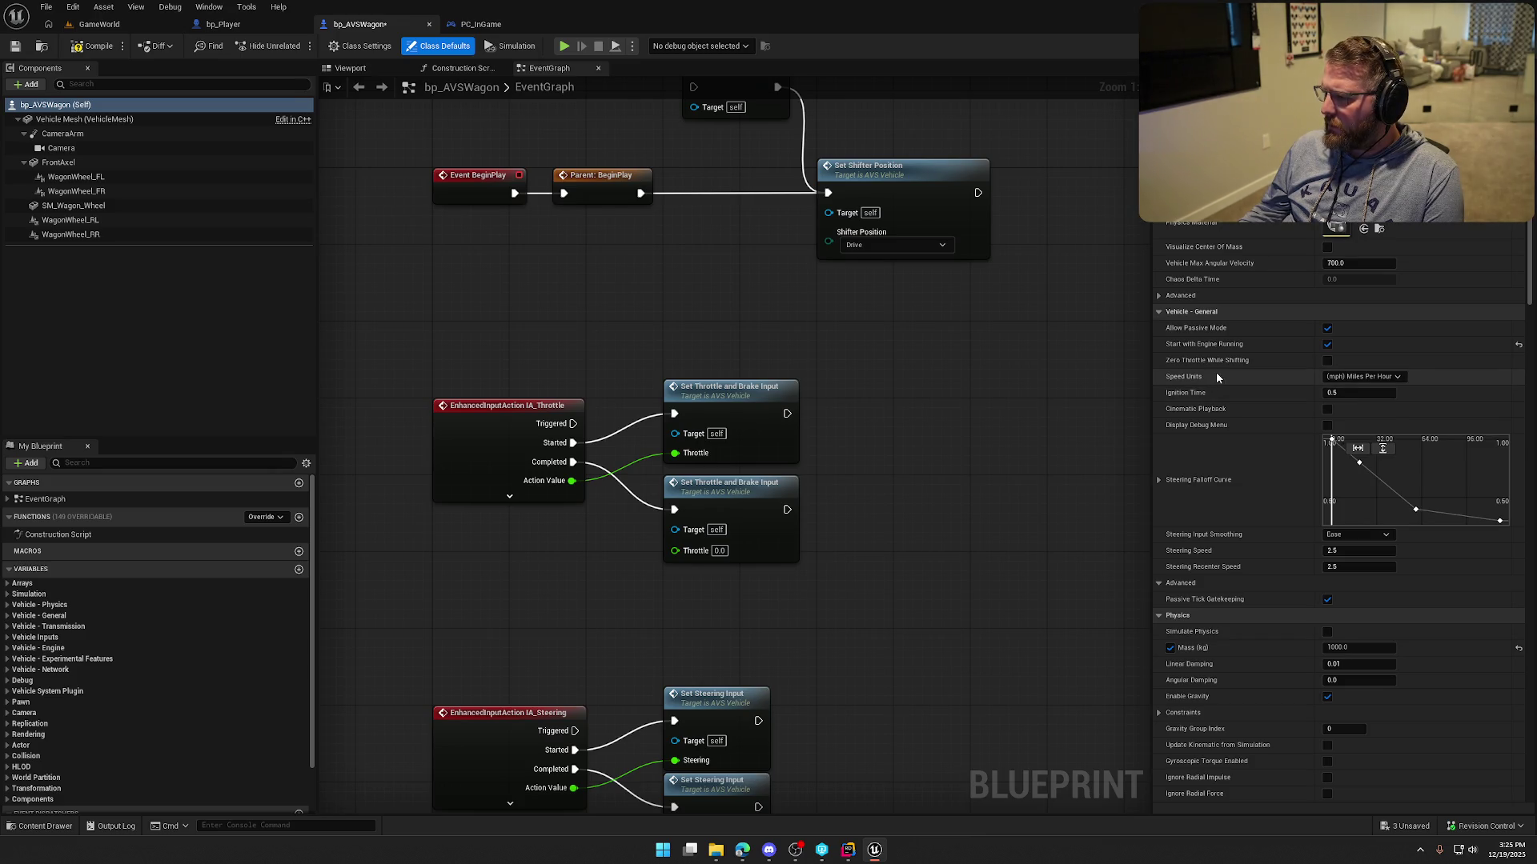
pyautogui.scroll(3, 1213, 372)
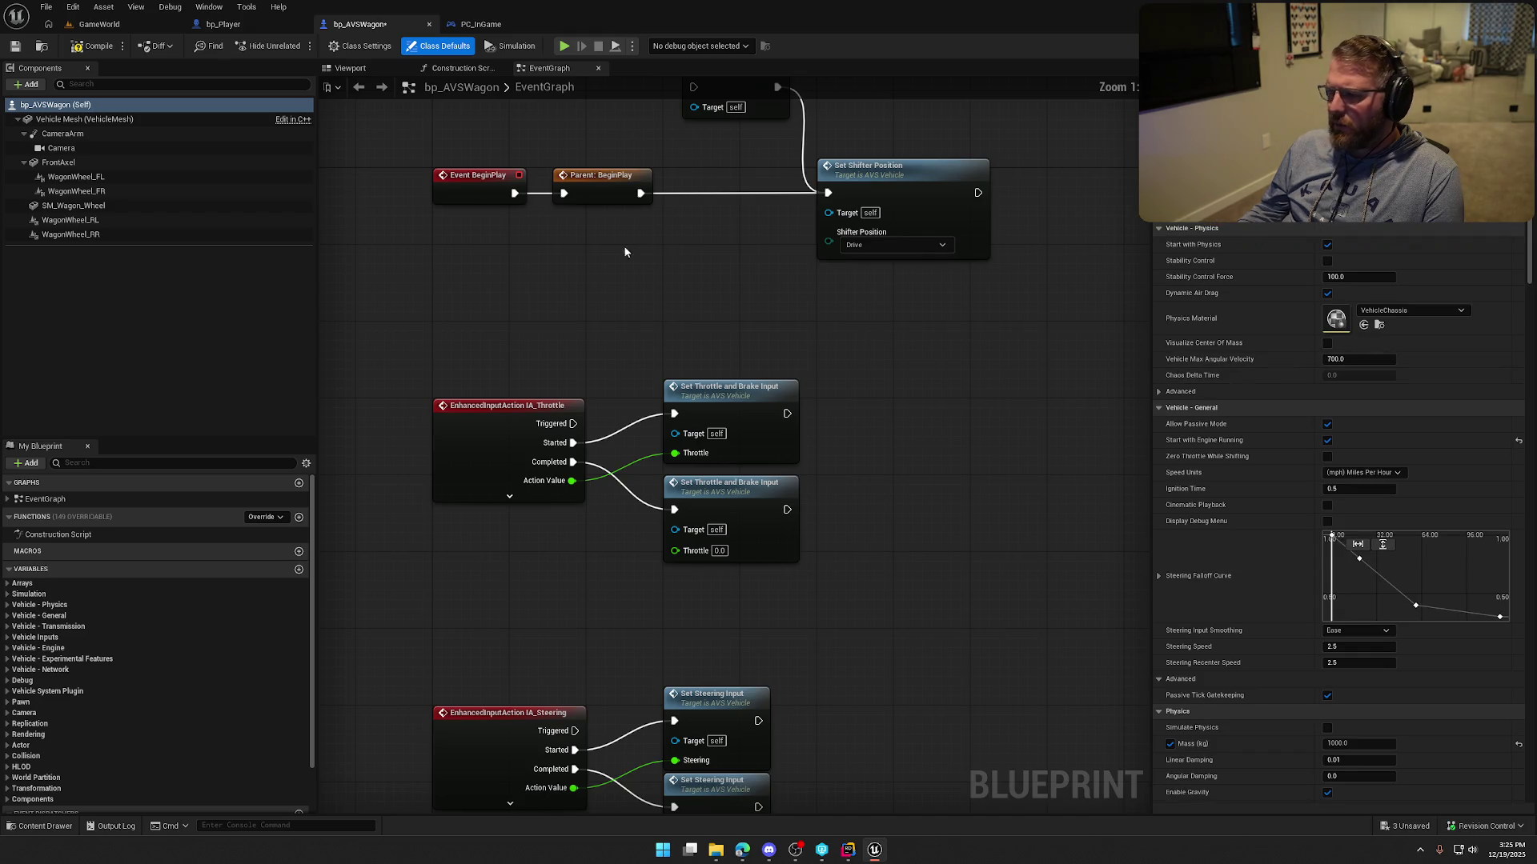
# Delete the extra node above Set Shifter Position and move that node beside Parent: BeginPlay.
pyautogui.click(760, 240)
pyautogui.press('Delete')
pyautogui.moveTo(958, 350); pyautogui.dragTo(811, 352)
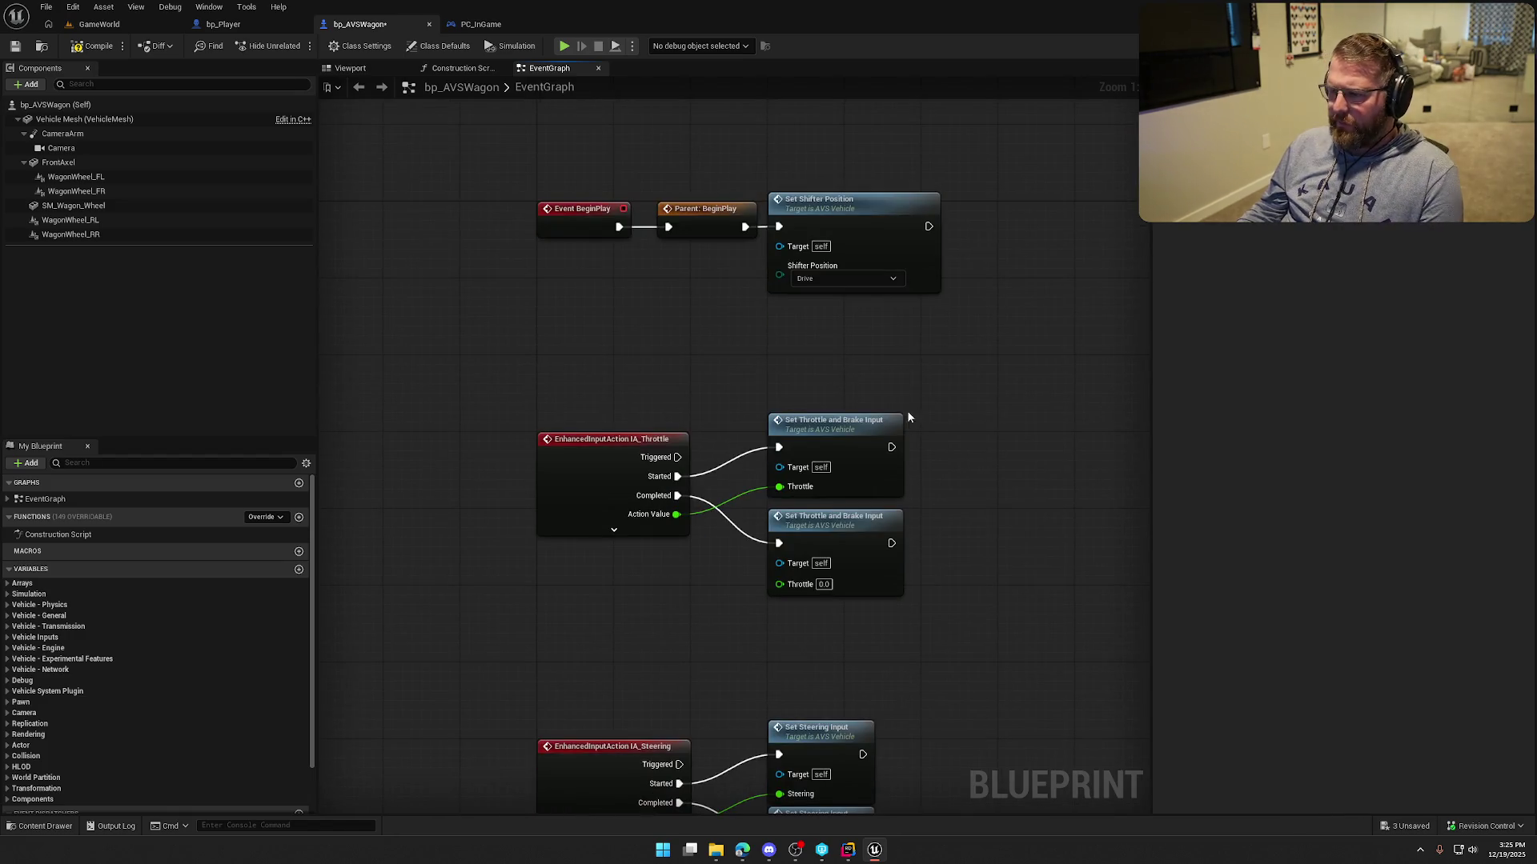
# Pan the EventGraph to the input events and briefly expand the Arrays variables.
pyautogui.moveTo(661, 363); pyautogui.dragTo(597, 196)
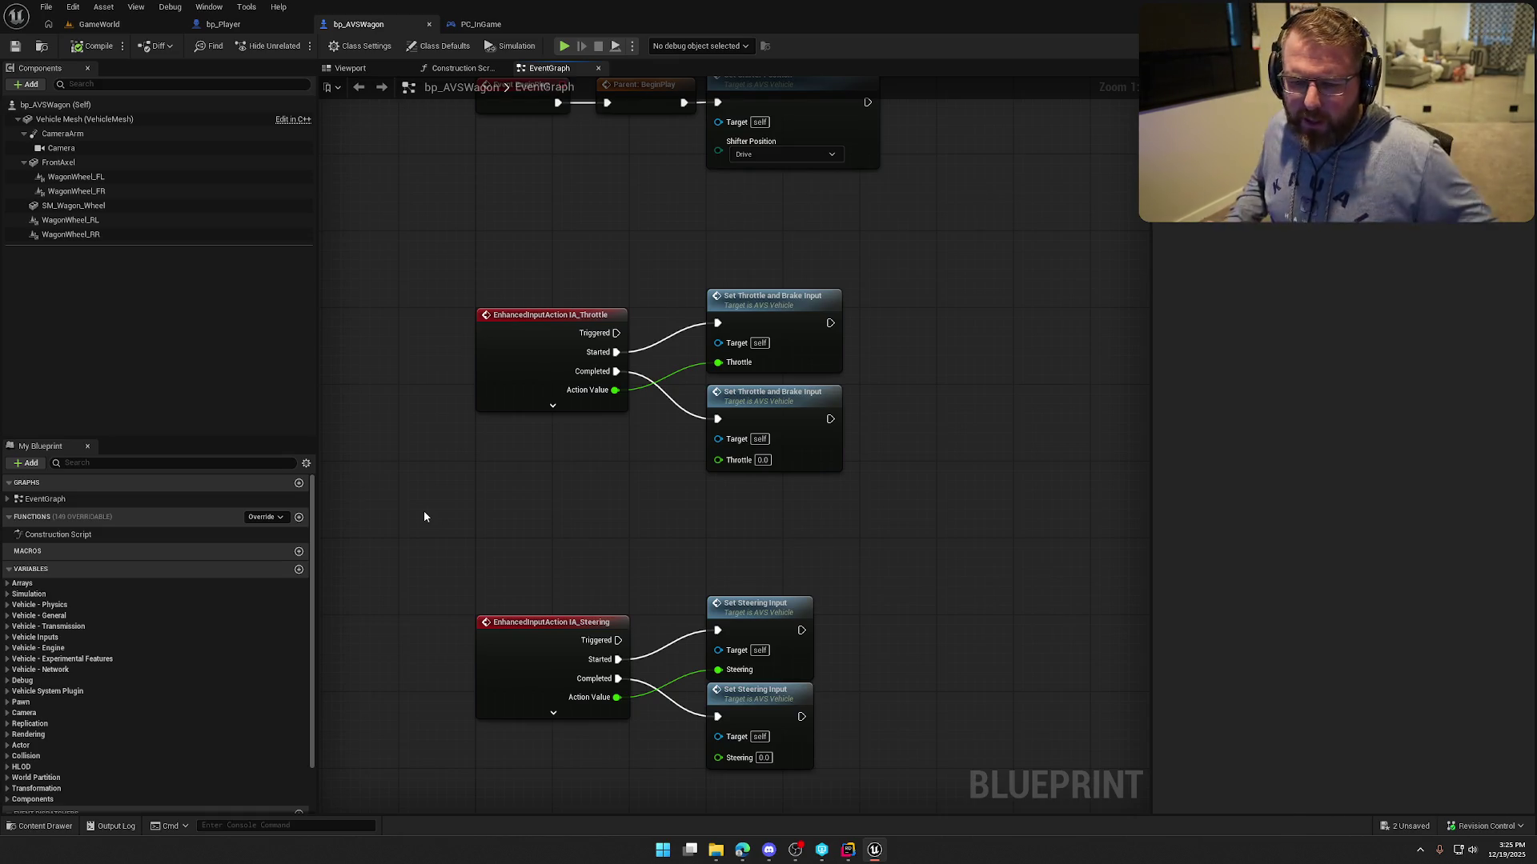
pyautogui.click(9, 584)
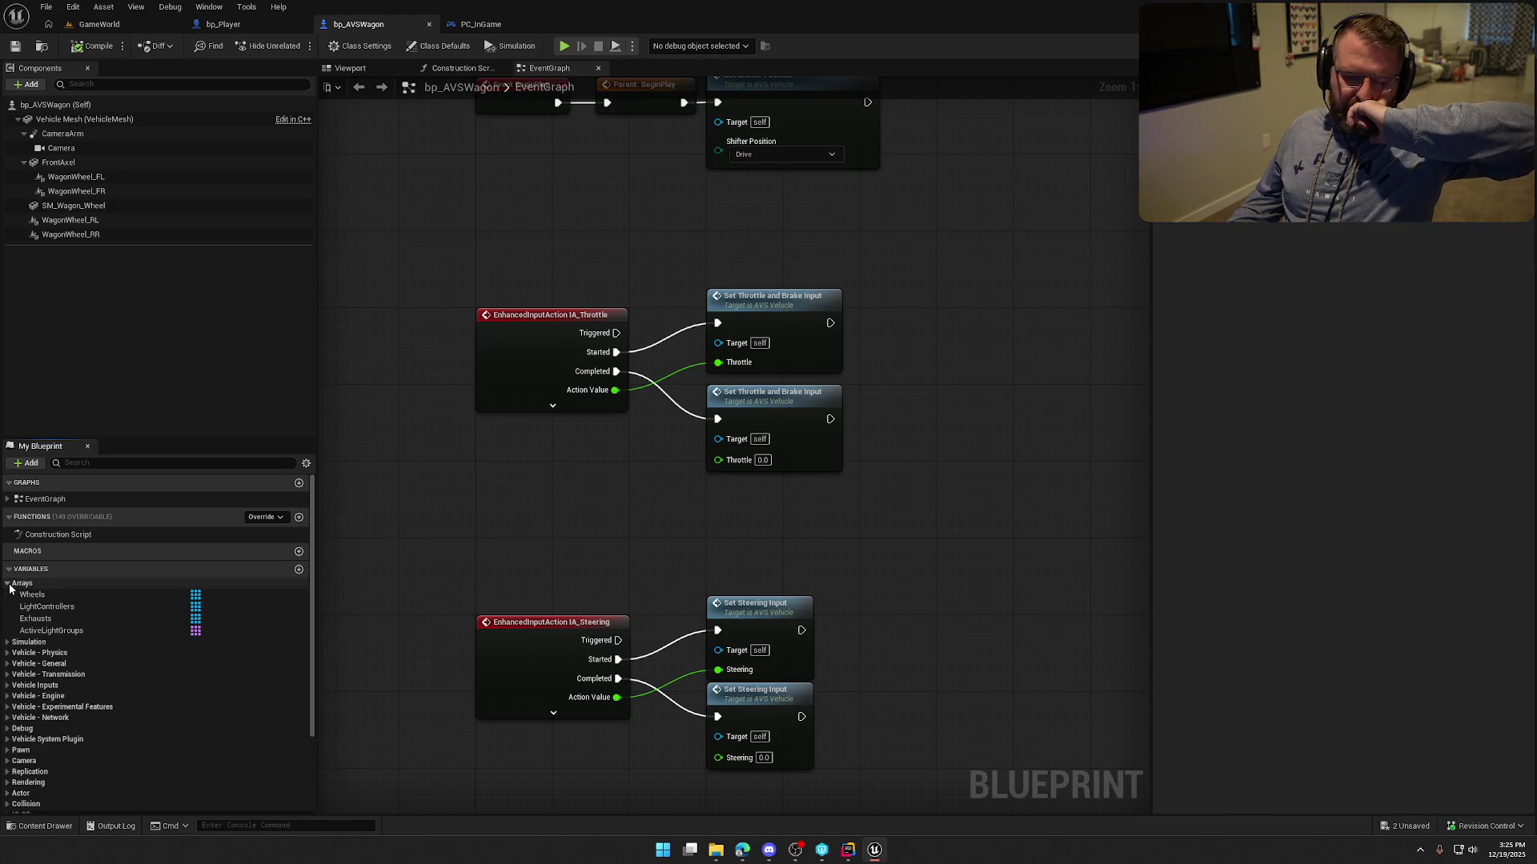
pyautogui.click(9, 585)
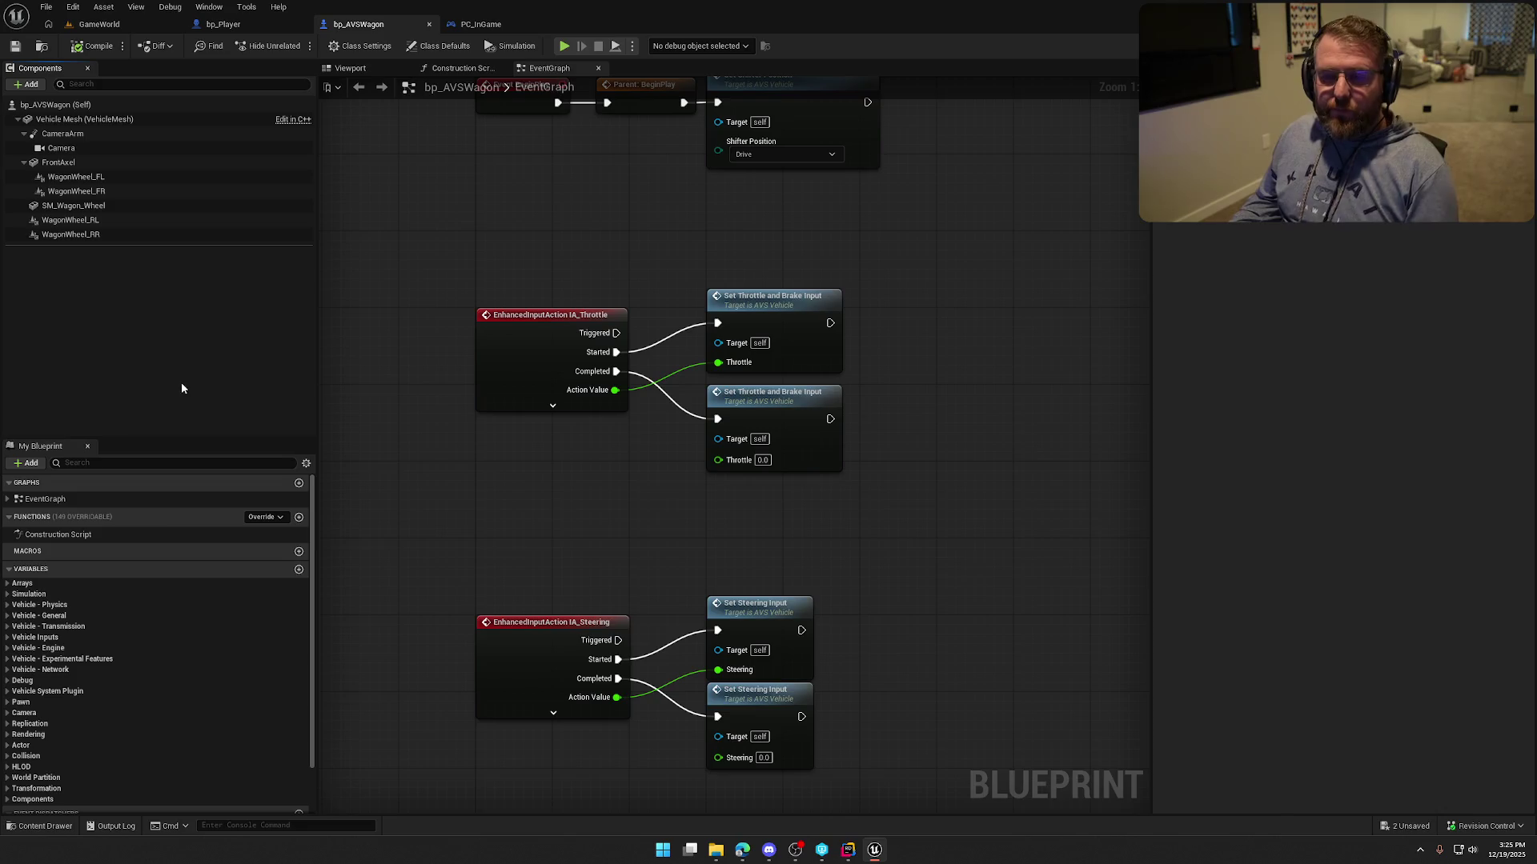
# Search the Add component list for 'eh', close it unchanged, and show the Viewport.
pyautogui.click(29, 84)
pyautogui.write('eh')
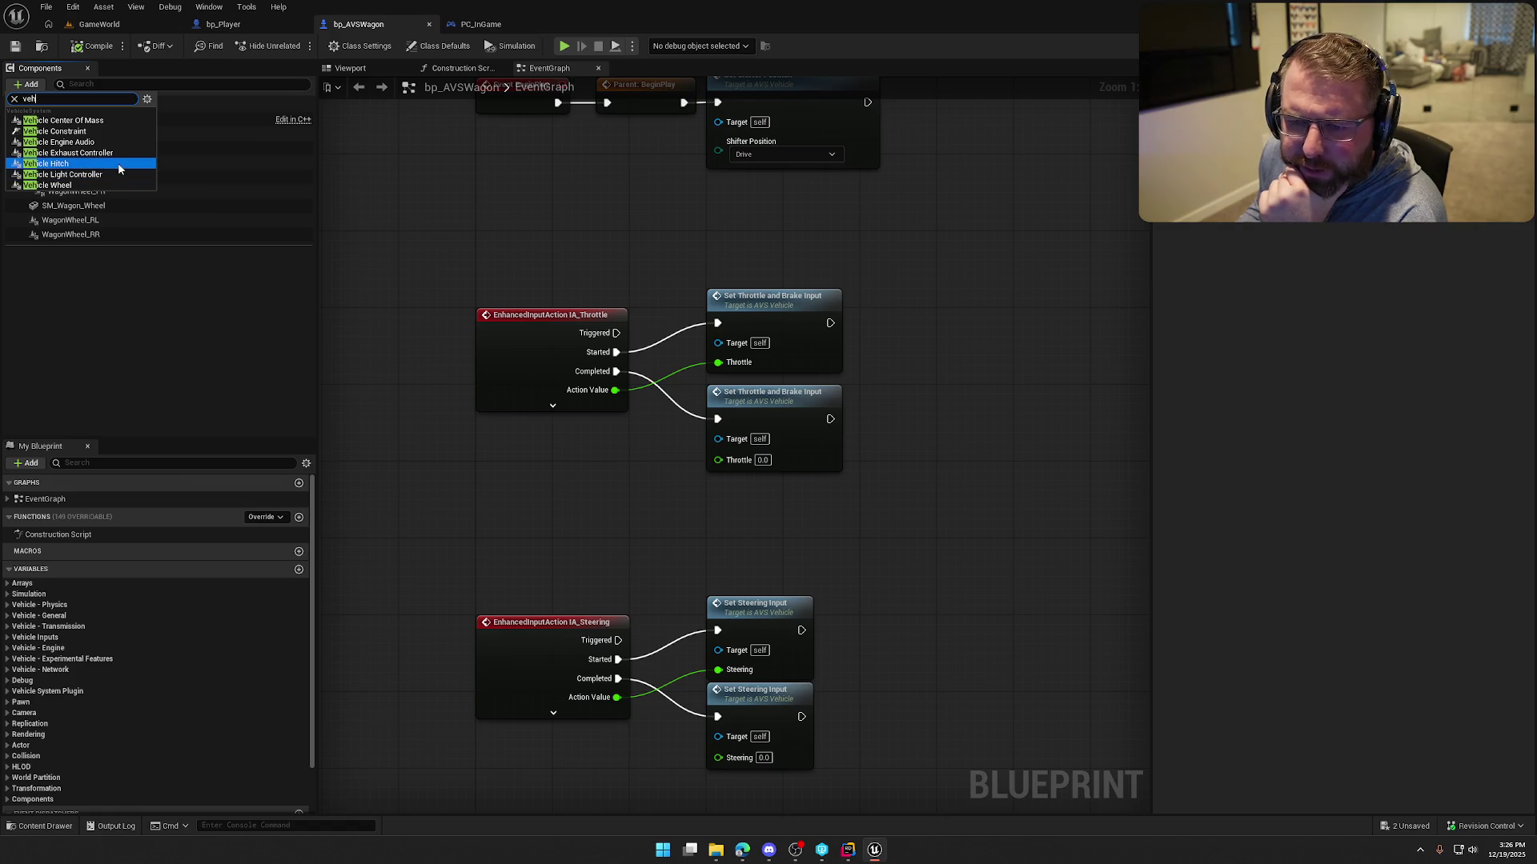
pyautogui.click(171, 325)
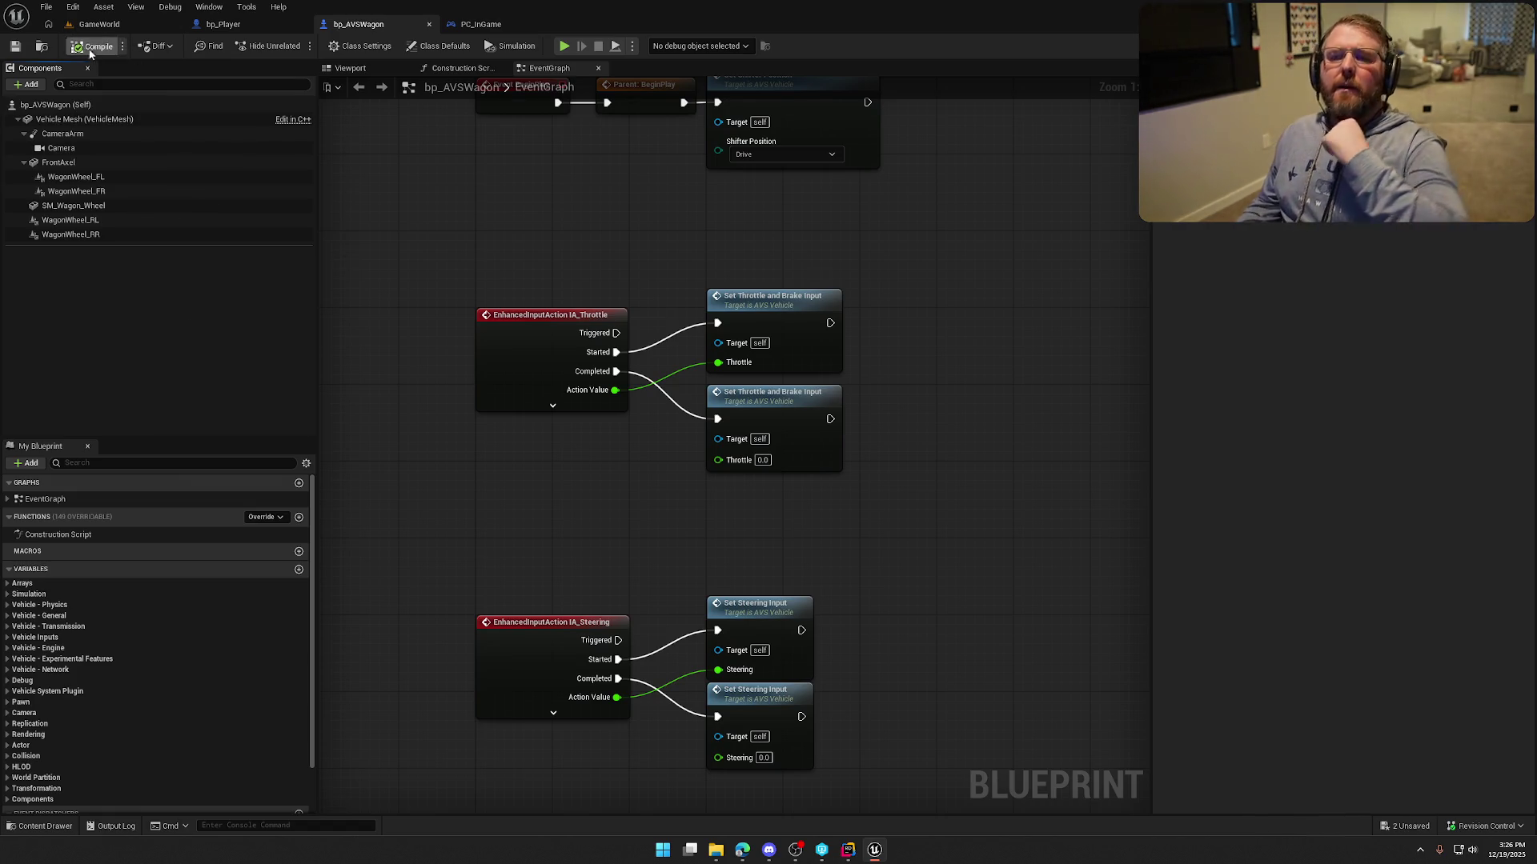
pyautogui.click(349, 68)
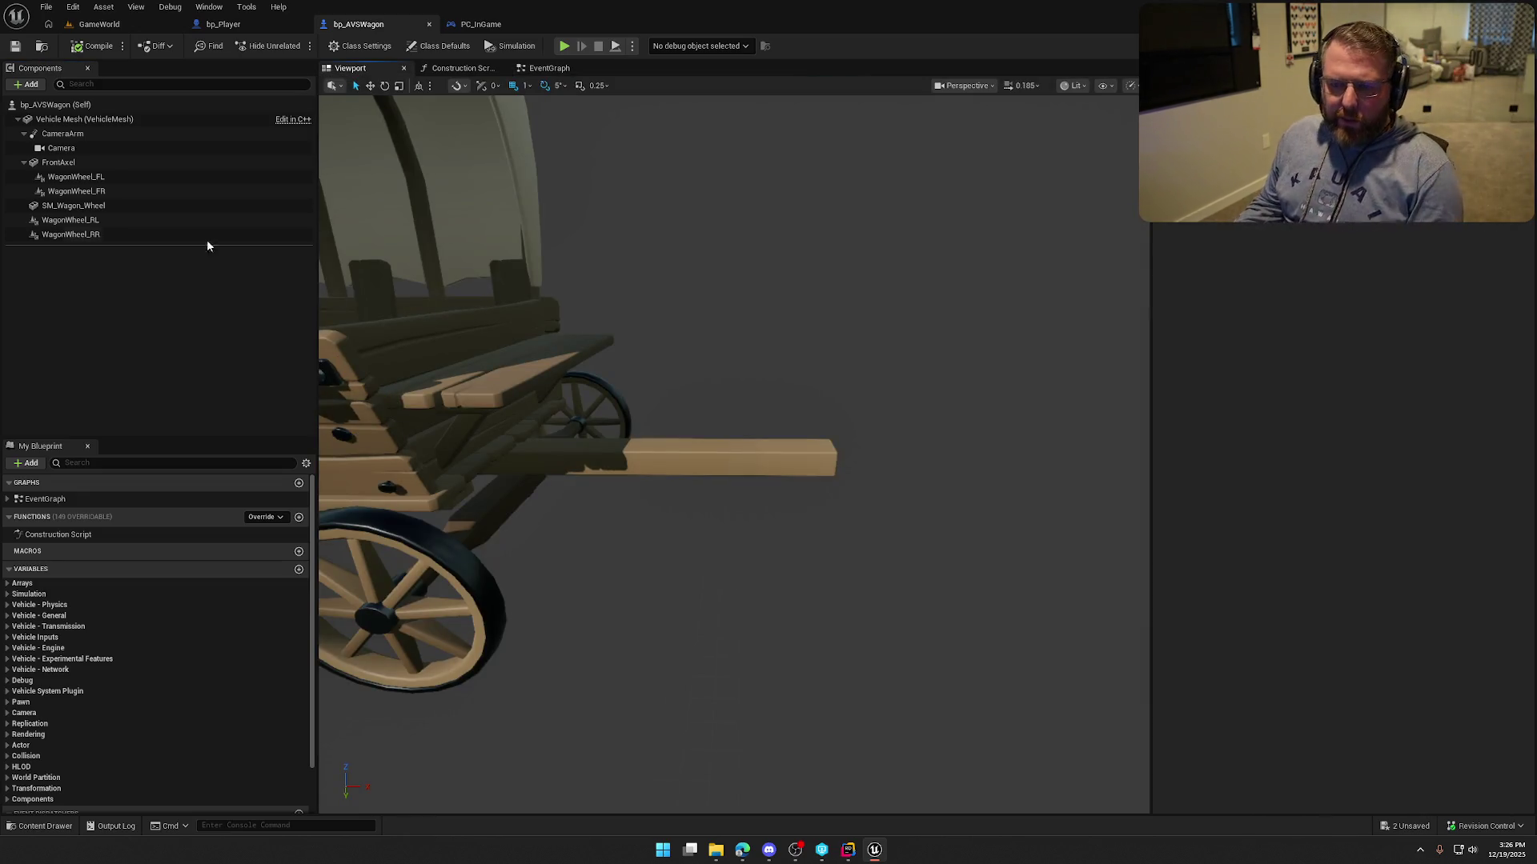
# Add a Skeletal Mesh component named Oxen under Vehicle Mesh, using SK_Ox.
pyautogui.click(84, 119)
pyautogui.click(31, 85)
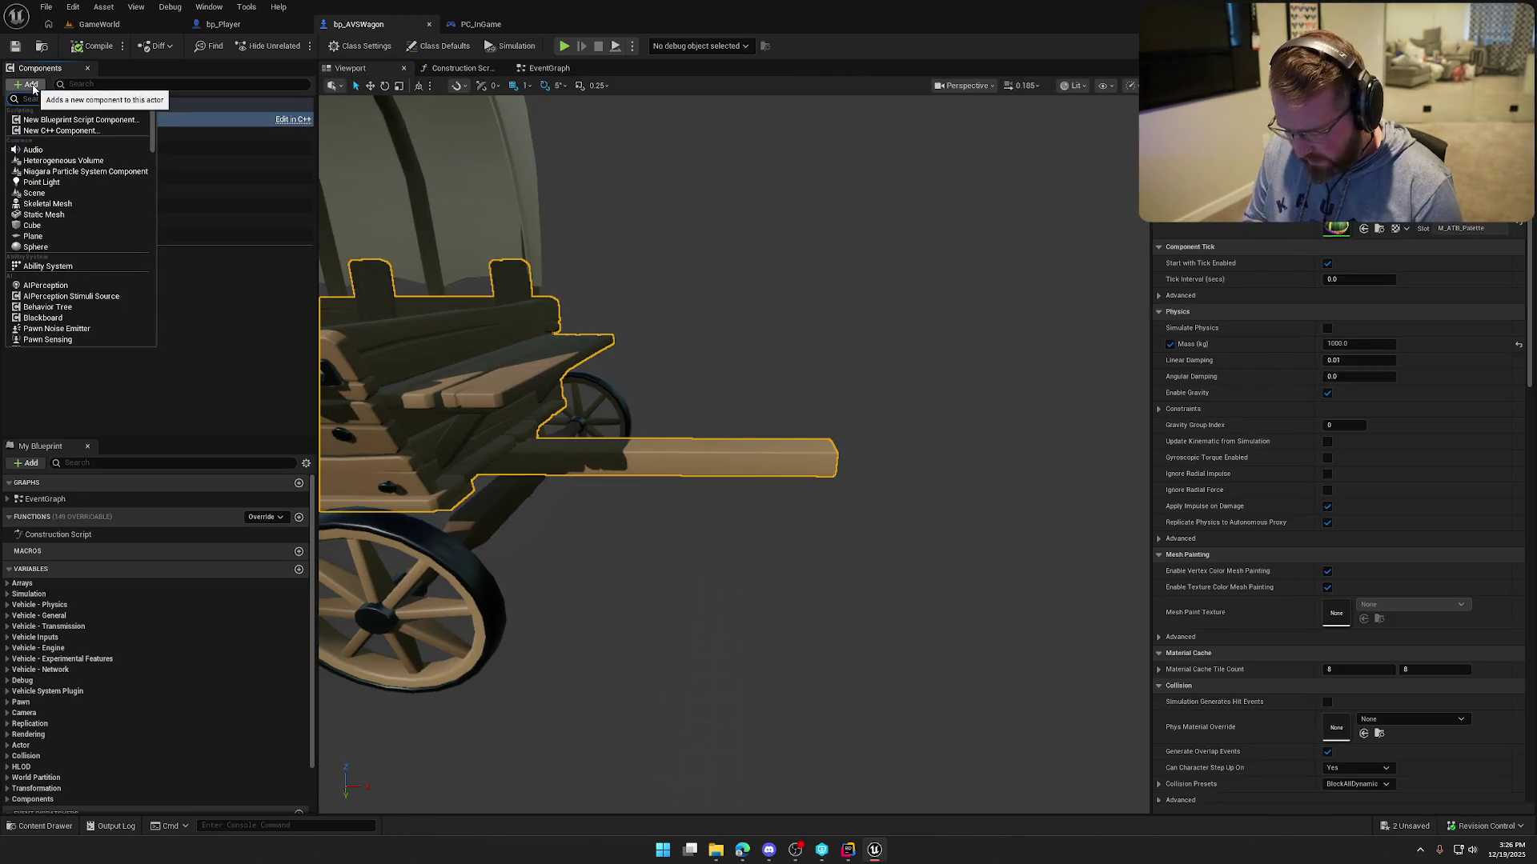
pyautogui.press('Return')
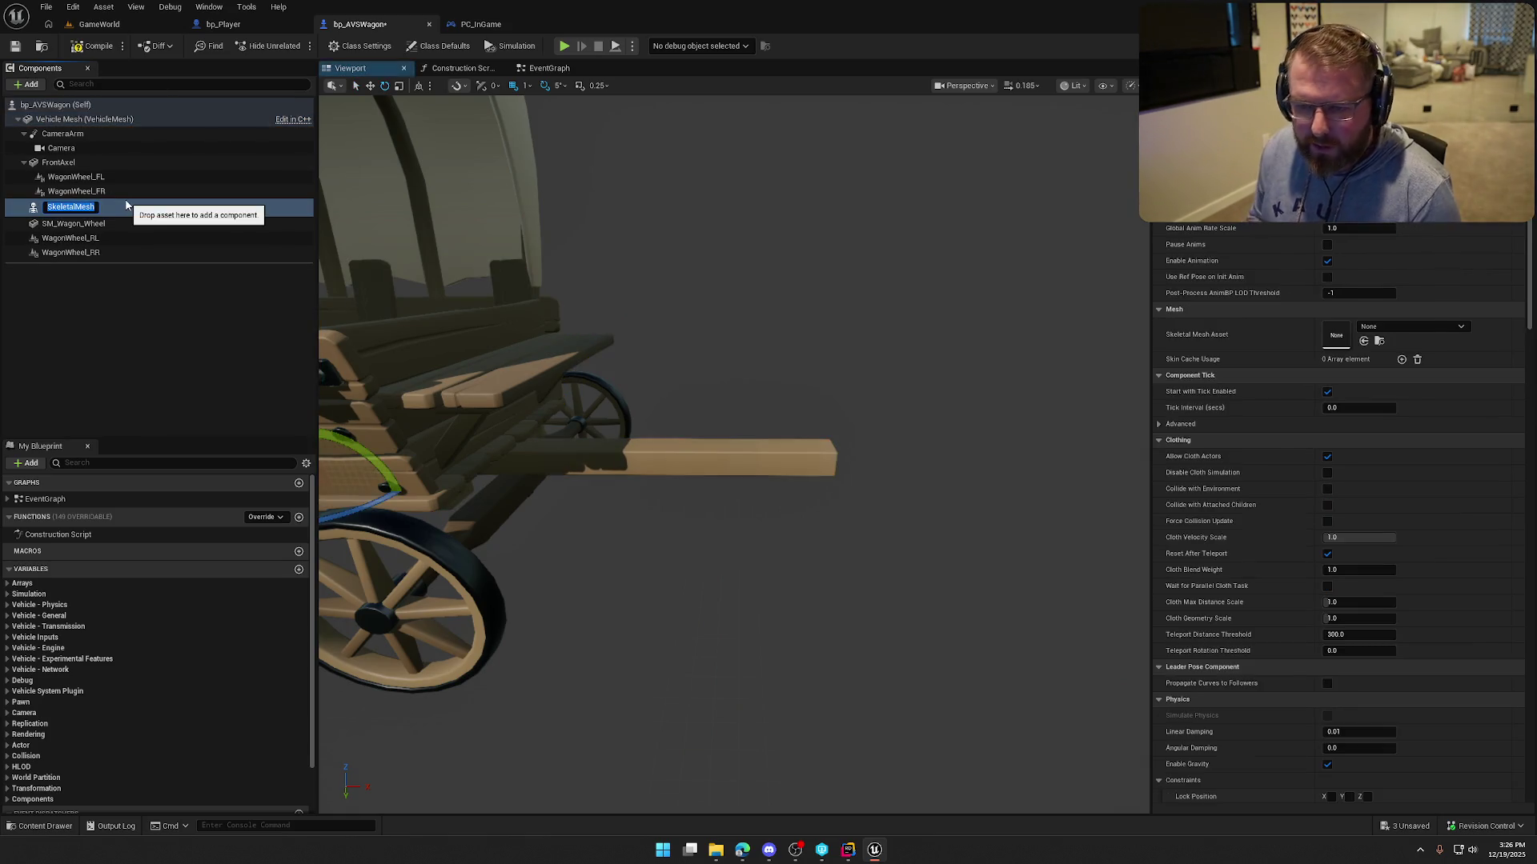
pyautogui.write('Oxen')
pyautogui.press('Return')
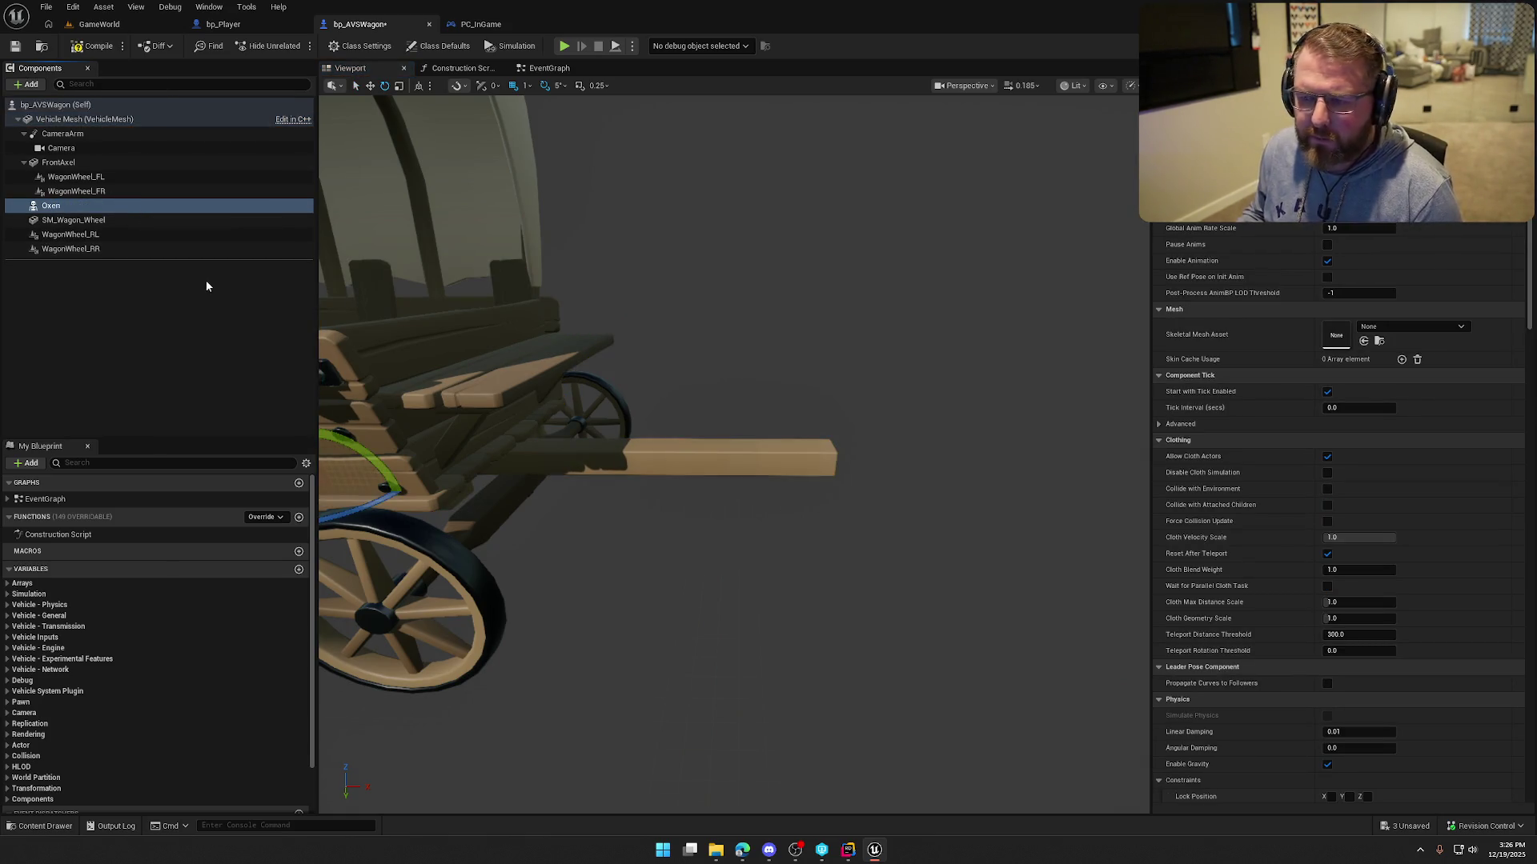
pyautogui.click(1398, 327)
pyautogui.write('ox')
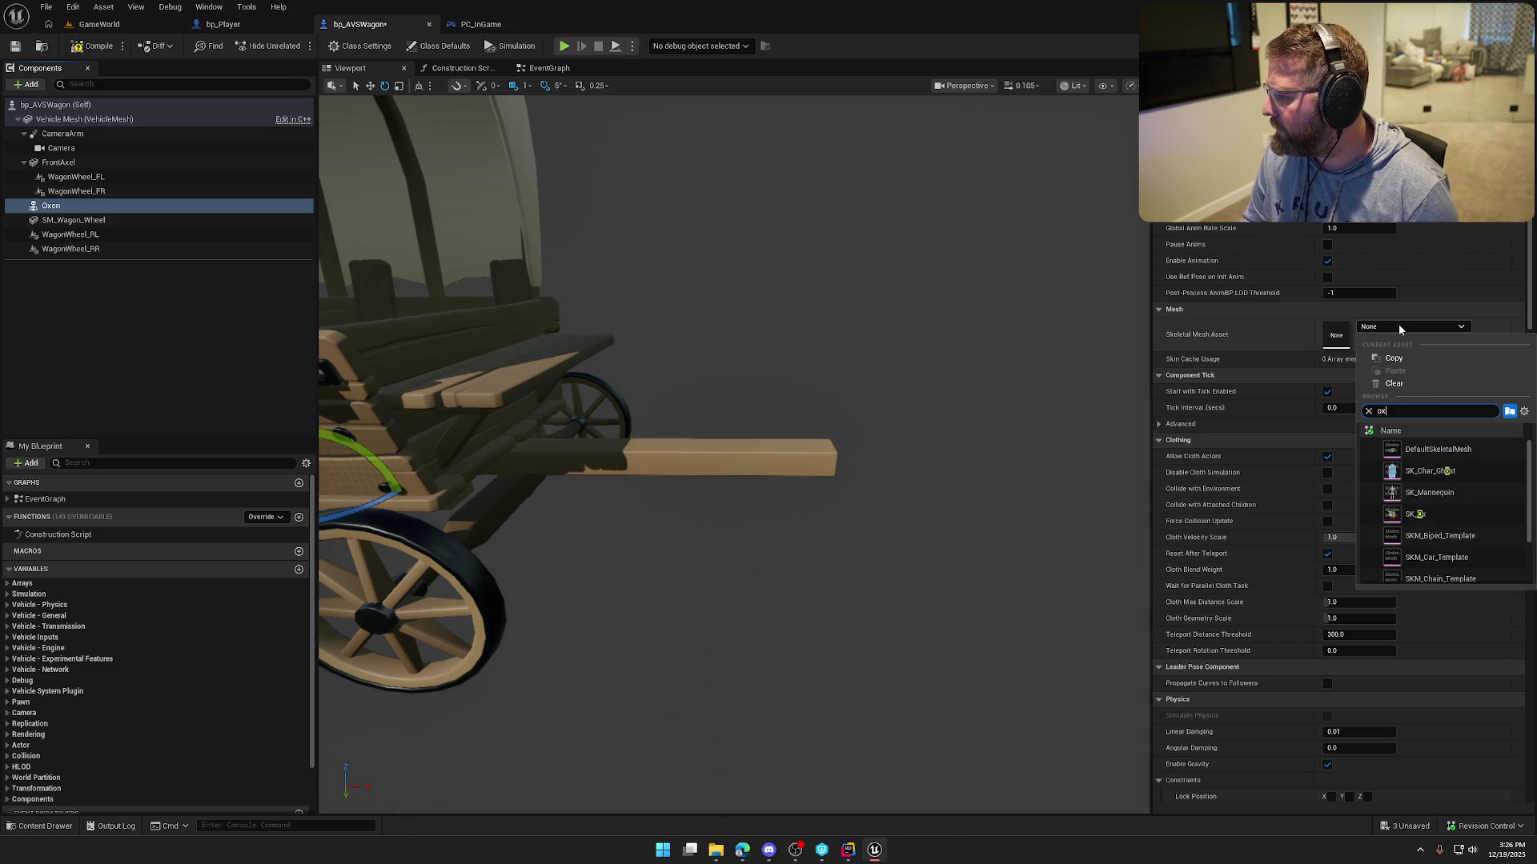
pyautogui.click(1419, 450)
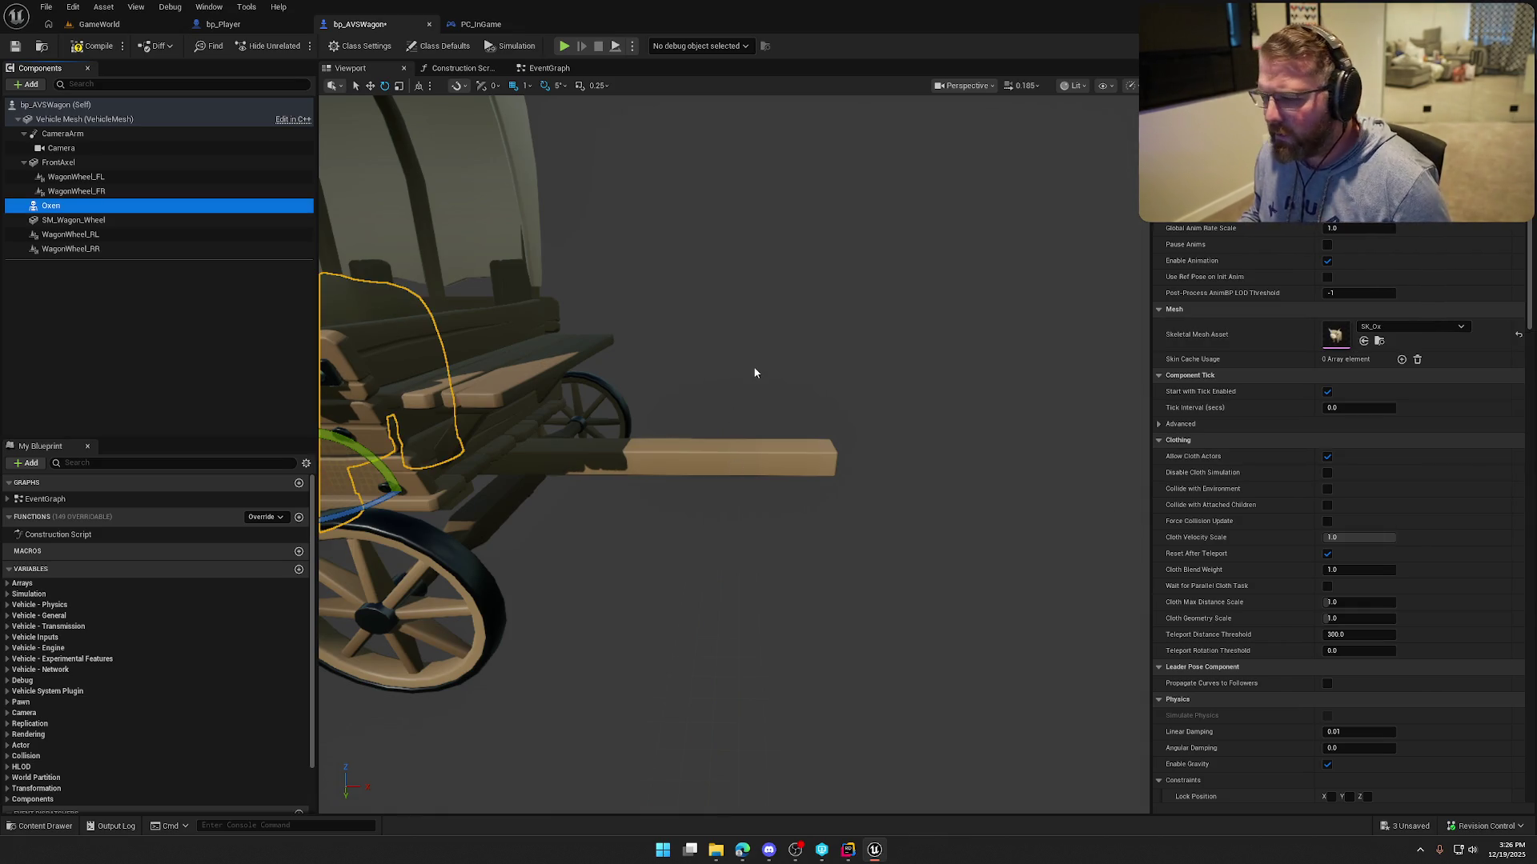
# Rotate the Oxen to face along the wagon and place it at the pole's front end.
pyautogui.moveTo(753, 367); pyautogui.dragTo(725, 376)
pyautogui.moveTo(640, 432)
pyautogui.mouseDown()
pyautogui.moveTo(647, 401)
pyautogui.moveTo(632, 398)
pyautogui.moveTo(875, 432)
pyautogui.moveTo(841, 359)
pyautogui.moveTo(843, 429)
pyautogui.moveTo(861, 440)
pyautogui.mouseUp()
pyautogui.scroll(3, 875, 432)
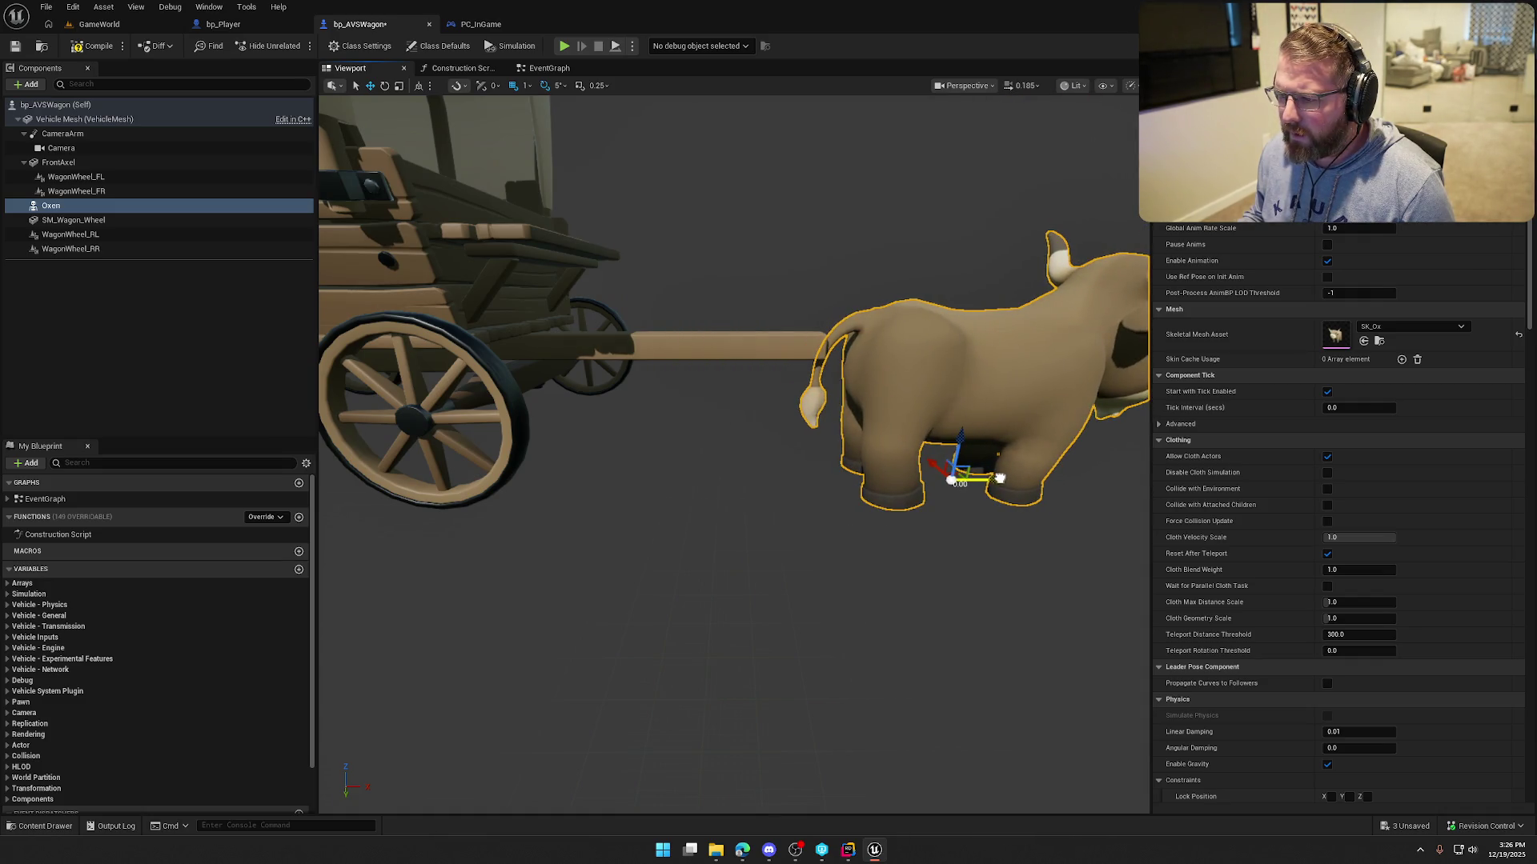
pyautogui.scroll(3, 892, 466)
pyautogui.moveTo(734, 453)
pyautogui.mouseDown()
pyautogui.moveTo(757, 376)
pyautogui.moveTo(676, 366)
pyautogui.moveTo(752, 405)
pyautogui.moveTo(786, 515)
pyautogui.moveTo(770, 499)
pyautogui.moveTo(932, 571)
pyautogui.moveTo(933, 452)
pyautogui.mouseUp()
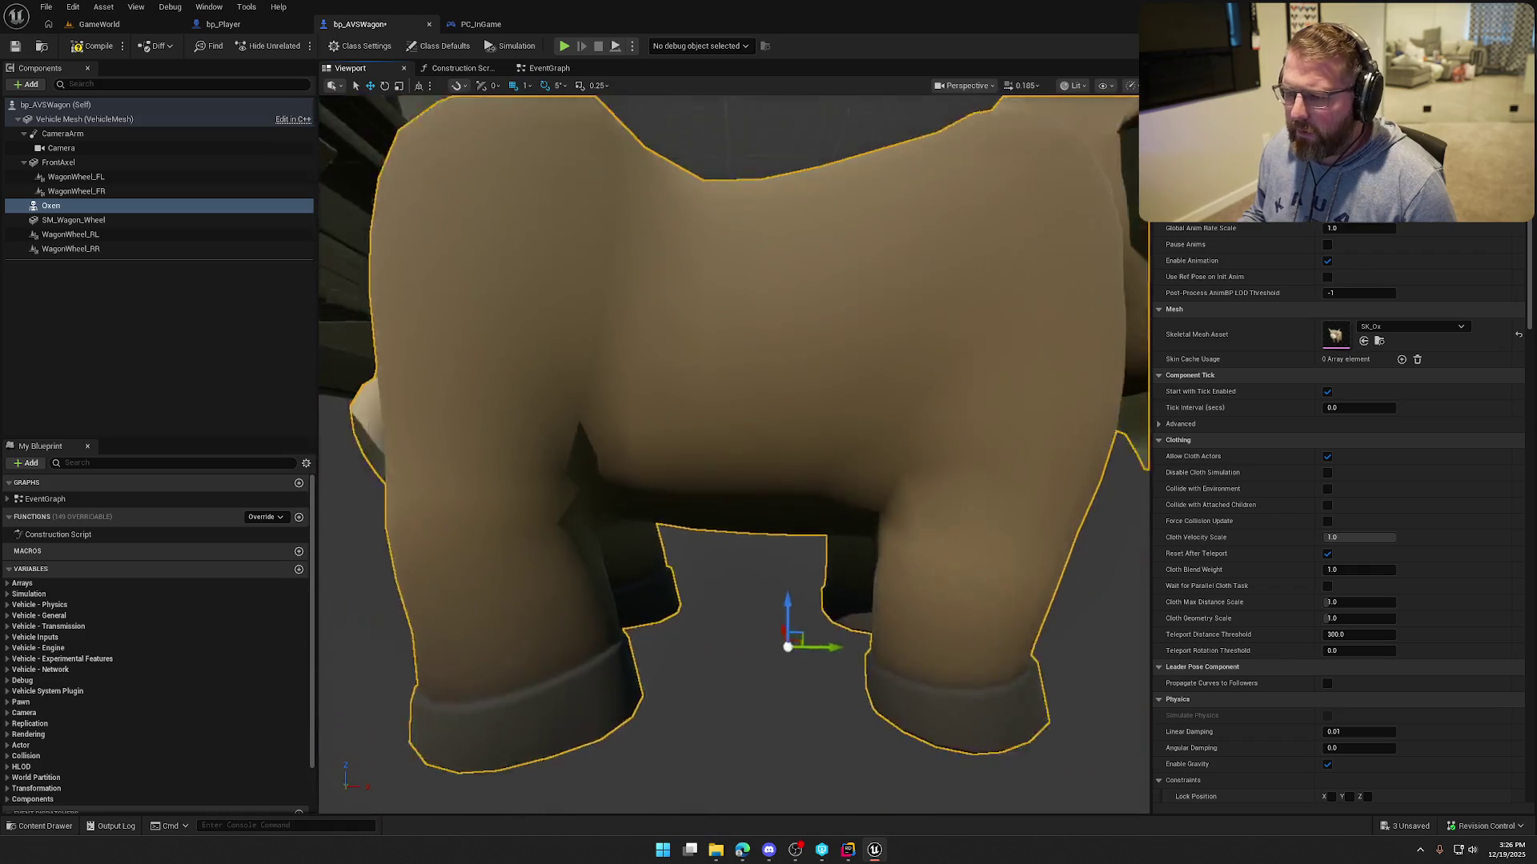
# Frame the Oxen and raise it slightly with the Z gizmo arrow.
pyautogui.press('f')
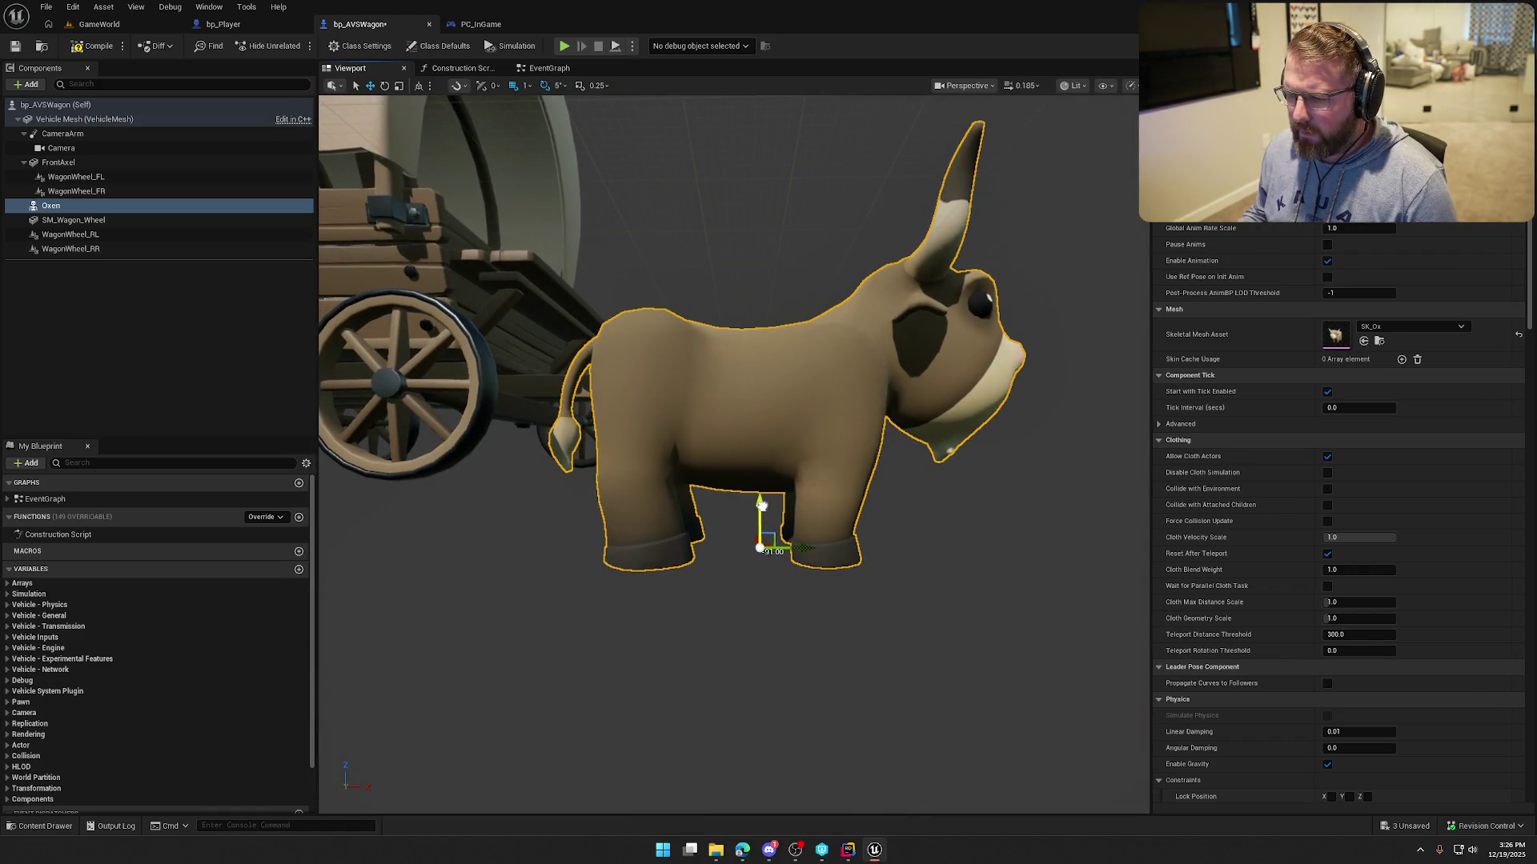
pyautogui.moveTo(761, 506); pyautogui.dragTo(774, 432)
pyautogui.moveTo(888, 468)
pyautogui.mouseDown()
pyautogui.moveTo(901, 478)
pyautogui.moveTo(900, 432)
pyautogui.moveTo(887, 480)
pyautogui.moveTo(870, 476)
pyautogui.mouseUp()
pyautogui.scroll(3, 1306, 487)
# Set the Oxen to Use Animation Asset playing Anim_Ox_Walk_Forward, and compile.
pyautogui.click(1366, 301)
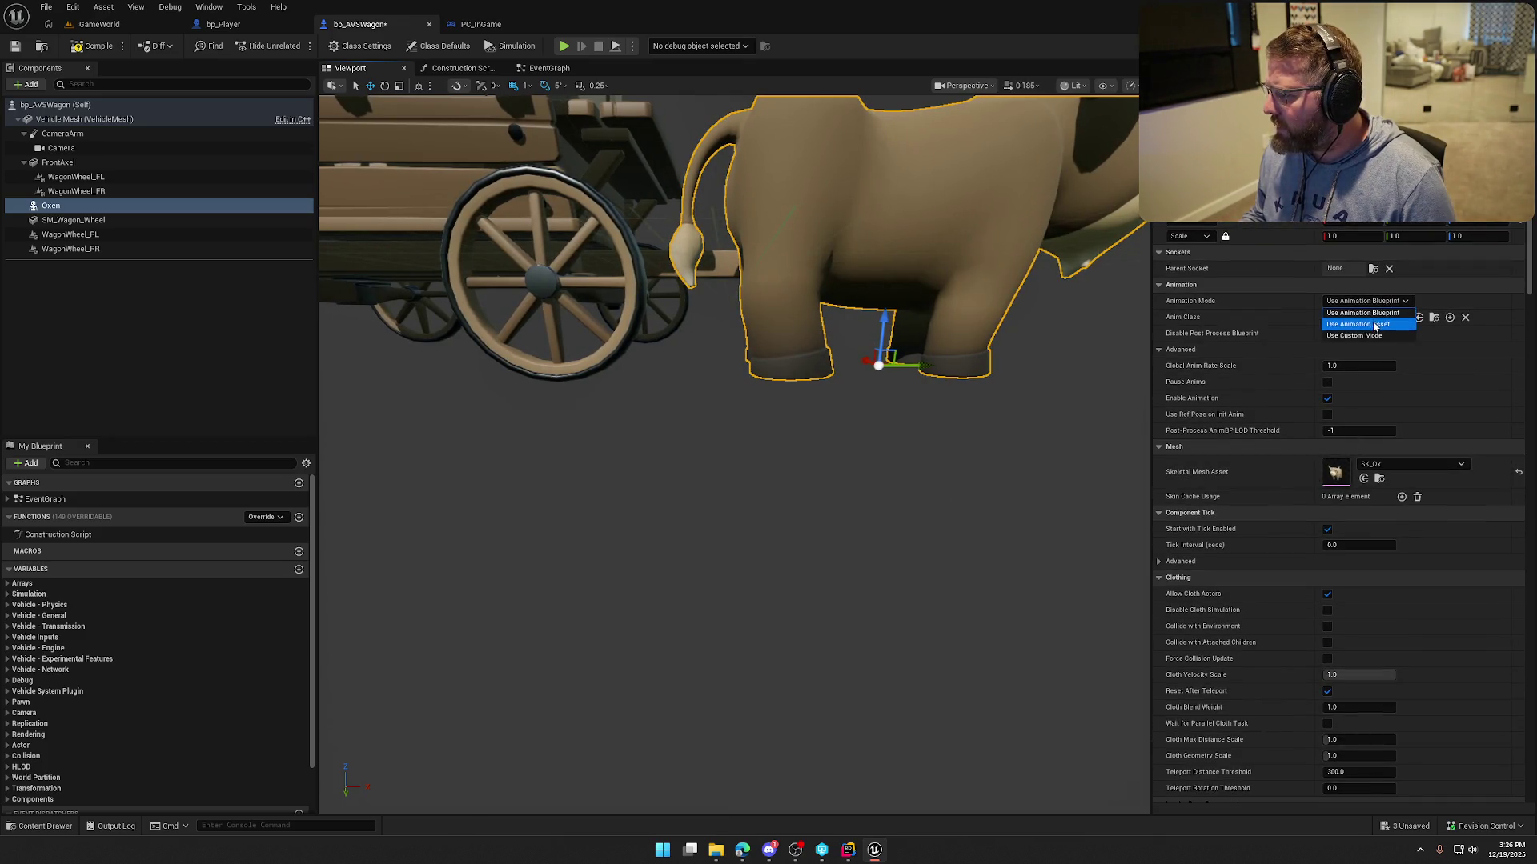
pyautogui.click(1365, 323)
pyautogui.click(1378, 319)
pyautogui.write('walk')
pyautogui.click(1443, 577)
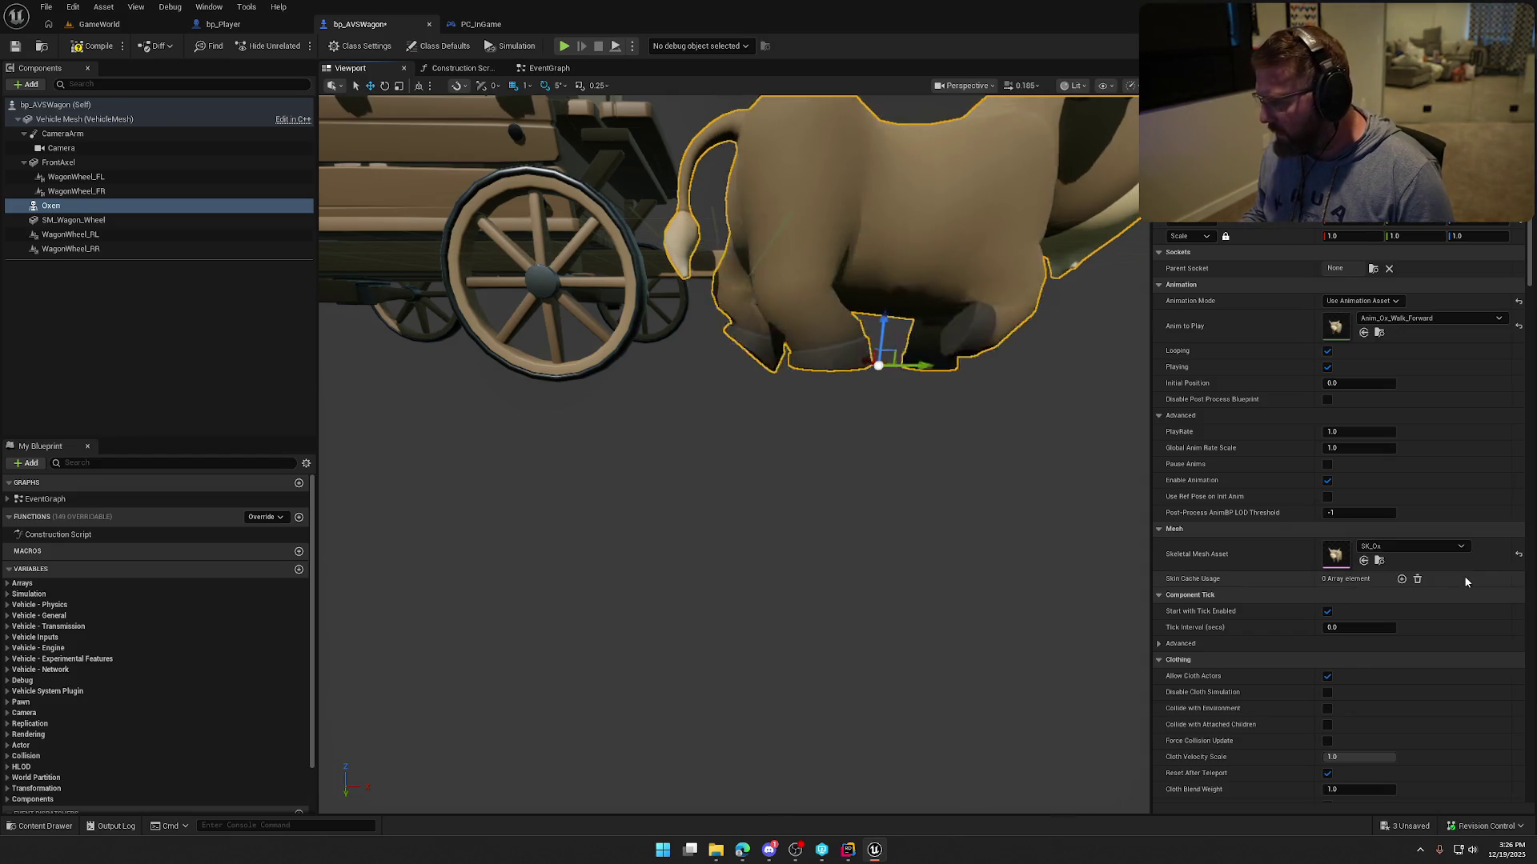
pyautogui.click(992, 420)
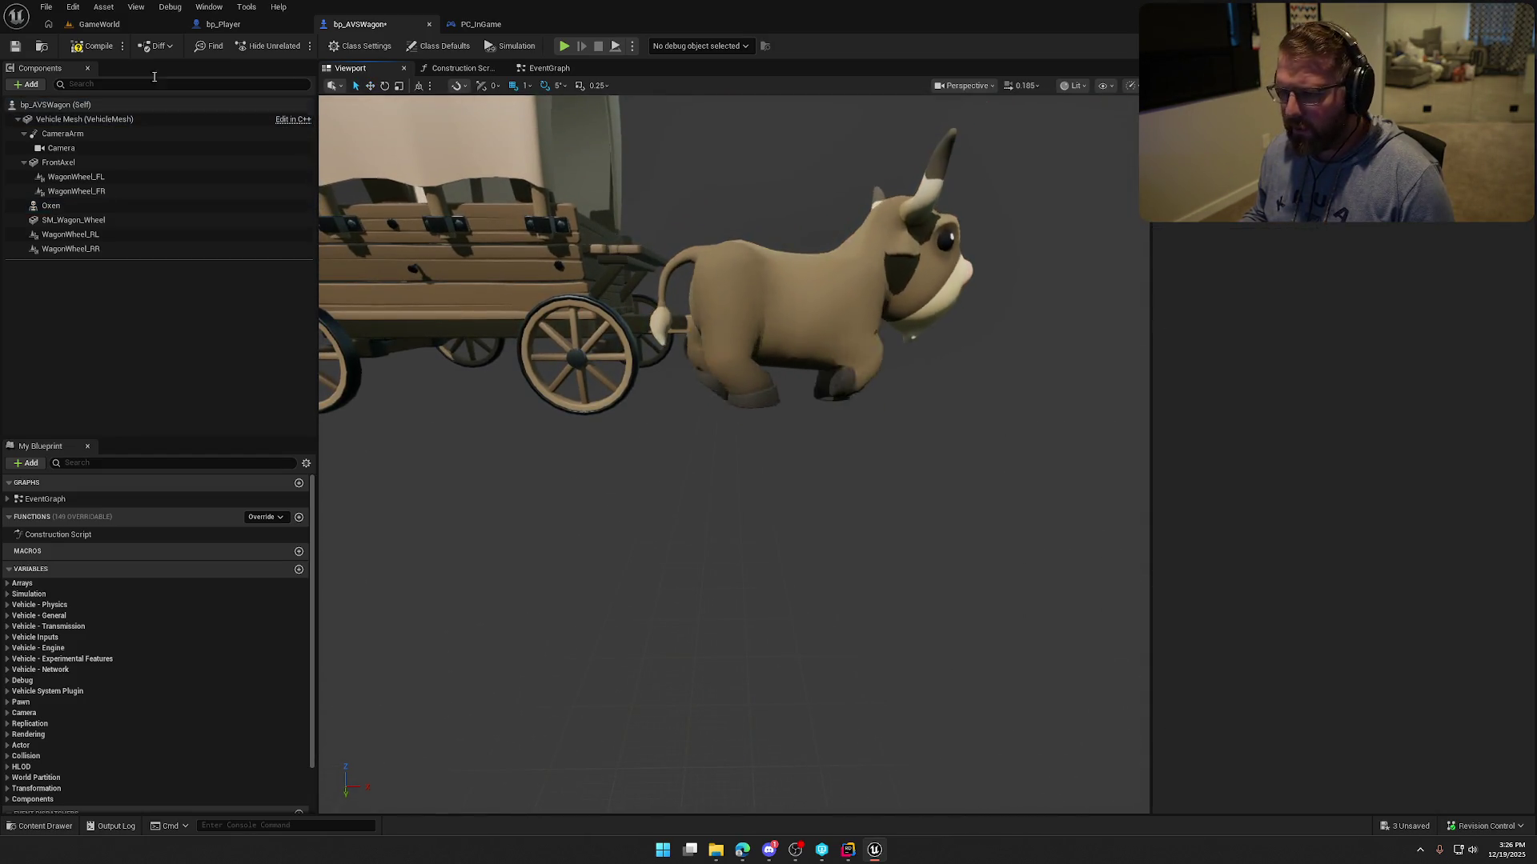
# Save bp_AVSWagon, play GameWorld steering with D, then stop and return to the blueprint.
pyautogui.click(95, 46)
pyautogui.click(134, 25)
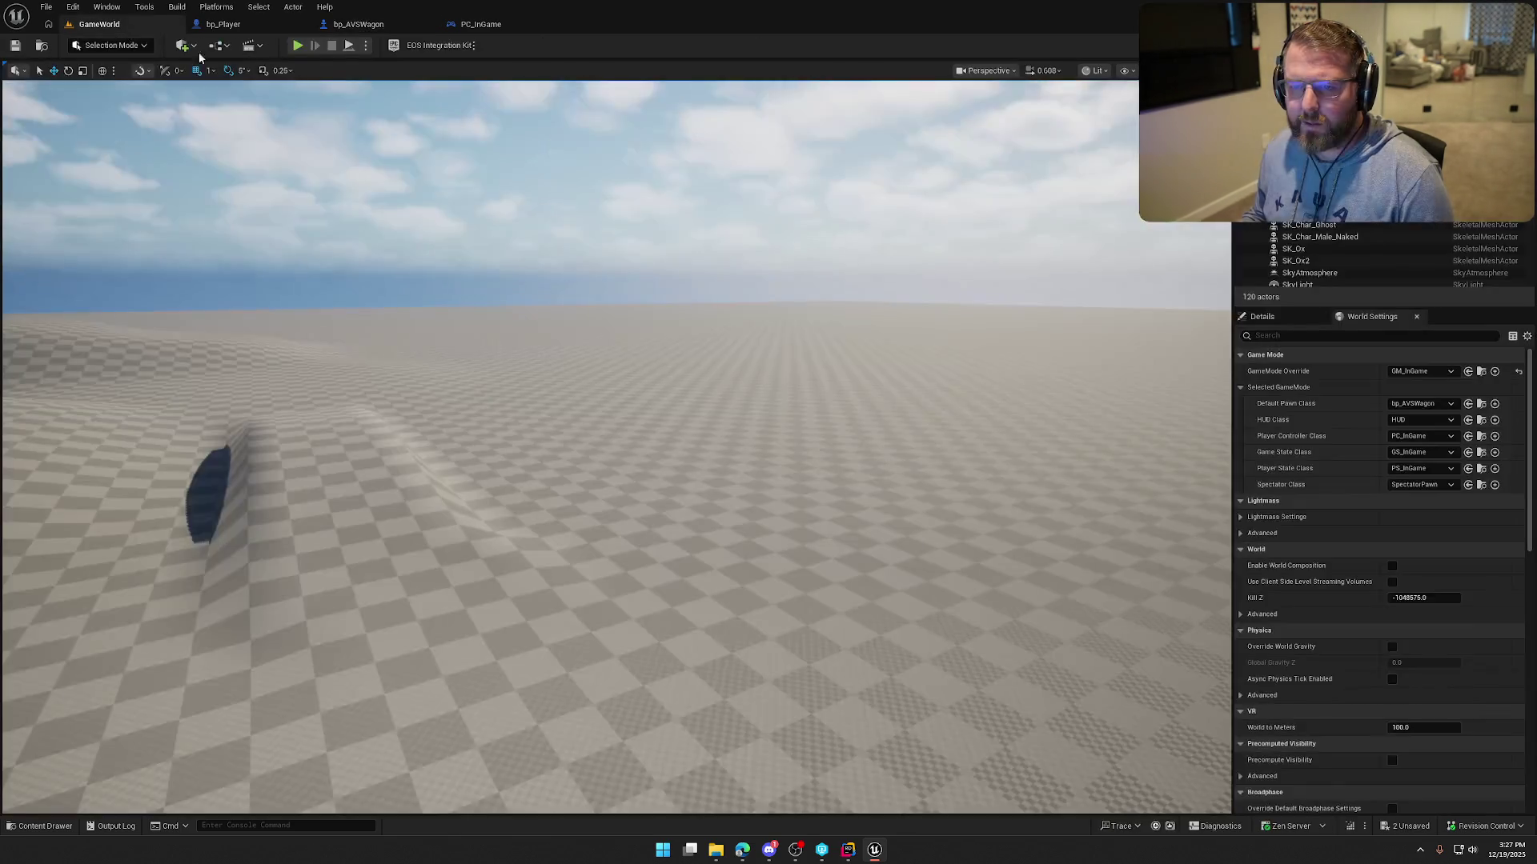
pyautogui.hotkey('alt', 'p')
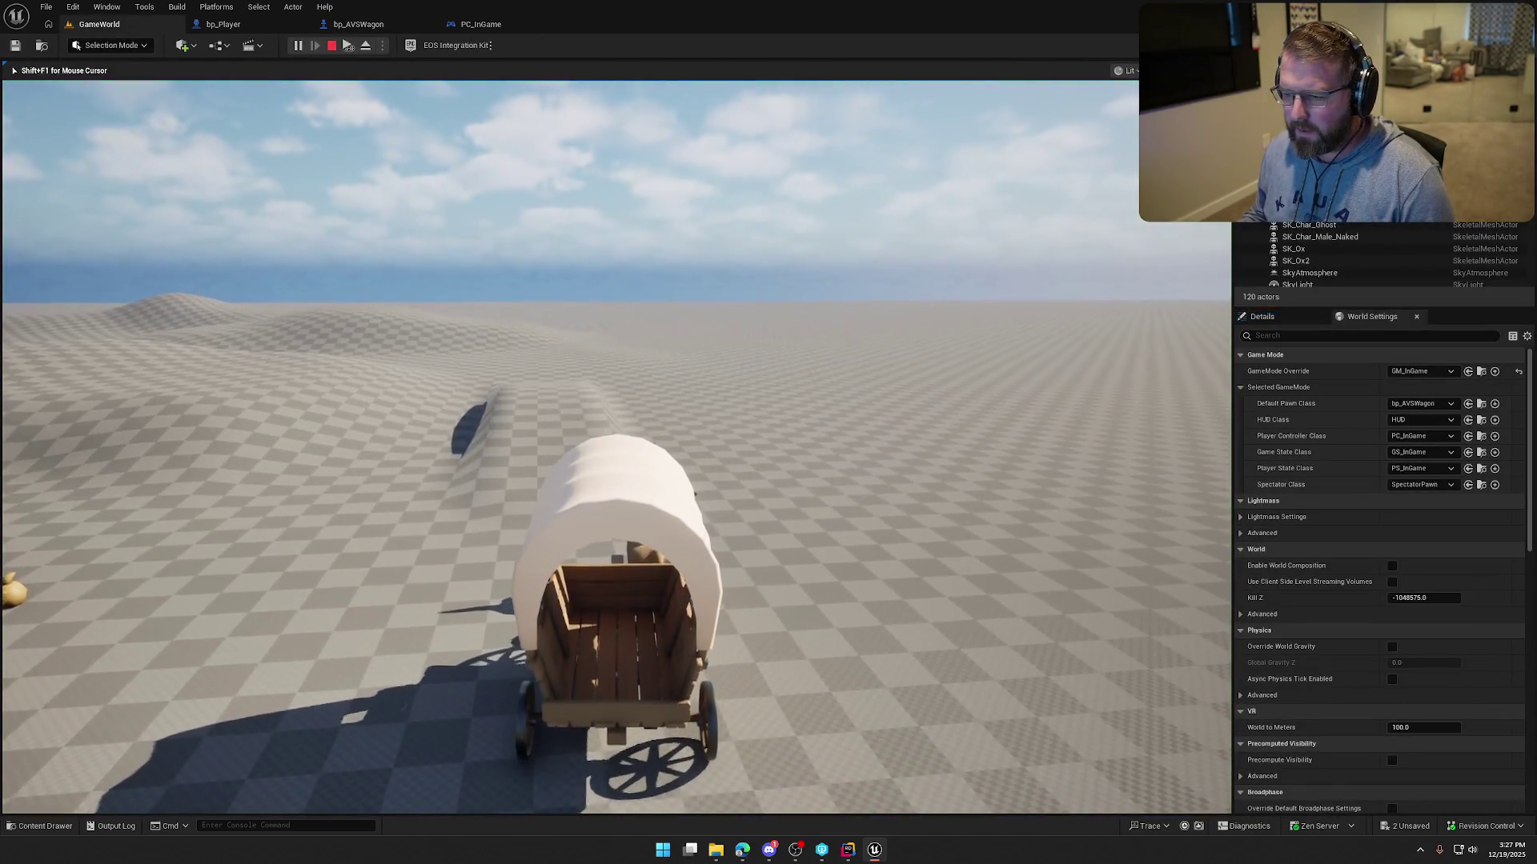
pyautogui.press('d')
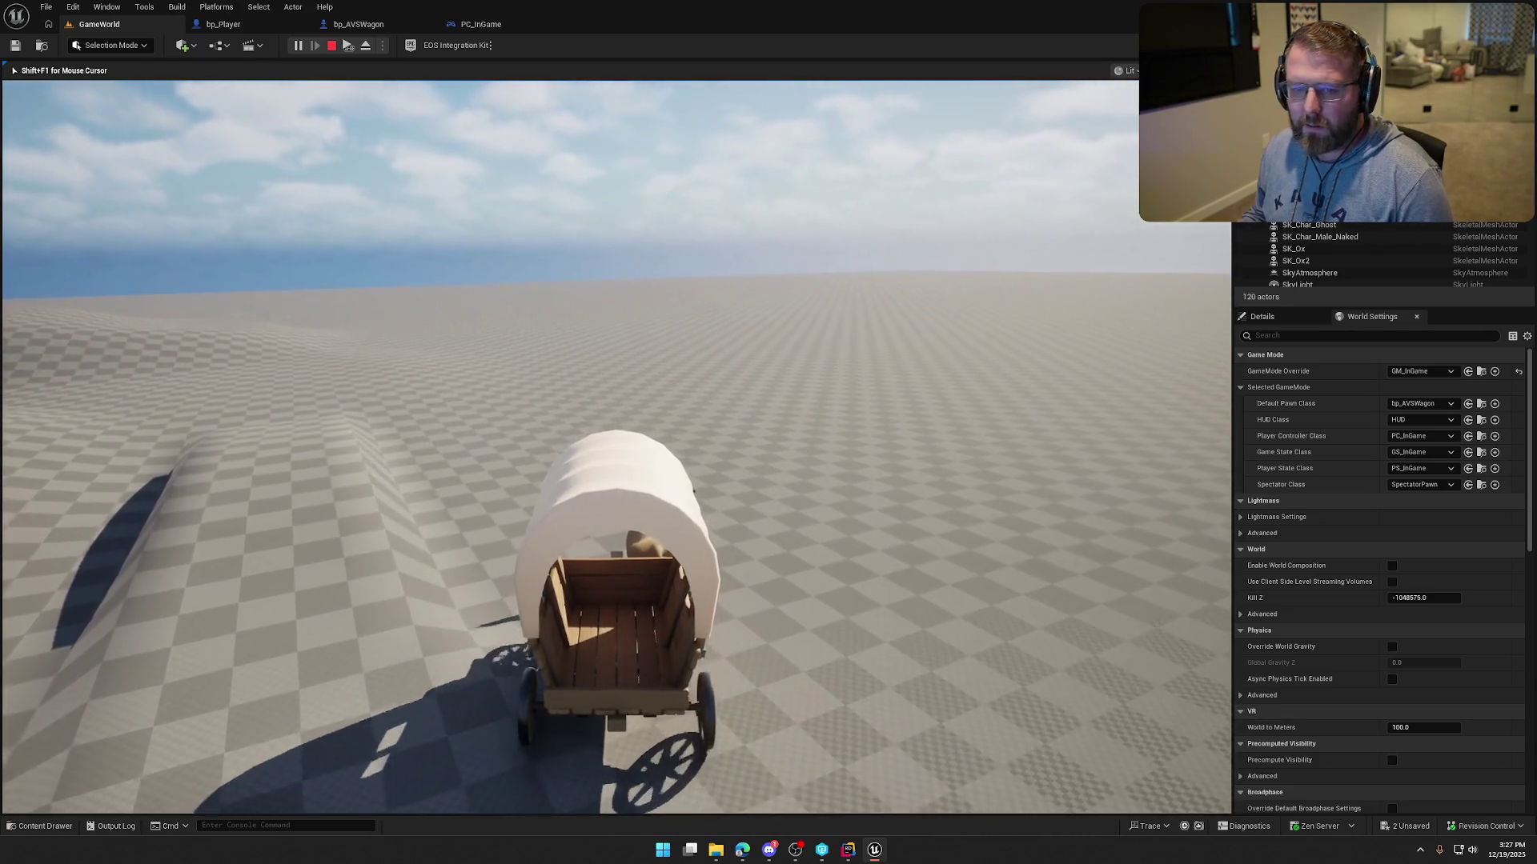
pyautogui.press('Escape')
pyautogui.click(356, 24)
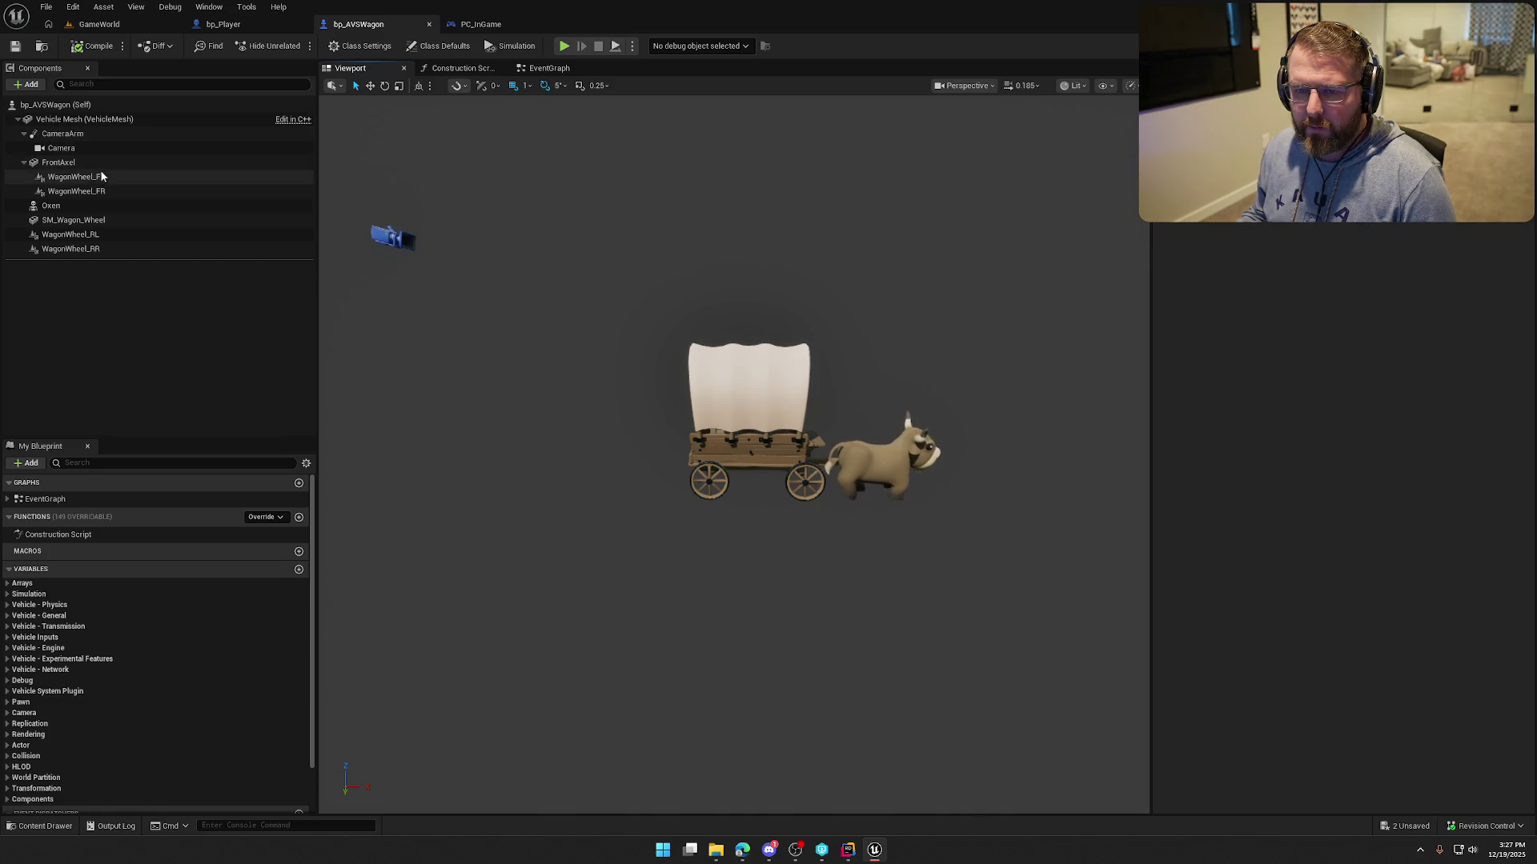
# Select CameraArm and set its Target Arm Length to 1400.
pyautogui.click(64, 134)
pyautogui.scroll(-2, 818, 509)
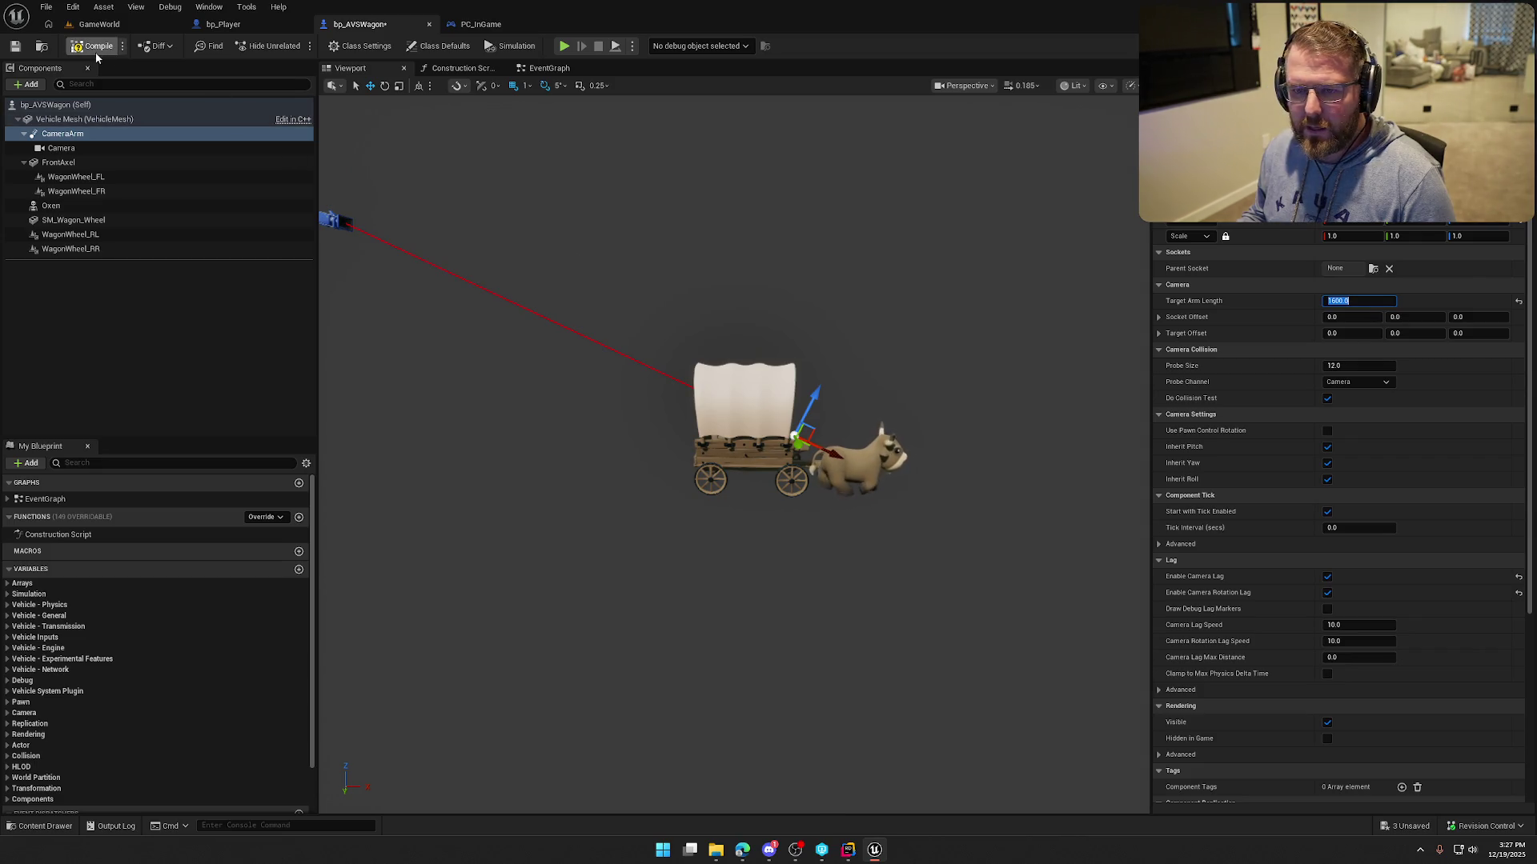
pyautogui.click(99, 24)
pyautogui.click(296, 45)
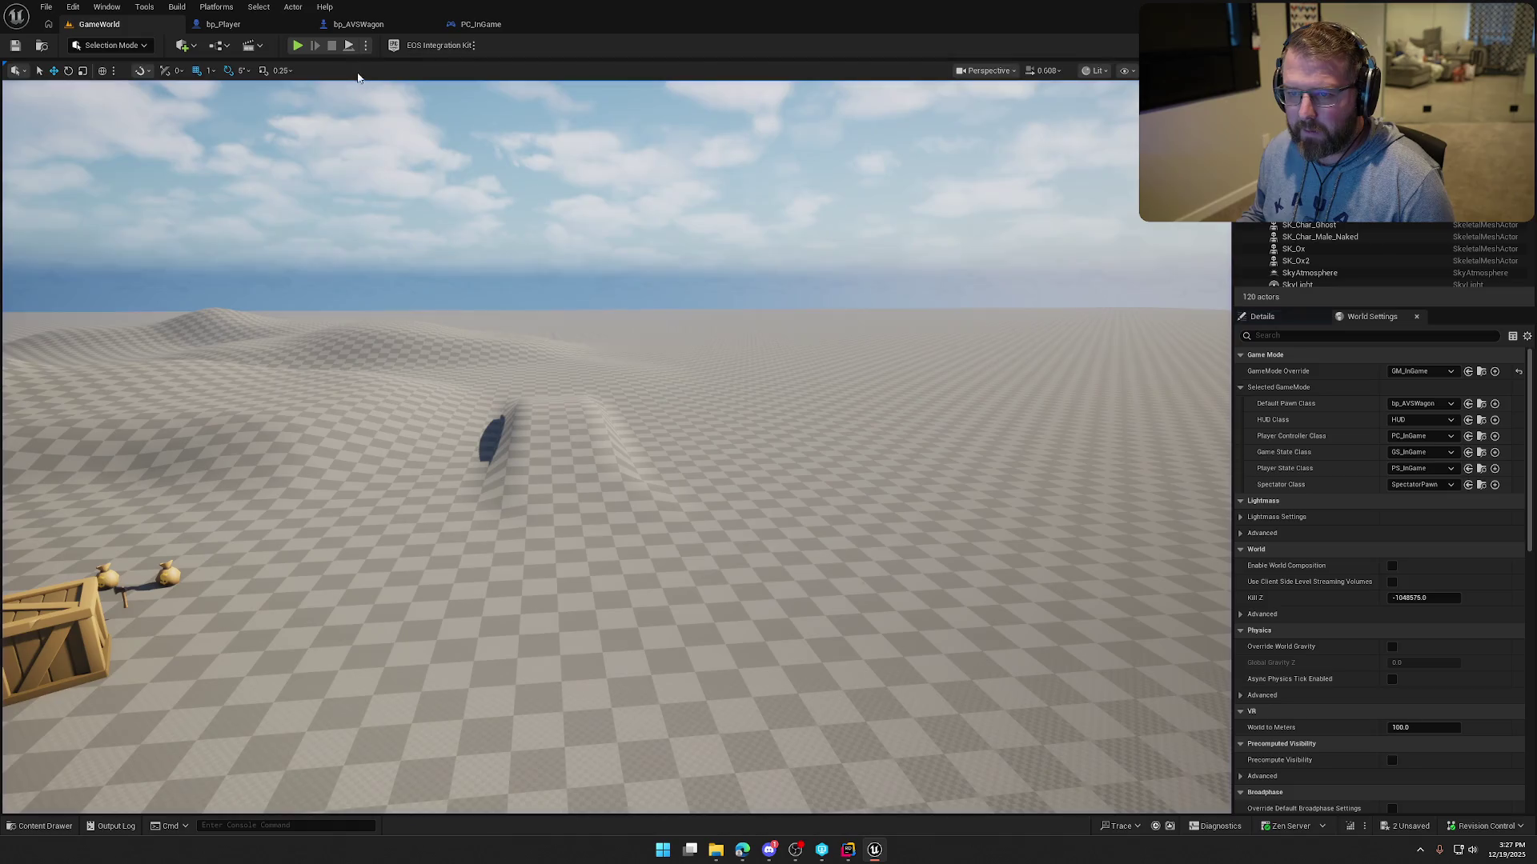
# Orbit and pan the bp_AVSWagon preview to check the wagon, then go back to GameWorld.
pyautogui.click(358, 24)
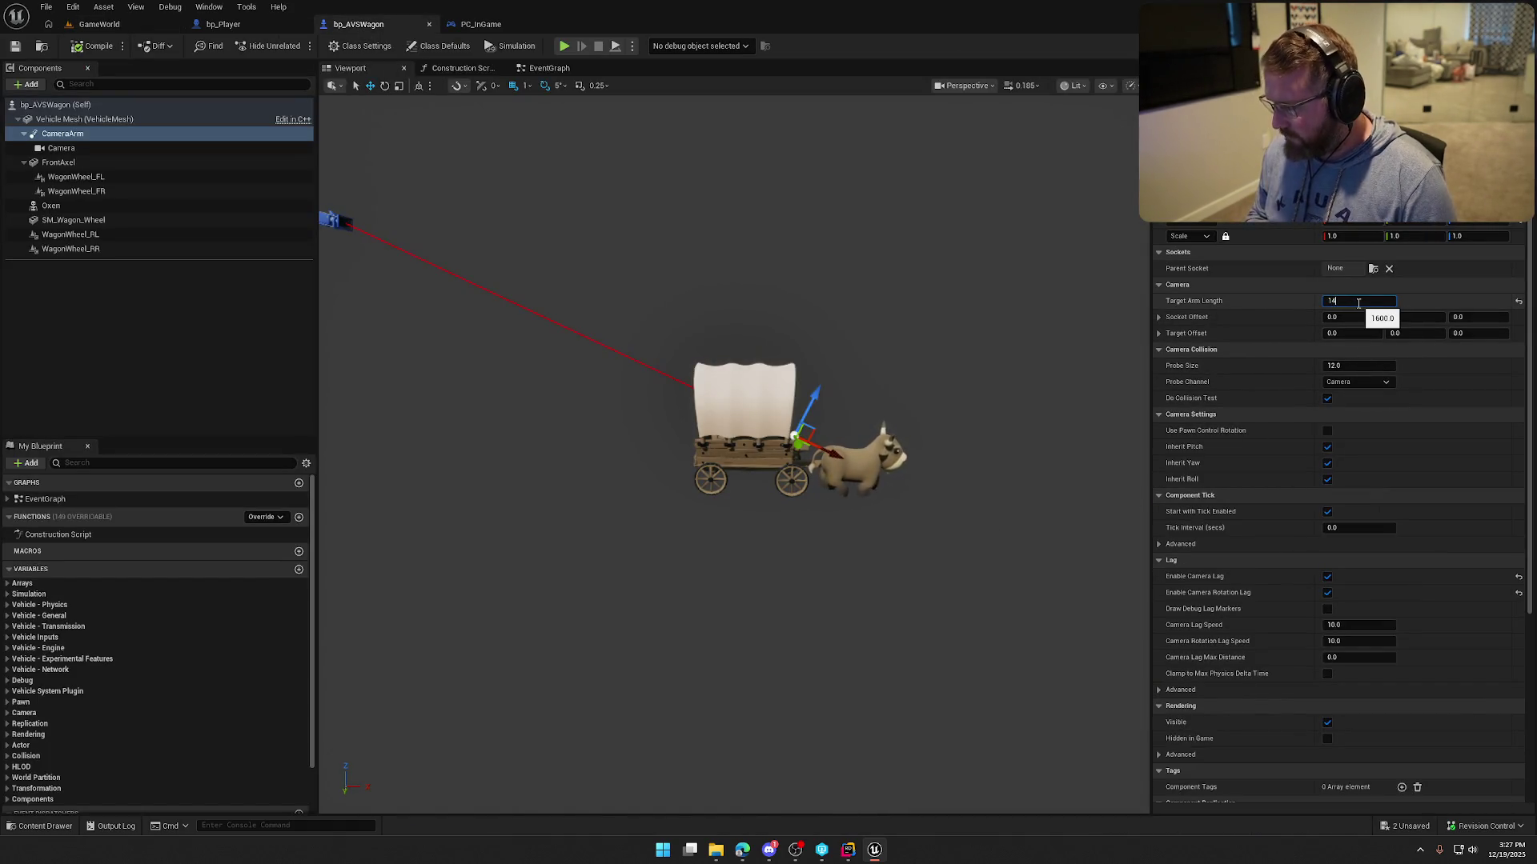
pyautogui.write('00.0')
pyautogui.moveTo(1070, 401)
pyautogui.mouseDown()
pyautogui.moveTo(1112, 399)
pyautogui.moveTo(1084, 409)
pyautogui.mouseUp()
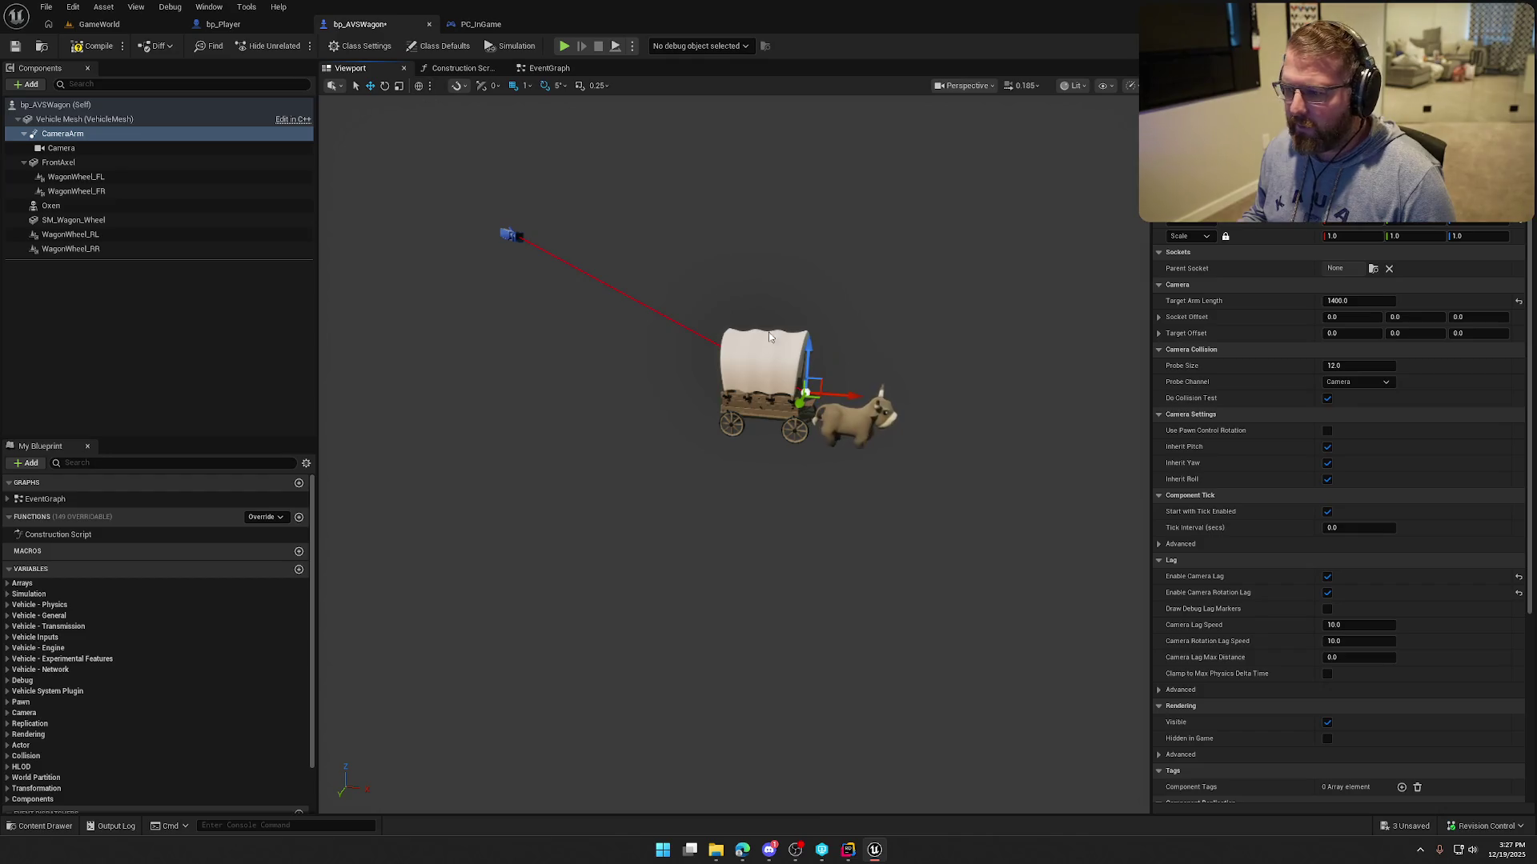
pyautogui.moveTo(770, 337); pyautogui.dragTo(770, 350)
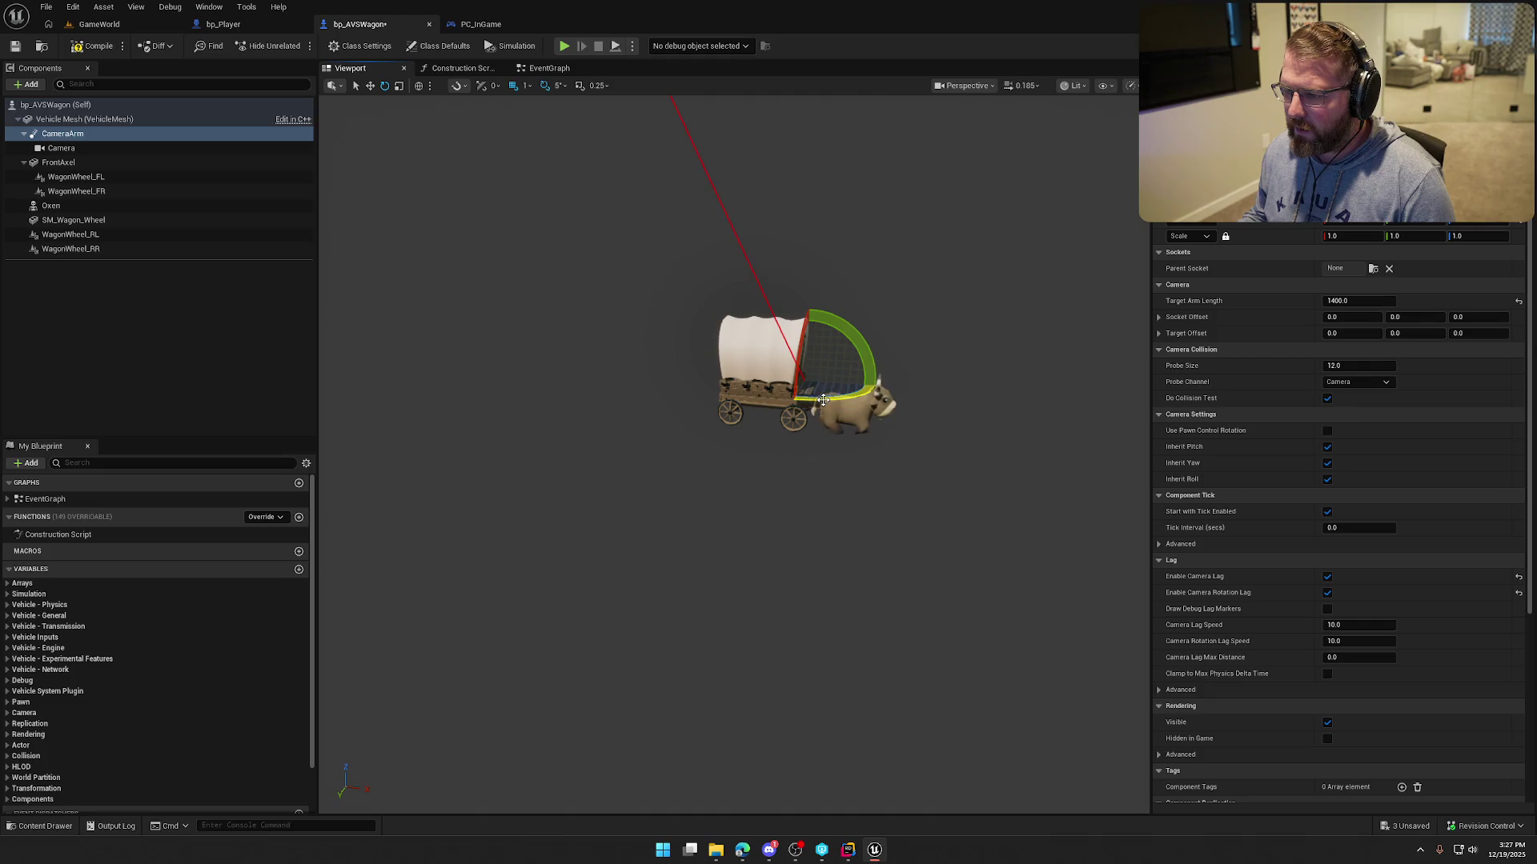
pyautogui.click(99, 24)
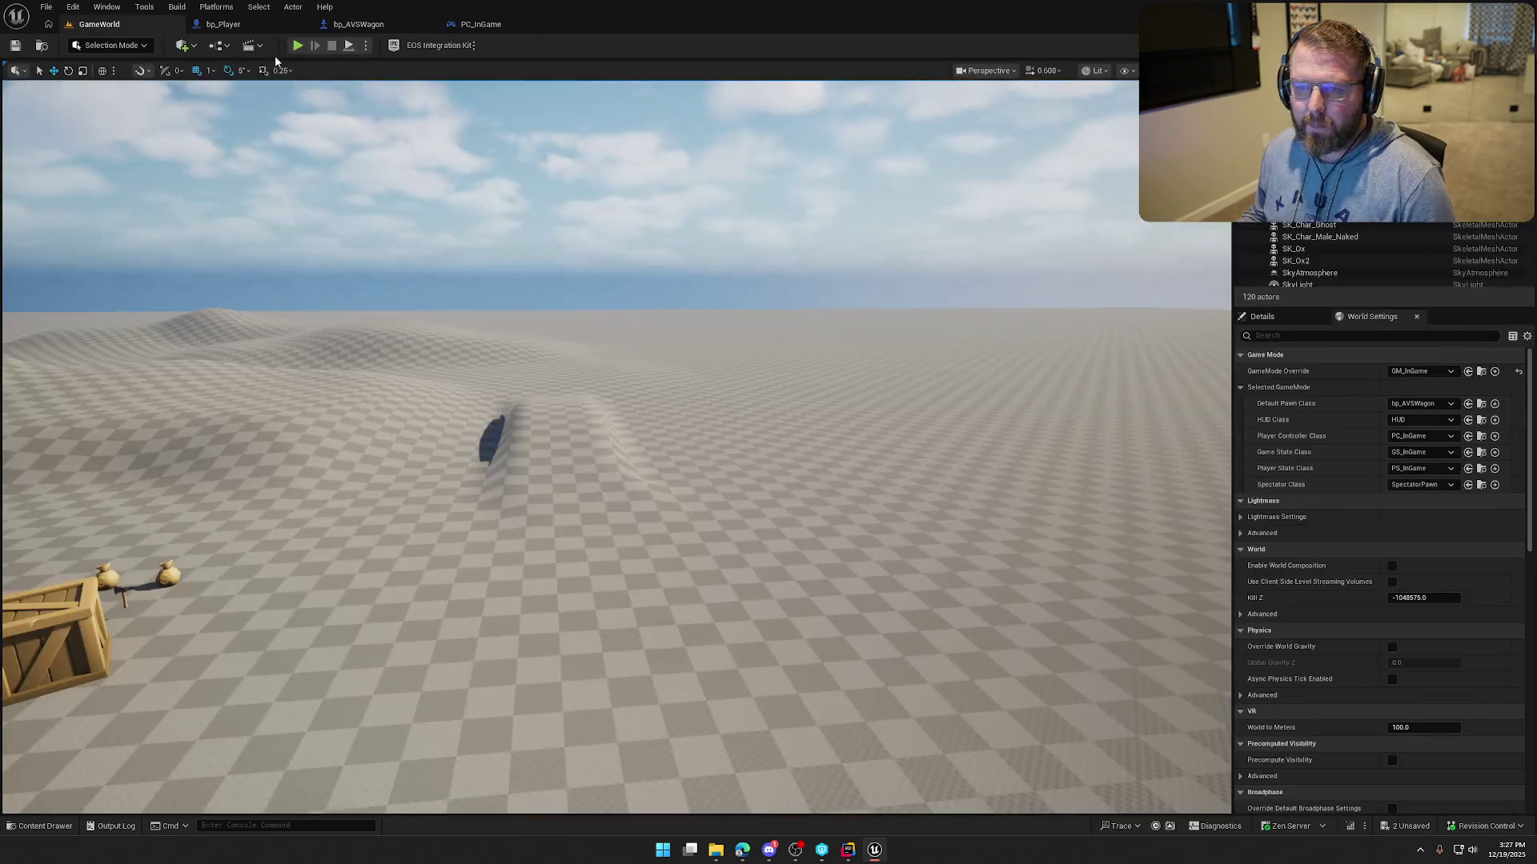
pyautogui.hotkey('alt', 'p')
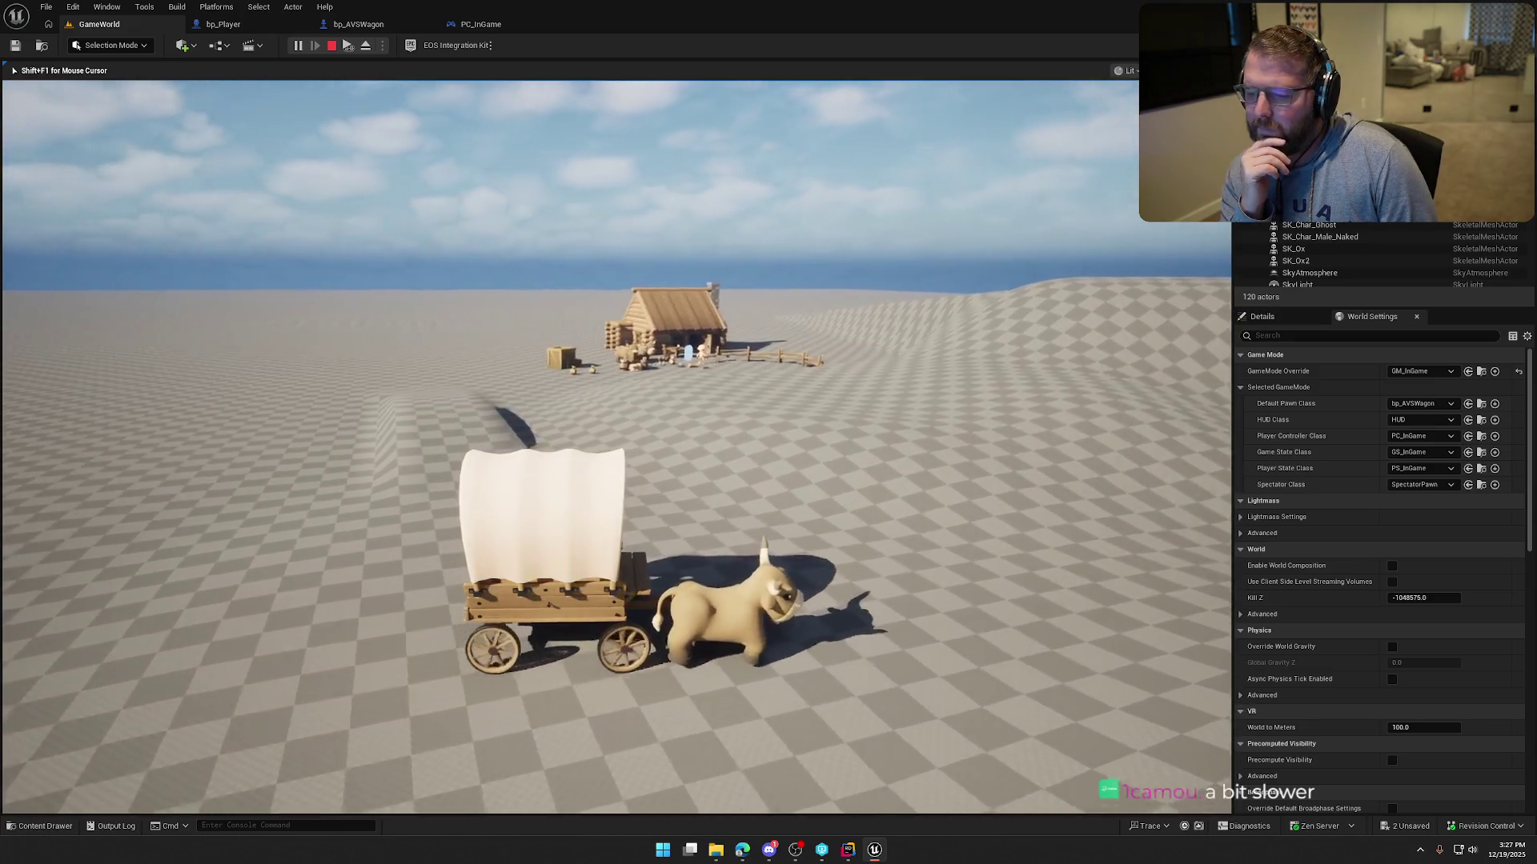
pyautogui.press('d')
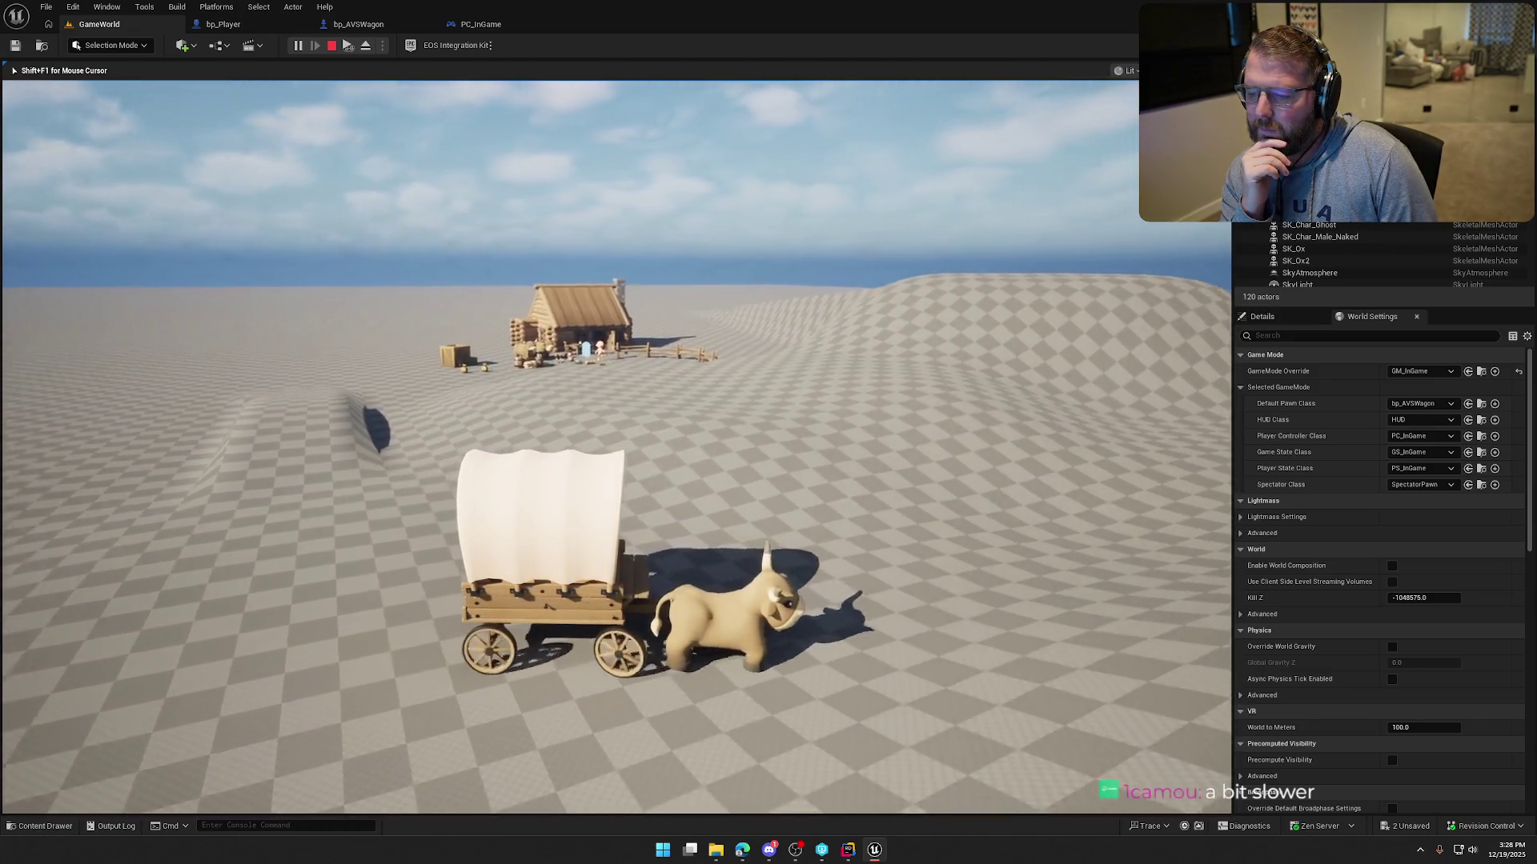
pyautogui.press('d')
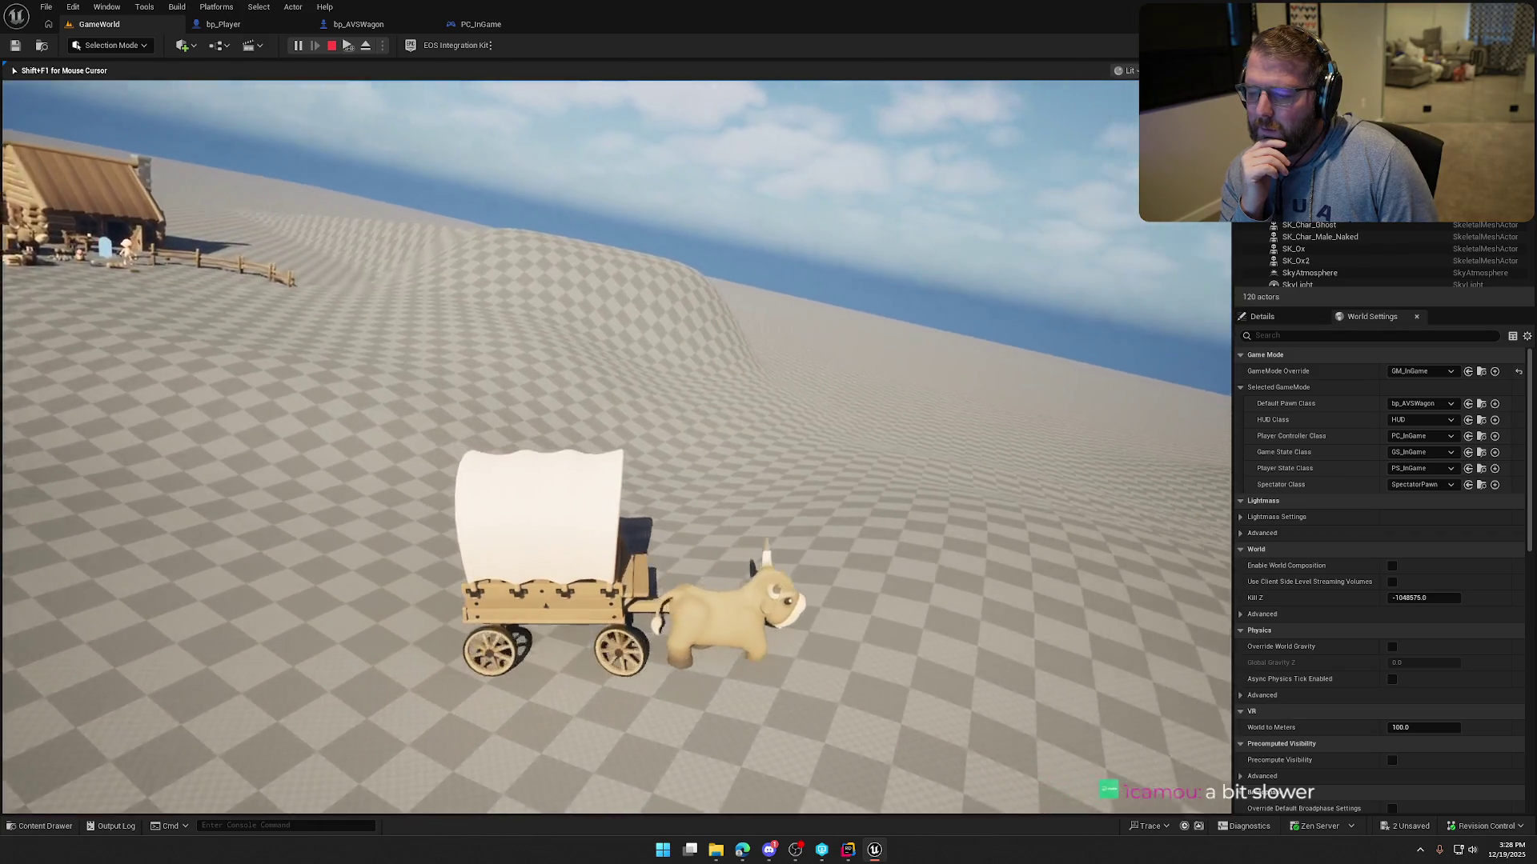
pyautogui.press('d')
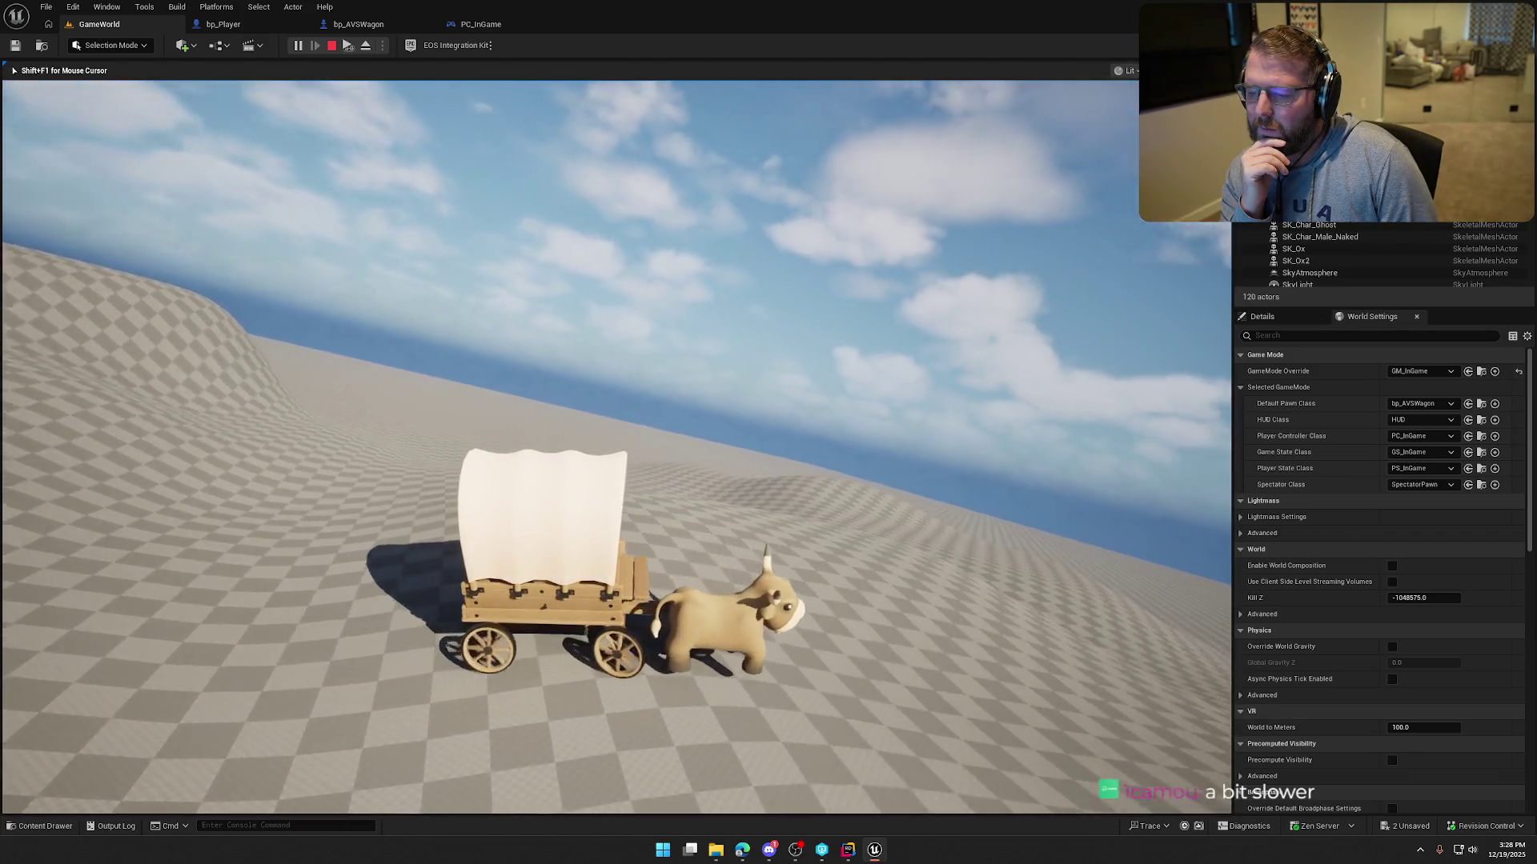
pyautogui.press('d')
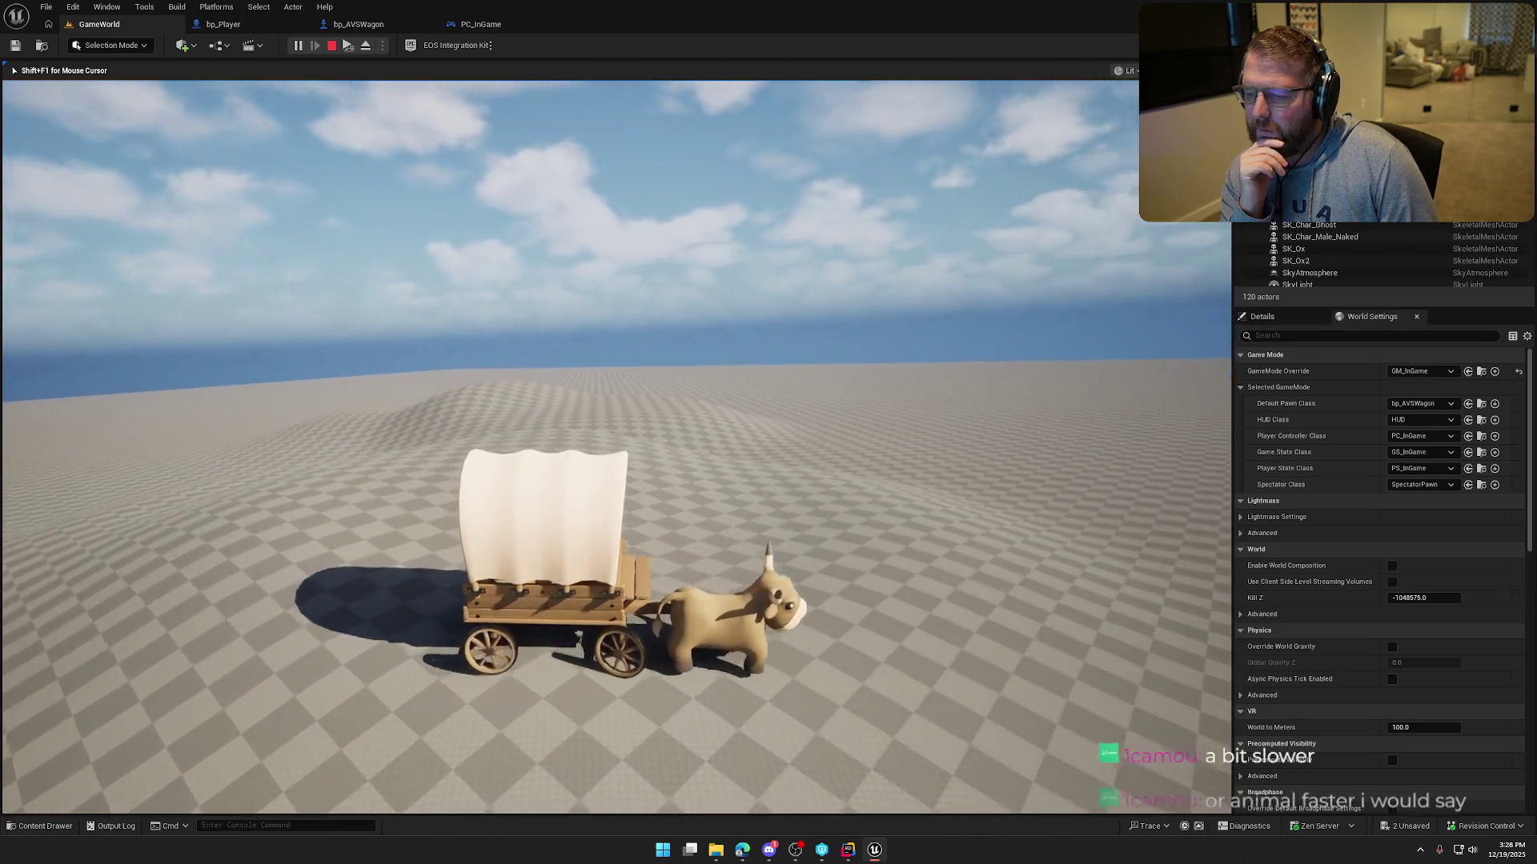
pyautogui.press('d')
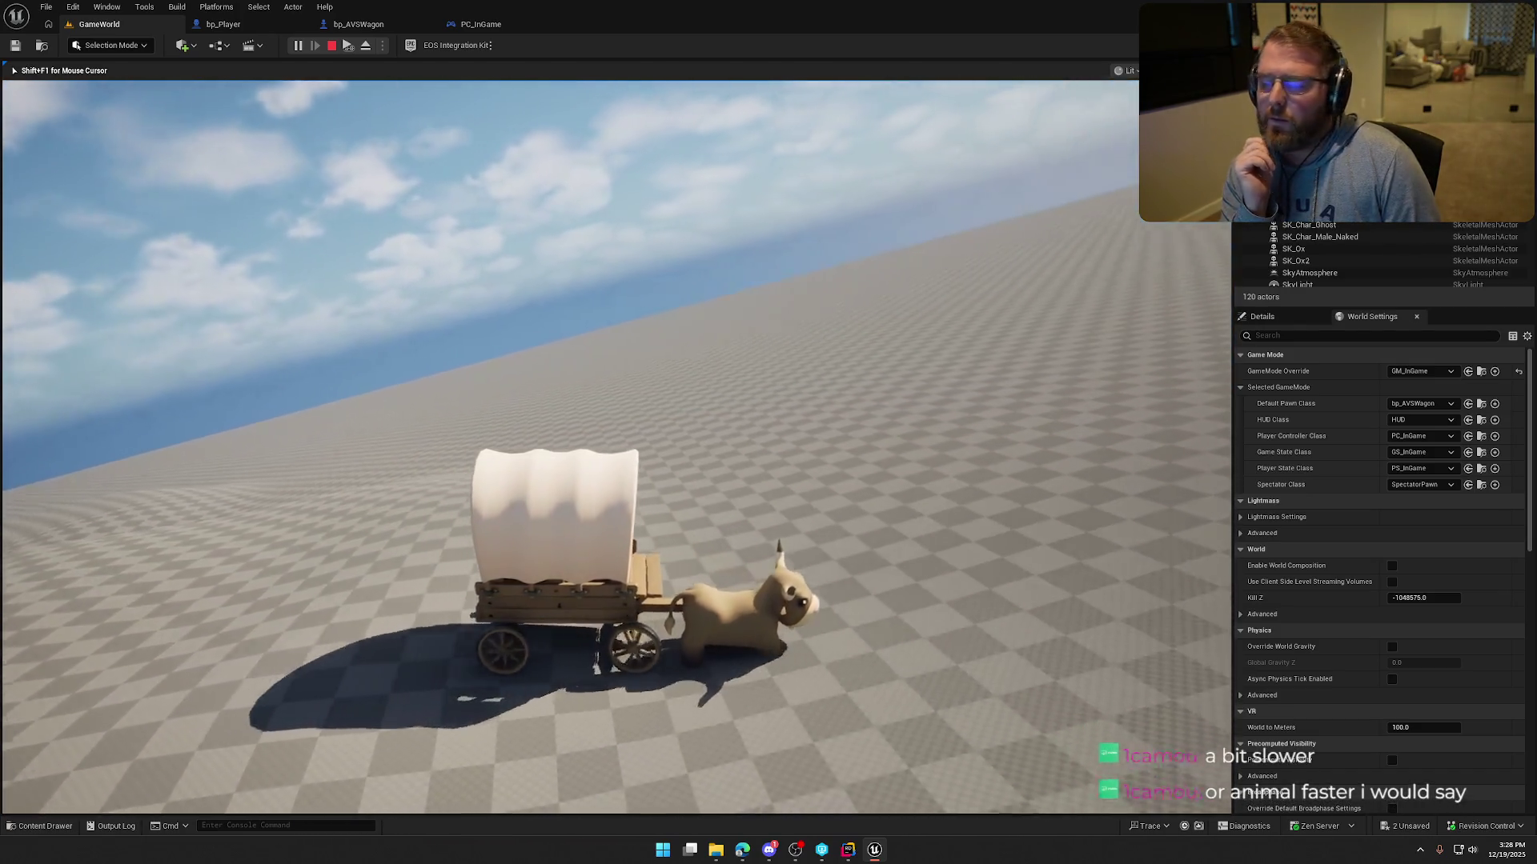
pyautogui.press('Escape')
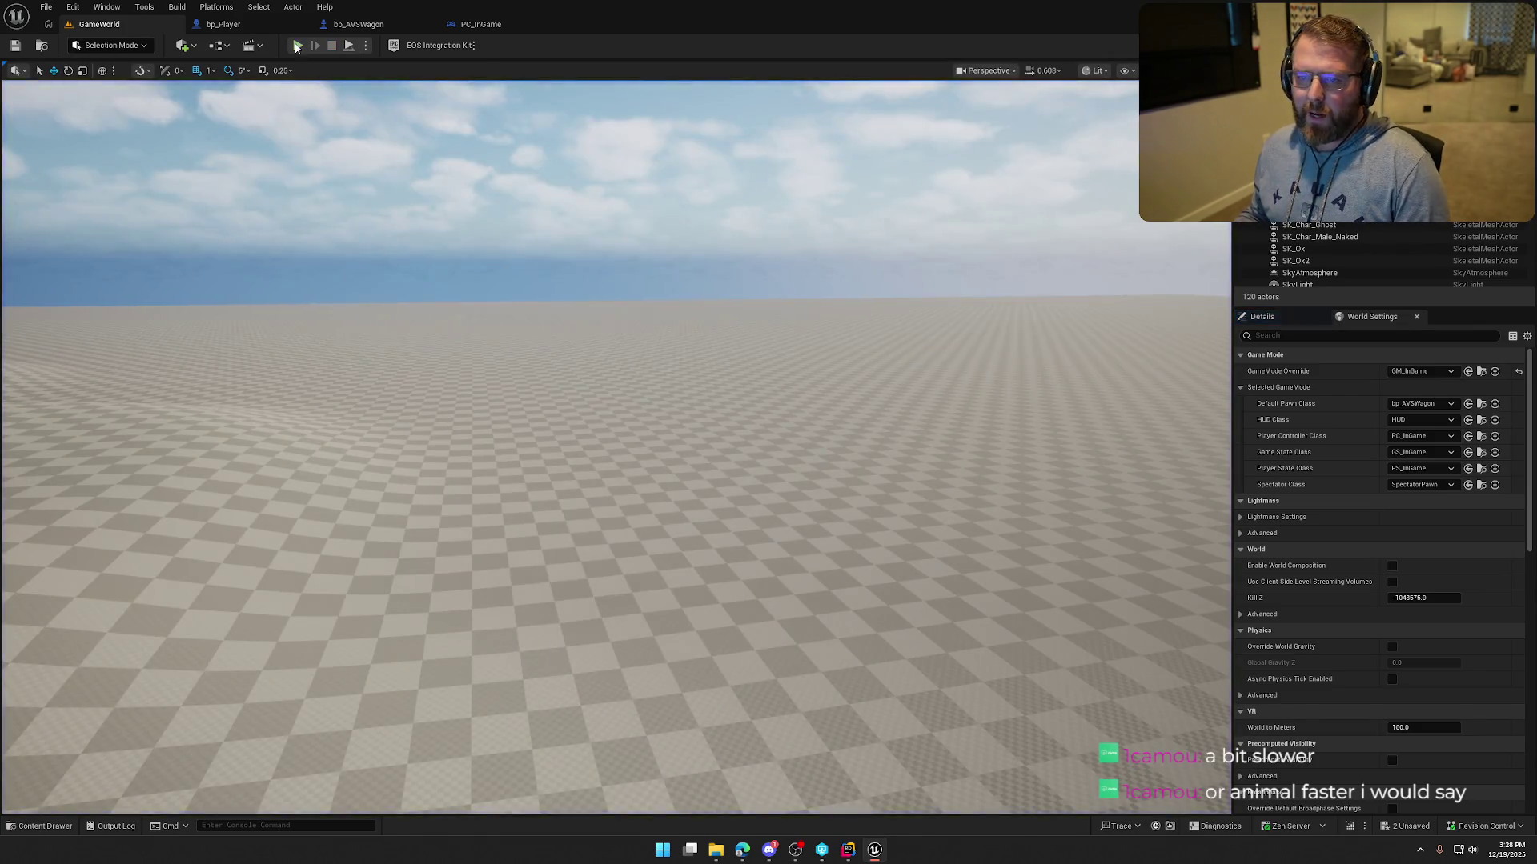
pyautogui.click(365, 25)
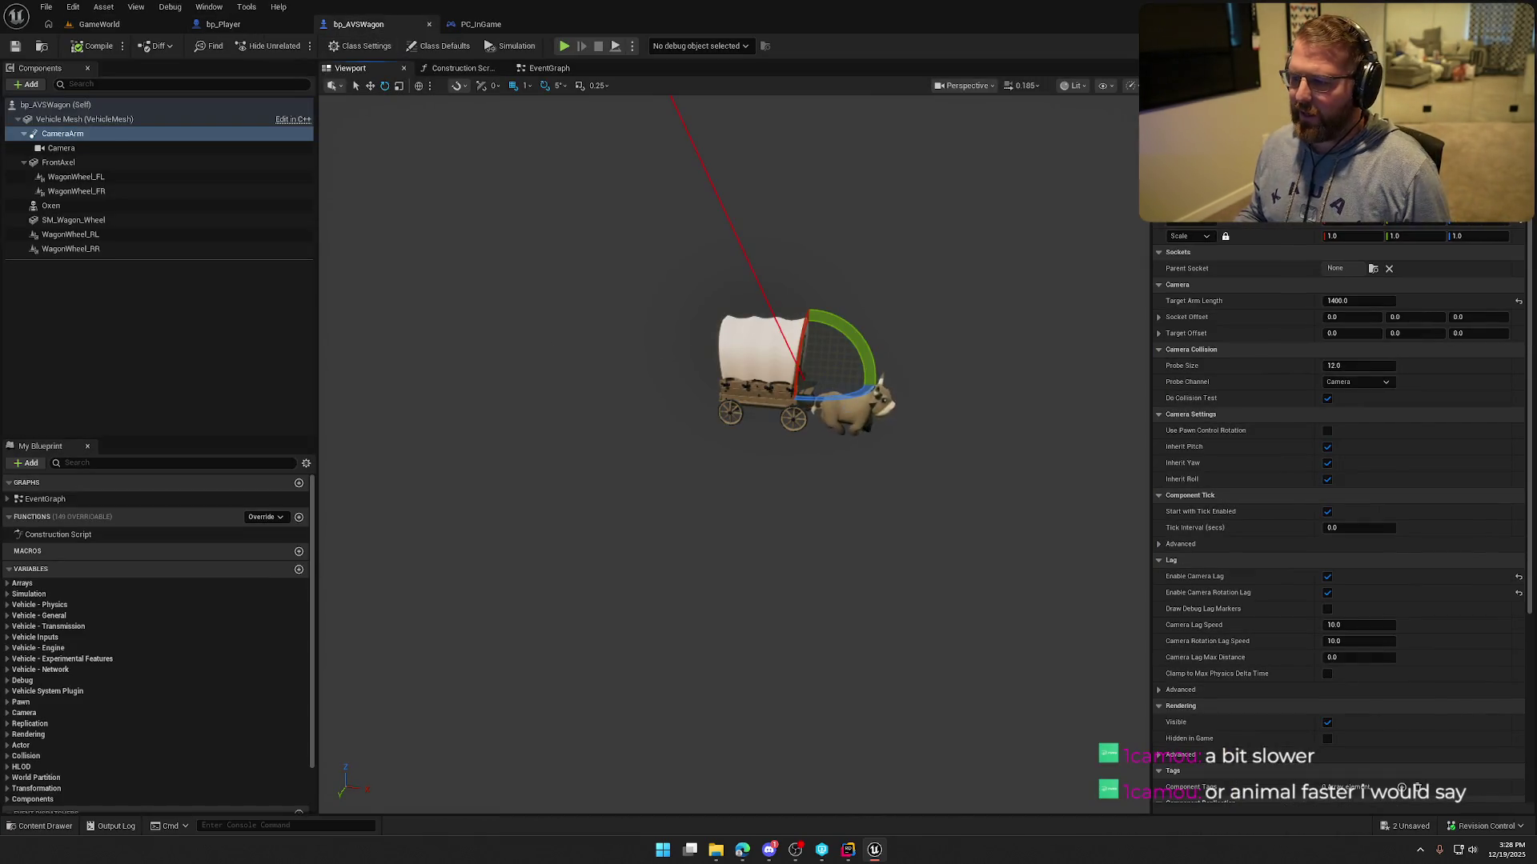
# Switch the Oxen's Anim to Play to Anim_Ox_Run_Forward and start a GameWorld play test.
pyautogui.click(51, 206)
pyautogui.click(1428, 320)
pyautogui.write('run')
pyautogui.click(1409, 564)
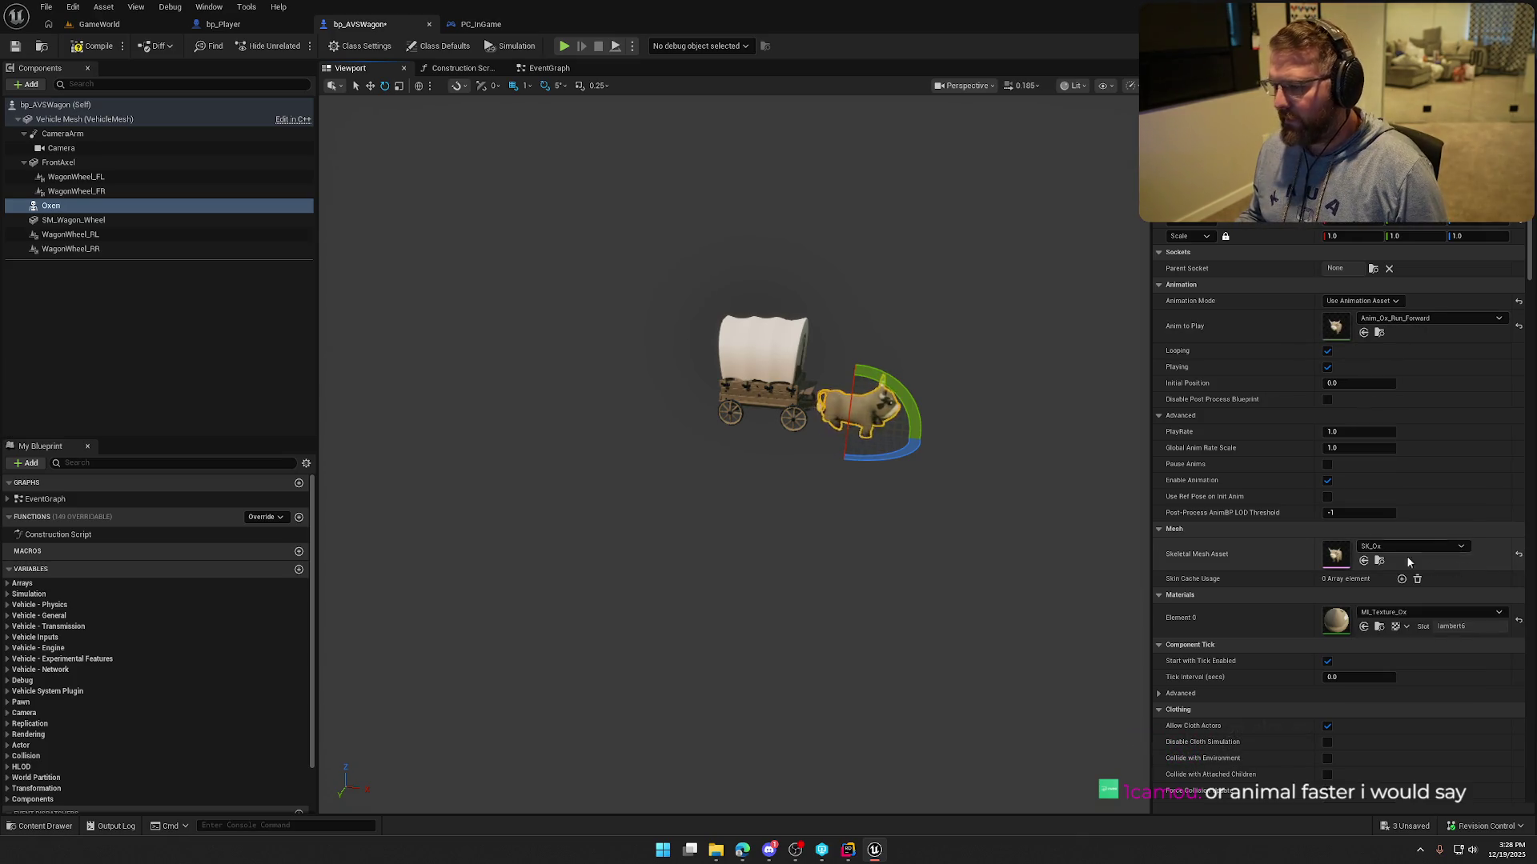
pyautogui.click(434, 158)
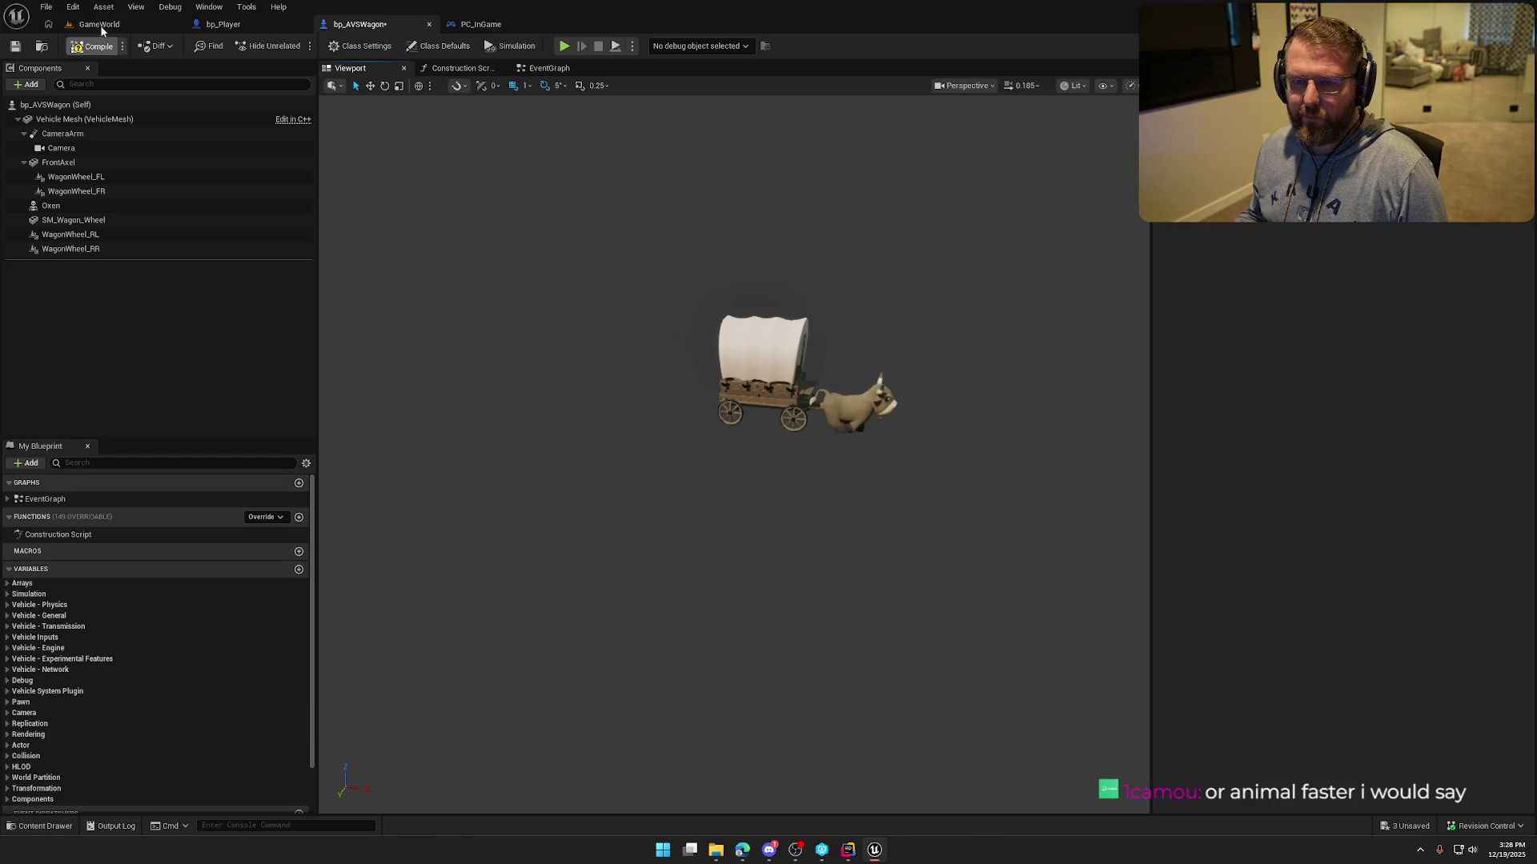
pyautogui.click(99, 24)
pyautogui.click(296, 45)
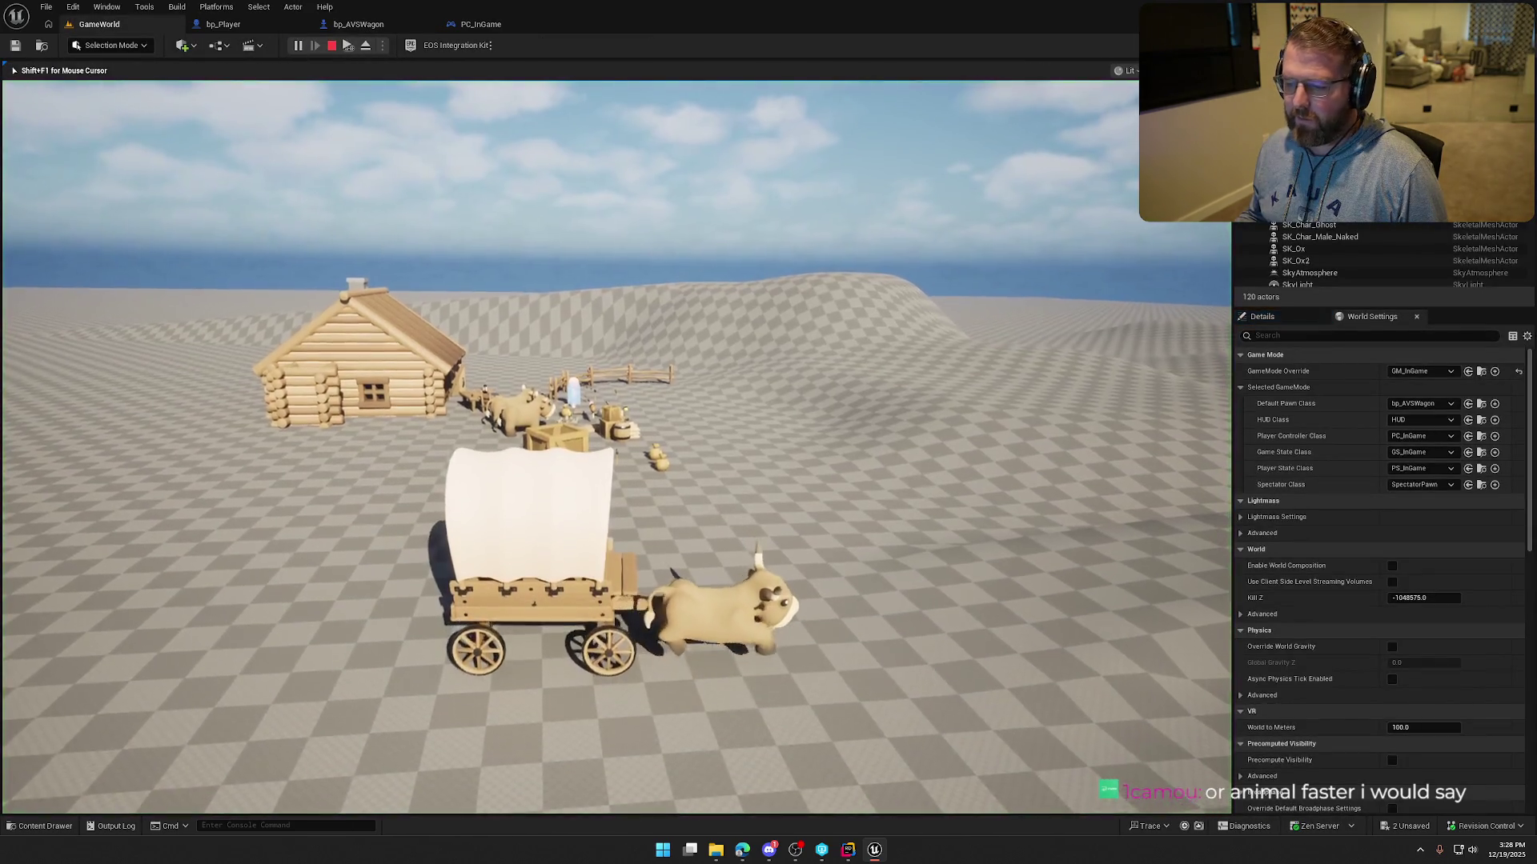
# Steer the wagon right with D, then back left with A, while the oxen run.
pyautogui.press('d')
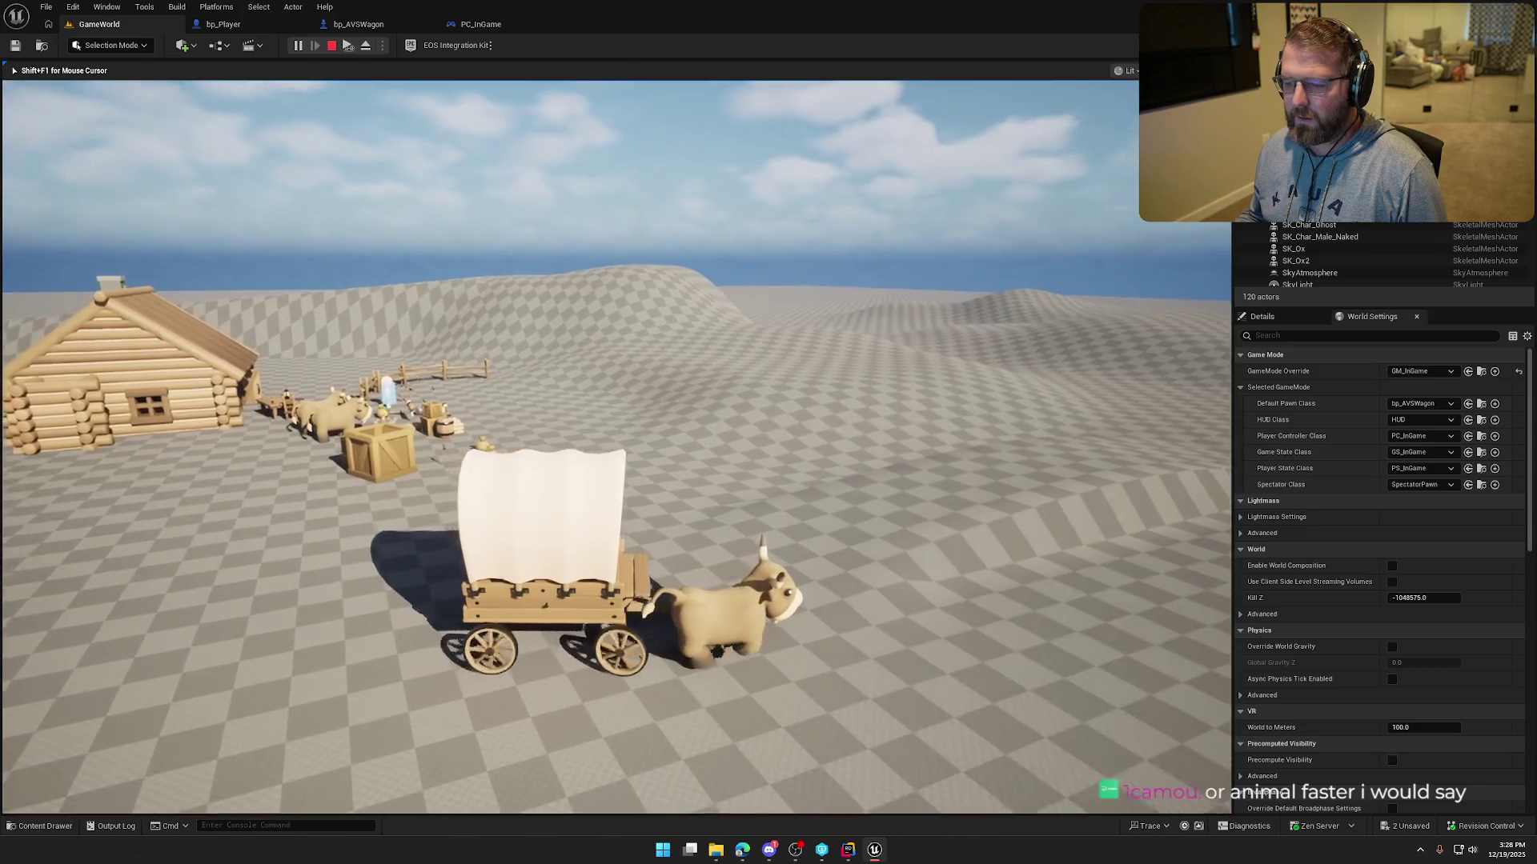
pyautogui.press('d')
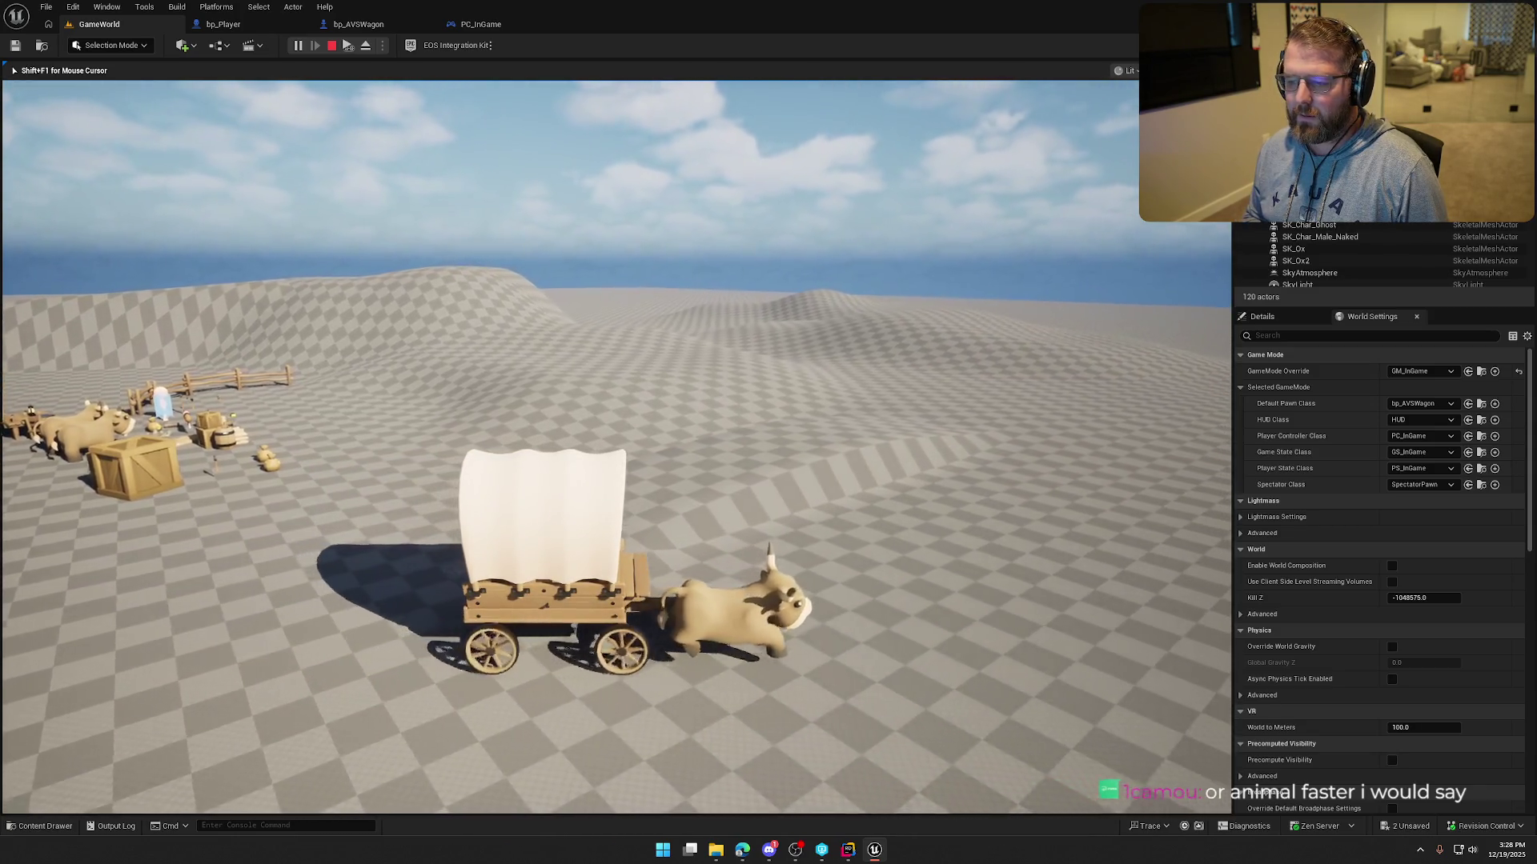
pyautogui.press('d')
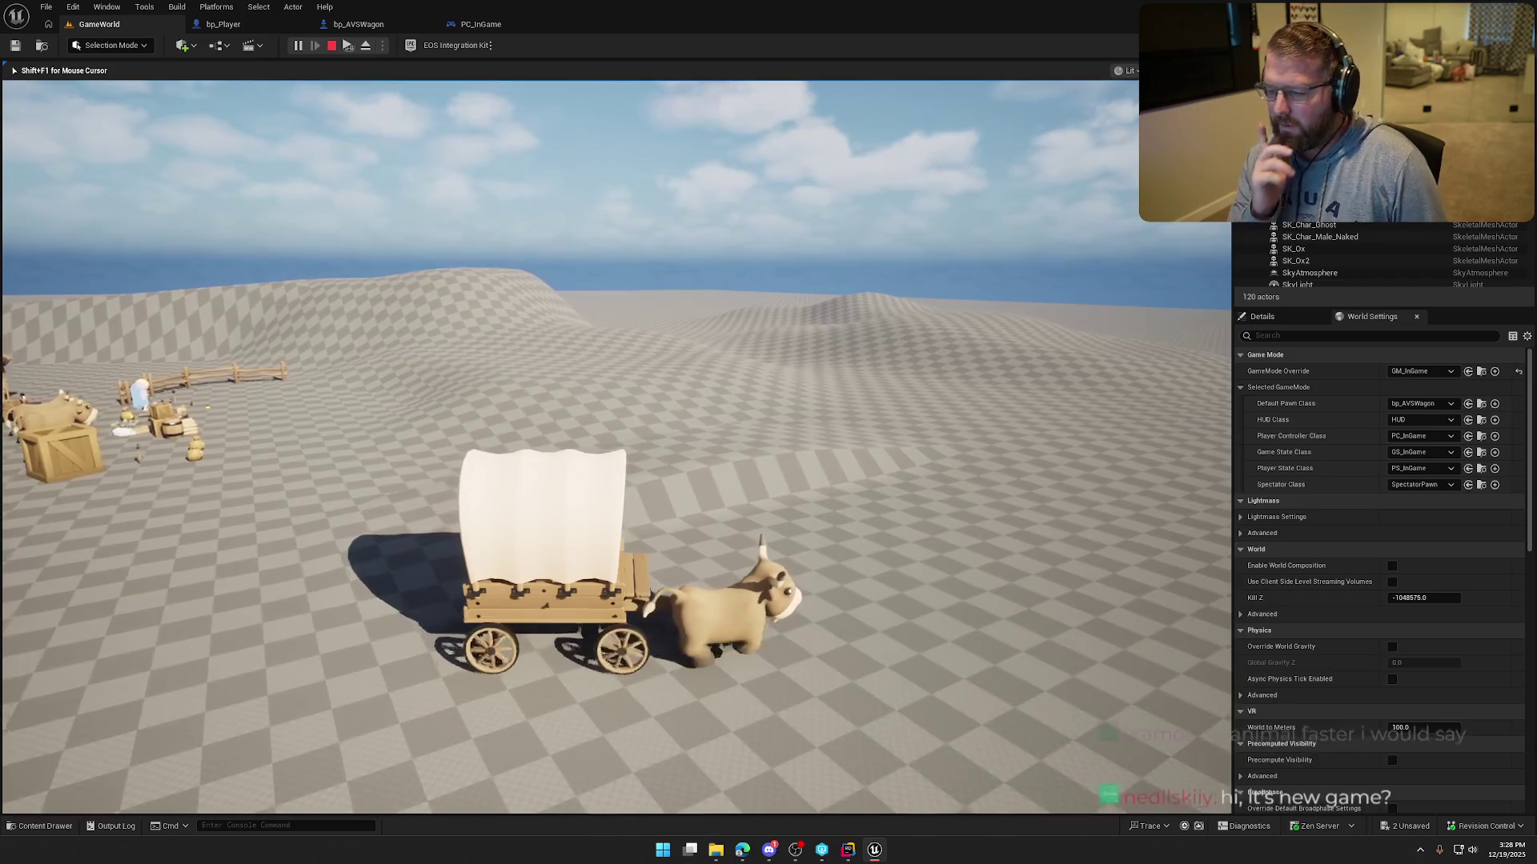
pyautogui.press('d')
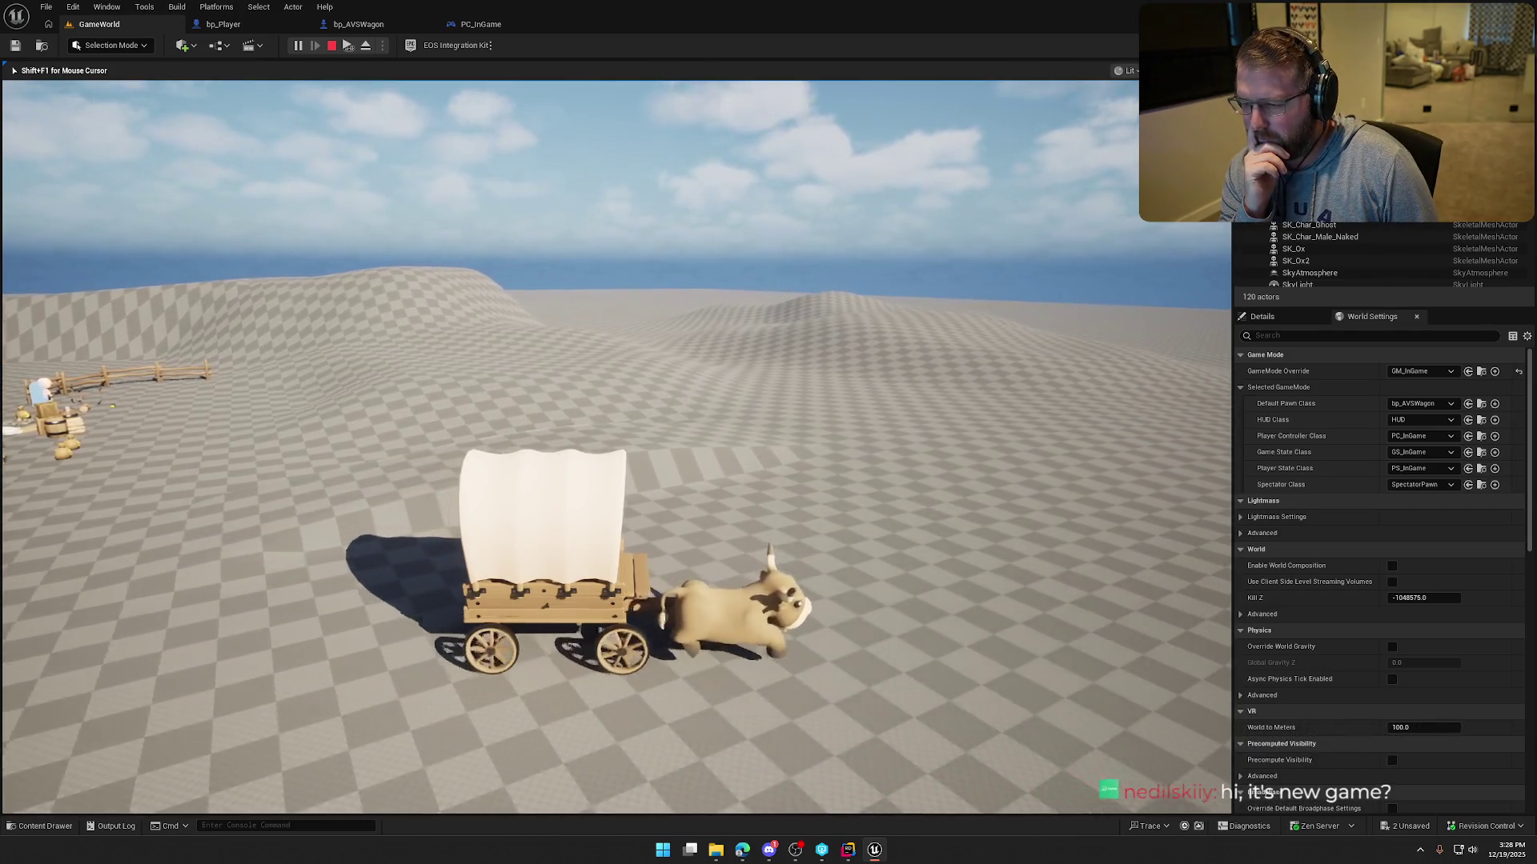
pyautogui.press('d')
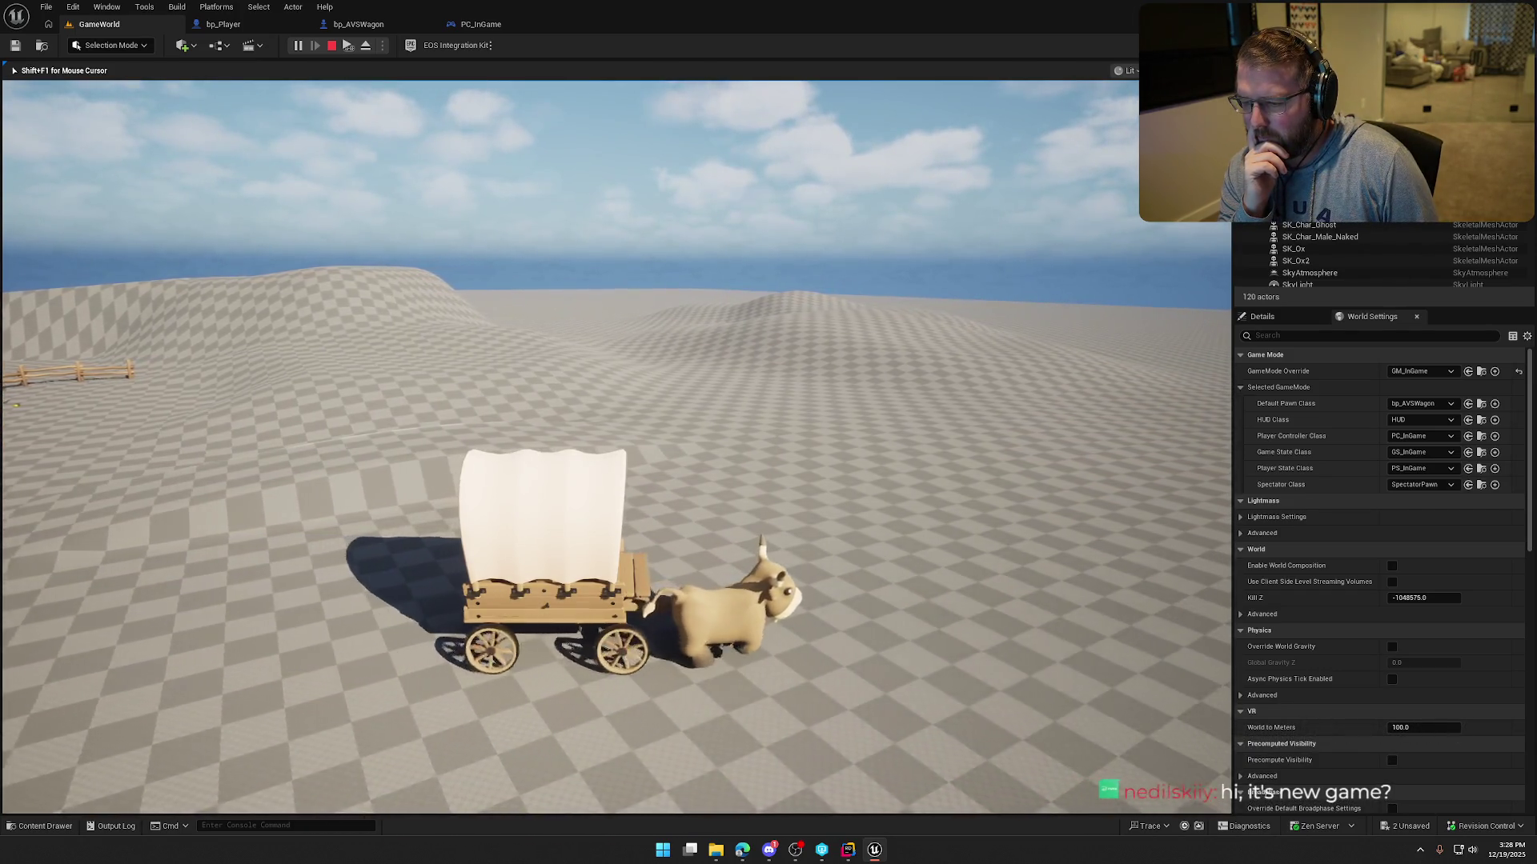
pyautogui.press('a')
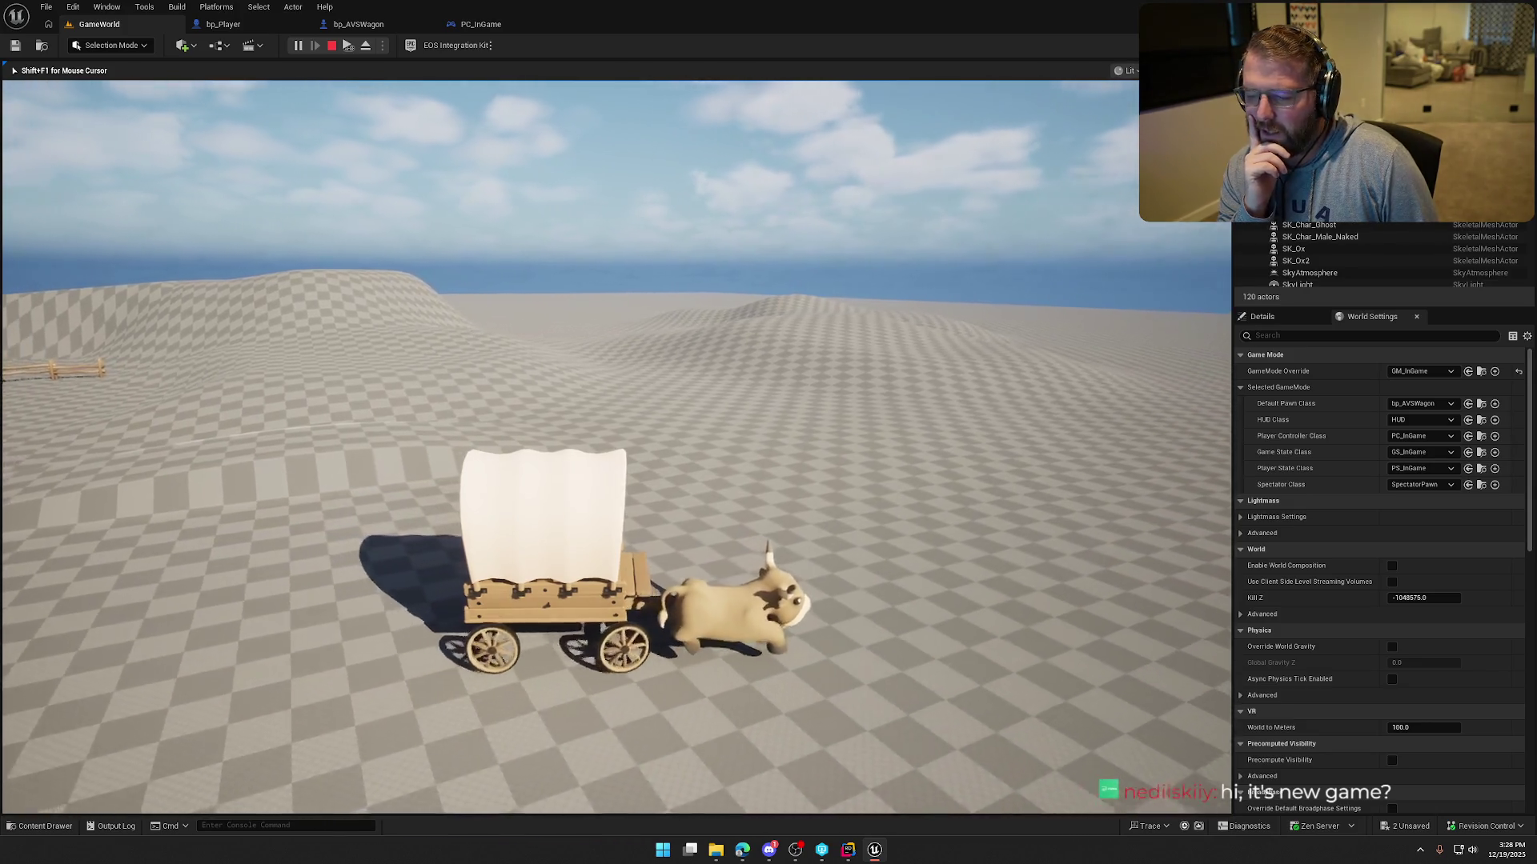
pyautogui.press('a')
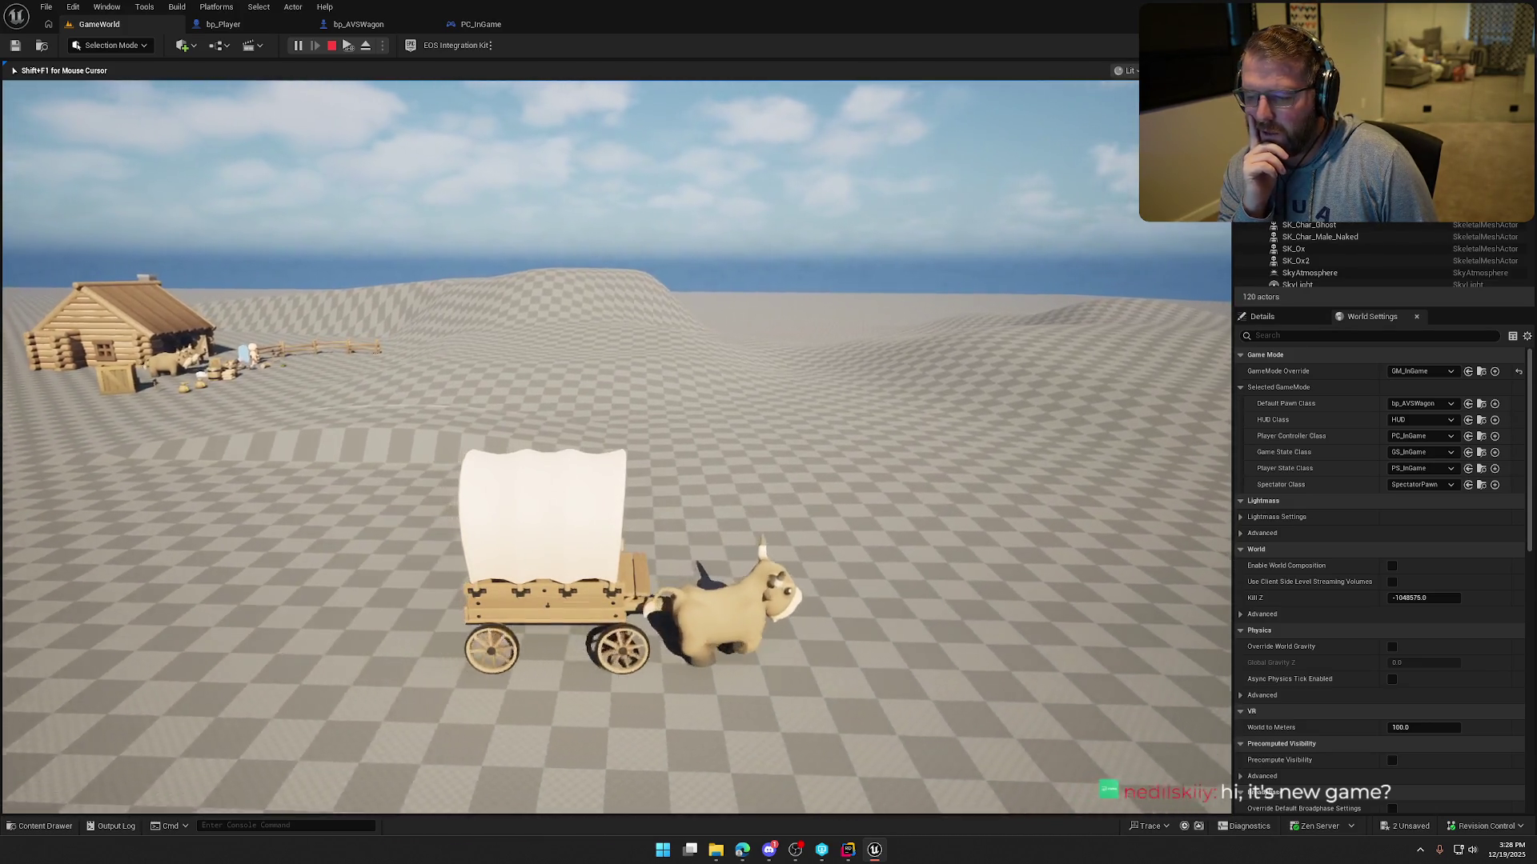
pyautogui.press('d')
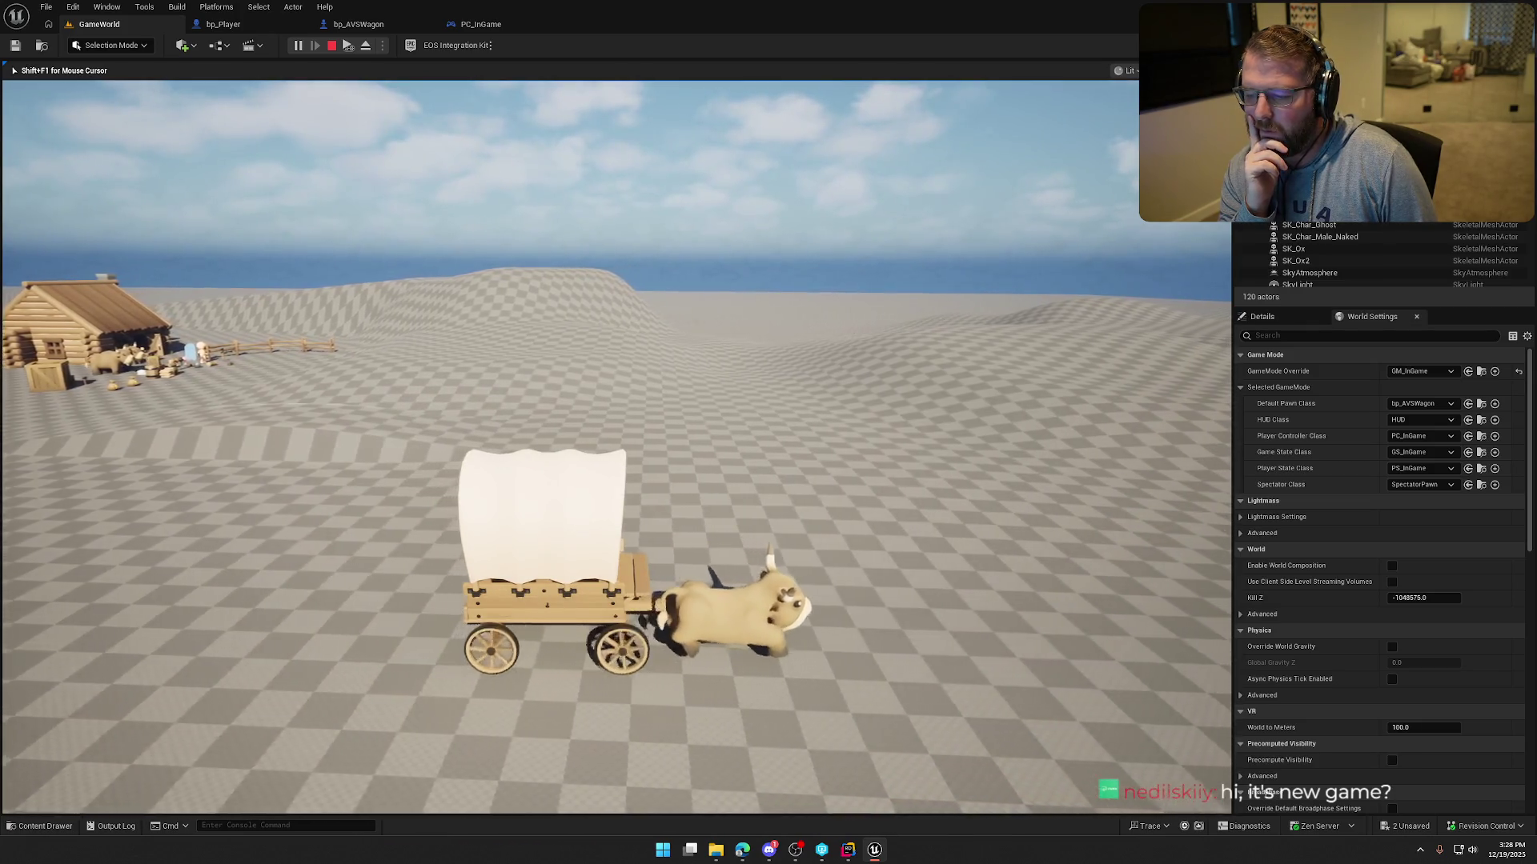
# Stop the play test and reselect the Oxen in bp_AVSWagon to change its animation.
pyautogui.press('Escape')
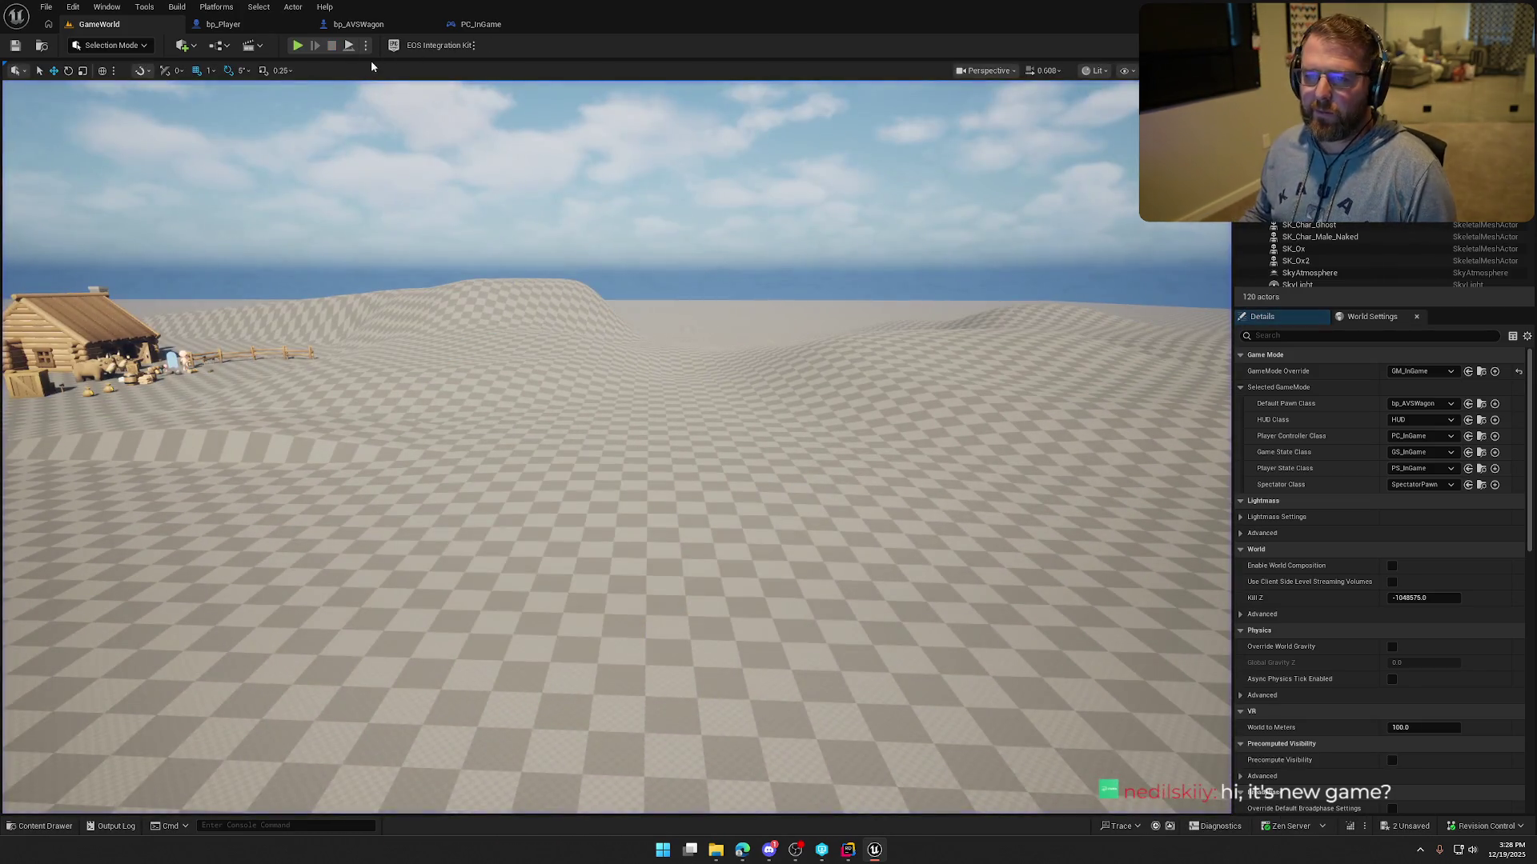
pyautogui.click(359, 25)
pyautogui.click(854, 416)
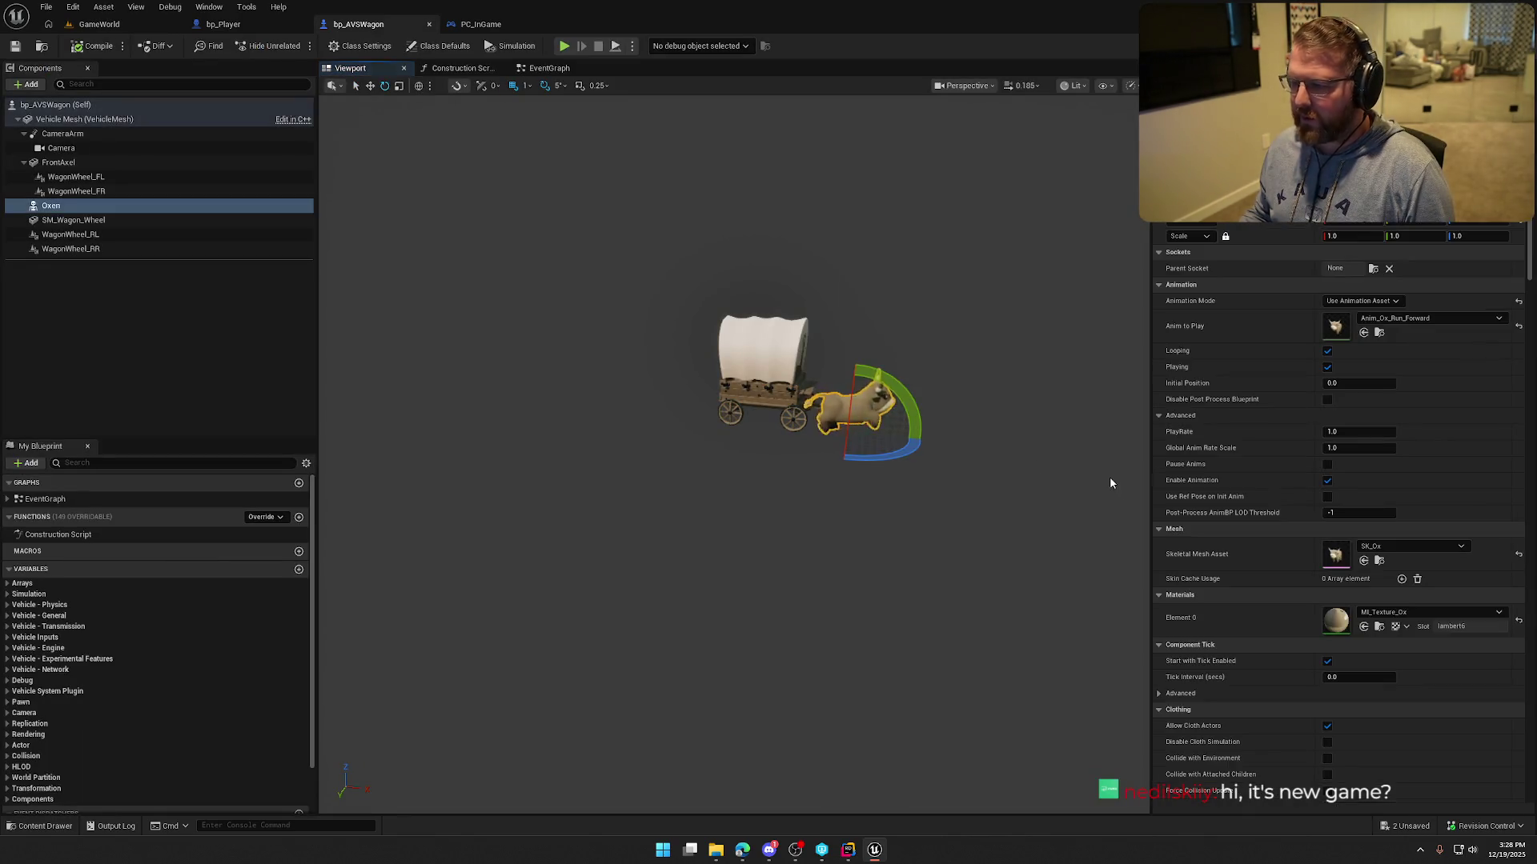
pyautogui.click(1419, 319)
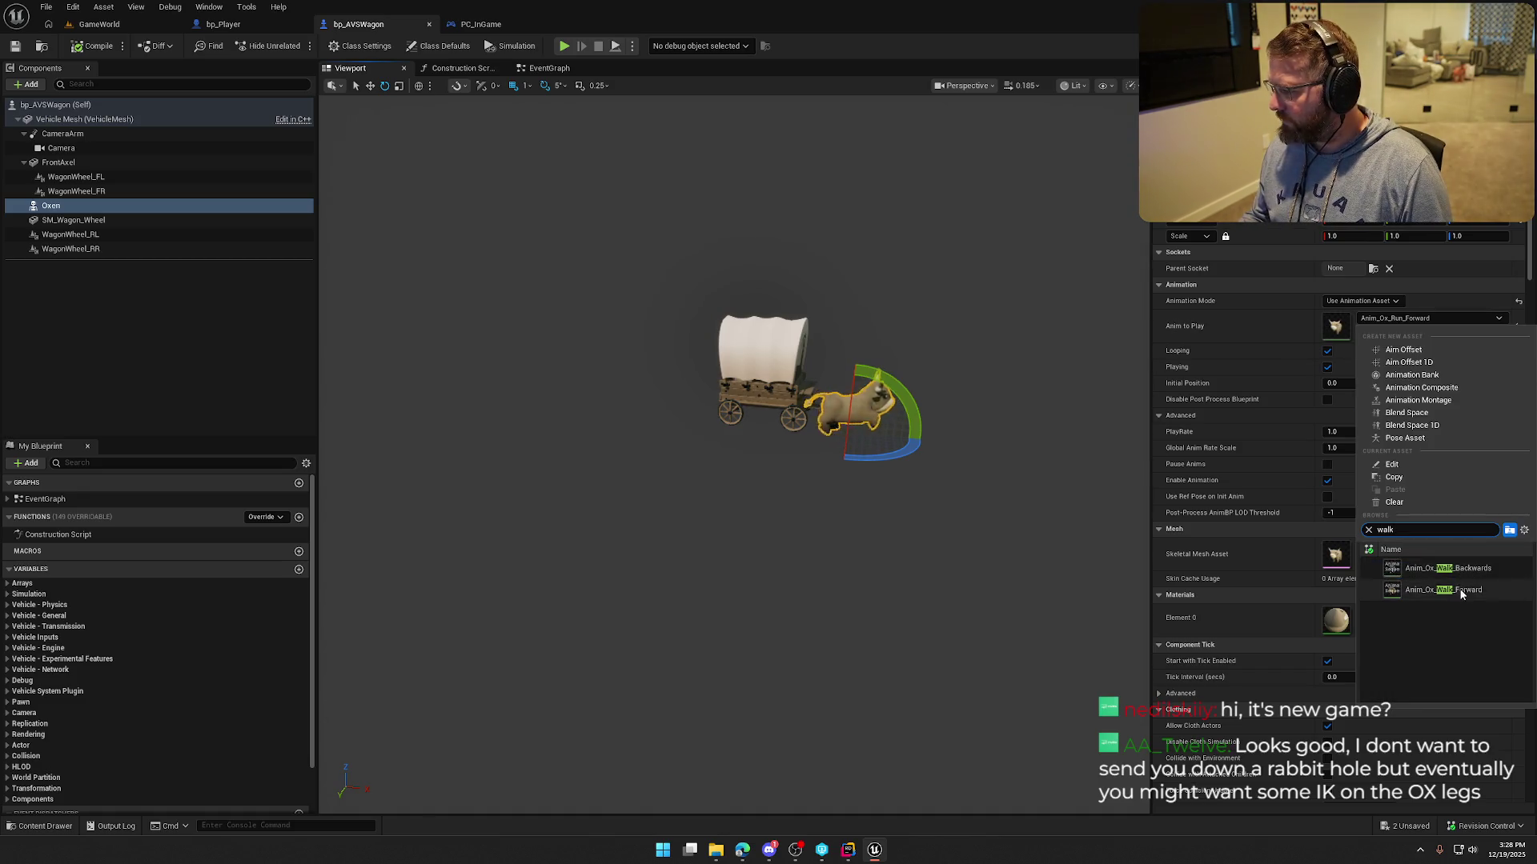
# Set the Oxen to Anim_Ox_Walk_Forward at play rate 2.0, compile, and play GameWorld.
pyautogui.click(1445, 589)
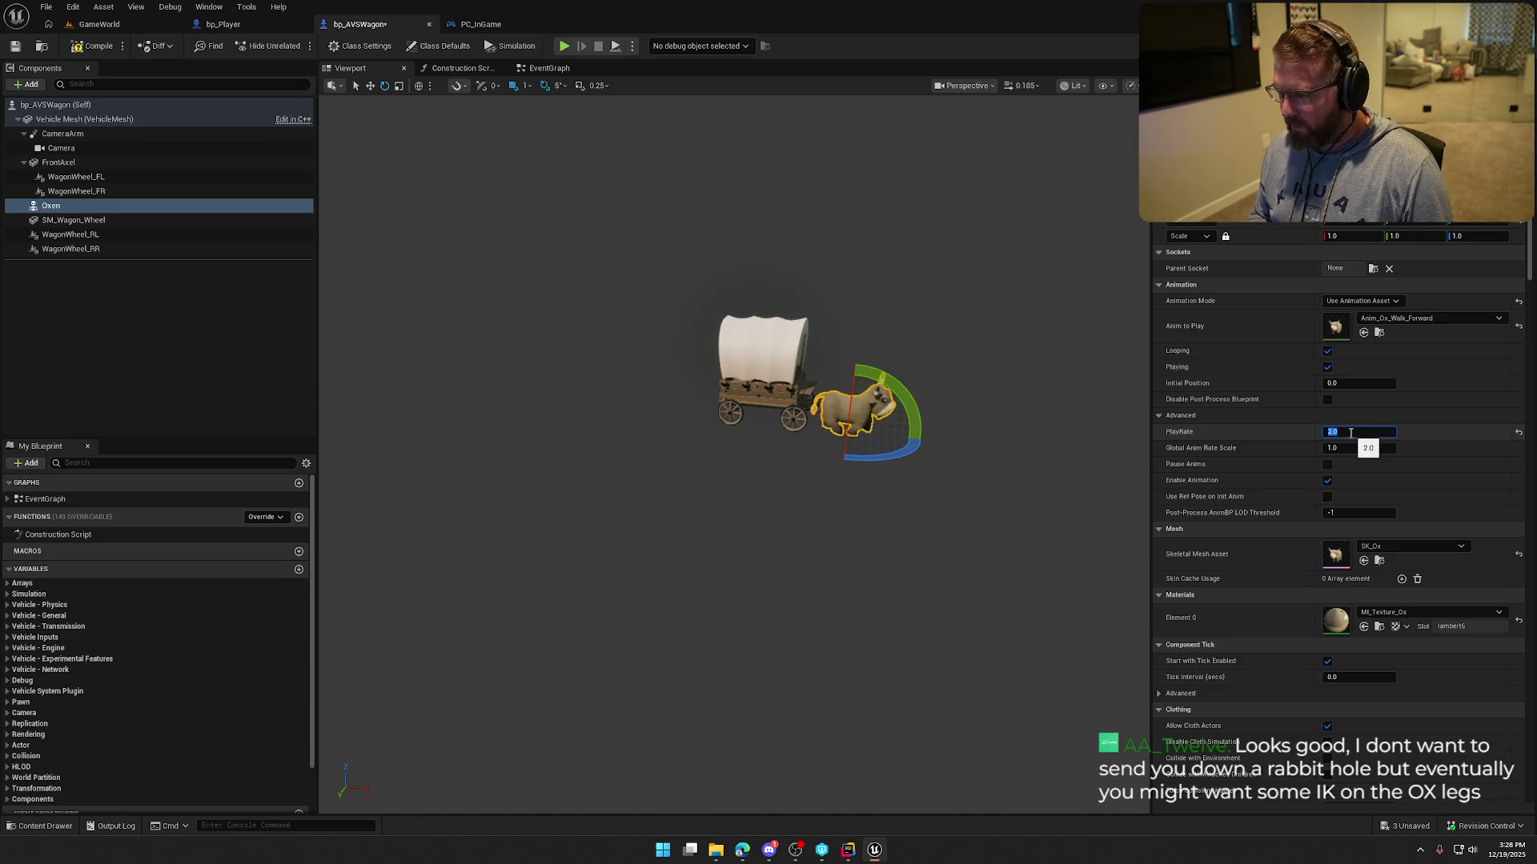
pyautogui.press('Return')
pyautogui.click(92, 46)
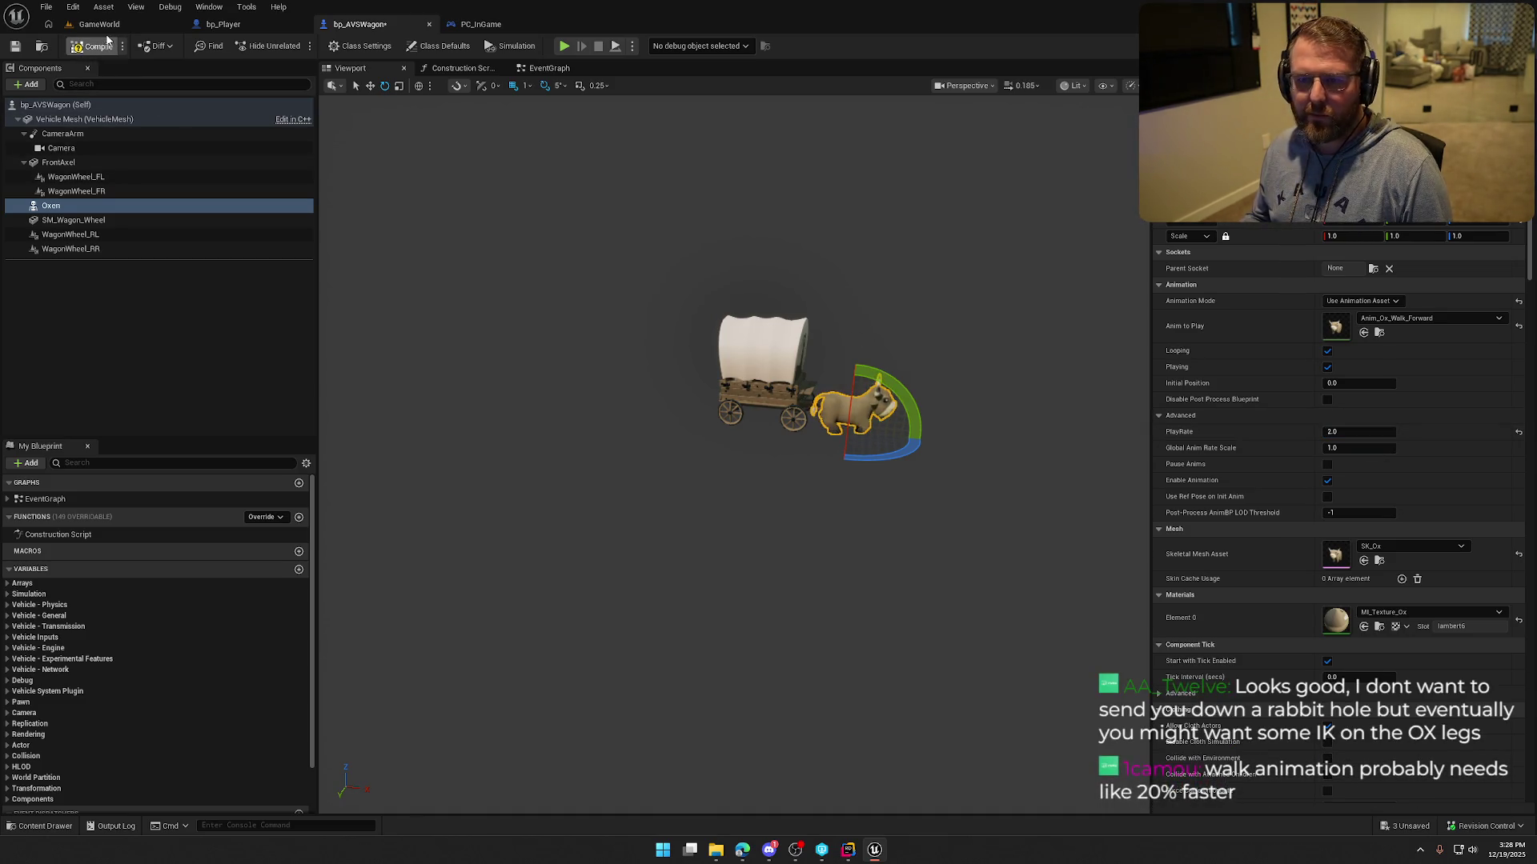
pyautogui.click(99, 24)
pyautogui.click(297, 45)
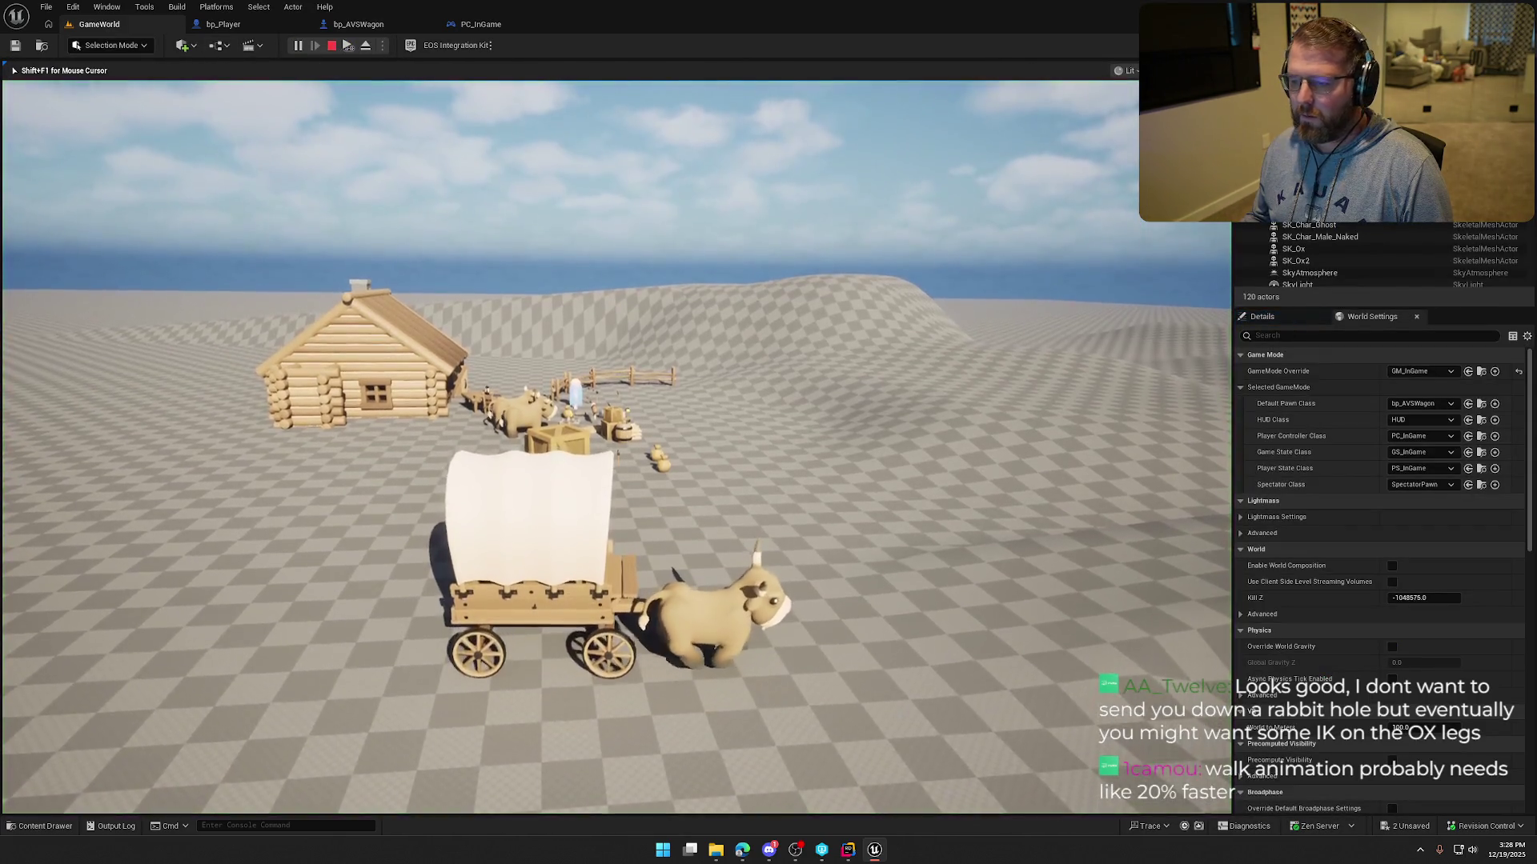
# Drive the wagon forward across the terrain, swinging back toward the log house.
pyautogui.press('w')
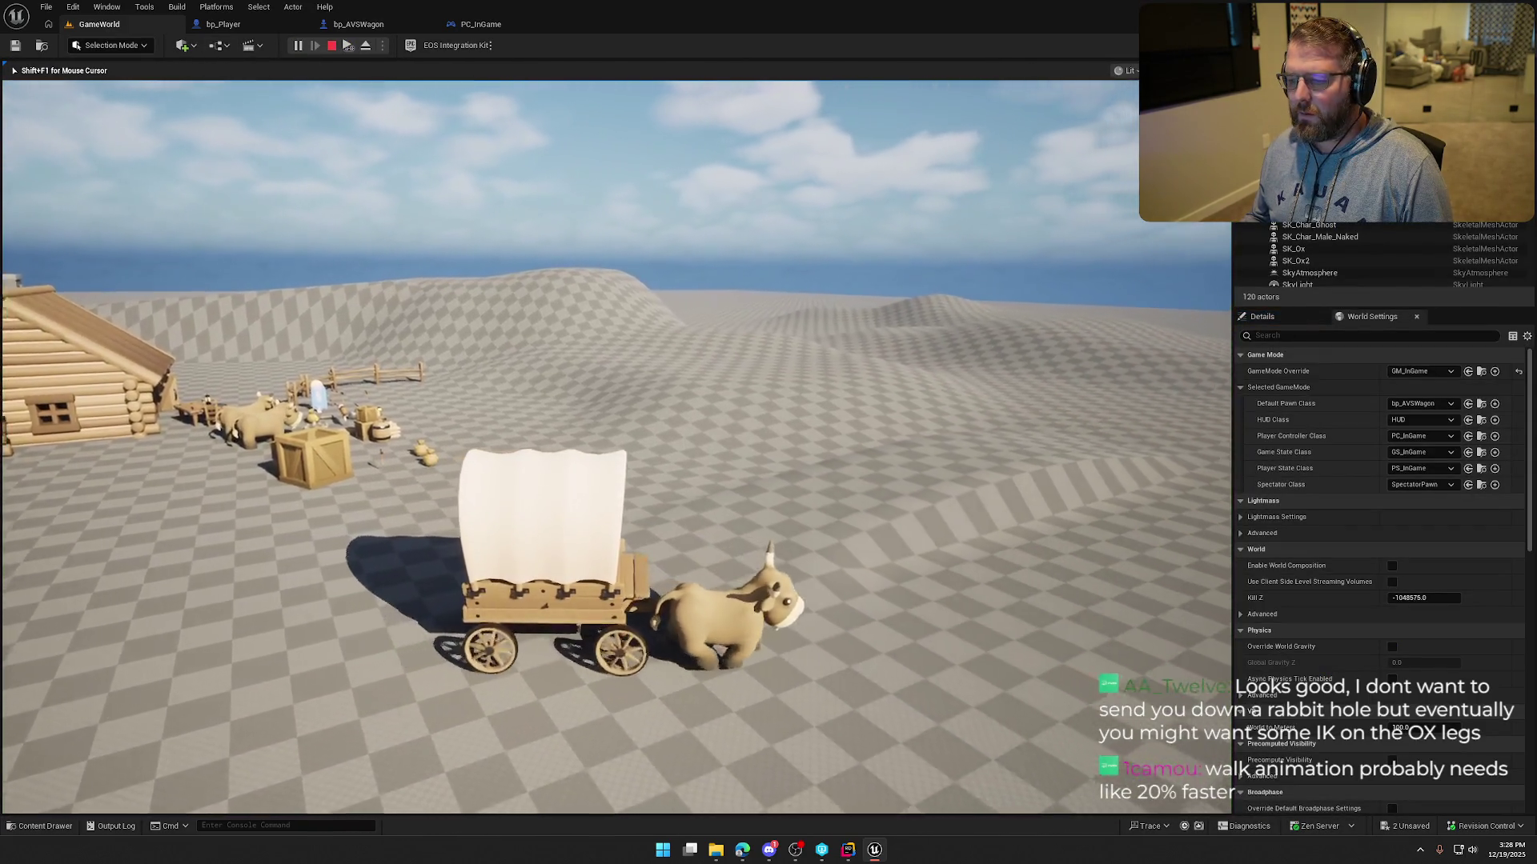
pyautogui.press('a')
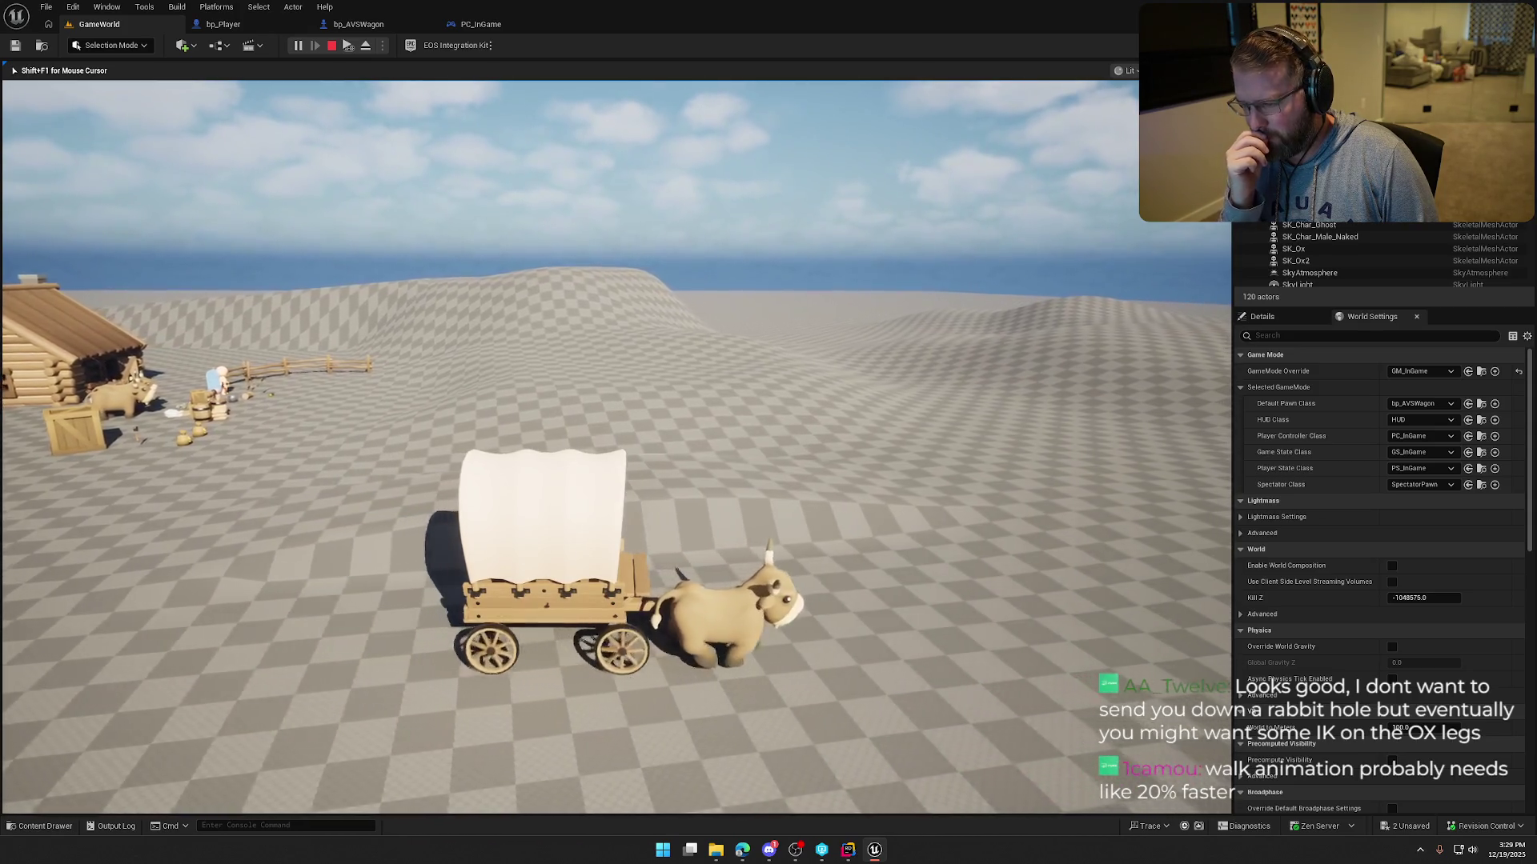
pyautogui.press('w')
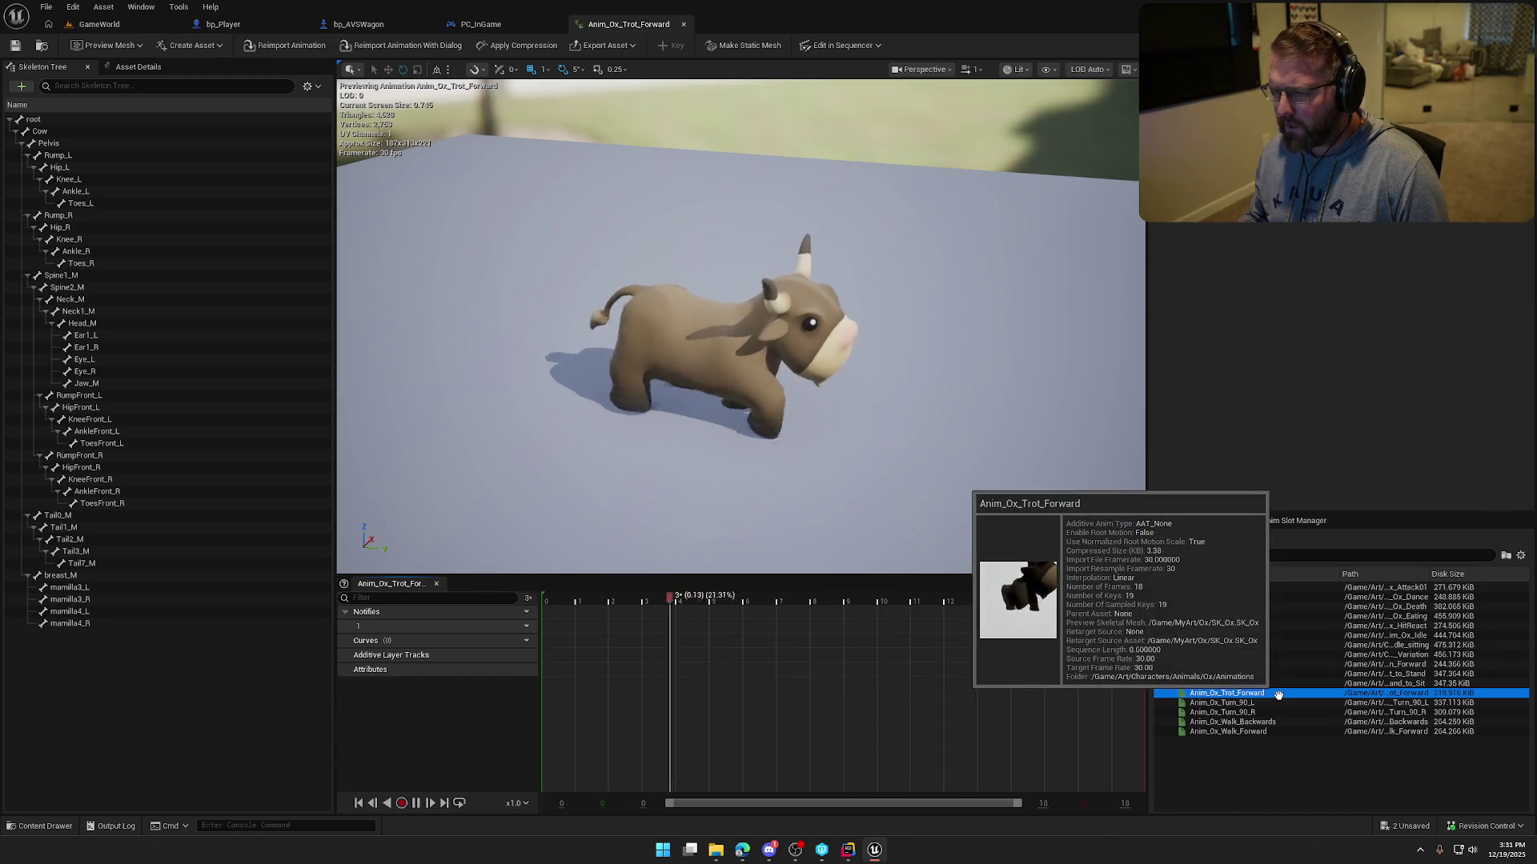
# Preview the Anim_Ox_Walk_Forward, Dance, Attack01, Death and Eating animations.
pyautogui.doubleClick(1278, 732)
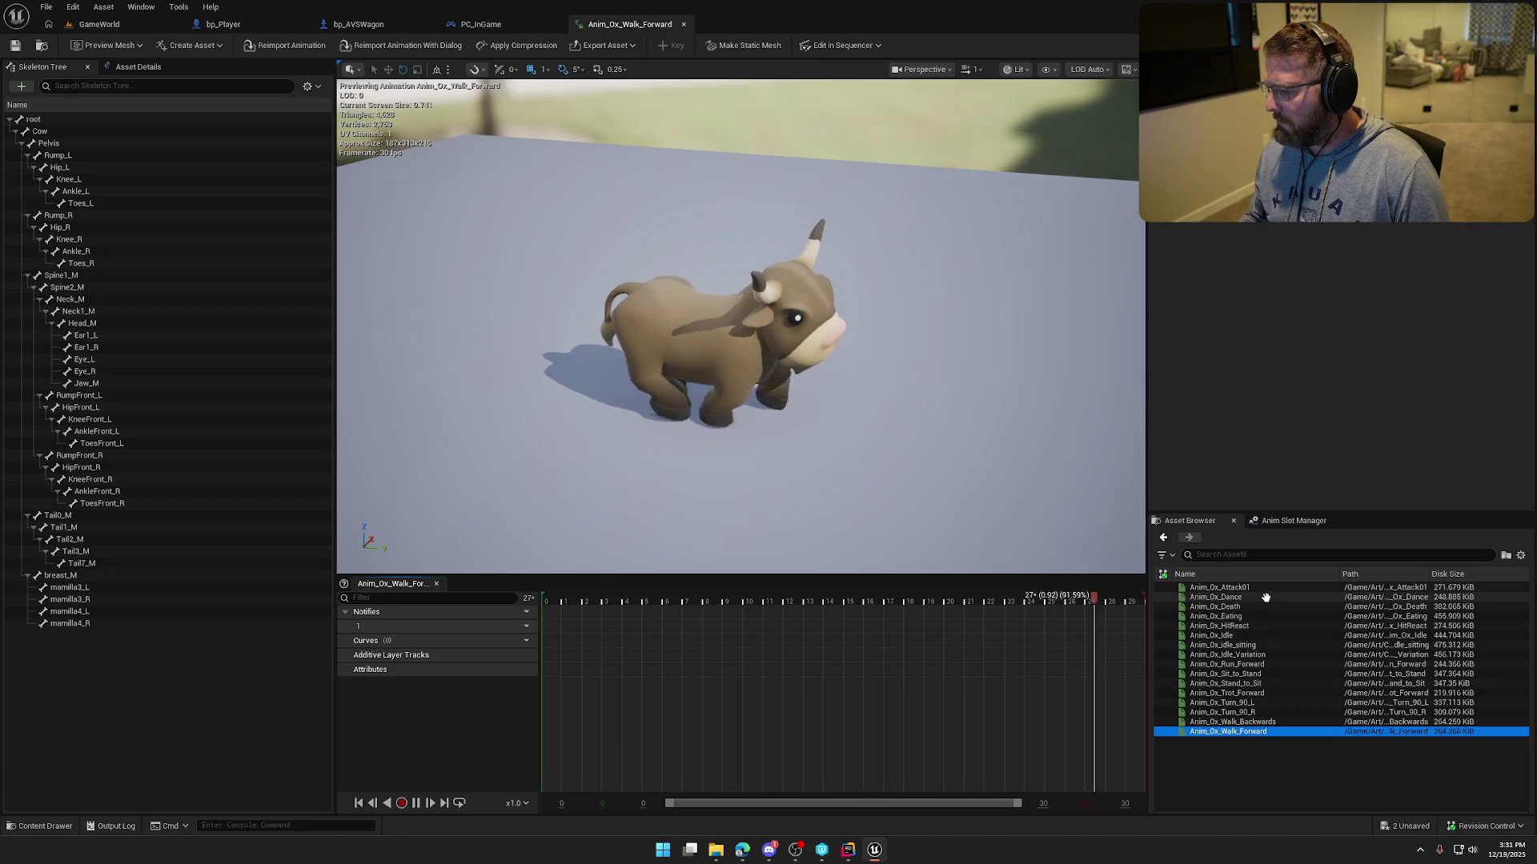
pyautogui.doubleClick(1265, 597)
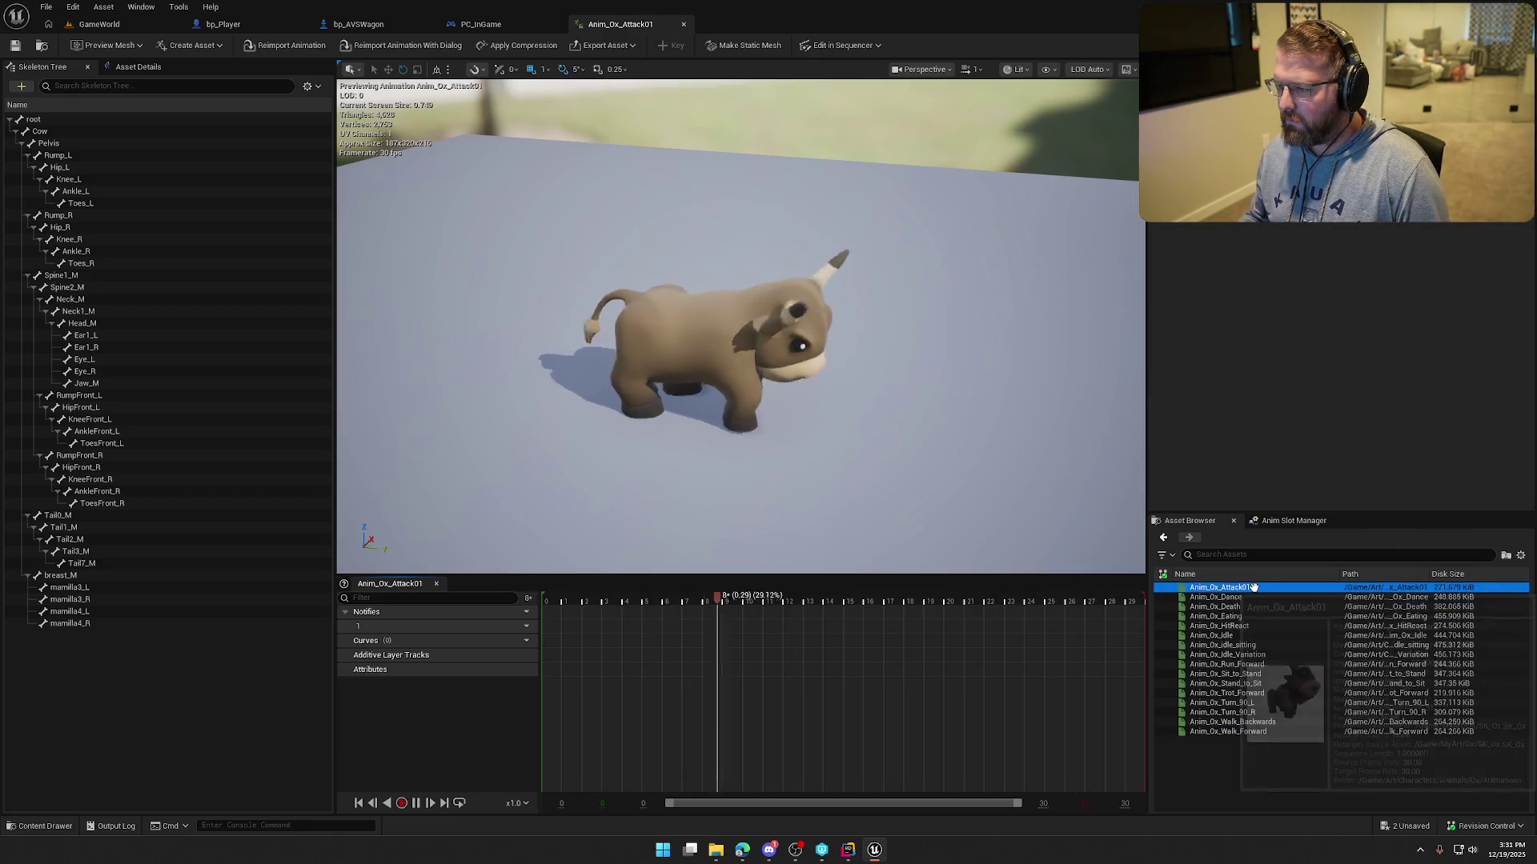
pyautogui.doubleClick(1256, 589)
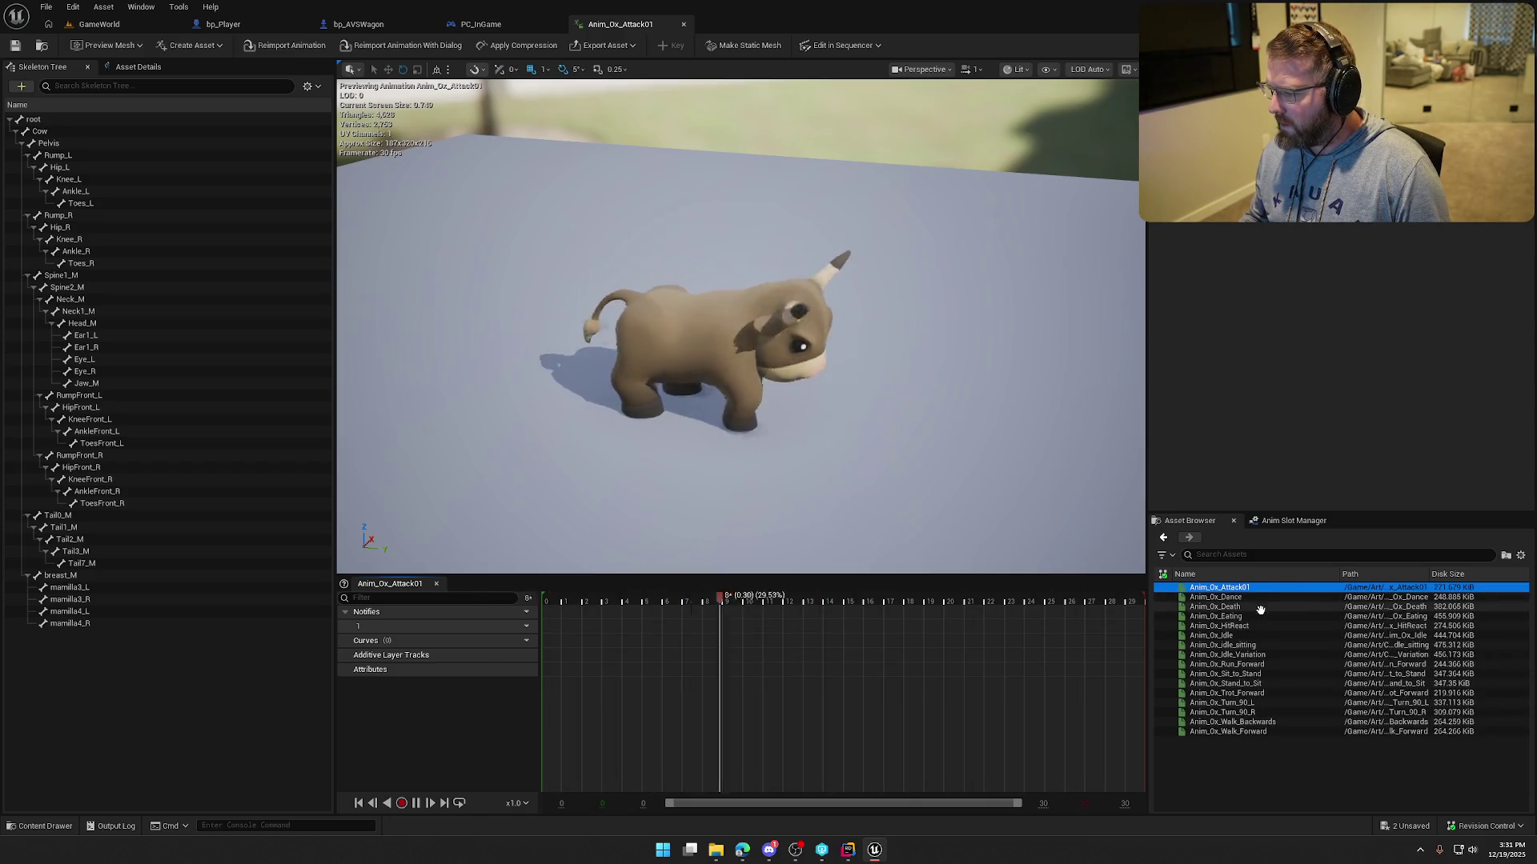
pyautogui.click(1261, 607)
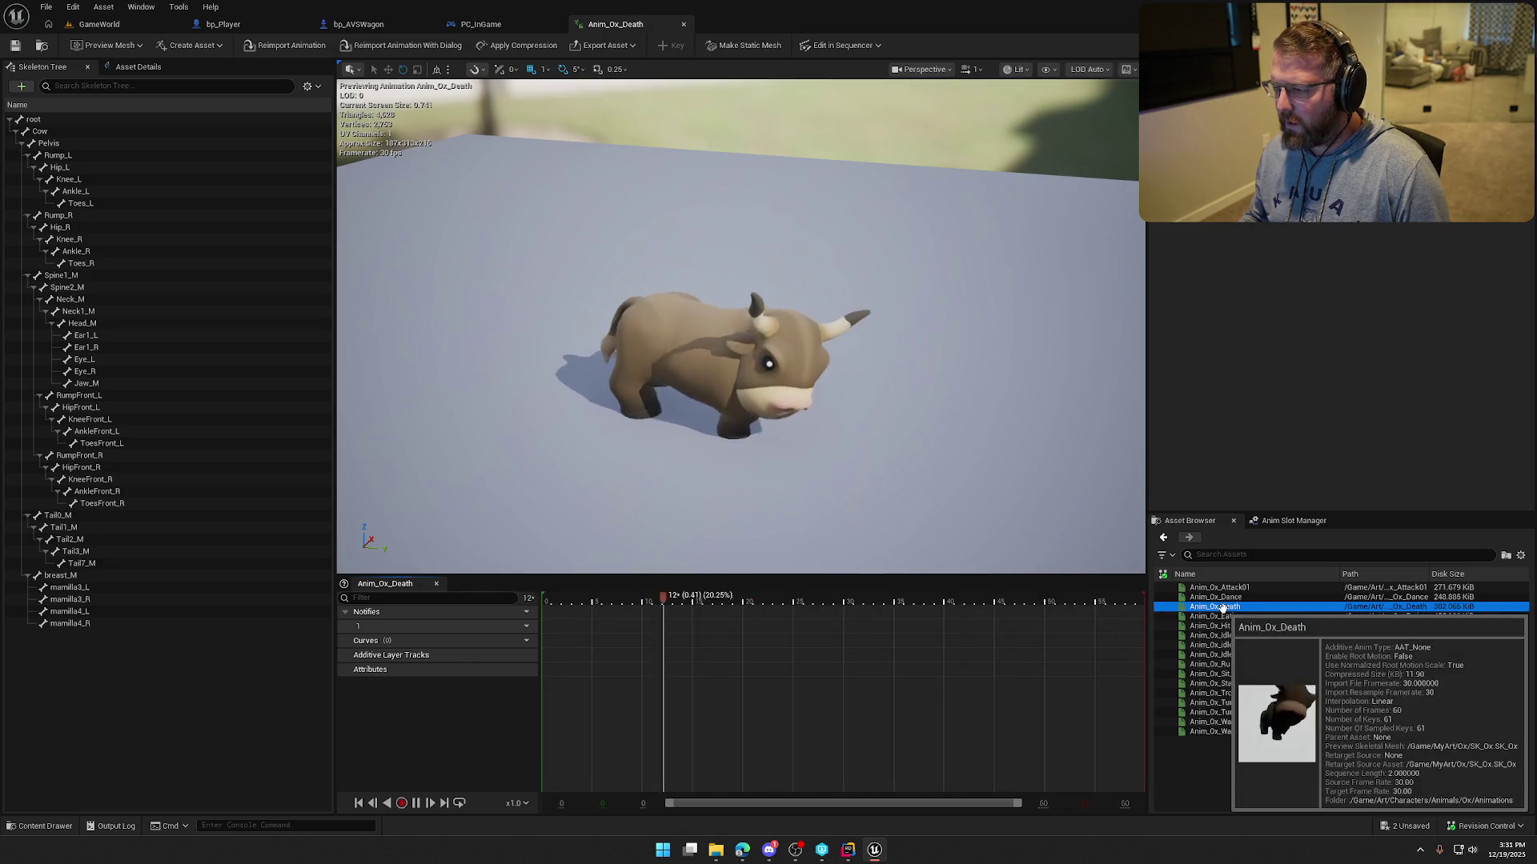
pyautogui.doubleClick(1221, 609)
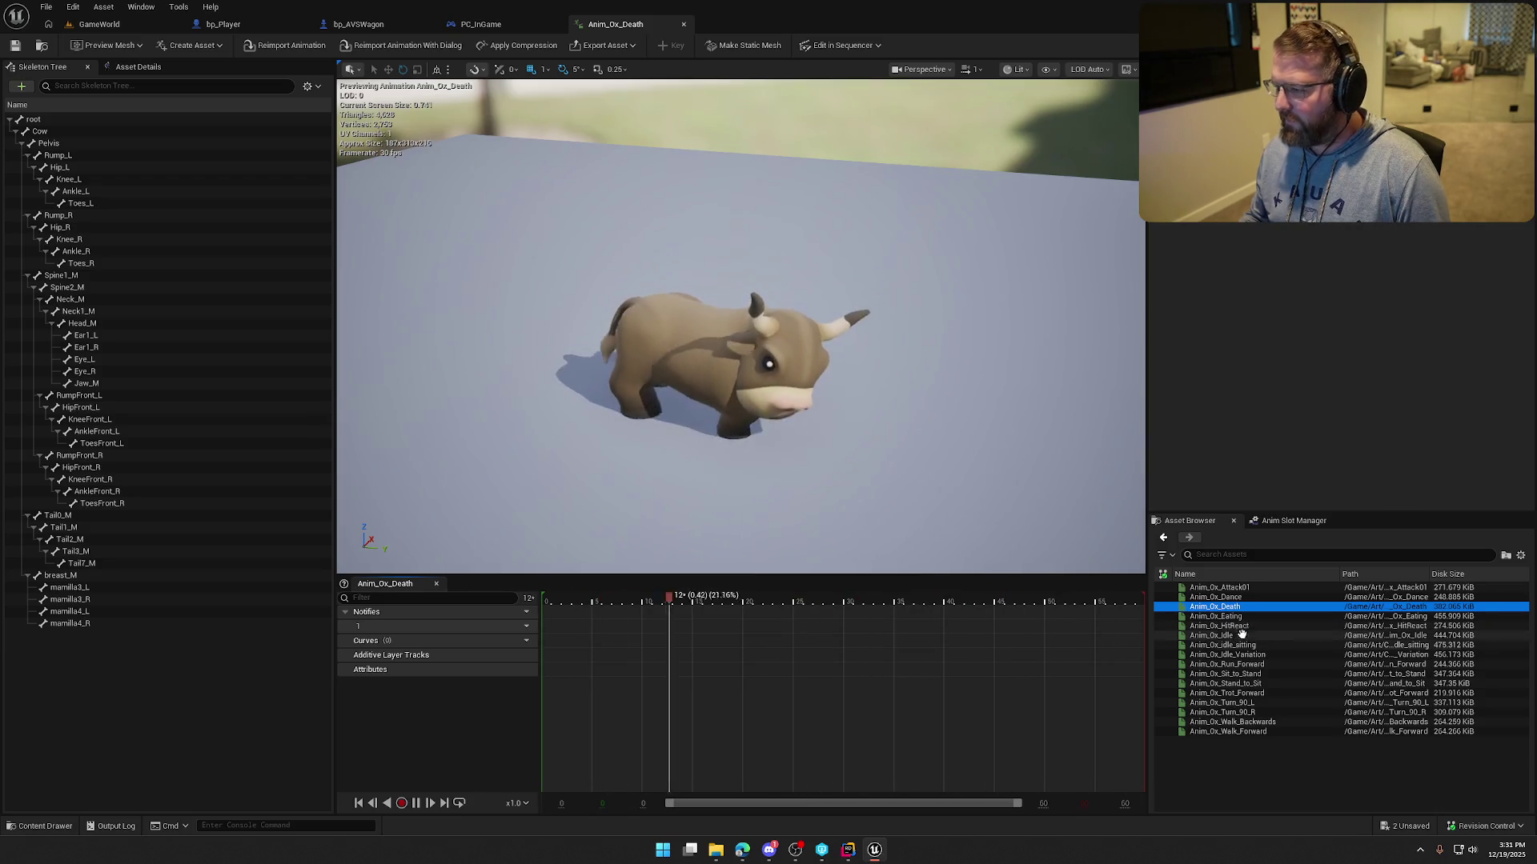
pyautogui.click(1235, 617)
pyautogui.doubleClick(1235, 617)
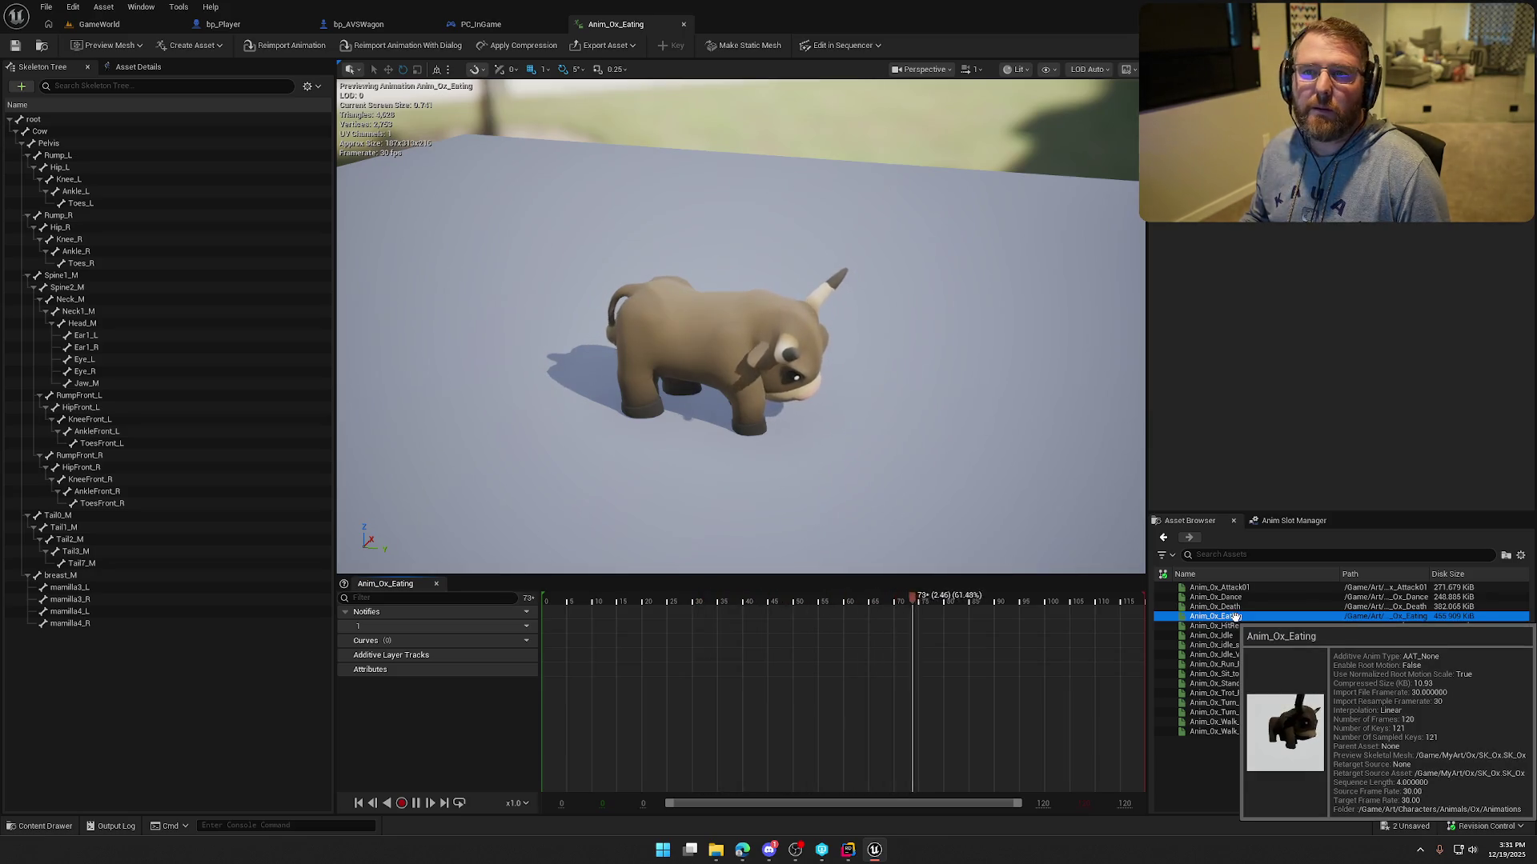
# Preview Anim_Ox_HitReact, Idle, idle_sitting and Sit_to_Stand, then show the PC_InGame event graph.
pyautogui.moveTo(1244, 653)
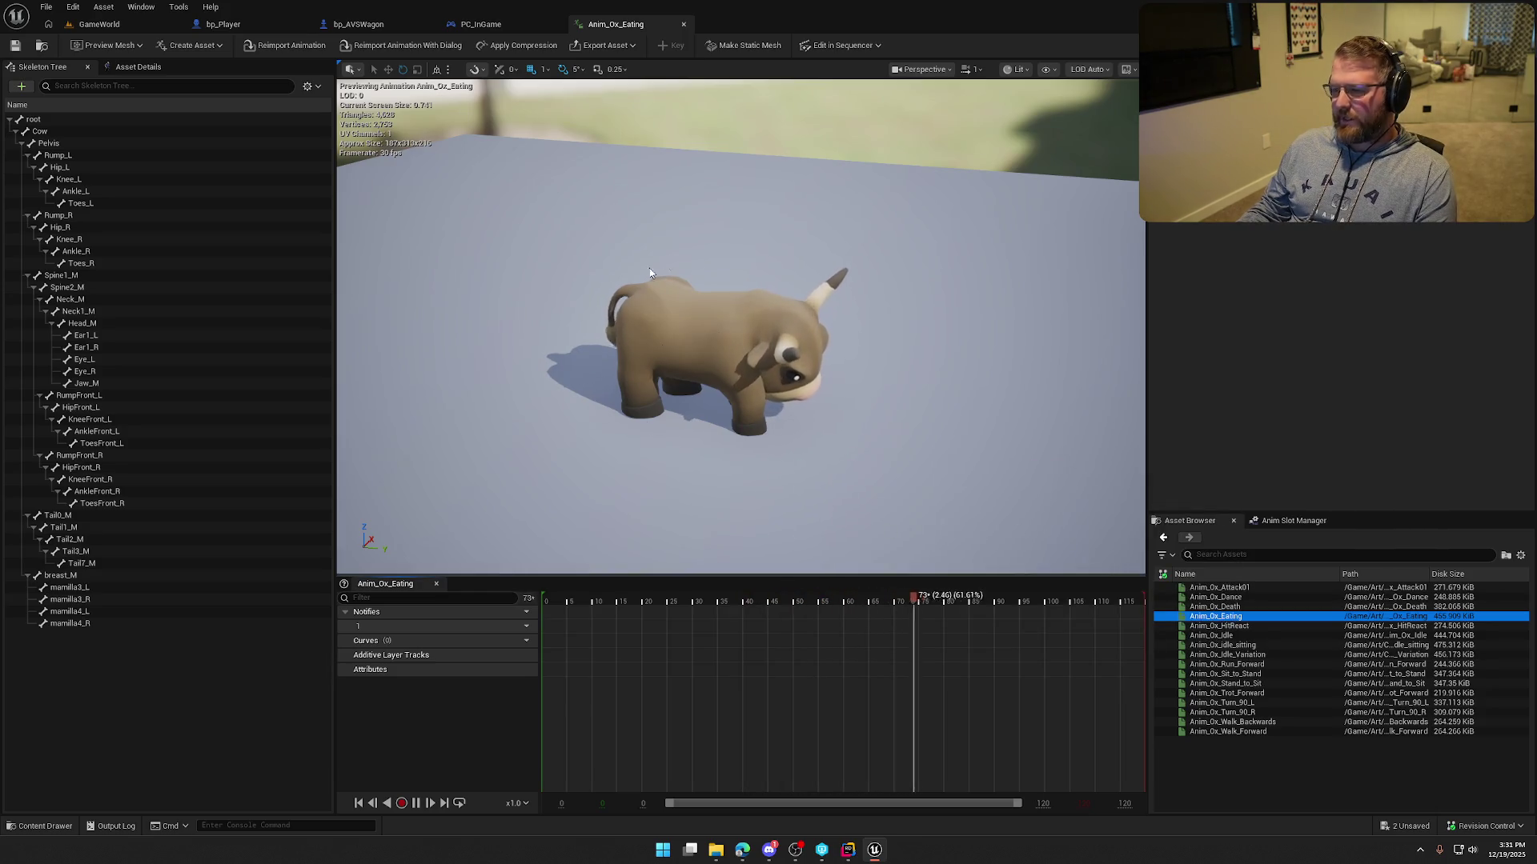
pyautogui.click(1232, 626)
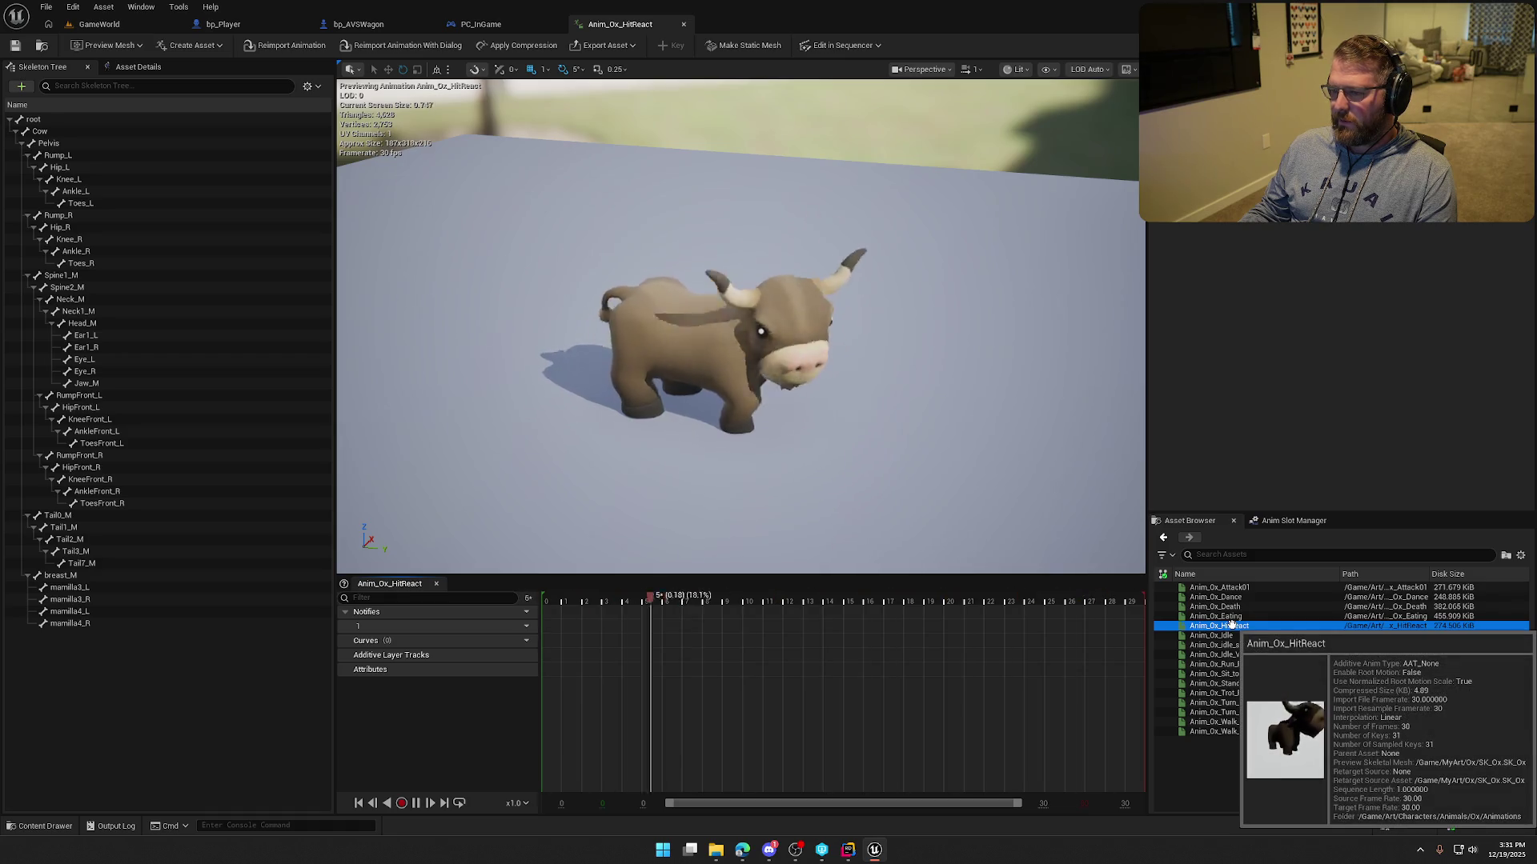
pyautogui.click(1221, 637)
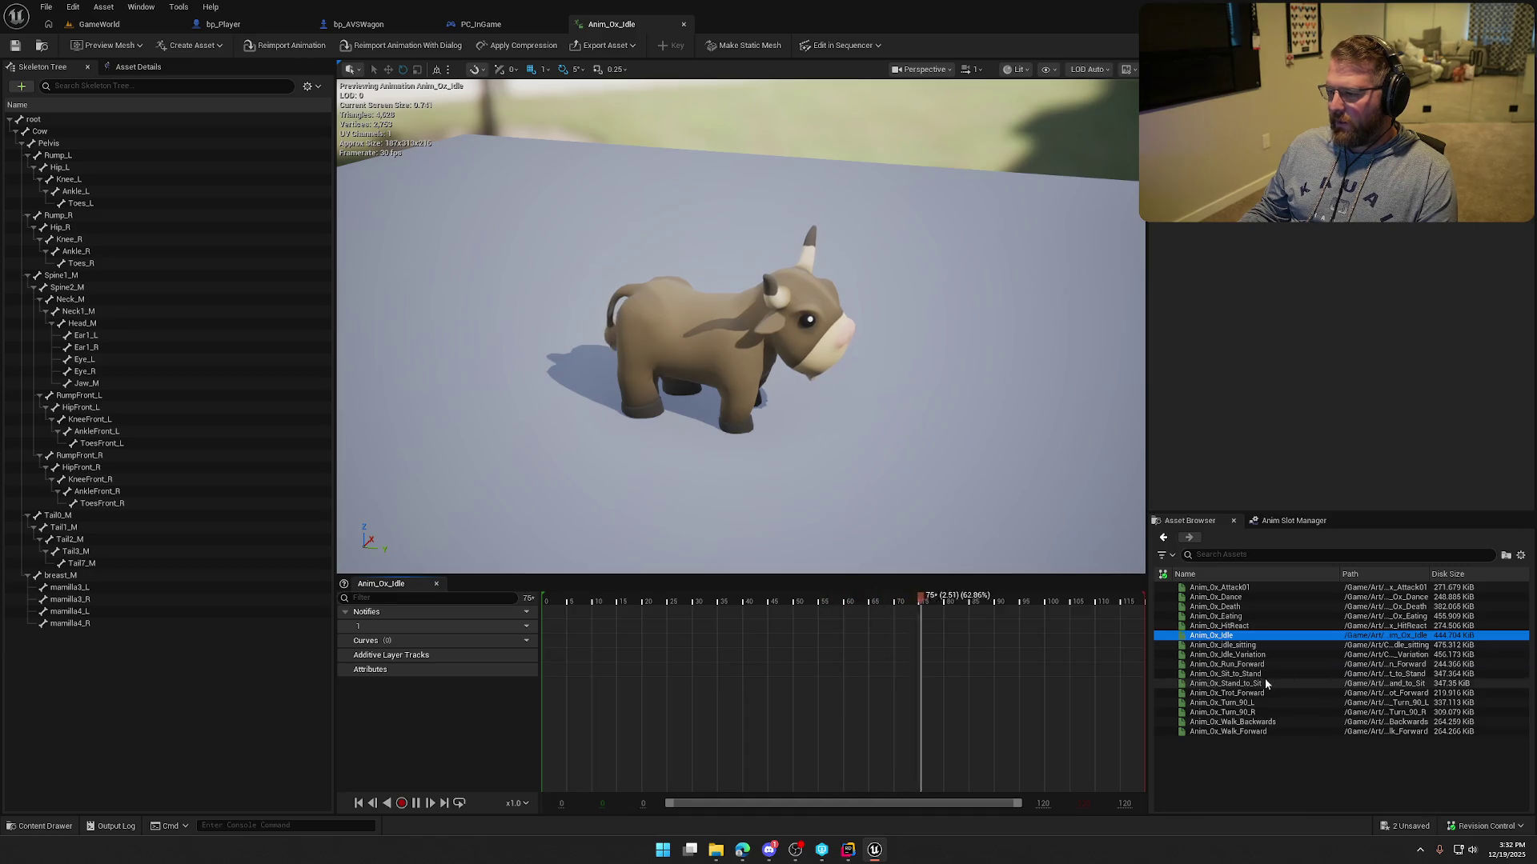
pyautogui.click(1251, 645)
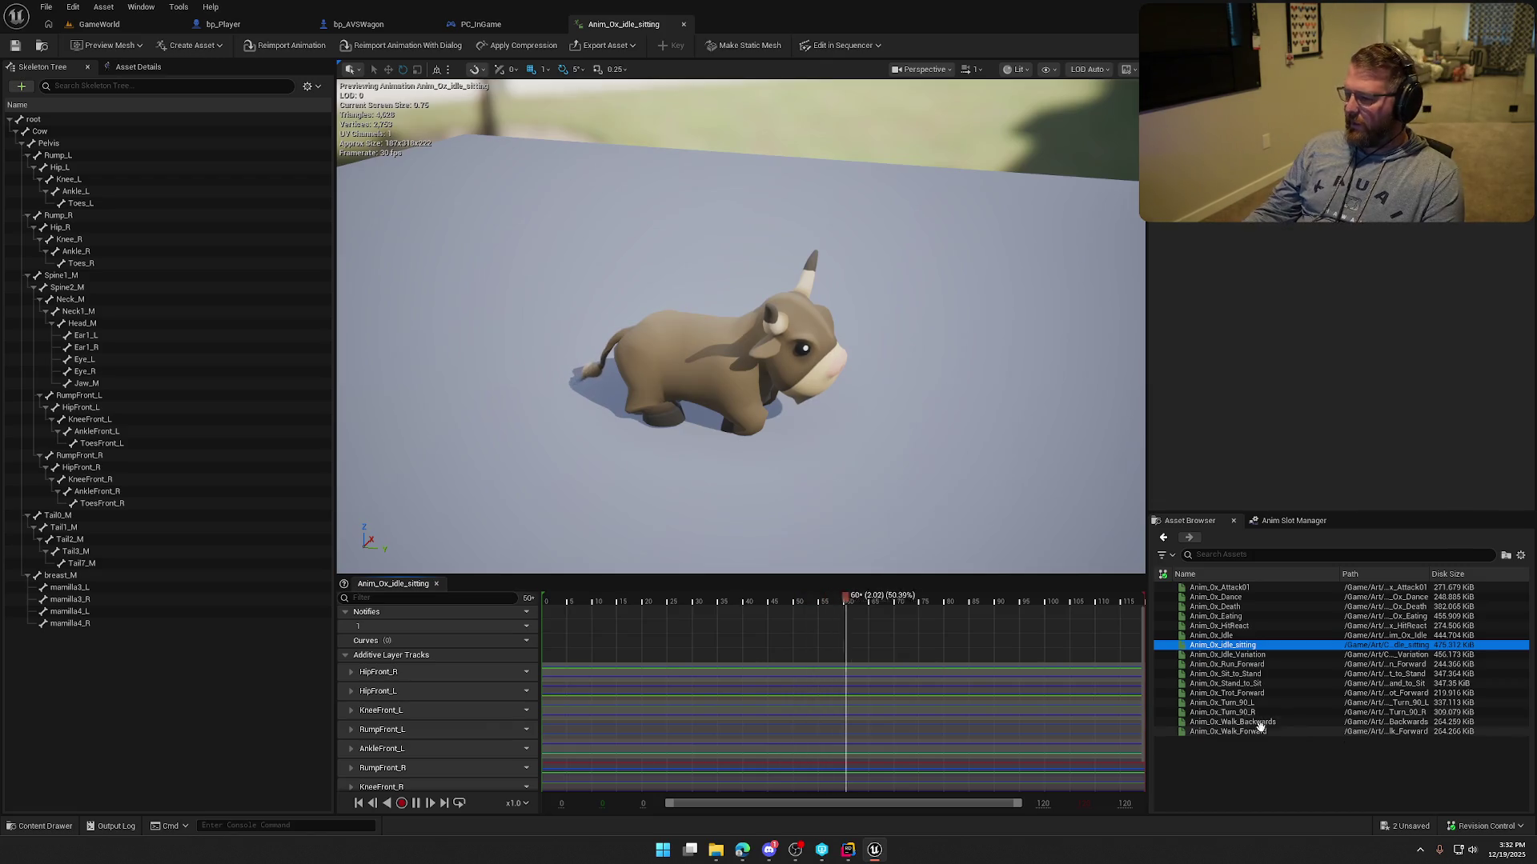
pyautogui.click(1252, 674)
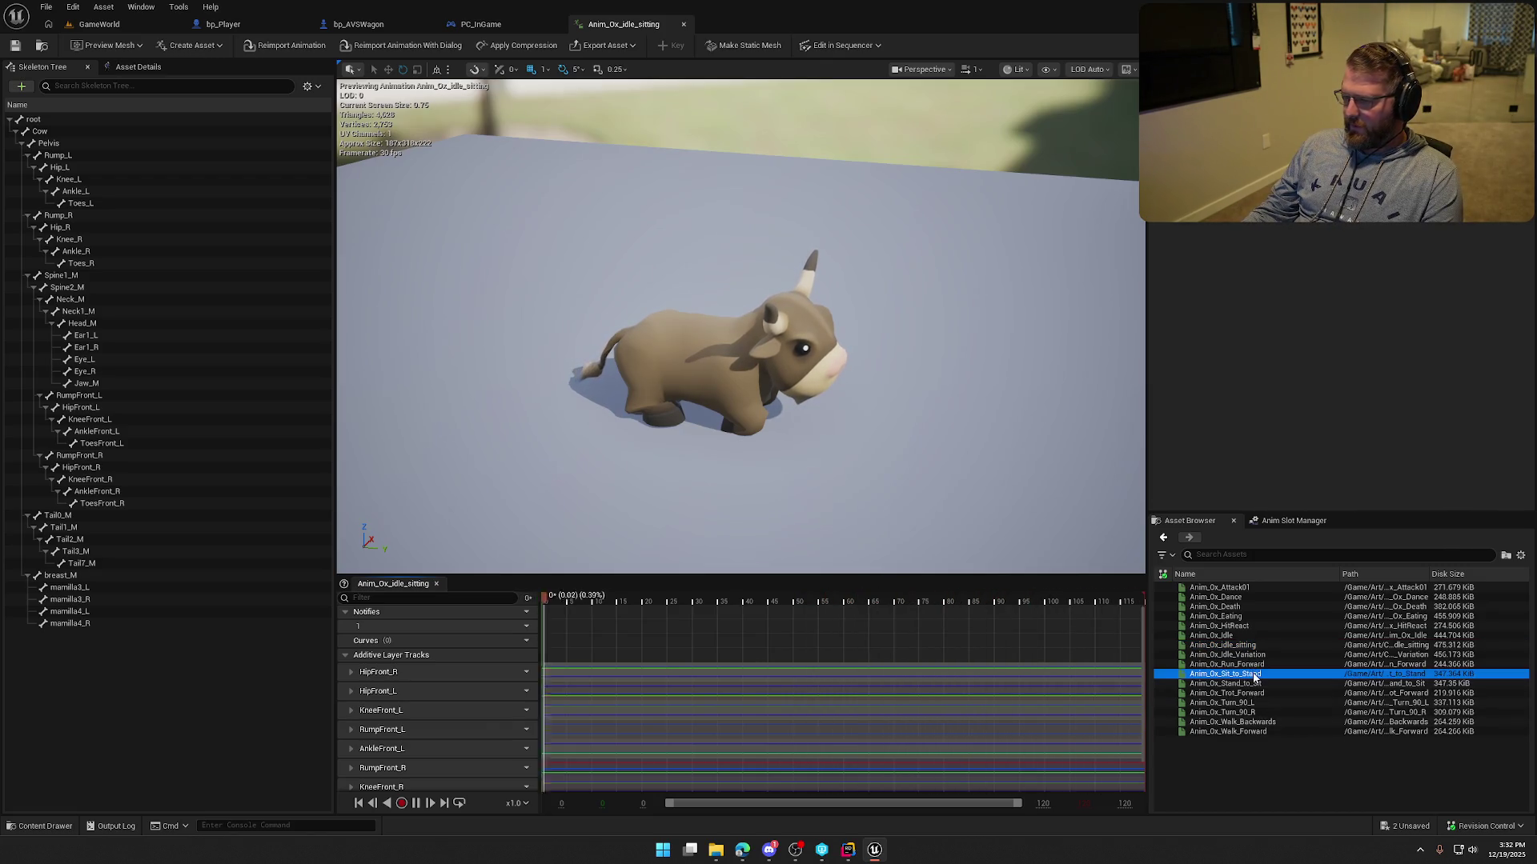
pyautogui.doubleClick(1237, 674)
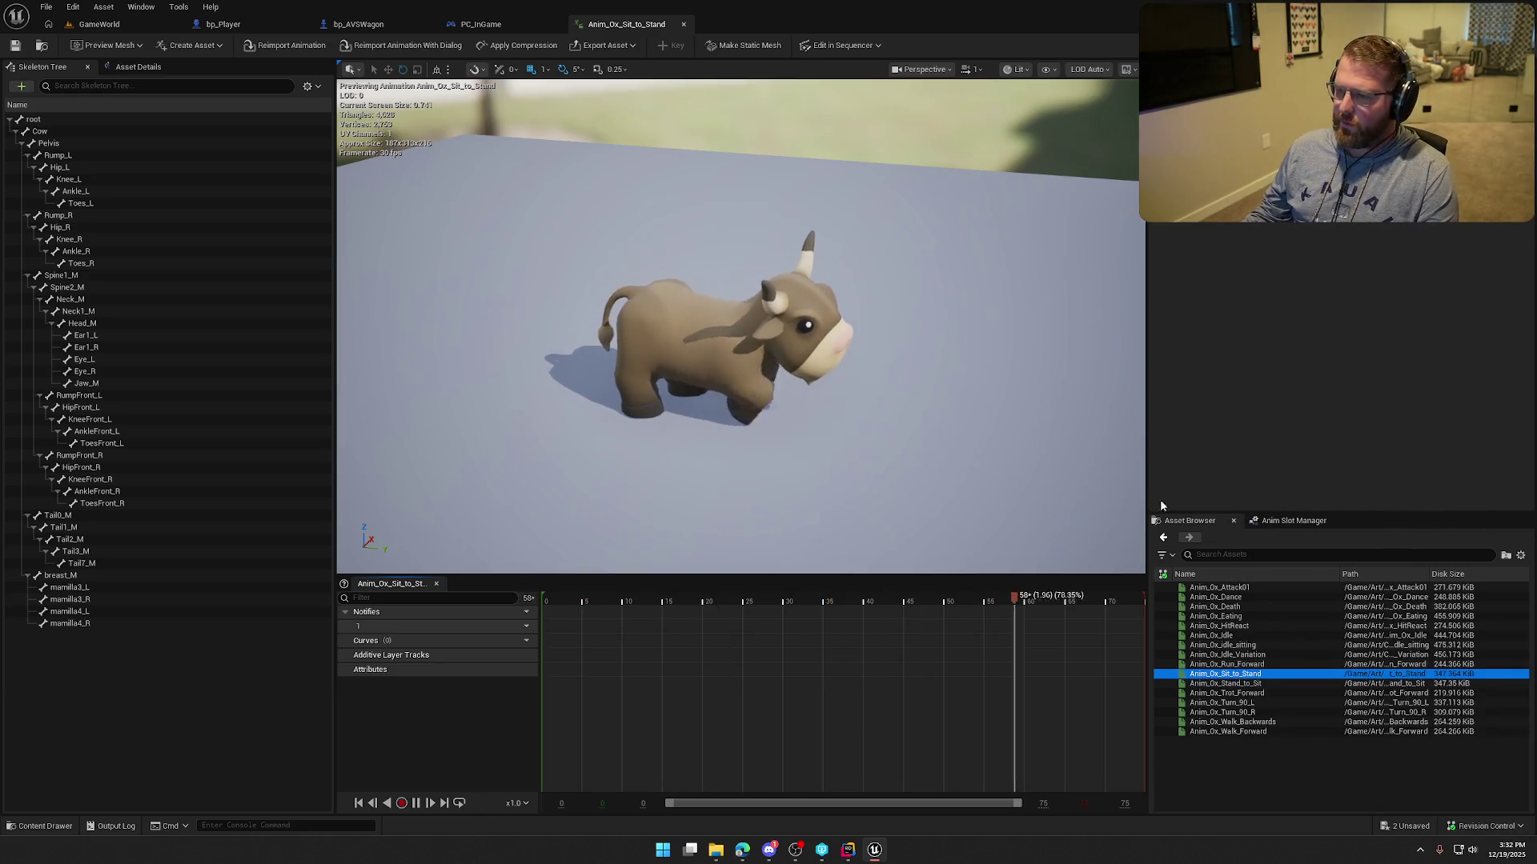
pyautogui.click(480, 24)
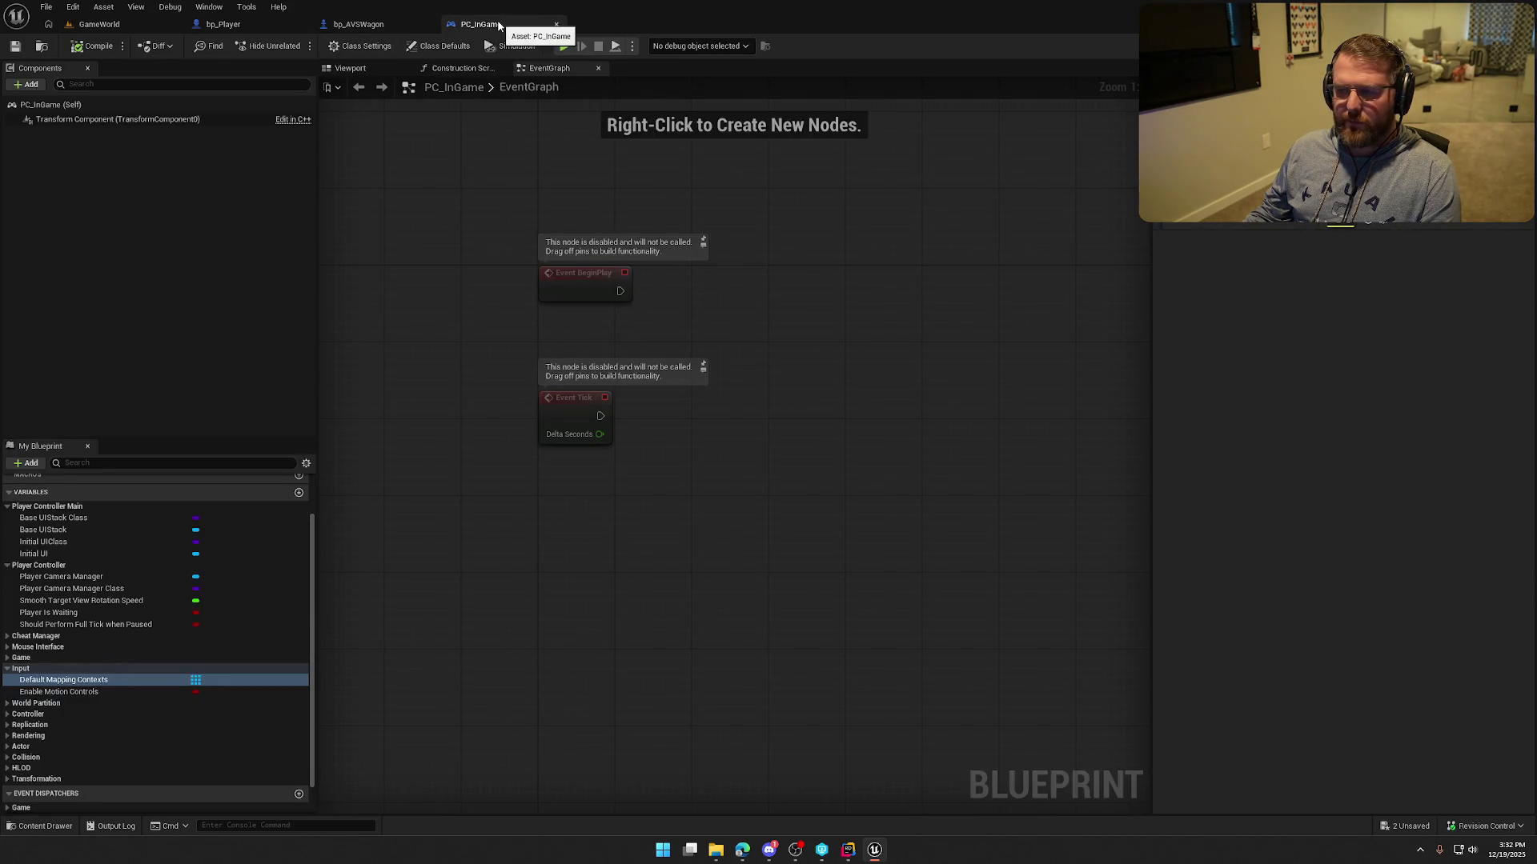
# In bp_AVSWagon, select the front ox and browse to its Ox Animations folder for a new asset.
pyautogui.click(358, 24)
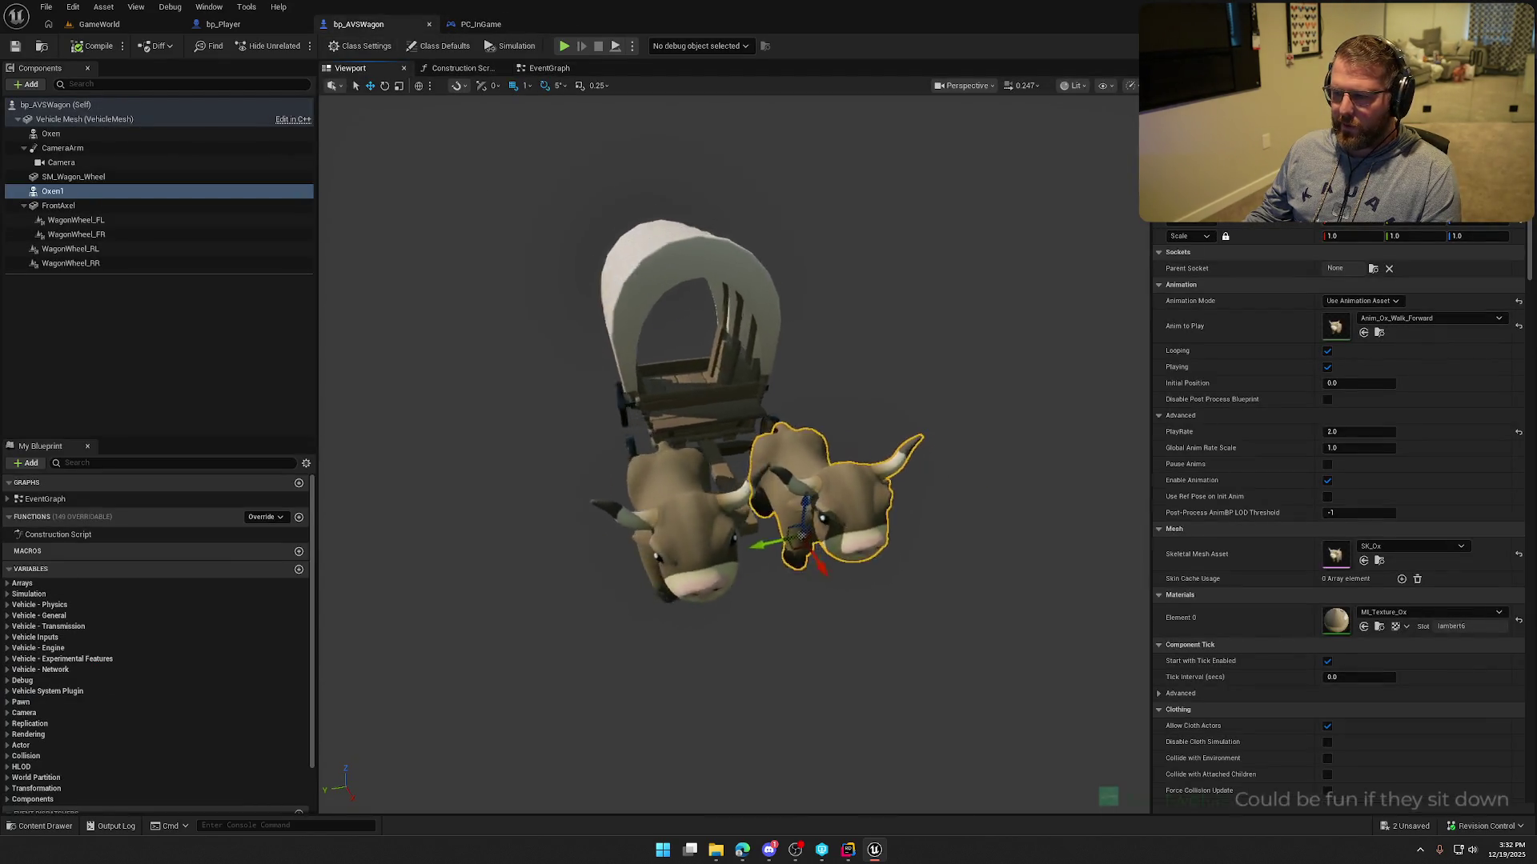
pyautogui.moveTo(918, 651); pyautogui.dragTo(936, 645)
pyautogui.click(936, 645)
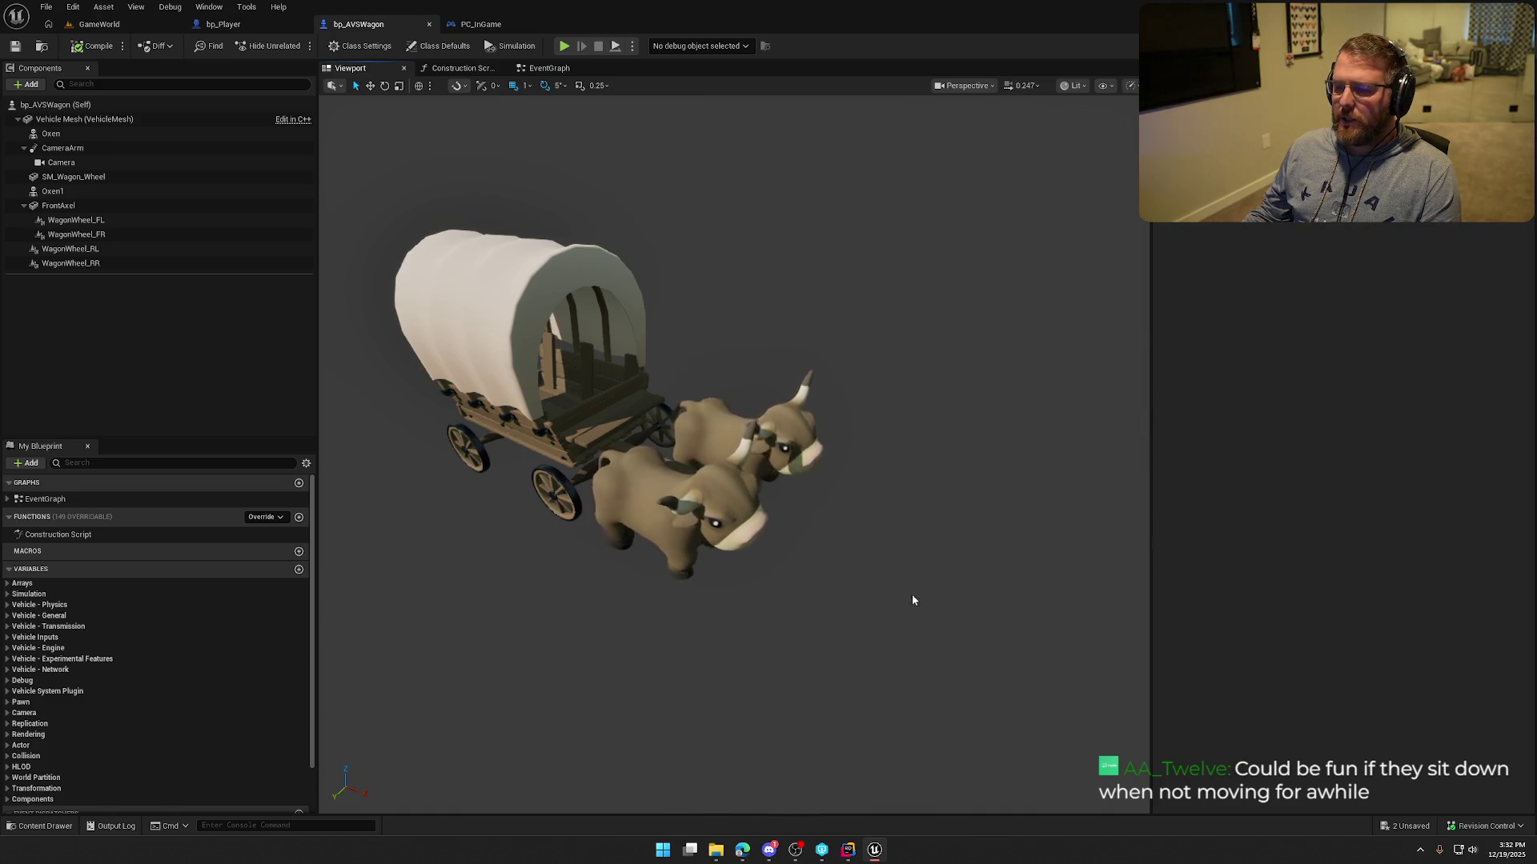
pyautogui.moveTo(897, 584)
pyautogui.mouseDown()
pyautogui.moveTo(948, 368)
pyautogui.moveTo(790, 468)
pyautogui.moveTo(800, 488)
pyautogui.moveTo(673, 488)
pyautogui.moveTo(847, 481)
pyautogui.mouseUp()
pyautogui.click(761, 440)
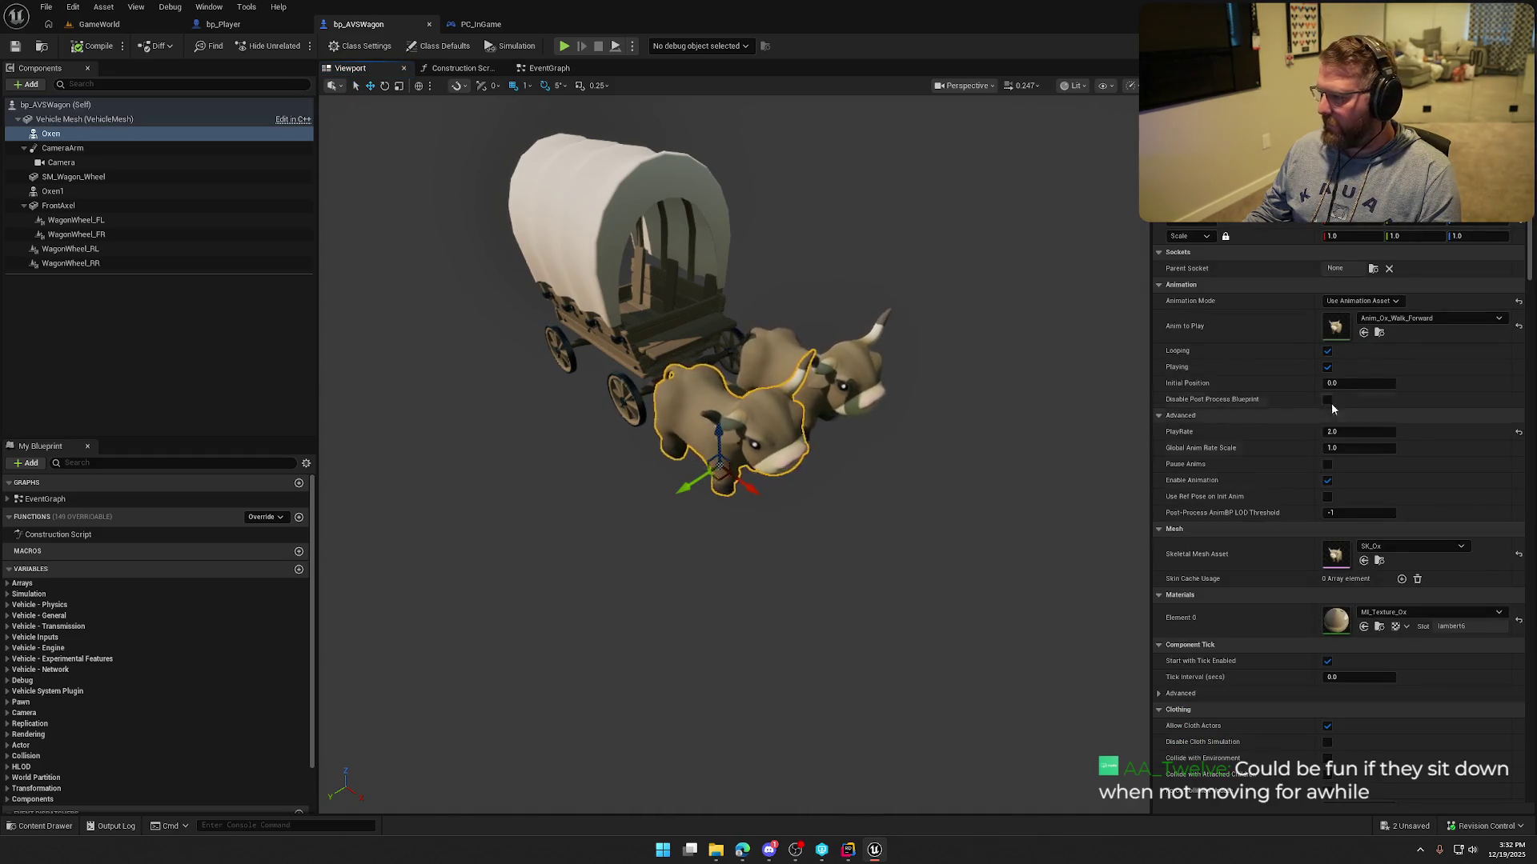
pyautogui.click(1379, 332)
pyautogui.rightClick(1171, 627)
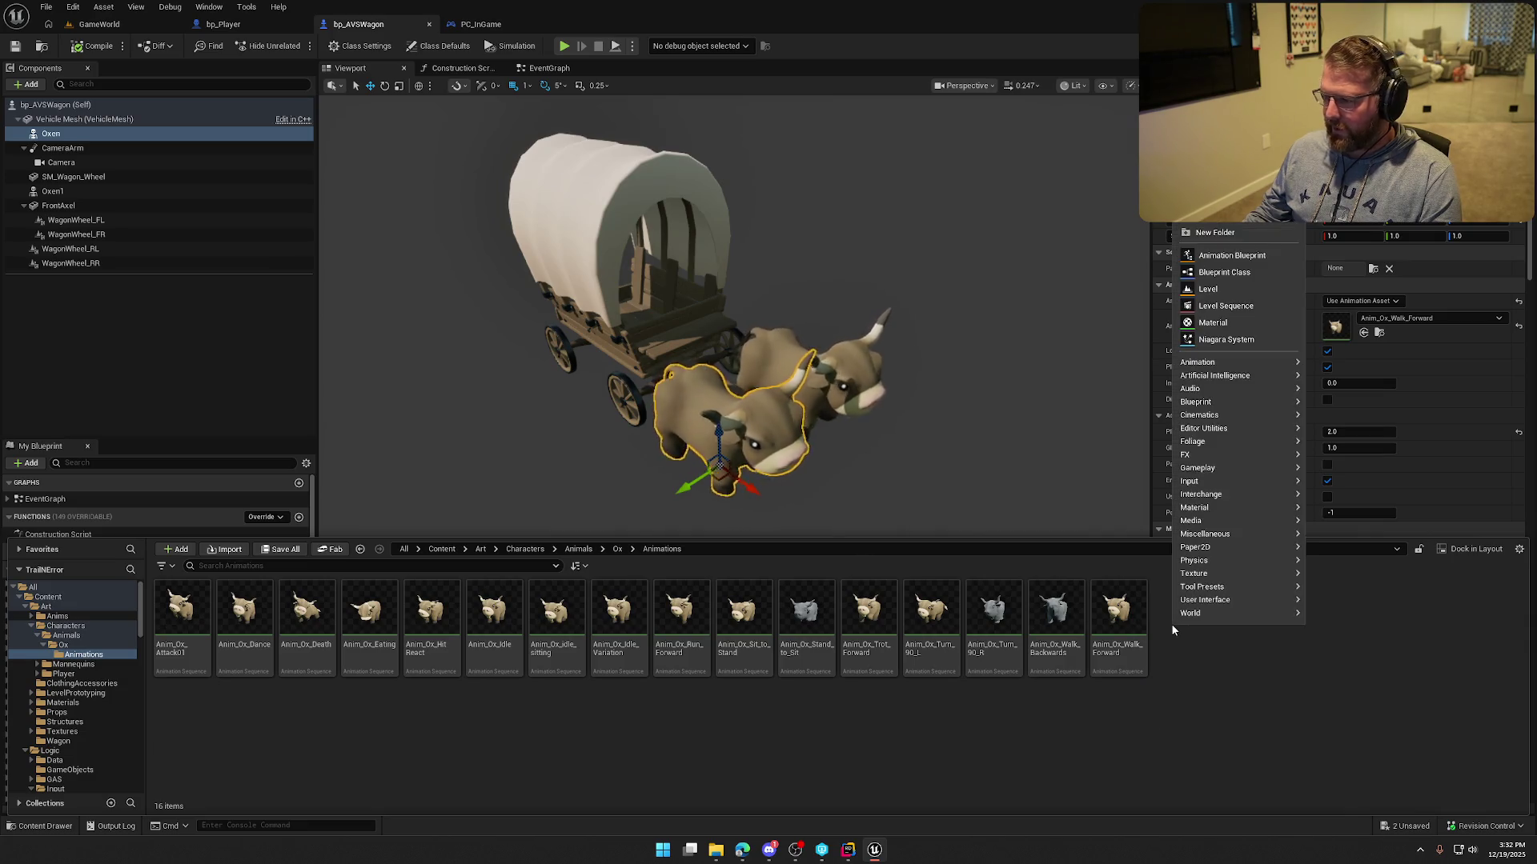
# Create a Blend Space 1D named BS_Ox on SK_Ox_Skeleton, then open it and angle the preview.
pyautogui.write('blend')
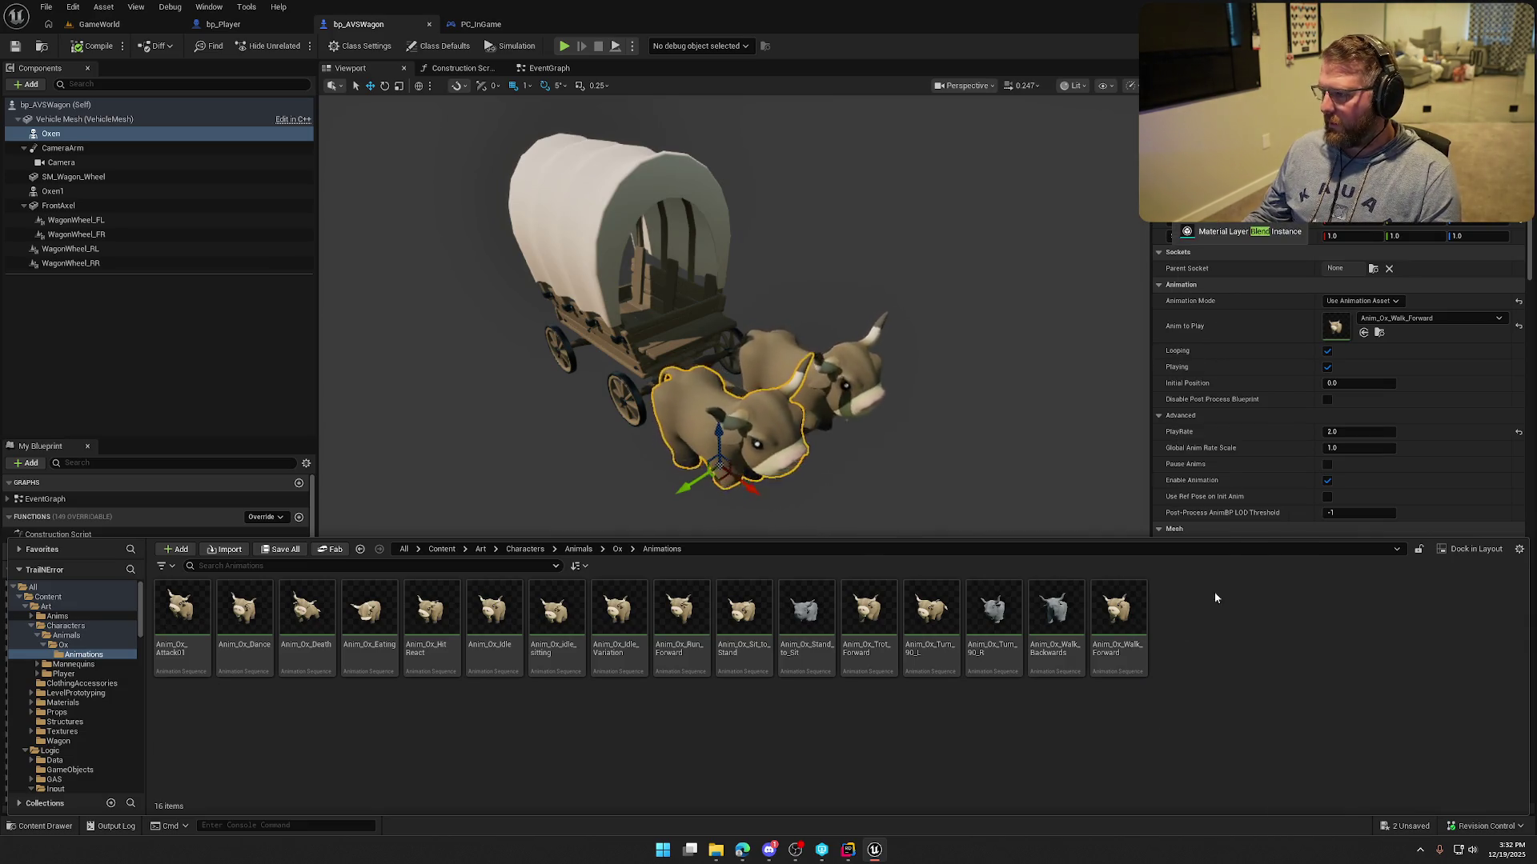
pyautogui.press('Return')
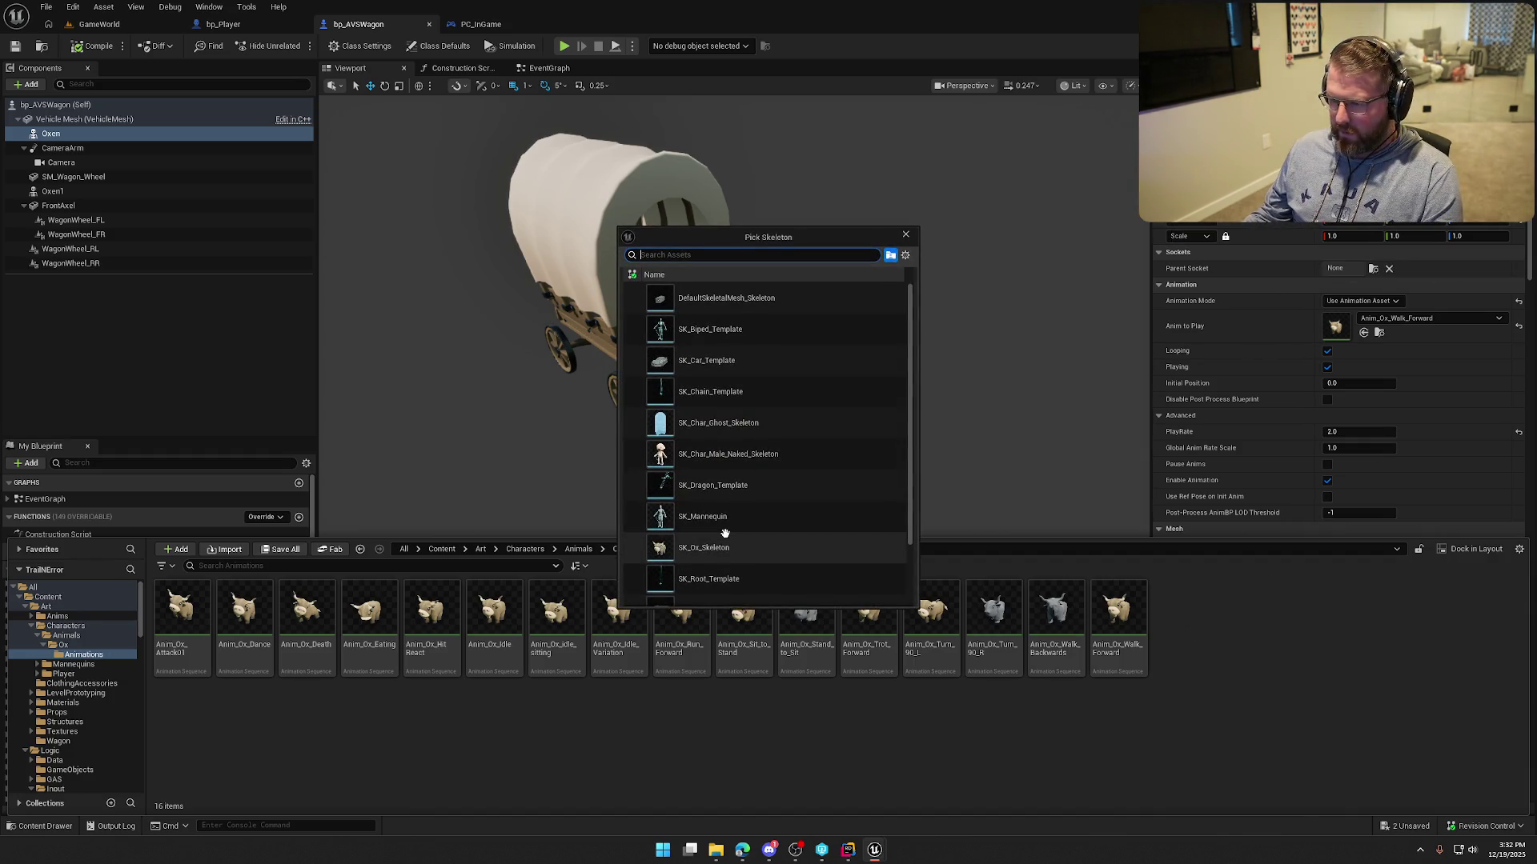
pyautogui.click(720, 547)
pyautogui.write('BS_Ox')
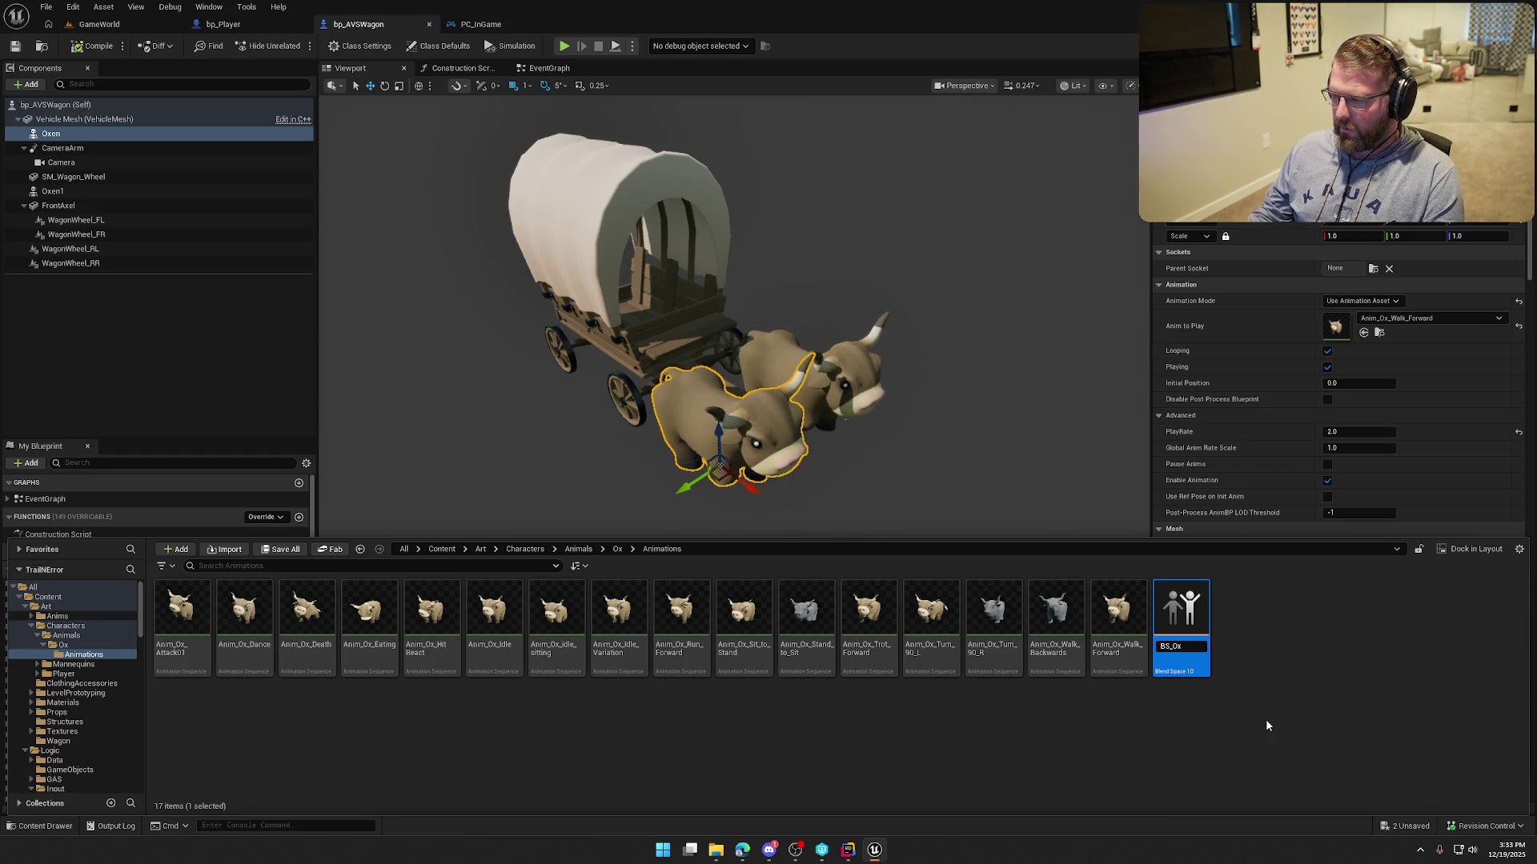
pyautogui.press('Return')
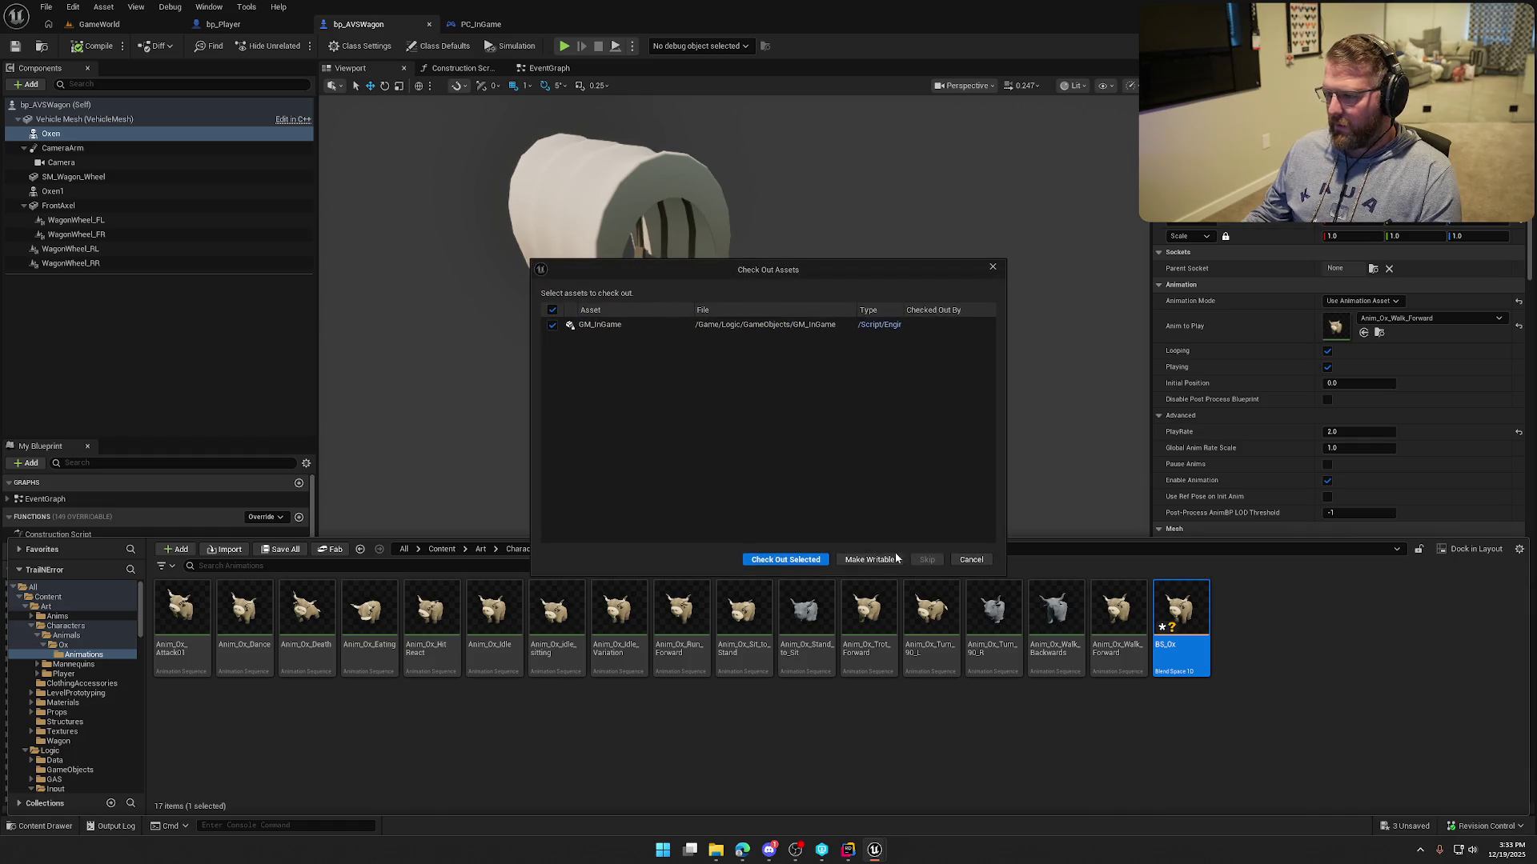
pyautogui.click(764, 561)
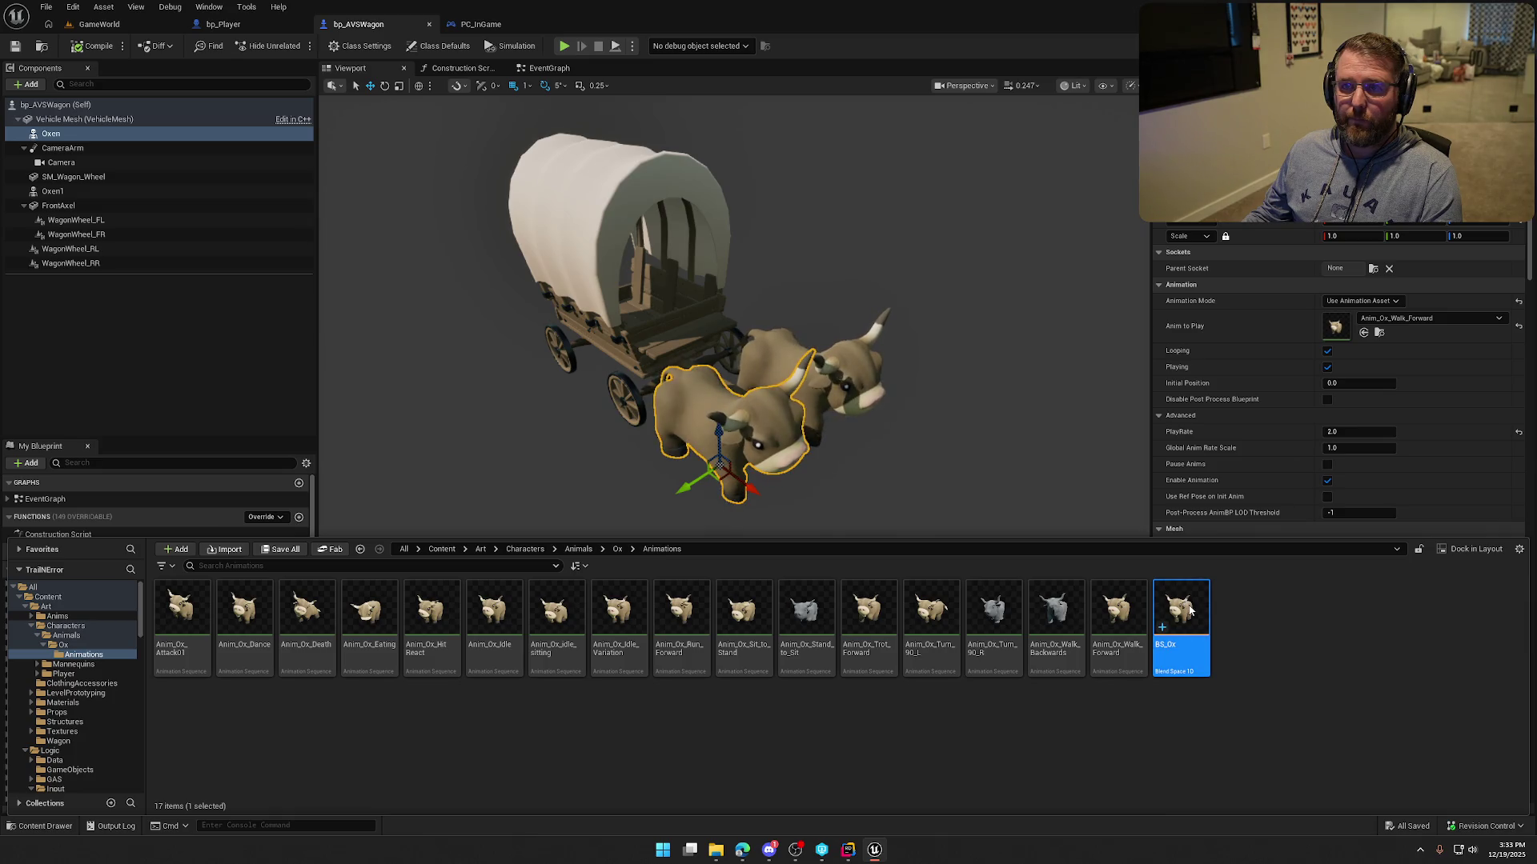
pyautogui.doubleClick(1188, 607)
pyautogui.moveTo(721, 360); pyautogui.dragTo(624, 360)
pyautogui.moveTo(801, 413)
pyautogui.mouseDown()
pyautogui.moveTo(801, 400)
pyautogui.moveTo(801, 413)
pyautogui.mouseUp()
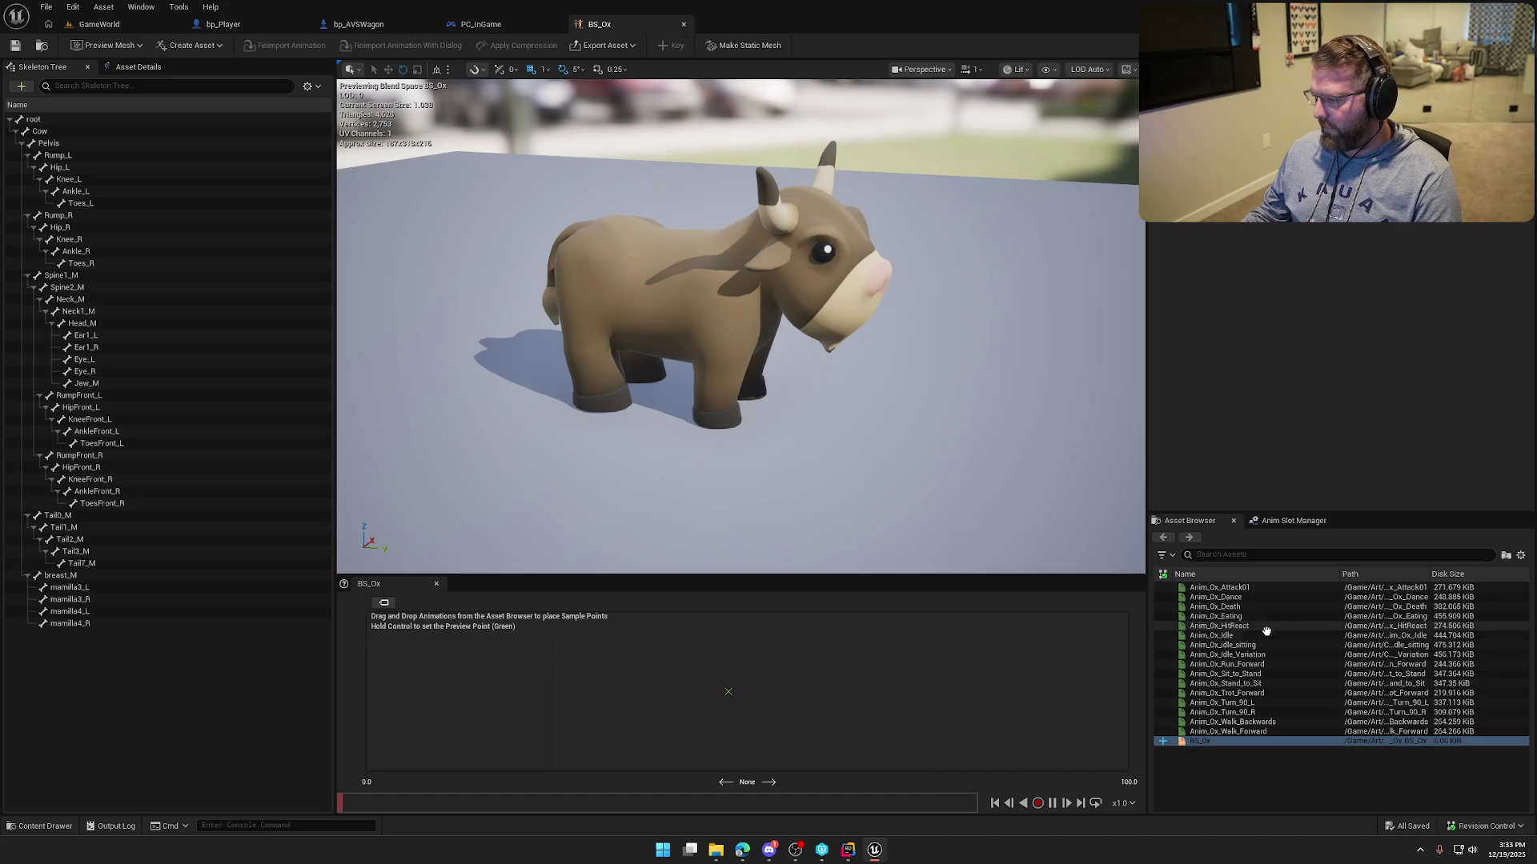
# Place Anim_Ox_Idle at Speed 0 and turn on grid snapping in the axis settings.
pyautogui.moveTo(1267, 633)
pyautogui.moveTo(1236, 635)
pyautogui.mouseDown()
pyautogui.moveTo(1121, 677)
pyautogui.moveTo(358, 691)
pyautogui.mouseUp()
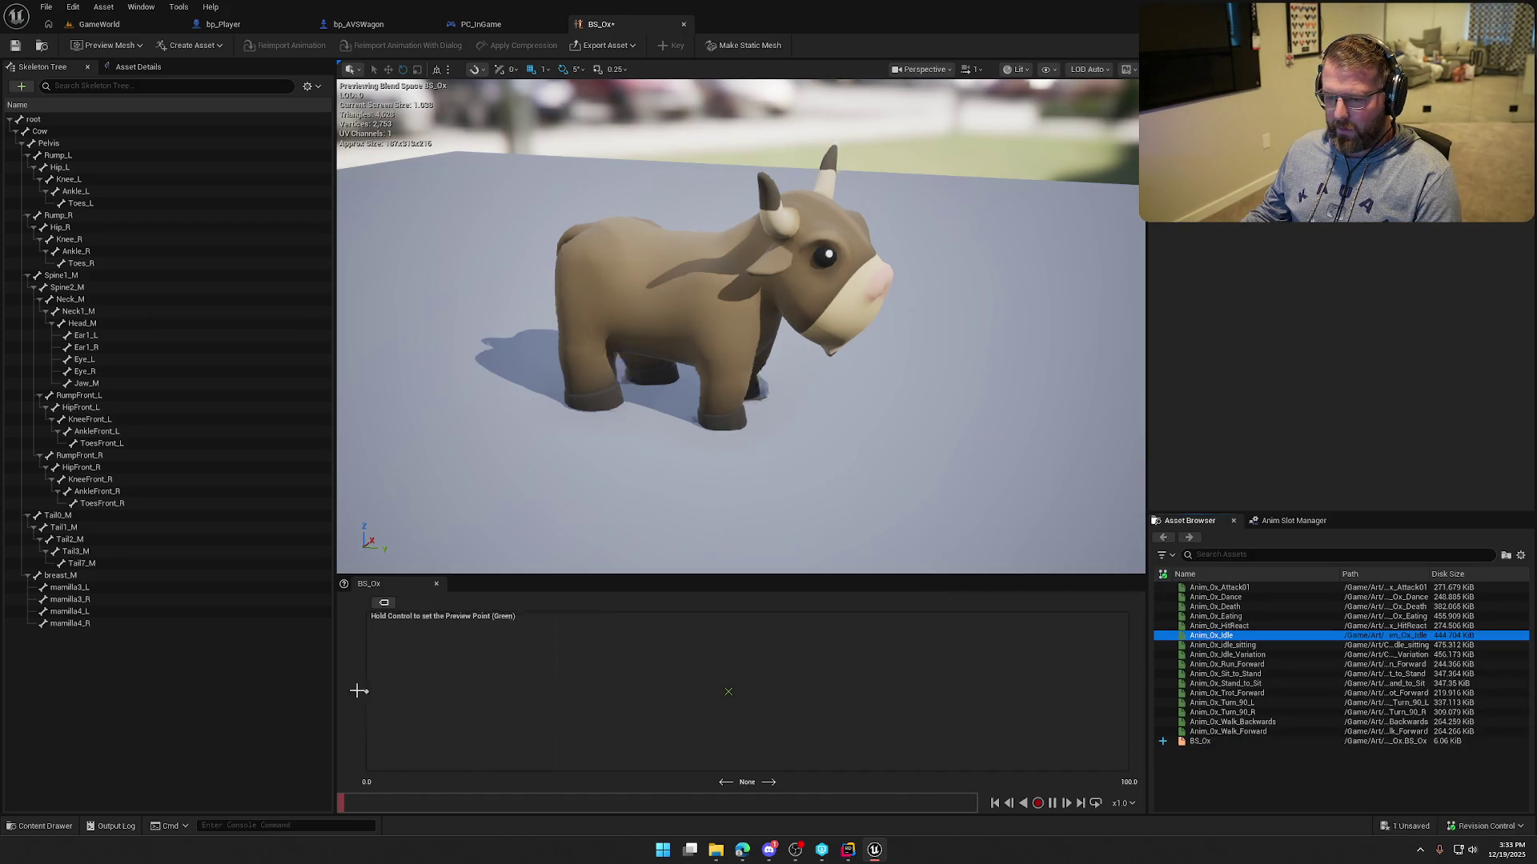
pyautogui.click(144, 66)
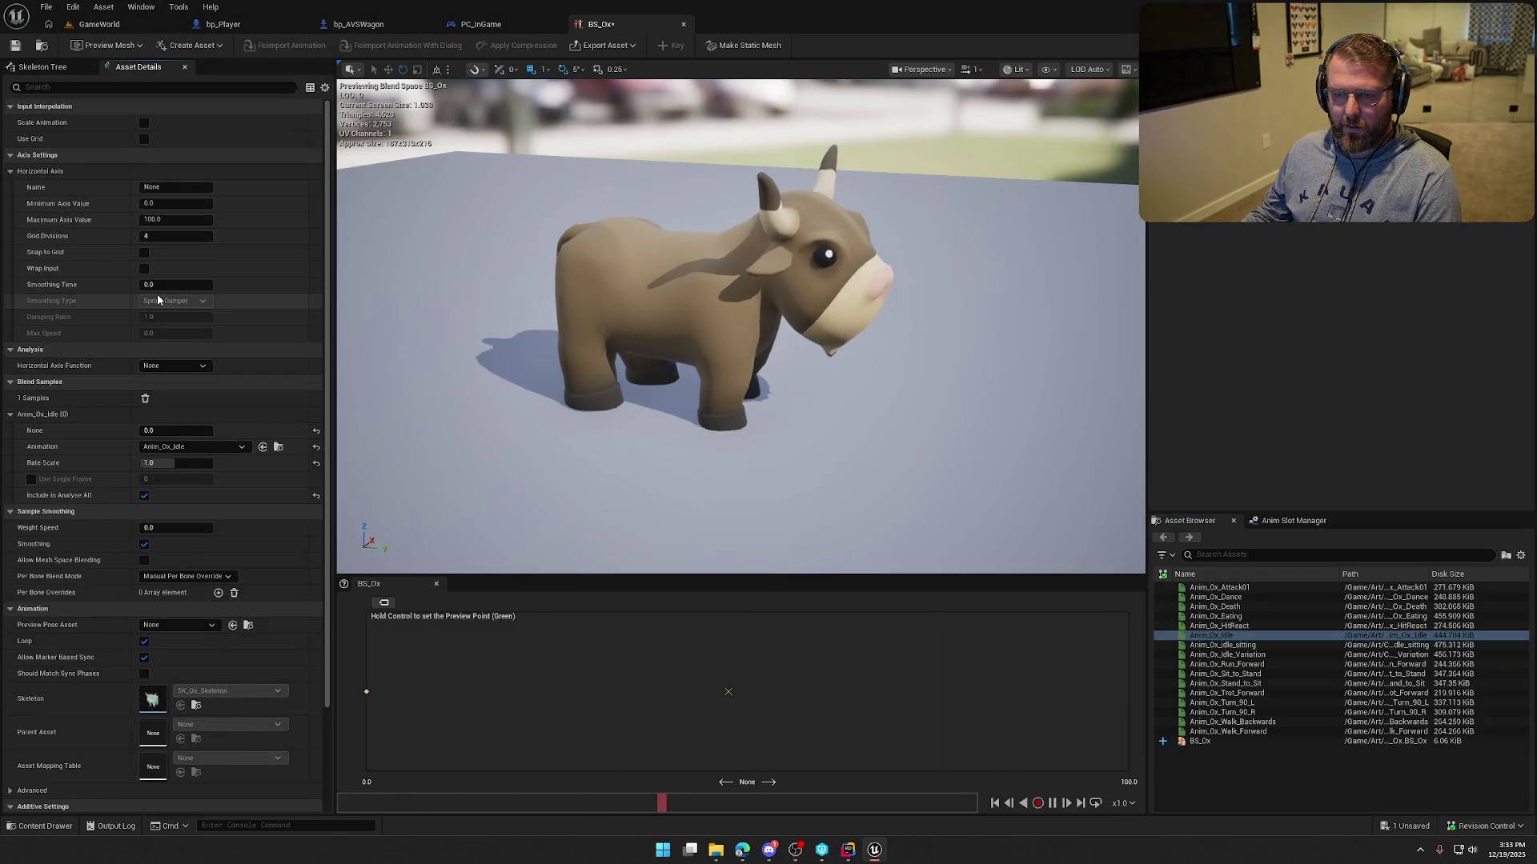
pyautogui.click(127, 185)
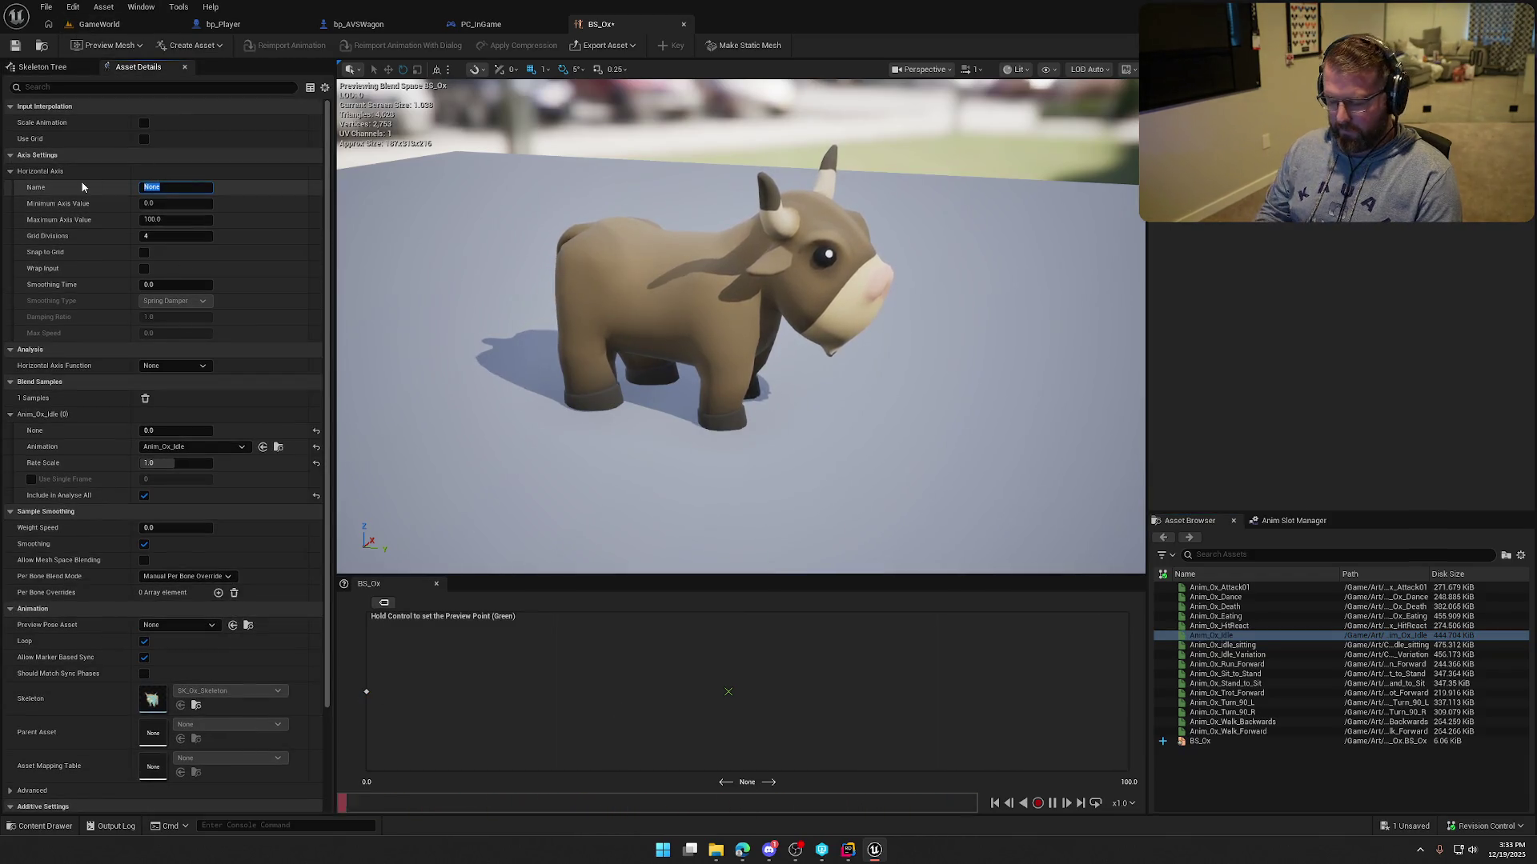
pyautogui.write('Speed')
pyautogui.click(144, 252)
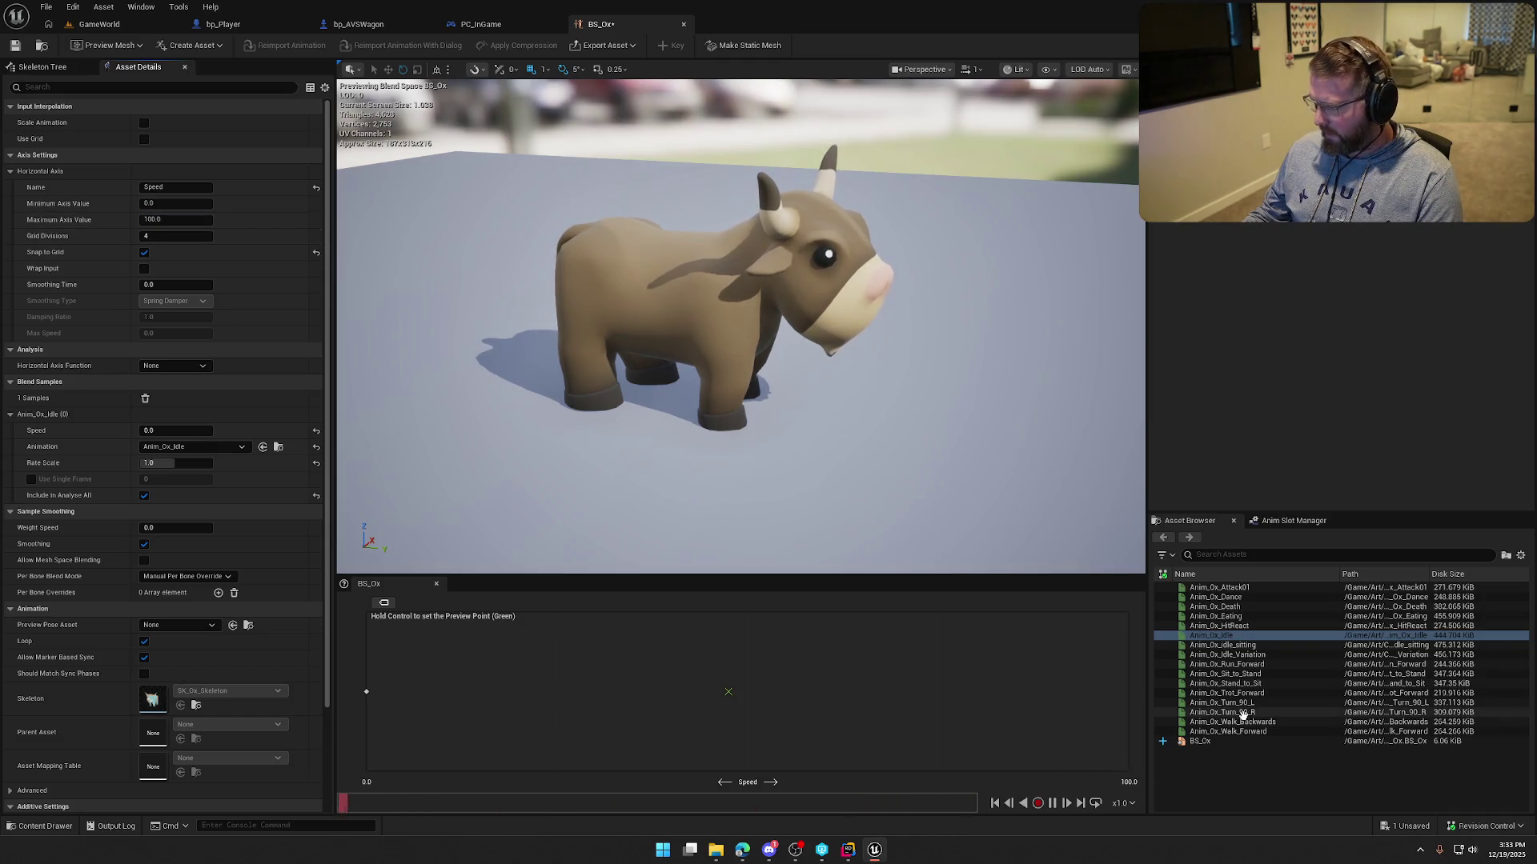
# Add Anim_Ox_Trot_Forward at Speed 100 and Anim_Ox_Walk_Forward at Speed 50.
pyautogui.moveTo(1232, 693)
pyautogui.mouseDown()
pyautogui.moveTo(1083, 712)
pyautogui.moveTo(1119, 696)
pyautogui.mouseUp()
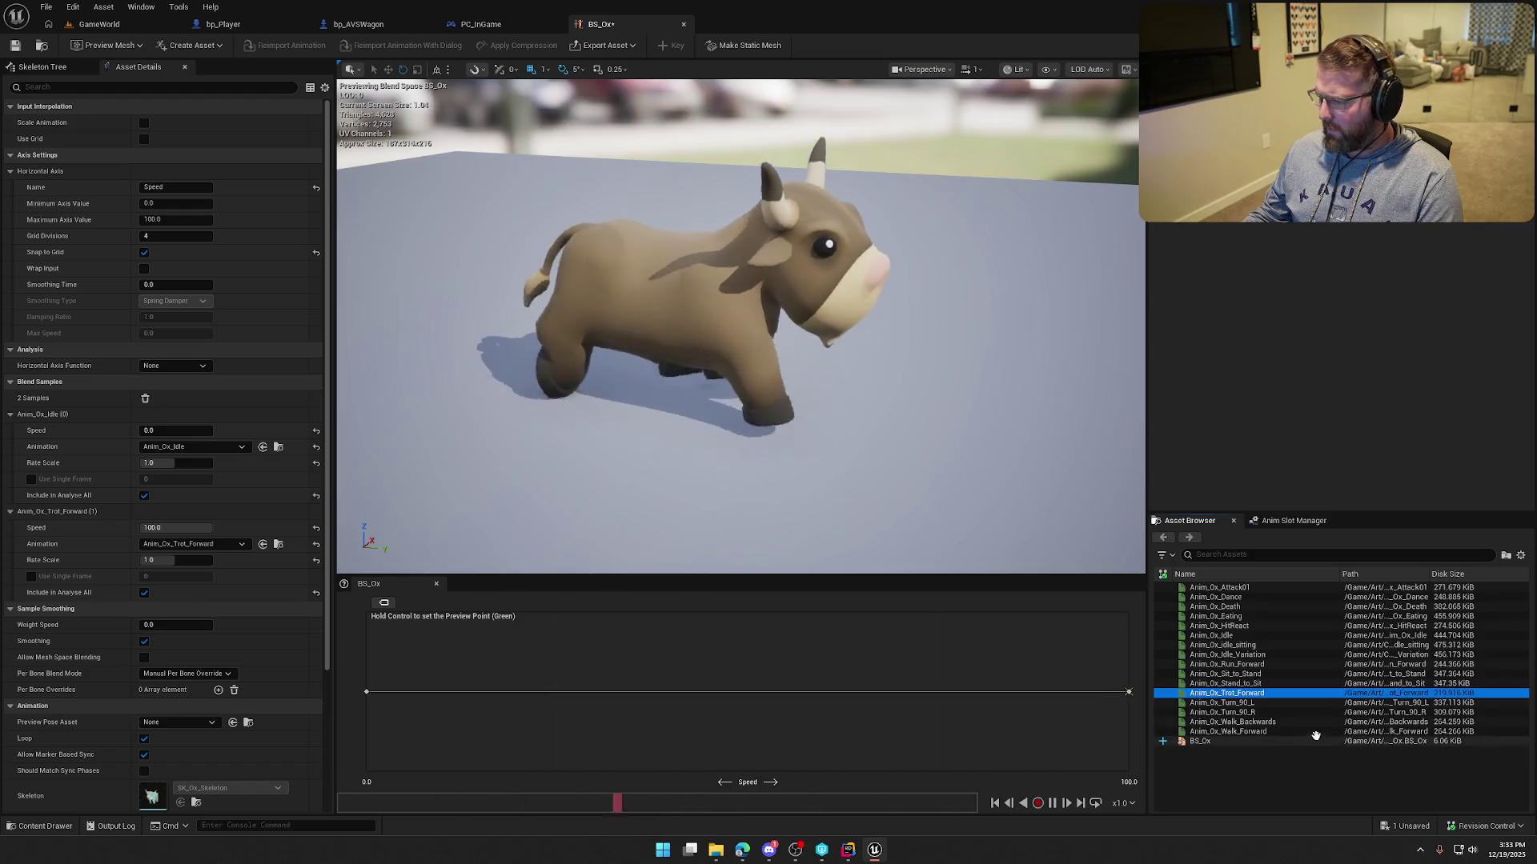
pyautogui.moveTo(1262, 735); pyautogui.dragTo(748, 692)
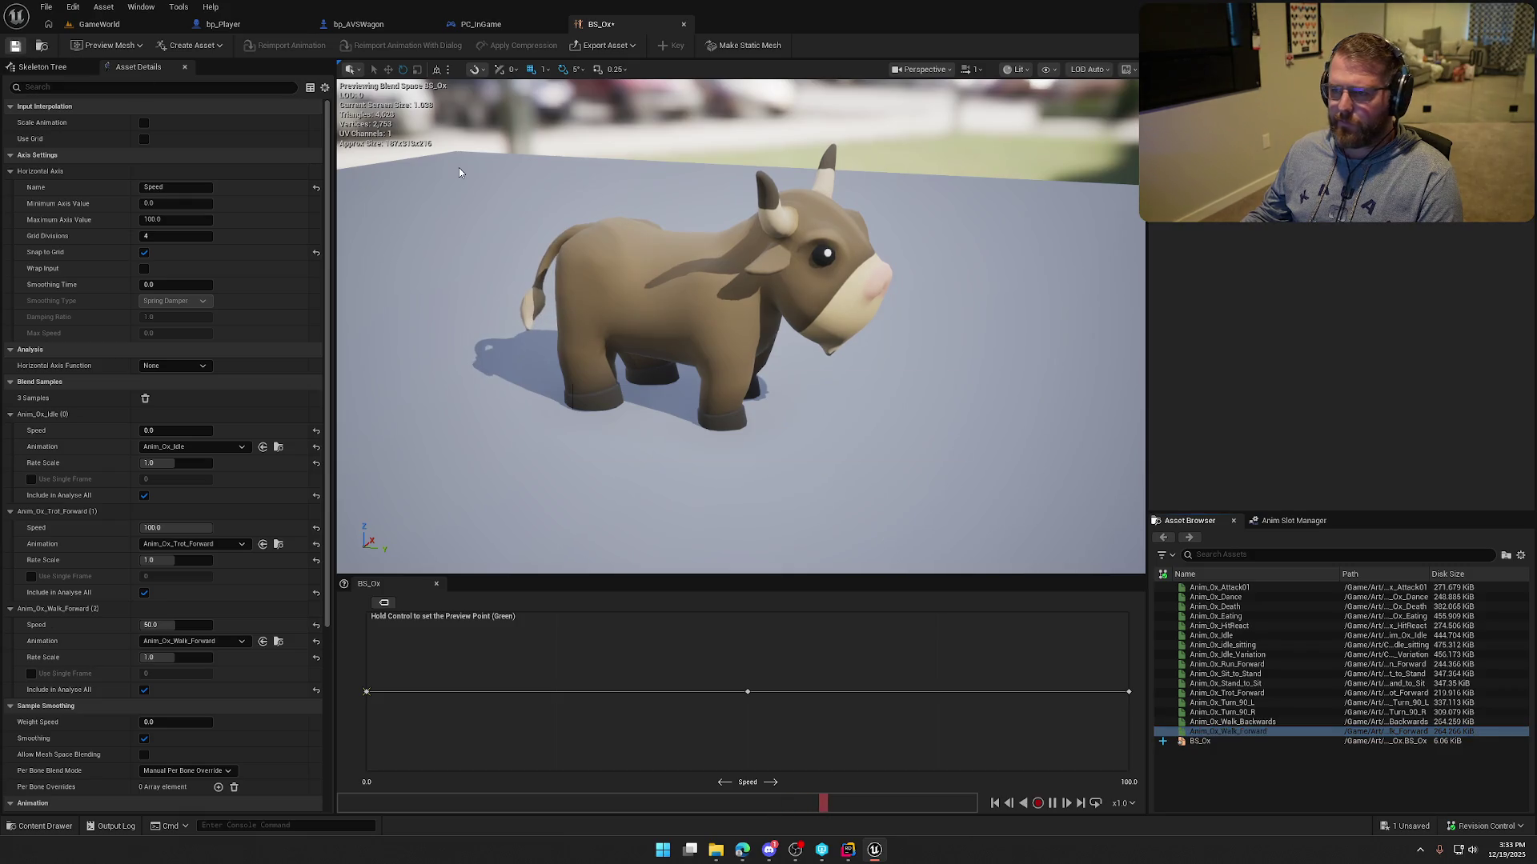
pyautogui.hotkey('ctrl', 'space')
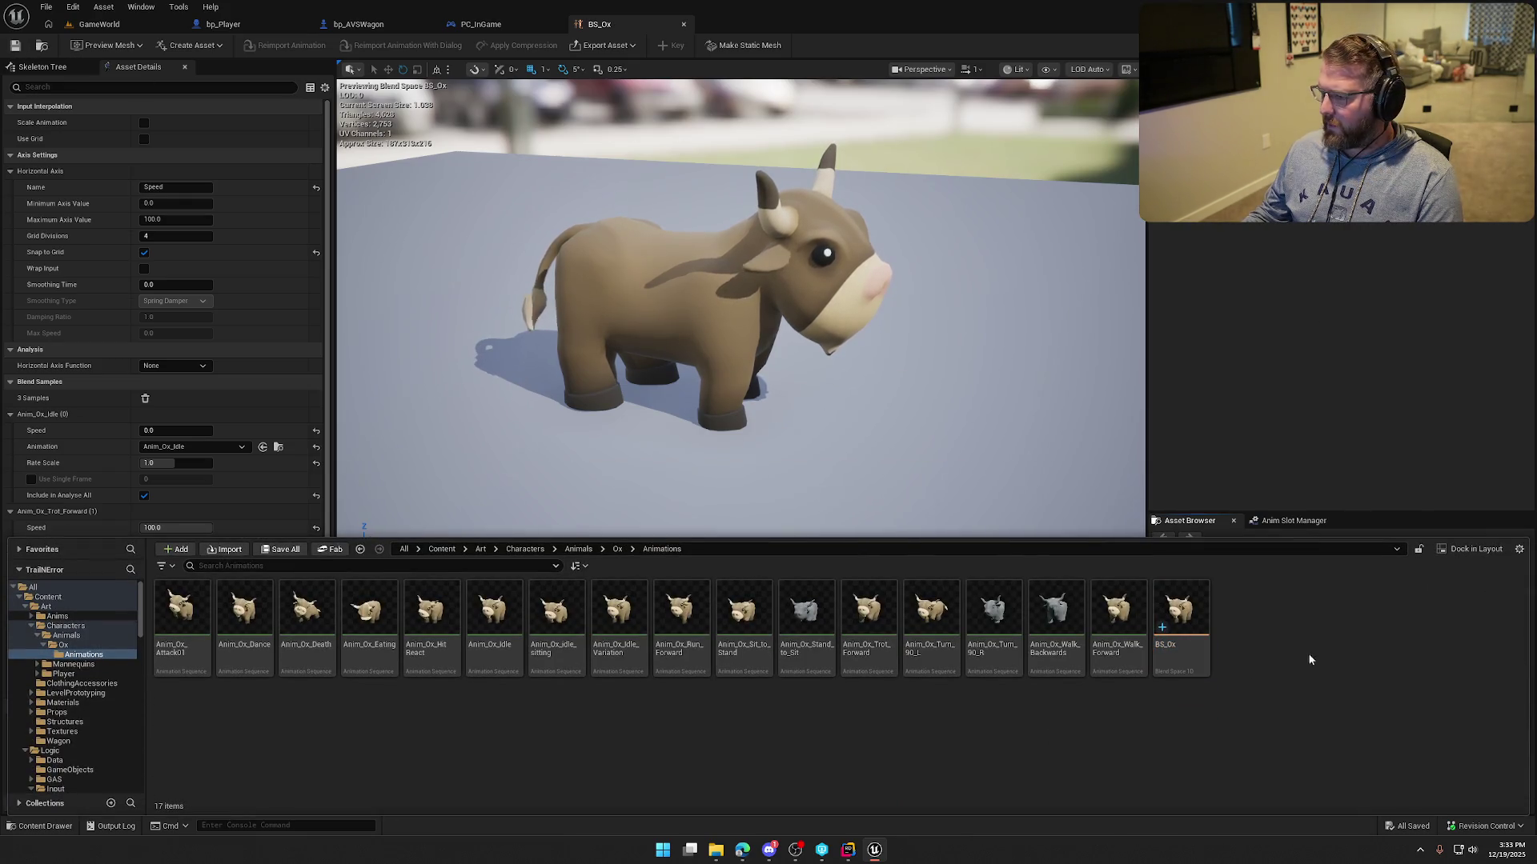
pyautogui.rightClick(1300, 635)
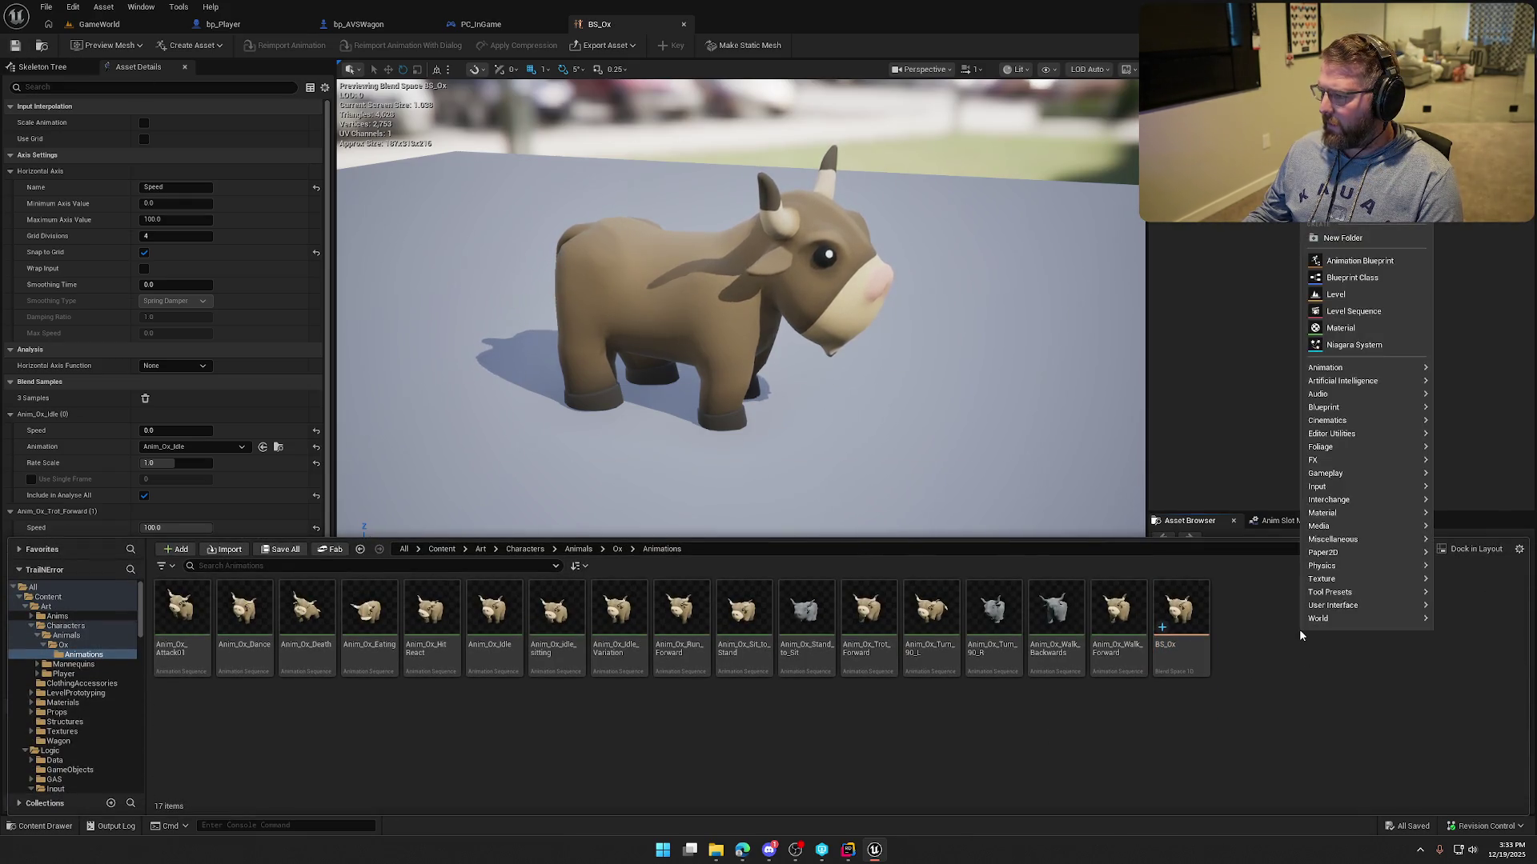
# Create an Animation Blueprint named ABP_Ox for SK_Ox_Skeleton and open it.
pyautogui.click(1365, 261)
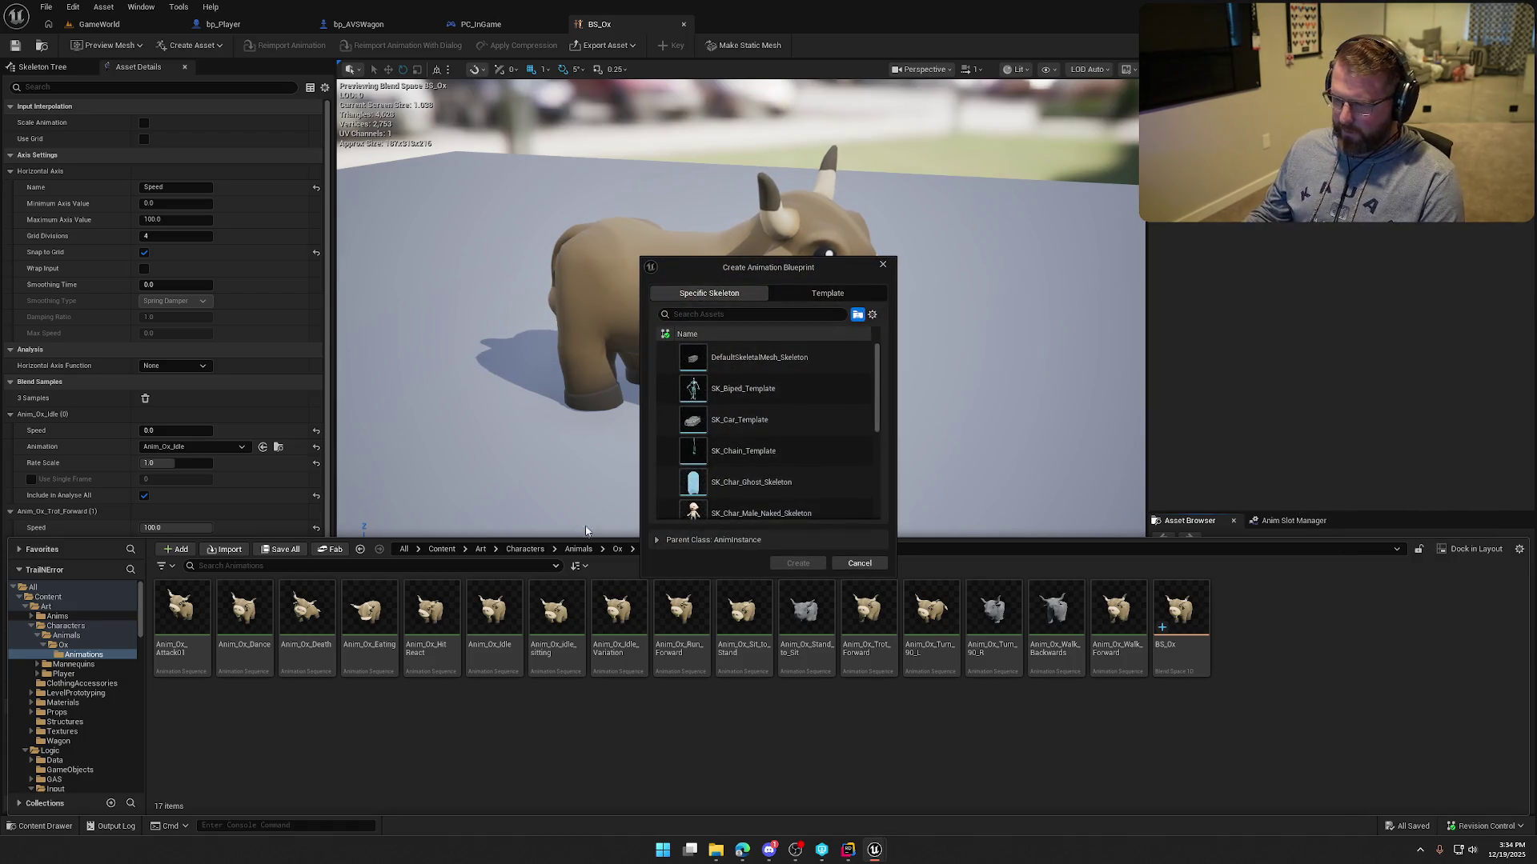
pyautogui.scroll(-3, 769, 448)
pyautogui.click(800, 453)
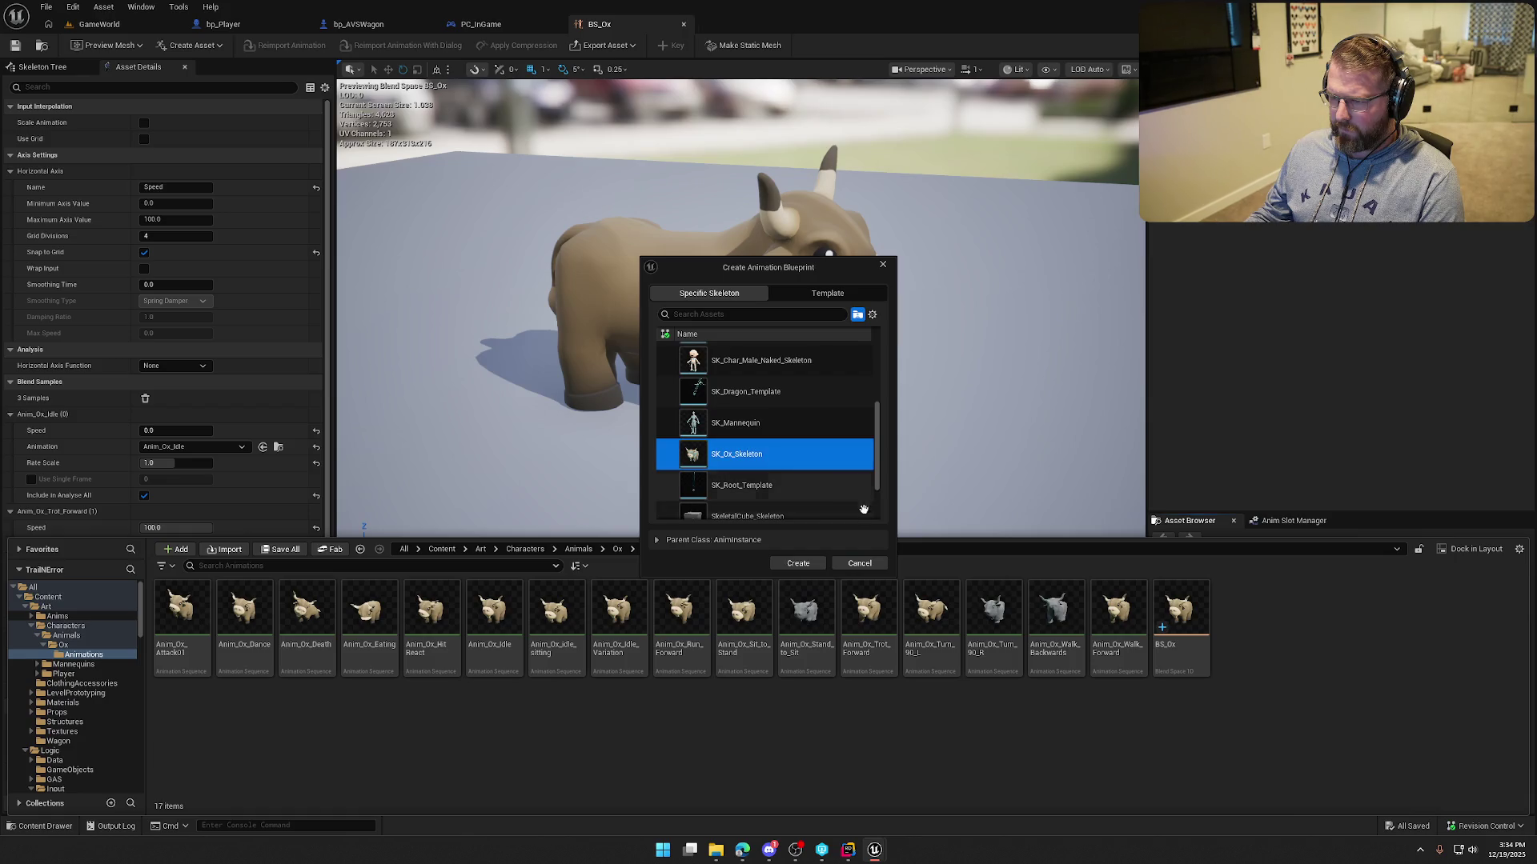
pyautogui.click(825, 567)
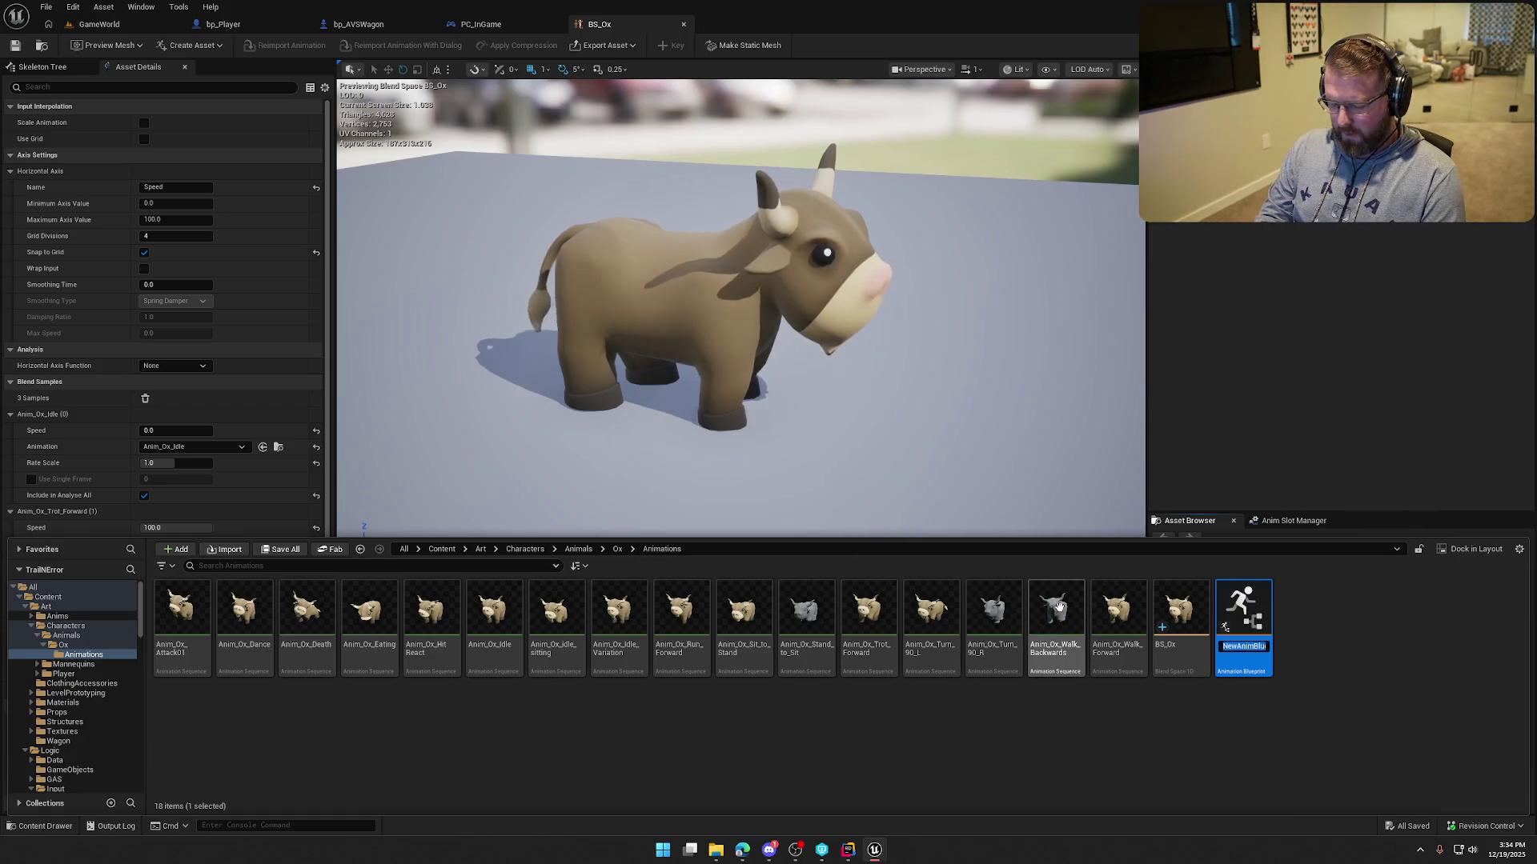
pyautogui.write('ABP_')
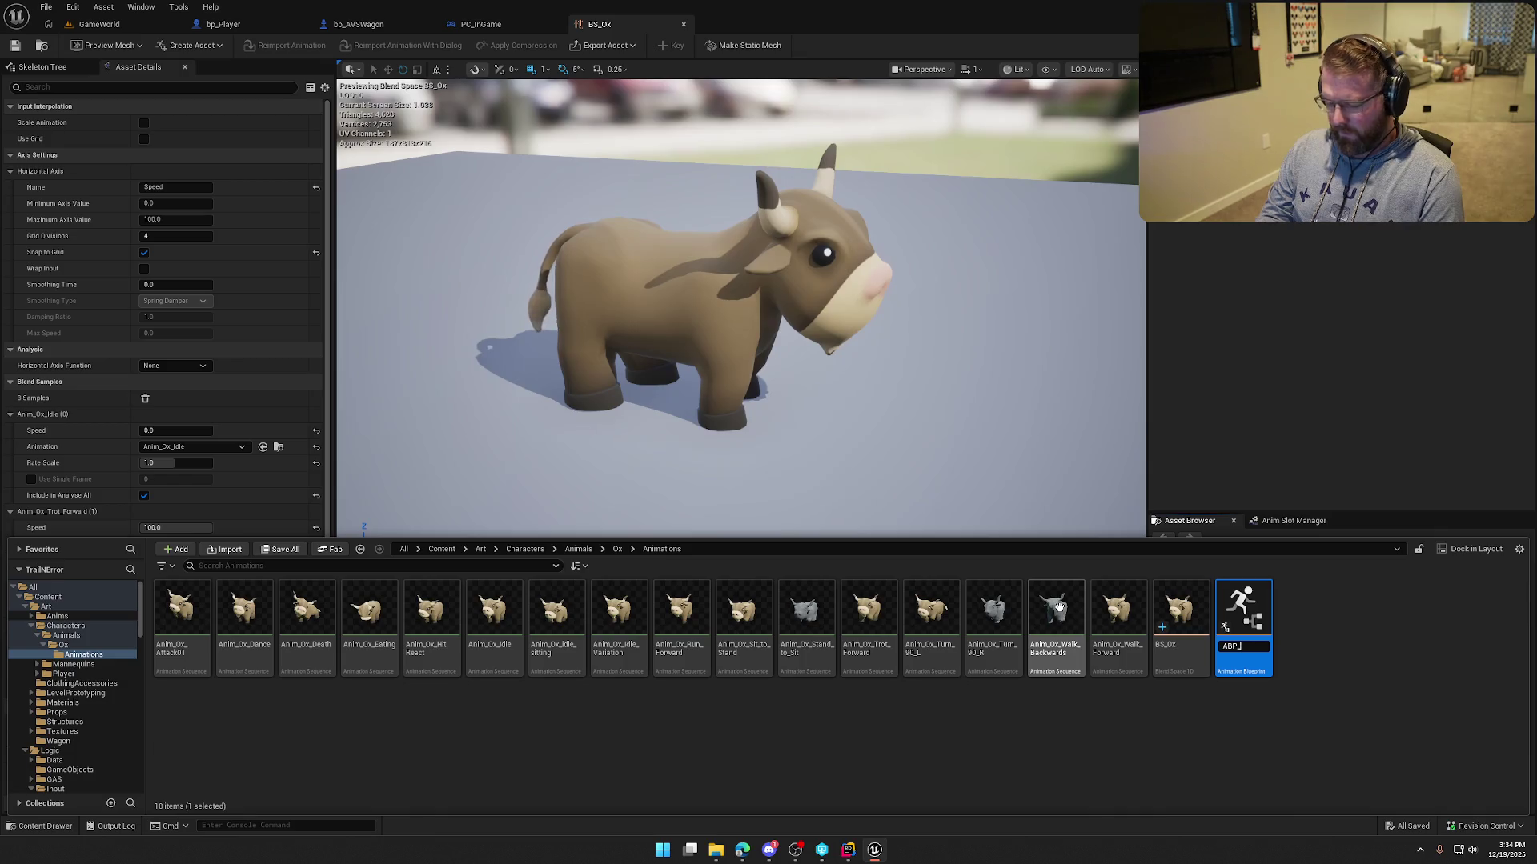
pyautogui.write('Ox')
pyautogui.press('Return')
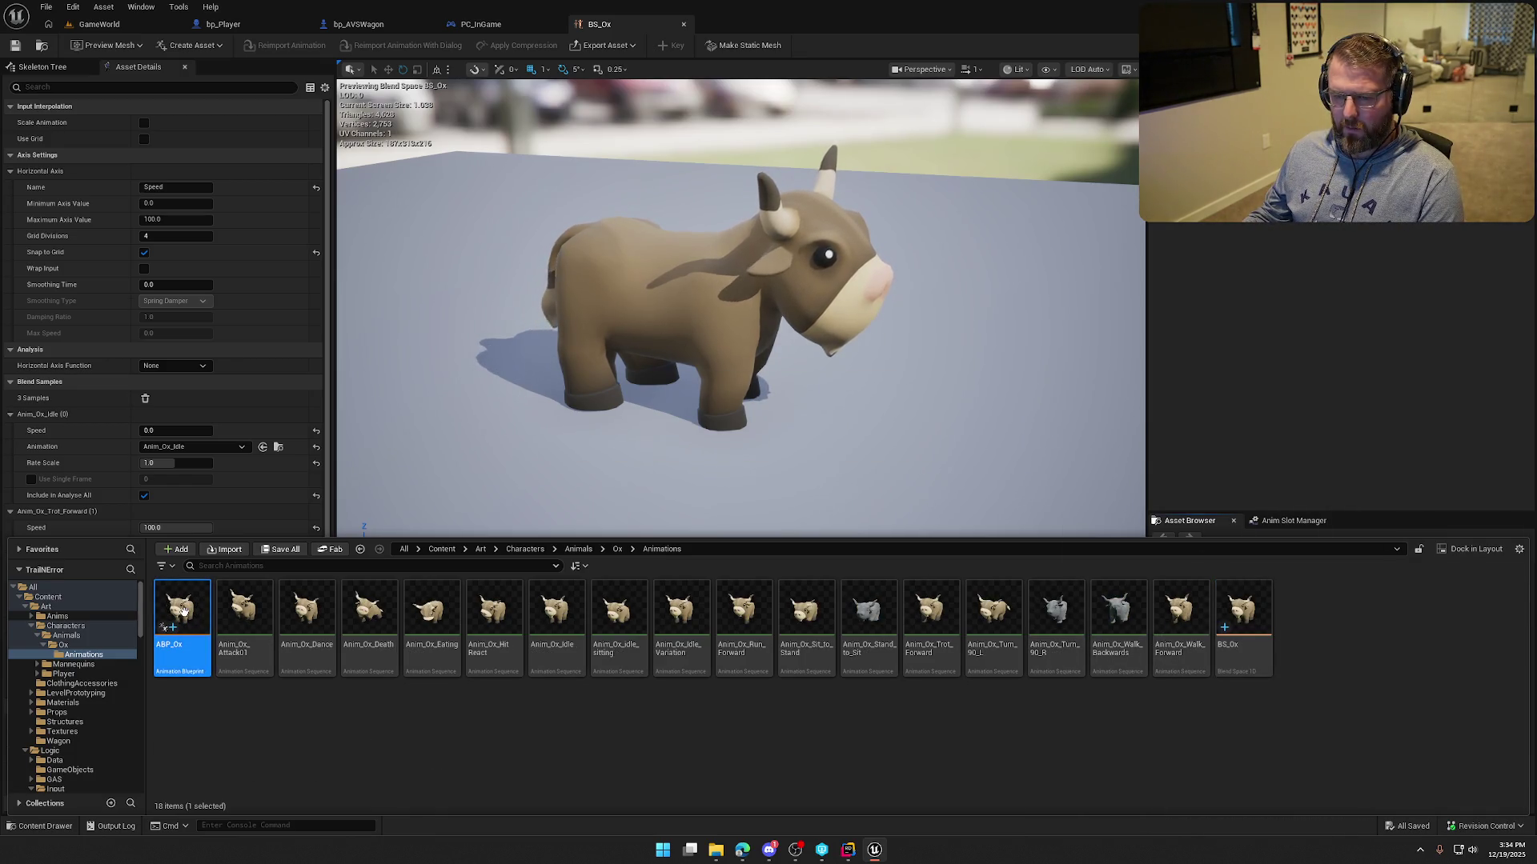
pyautogui.doubleClick(182, 612)
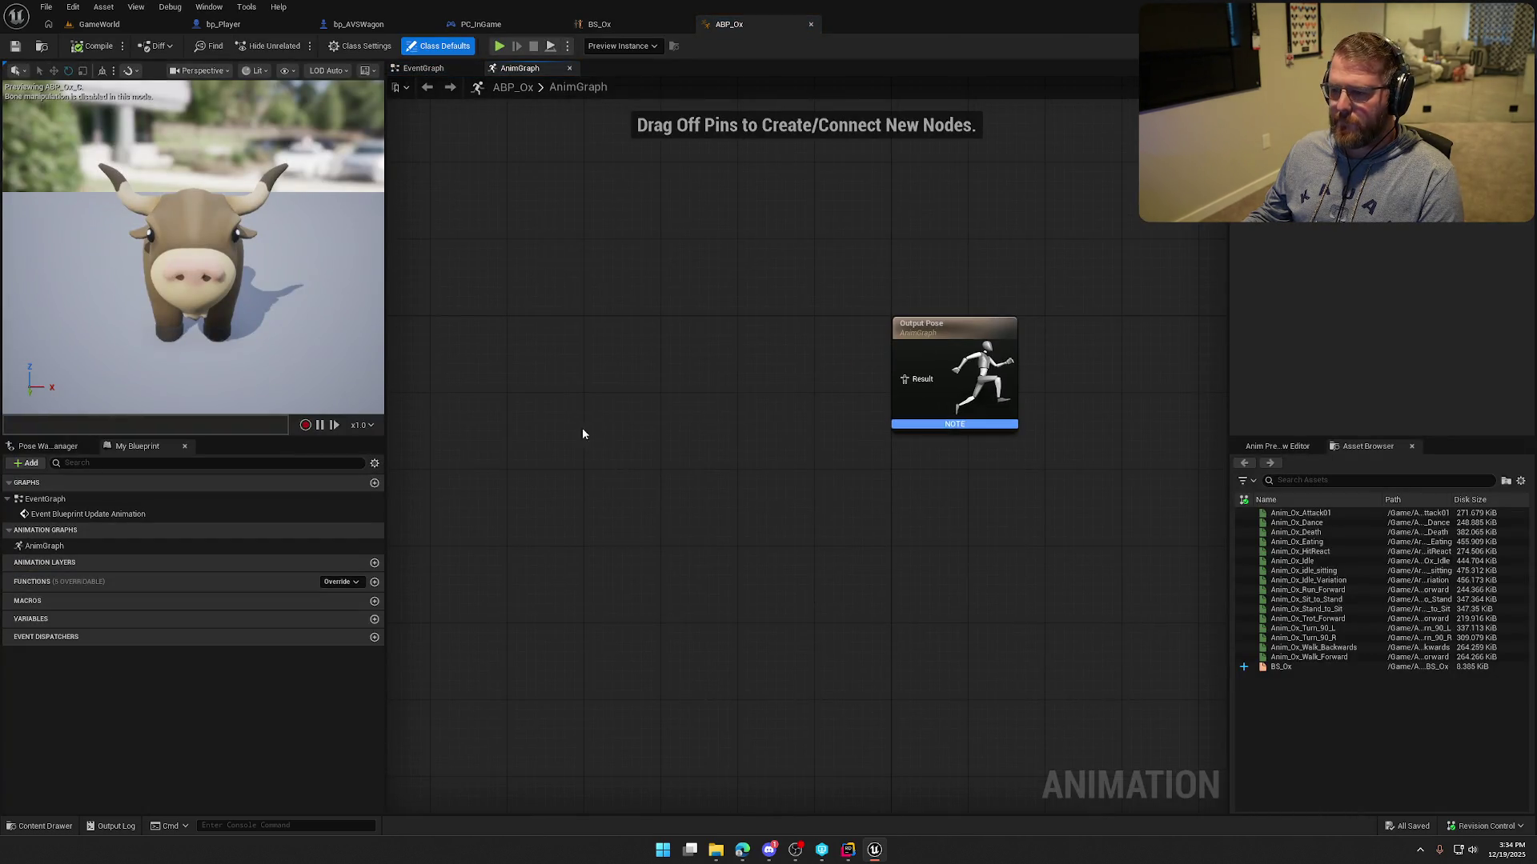
# Add a BS_Ox blend space player to the AnimGraph and wire it to Output Pose.
pyautogui.moveTo(1279, 666)
pyautogui.mouseDown()
pyautogui.moveTo(673, 405)
pyautogui.moveTo(688, 340)
pyautogui.mouseUp()
pyautogui.moveTo(774, 371)
pyautogui.mouseDown()
pyautogui.moveTo(795, 387)
pyautogui.moveTo(895, 377)
pyautogui.mouseUp()
pyautogui.moveTo(752, 342)
pyautogui.mouseDown()
pyautogui.moveTo(800, 352)
pyautogui.moveTo(691, 397)
pyautogui.mouseUp()
# Feed BS_Ox's Speed input from a new Speed variable, compile and save, then view the EventGraph.
pyautogui.rightClick(770, 366)
pyautogui.click(704, 432)
pyautogui.click(757, 446)
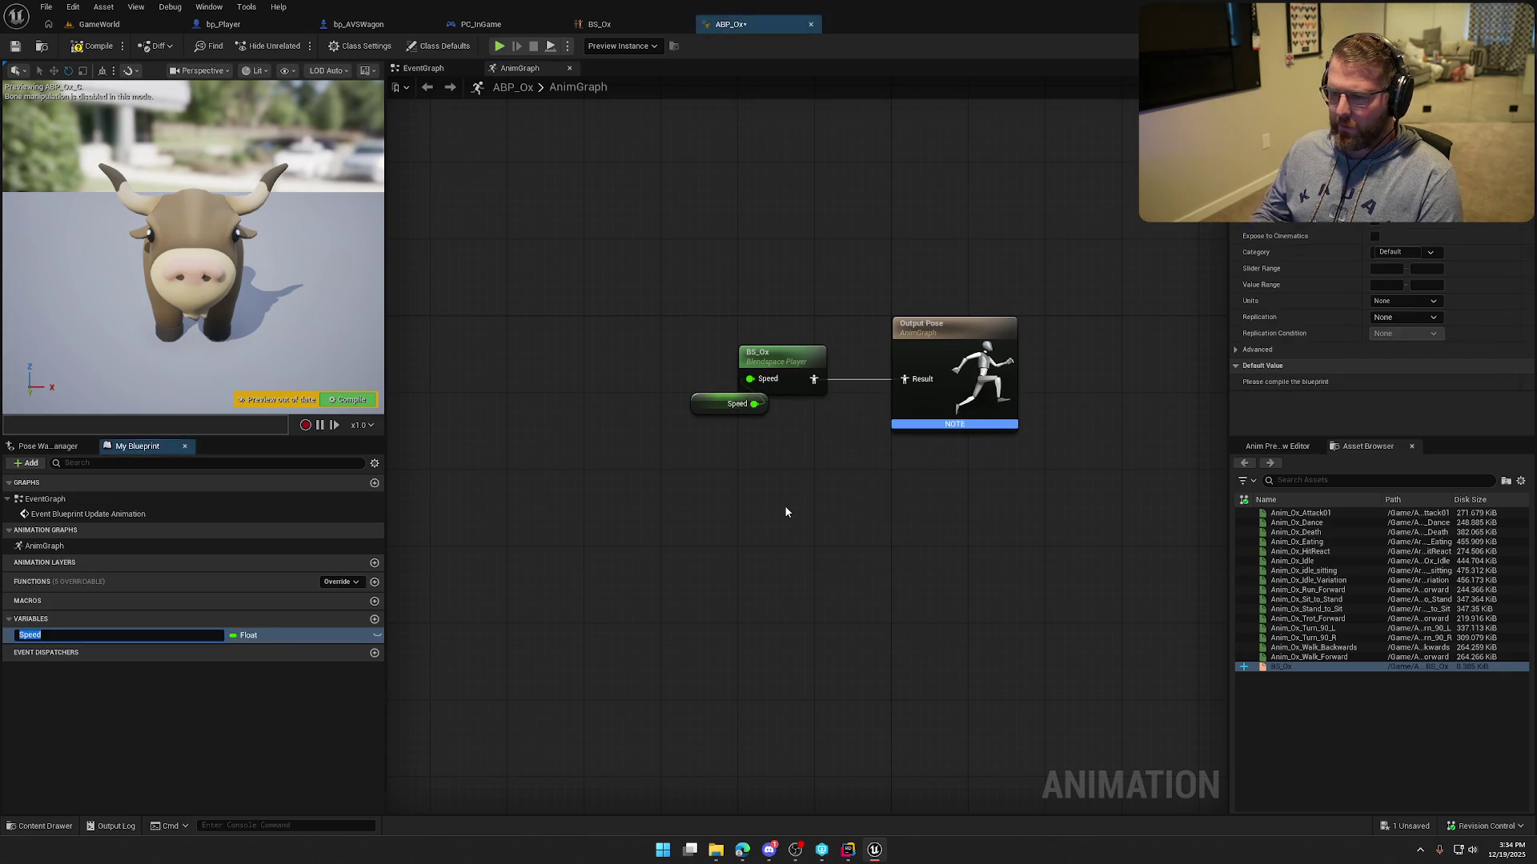
pyautogui.moveTo(719, 406); pyautogui.dragTo(651, 378)
pyautogui.click(654, 252)
pyautogui.hotkey('ctrl', 's')
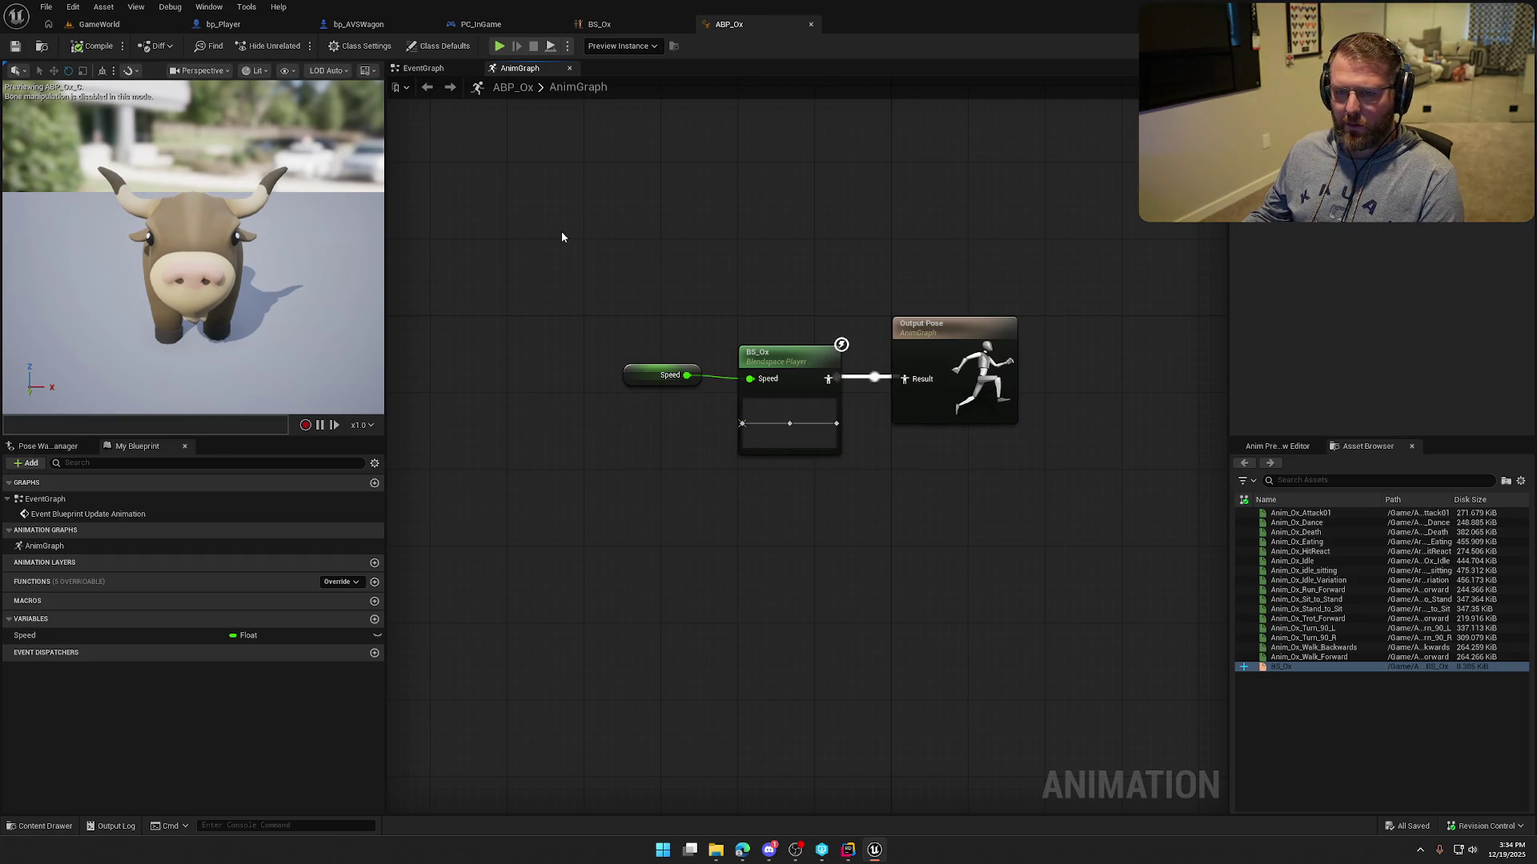
pyautogui.click(423, 68)
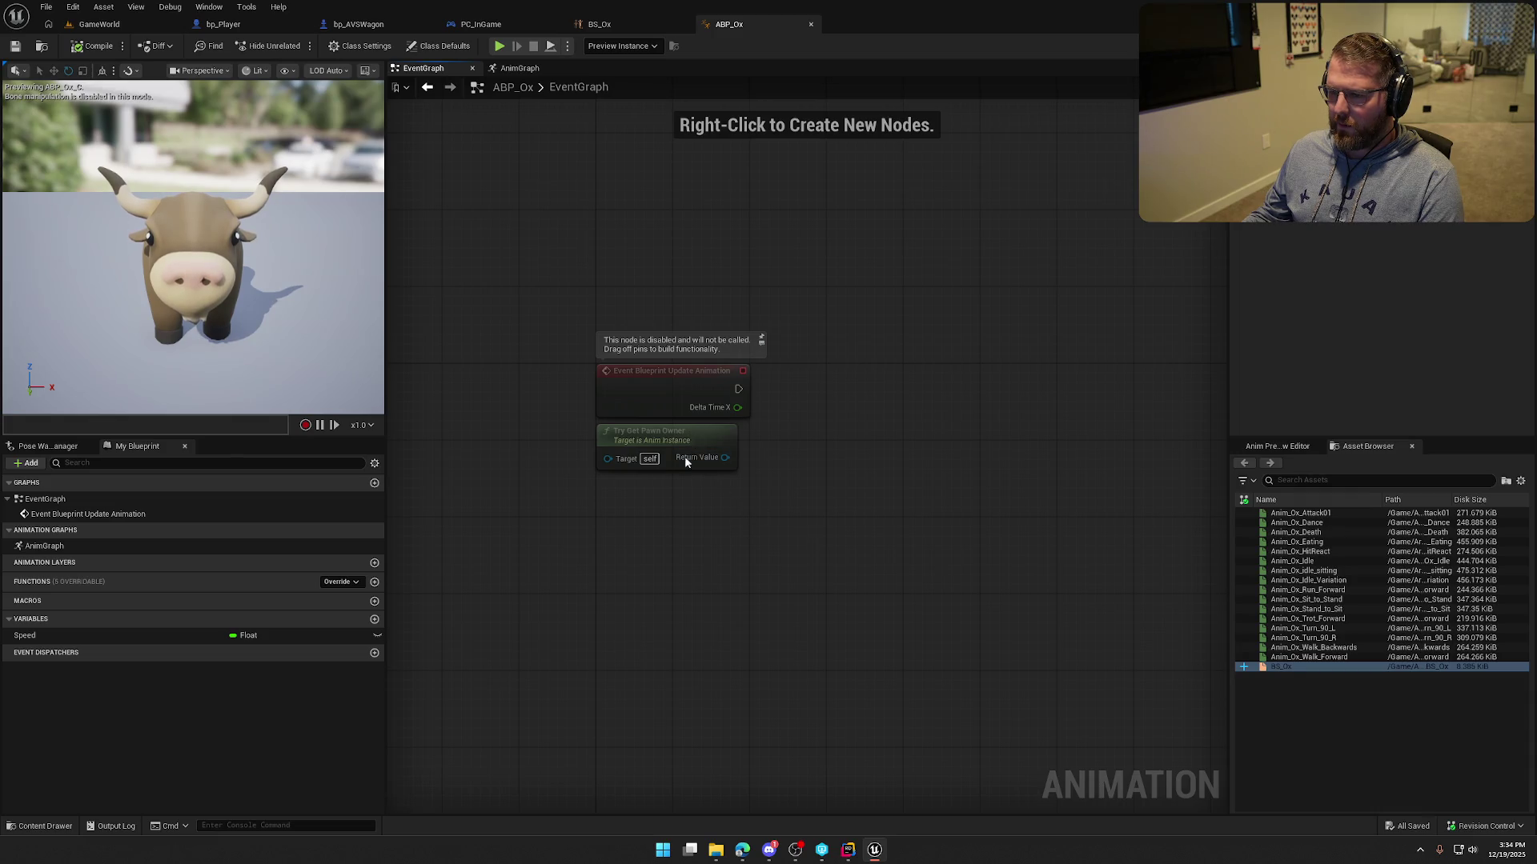
# Add Event Blueprint Initialize Animation and promote Try Get Pawn Owner's result to a new variable.
pyautogui.moveTo(685, 456); pyautogui.dragTo(674, 559)
pyautogui.rightClick(630, 202)
pyautogui.write('con')
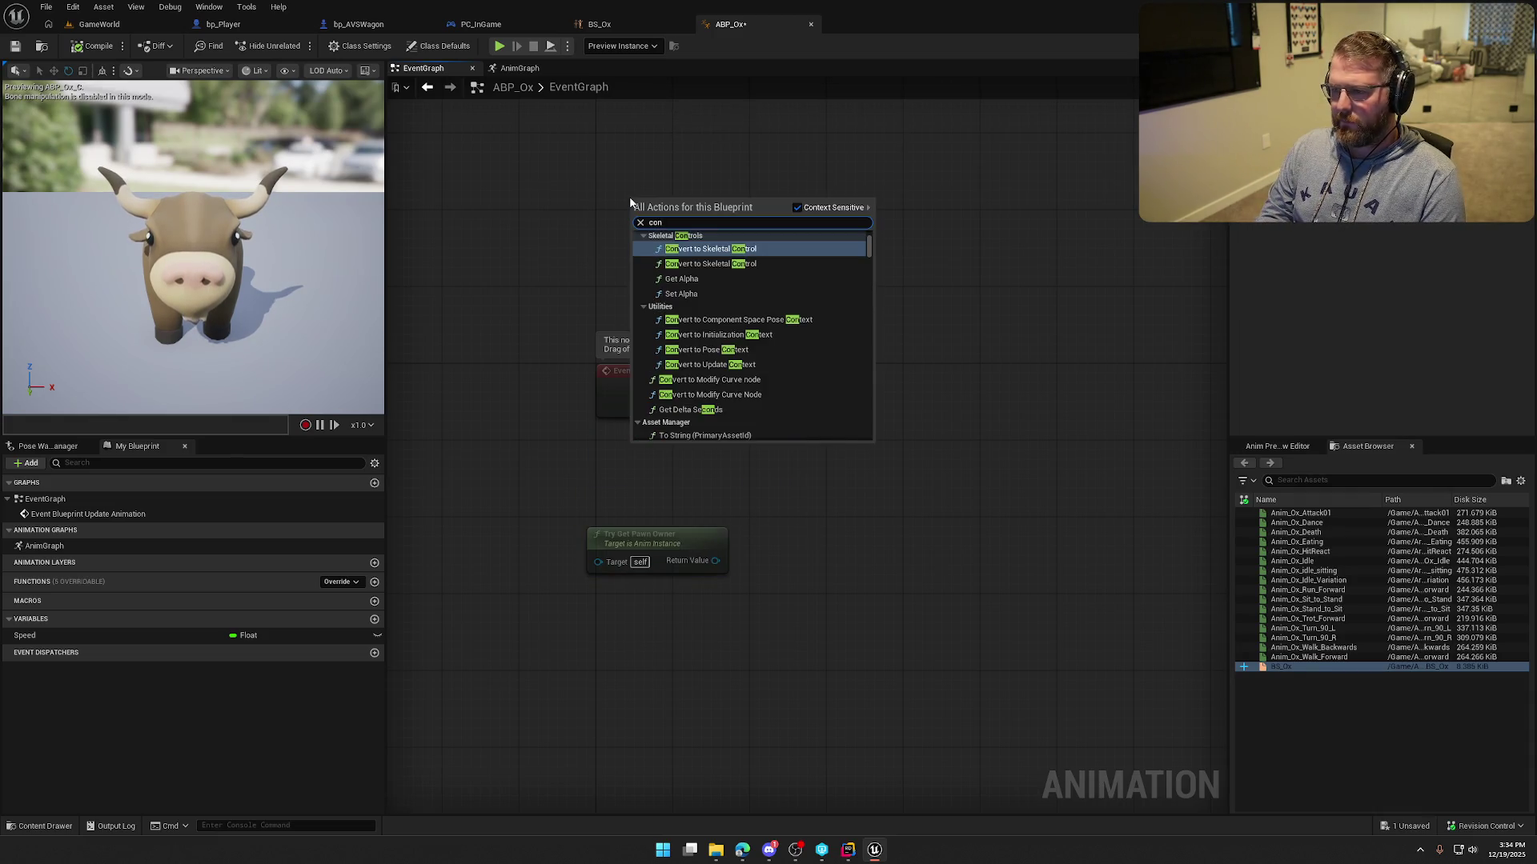
pyautogui.write('struction')
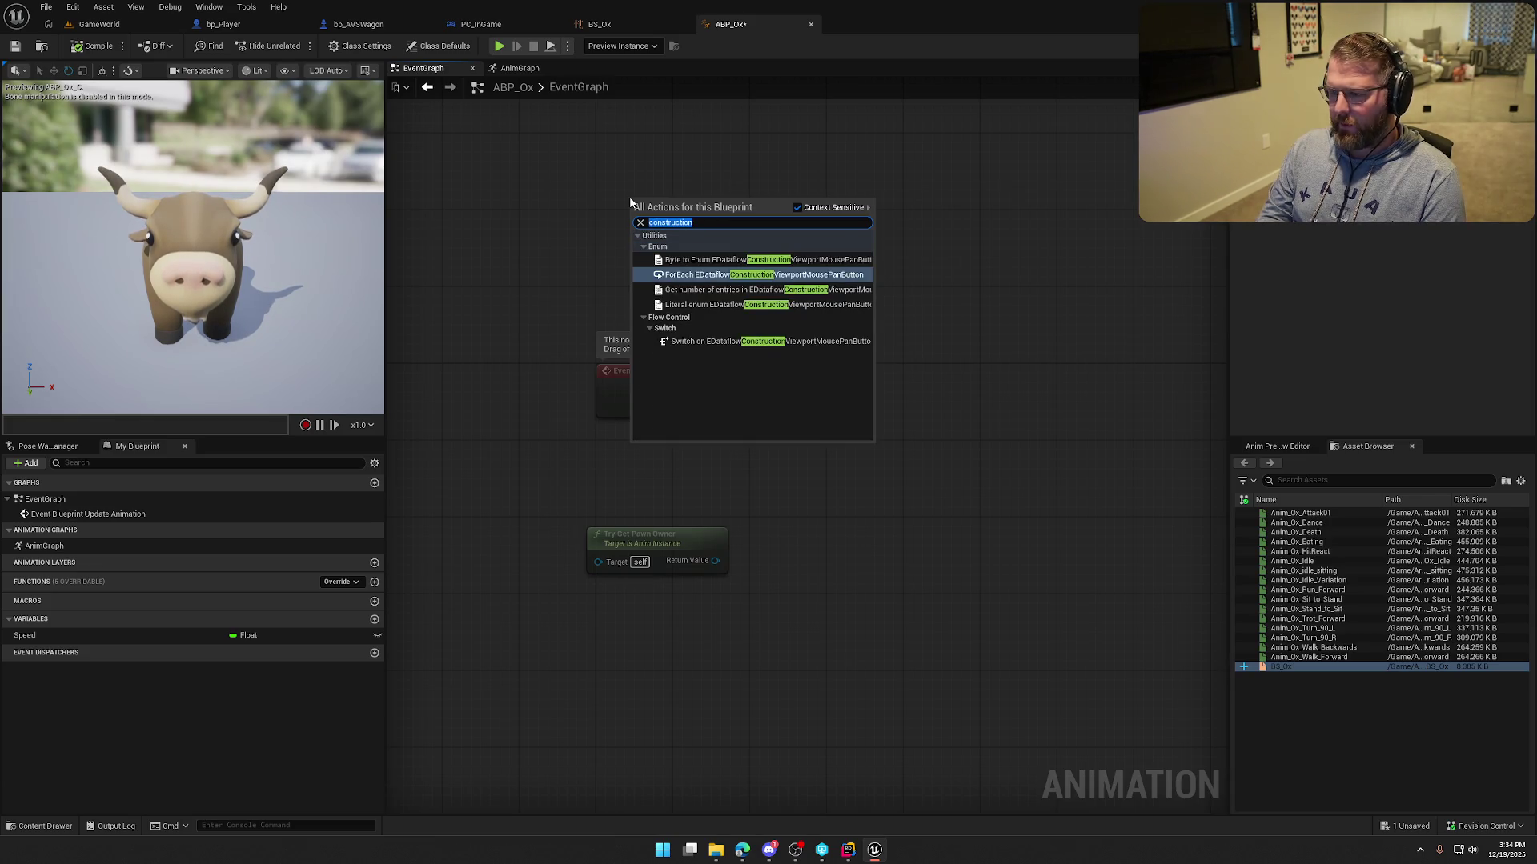
pyautogui.write('initialize')
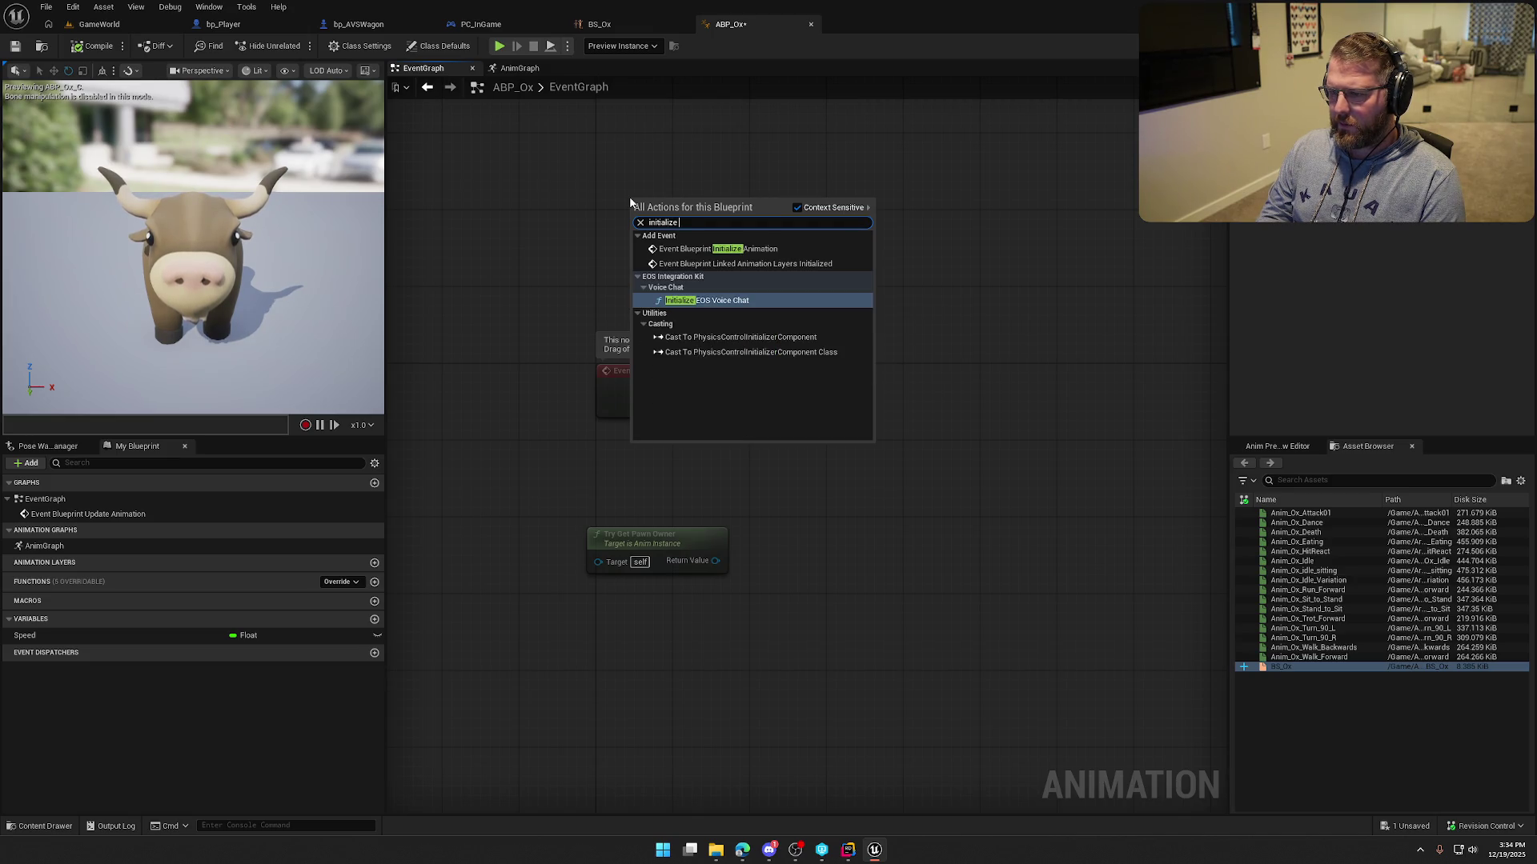
pyautogui.click(704, 249)
pyautogui.moveTo(698, 203)
pyautogui.mouseDown()
pyautogui.moveTo(659, 147)
pyautogui.moveTo(675, 257)
pyautogui.mouseUp()
pyautogui.moveTo(644, 596)
pyautogui.mouseDown()
pyautogui.moveTo(662, 254)
pyautogui.moveTo(664, 274)
pyautogui.mouseUp()
pyautogui.moveTo(766, 281)
pyautogui.mouseDown()
pyautogui.moveTo(702, 310)
pyautogui.moveTo(722, 296)
pyautogui.mouseUp()
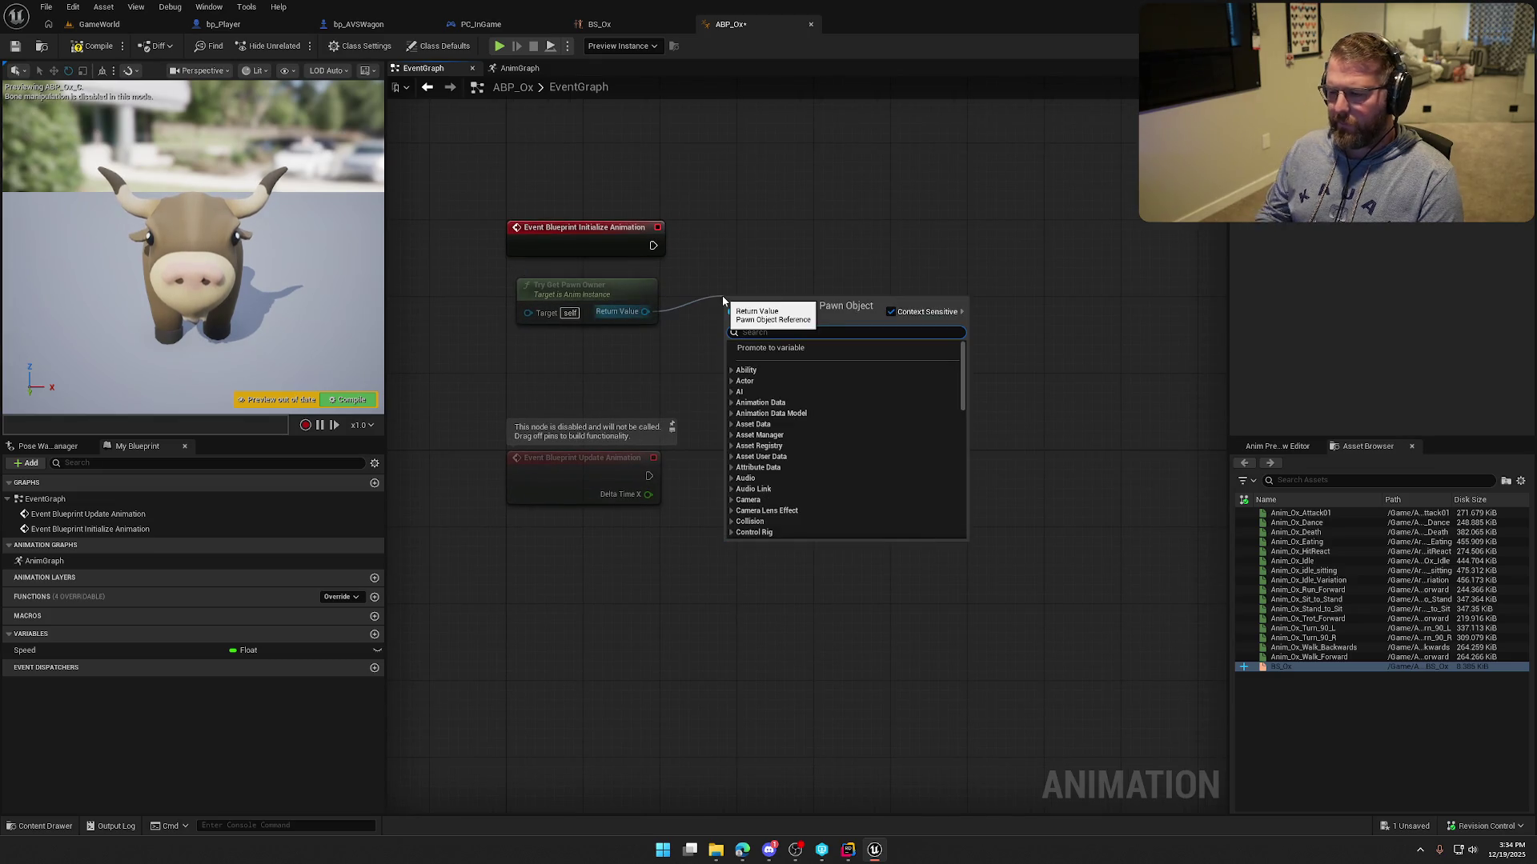
pyautogui.click(772, 349)
# Add a separate Get Velocity node and arrange the SET and Try Get Pawn Owner nodes beside Initialize.
pyautogui.moveTo(772, 310)
pyautogui.mouseDown()
pyautogui.moveTo(734, 263)
pyautogui.moveTo(810, 285)
pyautogui.mouseUp()
pyautogui.write('get velo')
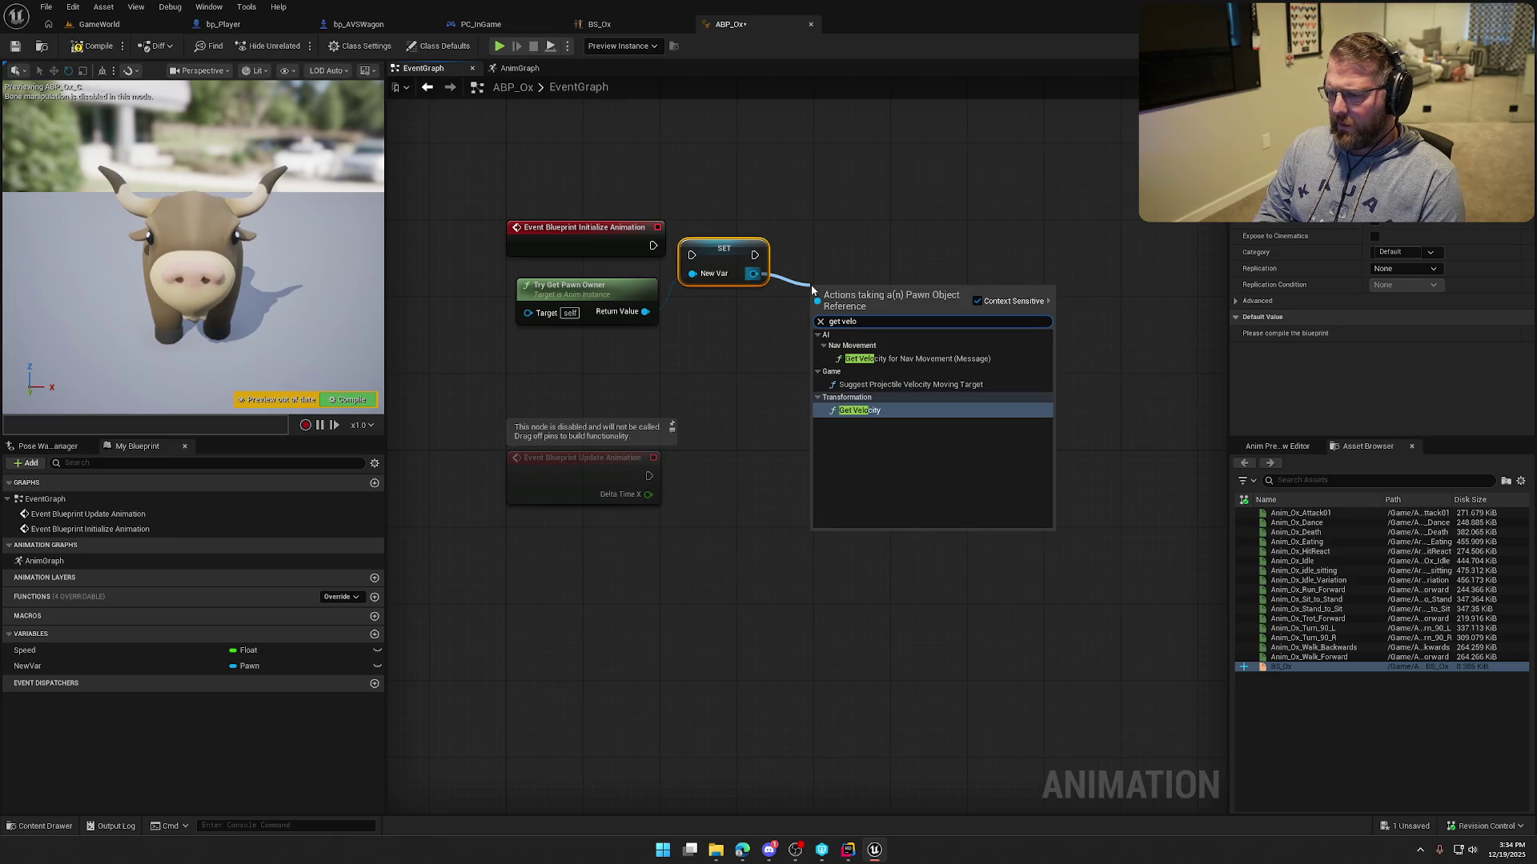
pyautogui.click(895, 362)
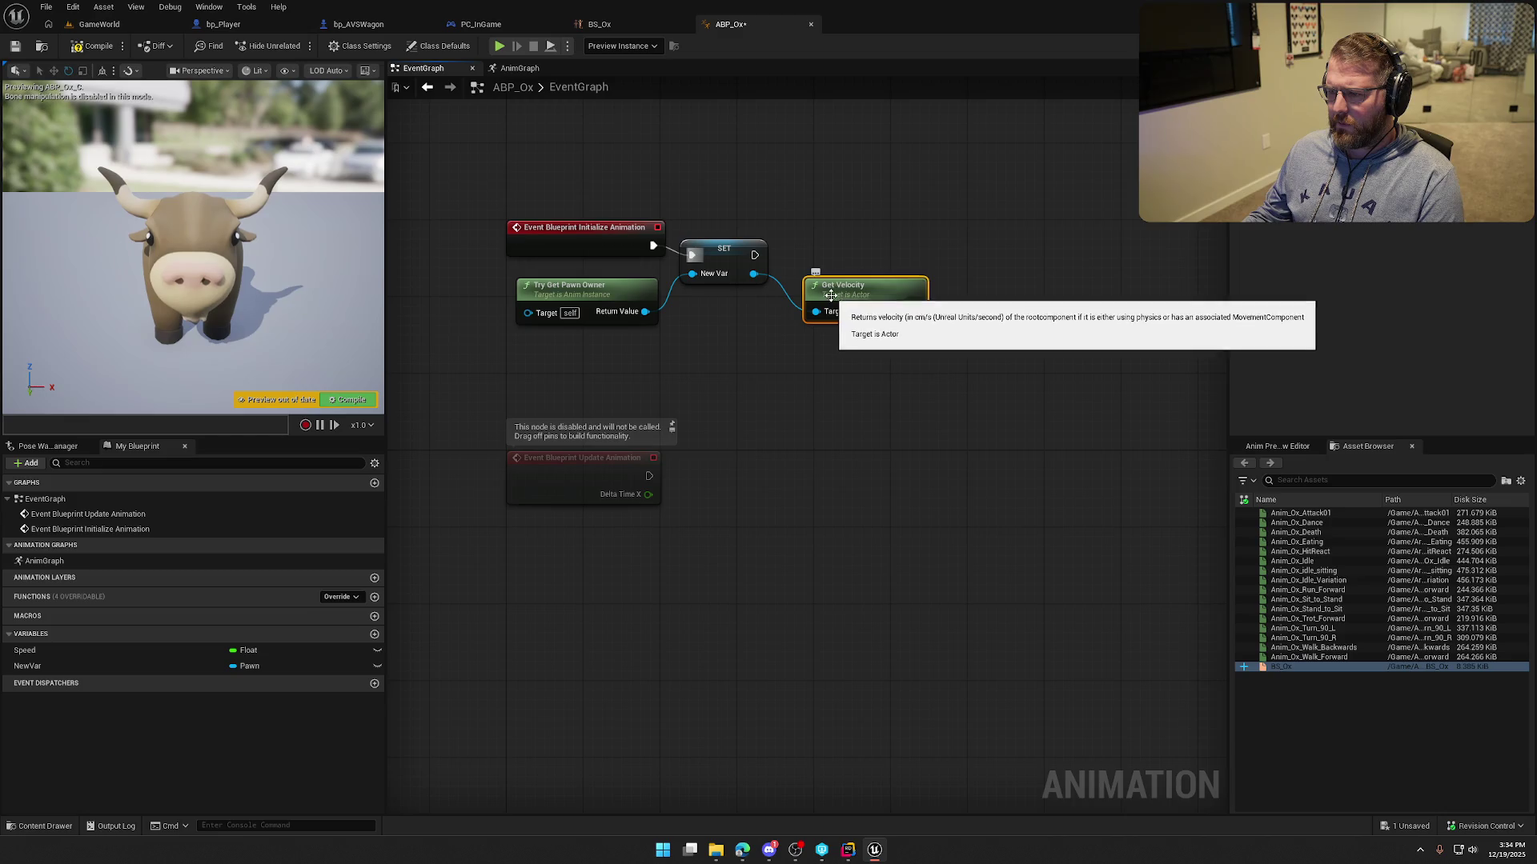
pyautogui.hotkey('ctrl', 'z')
pyautogui.moveTo(714, 260); pyautogui.dragTo(771, 250)
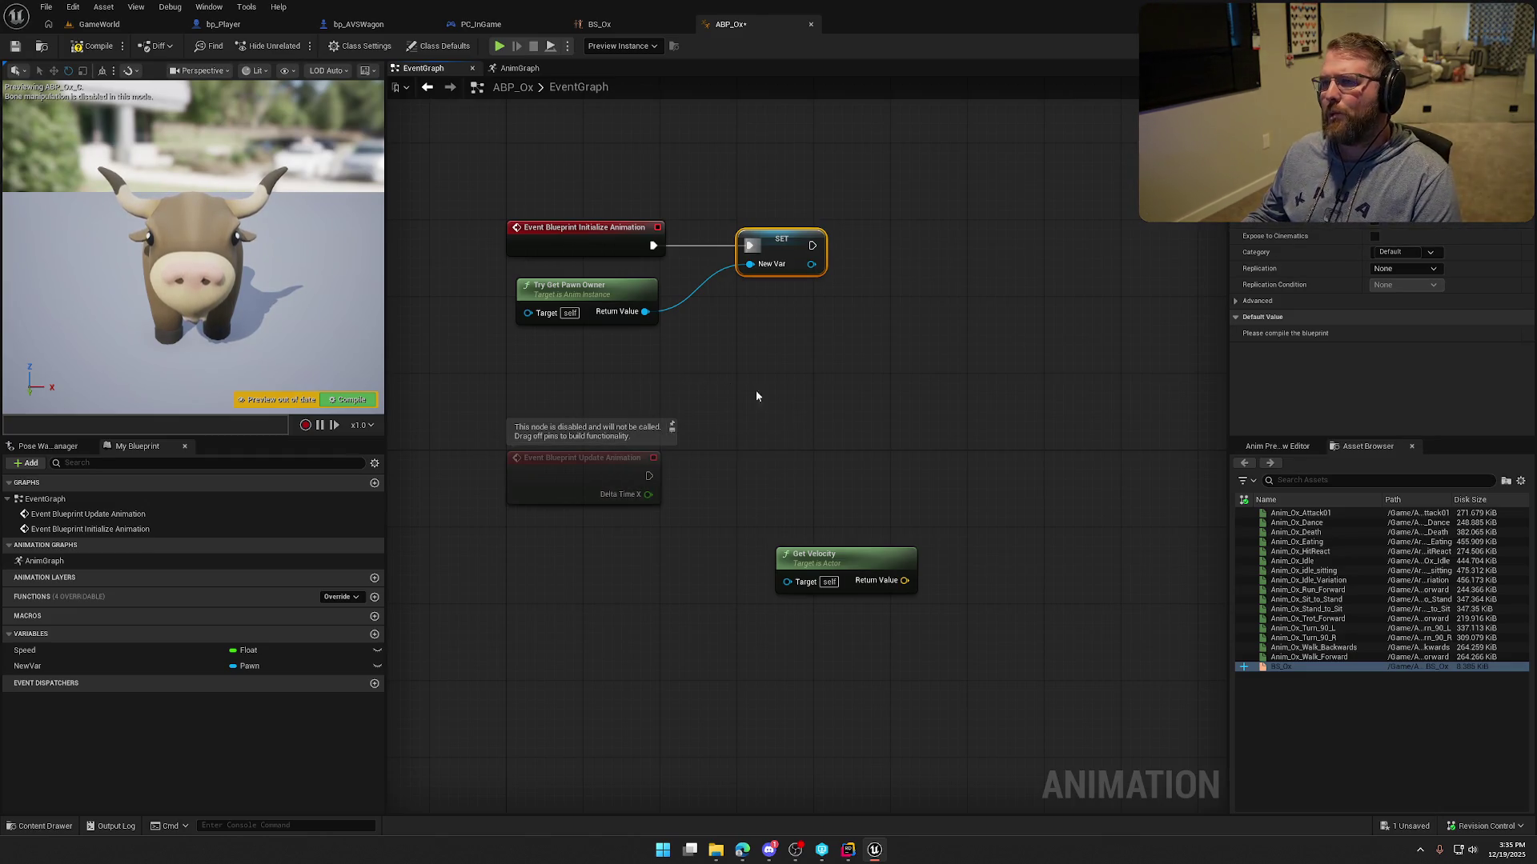
pyautogui.moveTo(608, 293); pyautogui.dragTo(596, 278)
pyautogui.click(439, 131)
pyautogui.click(352, 26)
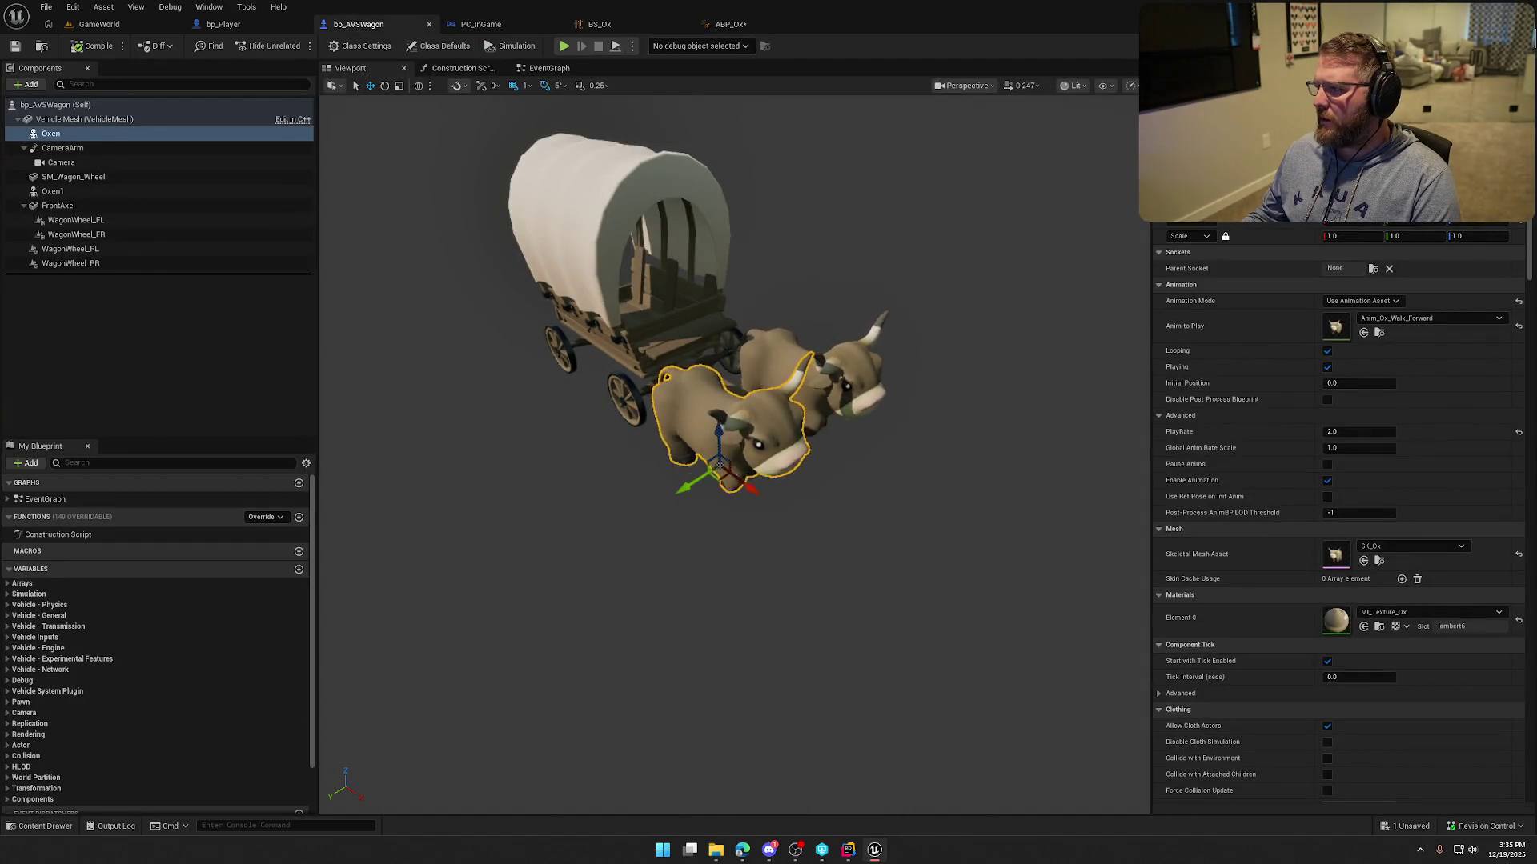
pyautogui.click(1168, 46)
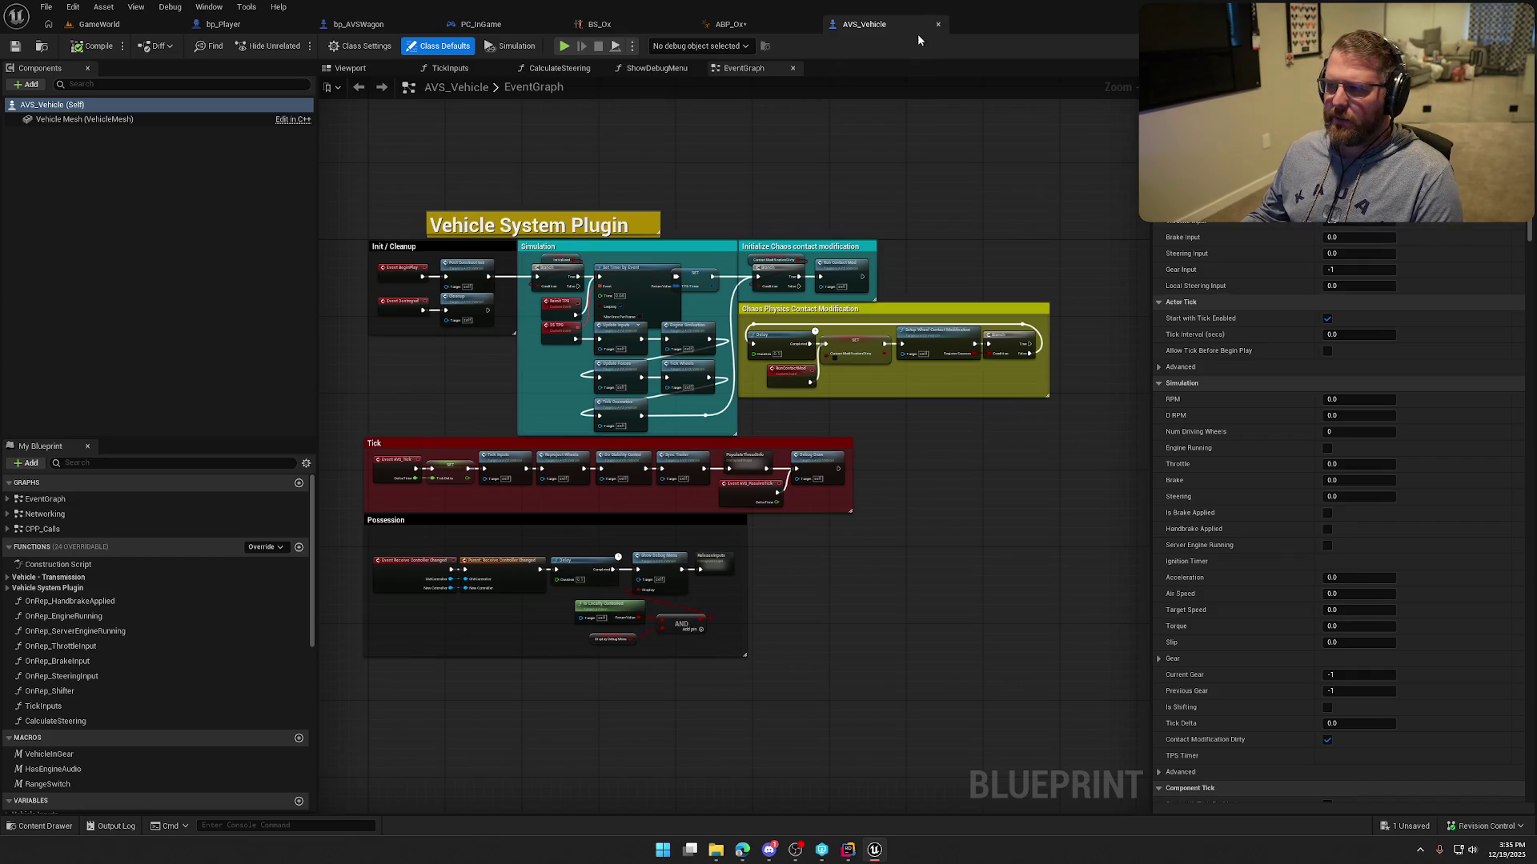
pyautogui.click(938, 24)
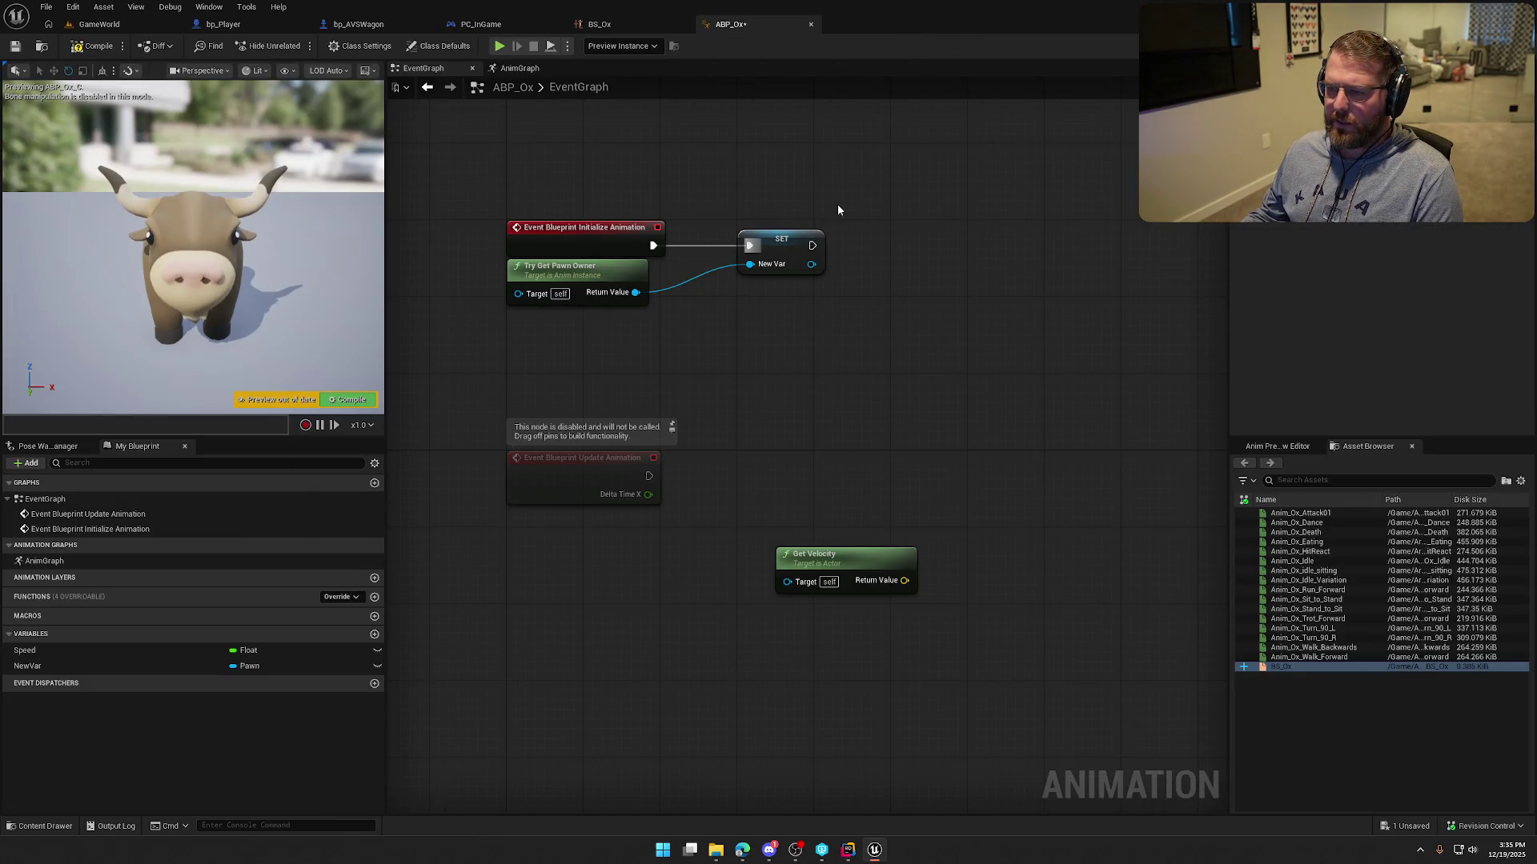
pyautogui.moveTo(895, 262); pyautogui.dragTo(911, 283)
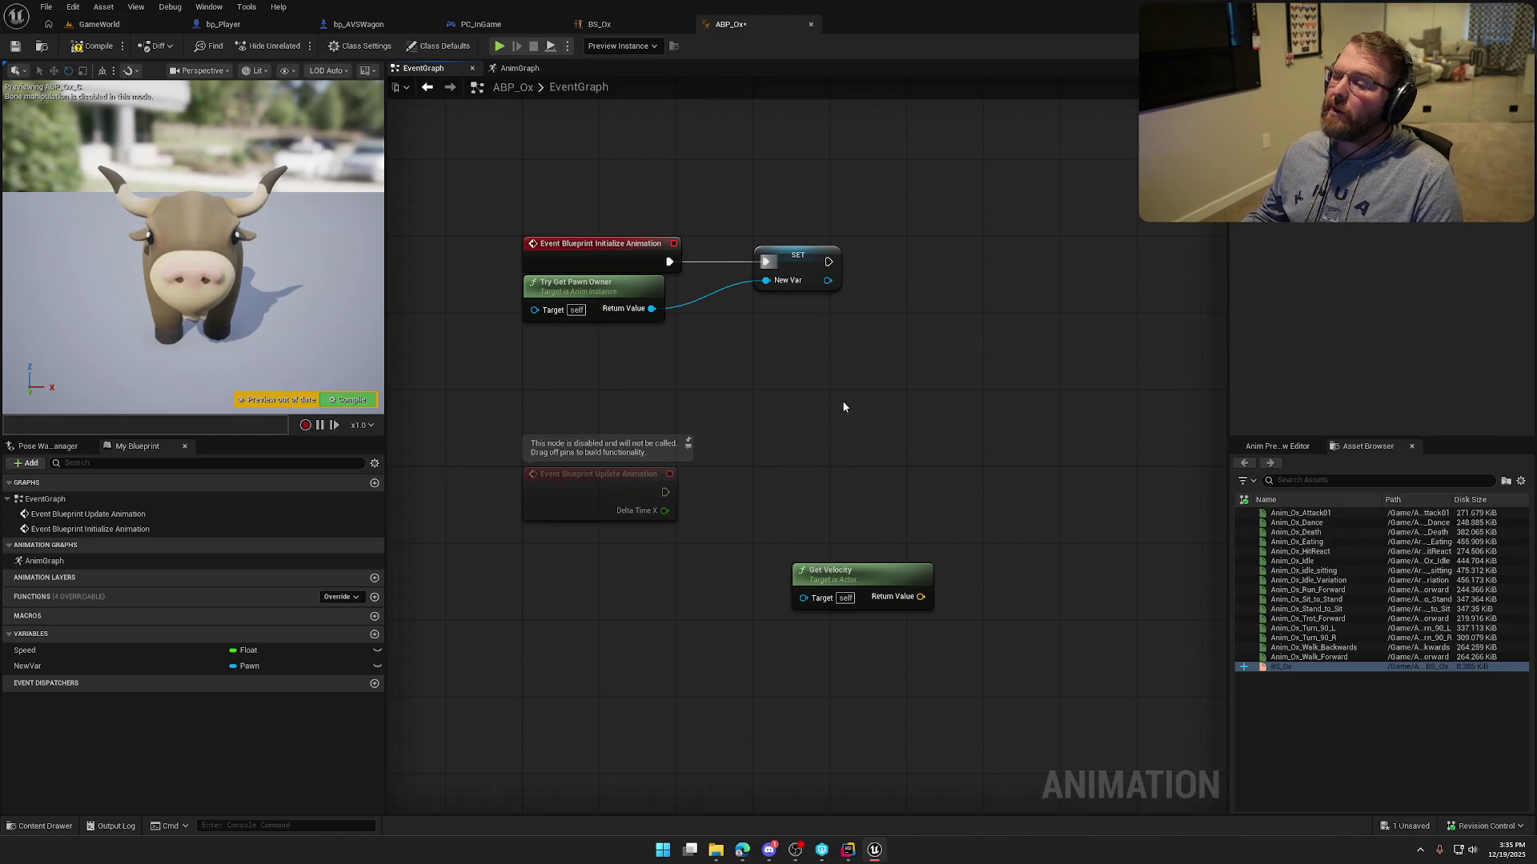
# Rename the variable to Pawn and run a validated Pawn get on each animation update.
pyautogui.click(810, 272)
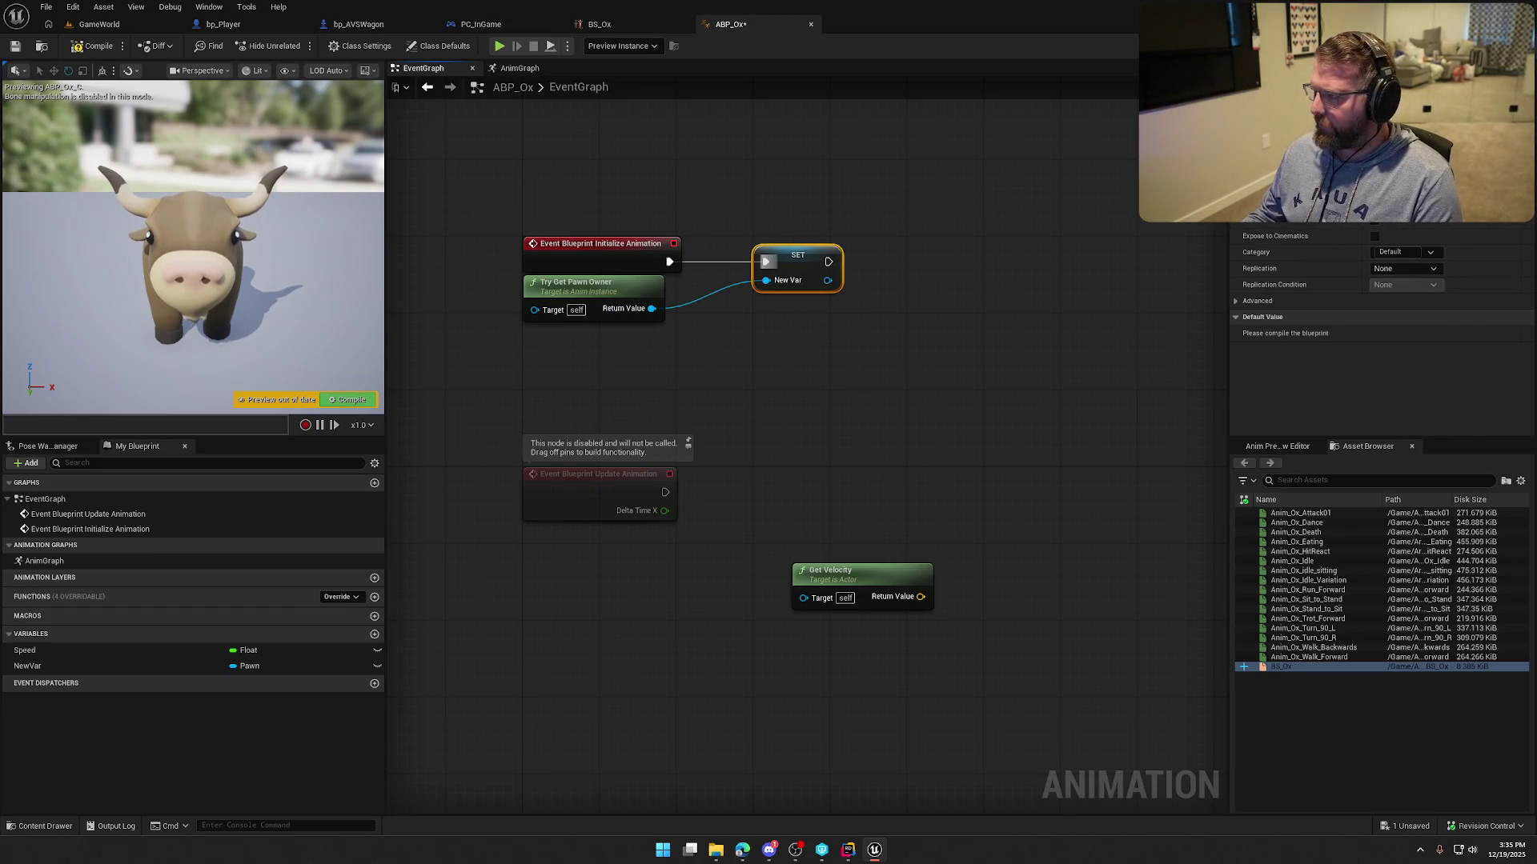
pyautogui.write('Pawn')
pyautogui.press('Return')
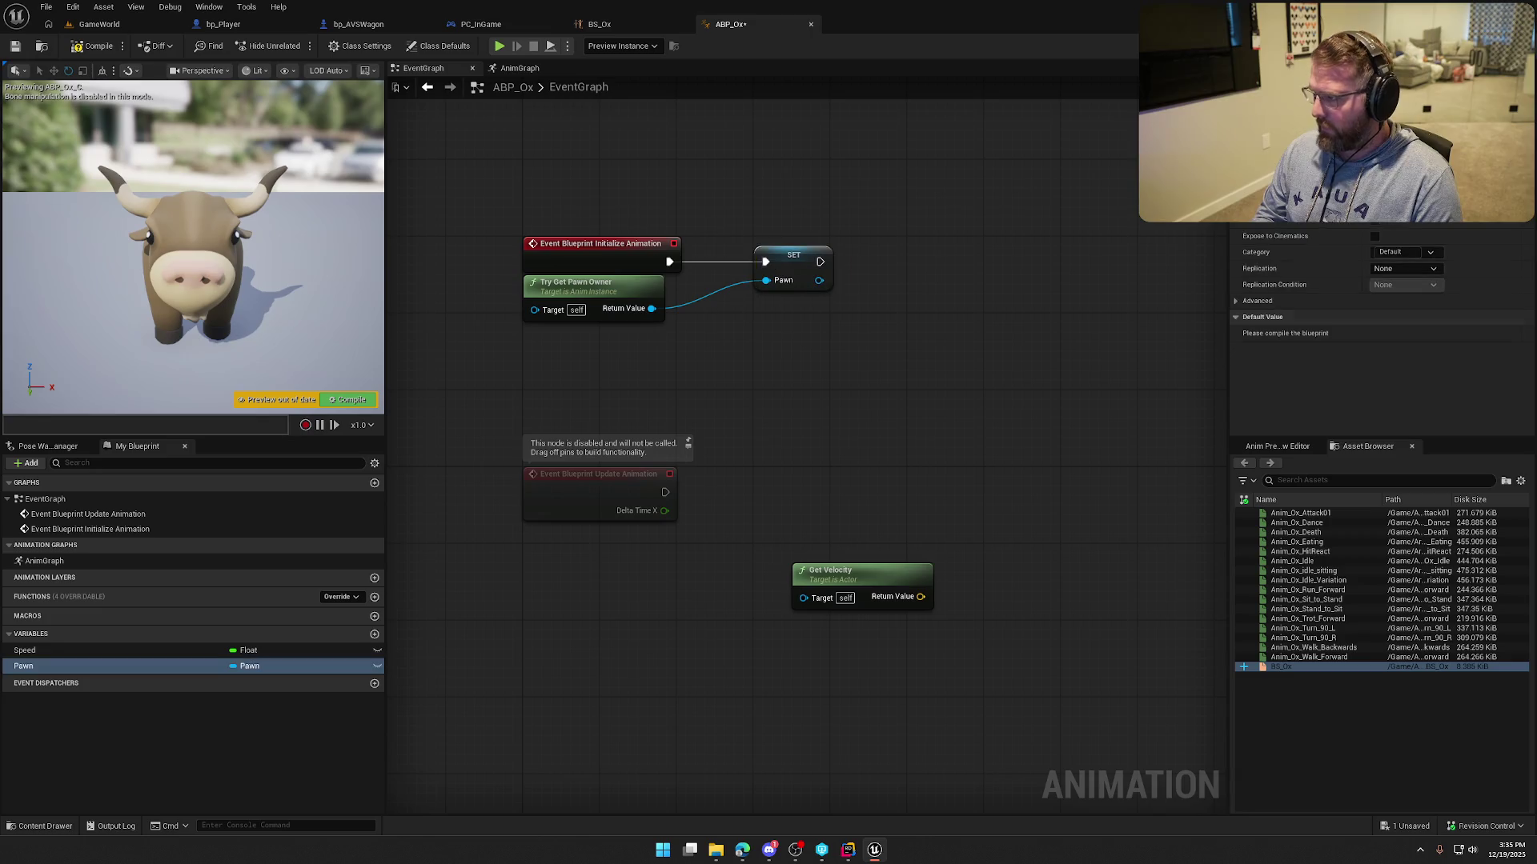
pyautogui.moveTo(114, 666)
pyautogui.mouseDown()
pyautogui.moveTo(672, 576)
pyautogui.moveTo(741, 496)
pyautogui.moveTo(680, 502)
pyautogui.moveTo(752, 478)
pyautogui.moveTo(767, 492)
pyautogui.moveTo(666, 492)
pyautogui.mouseUp()
pyautogui.rightClick(744, 496)
pyautogui.click(784, 796)
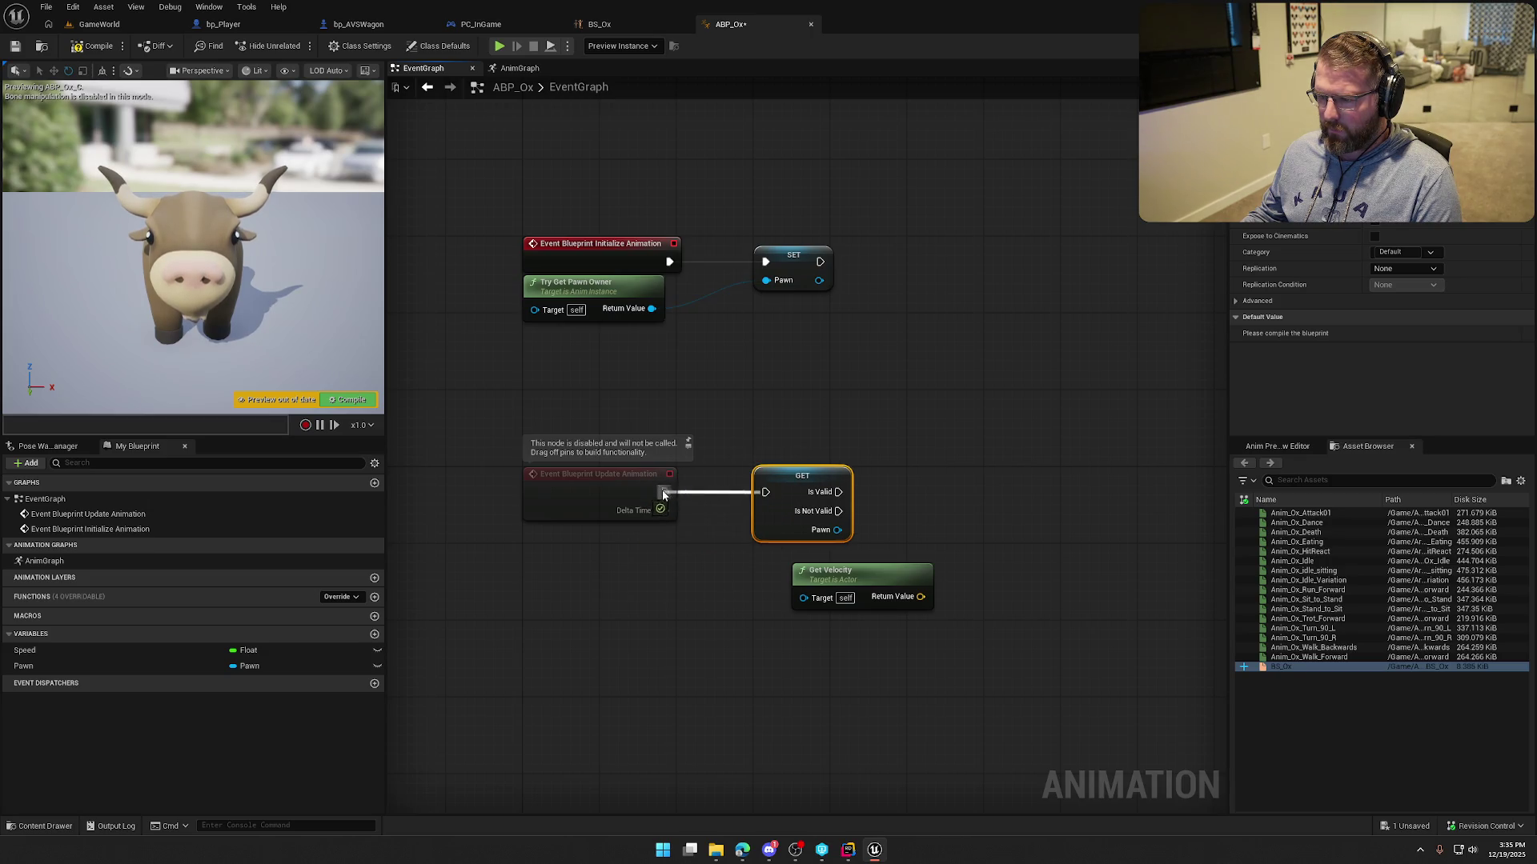
pyautogui.moveTo(704, 560); pyautogui.dragTo(574, 462)
# Get Velocity from the valid Pawn and delete the old unconnected Get Velocity node.
pyautogui.moveTo(700, 471)
pyautogui.mouseDown()
pyautogui.moveTo(689, 498)
pyautogui.moveTo(640, 519)
pyautogui.mouseUp()
pyautogui.moveTo(708, 432); pyautogui.dragTo(783, 477)
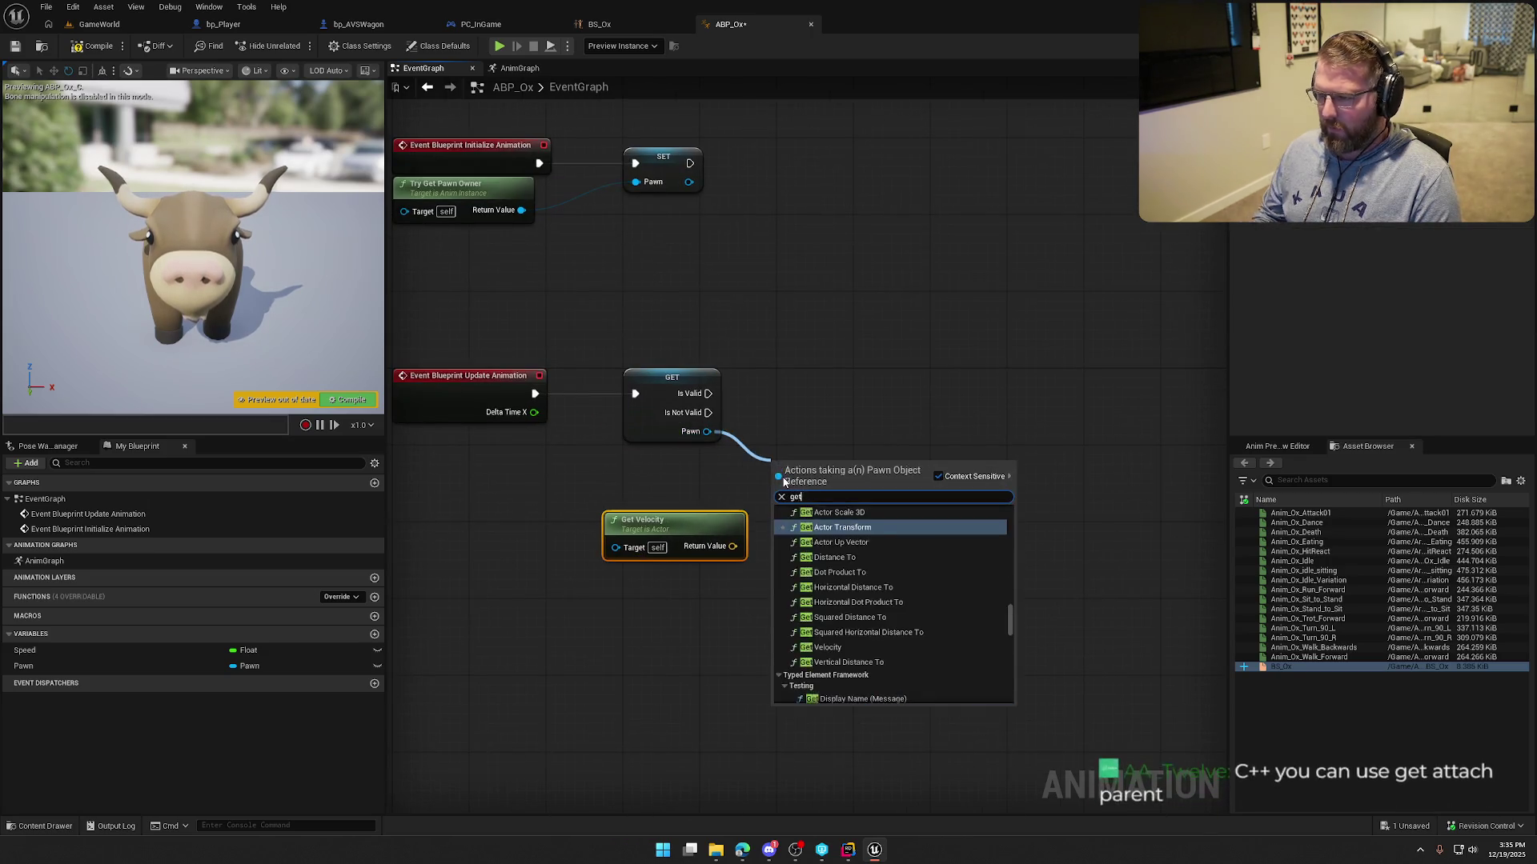
pyautogui.write('get velocity')
pyautogui.press('Return')
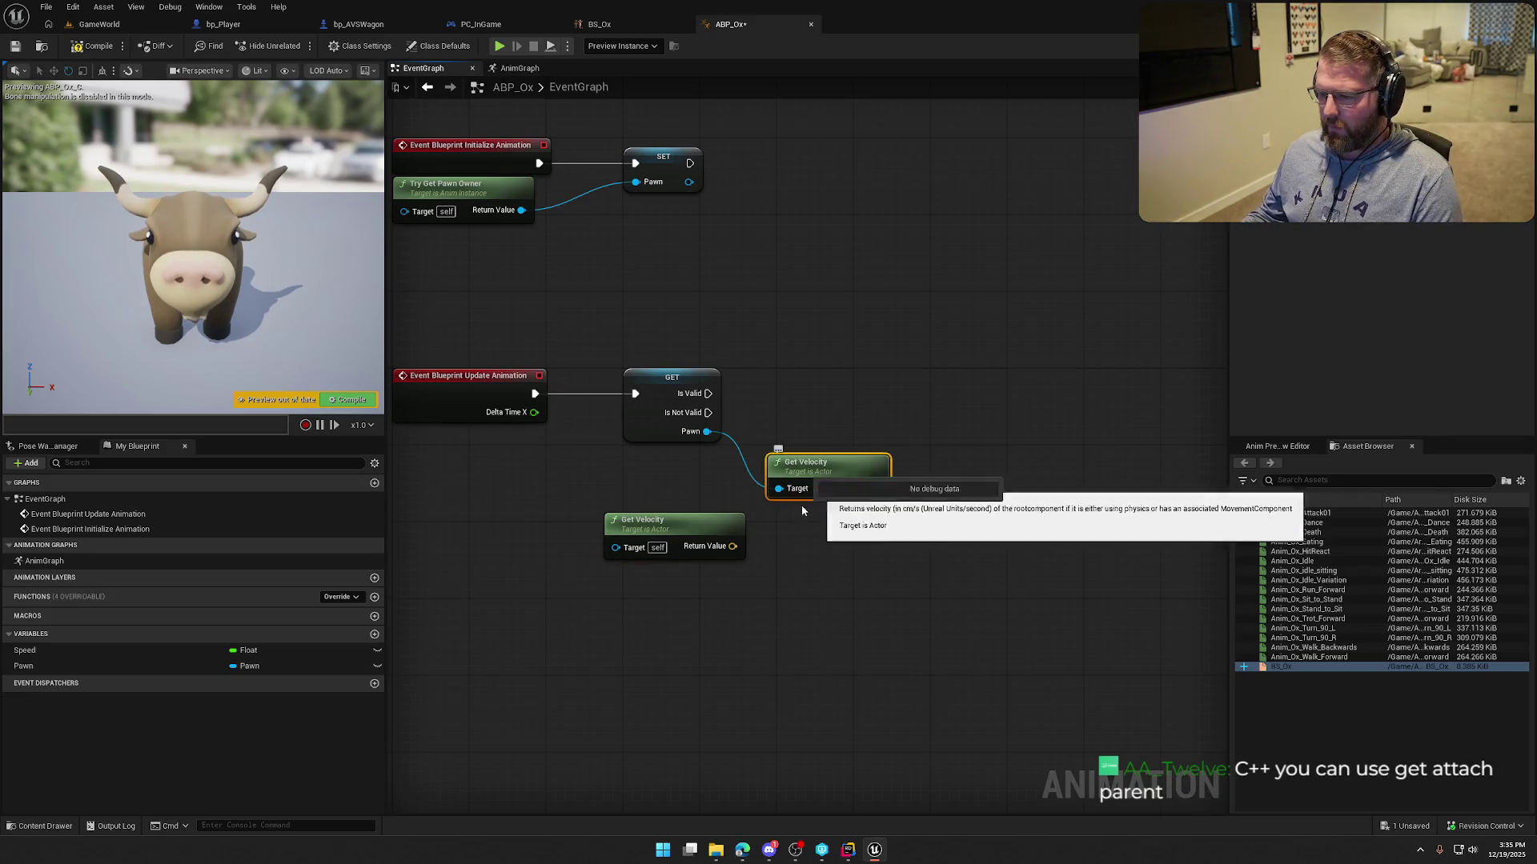
pyautogui.click(650, 553)
pyautogui.press('Delete')
# Set Speed from the velocity's Vector Length when the Pawn is valid, and compile ABP_Ox.
pyautogui.rightClick(875, 489)
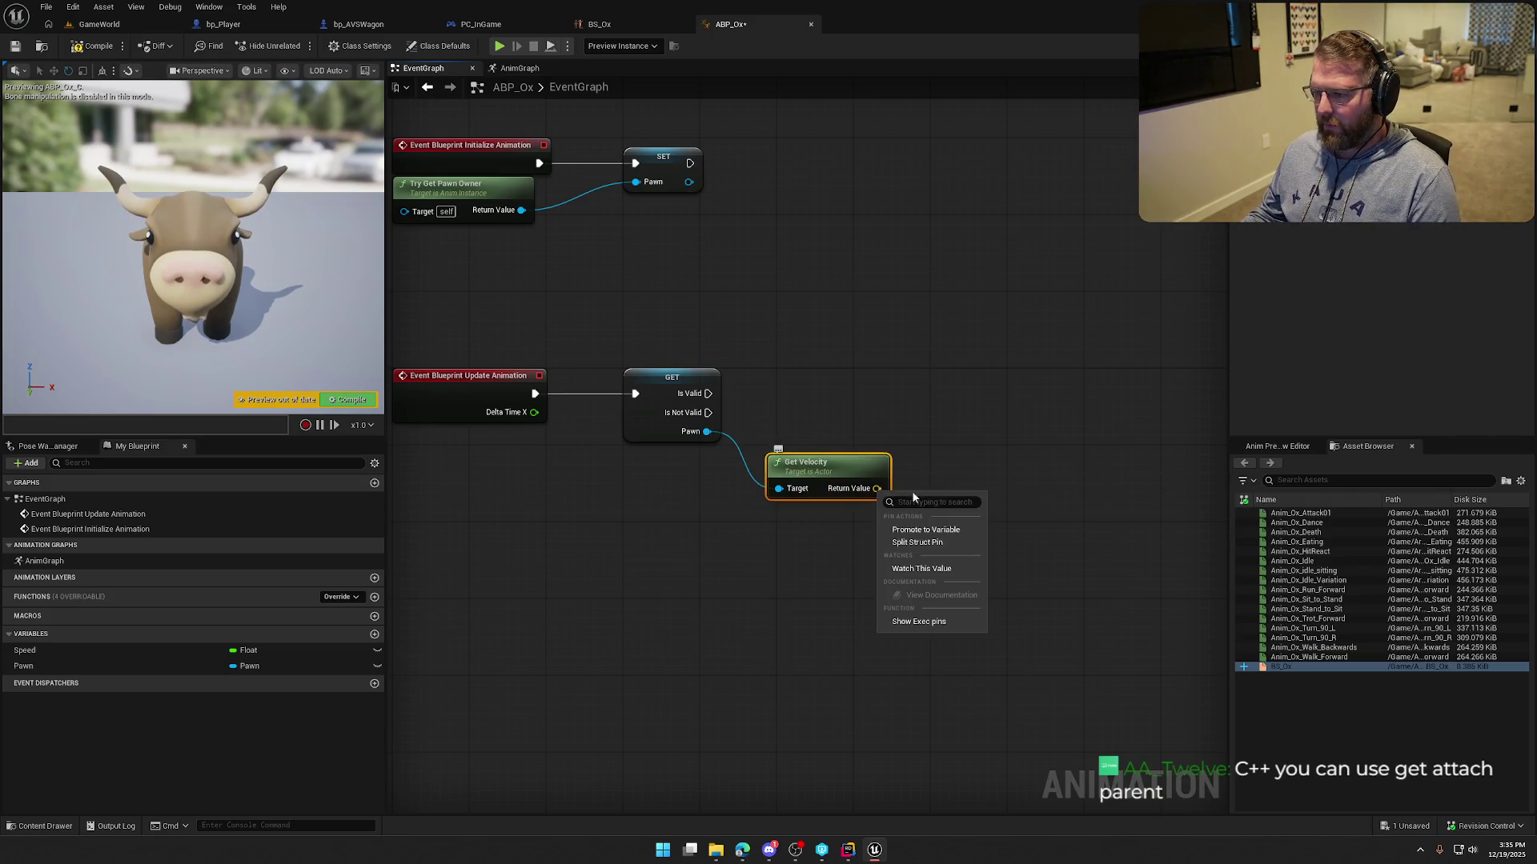
pyautogui.press('Escape')
pyautogui.moveTo(876, 489); pyautogui.dragTo(930, 454)
pyautogui.write('vector length')
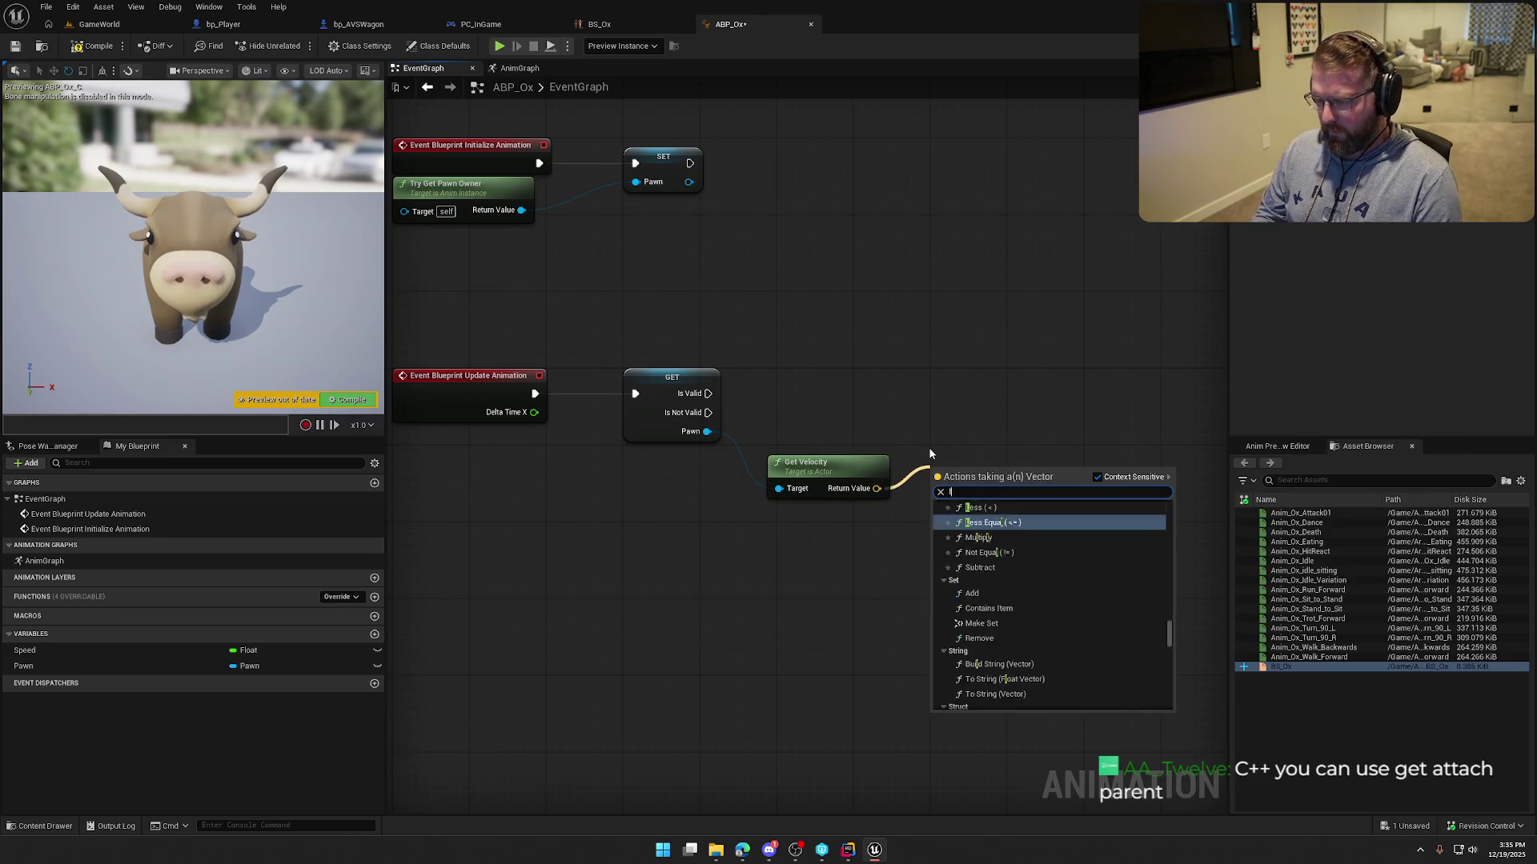
pyautogui.press('Return')
pyautogui.moveTo(24, 649)
pyautogui.mouseDown()
pyautogui.moveTo(961, 390)
pyautogui.moveTo(1014, 489)
pyautogui.mouseUp()
pyautogui.moveTo(971, 403); pyautogui.dragTo(707, 393)
pyautogui.click(797, 273)
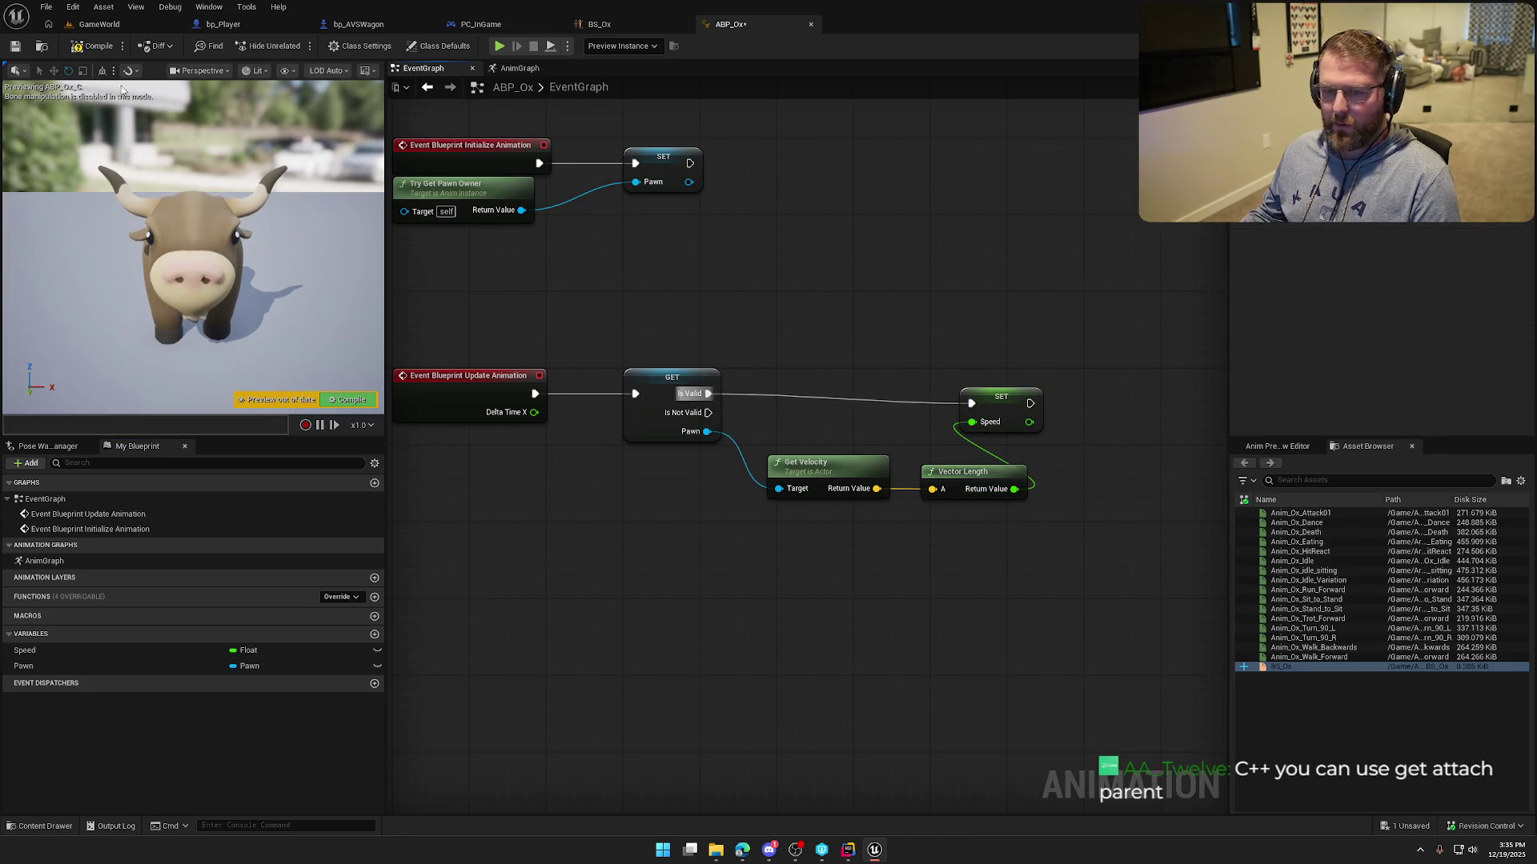
pyautogui.click(94, 45)
pyautogui.click(100, 24)
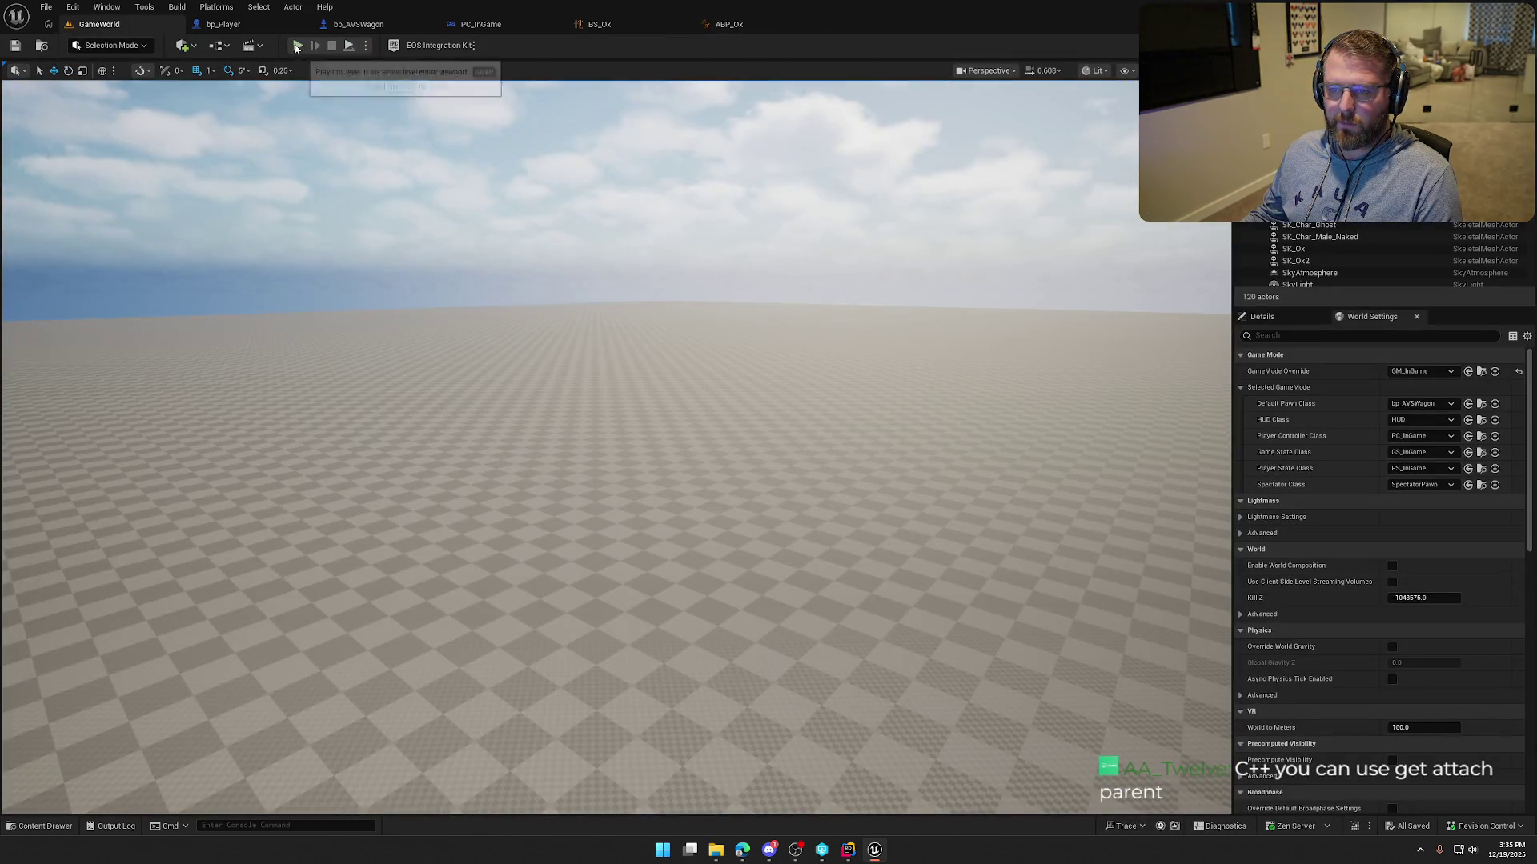
# Set Oxen and Oxen1 to Use Animation Blueprint with Anim Class ABP_Ox, then play GameWorld.
pyautogui.click(358, 24)
pyautogui.click(350, 69)
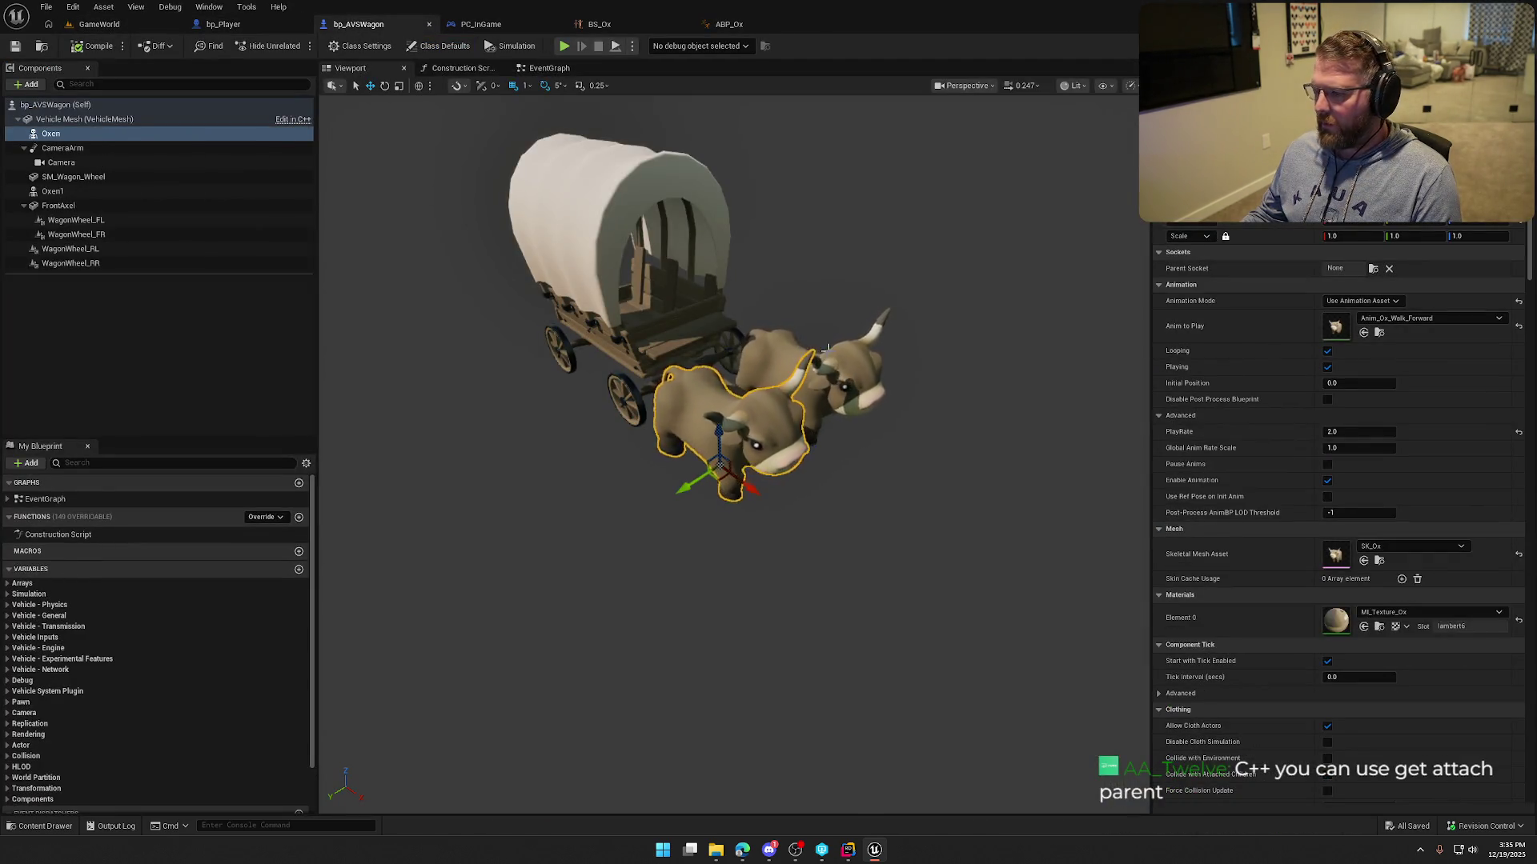
pyautogui.keyDown('ctrl'); pyautogui.click(841, 376); pyautogui.keyUp('ctrl')
pyautogui.click(1408, 192)
pyautogui.click(1409, 210)
pyautogui.click(1409, 210)
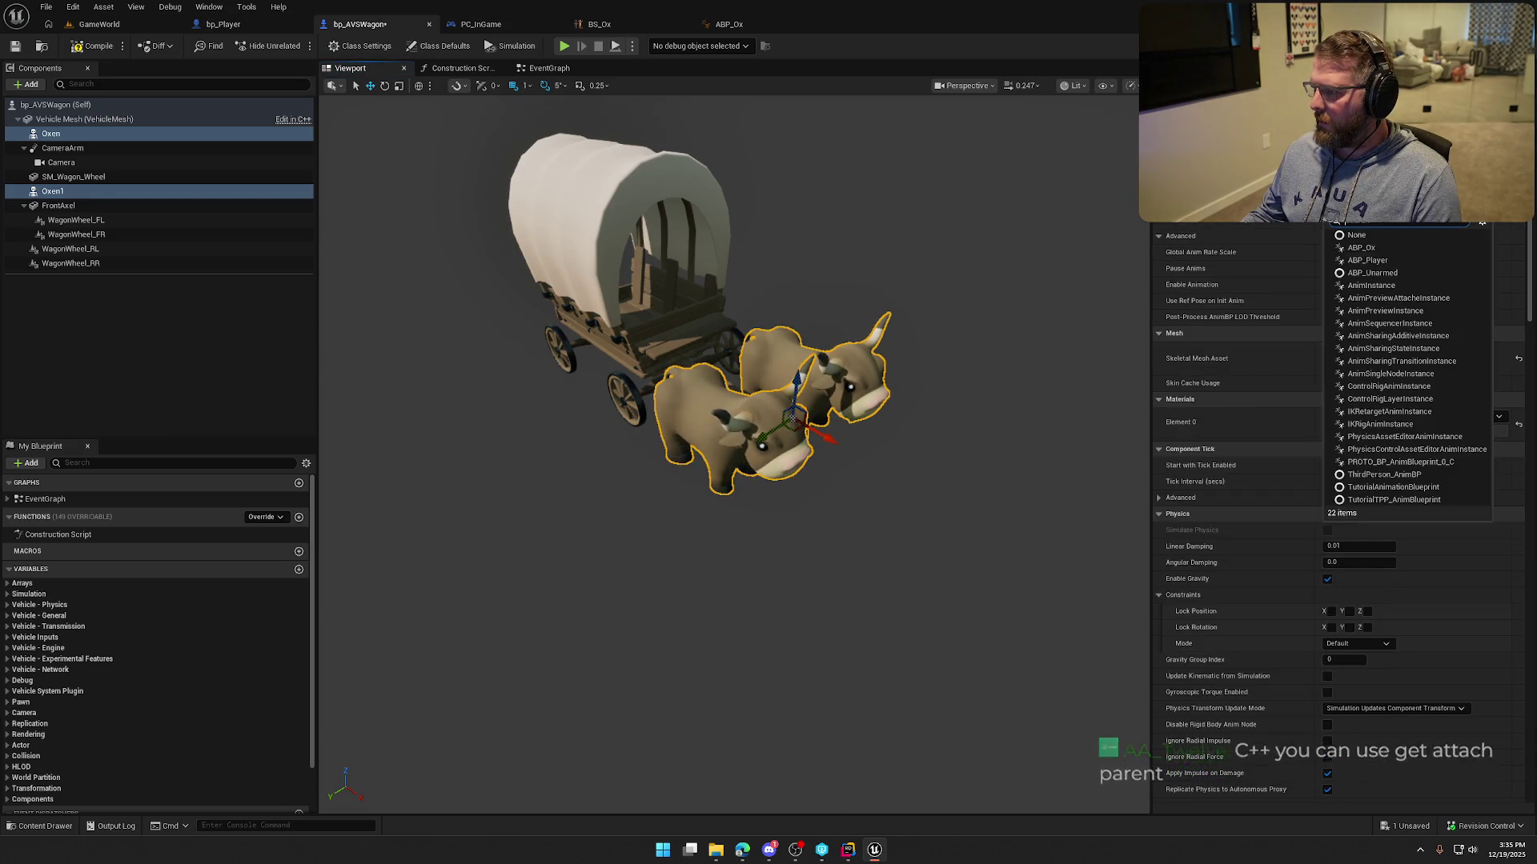
pyautogui.click(1360, 247)
pyautogui.click(99, 24)
pyautogui.click(298, 46)
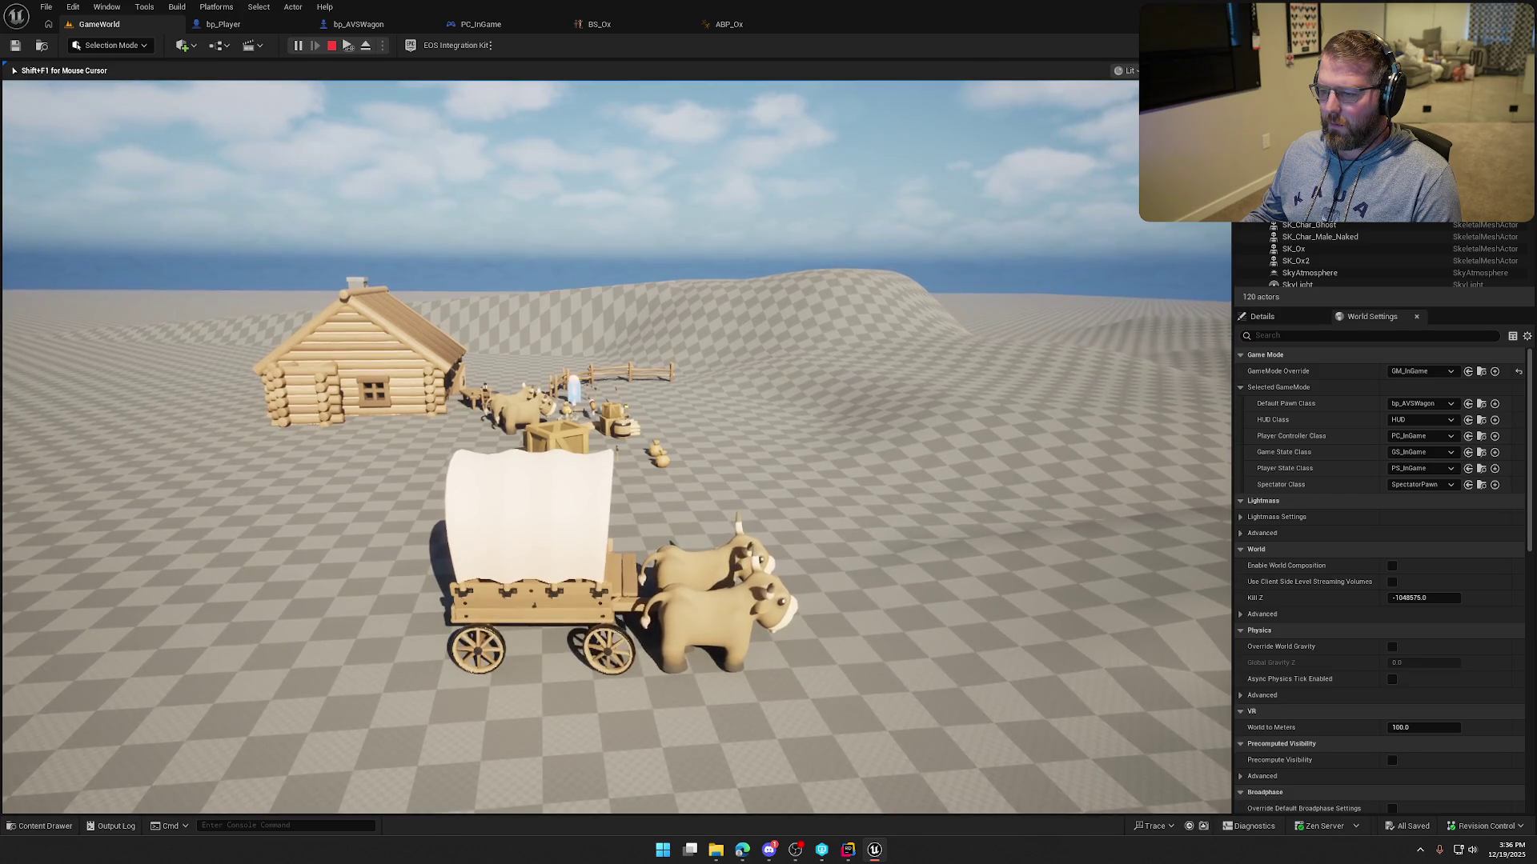
# Drive the wagon forward, steering right then left toward the cabin, and stop the play test.
pyautogui.press('w')
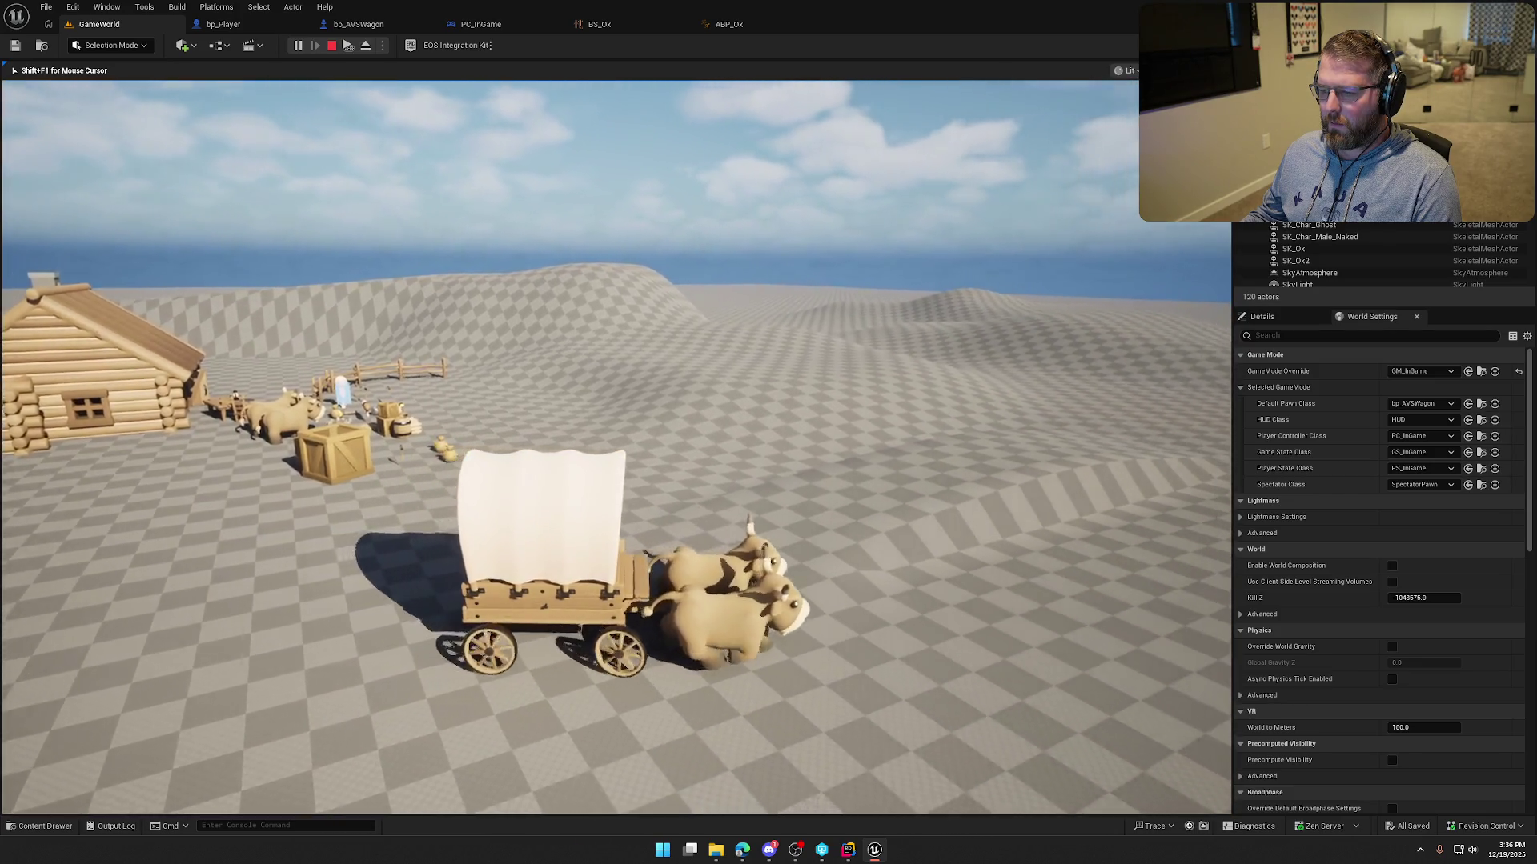
pyautogui.press('w')
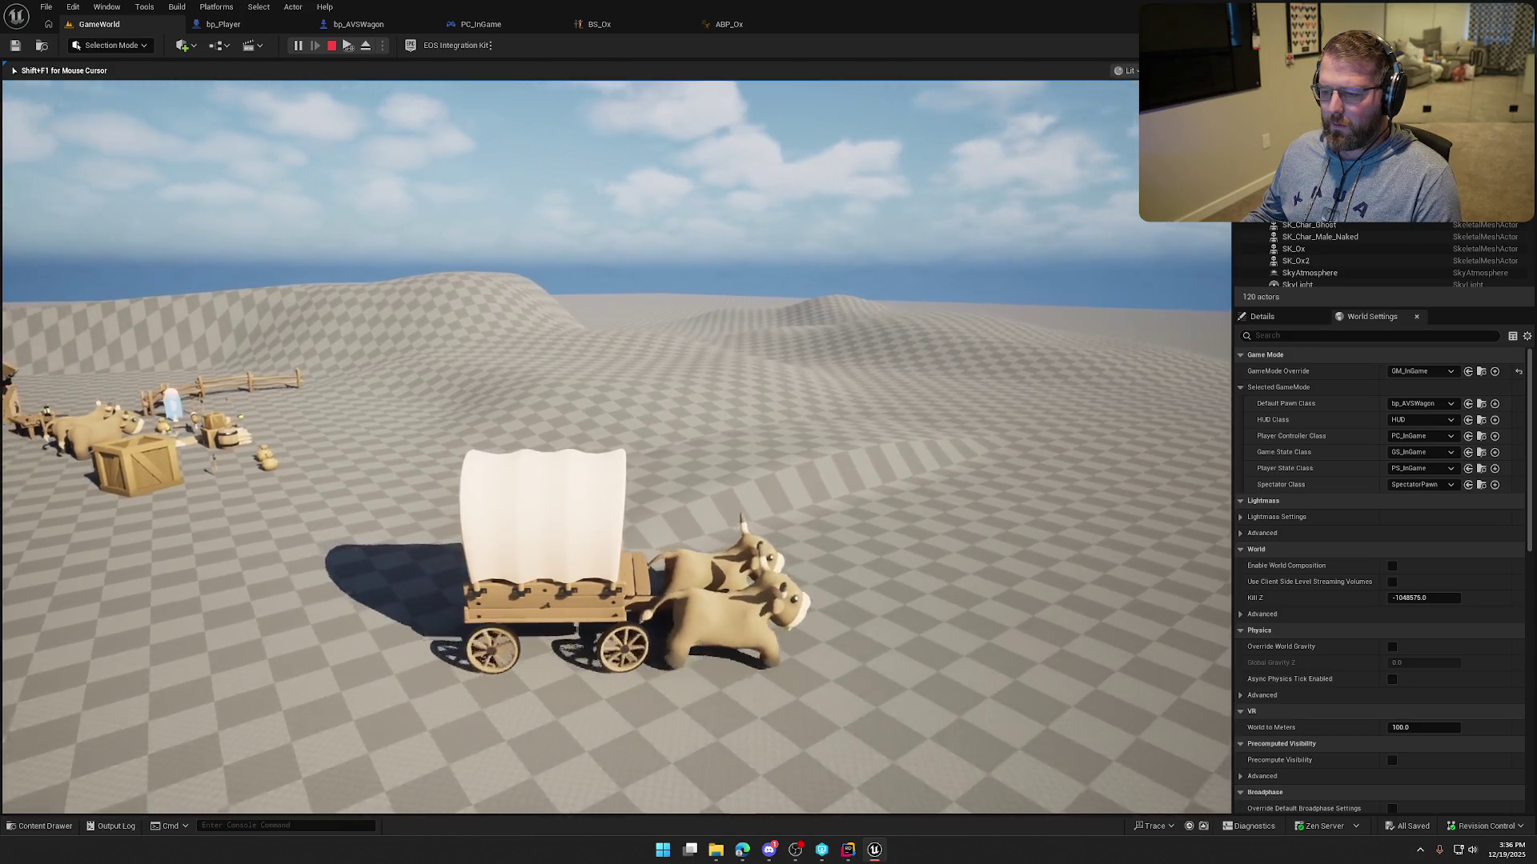
pyautogui.press('w')
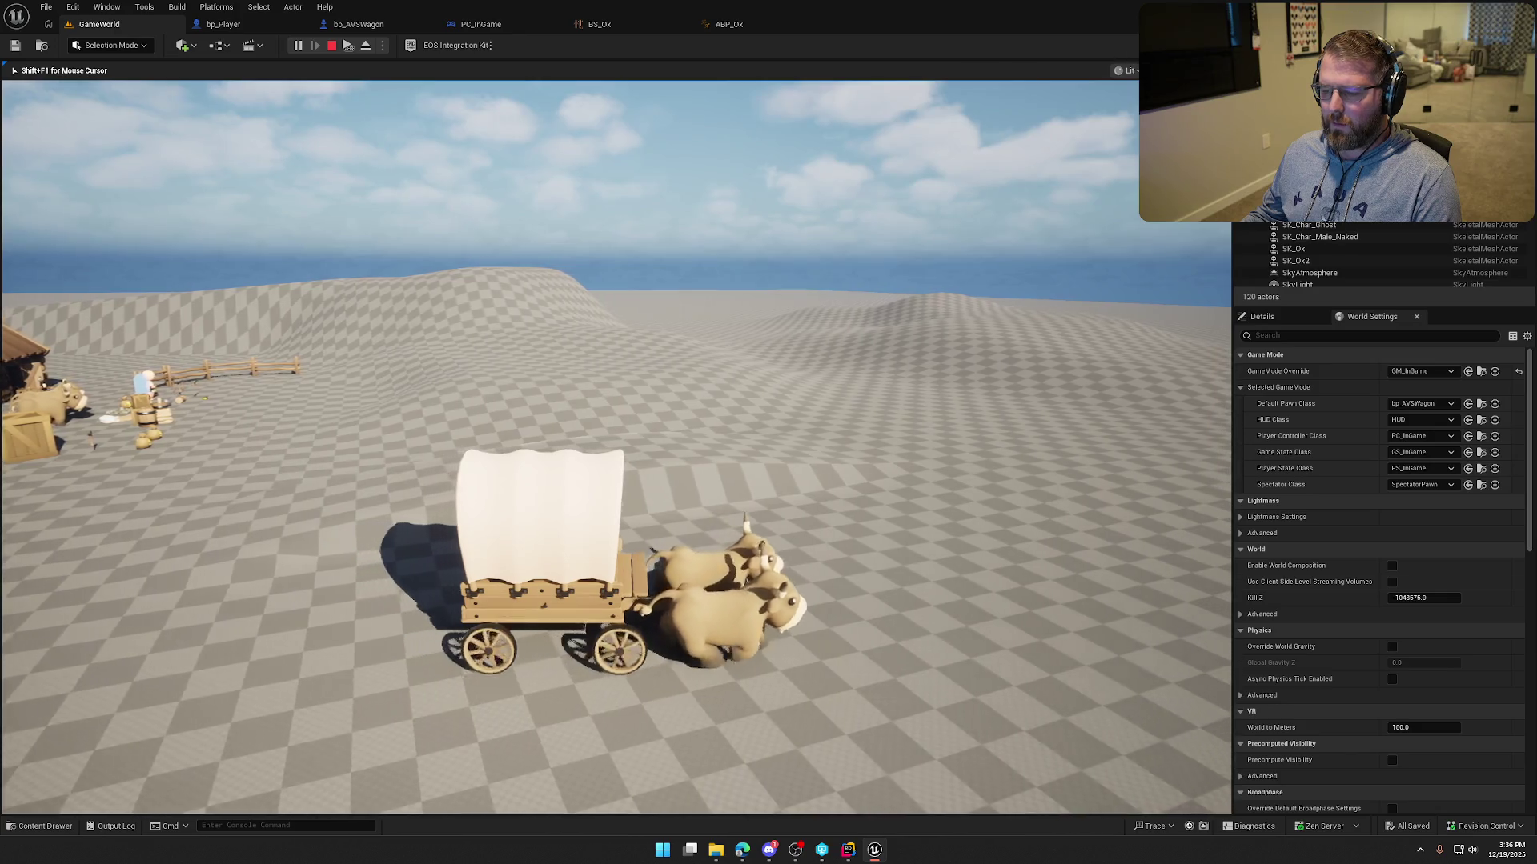
pyautogui.press('w')
pyautogui.press('w')
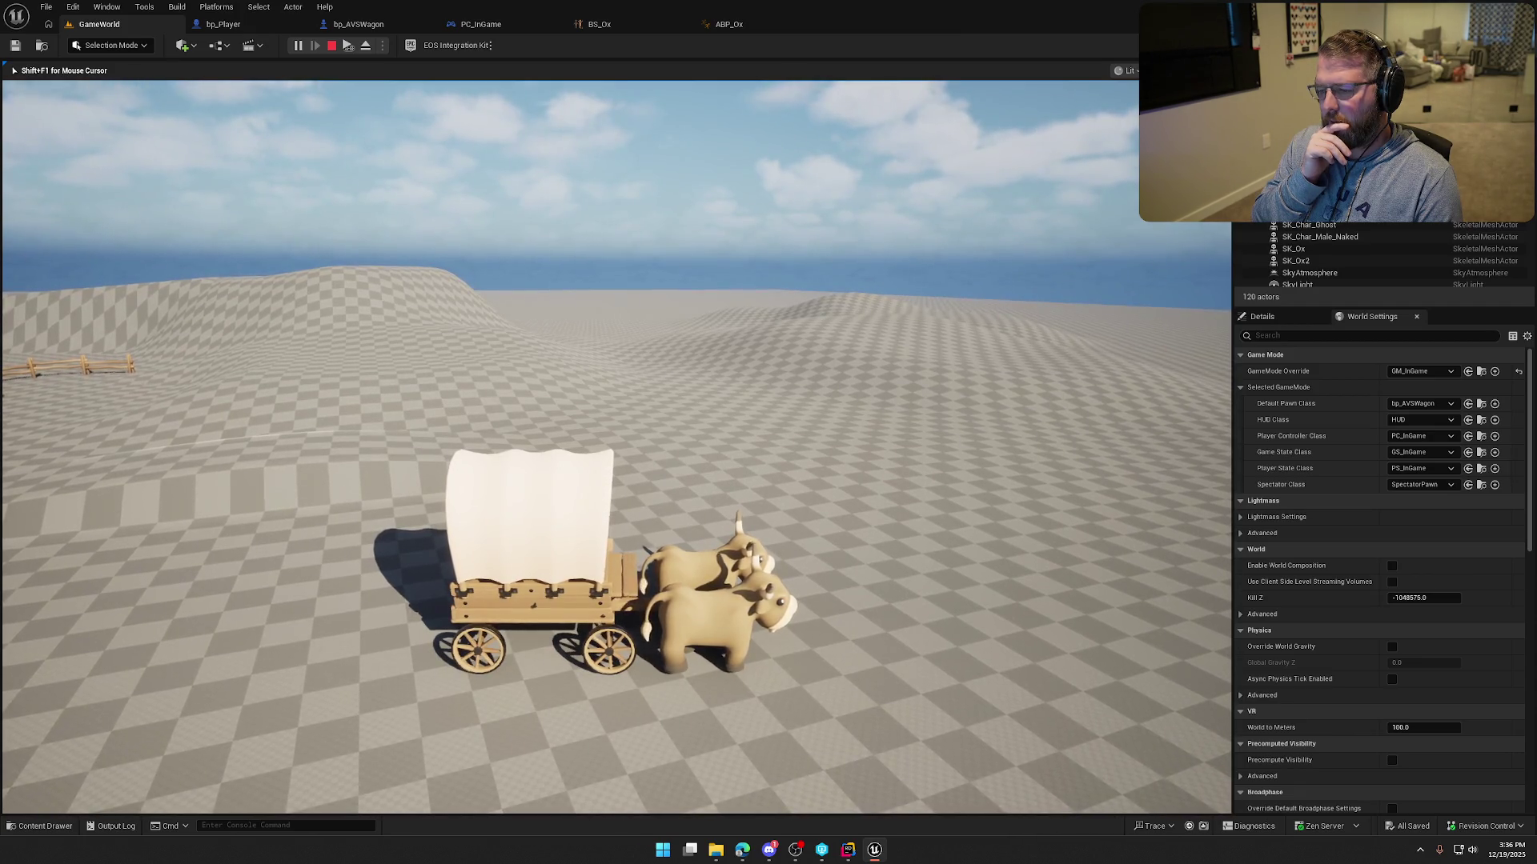
pyautogui.press('w')
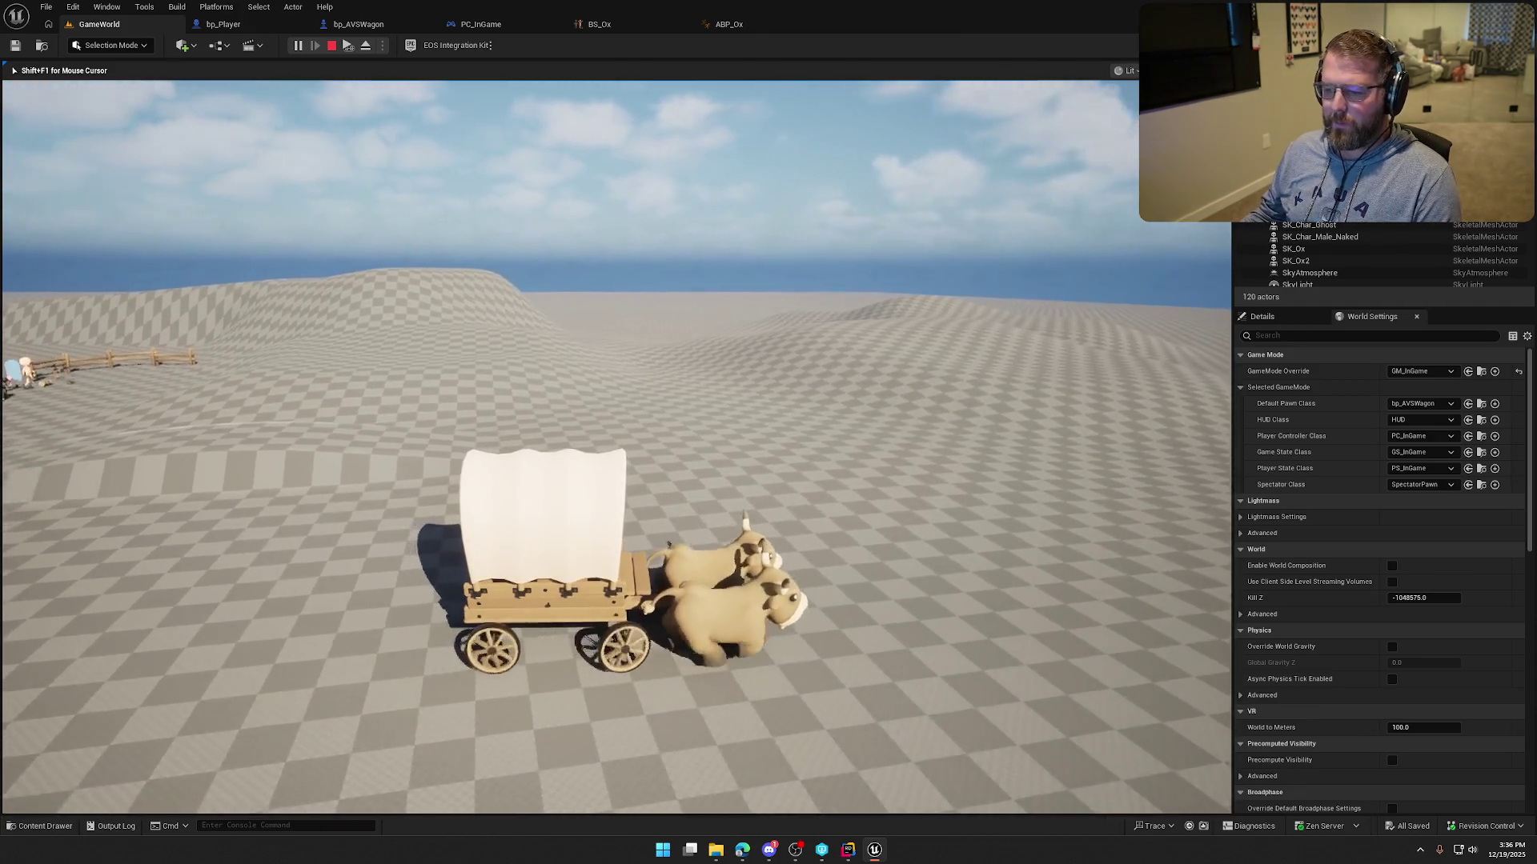
pyautogui.press('a')
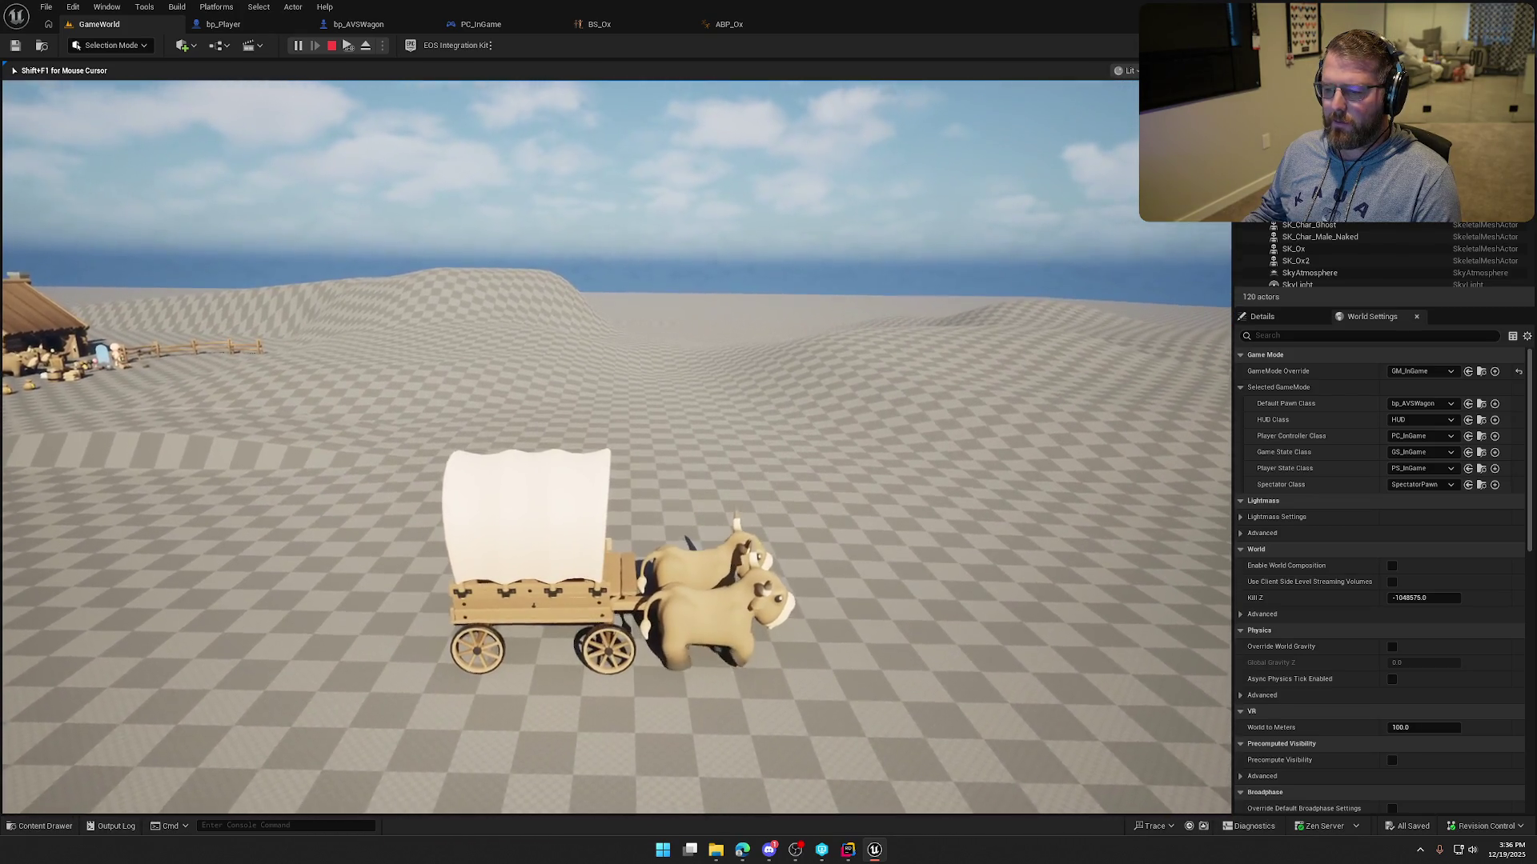
pyautogui.press('Escape')
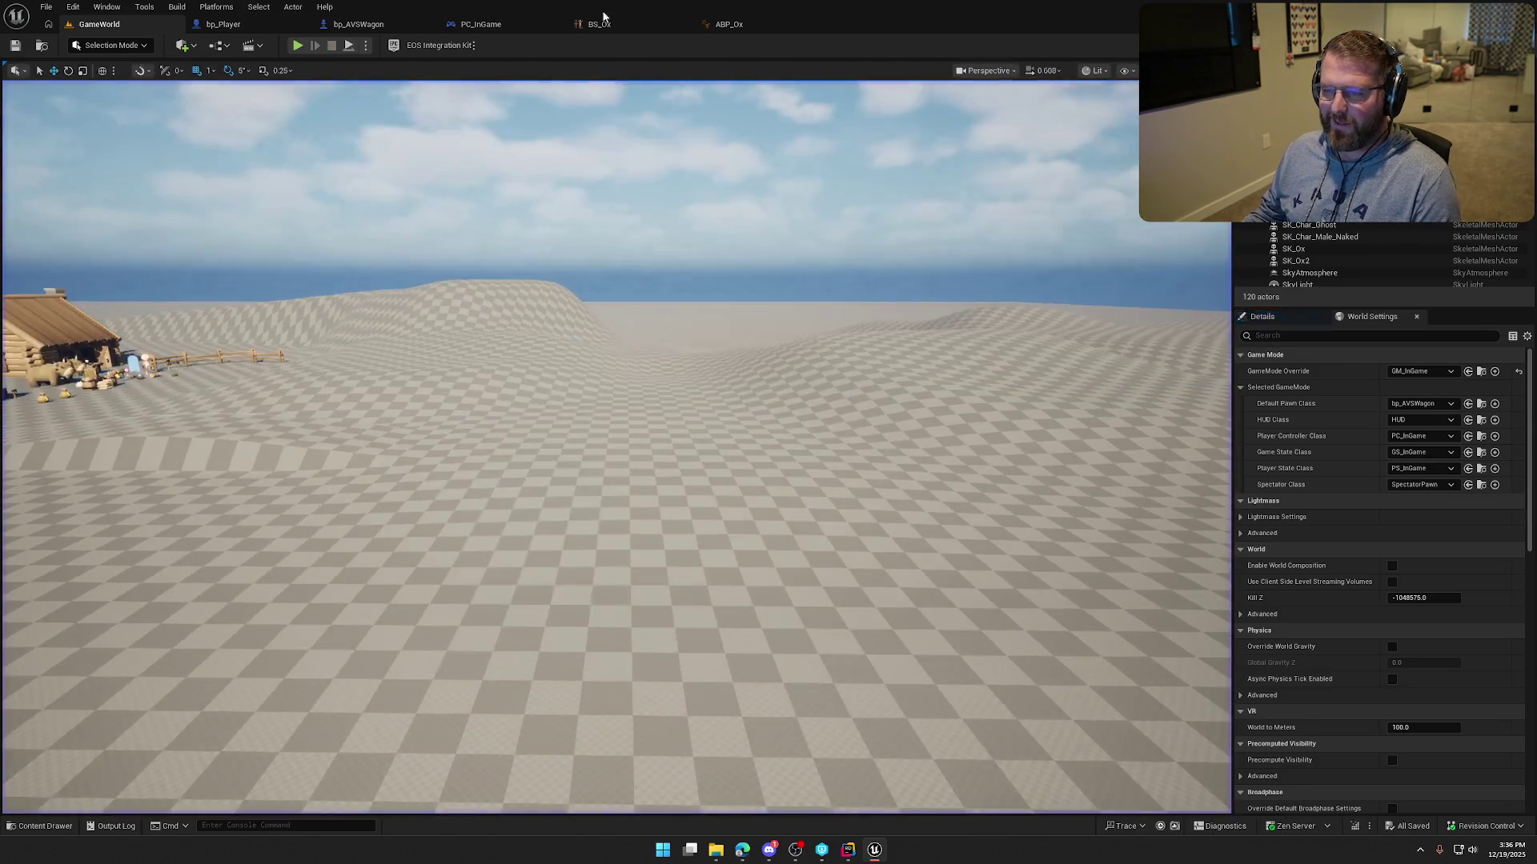
pyautogui.click(602, 25)
# Add a Print String after SET Speed printing the Speed value, compile, and play GameWorld.
pyautogui.click(732, 26)
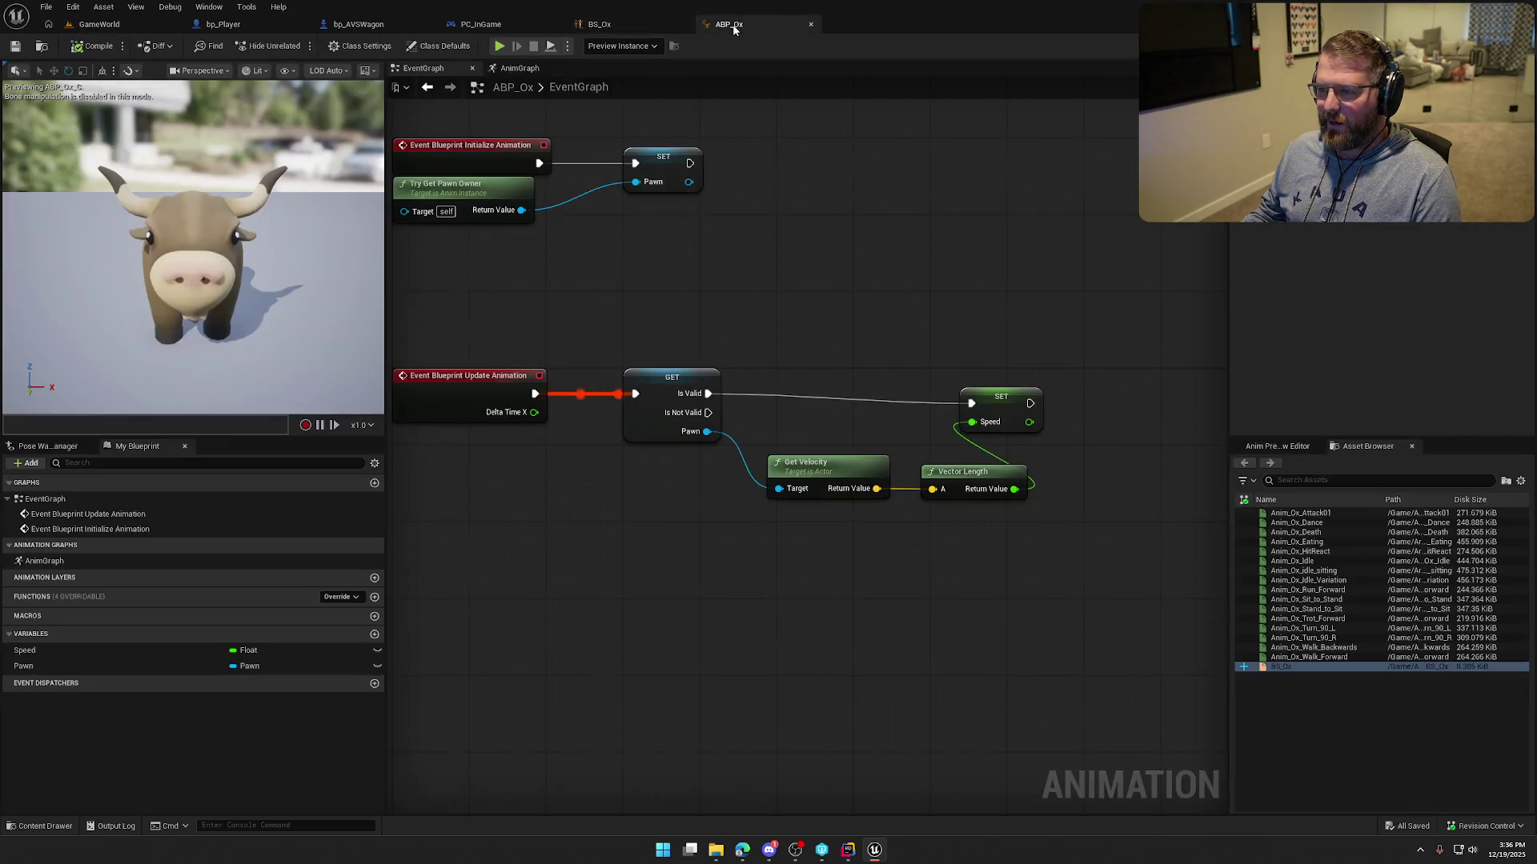
pyautogui.moveTo(1005, 406); pyautogui.dragTo(1056, 328)
pyautogui.write('print')
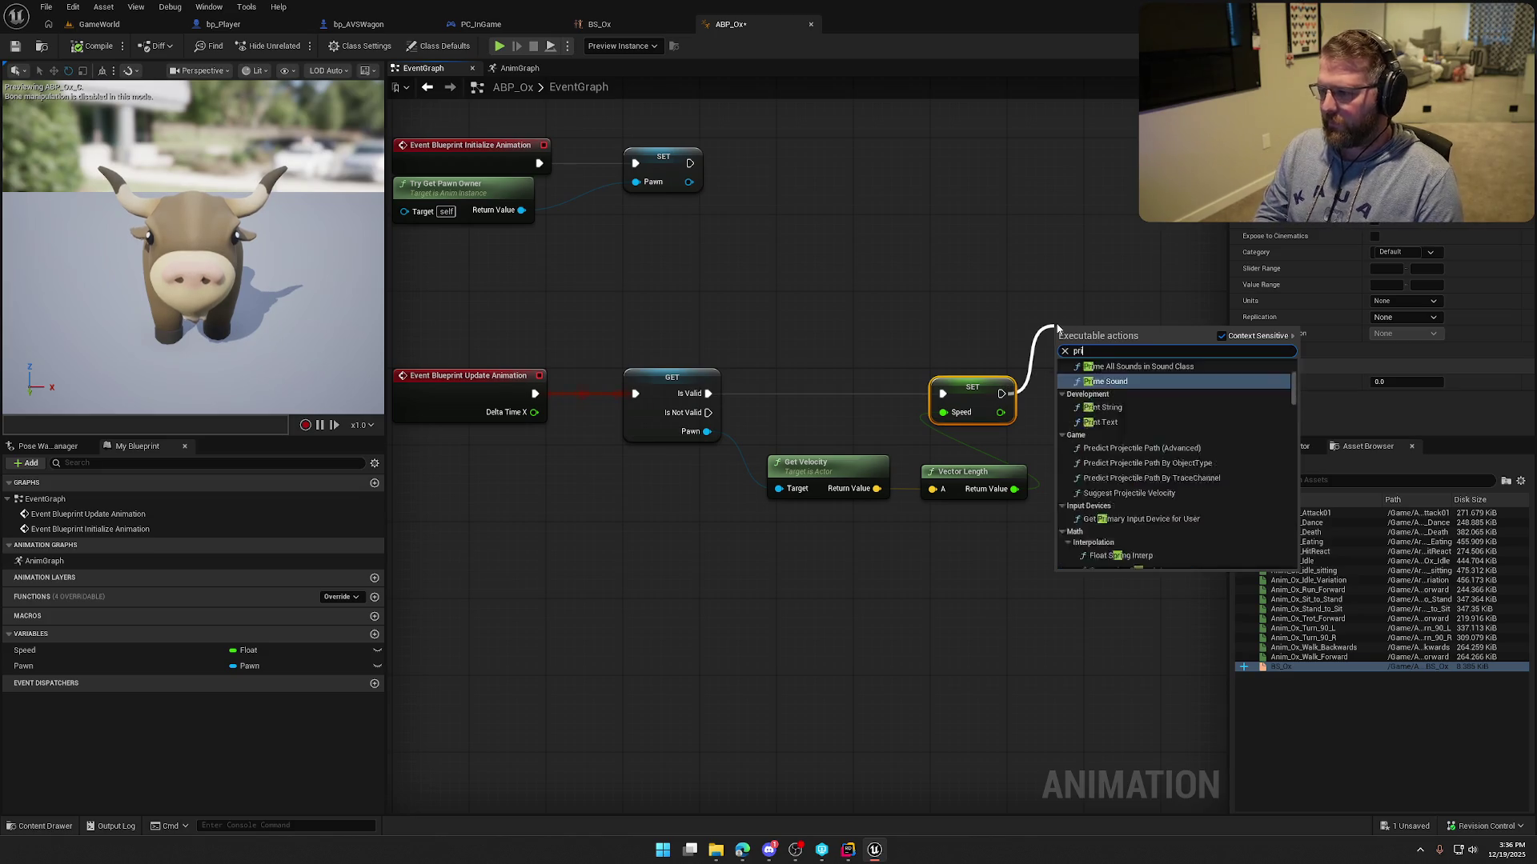
pyautogui.press('Return')
pyautogui.moveTo(1036, 392); pyautogui.dragTo(1058, 365)
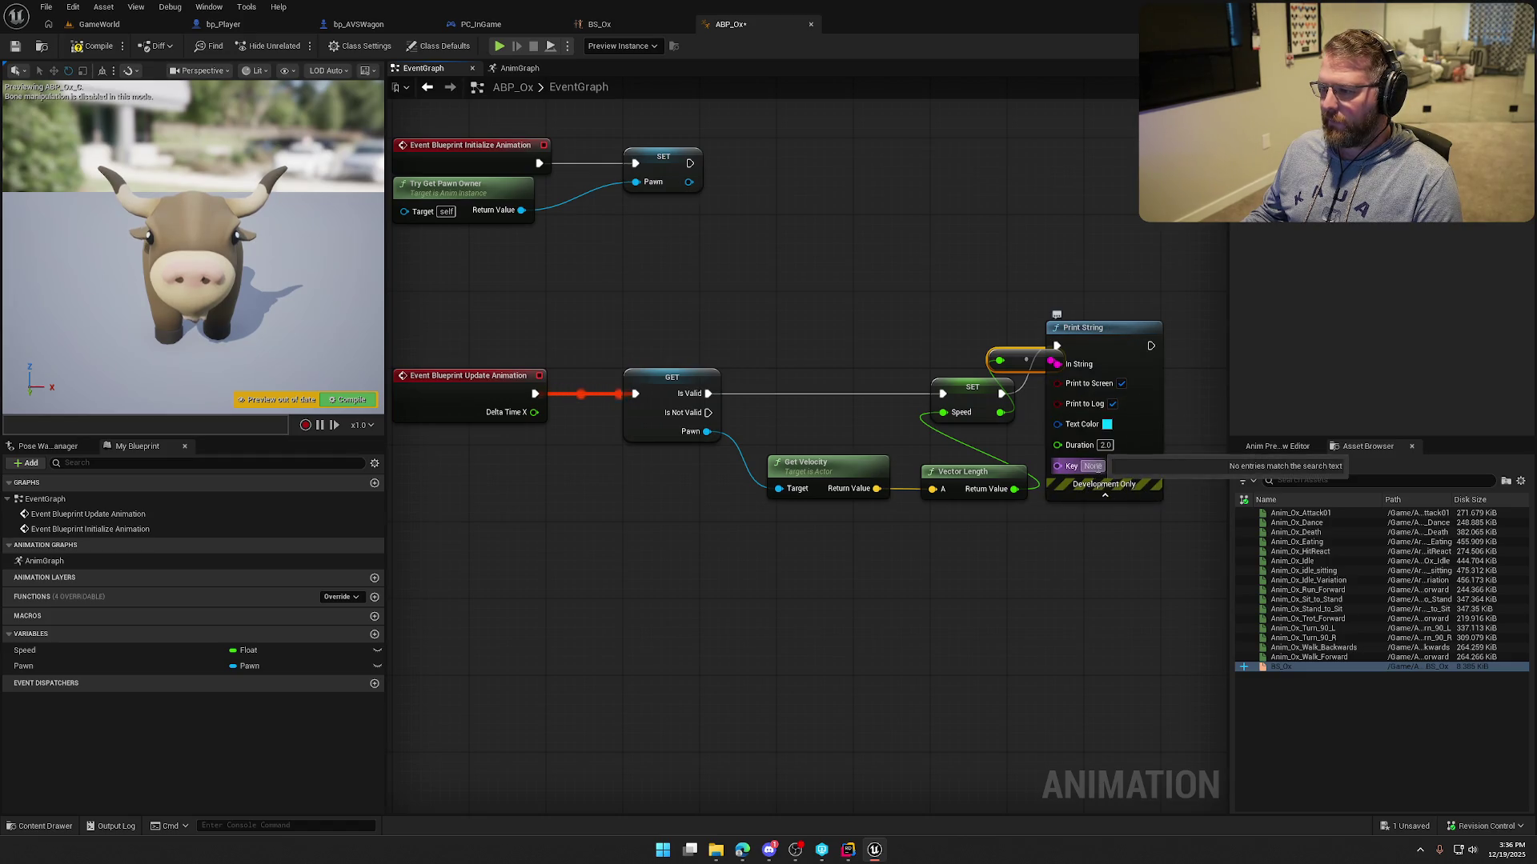
pyautogui.click(92, 45)
pyautogui.click(99, 24)
pyautogui.click(297, 46)
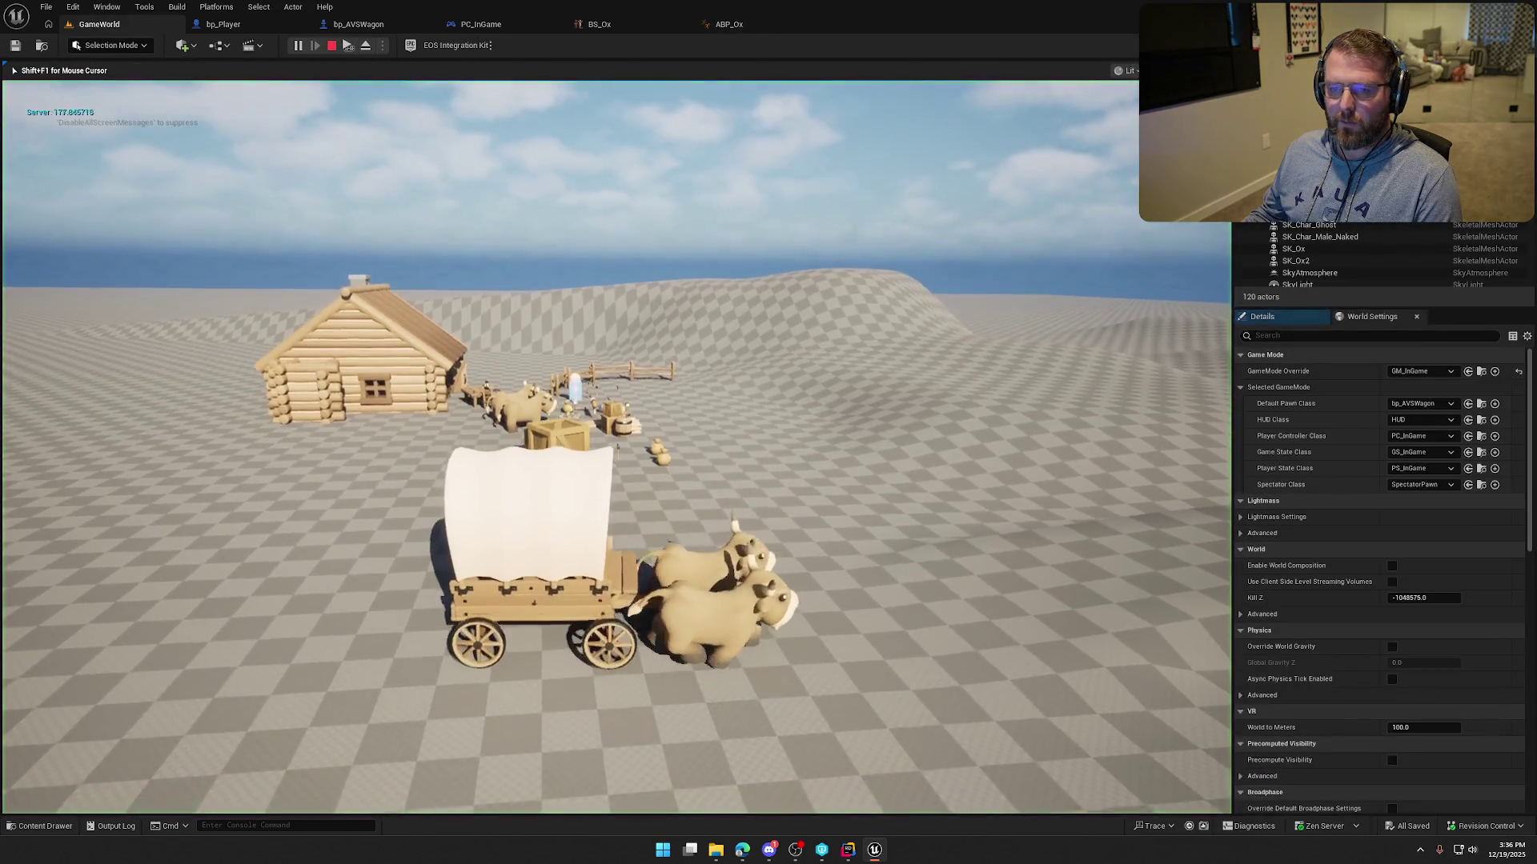
# Drive forward to read the printed ox speed, review BS_Ox's Speed axis, then play again.
pyautogui.press('w')
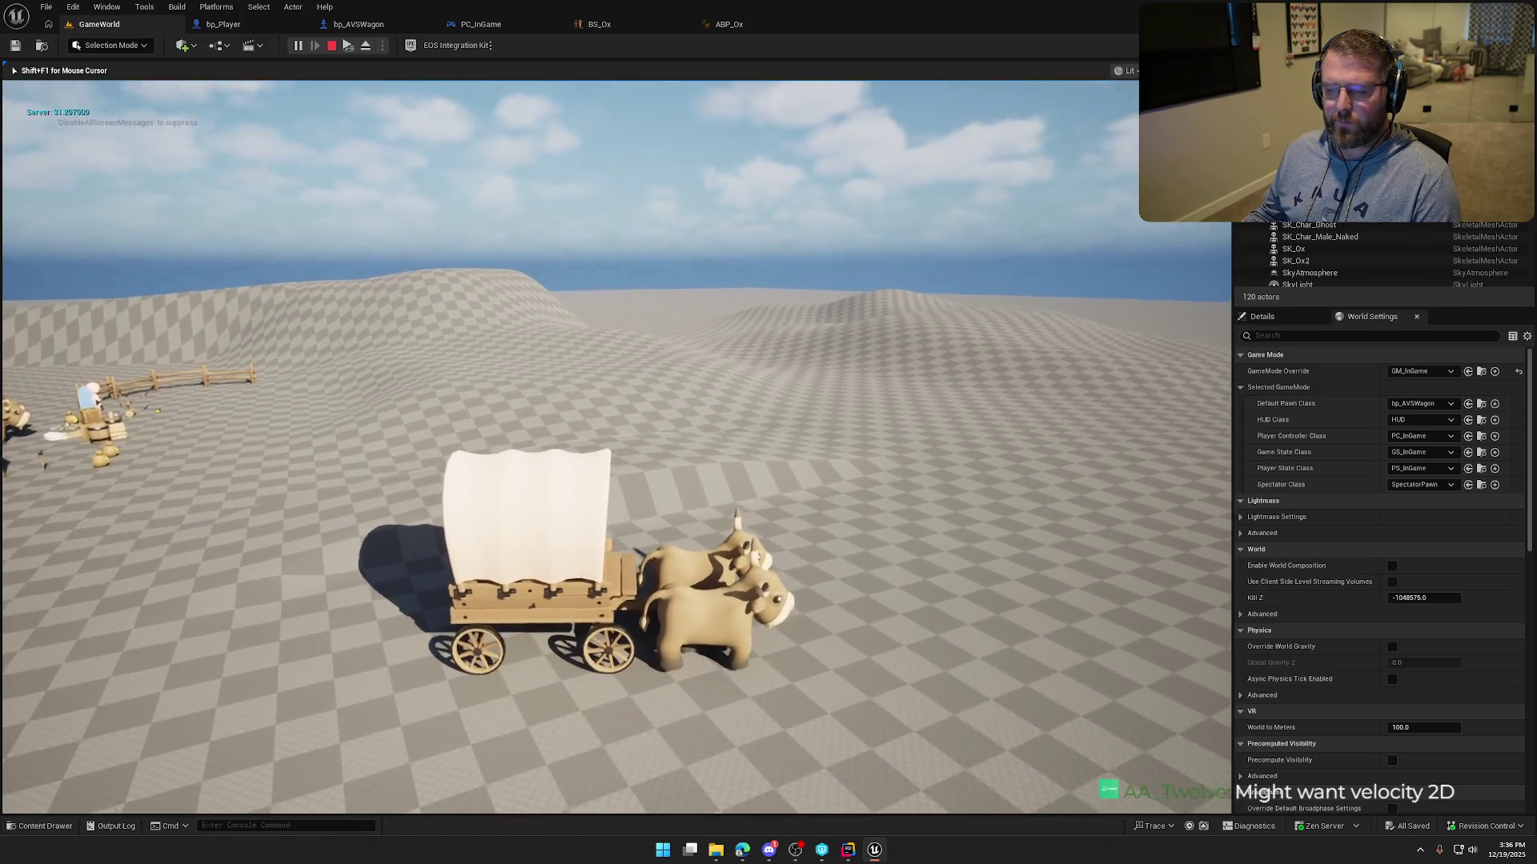
pyautogui.hotkey('shift', 'F1')
pyautogui.click(608, 24)
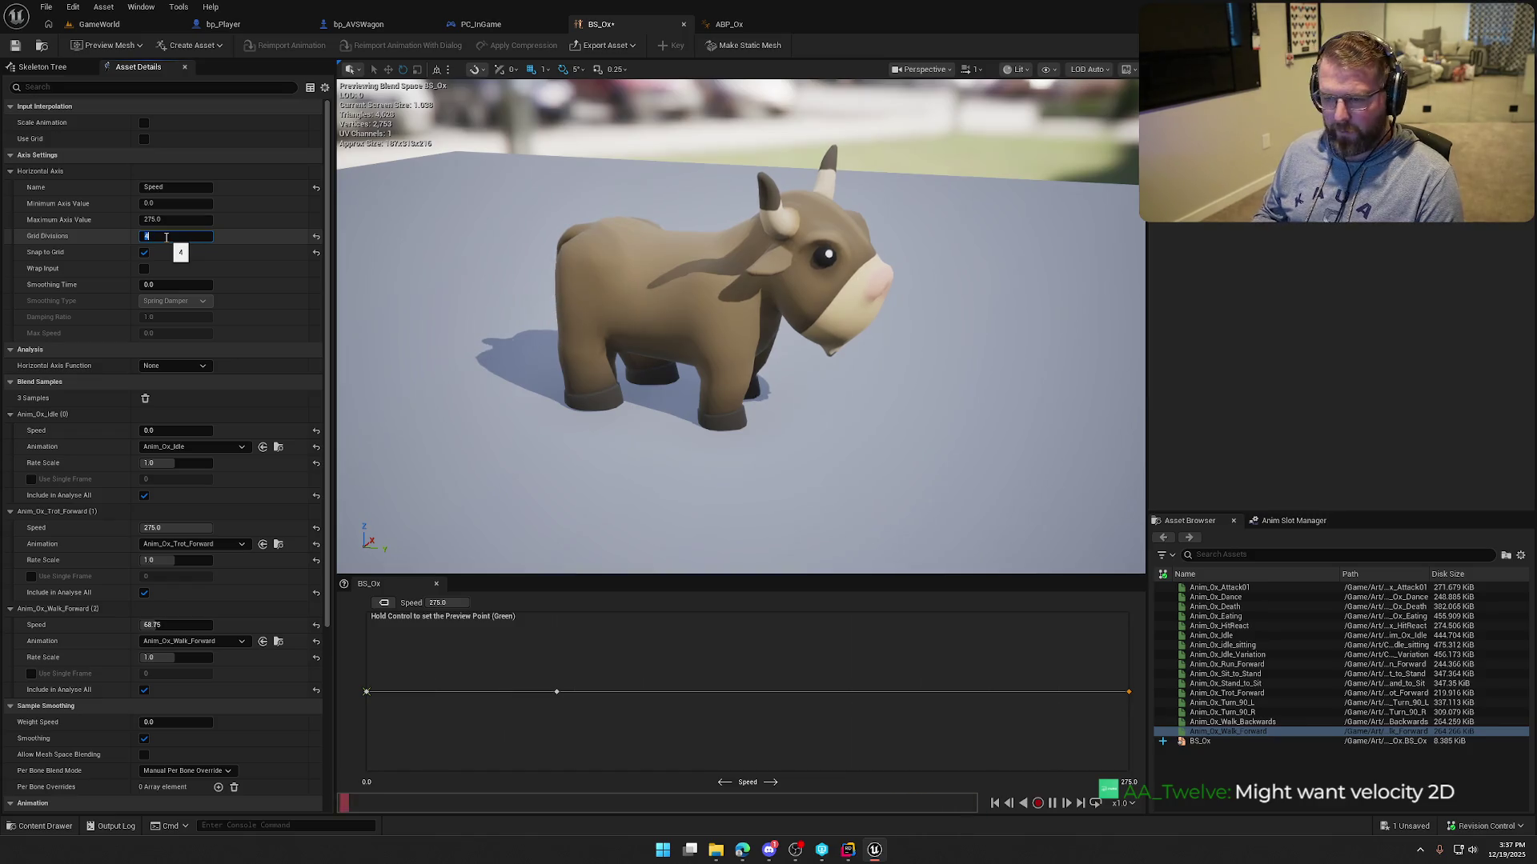
pyautogui.hotkey('alt', 'p')
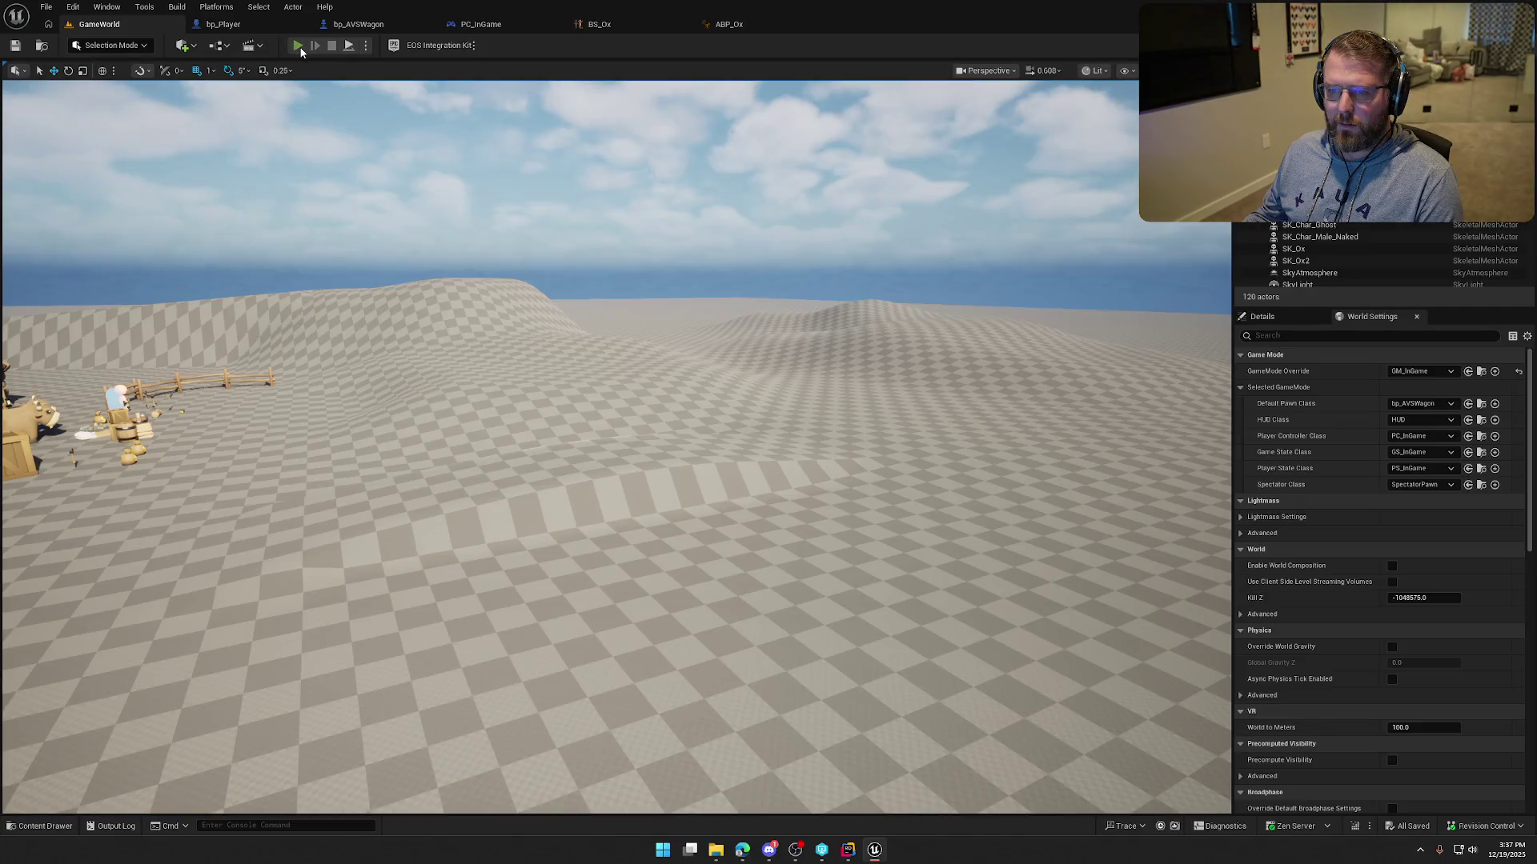
pyautogui.press('d')
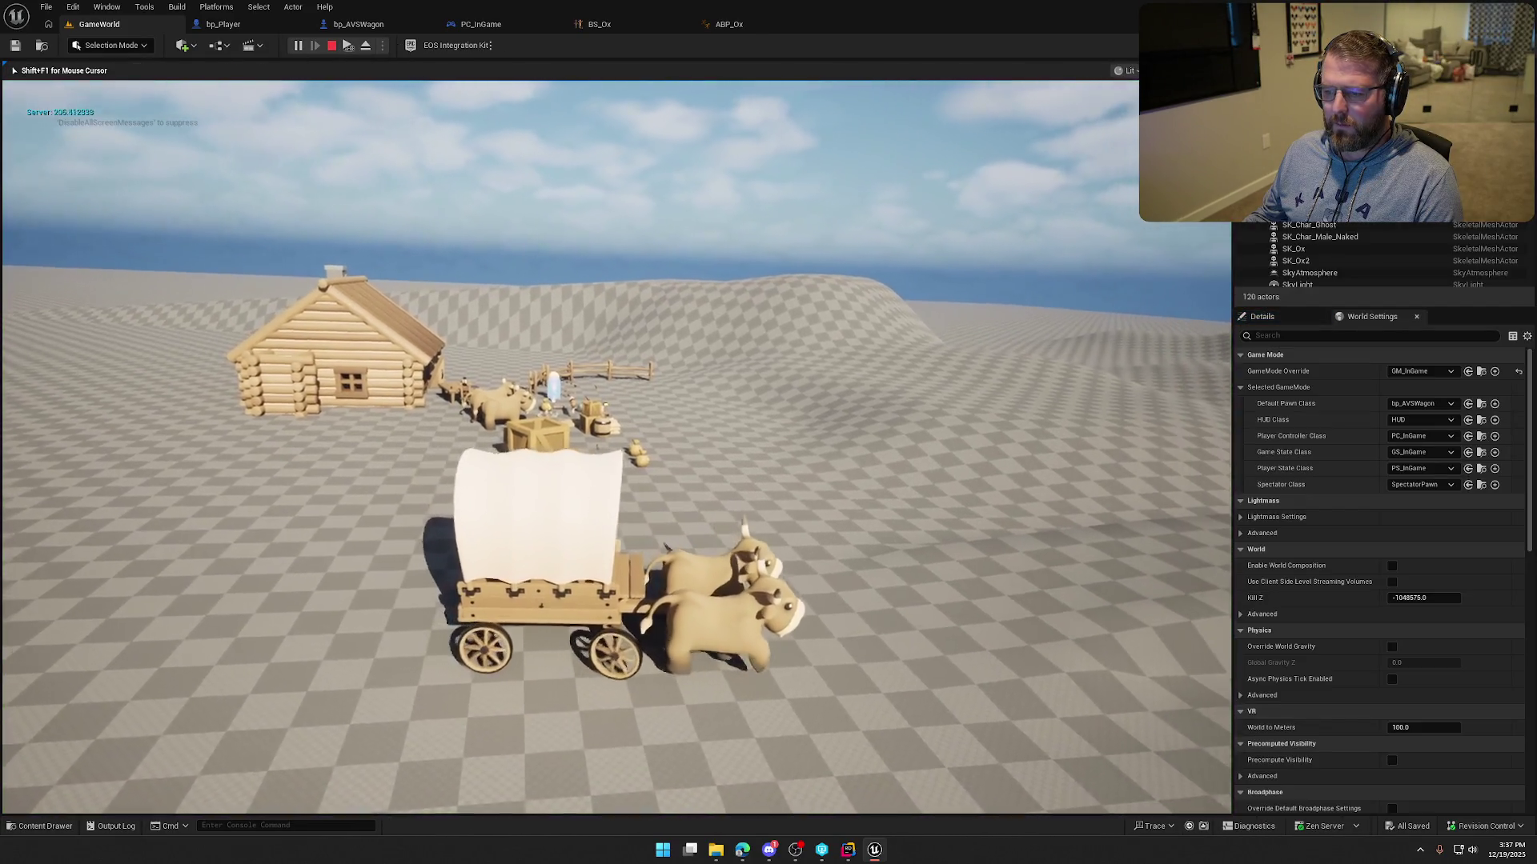
pyautogui.press('d')
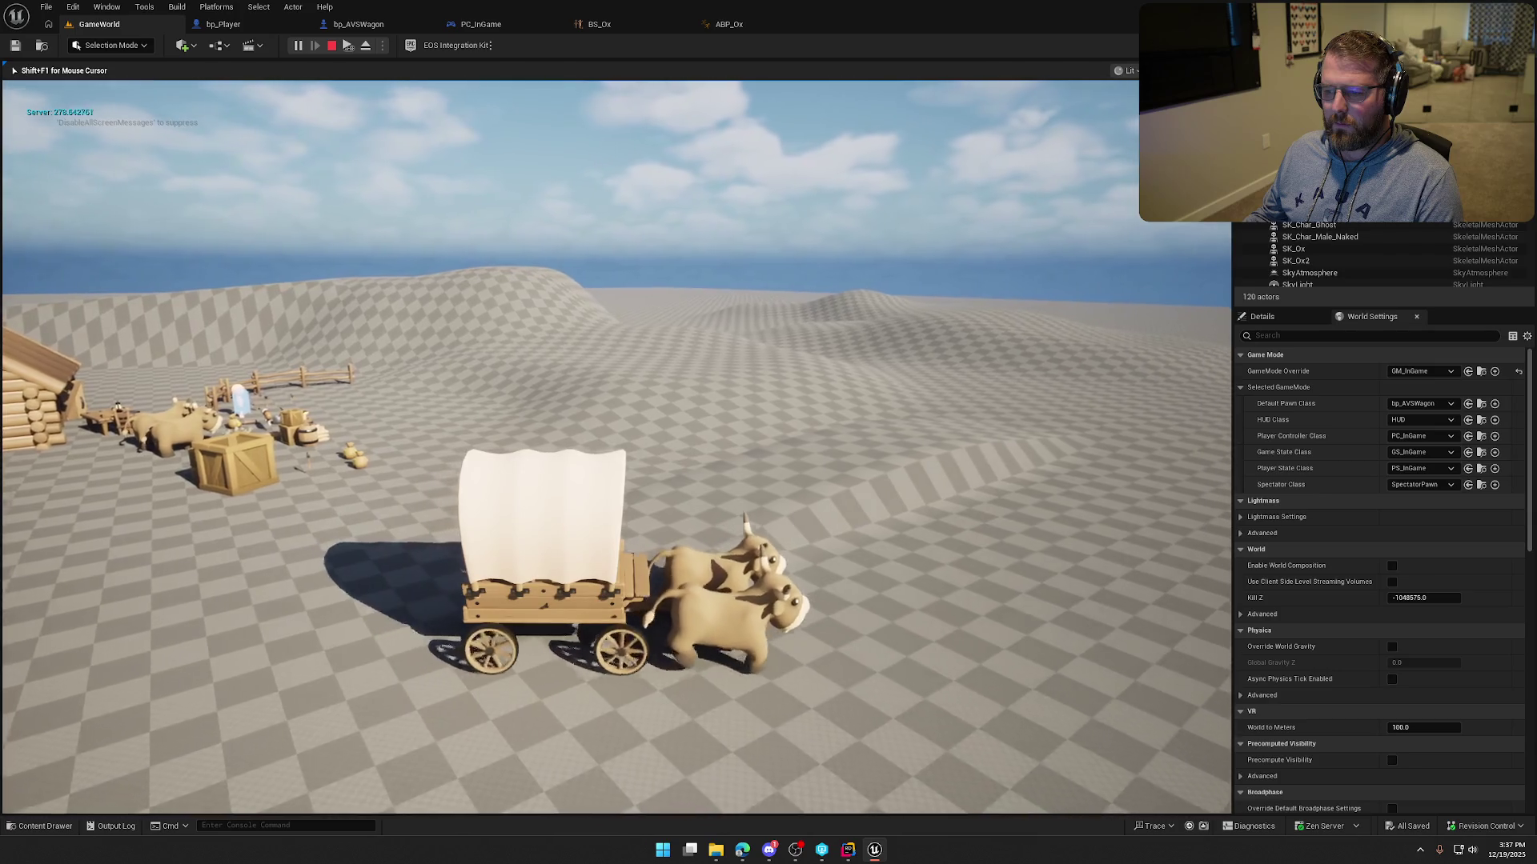
pyautogui.press('d')
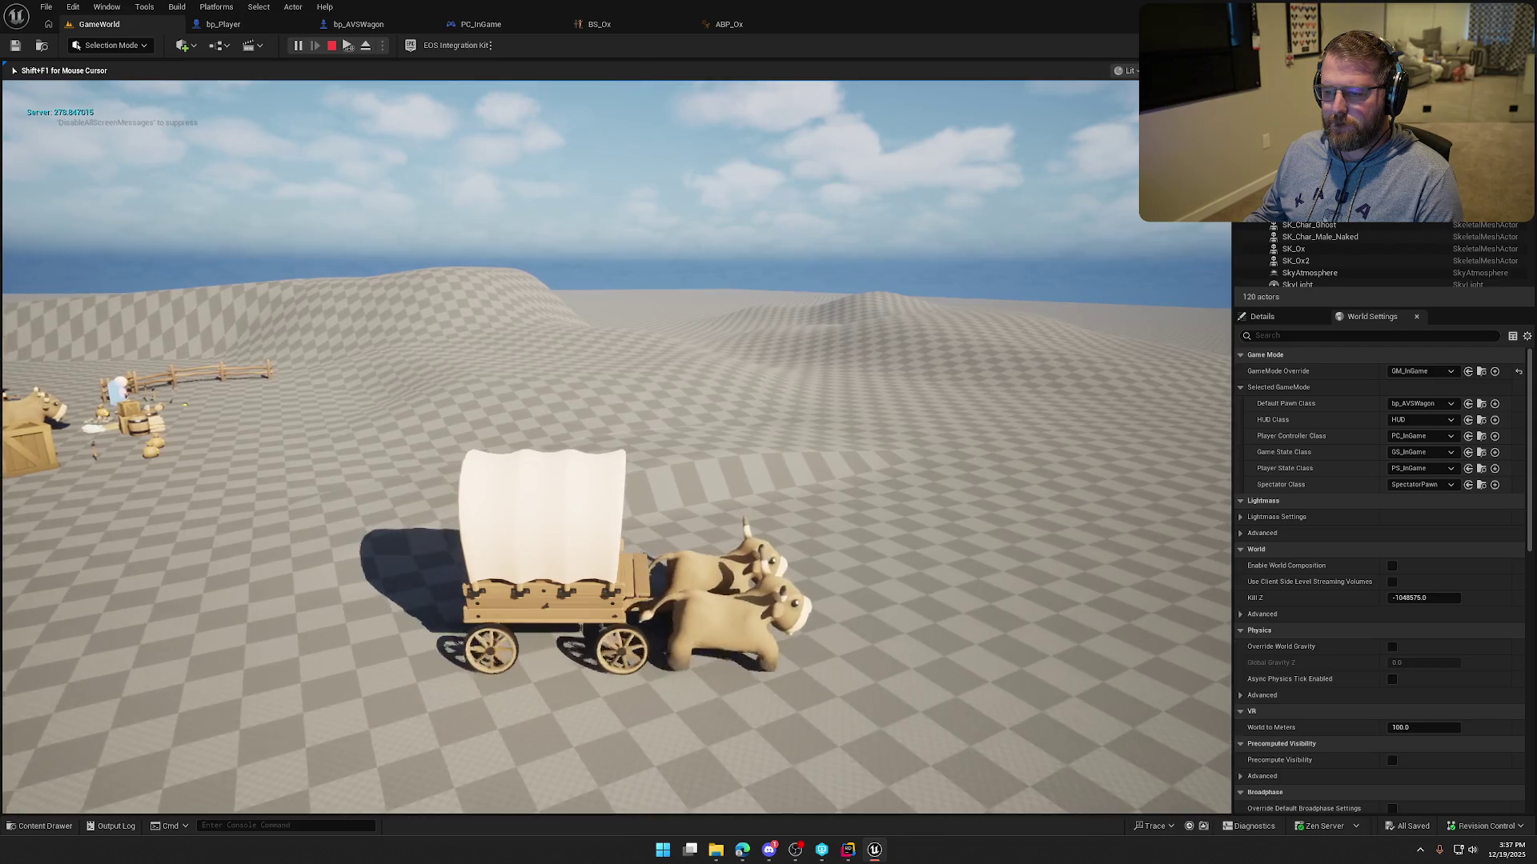
pyautogui.press('d')
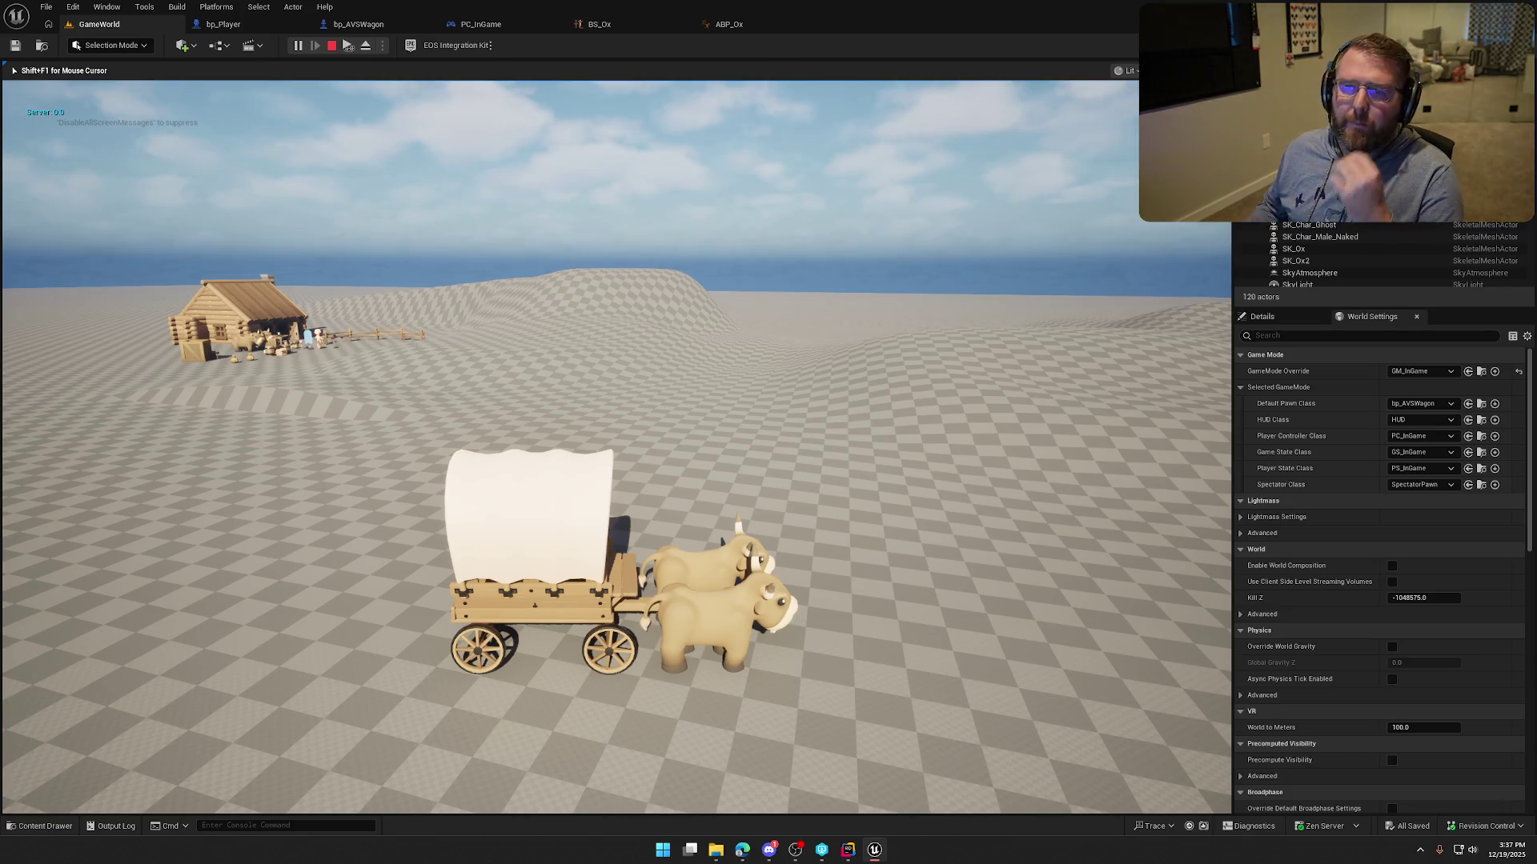
pyautogui.press('Escape')
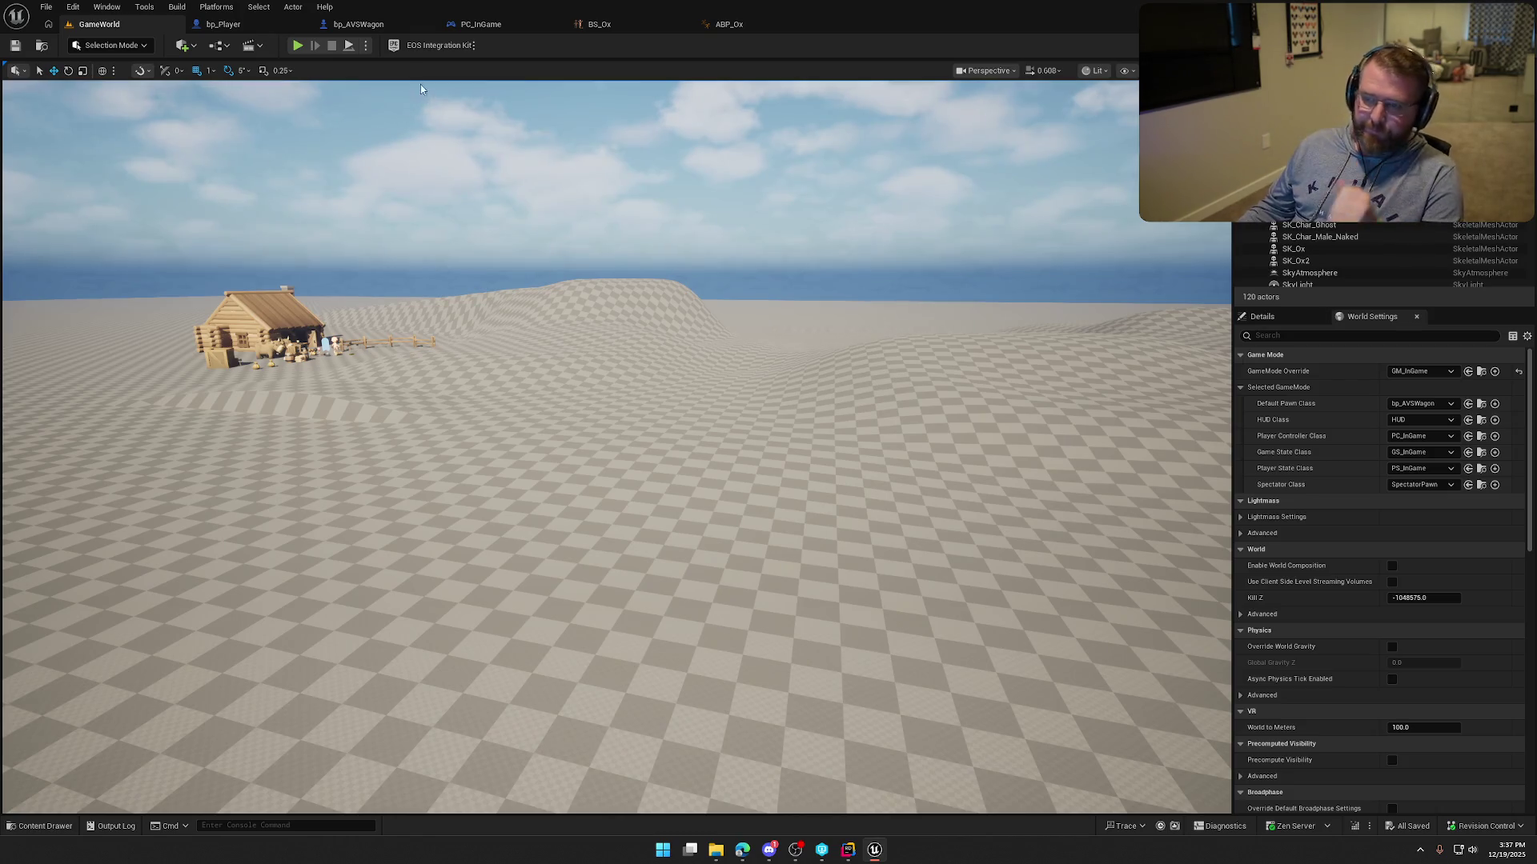
pyautogui.click(728, 25)
# Get the pawn's velocity and convert it with a To Vector2D node.
pyautogui.moveTo(633, 422); pyautogui.dragTo(662, 491)
pyautogui.write('get veloz')
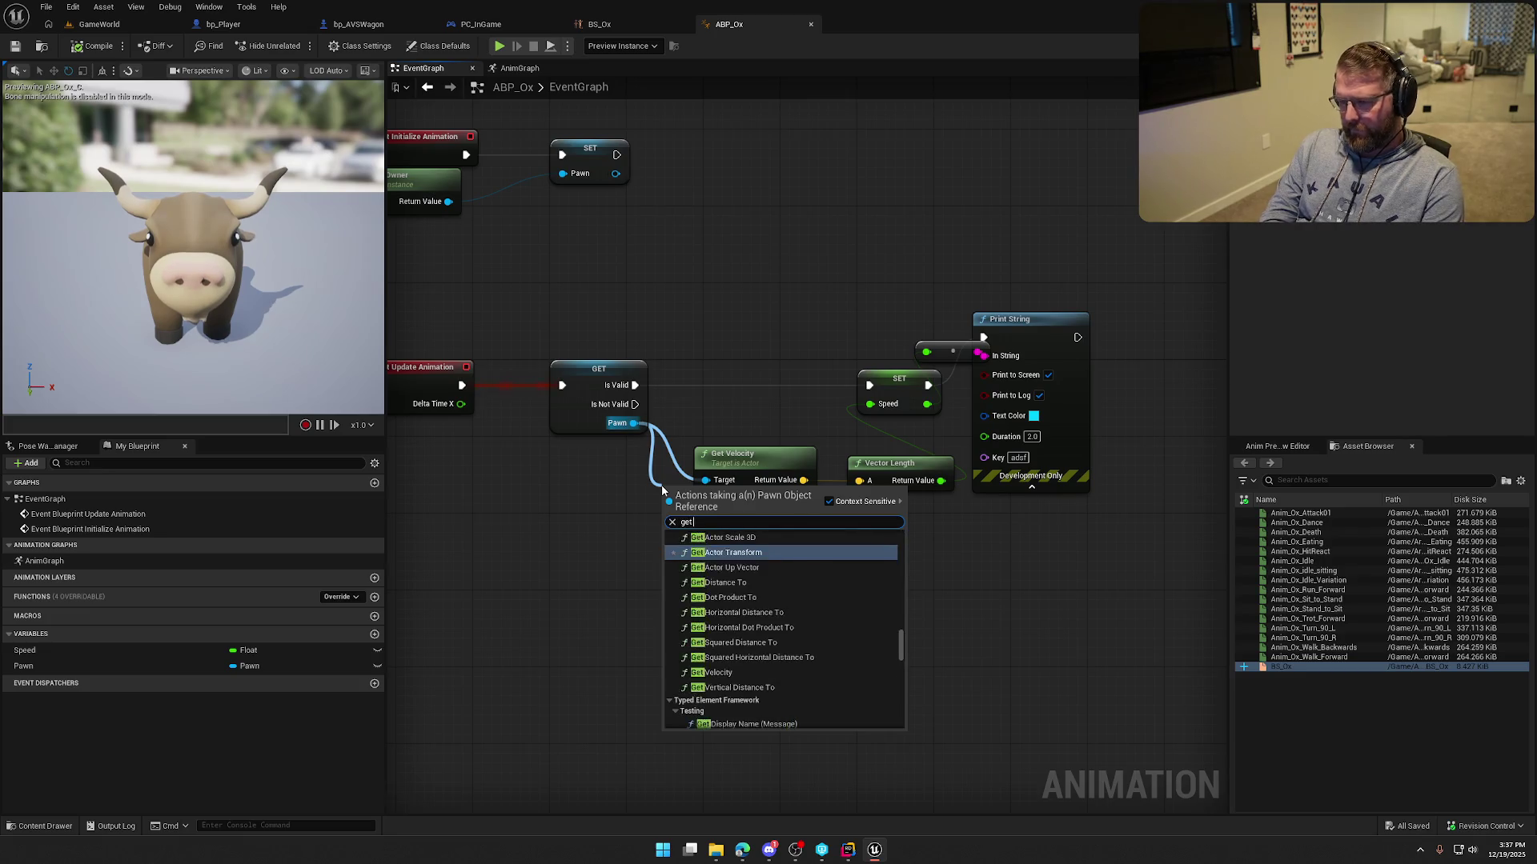
pyautogui.press('BackSpace')
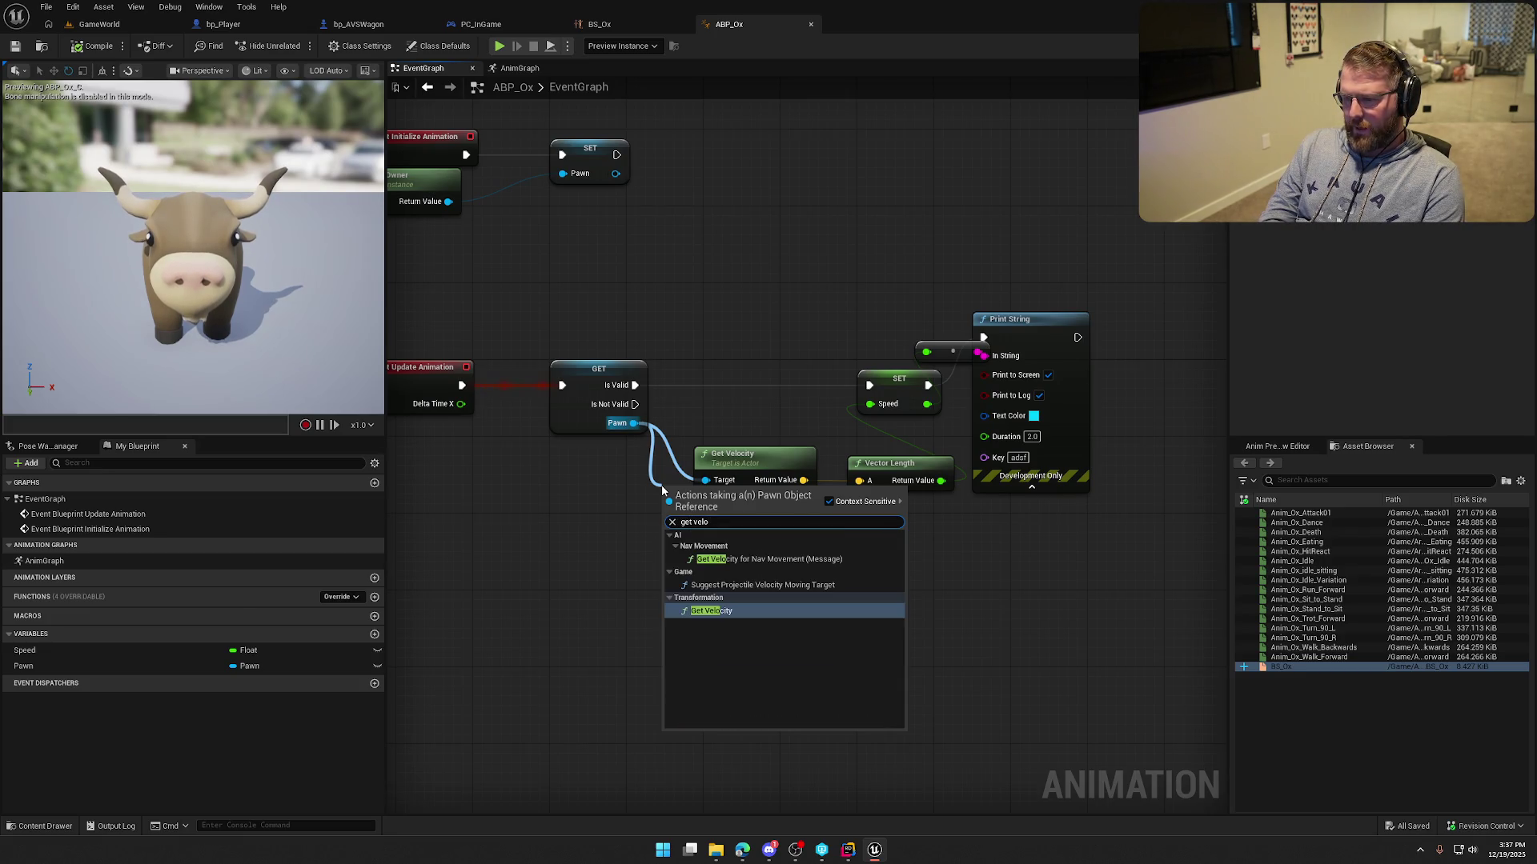
pyautogui.press('Escape')
pyautogui.moveTo(789, 521); pyautogui.dragTo(720, 510)
pyautogui.moveTo(735, 468); pyautogui.dragTo(782, 522)
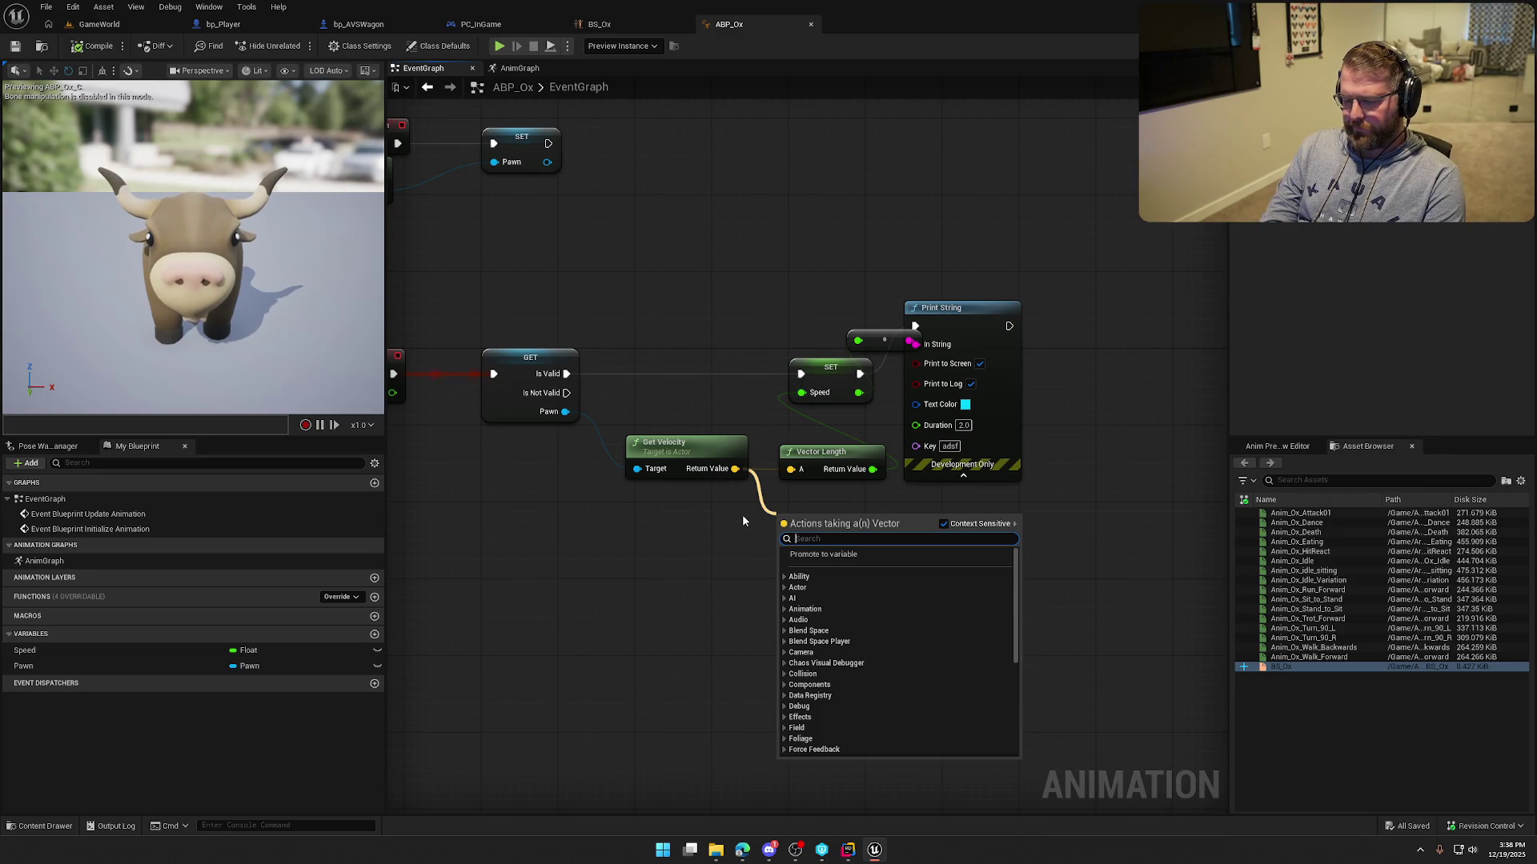
pyautogui.write('2d')
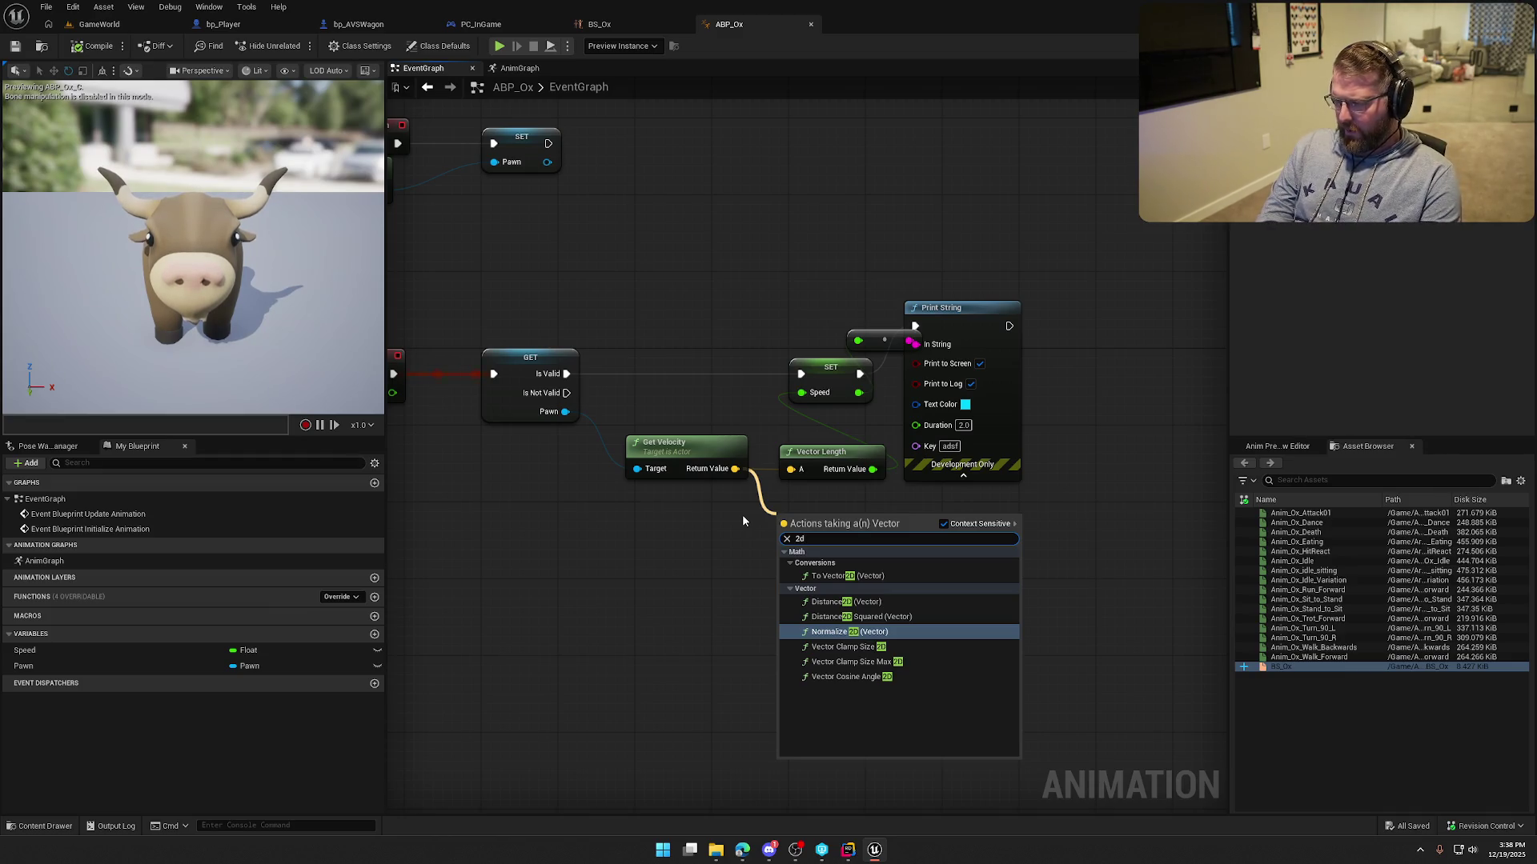
pyautogui.press('Up')
pyautogui.press('Up')
pyautogui.press('Up')
pyautogui.press('Return')
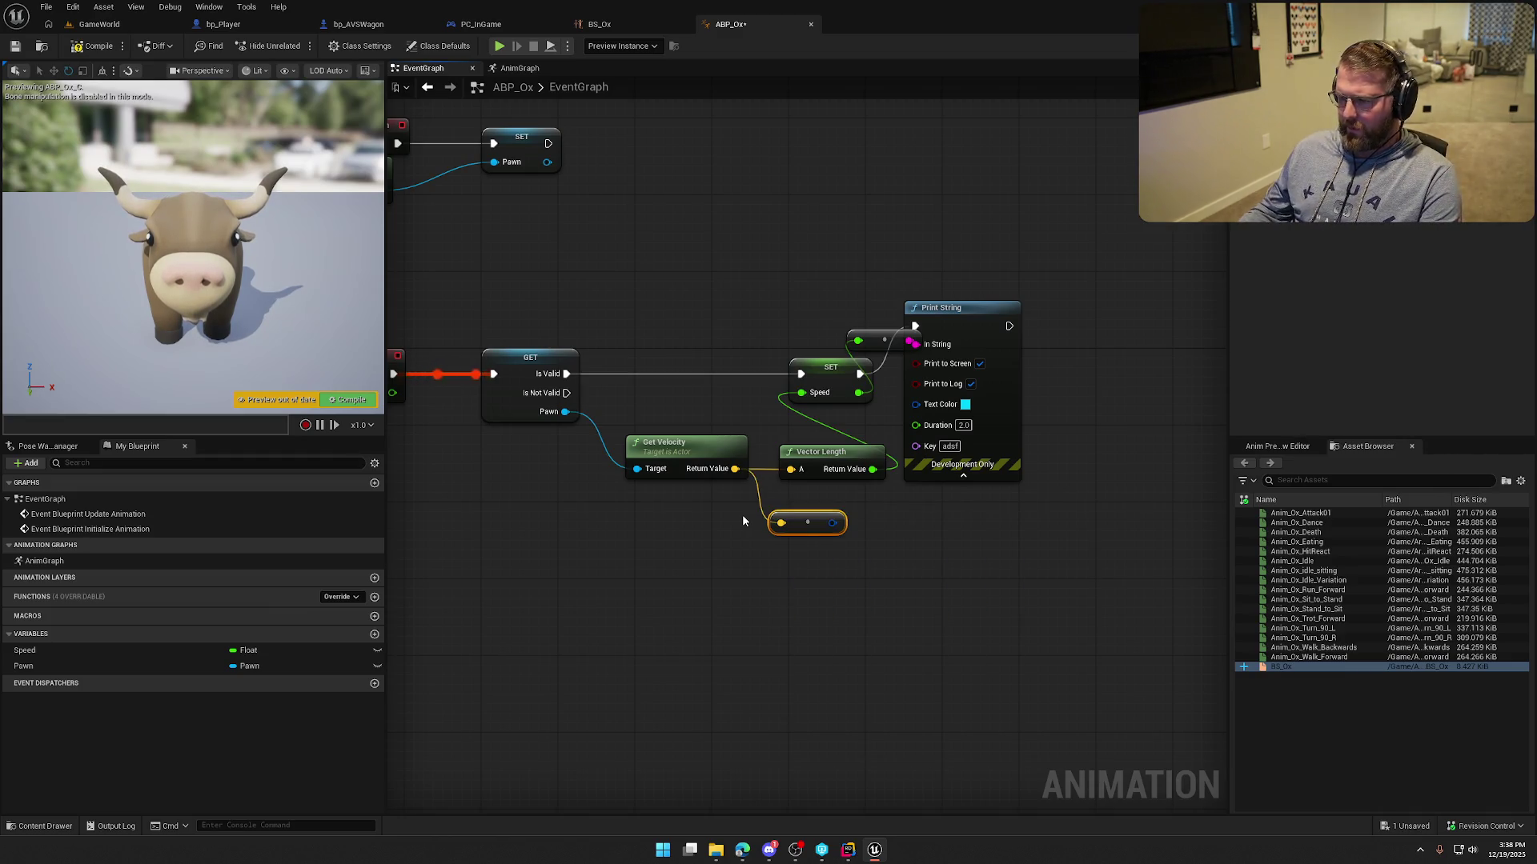
# Feed the Vector2D Length of the 2D velocity into SET Speed.
pyautogui.moveTo(834, 522)
pyautogui.mouseDown()
pyautogui.moveTo(797, 398)
pyautogui.moveTo(840, 472)
pyautogui.moveTo(817, 484)
pyautogui.moveTo(865, 557)
pyautogui.mouseUp()
pyautogui.write('len')
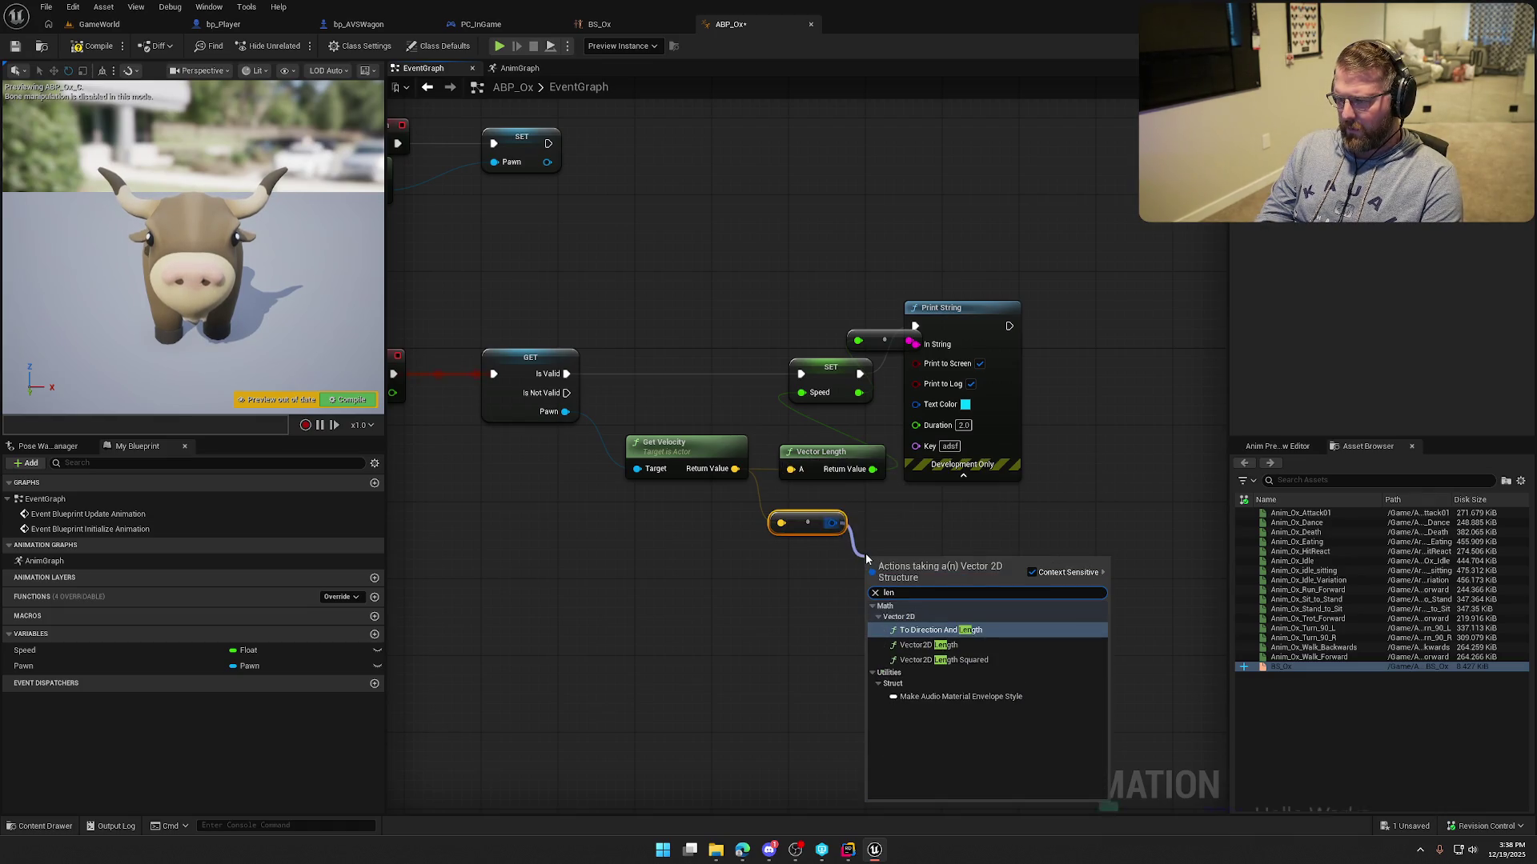
pyautogui.press('Down')
pyautogui.press('Return')
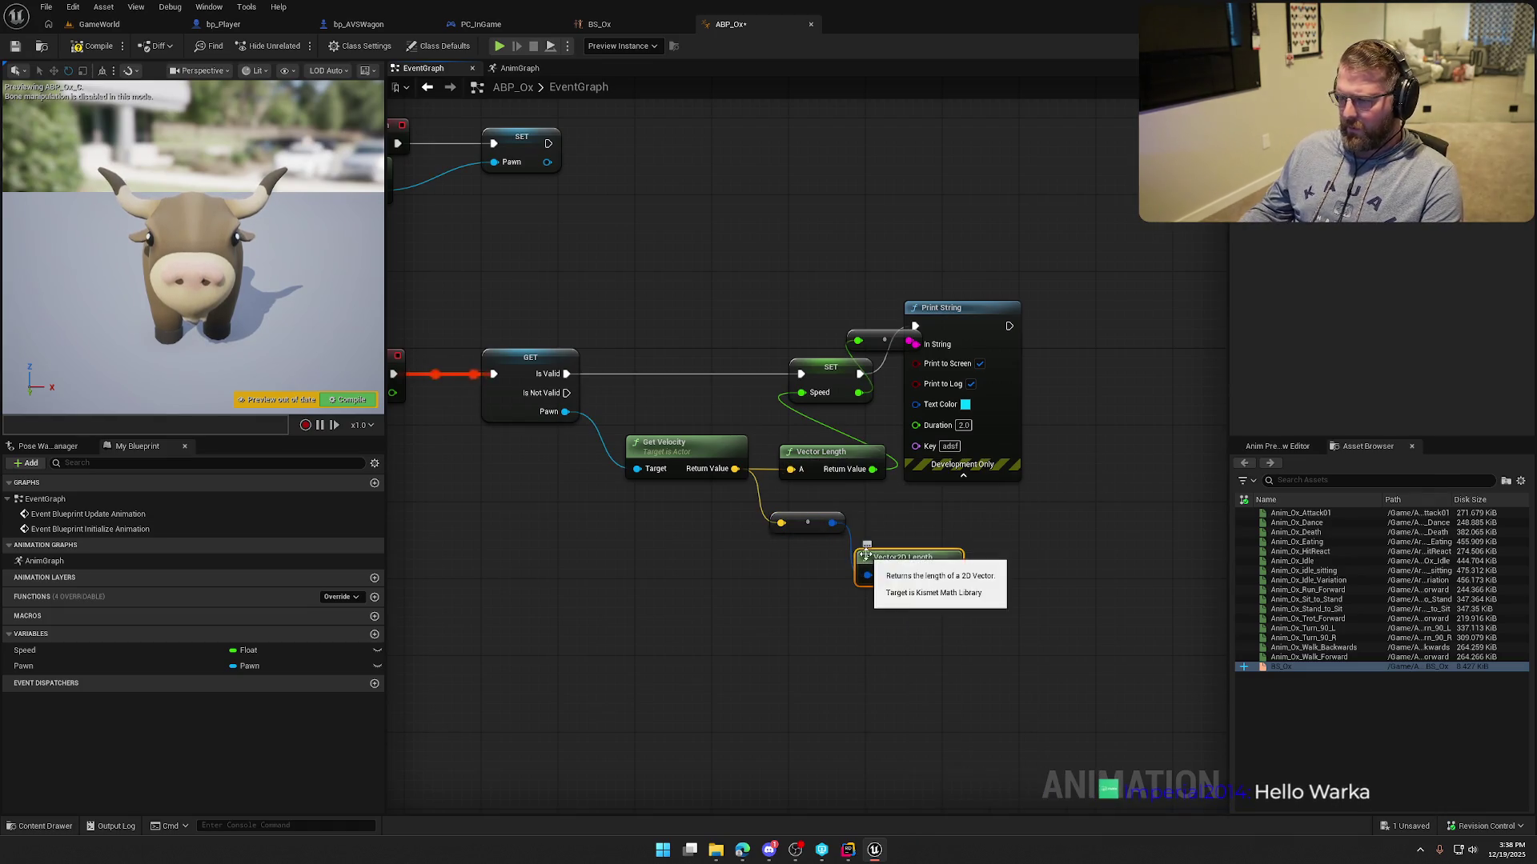
pyautogui.moveTo(949, 575)
pyautogui.mouseDown()
pyautogui.moveTo(848, 420)
pyautogui.moveTo(801, 392)
pyautogui.mouseUp()
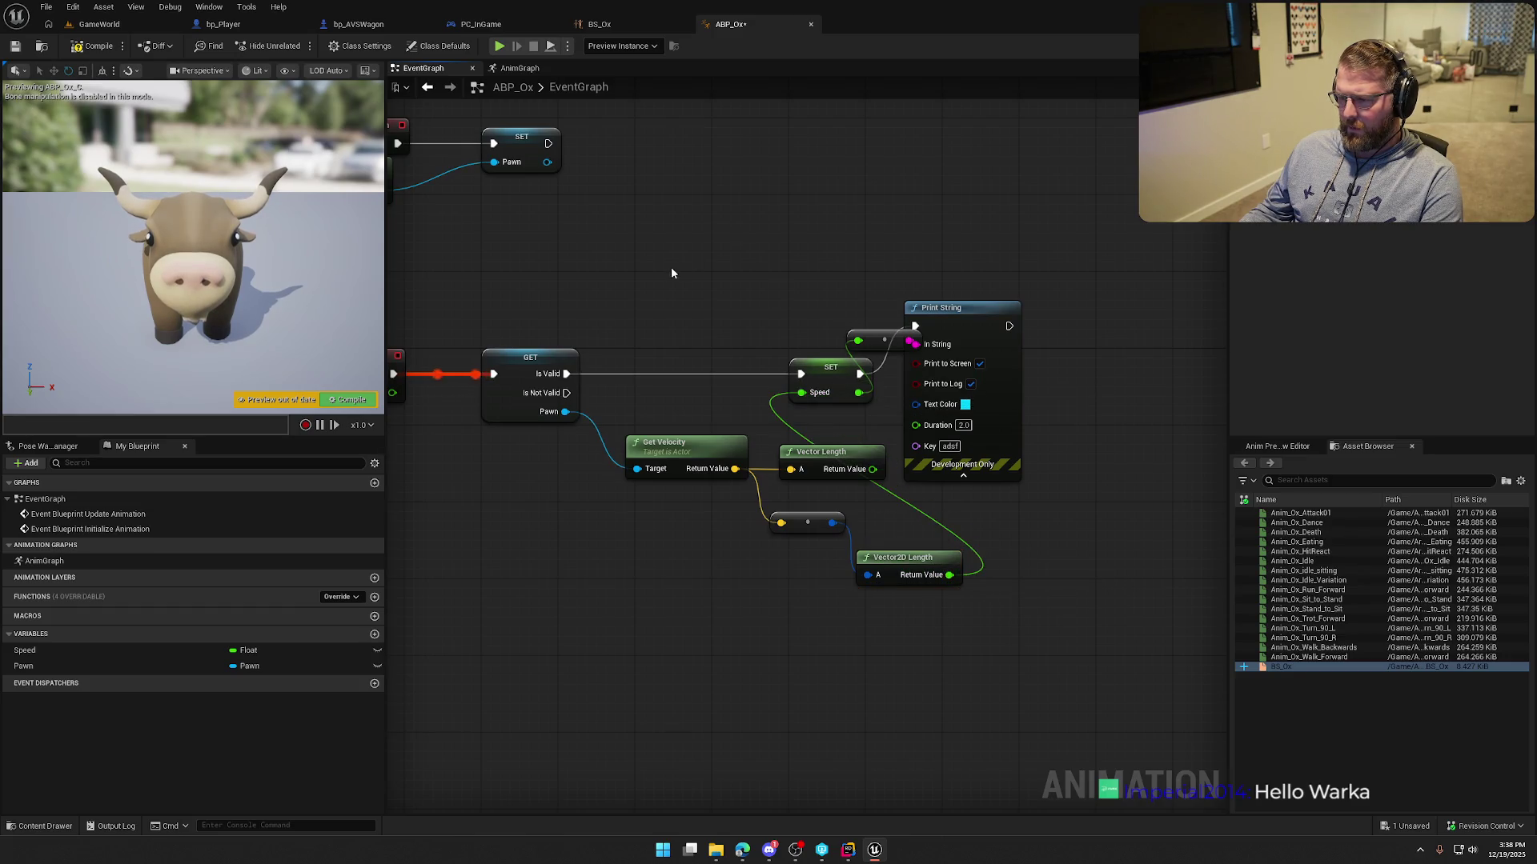
pyautogui.click(99, 24)
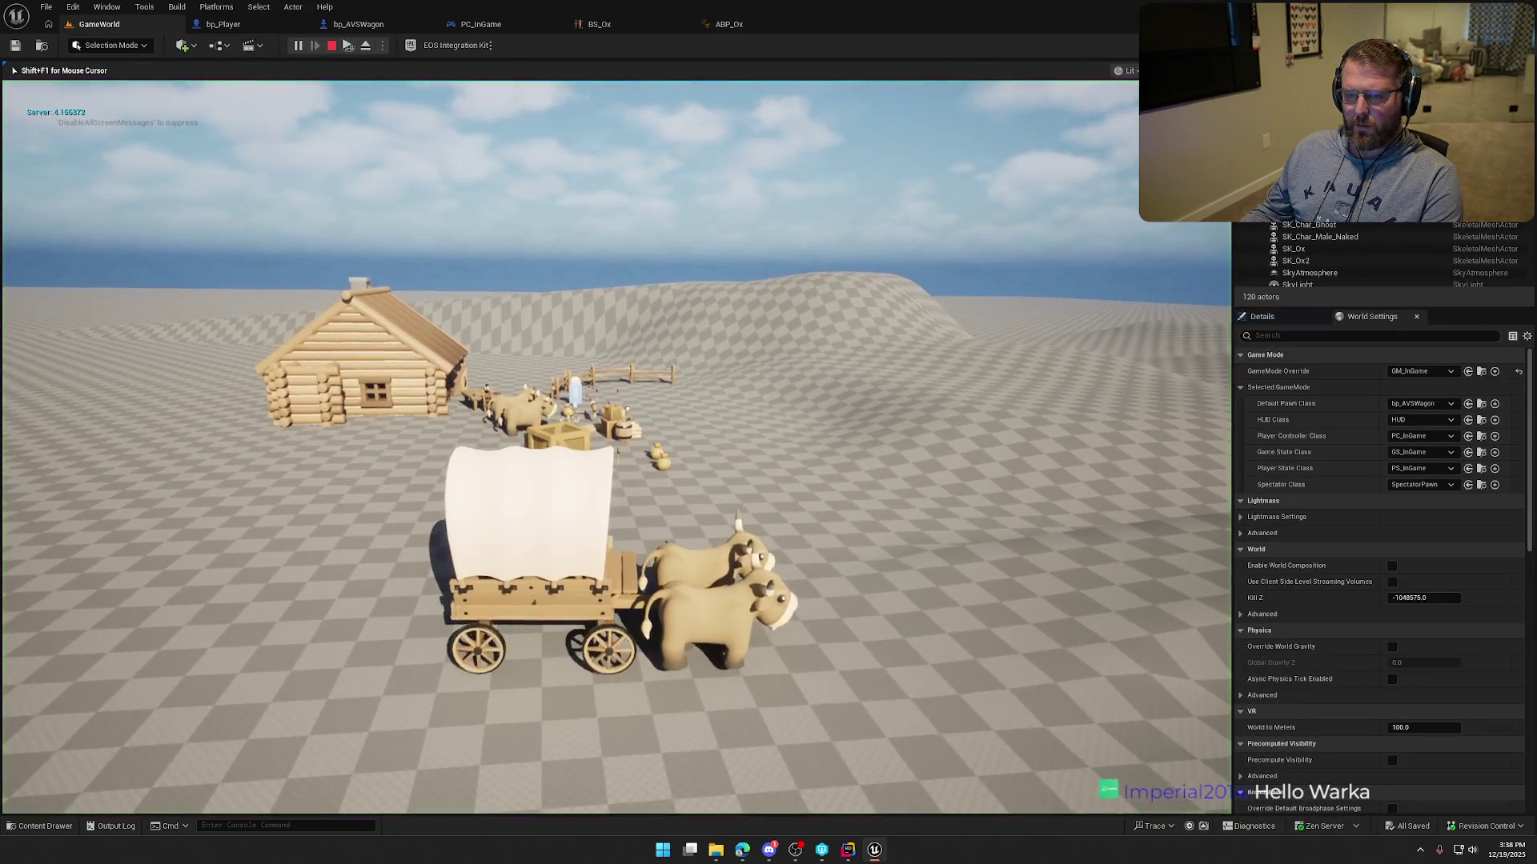
# Drive the wagon forward across the terrain while watching the oxen's walk animation.
pyautogui.press('w')
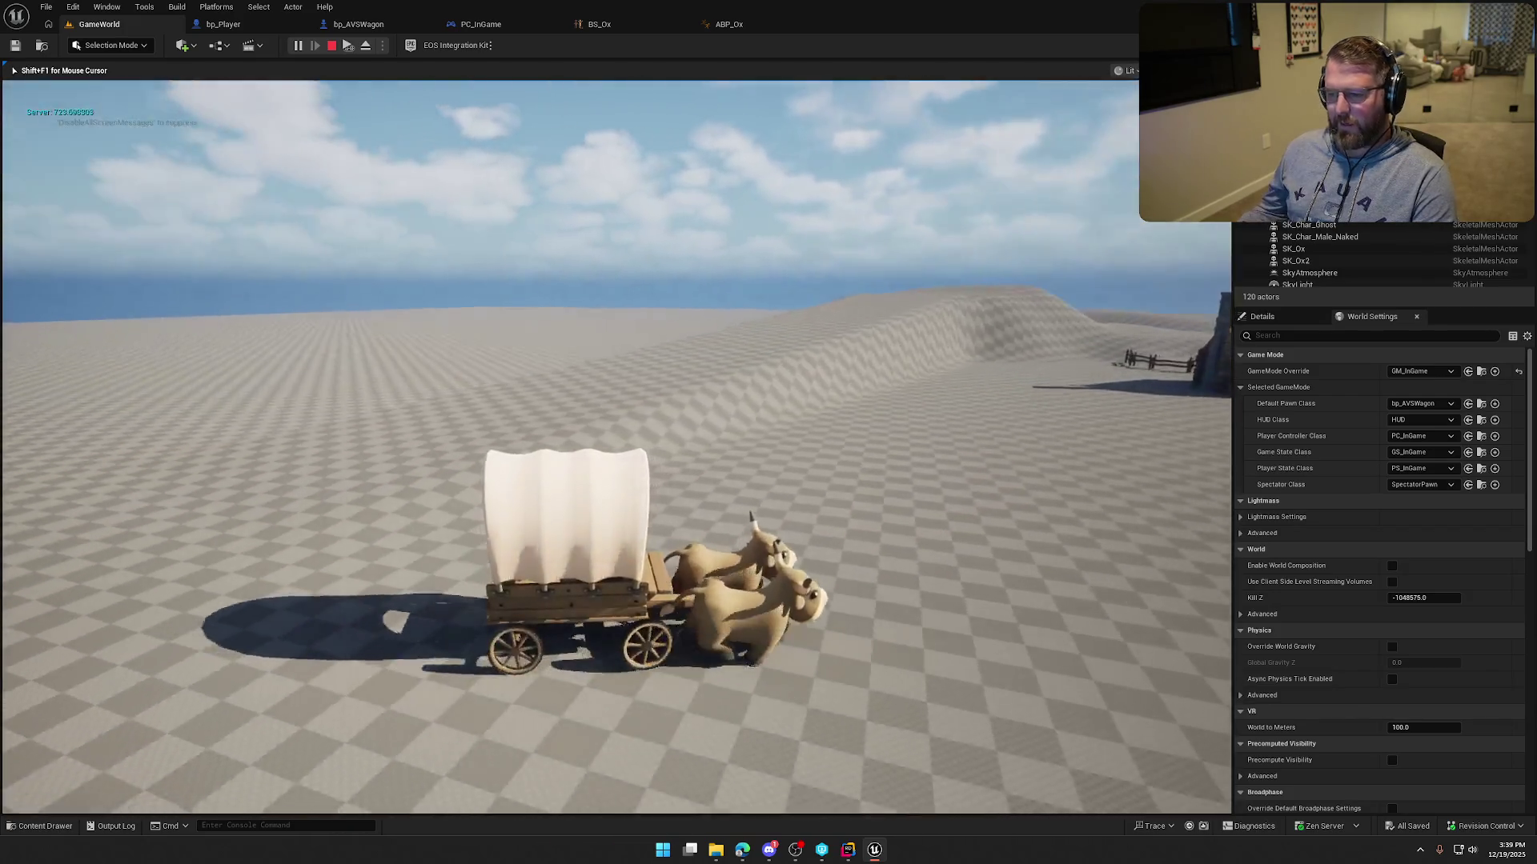
pyautogui.hotkey('shift', 'F1')
pyautogui.click(594, 26)
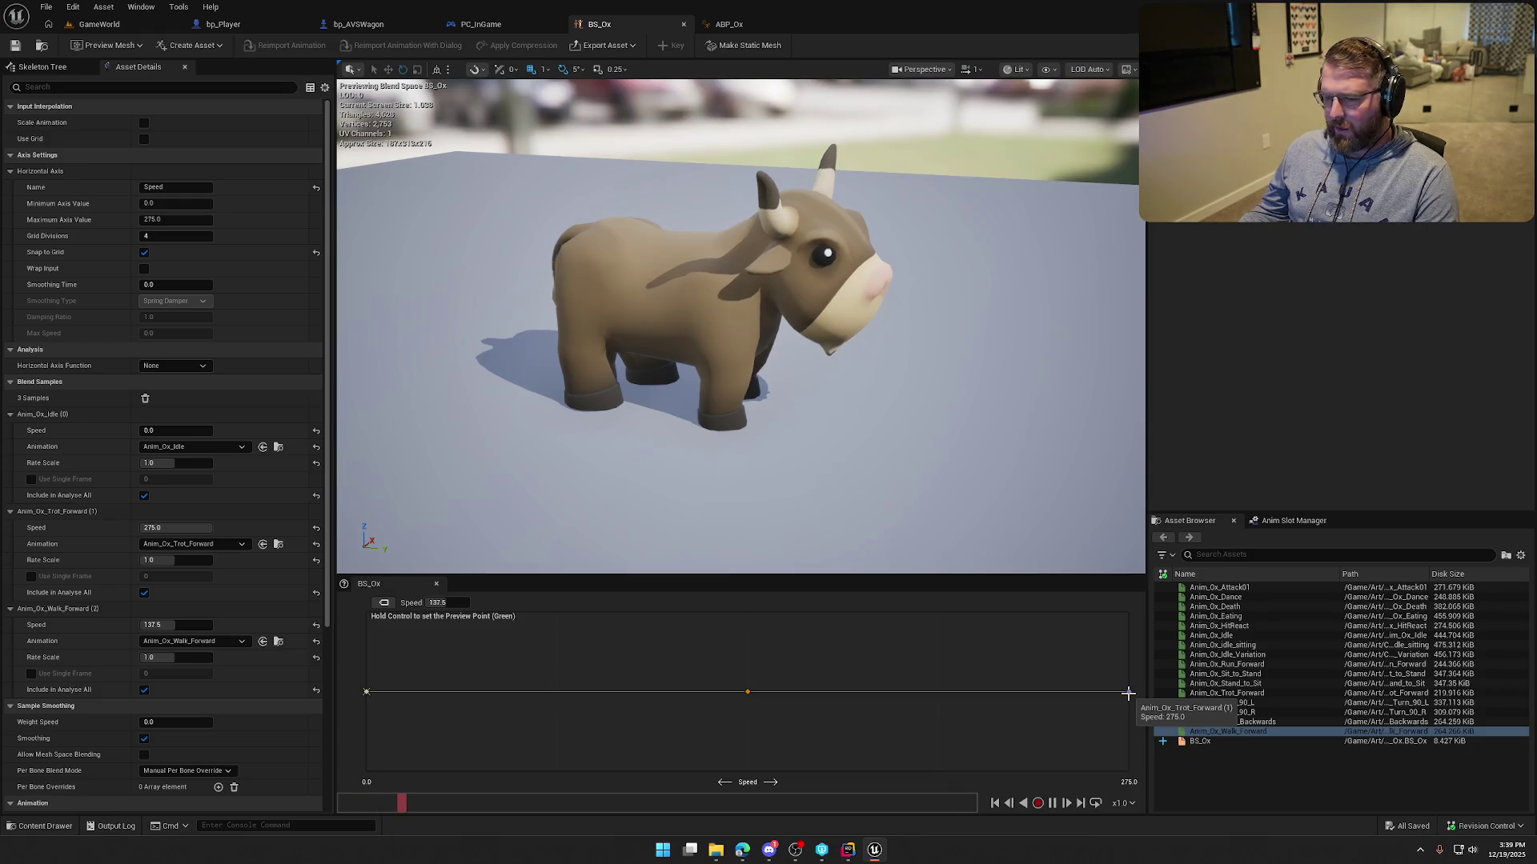
# Raise the blend space's Speed axis maximum to 825.
pyautogui.click(171, 222)
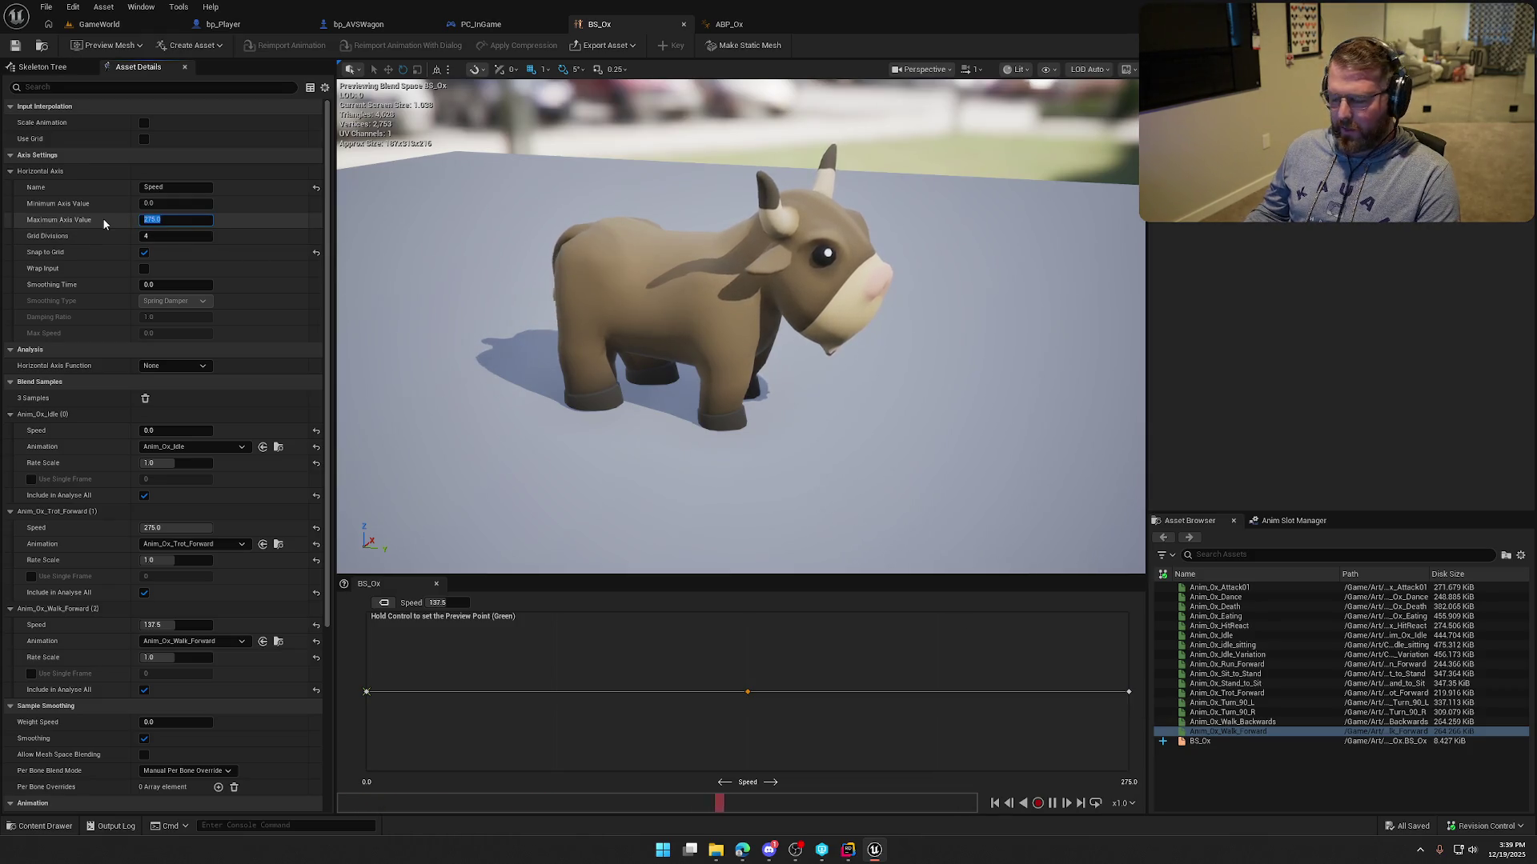
pyautogui.write('825')
pyautogui.press('Return')
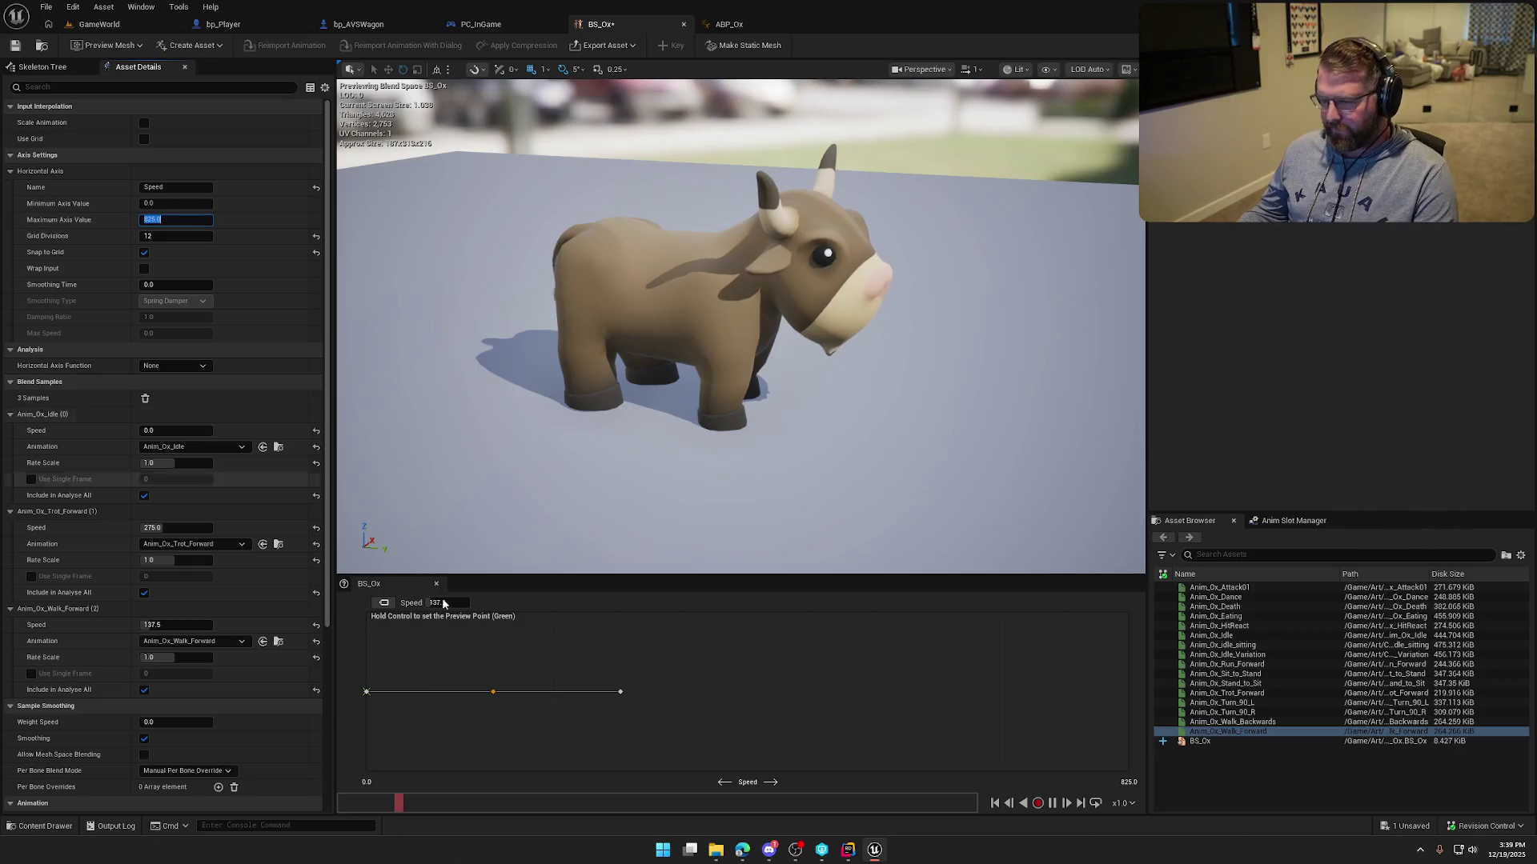
# Add Anim_Ox_Run_Forward at Speed 825 with Rate Scale 2.0 and save BS_Ox.
pyautogui.moveTo(1263, 702)
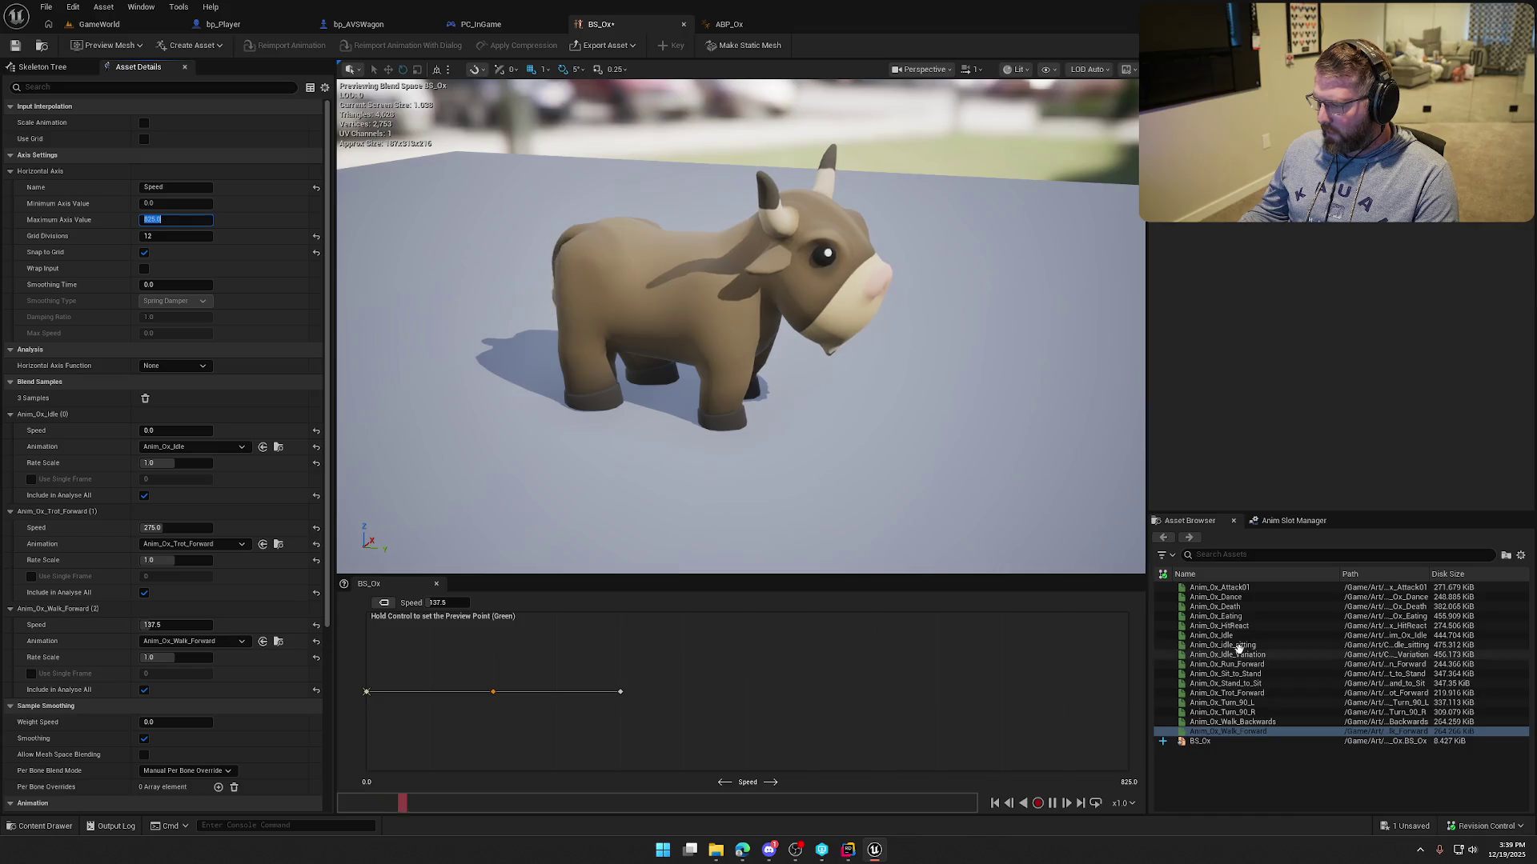
pyautogui.moveTo(1226, 664)
pyautogui.mouseDown()
pyautogui.moveTo(1122, 676)
pyautogui.moveTo(1126, 690)
pyautogui.mouseUp()
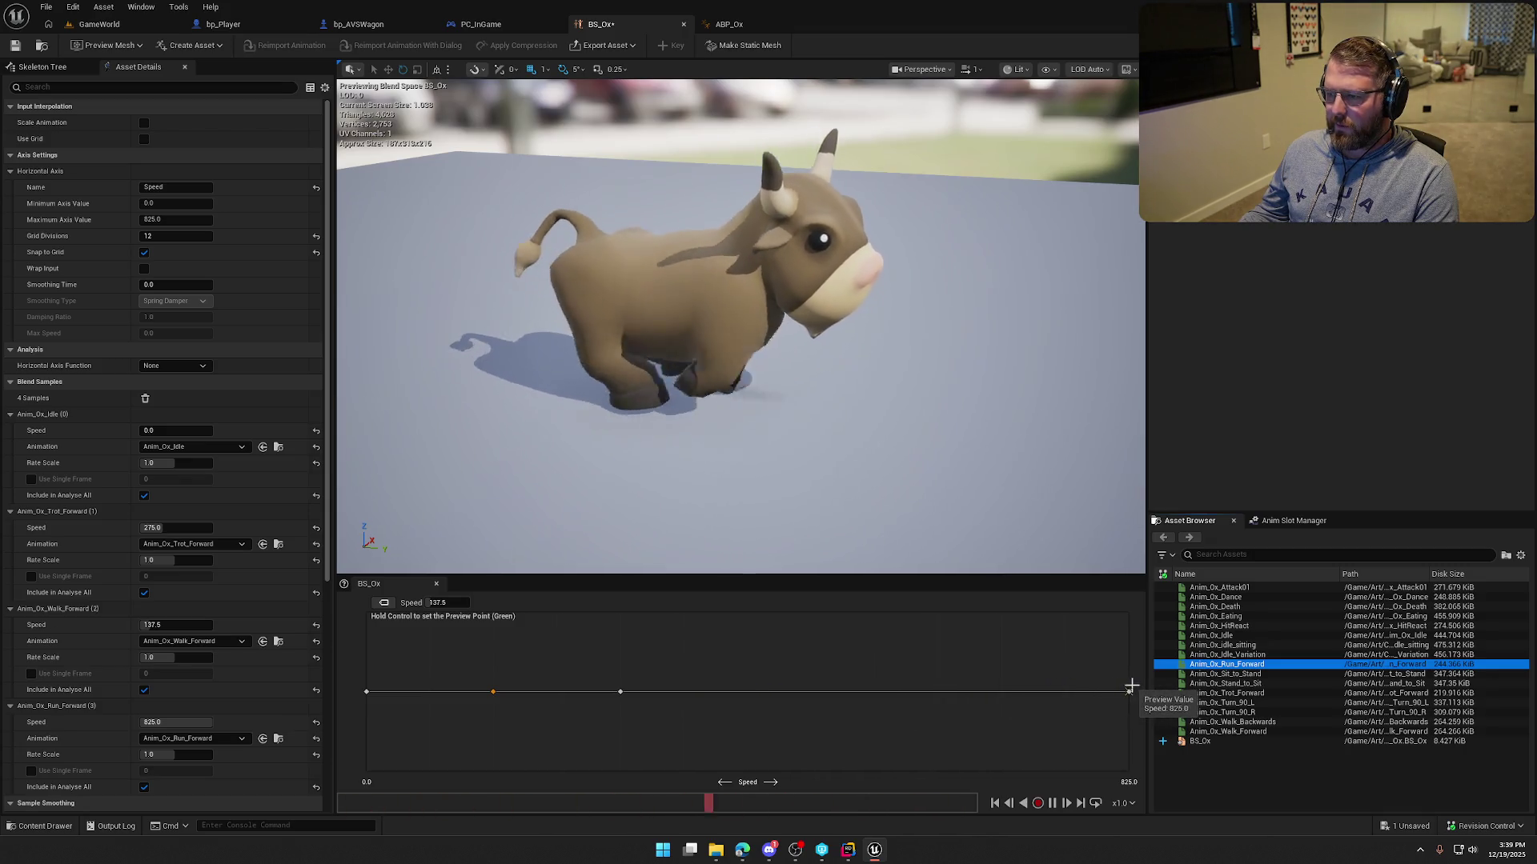
pyautogui.click(1130, 692)
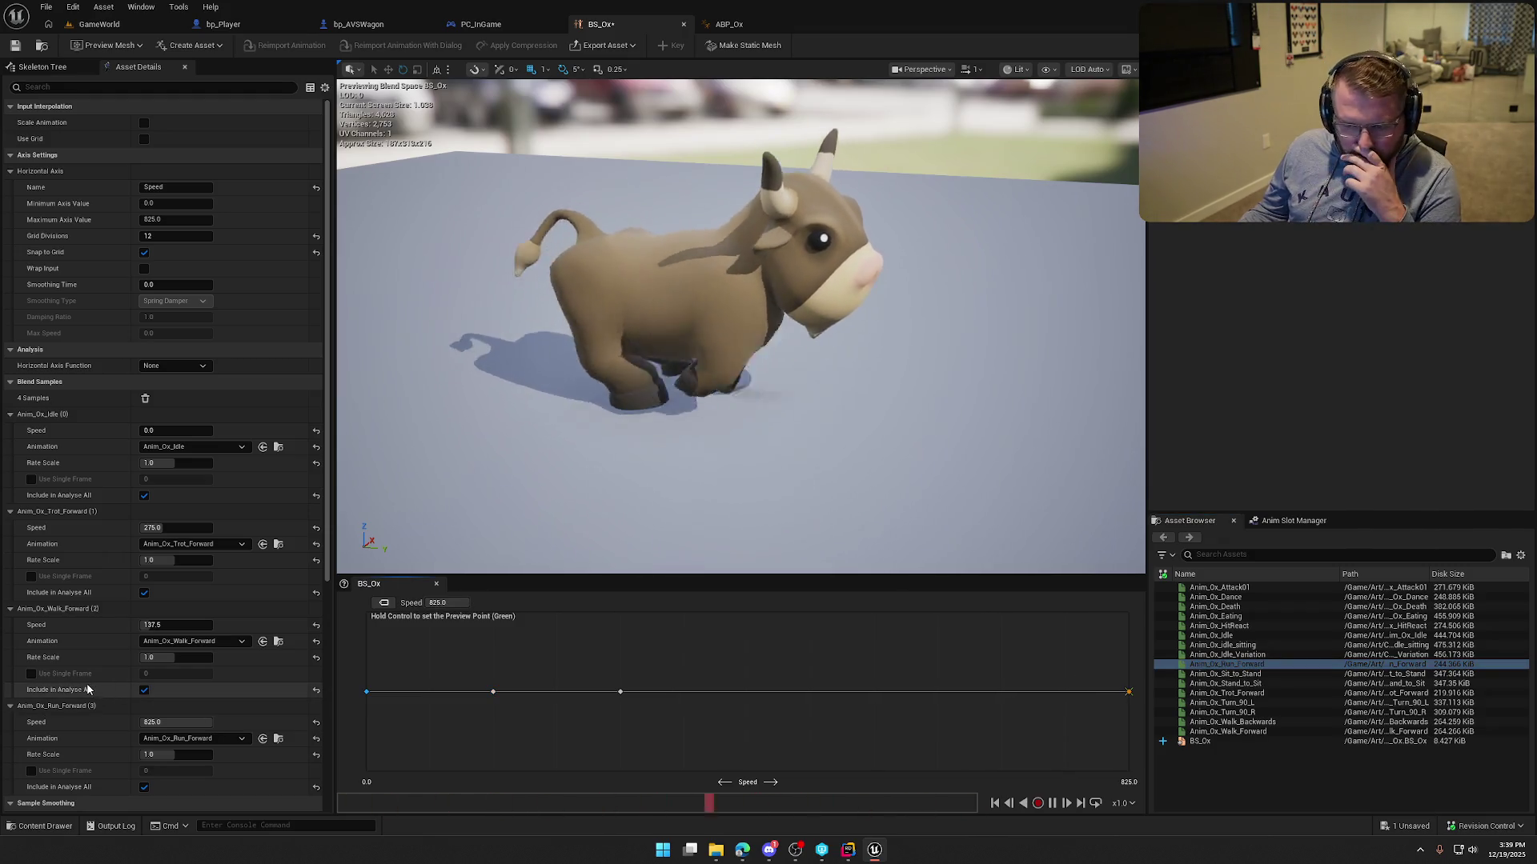
pyautogui.scroll(-3, 86, 689)
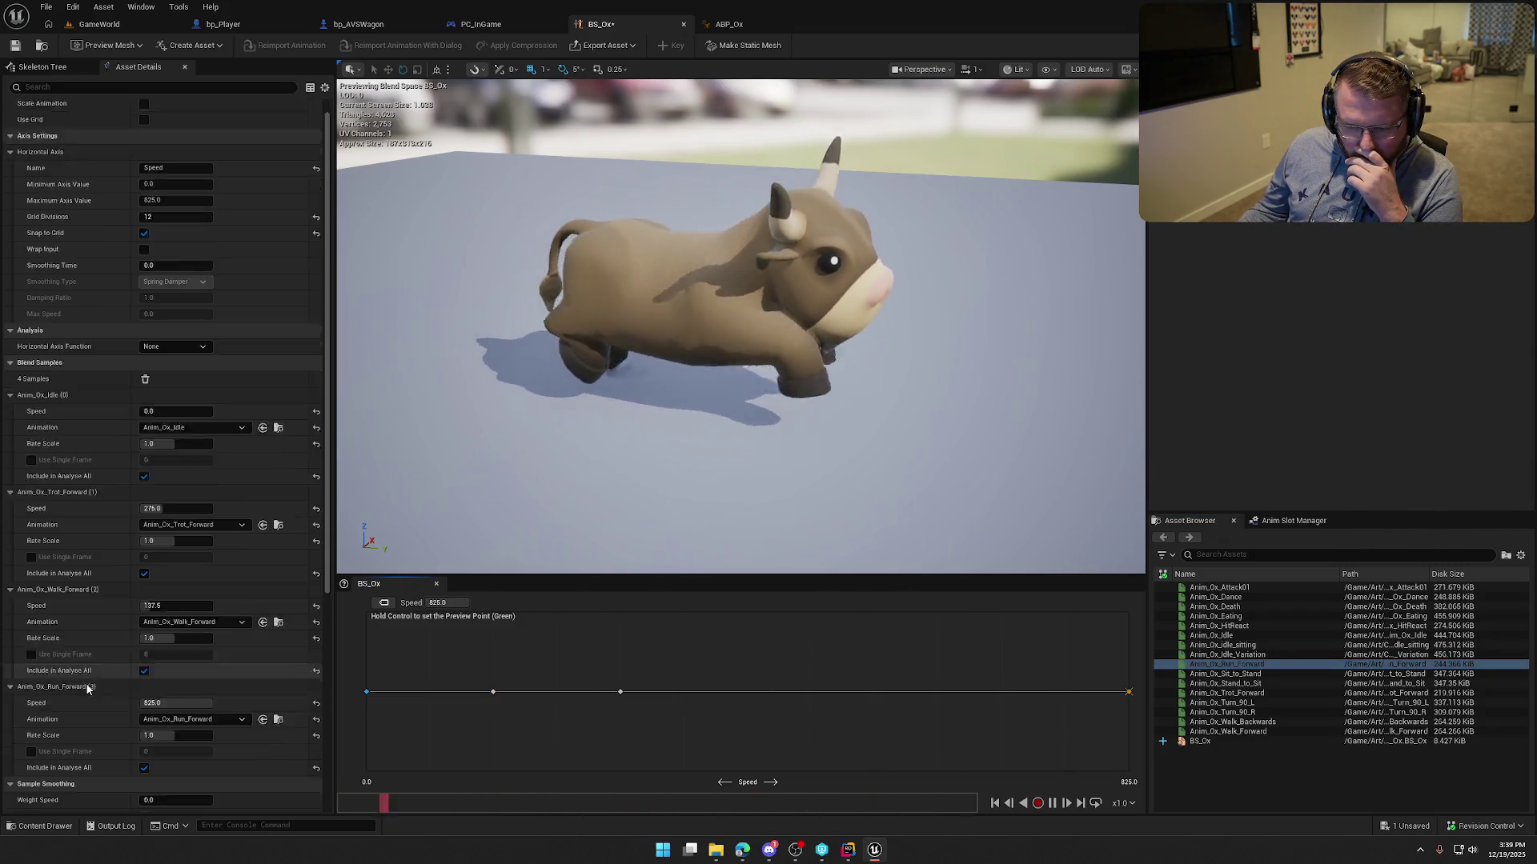
pyautogui.click(177, 660)
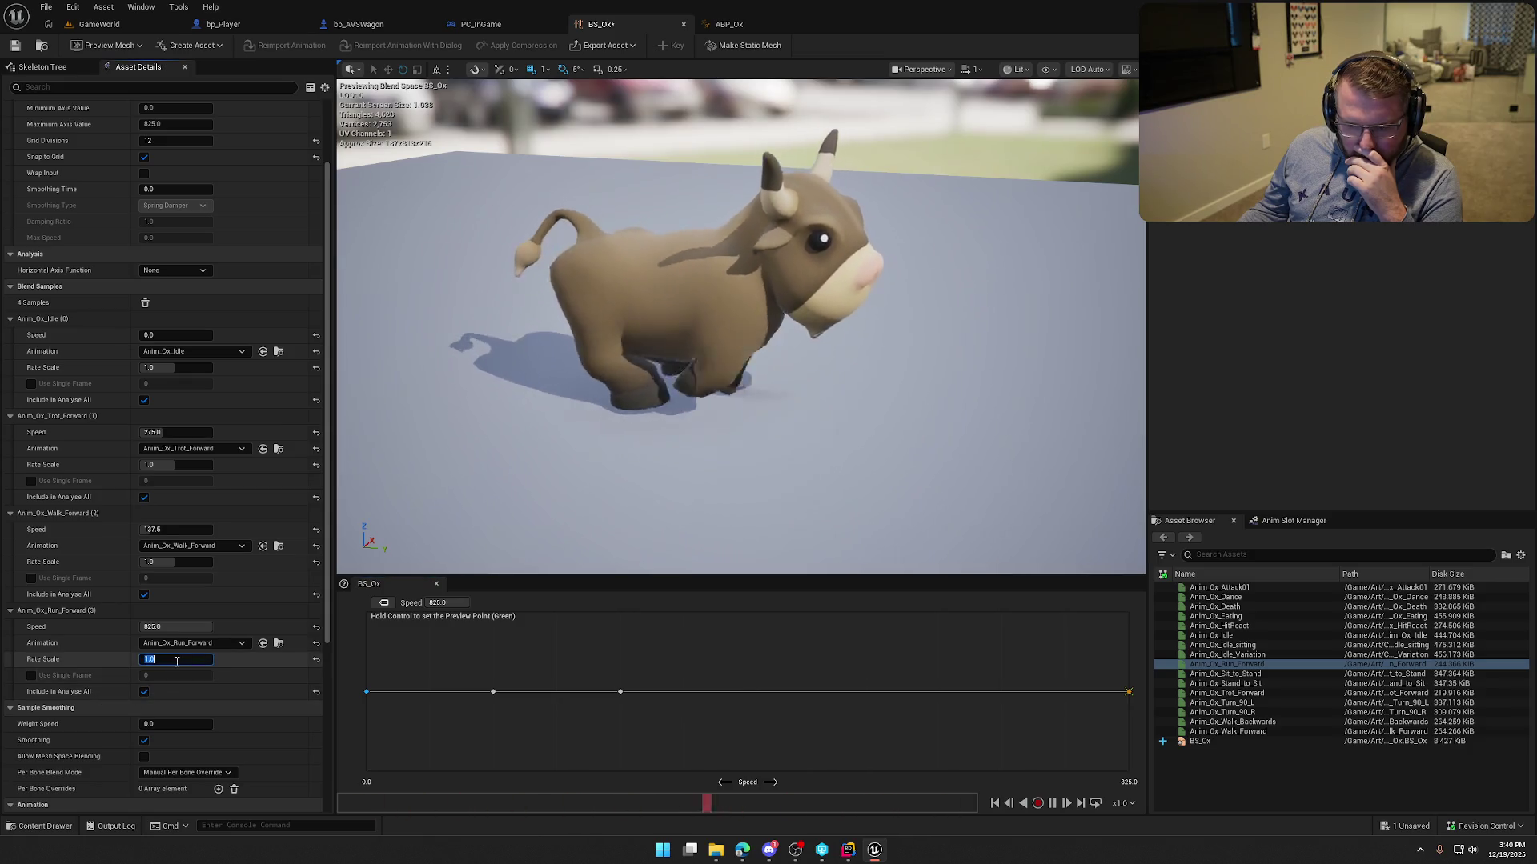
pyautogui.write('2')
pyautogui.press('Return')
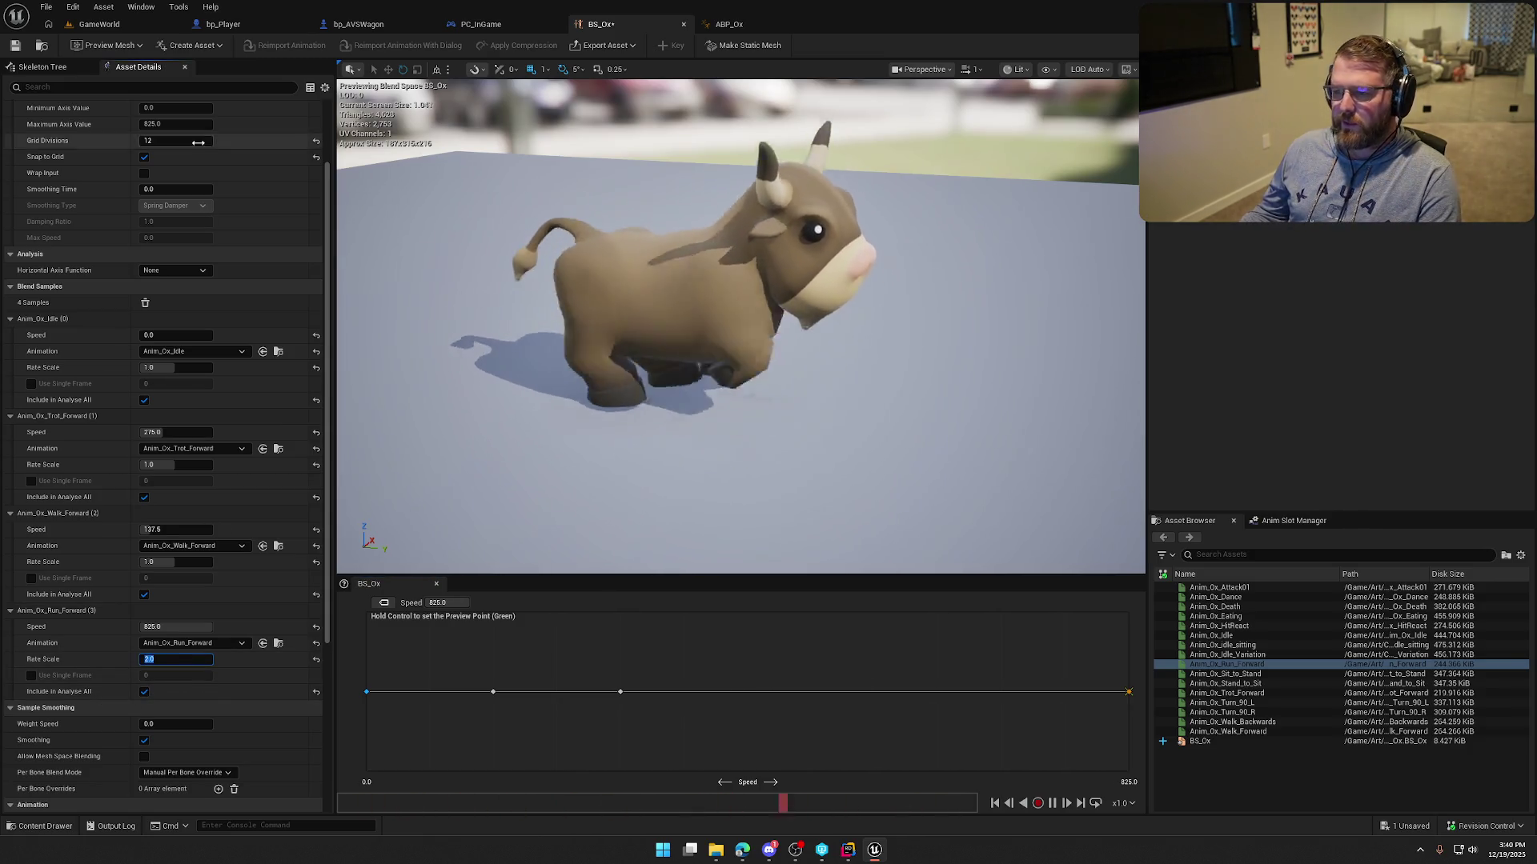
pyautogui.hotkey('ctrl', 's')
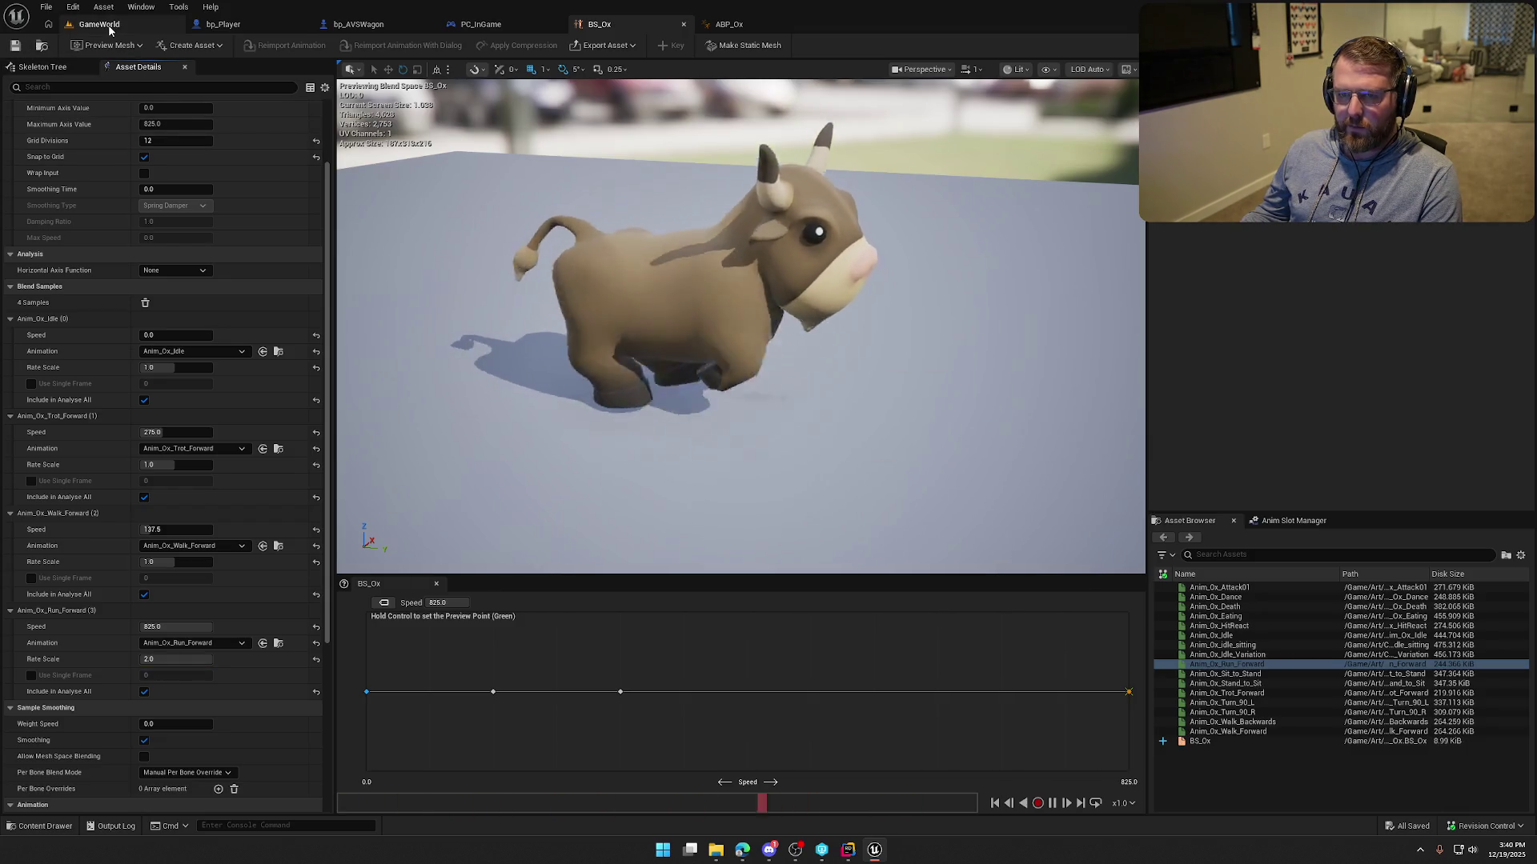
pyautogui.click(103, 24)
# Start the play test and swing the view left and right around the wagon.
pyautogui.hotkey('alt', 'p')
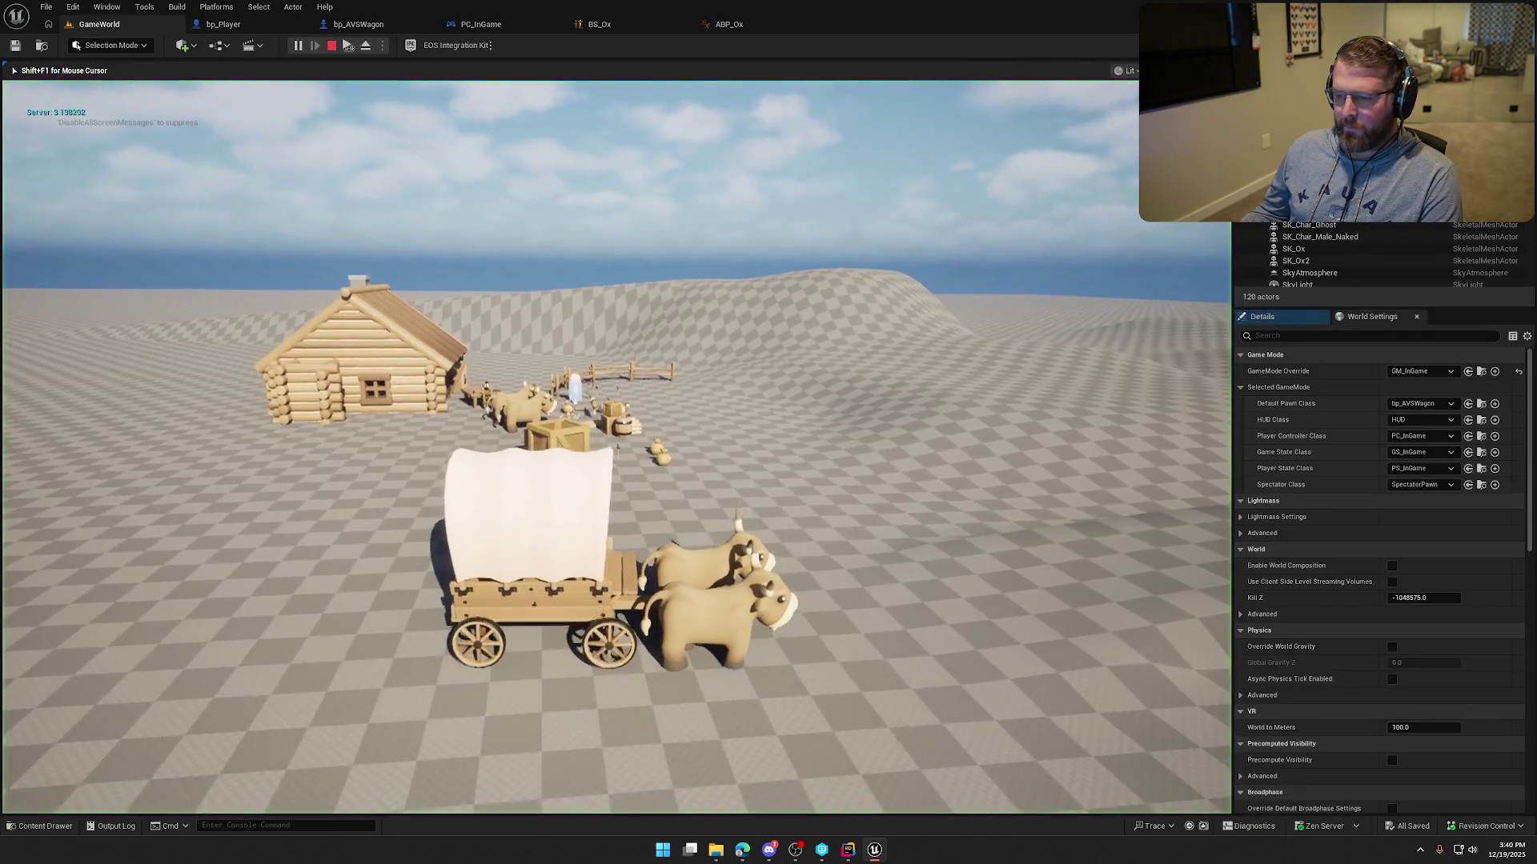
pyautogui.press('a')
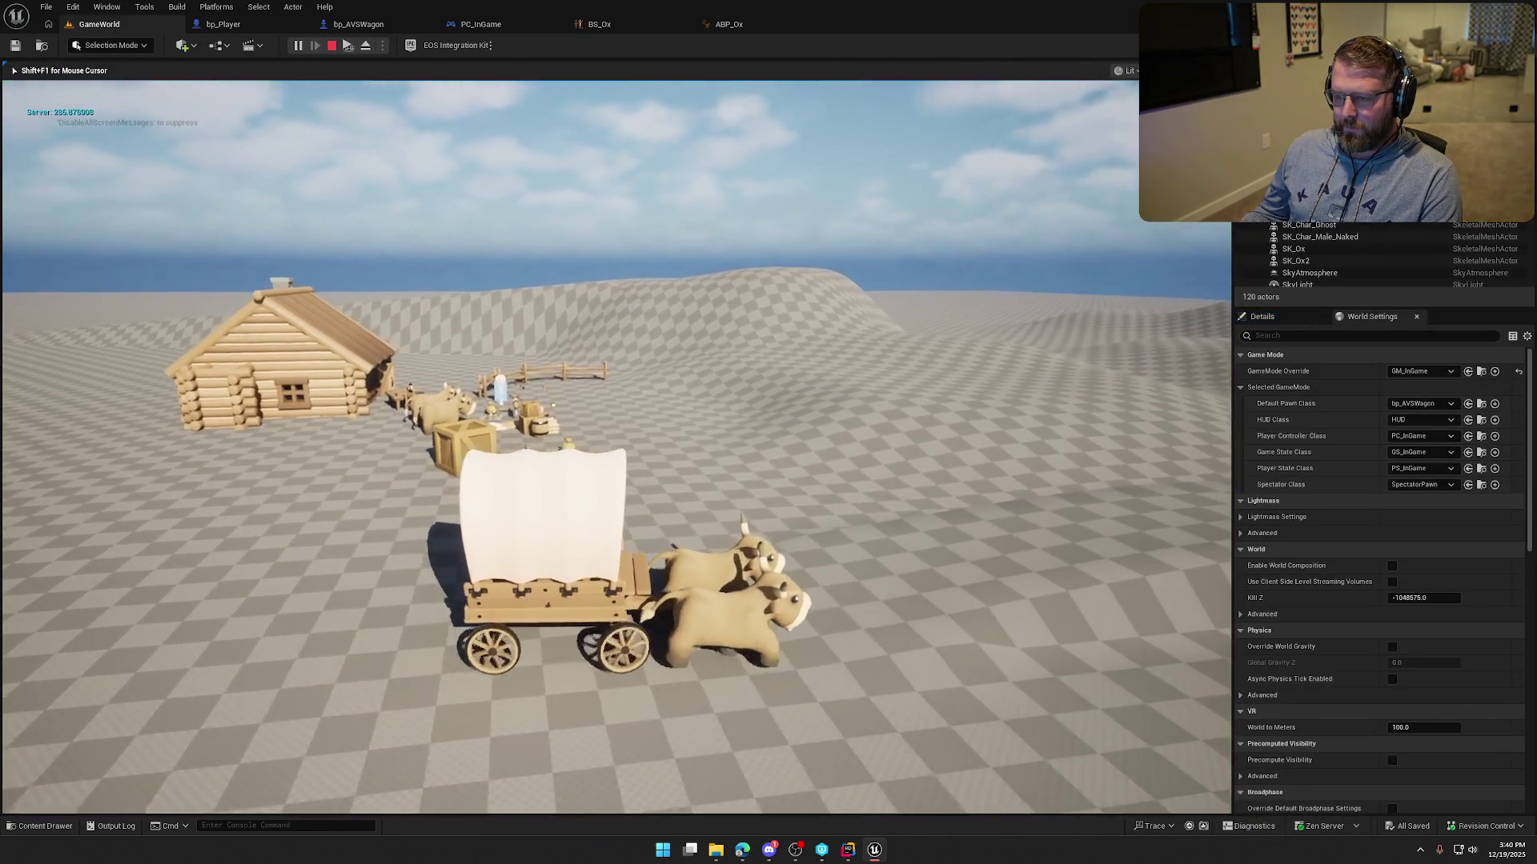
pyautogui.press('a')
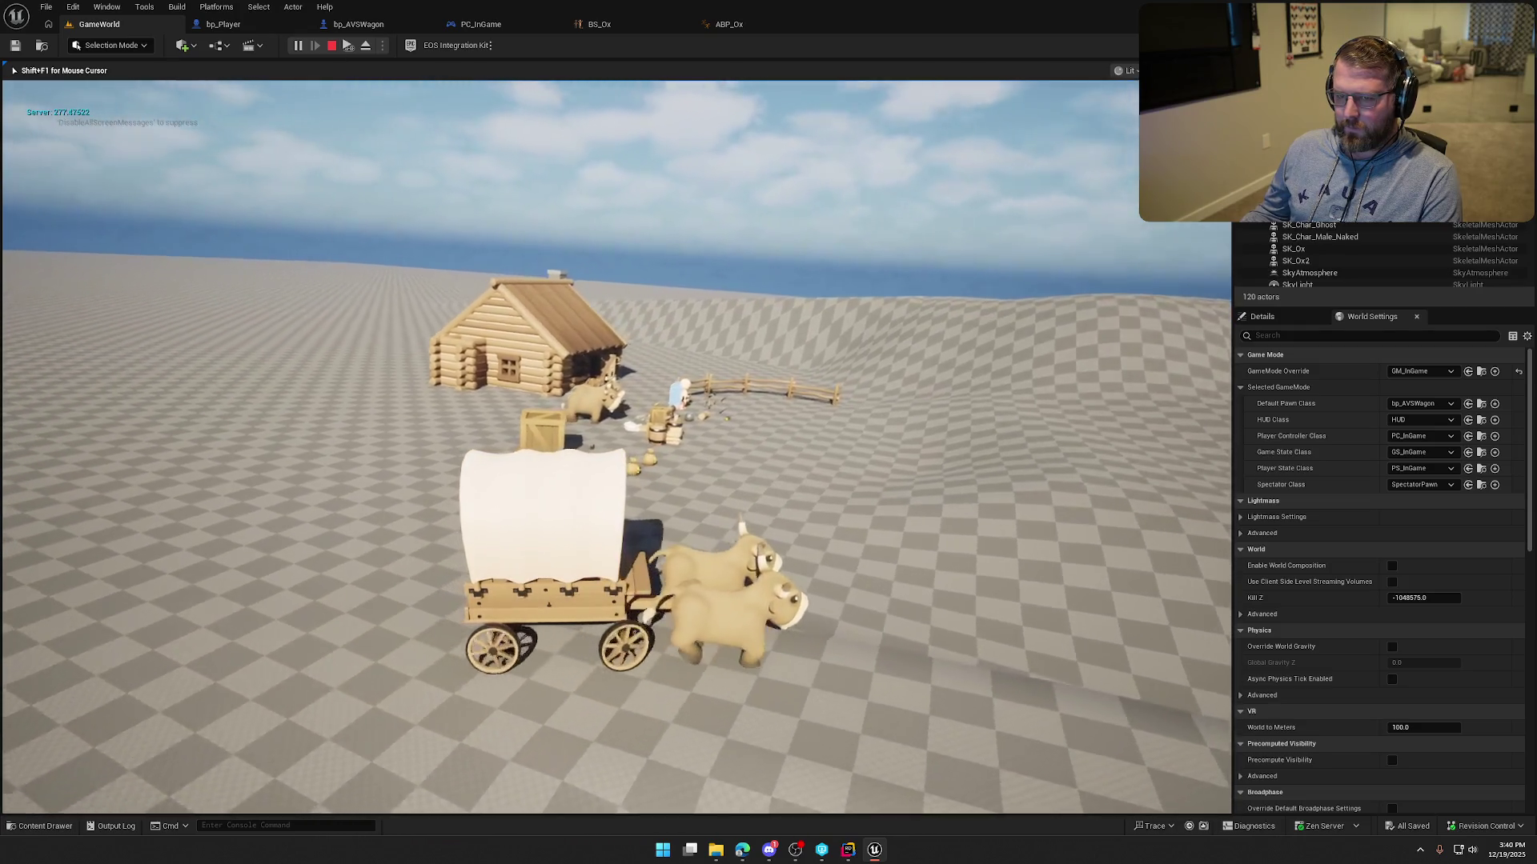
pyautogui.press('d')
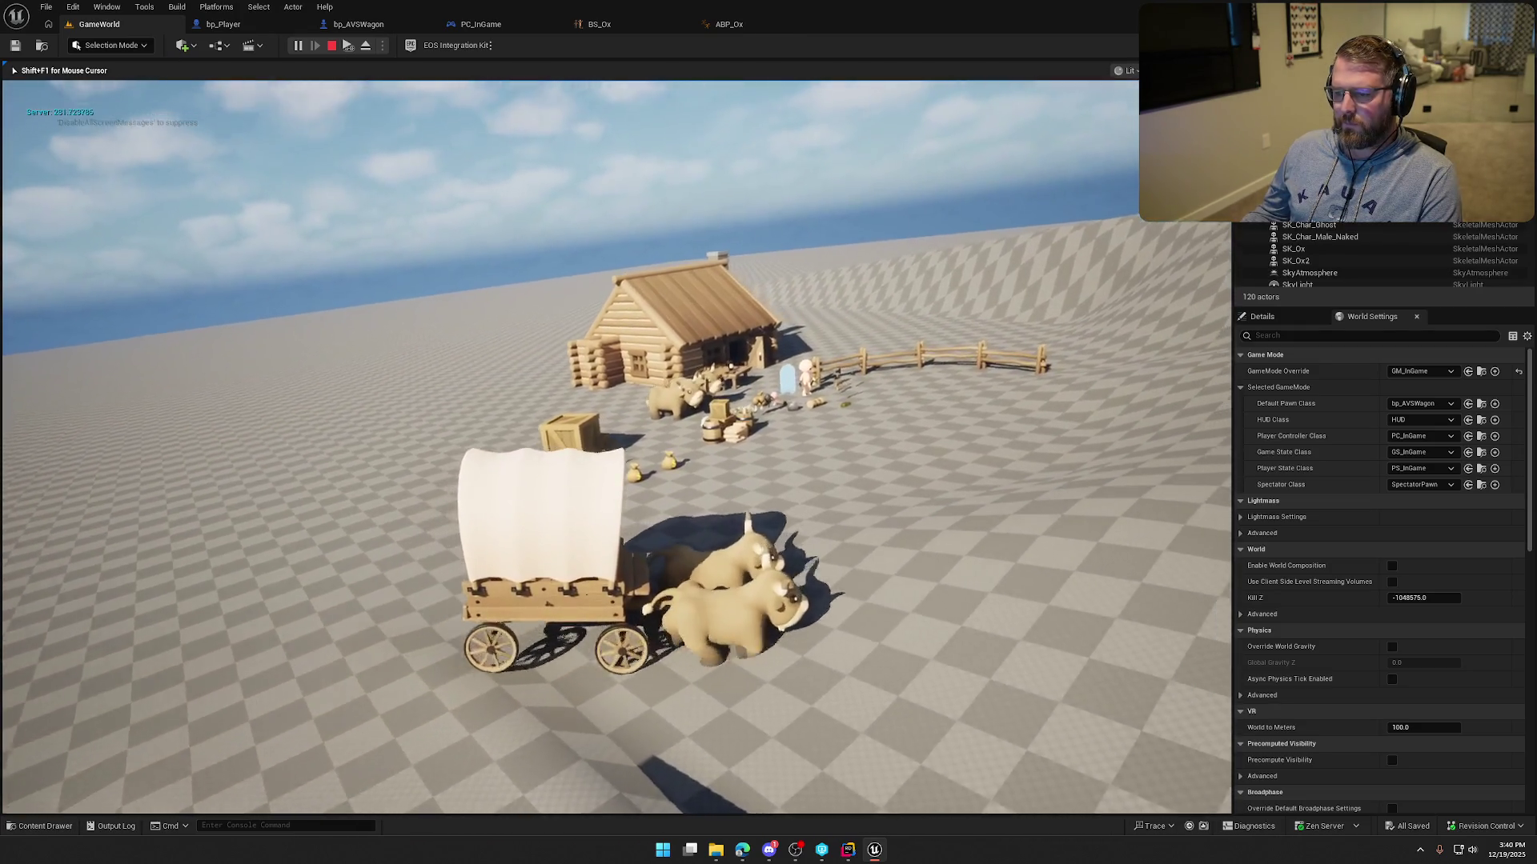
pyautogui.press('d')
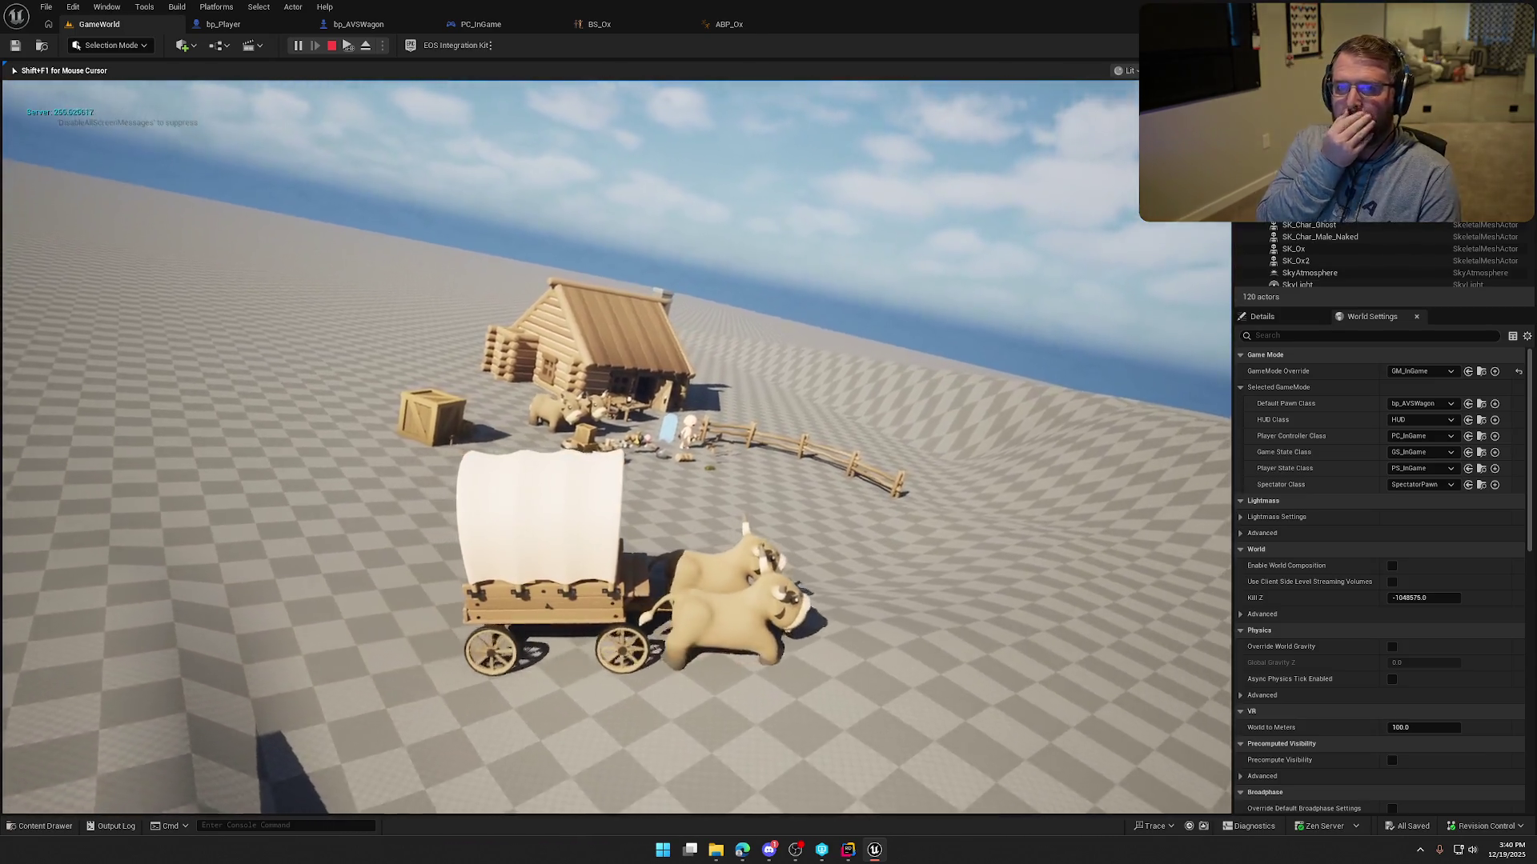
pyautogui.press('a')
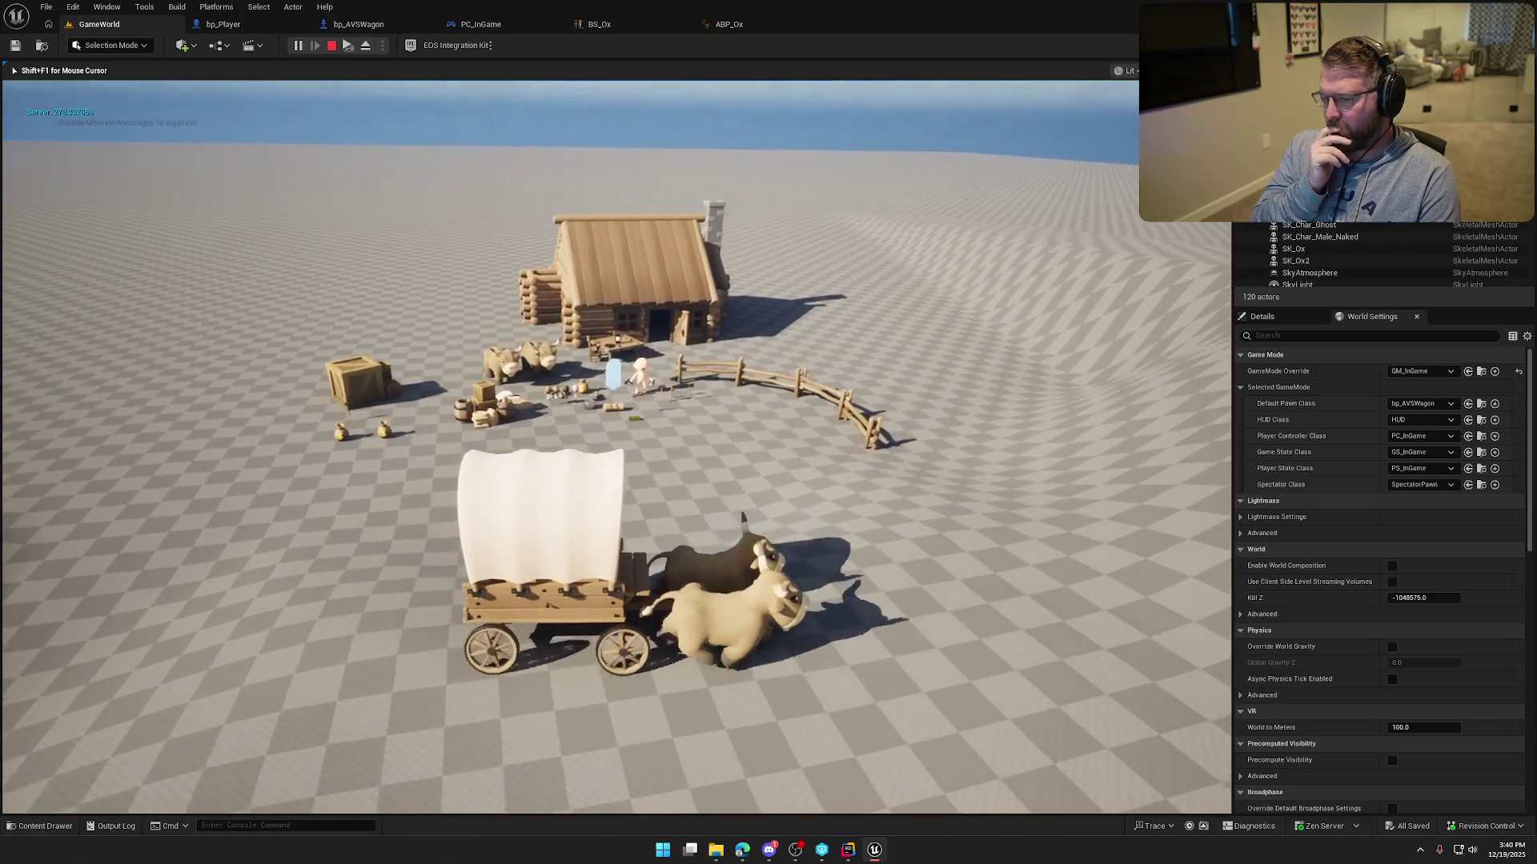
pyautogui.press('d')
pyautogui.press('d')
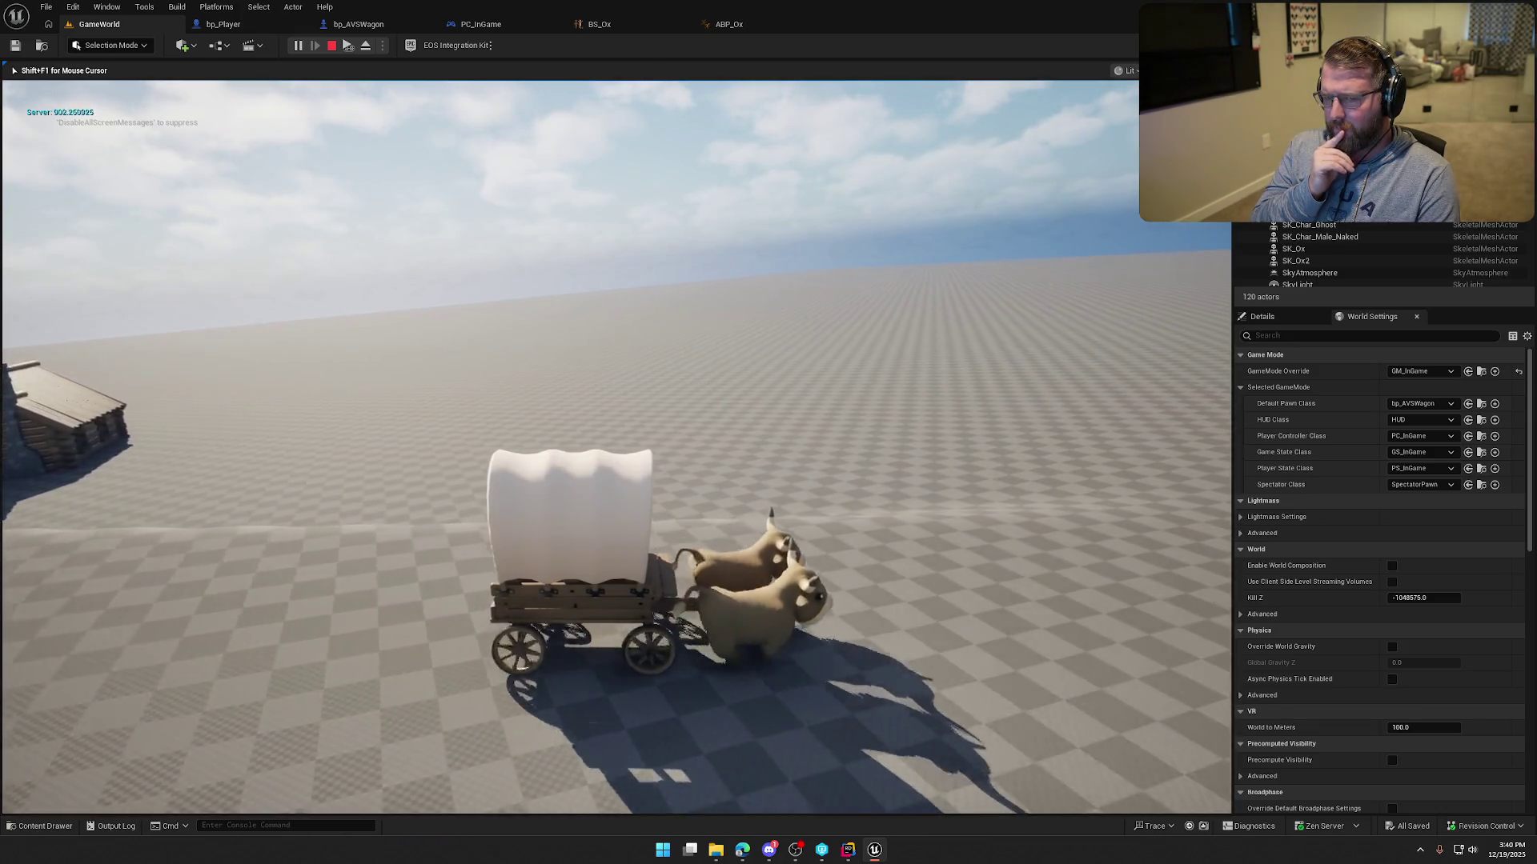
# Drive the wagon forward, steering left, then end the play session.
pyautogui.press('w')
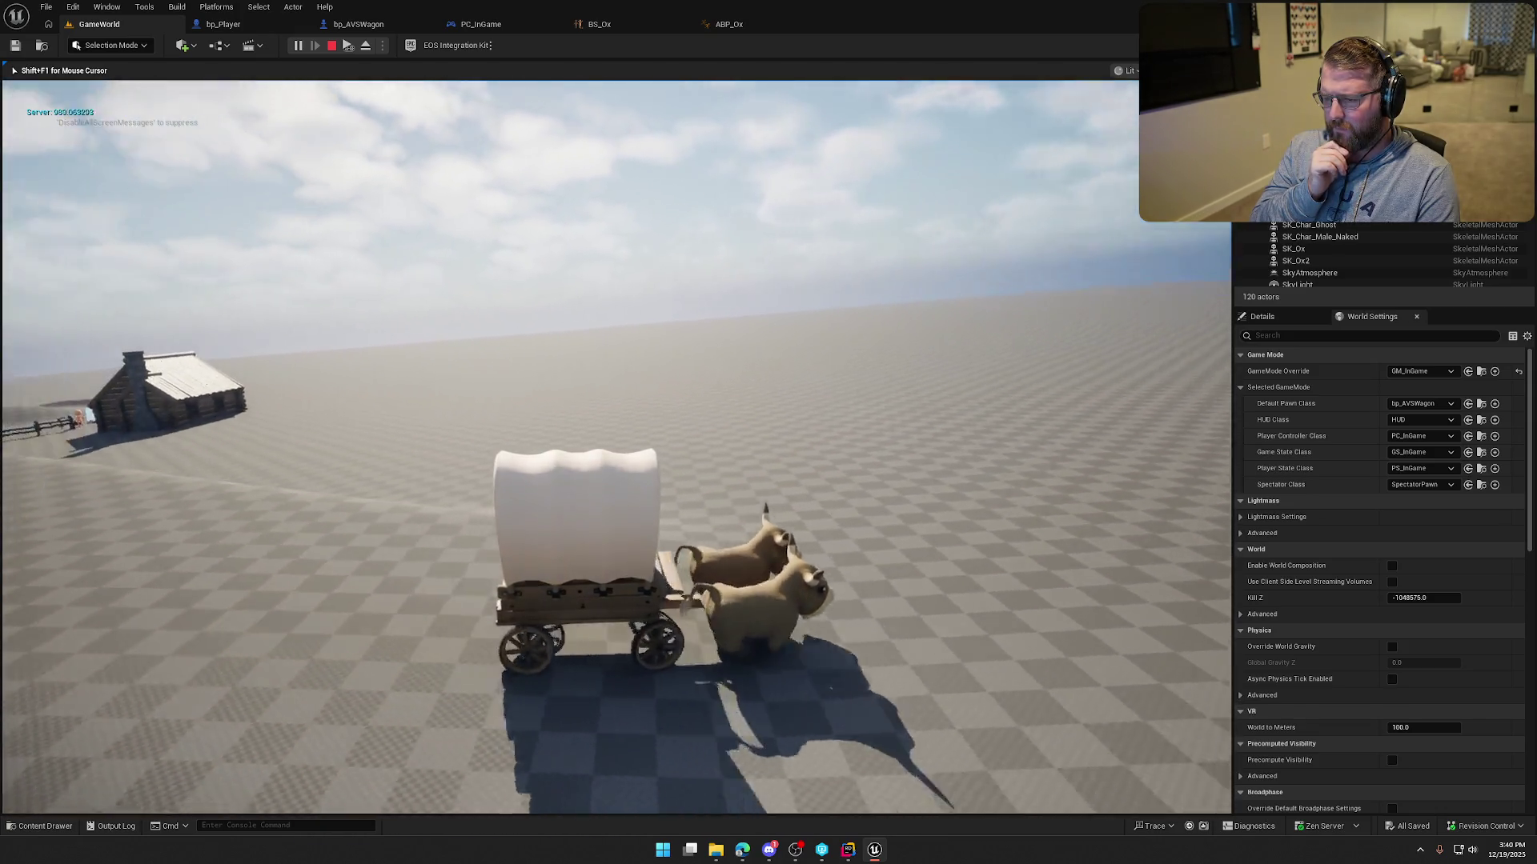
pyautogui.press('a')
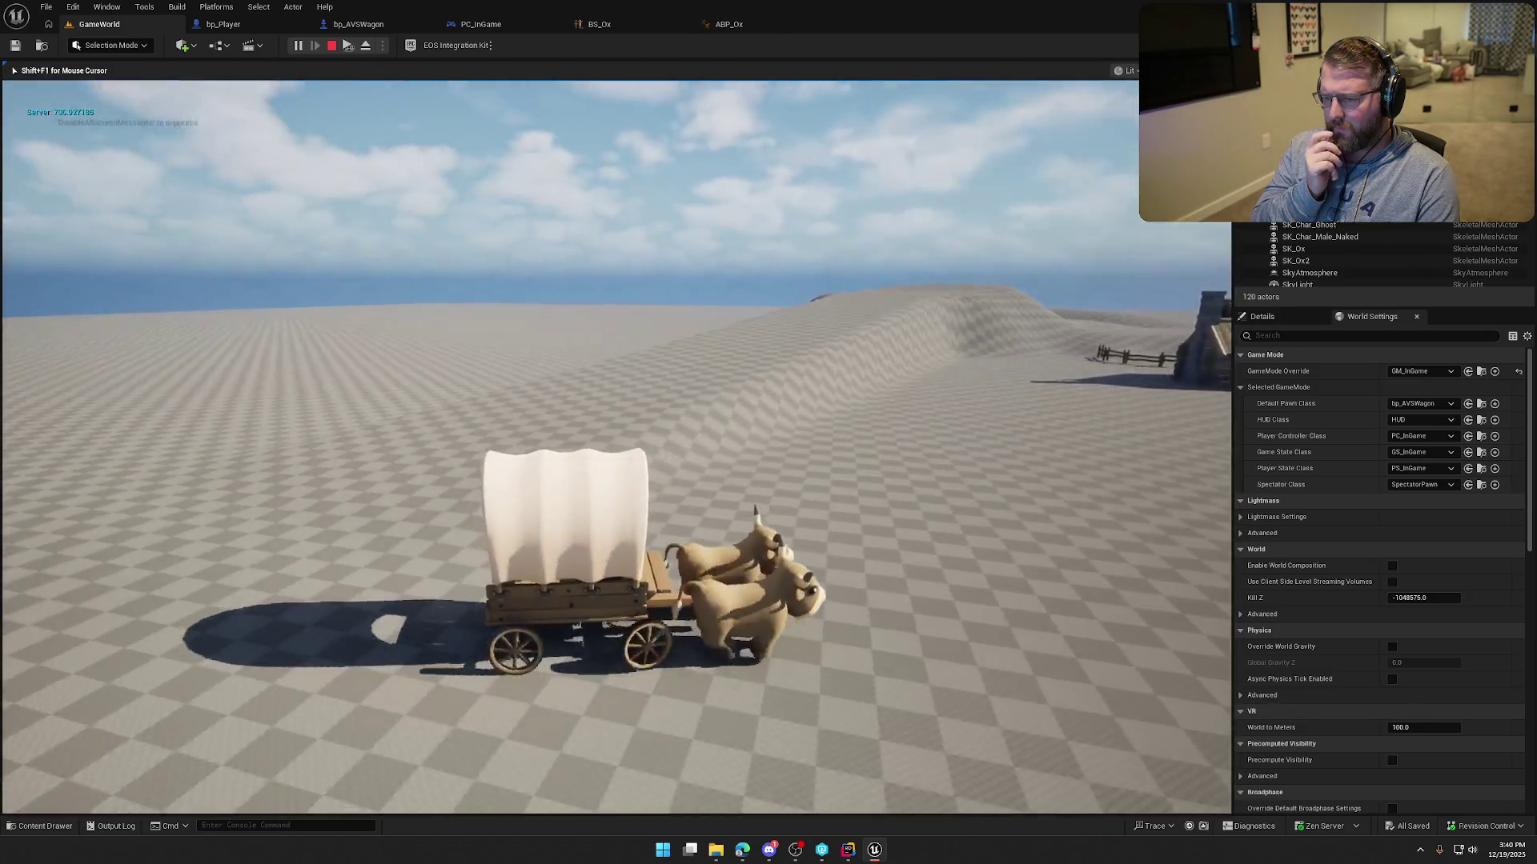
pyautogui.press('w')
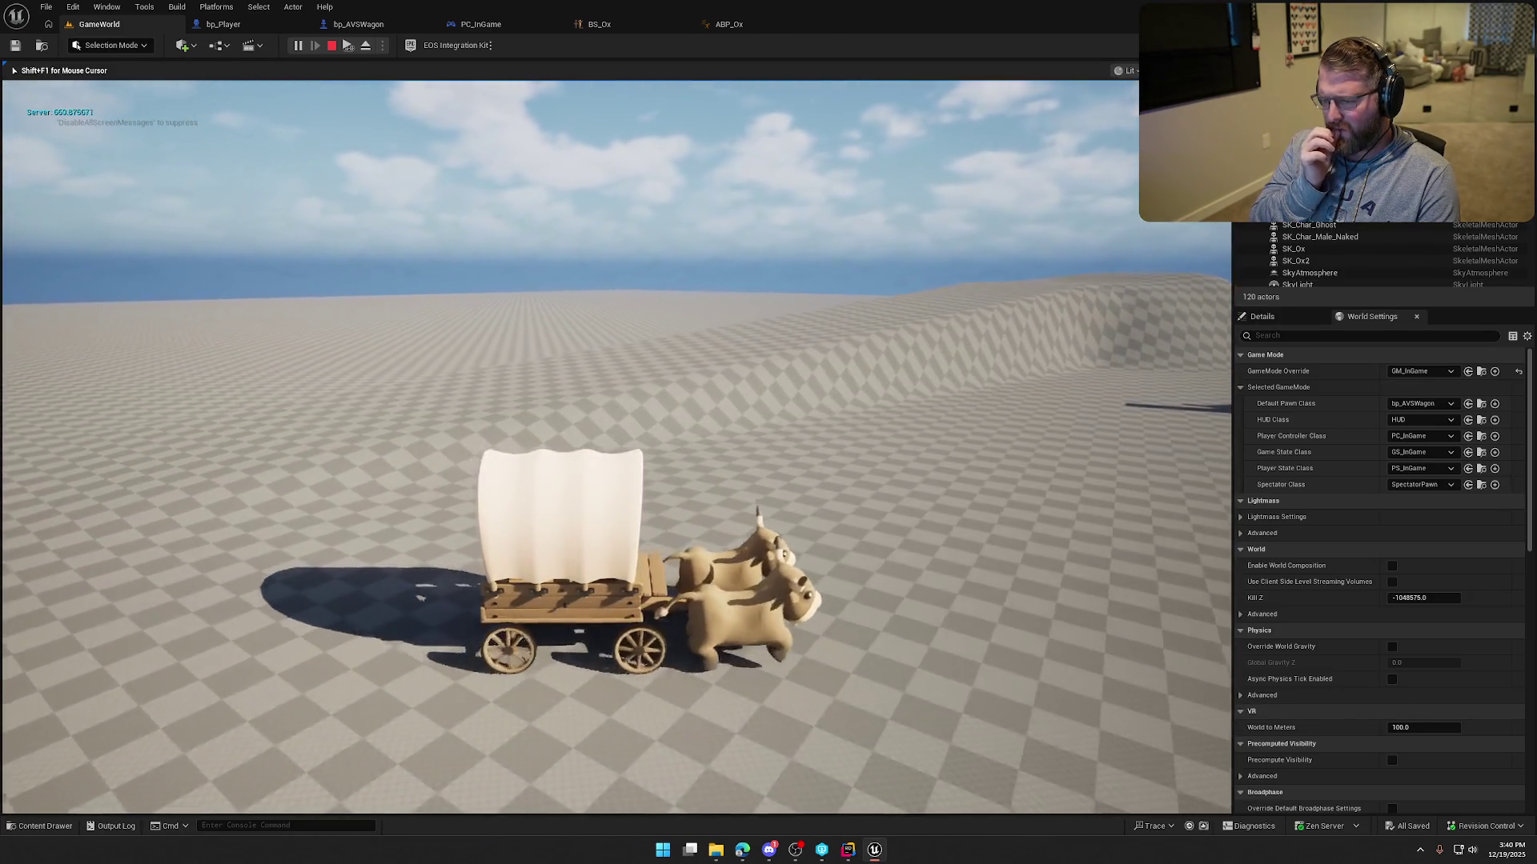
pyautogui.press('w')
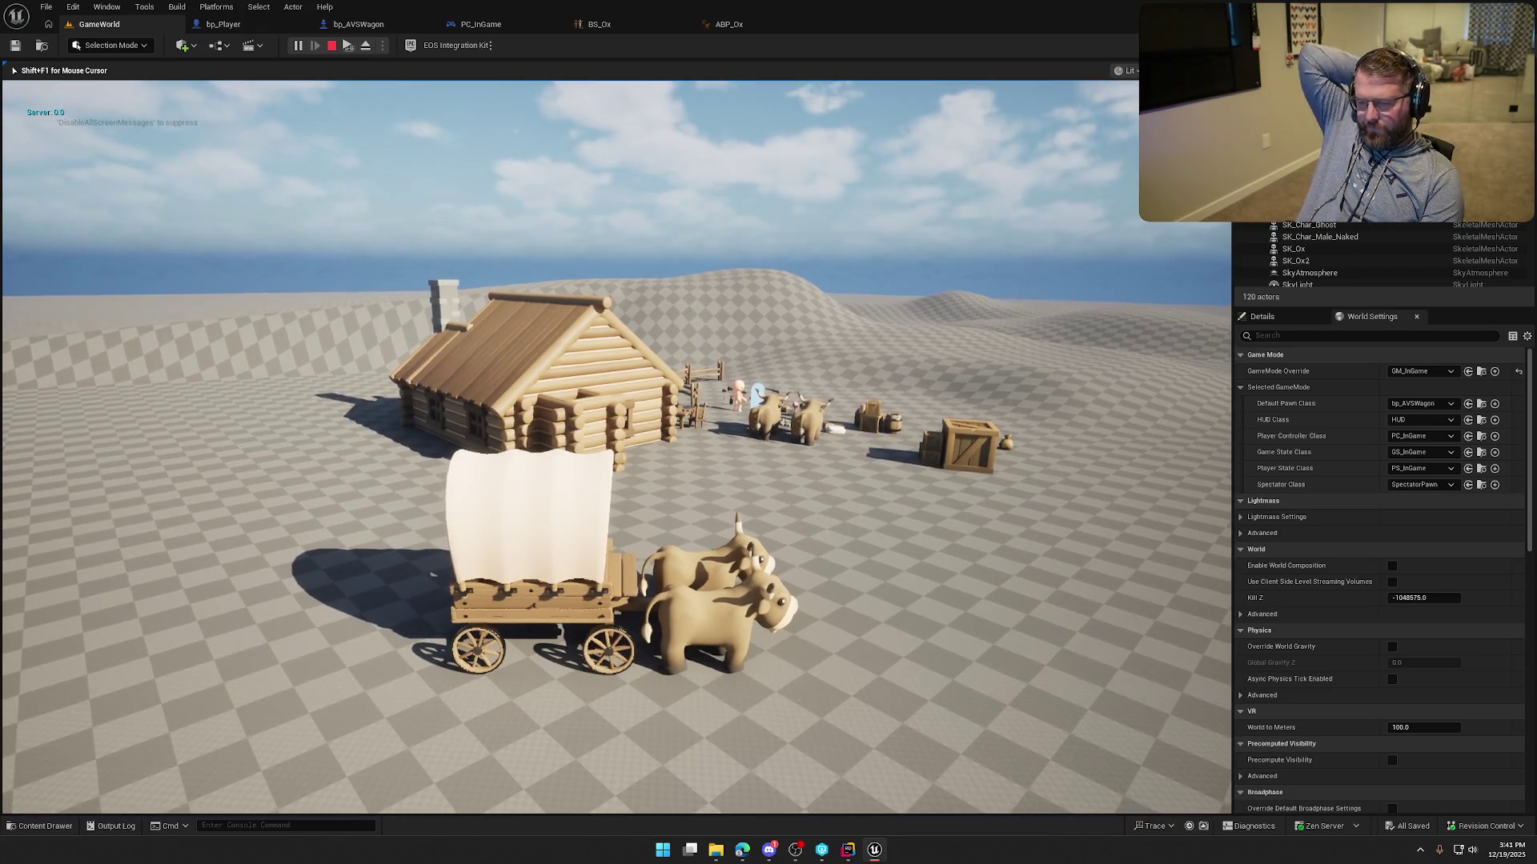
pyautogui.press('Escape')
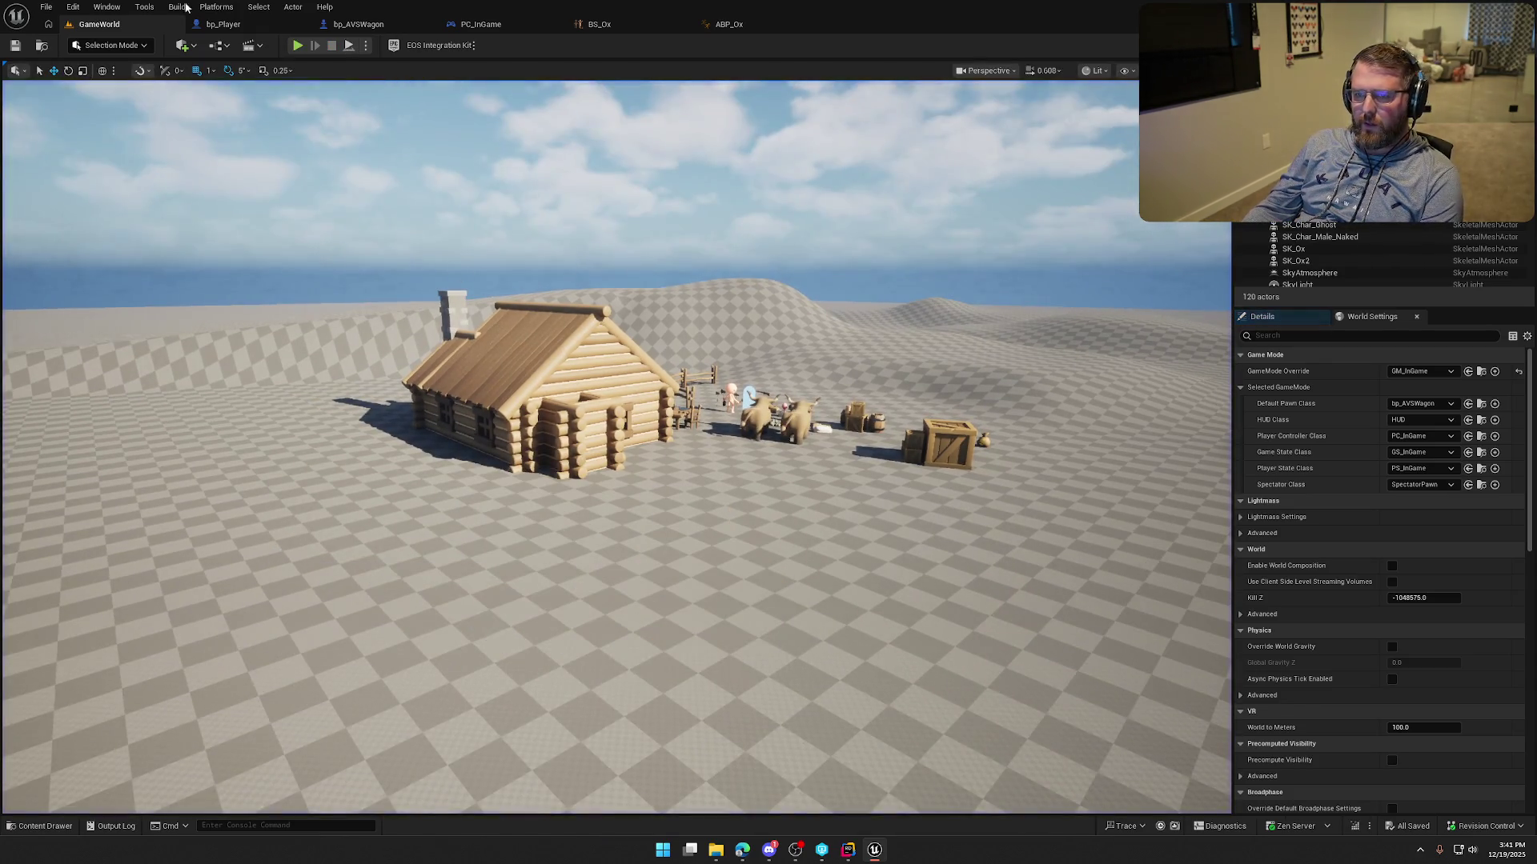
pyautogui.click(358, 24)
# Move the throttle and steering nodes down in bp_AVSWagon's EventGraph and add an Event Tick node.
pyautogui.click(549, 68)
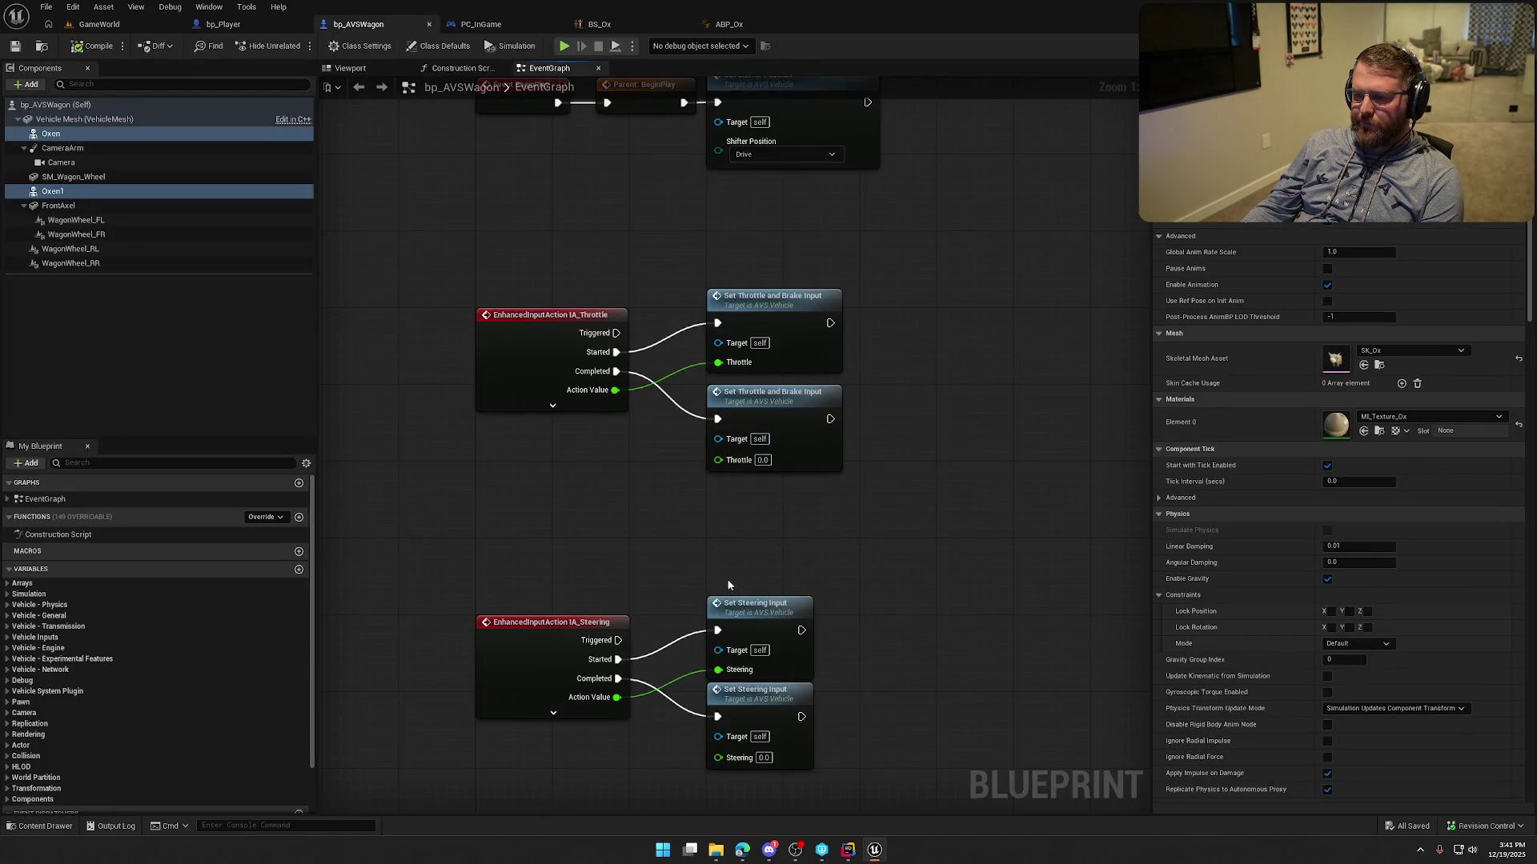
pyautogui.scroll(-3, 727, 585)
pyautogui.moveTo(919, 669)
pyautogui.mouseDown()
pyautogui.moveTo(520, 276)
pyautogui.moveTo(618, 594)
pyautogui.moveTo(583, 562)
pyautogui.mouseUp()
pyautogui.click(576, 454)
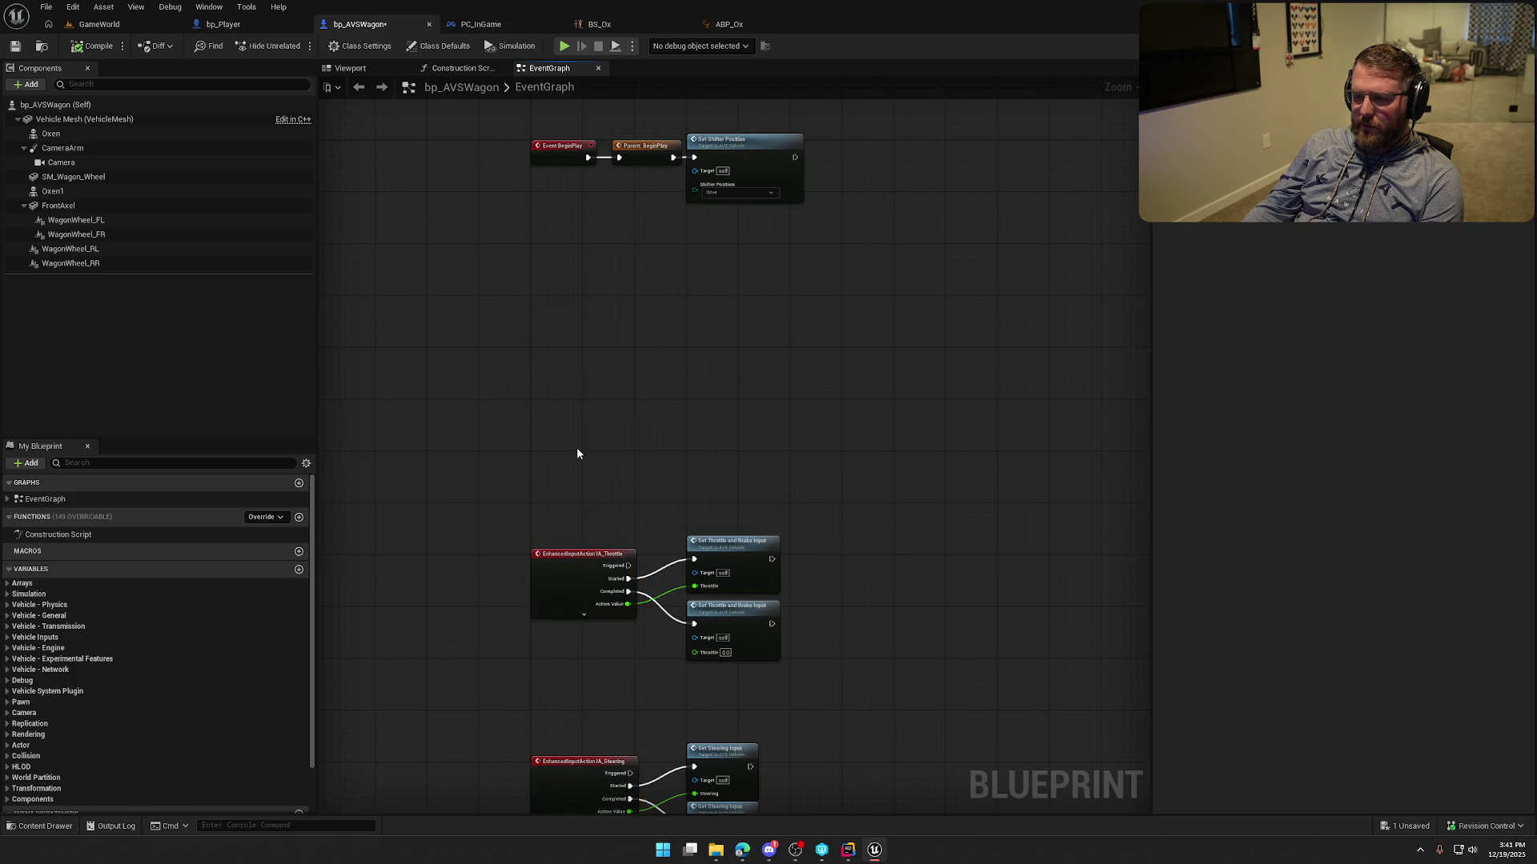
pyautogui.scroll(2, 545, 294)
pyautogui.rightClick(551, 256)
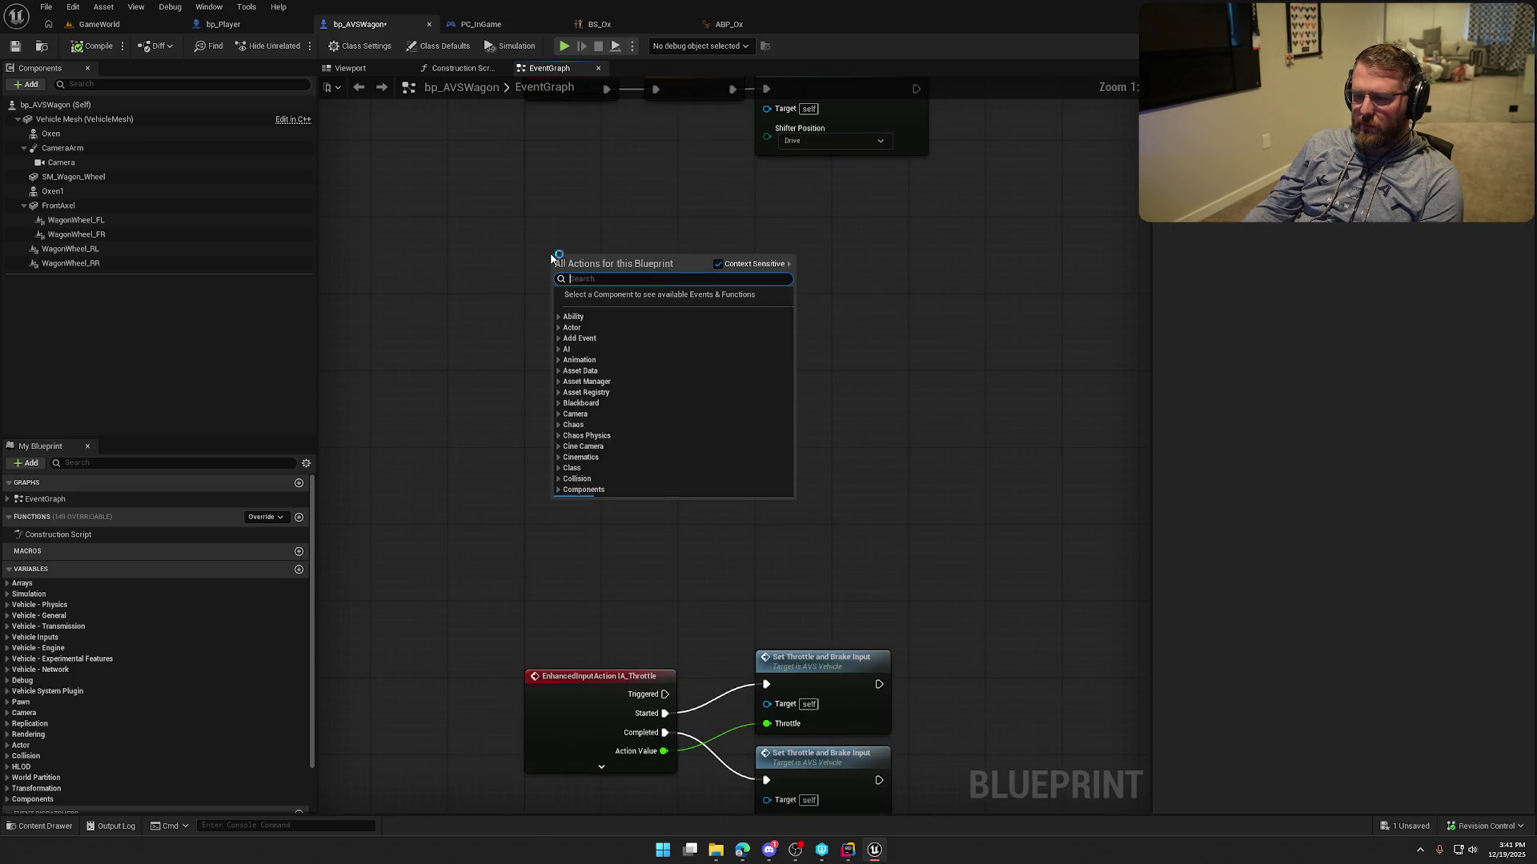
pyautogui.write('event')
pyautogui.press('Return')
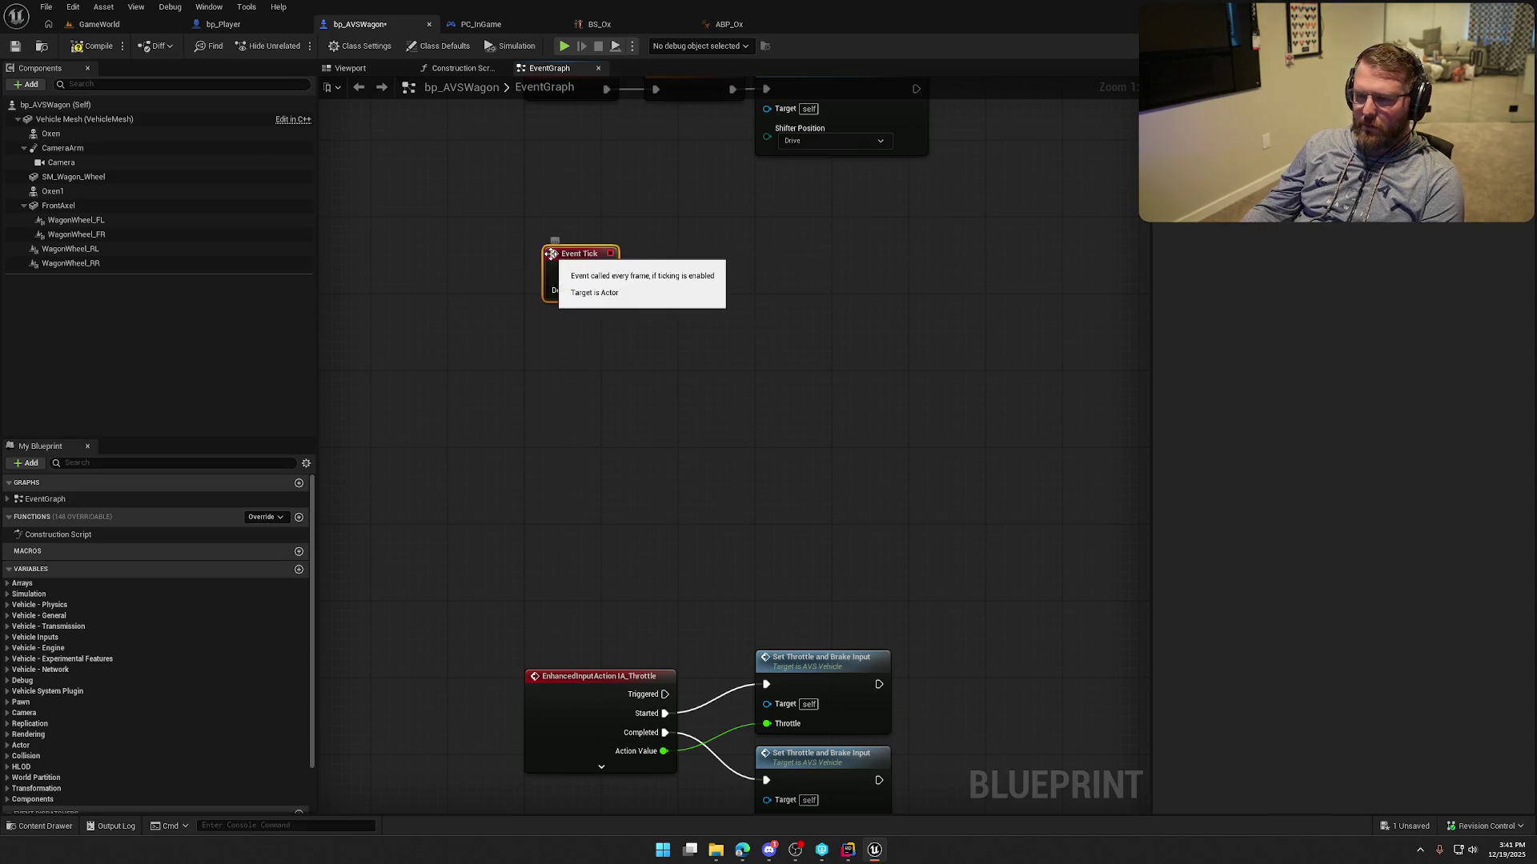
# Drag Oxen and Oxen 1 references from the Components list into the graph.
pyautogui.click(566, 237)
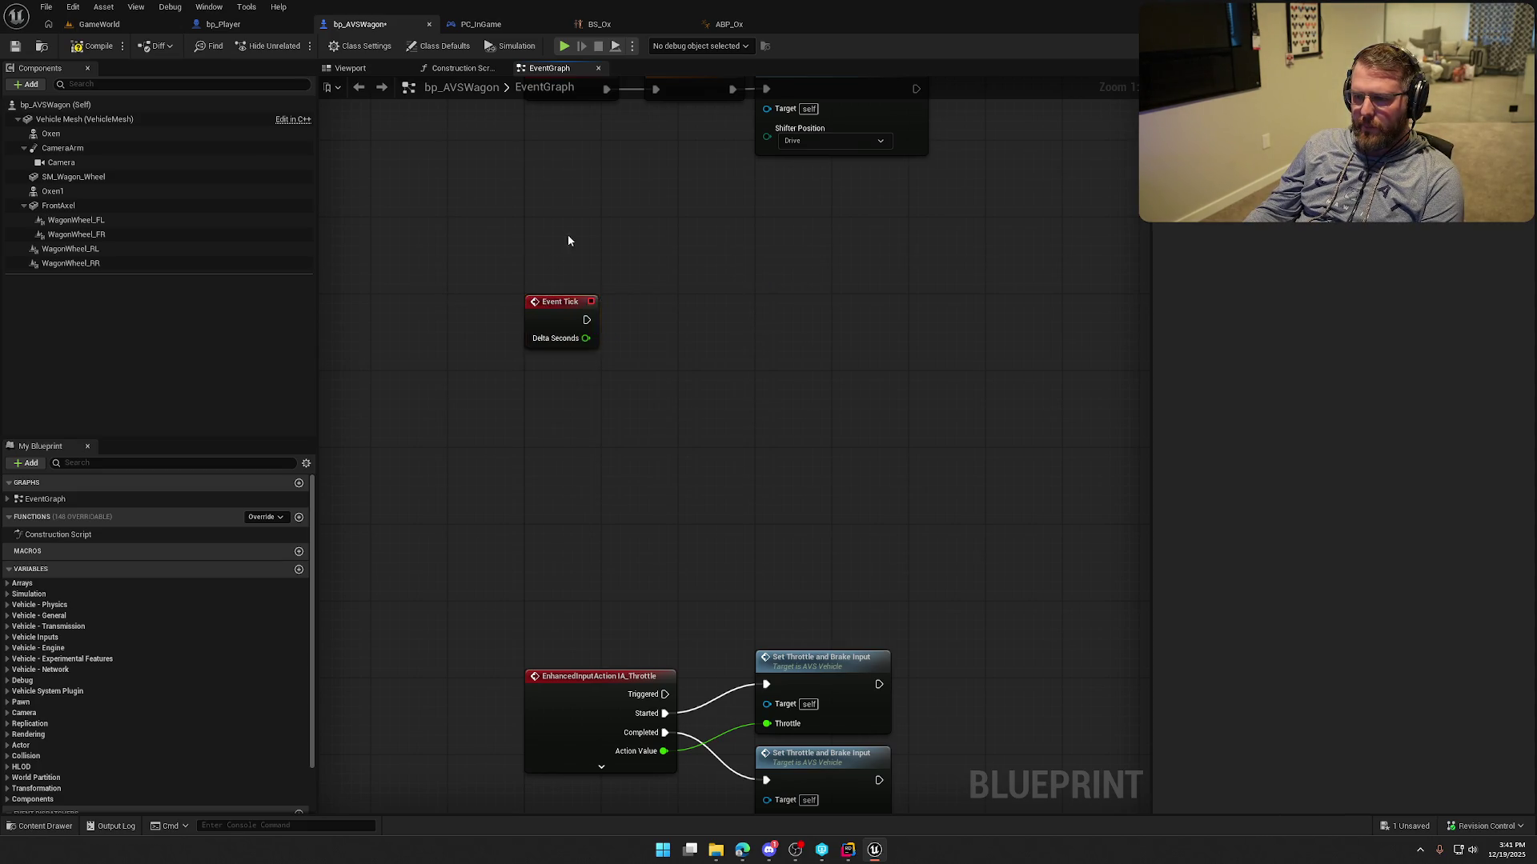
pyautogui.moveTo(566, 236); pyautogui.dragTo(535, 302)
pyautogui.moveTo(64, 188)
pyautogui.mouseDown()
pyautogui.moveTo(426, 371)
pyautogui.moveTo(529, 468)
pyautogui.mouseUp()
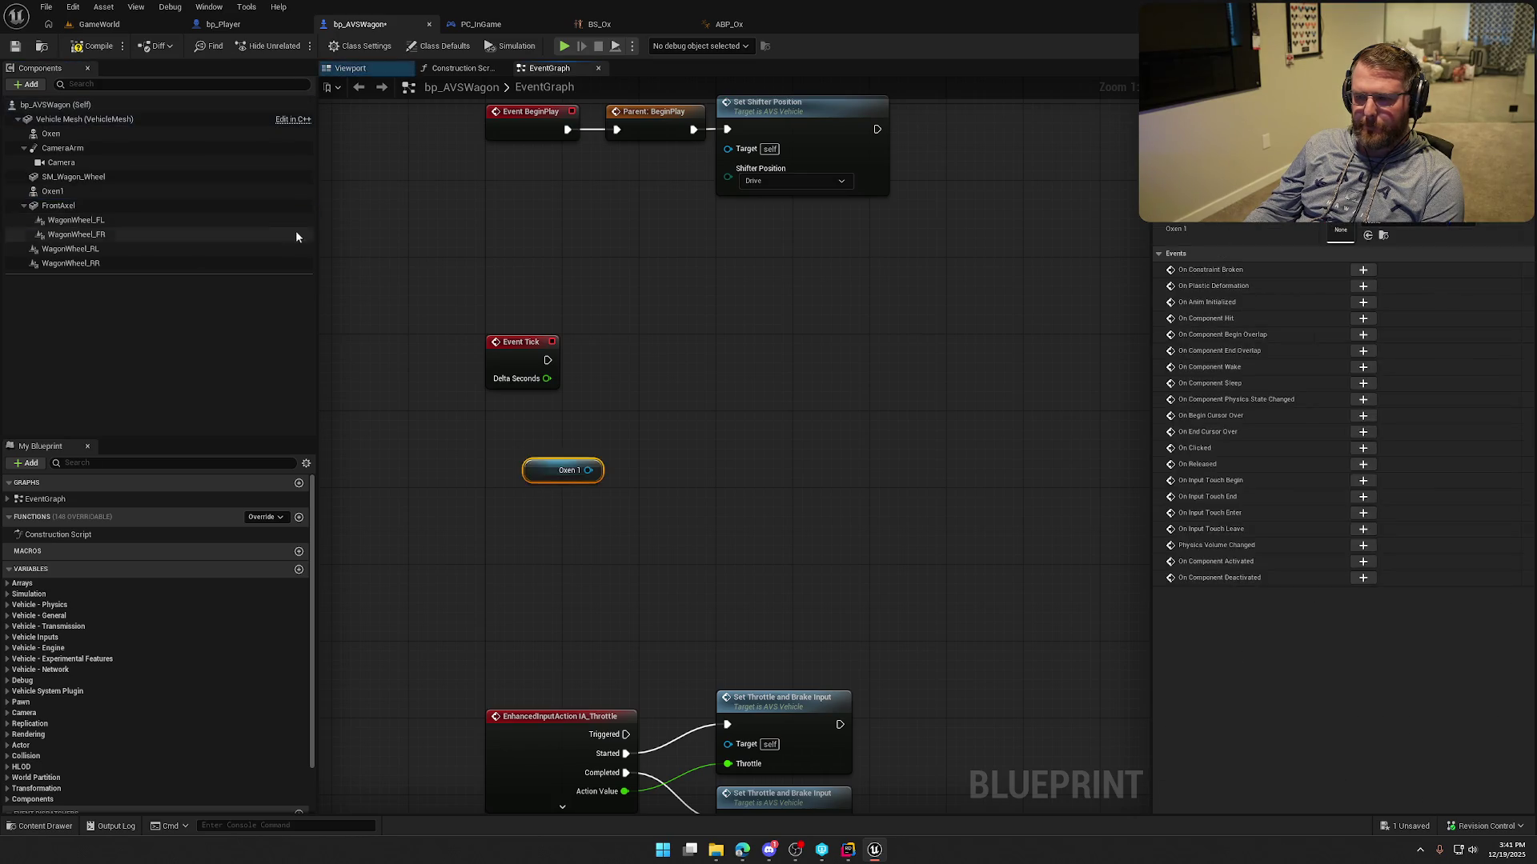
pyautogui.moveTo(50, 133)
pyautogui.mouseDown()
pyautogui.moveTo(521, 342)
pyautogui.moveTo(530, 446)
pyautogui.moveTo(563, 431)
pyautogui.mouseUp()
pyautogui.click(549, 394)
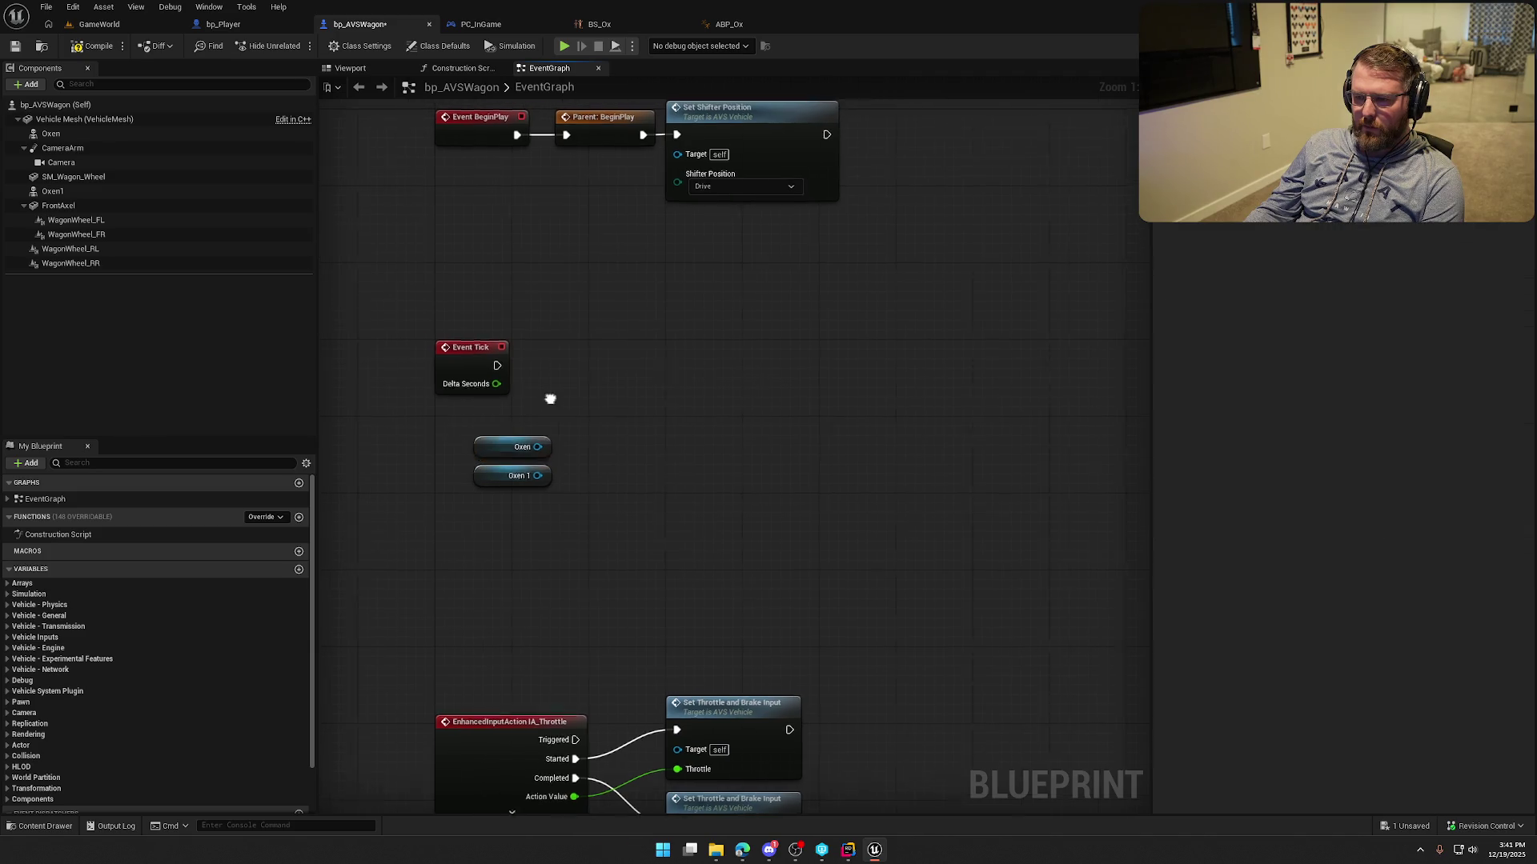
# Add a Get World Location node wired from the Oxen reference.
pyautogui.moveTo(448, 361); pyautogui.dragTo(624, 385)
pyautogui.click(506, 455)
pyautogui.moveTo(489, 443); pyautogui.dragTo(587, 393)
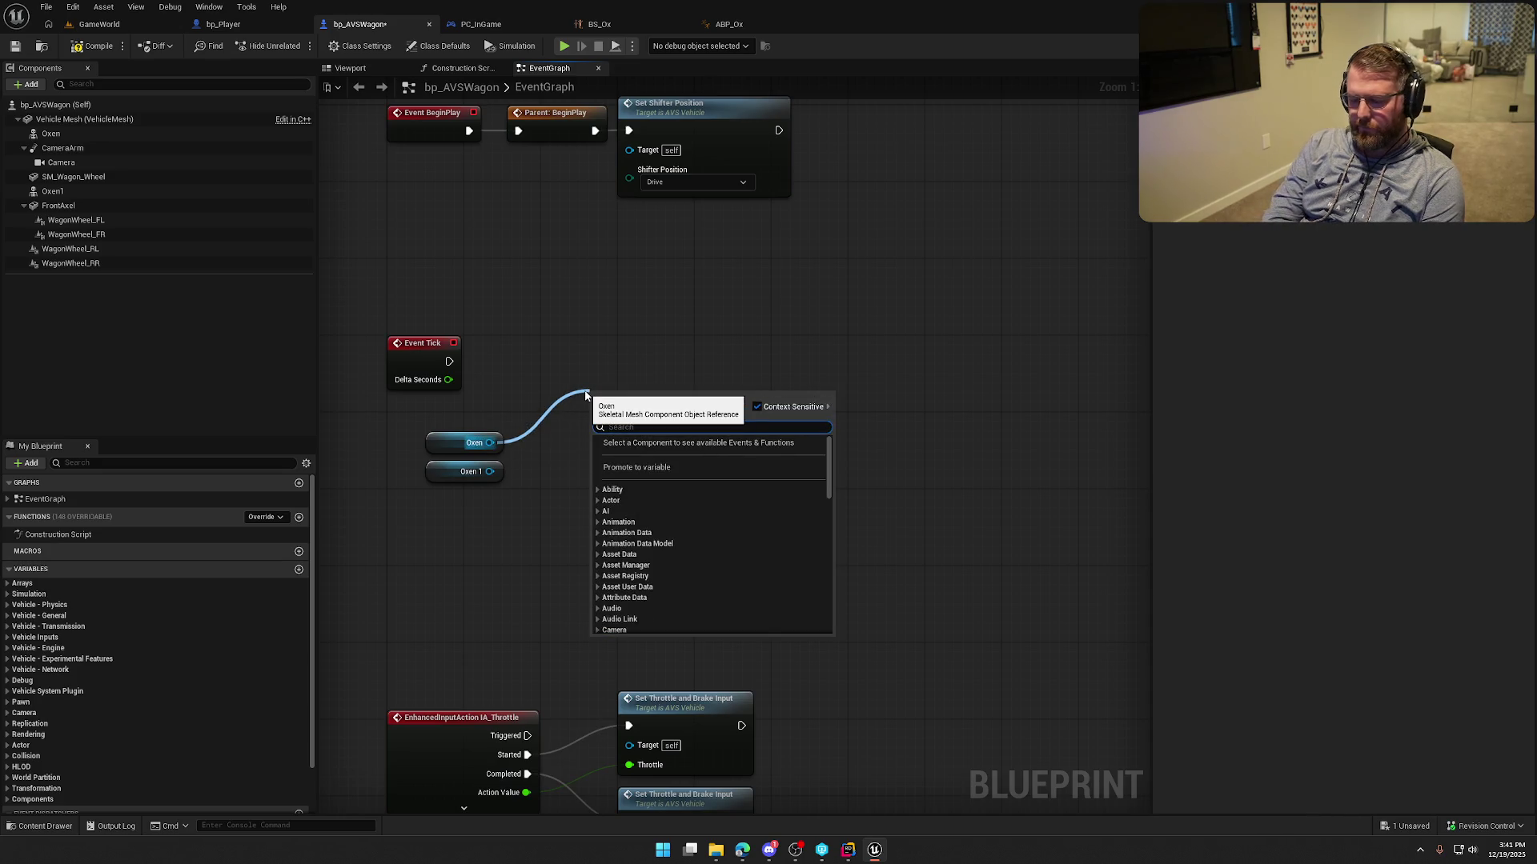
pyautogui.write('get world loca')
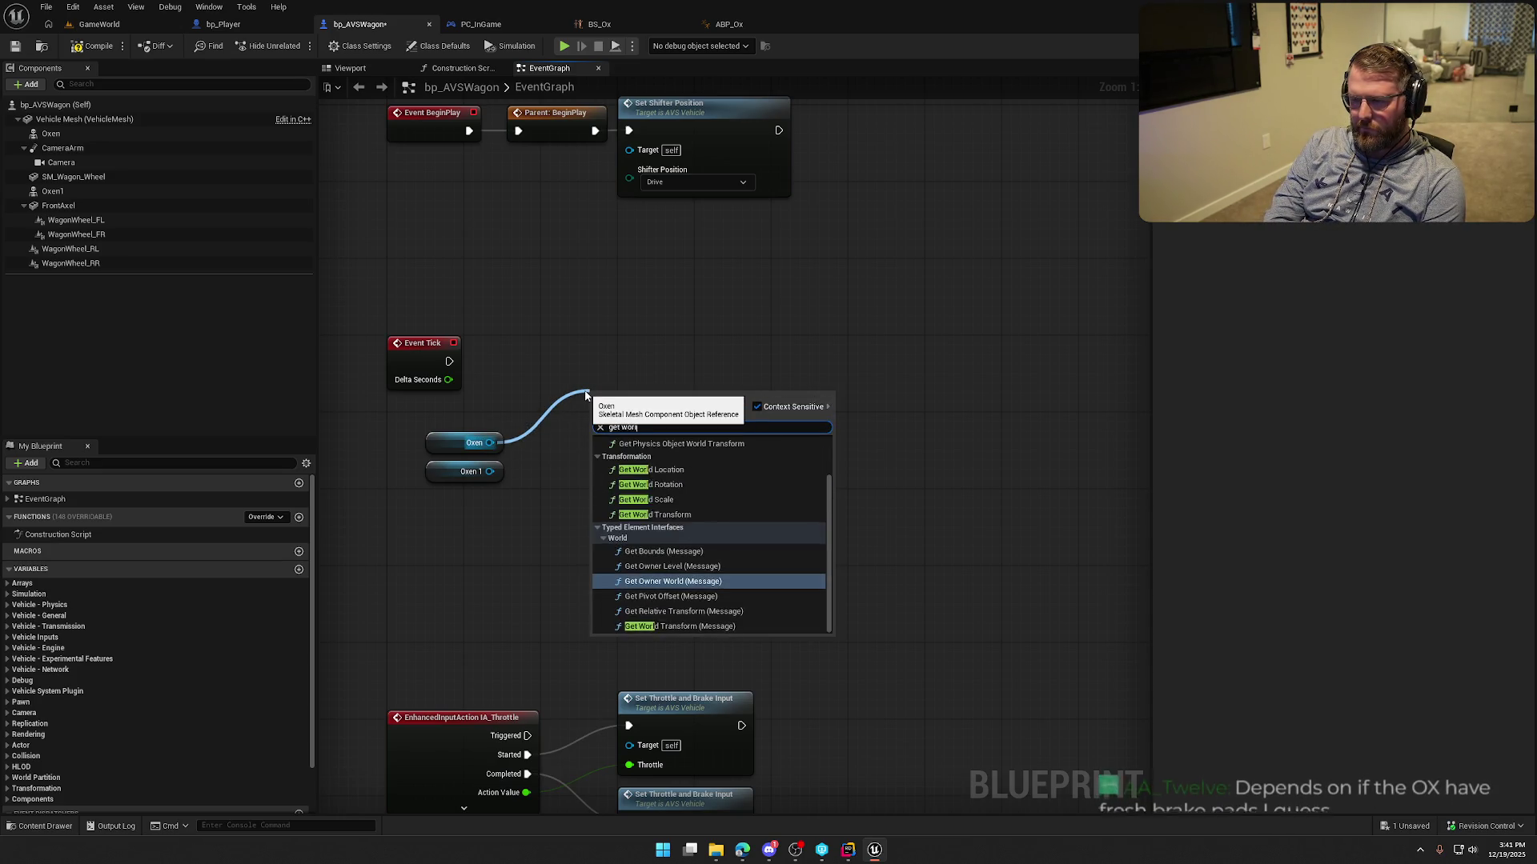
pyautogui.click(650, 478)
pyautogui.moveTo(588, 419); pyautogui.dragTo(570, 419)
# Search the graph actions for a line trace node with 'linetr'.
pyautogui.rightClick(684, 349)
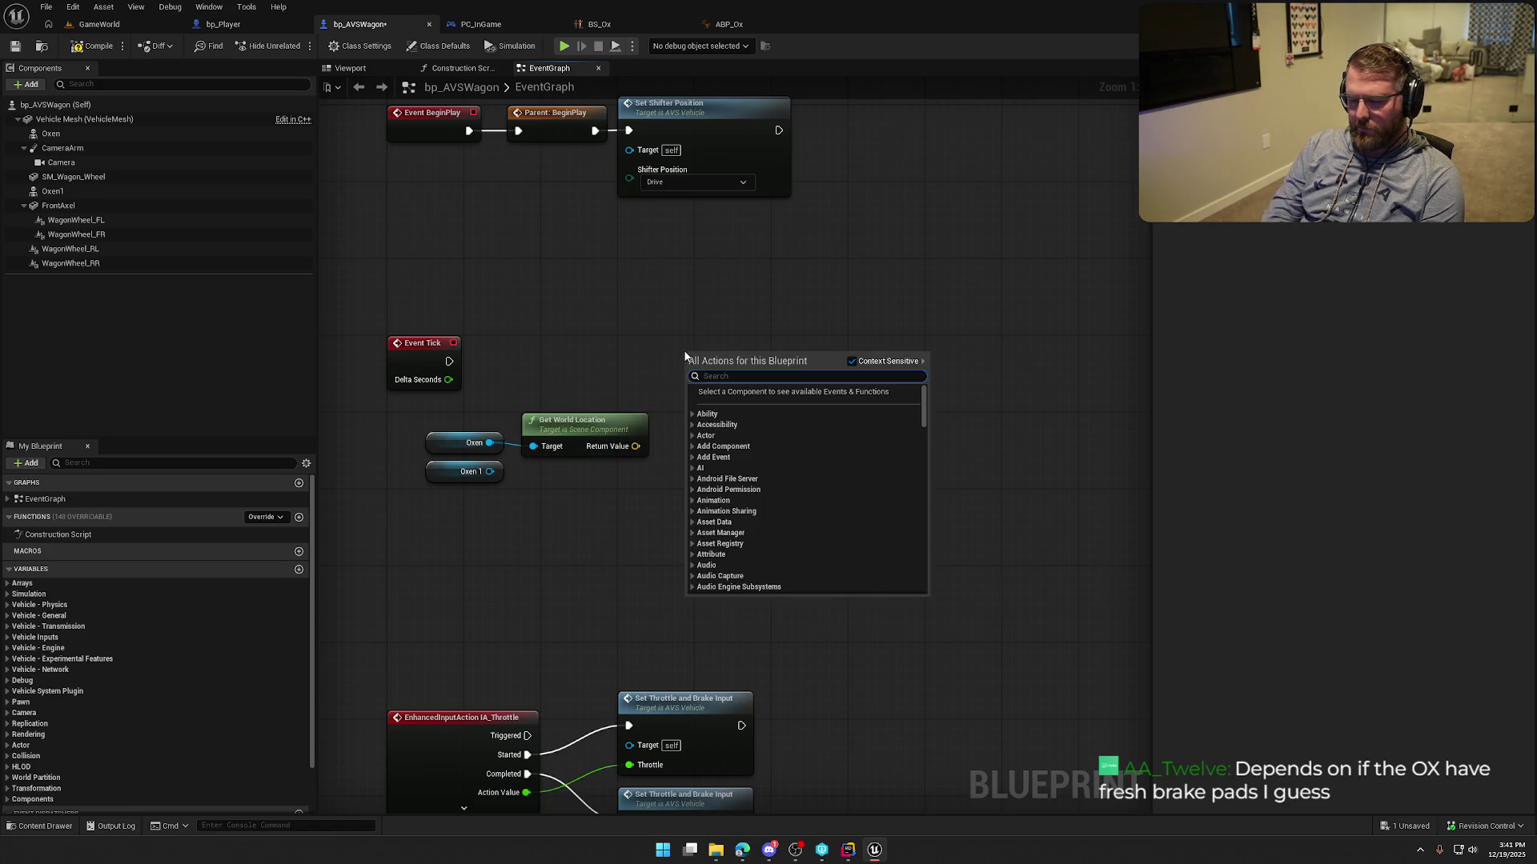
pyautogui.write('linetrace')
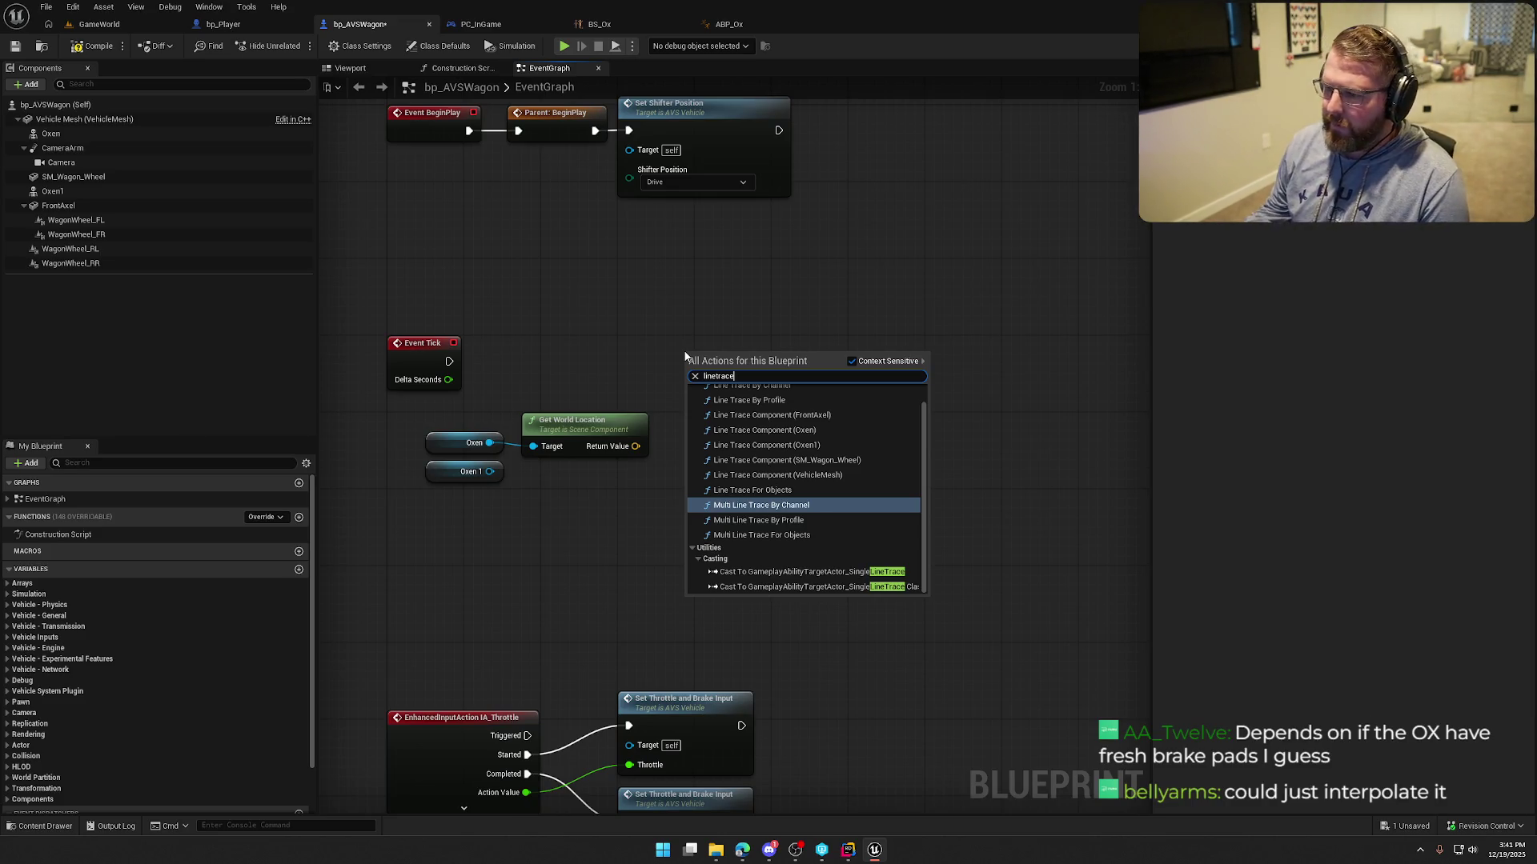
pyautogui.scroll(1, 845, 494)
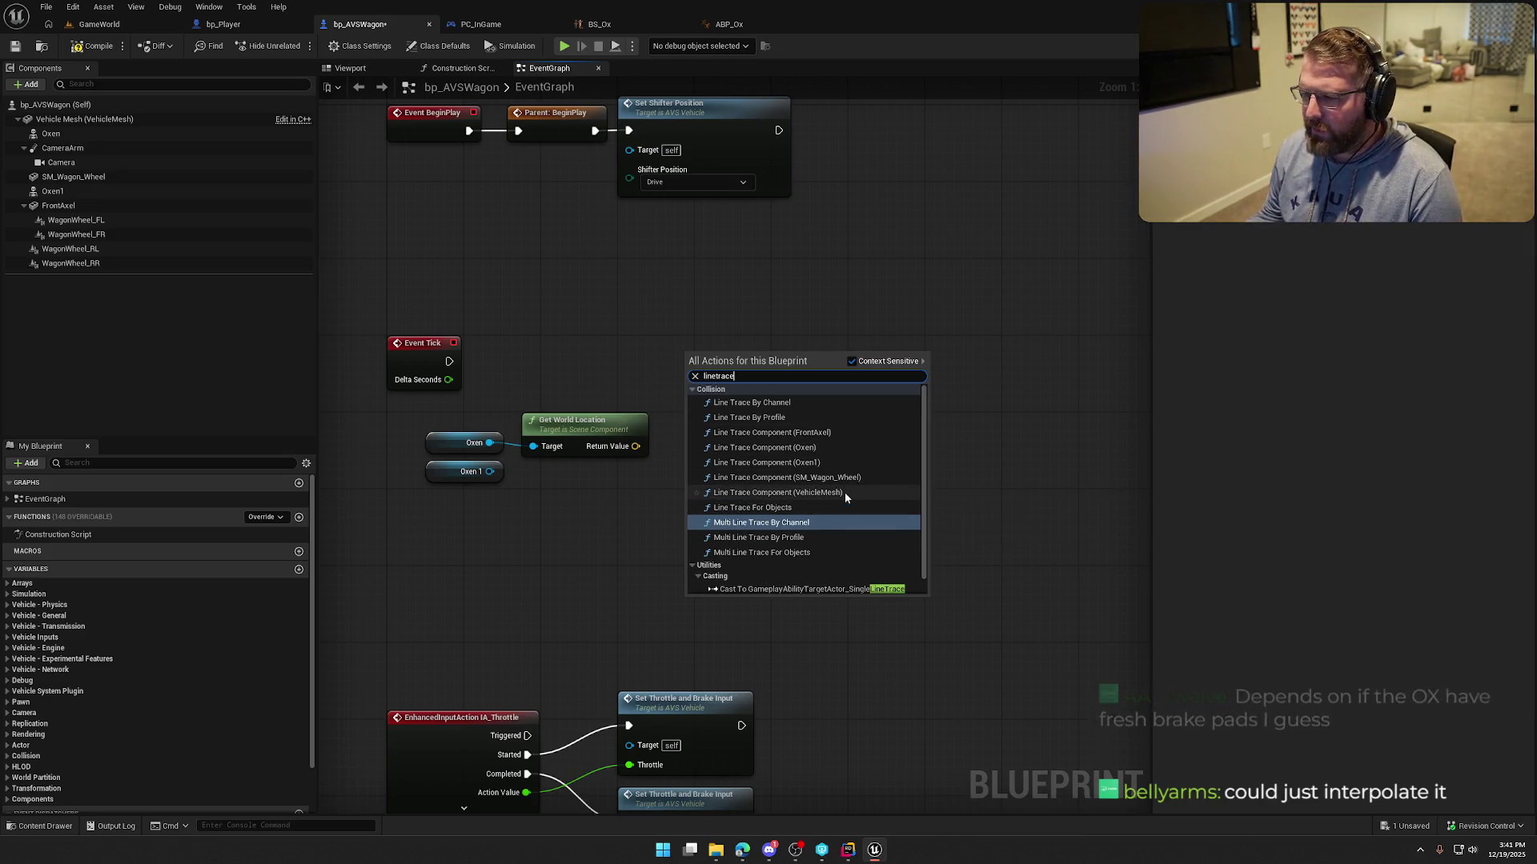
# Add a Line Trace By Channel node beside Event Tick.
pyautogui.click(769, 403)
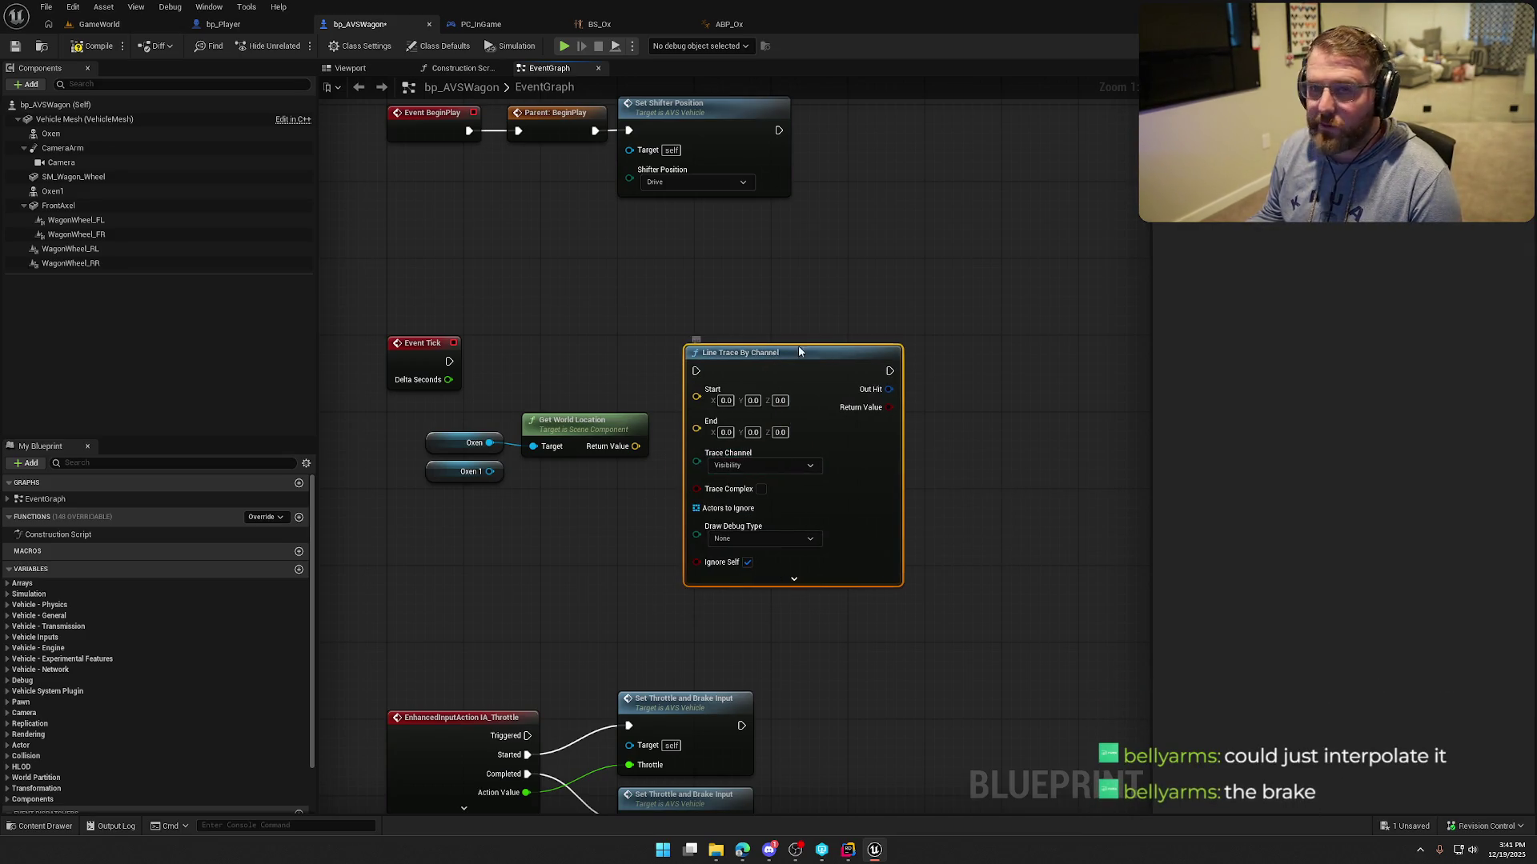
pyautogui.click(761, 271)
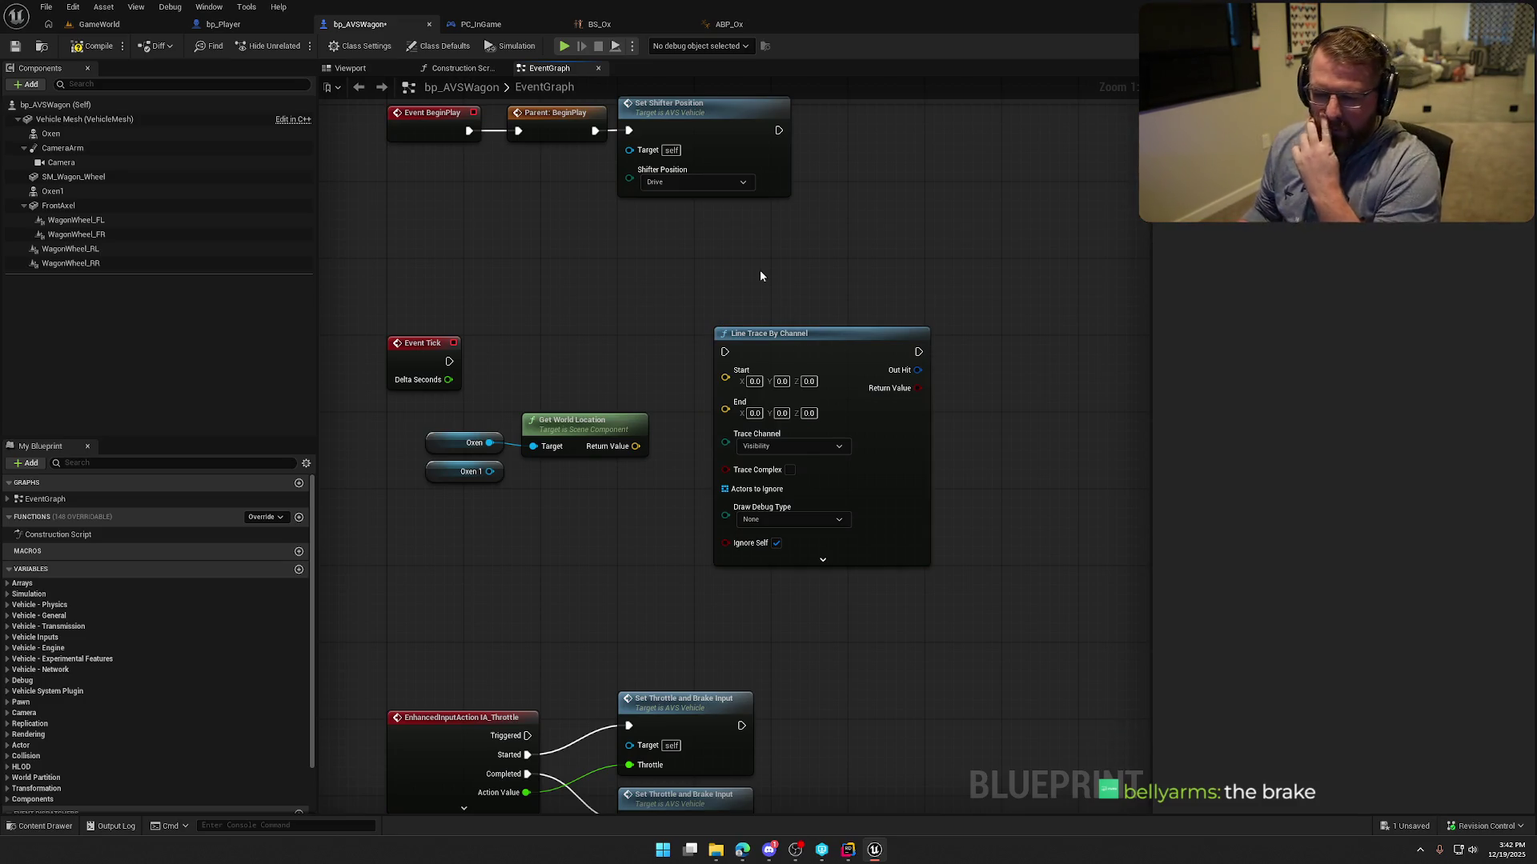
pyautogui.moveTo(751, 584); pyautogui.dragTo(783, 259)
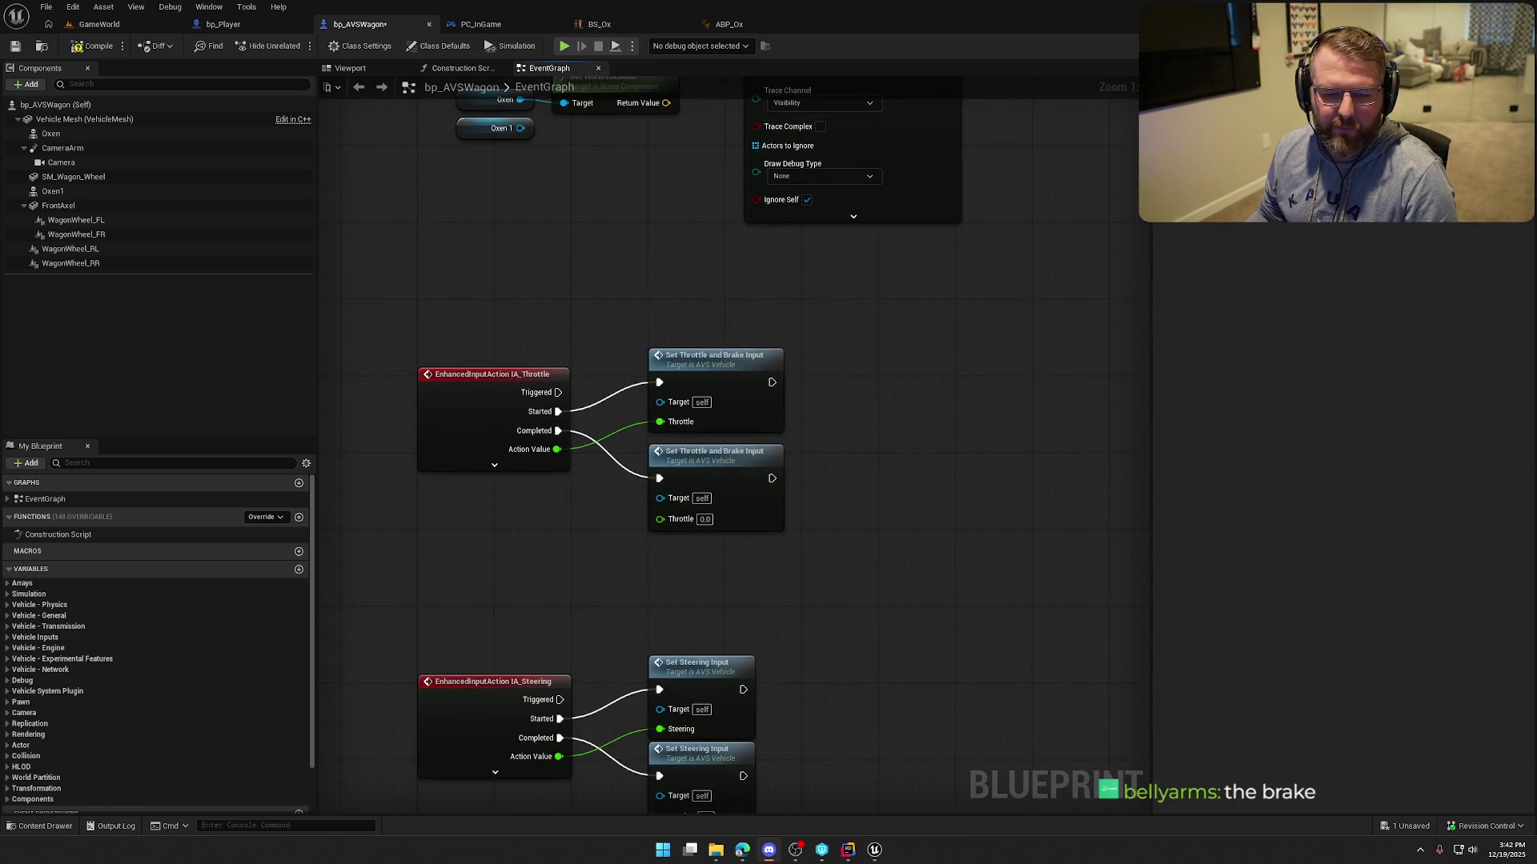
pyautogui.moveTo(709, 441)
pyautogui.mouseDown()
pyautogui.moveTo(885, 617)
pyautogui.moveTo(871, 575)
pyautogui.moveTo(794, 647)
pyautogui.mouseUp()
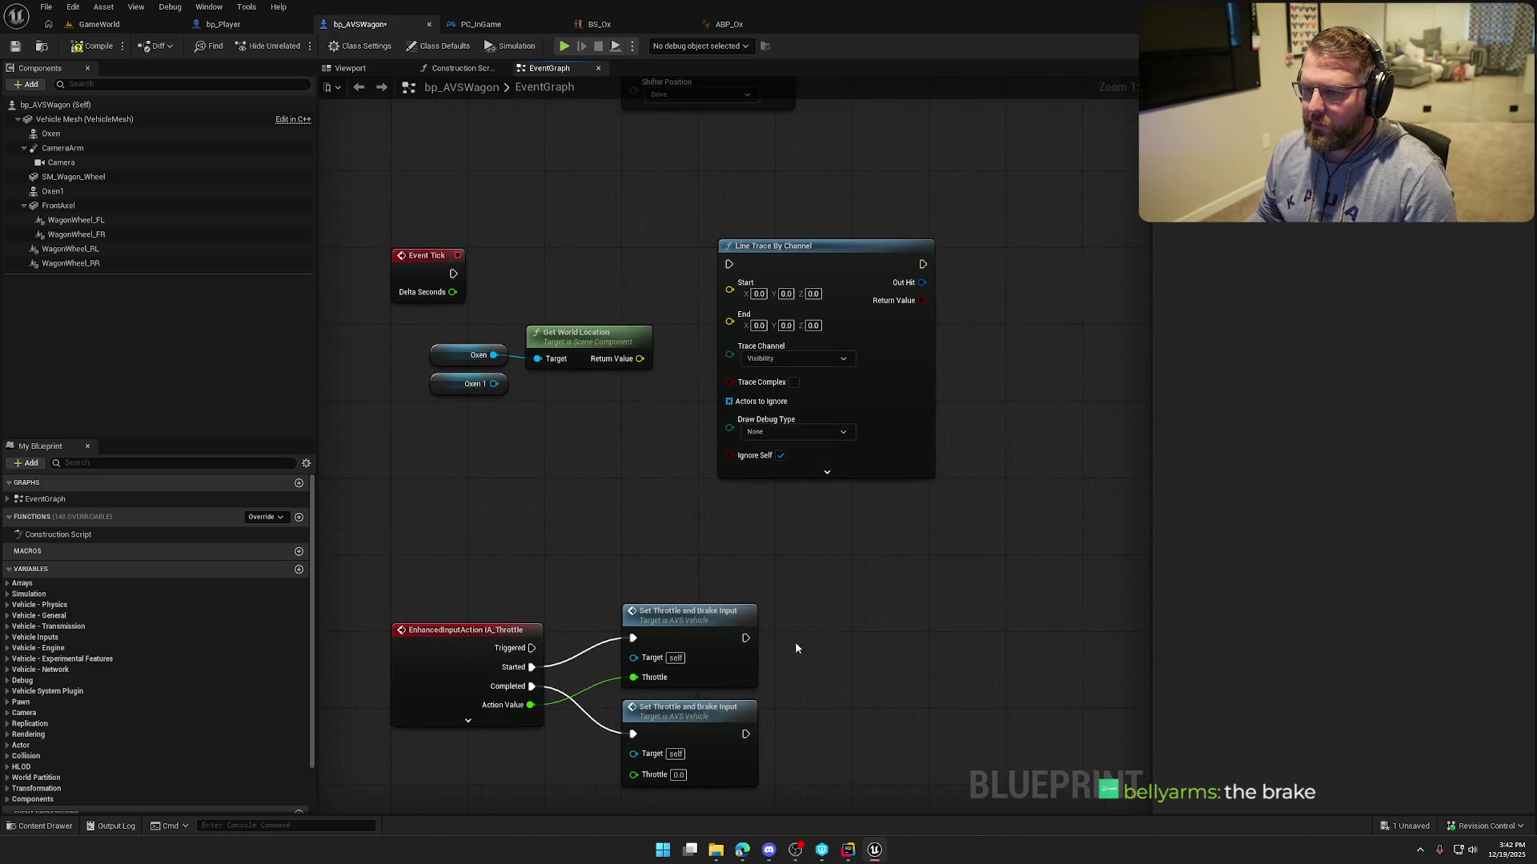
# Feed the Oxen world location into Start and the location minus 500 into End.
pyautogui.moveTo(639, 359)
pyautogui.mouseDown()
pyautogui.moveTo(729, 282)
pyautogui.moveTo(890, 276)
pyautogui.mouseUp()
pyautogui.moveTo(639, 359)
pyautogui.mouseDown()
pyautogui.moveTo(661, 378)
pyautogui.moveTo(556, 415)
pyautogui.mouseUp()
pyautogui.write('-')
pyautogui.press('Return')
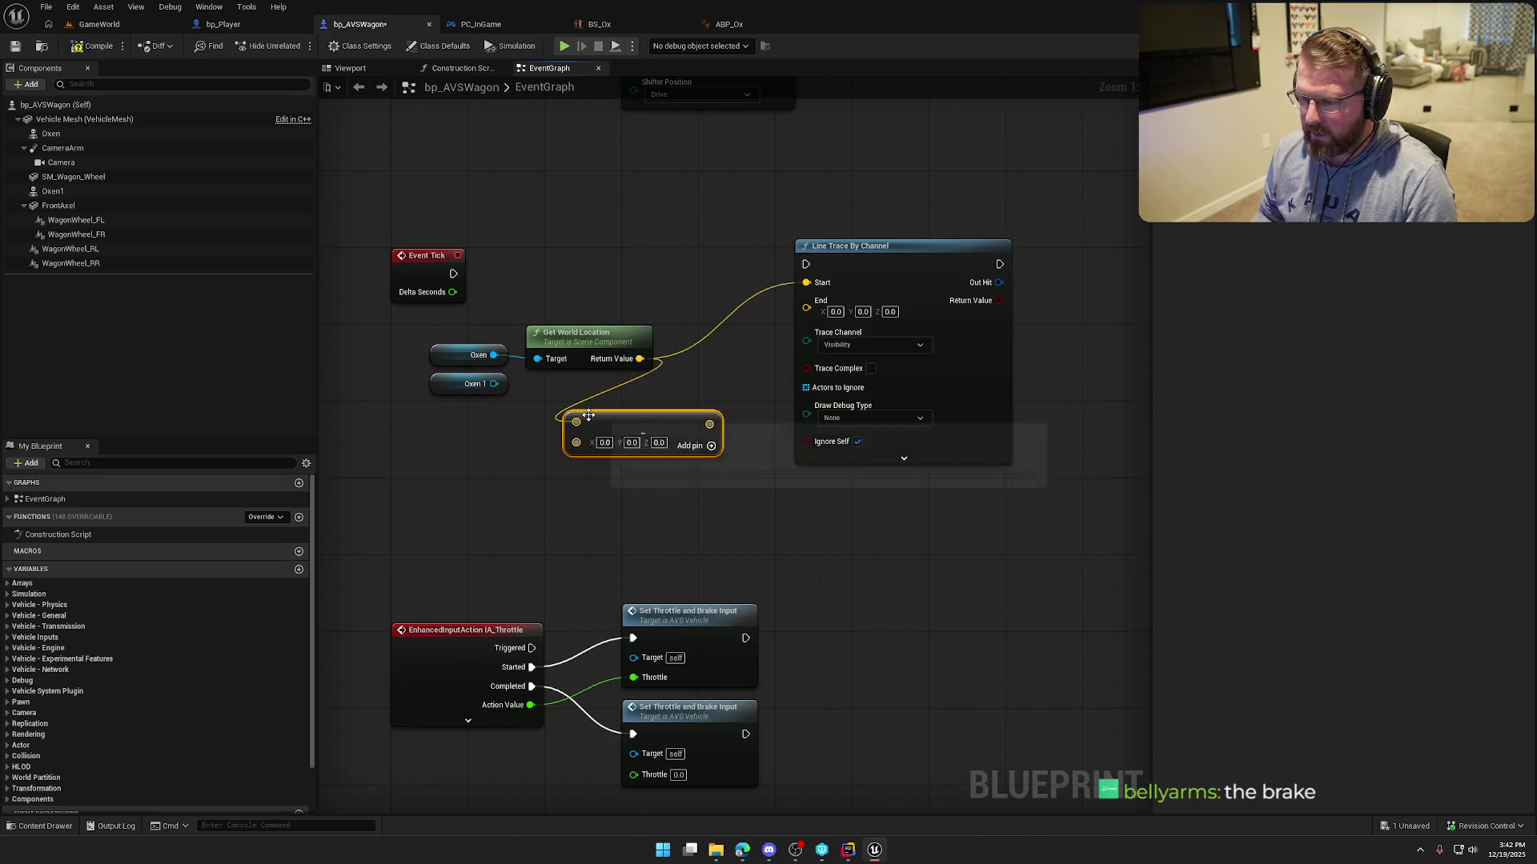
pyautogui.write('500')
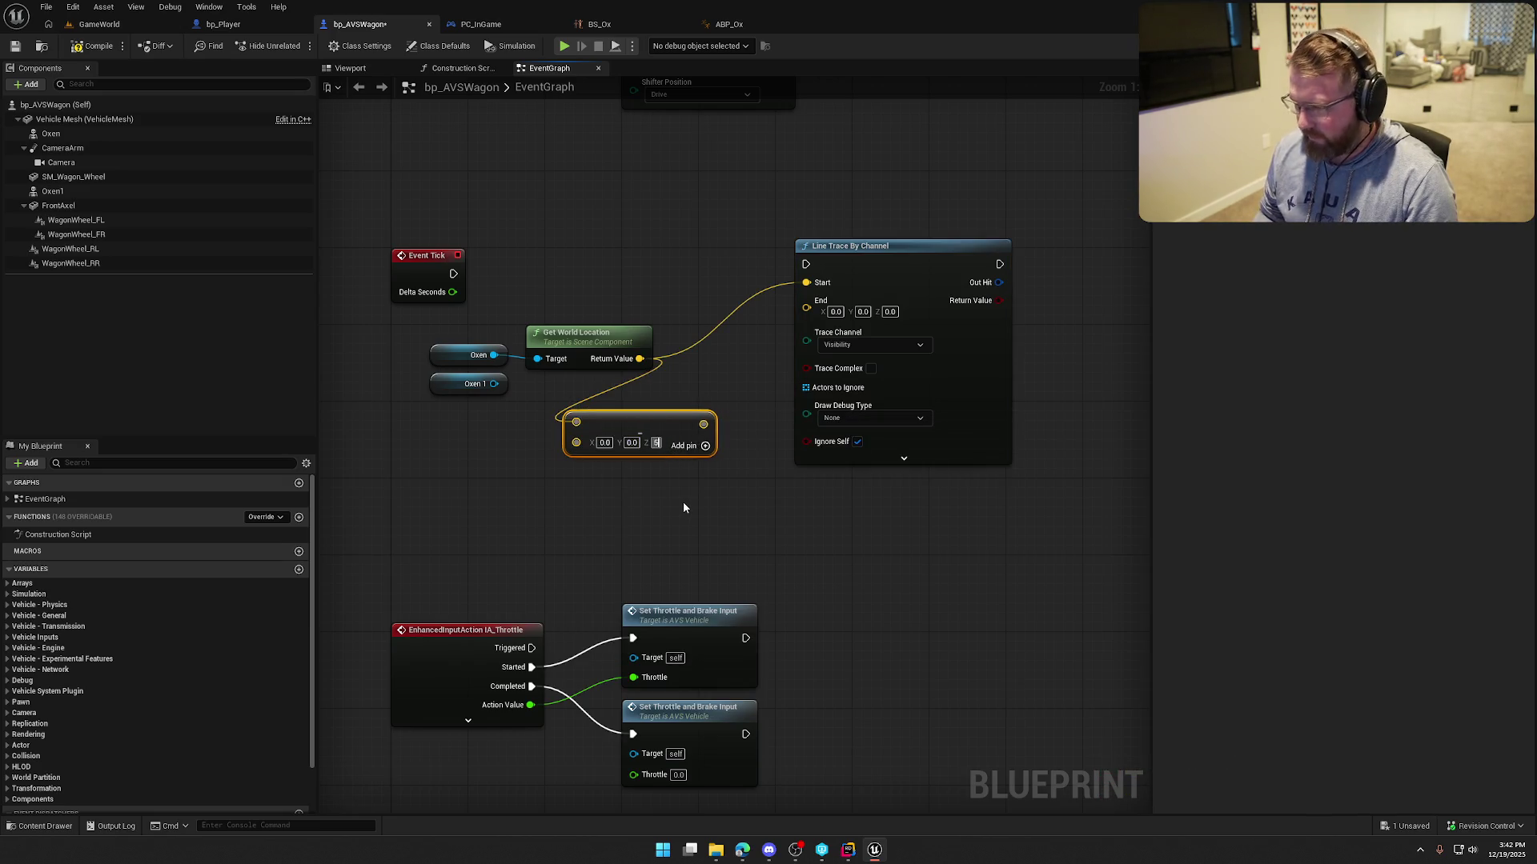
pyautogui.moveTo(718, 424); pyautogui.dragTo(812, 310)
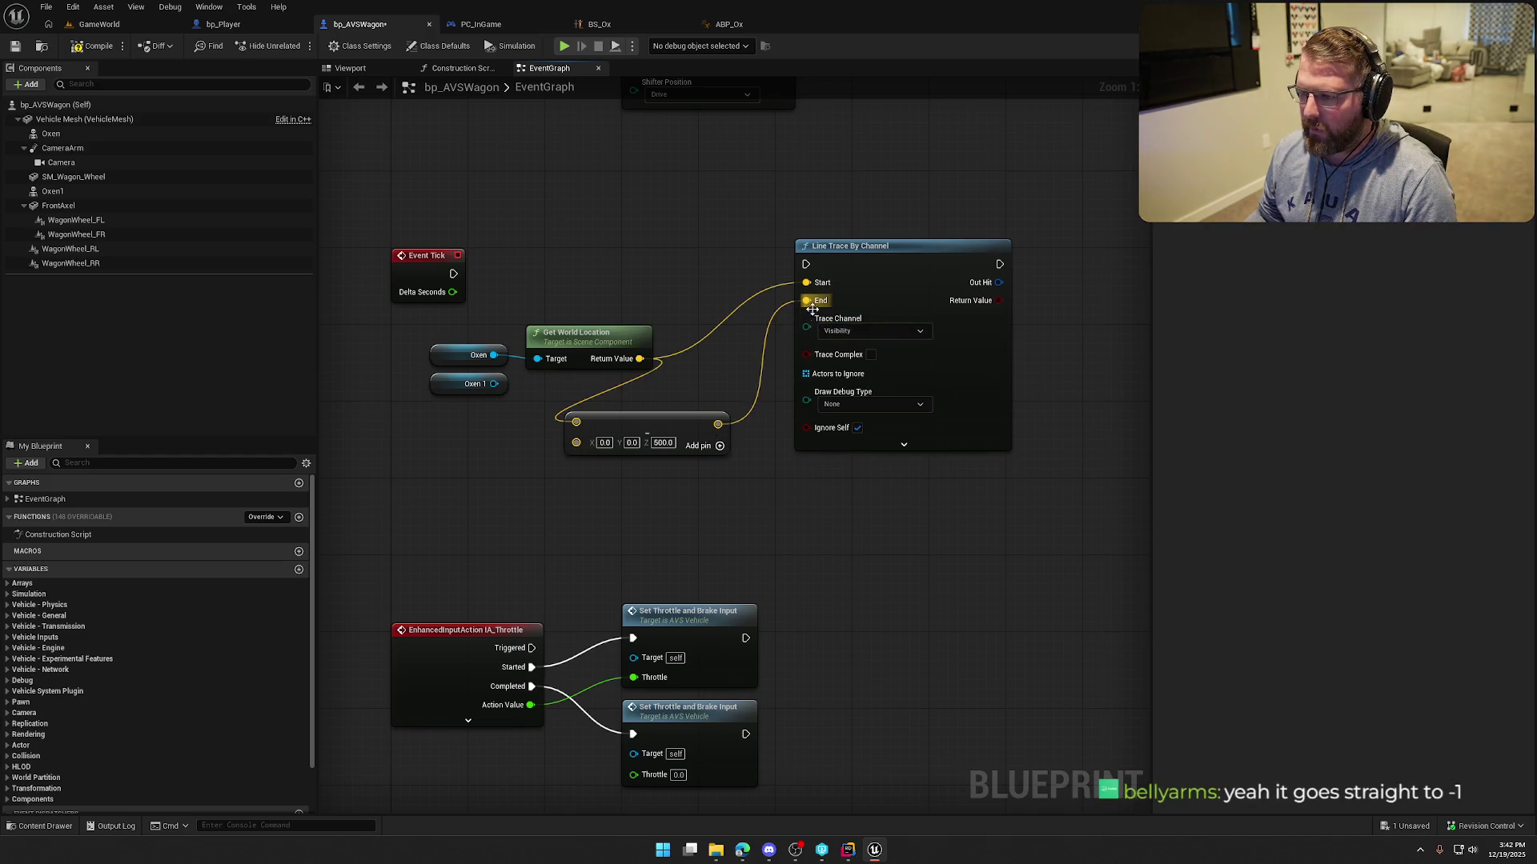
# Arrange the Oxen 1, Get World Location and Subtract nodes neatly together.
pyautogui.moveTo(449, 386); pyautogui.dragTo(430, 472)
pyautogui.moveTo(484, 336); pyautogui.dragTo(608, 432)
pyautogui.moveTo(450, 364); pyautogui.dragTo(412, 346)
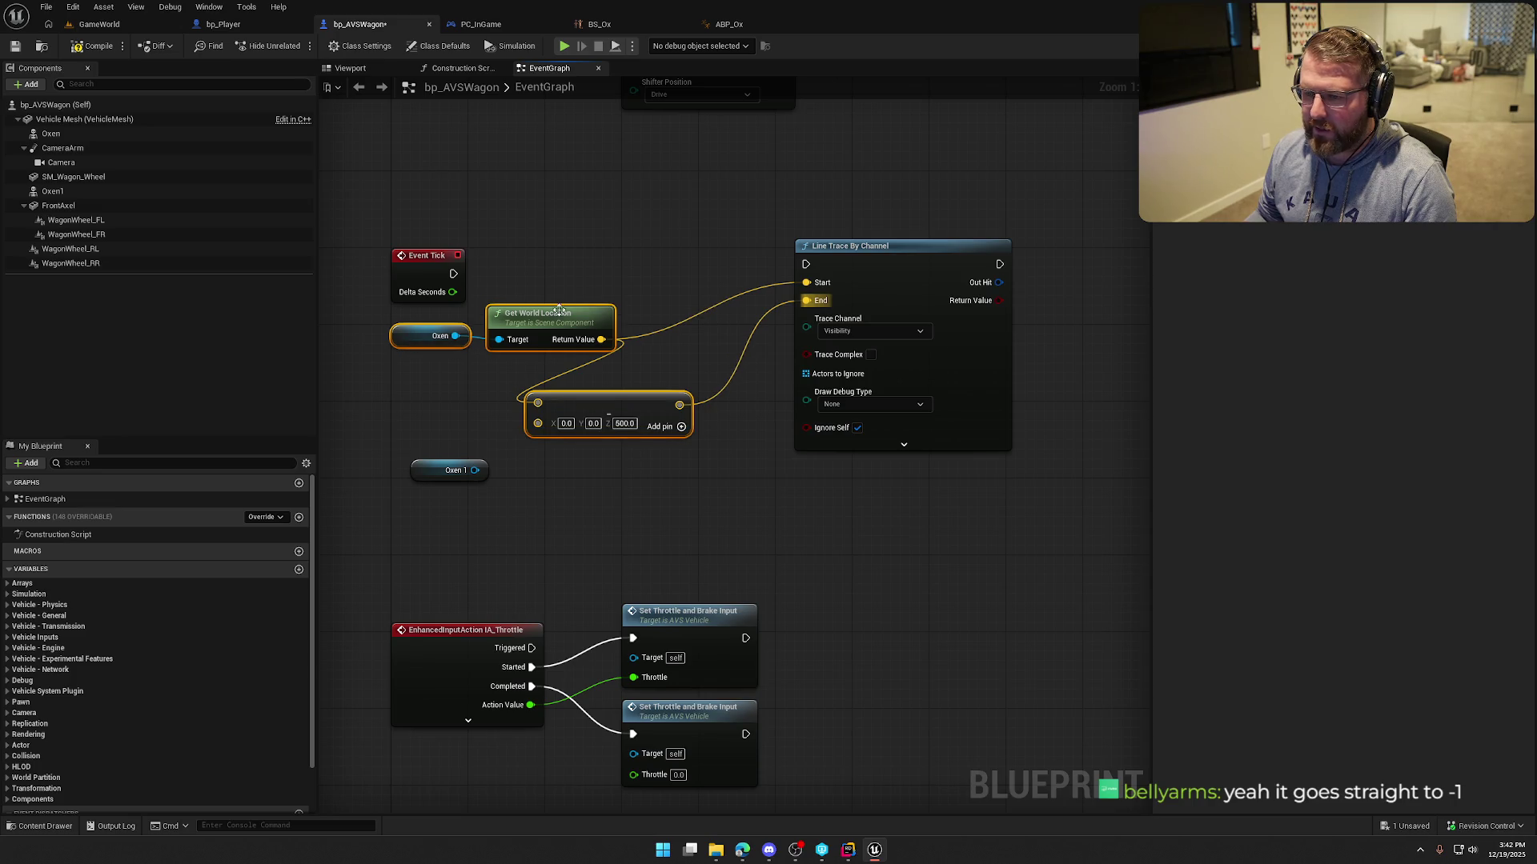
pyautogui.moveTo(603, 401); pyautogui.dragTo(632, 365)
pyautogui.click(608, 383)
pyautogui.click(608, 267)
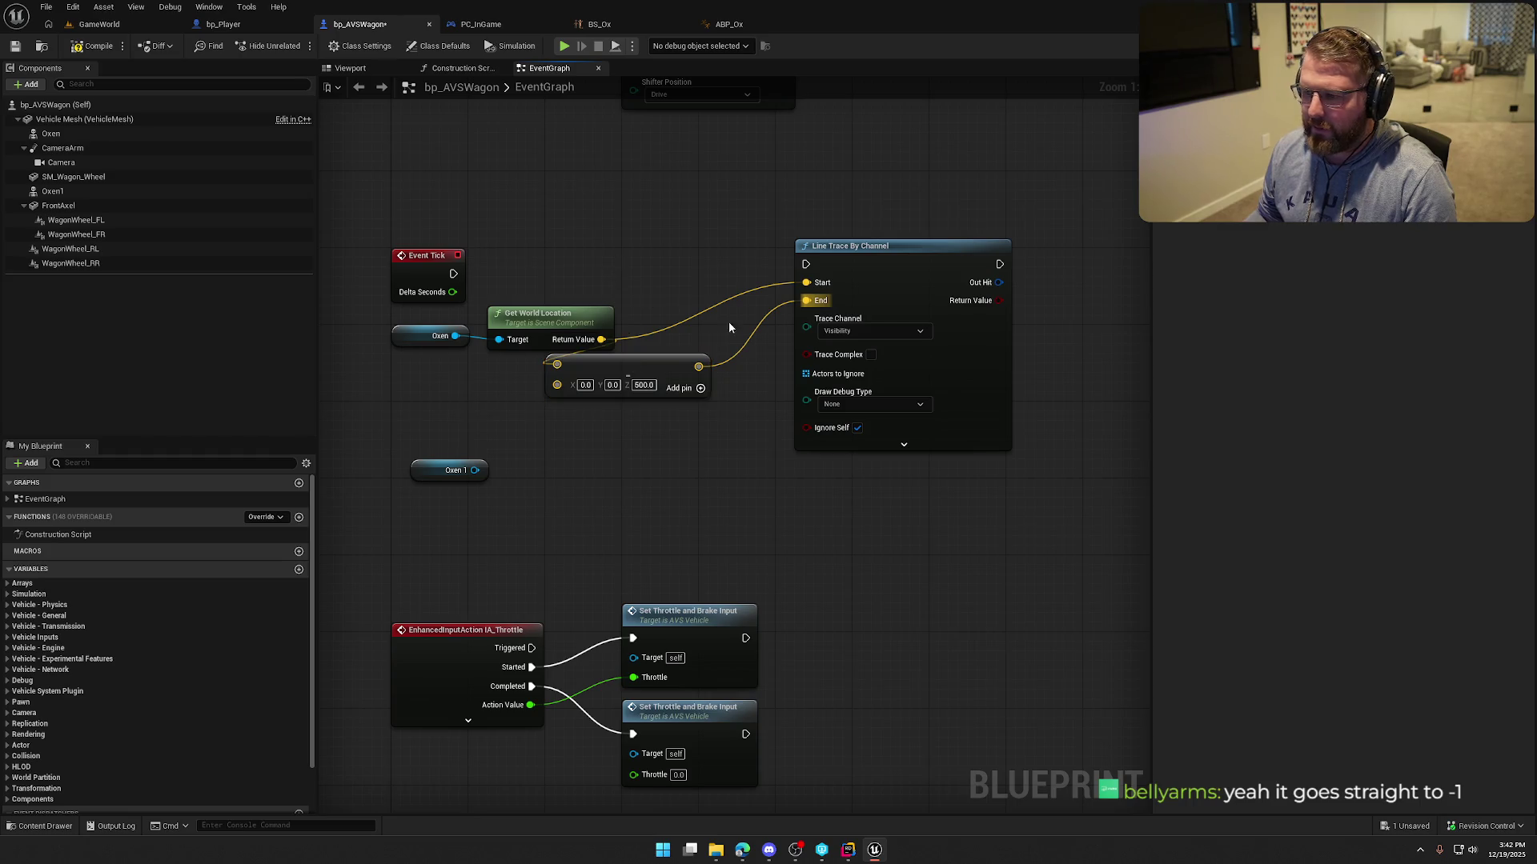
# Connect Event Tick's execution to the line trace so it runs every tick.
pyautogui.moveTo(452, 273); pyautogui.dragTo(856, 257)
pyautogui.moveTo(856, 199); pyautogui.dragTo(678, 201)
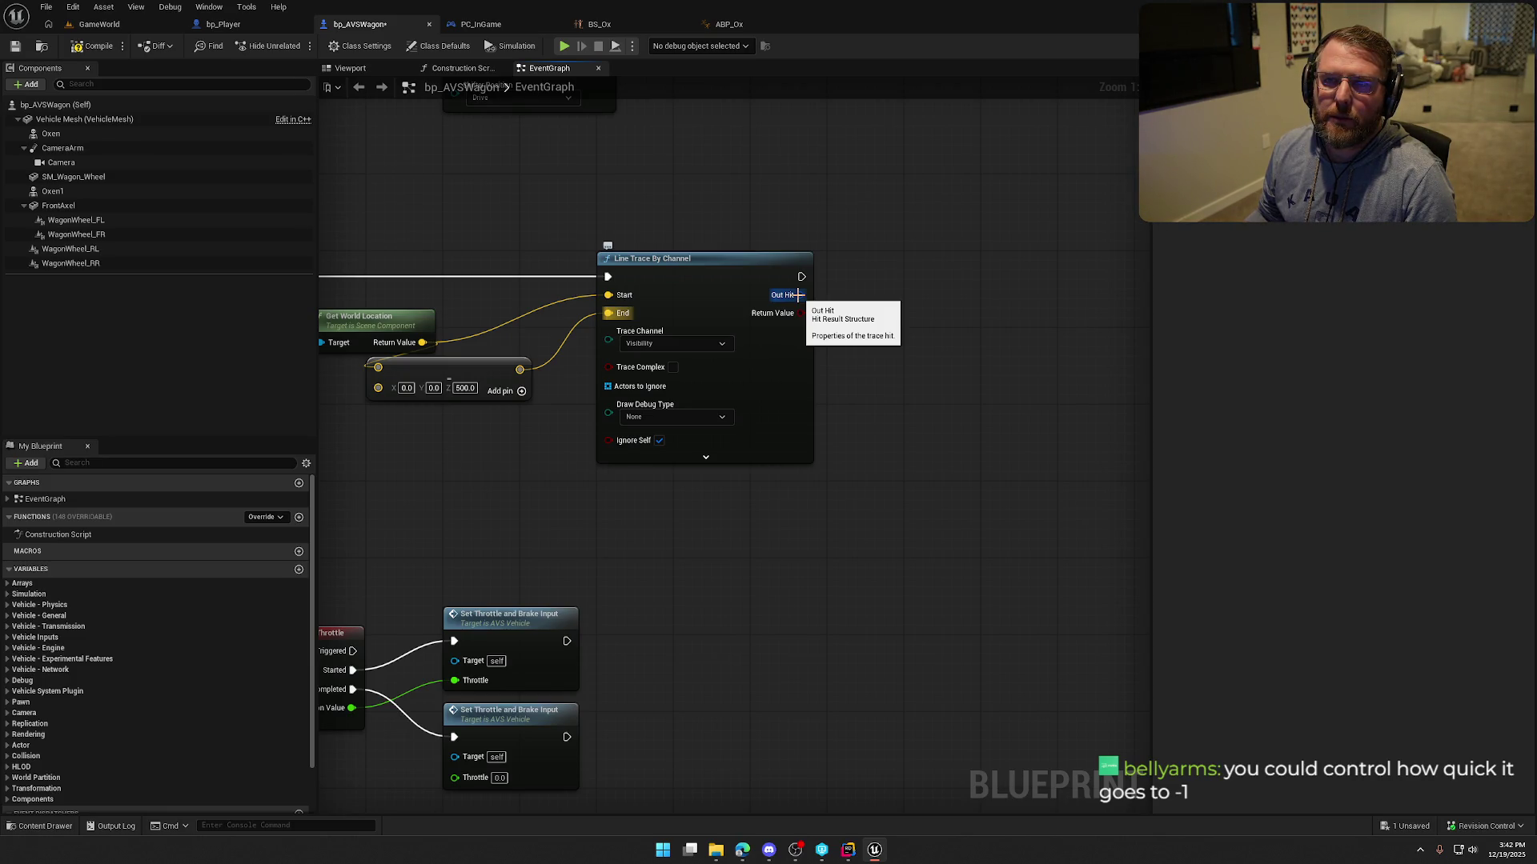
pyautogui.moveTo(856, 603)
pyautogui.mouseDown()
pyautogui.moveTo(1032, 398)
pyautogui.moveTo(933, 490)
pyautogui.mouseUp()
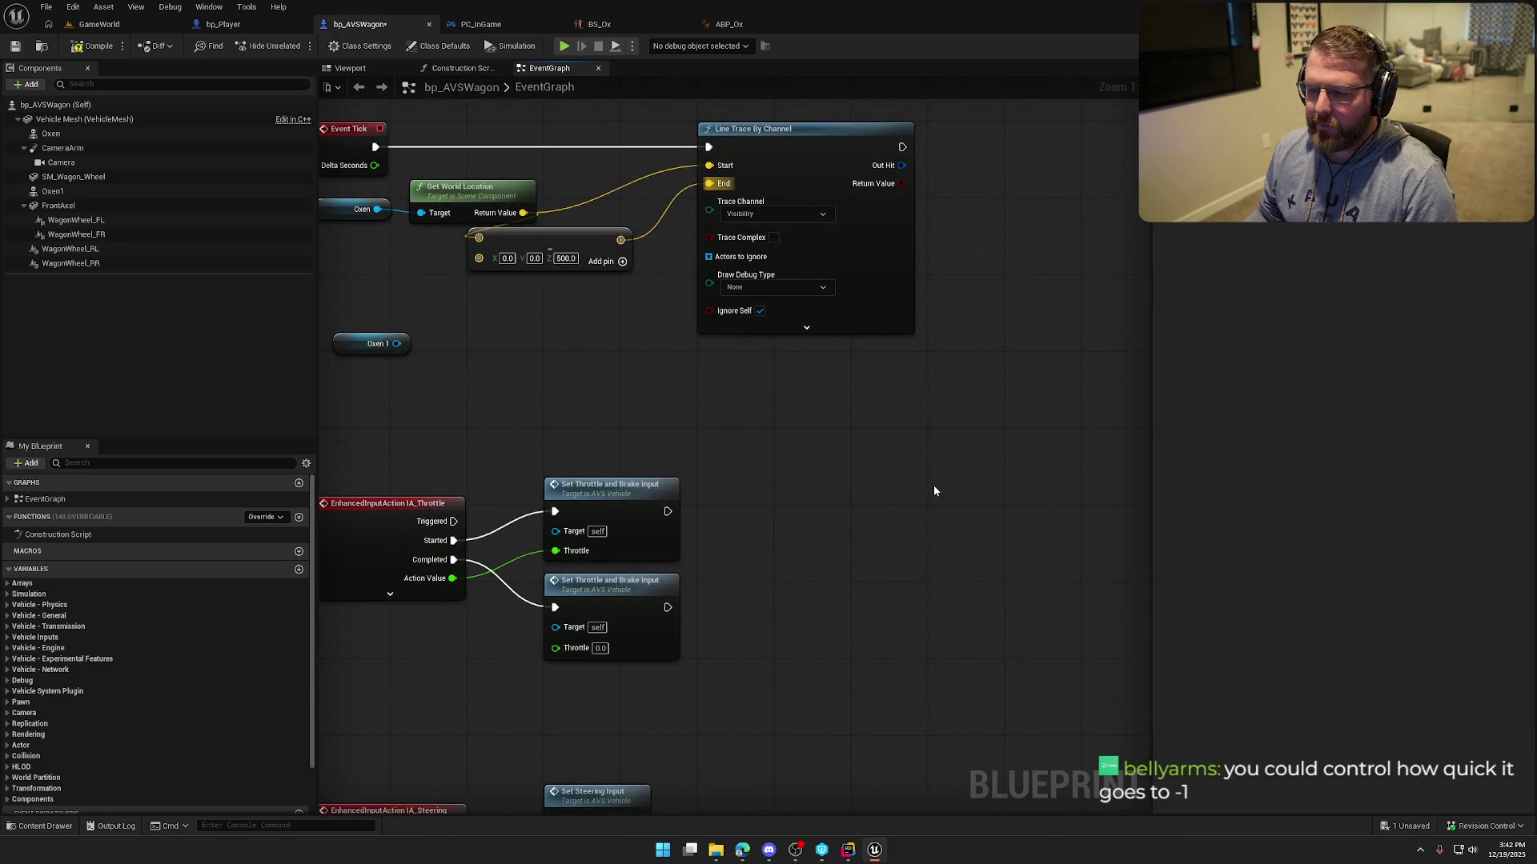
pyautogui.moveTo(808, 446); pyautogui.dragTo(533, 649)
pyautogui.click(610, 410)
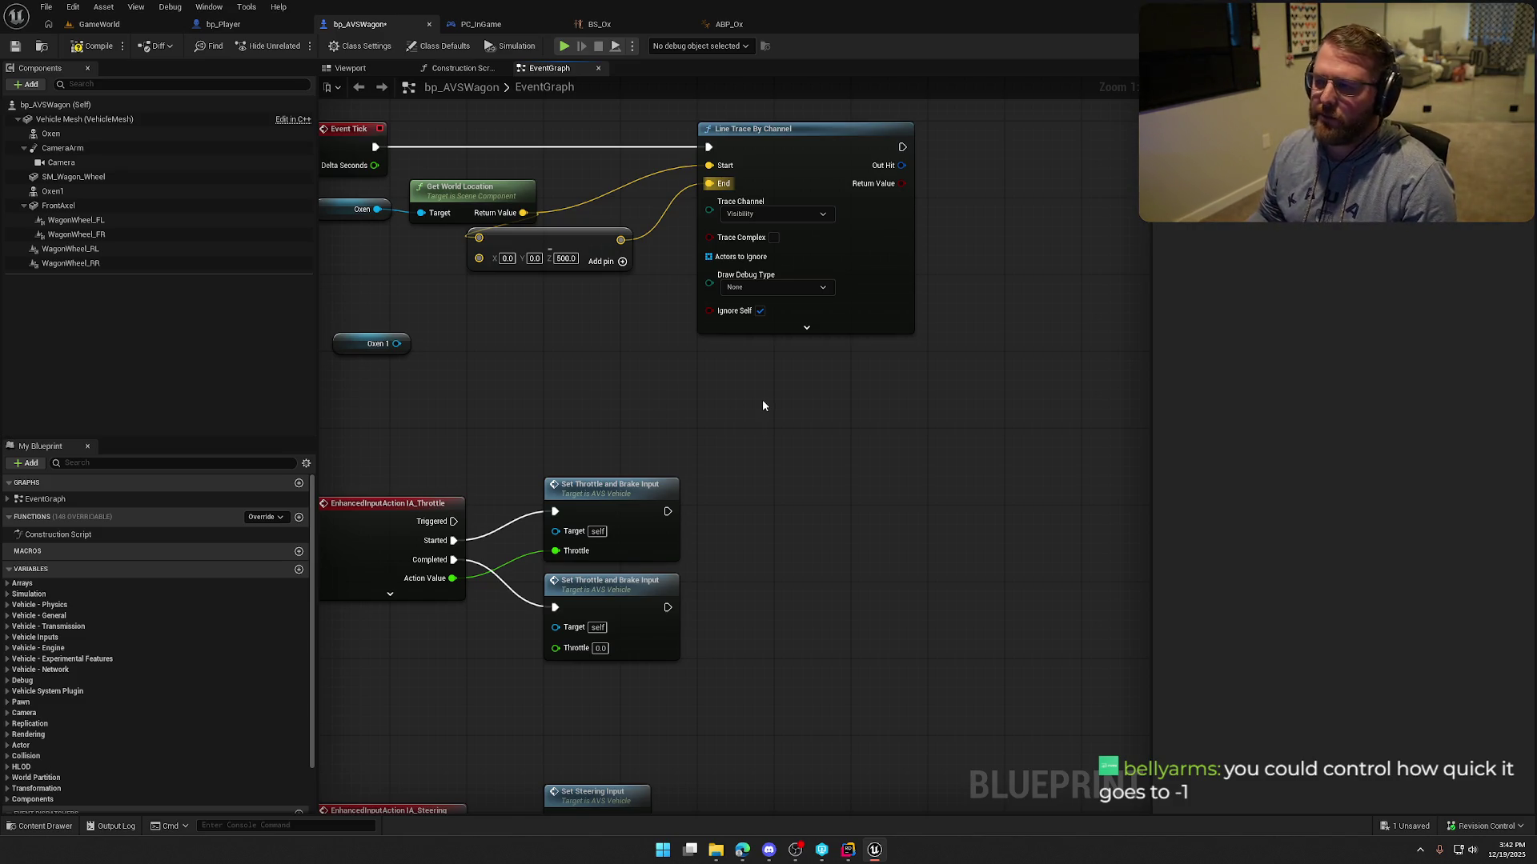
pyautogui.moveTo(761, 401); pyautogui.dragTo(702, 445)
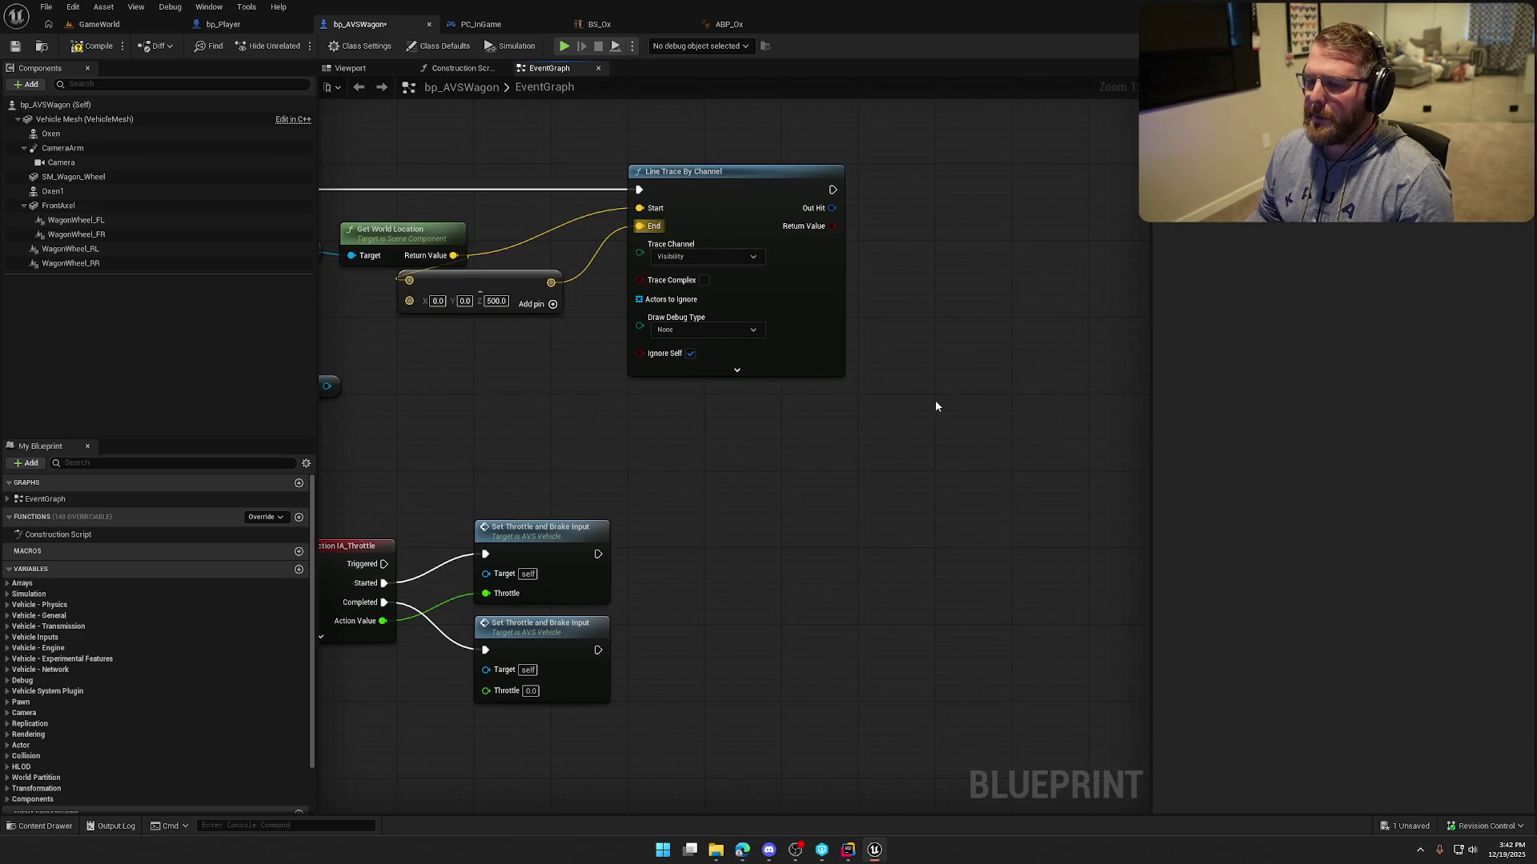
pyautogui.moveTo(987, 273); pyautogui.dragTo(912, 321)
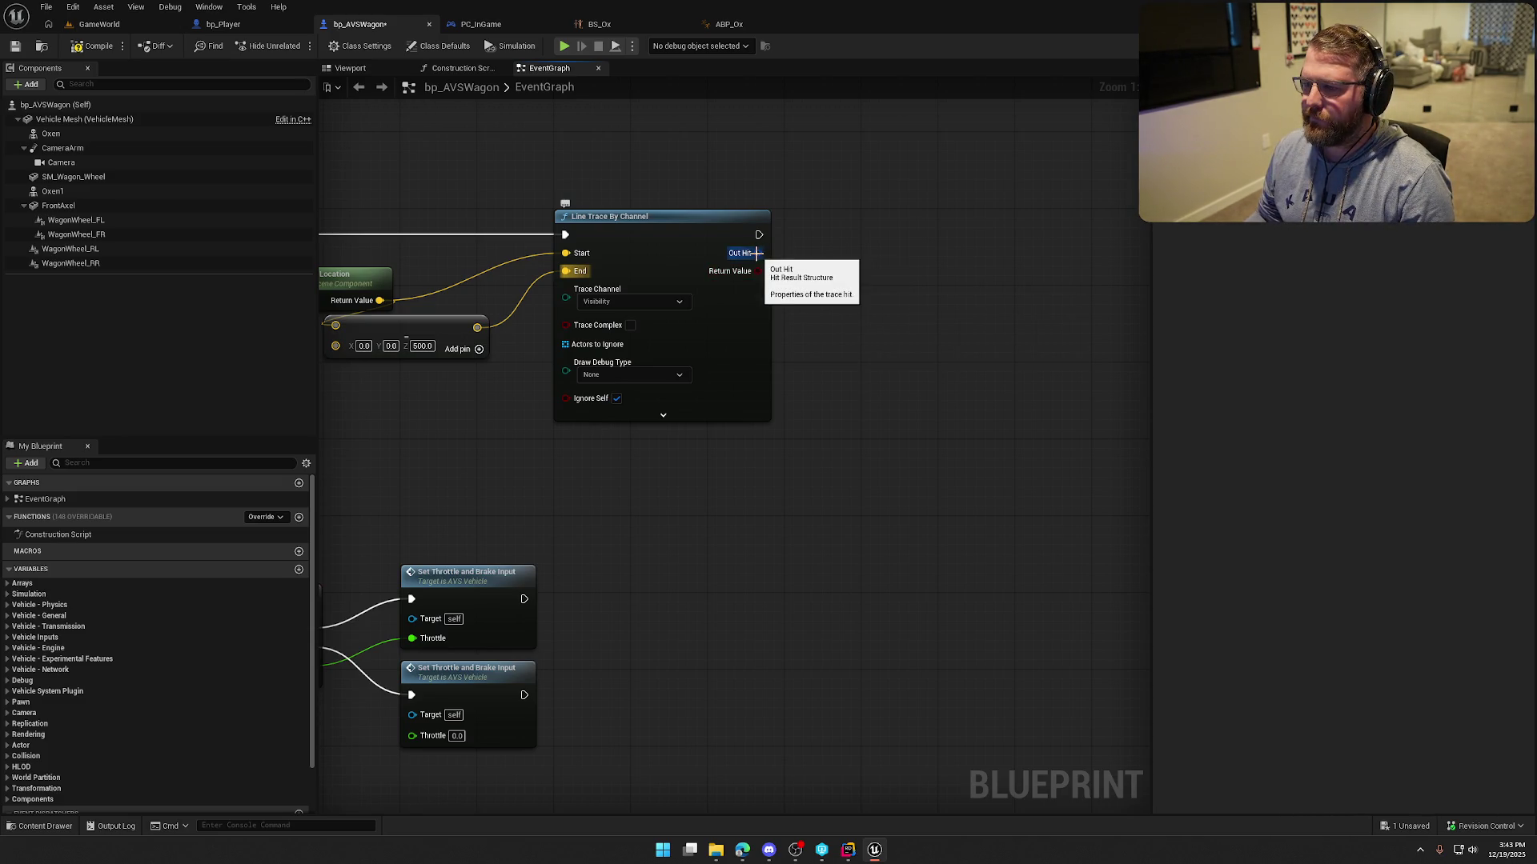
pyautogui.rightClick(757, 255)
# Split the line trace's Out Hit into separate values.
pyautogui.click(800, 309)
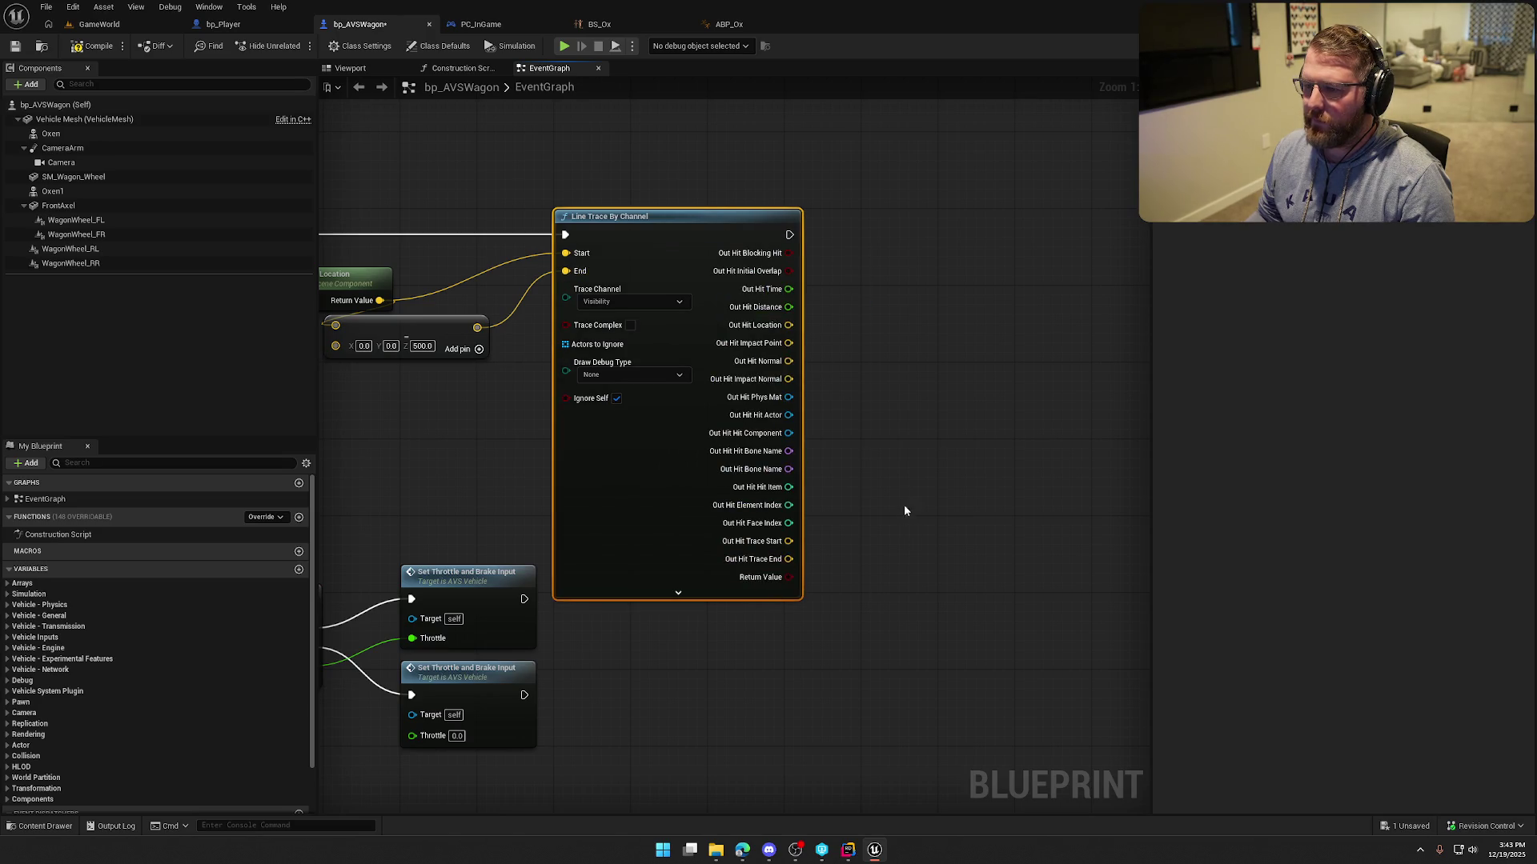
pyautogui.moveTo(904, 511); pyautogui.dragTo(1011, 464)
pyautogui.scroll(-1, 1001, 463)
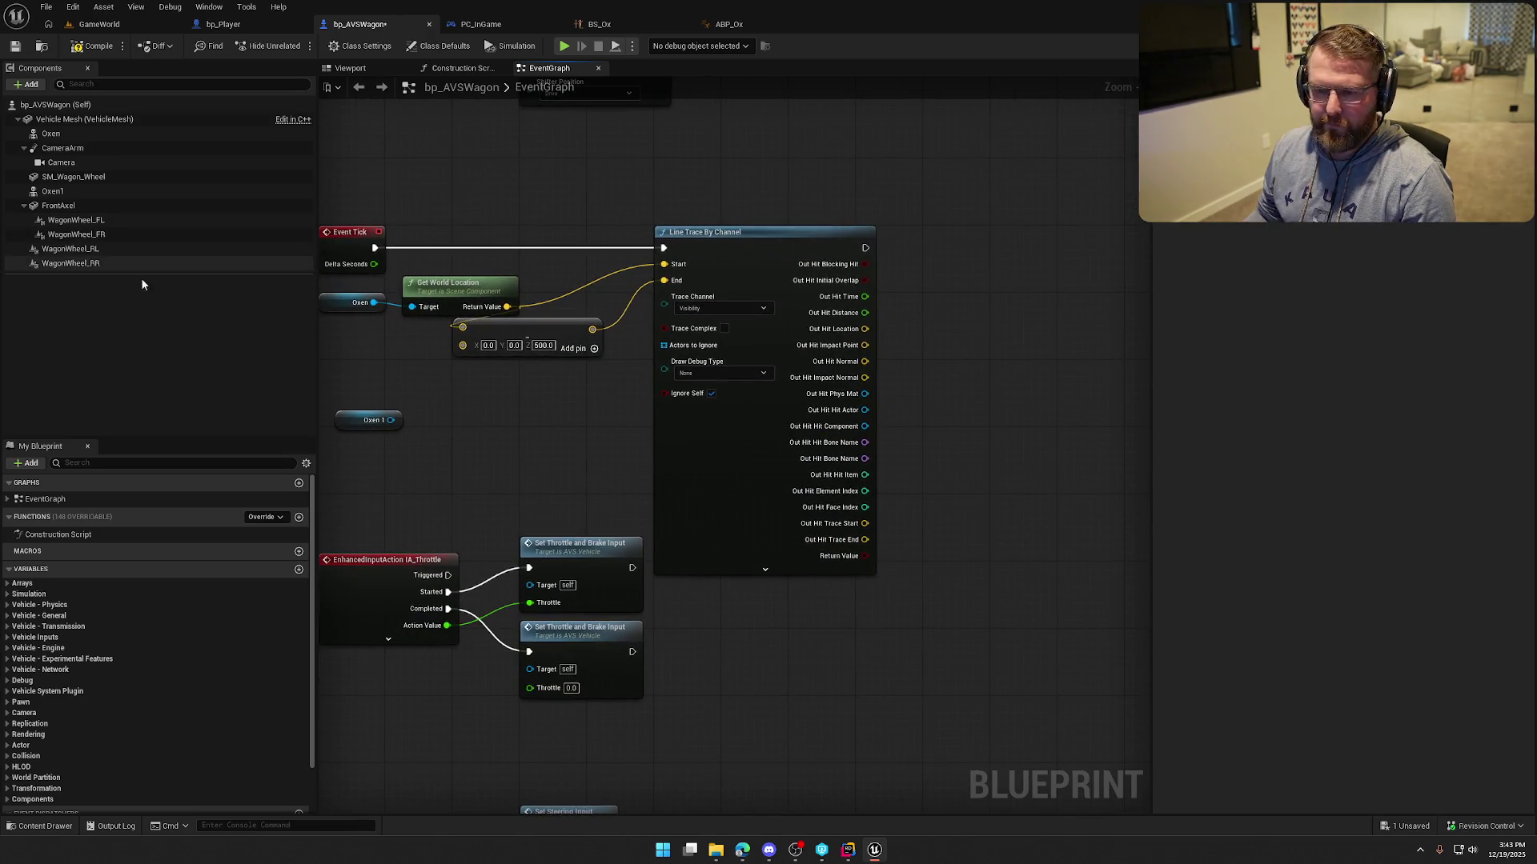
# Paste a second Oxen reference and add a Set World Transform node for it.
pyautogui.click(356, 303)
pyautogui.hotkey('ctrl', 'c')
pyautogui.hotkey('ctrl', 'v')
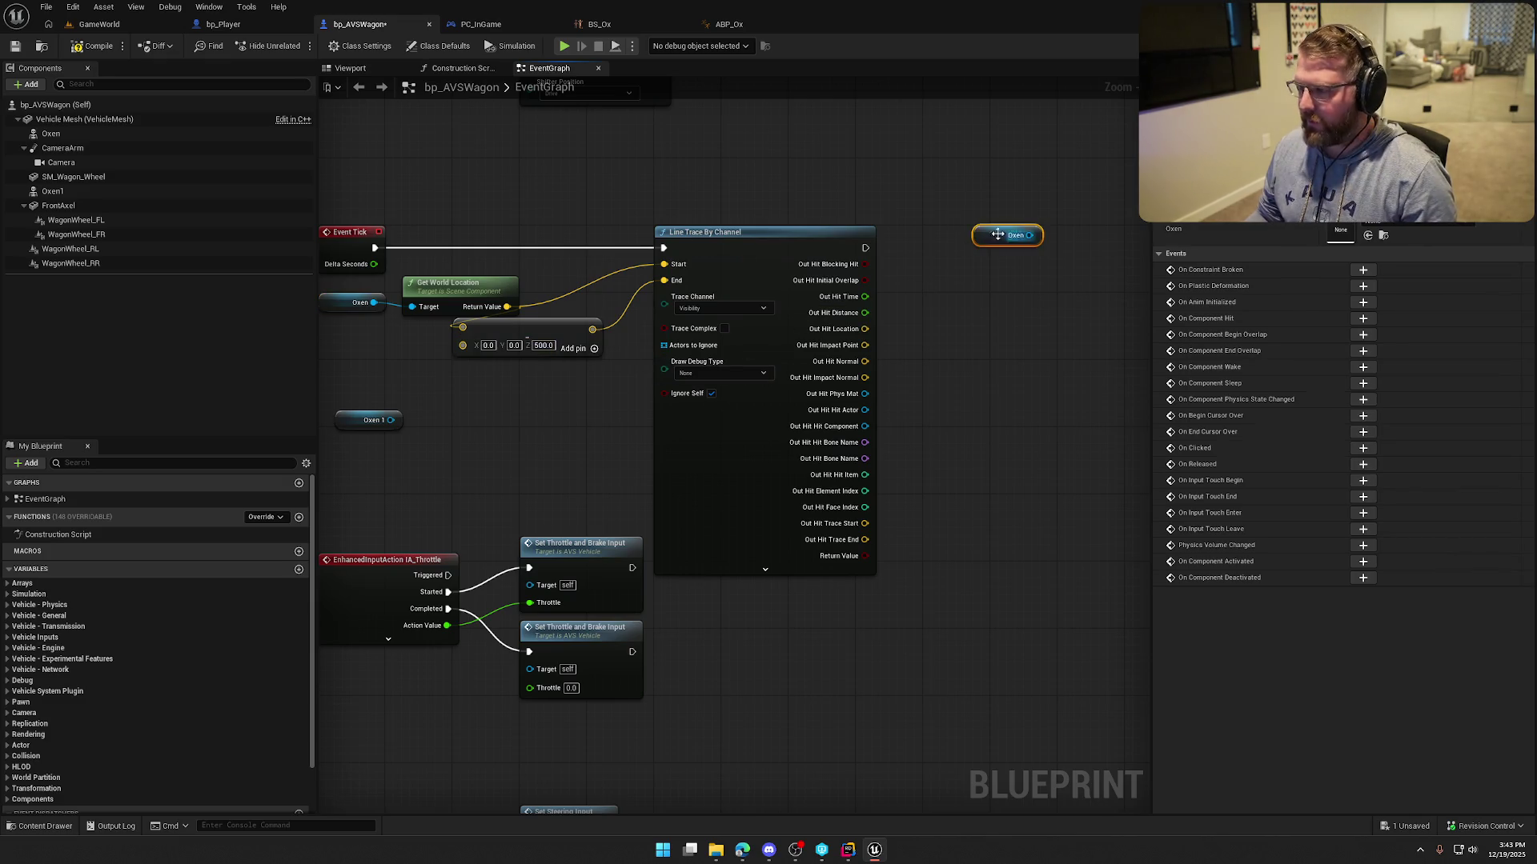
pyautogui.moveTo(900, 224); pyautogui.dragTo(917, 254)
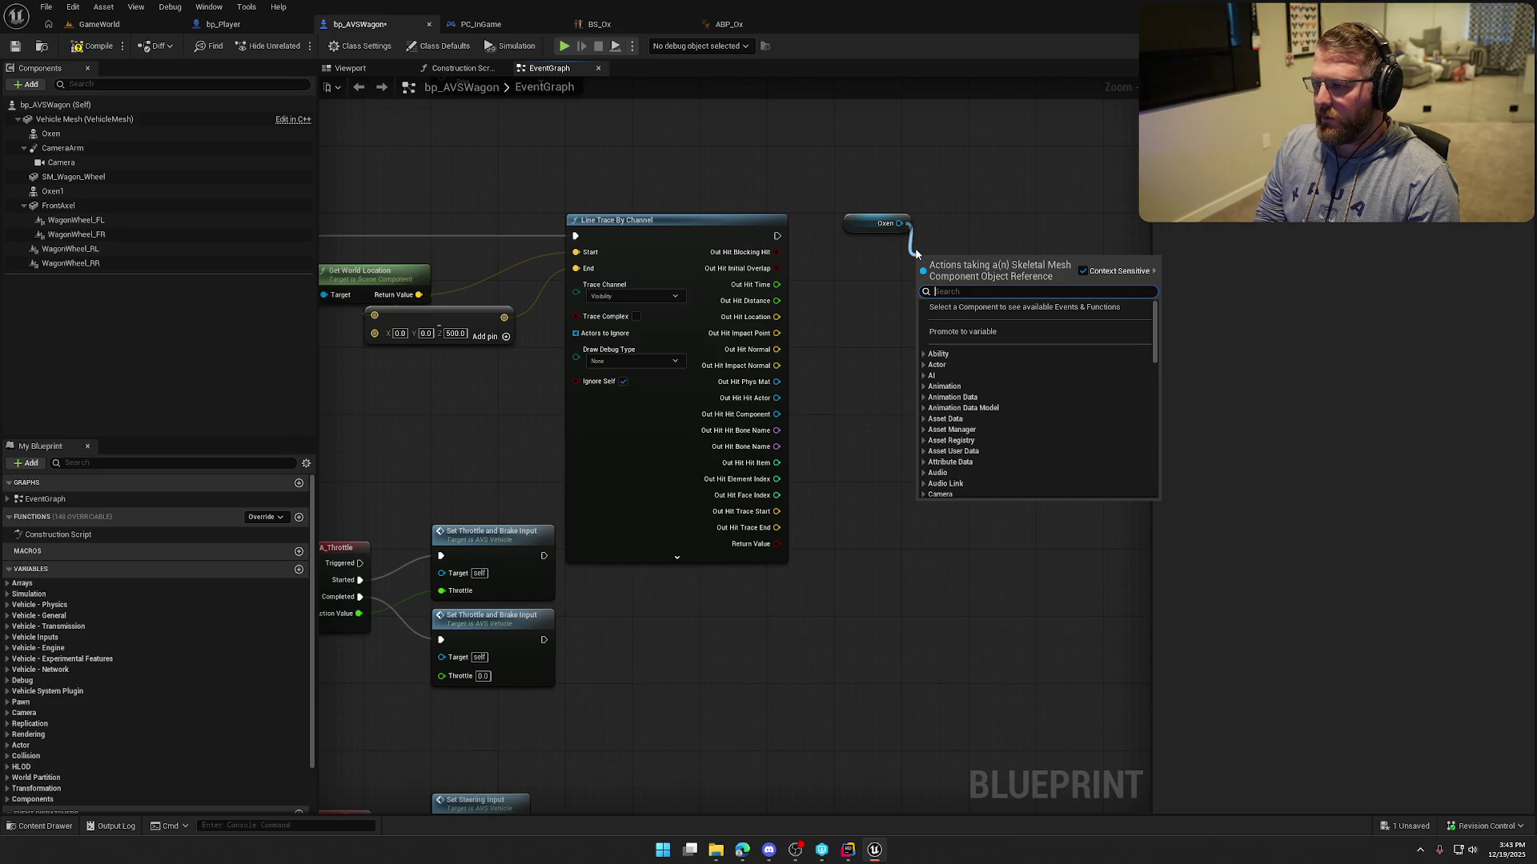
pyautogui.write('set')
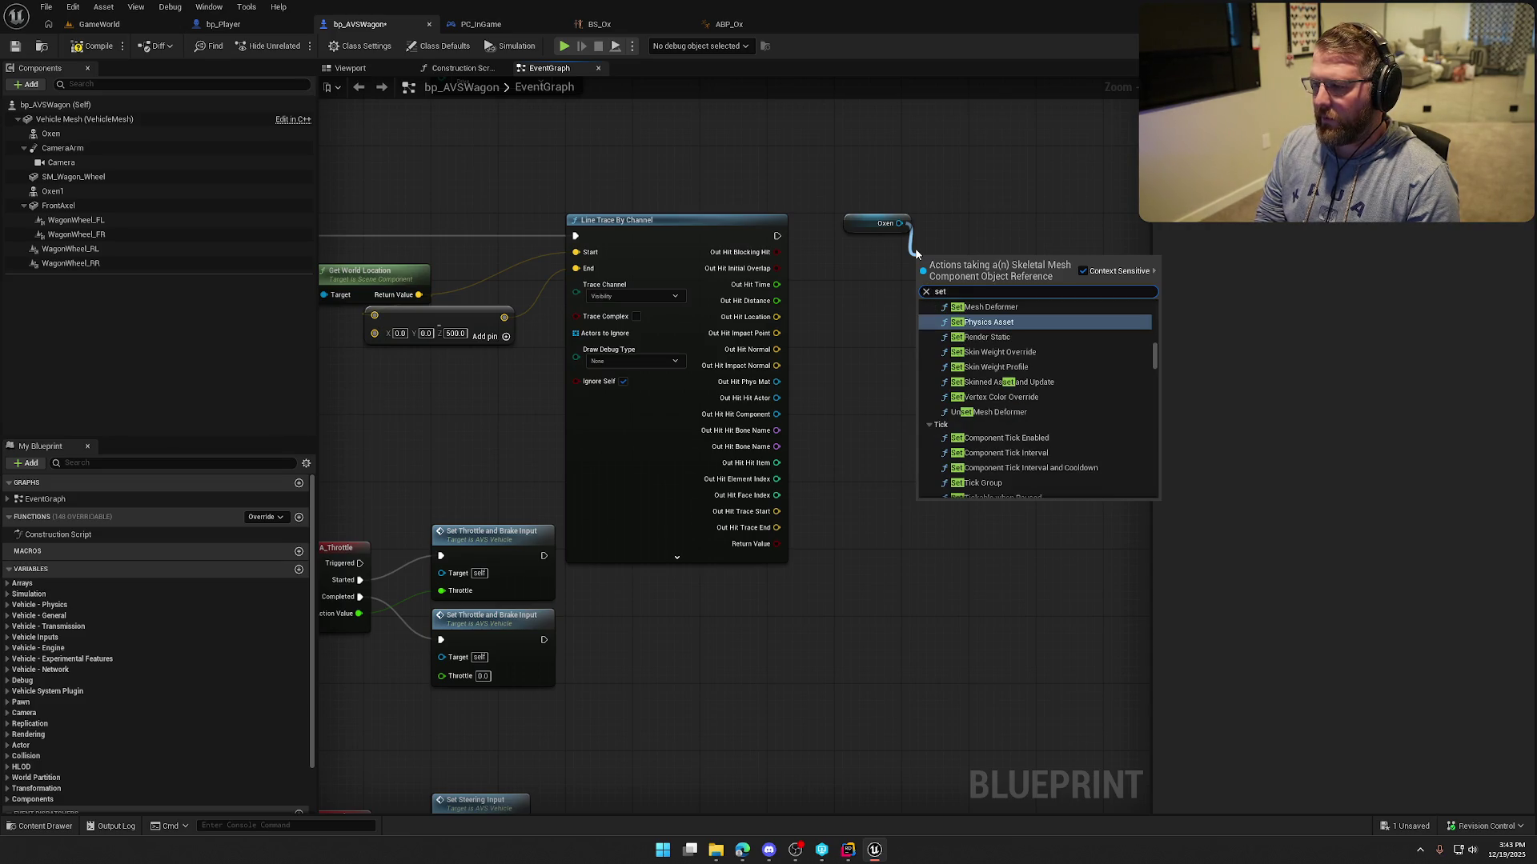
pyautogui.write(' transform')
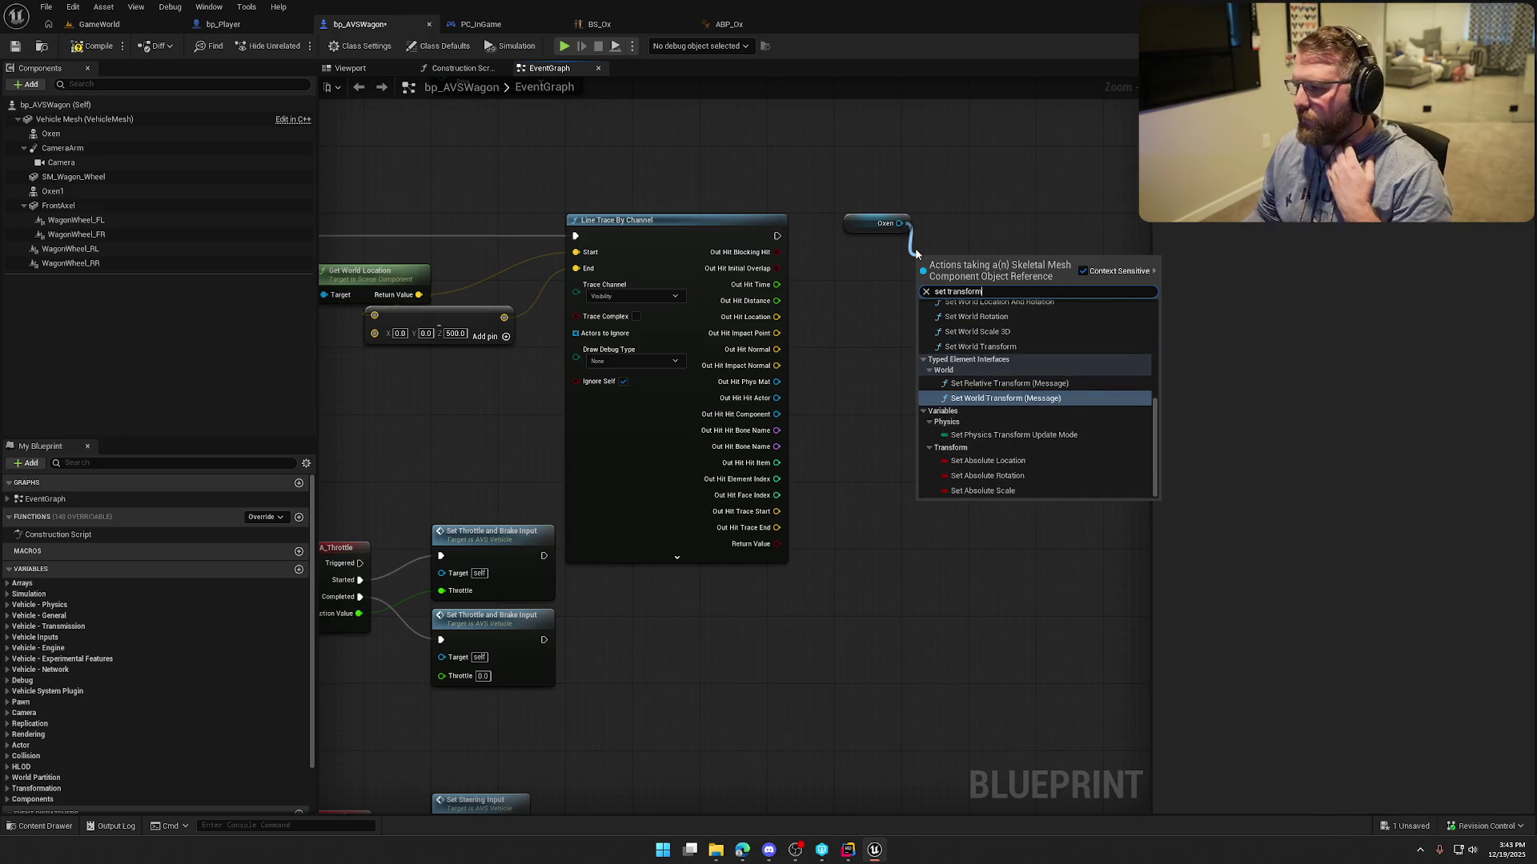
pyautogui.scroll(3, 1024, 415)
pyautogui.scroll(-1, 1026, 424)
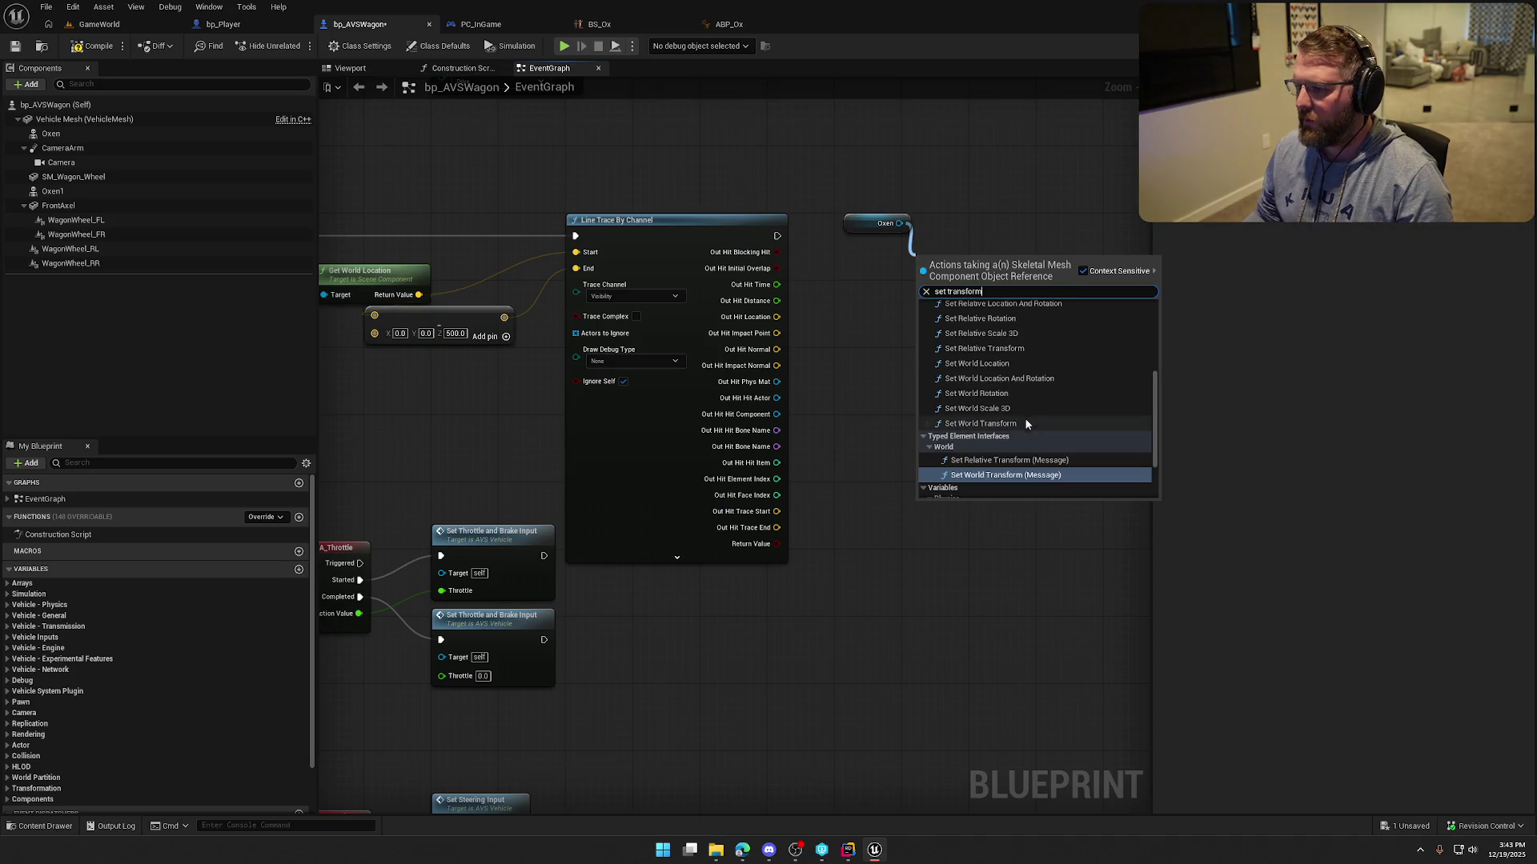
pyautogui.click(1010, 425)
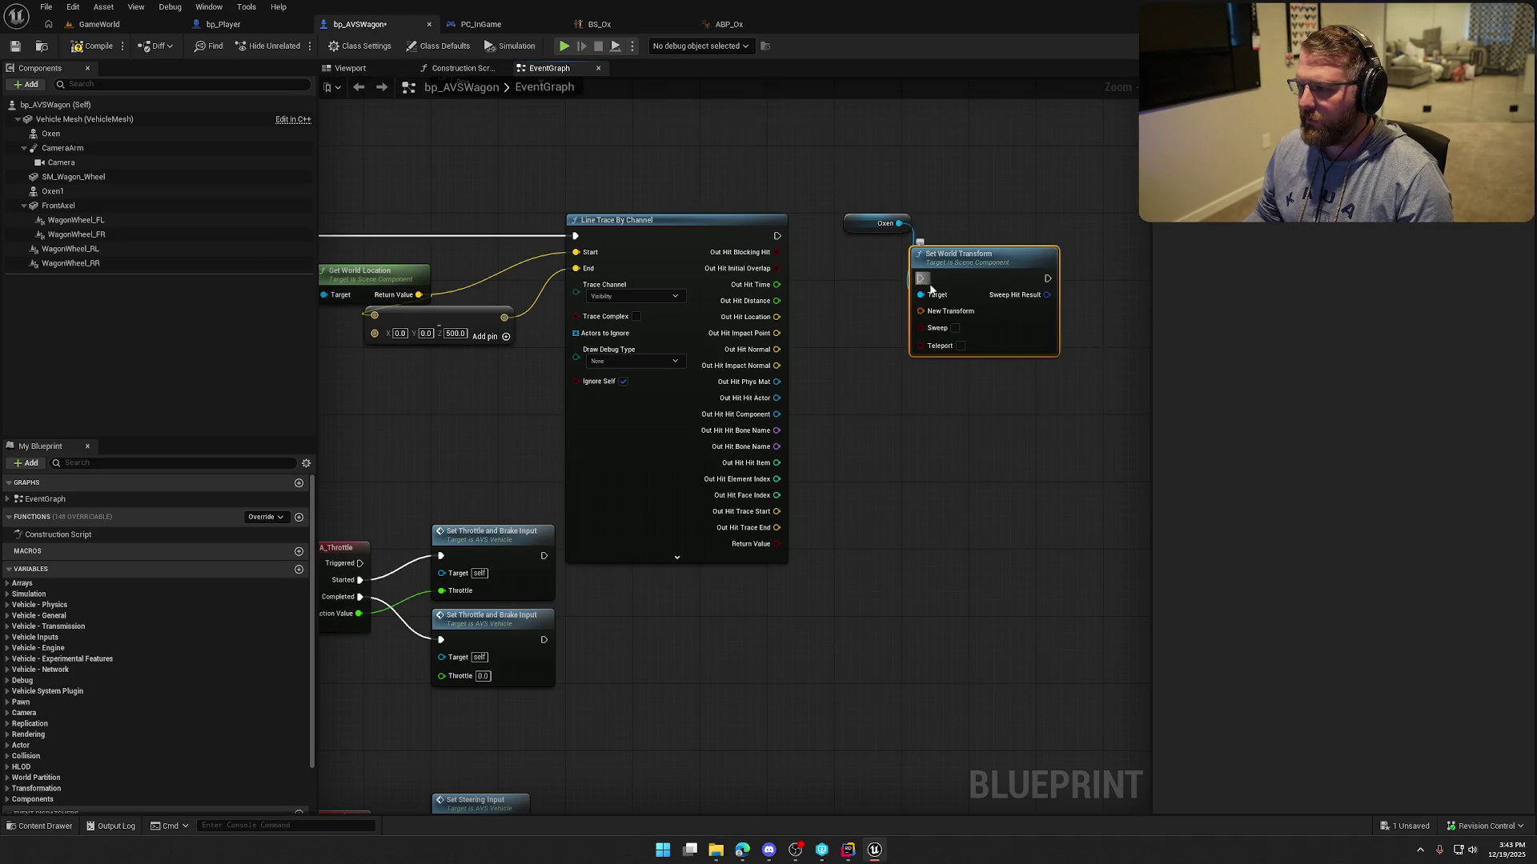
pyautogui.moveTo(987, 283)
pyautogui.mouseDown()
pyautogui.moveTo(1038, 259)
pyautogui.moveTo(777, 237)
pyautogui.moveTo(957, 206)
pyautogui.moveTo(1113, 332)
pyautogui.mouseUp()
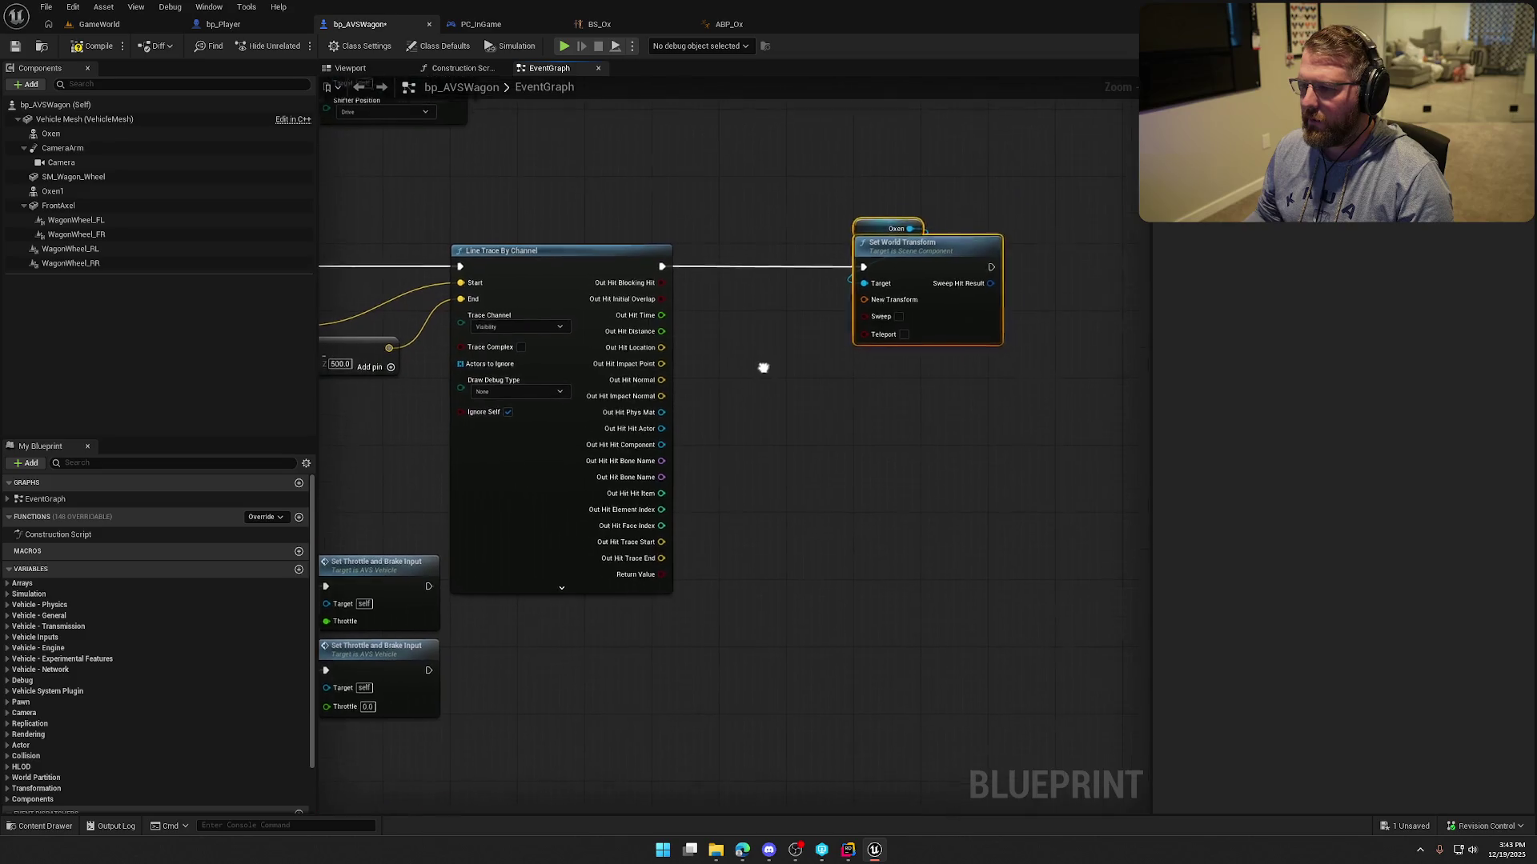
# Split the Set World Transform's transform input, then delete that node.
pyautogui.rightClick(863, 301)
pyautogui.click(896, 359)
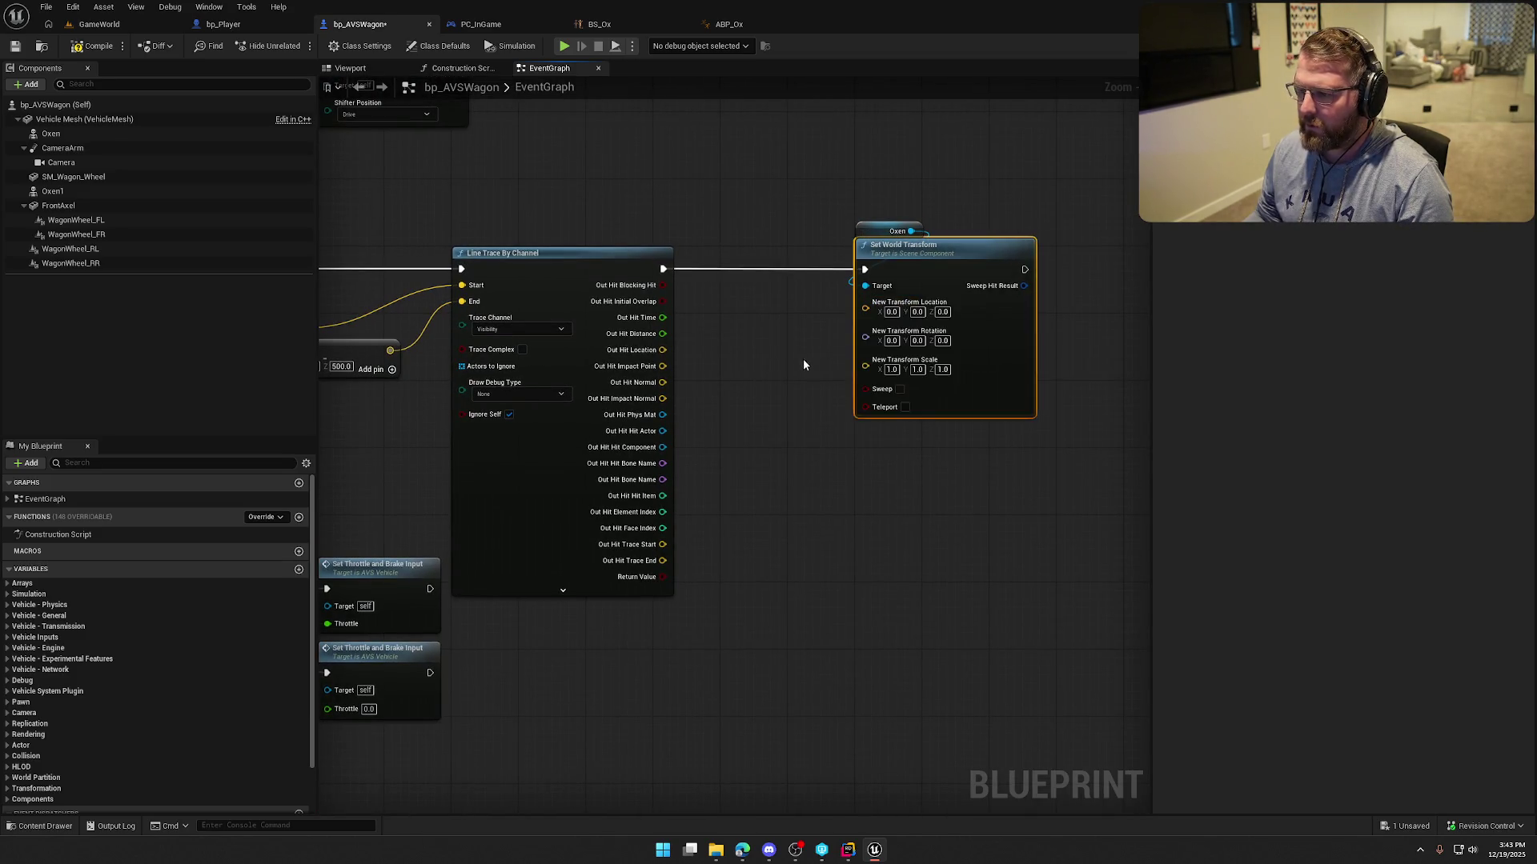
pyautogui.moveTo(926, 258); pyautogui.dragTo(993, 258)
pyautogui.click(844, 295)
pyautogui.click(927, 260)
pyautogui.press('Delete')
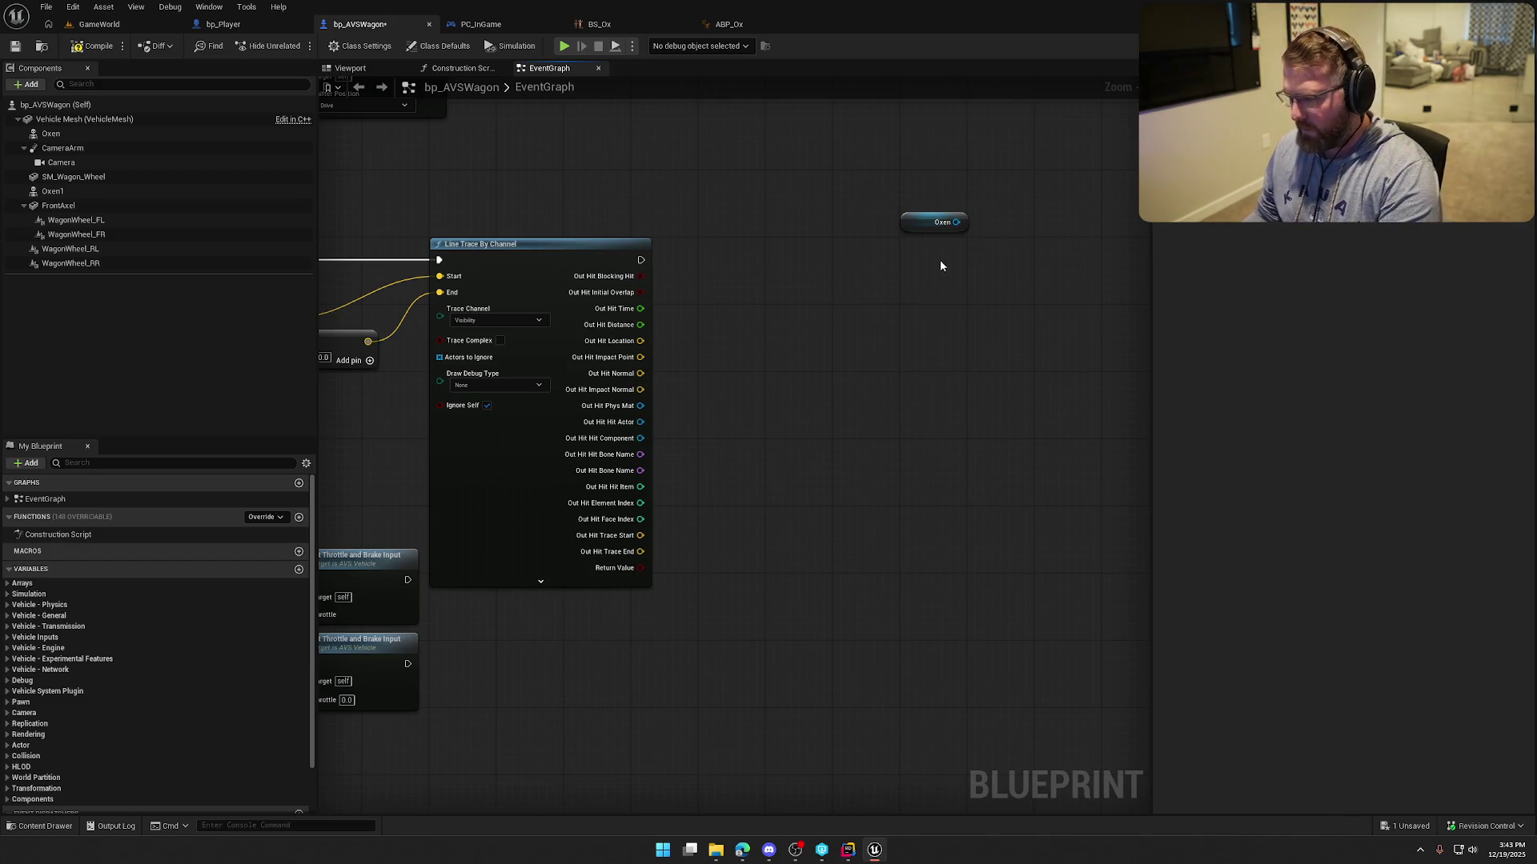
# Add a Set Relative Location And Rotation node targeting Oxen.
pyautogui.moveTo(956, 222); pyautogui.dragTo(937, 253)
pyautogui.write('setrea')
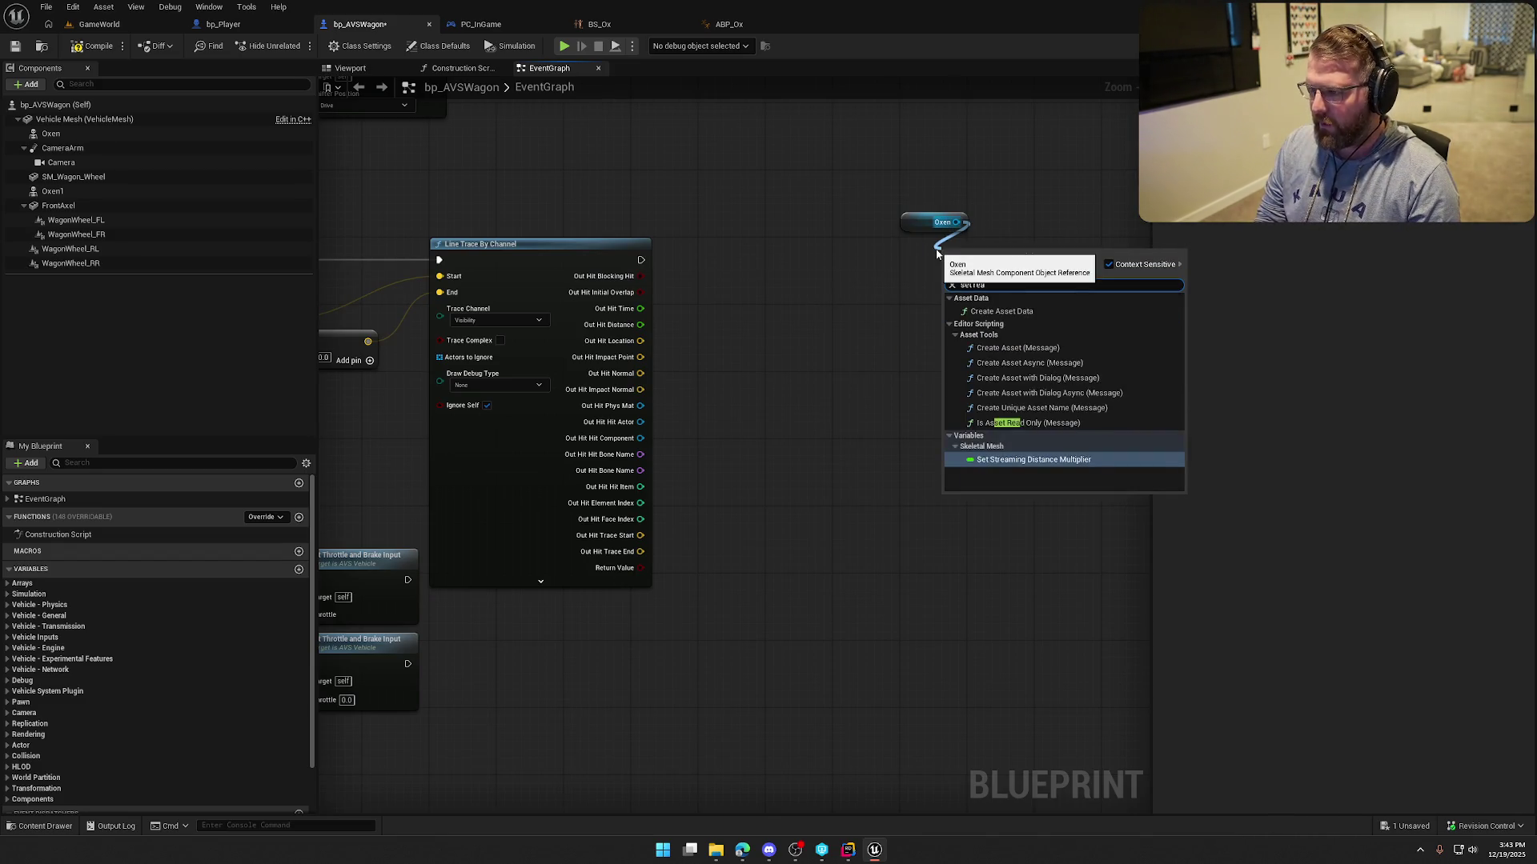
pyautogui.press('BackSpace')
pyautogui.write('lative')
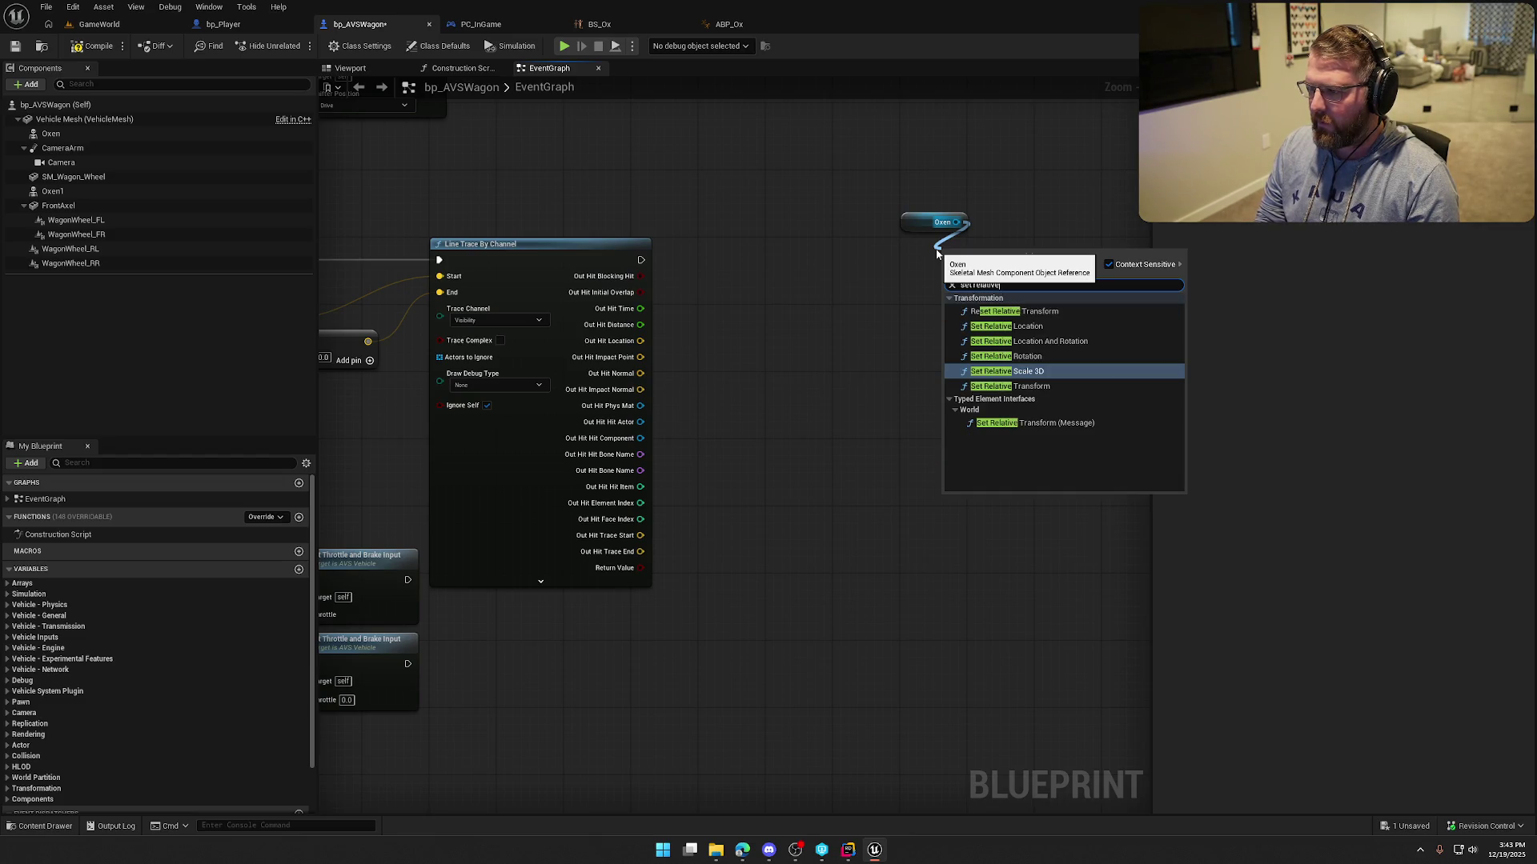
pyautogui.click(1023, 326)
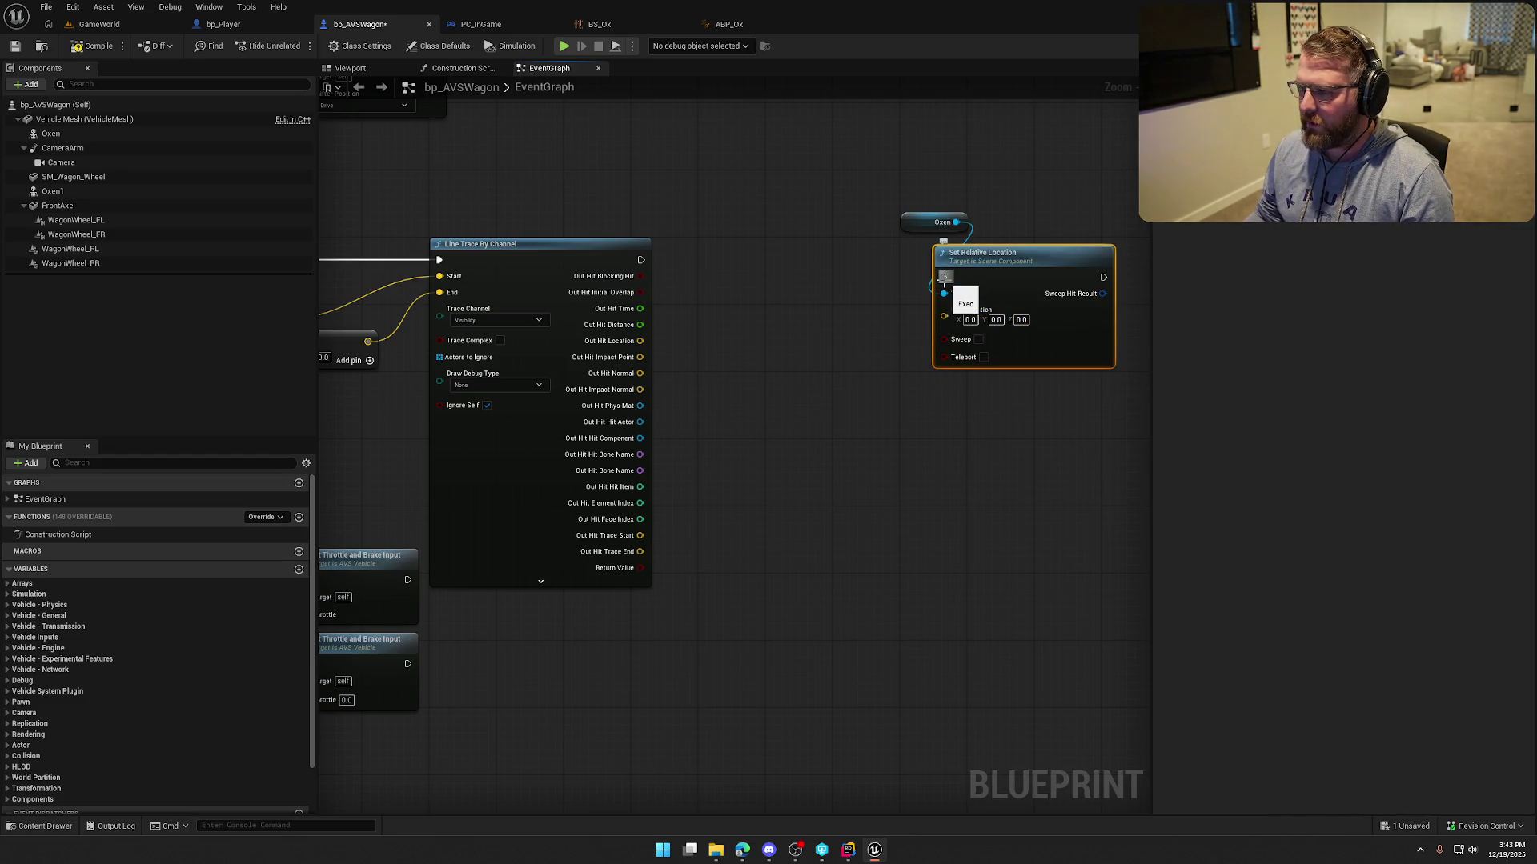
pyautogui.press('Delete')
pyautogui.moveTo(956, 222); pyautogui.dragTo(944, 278)
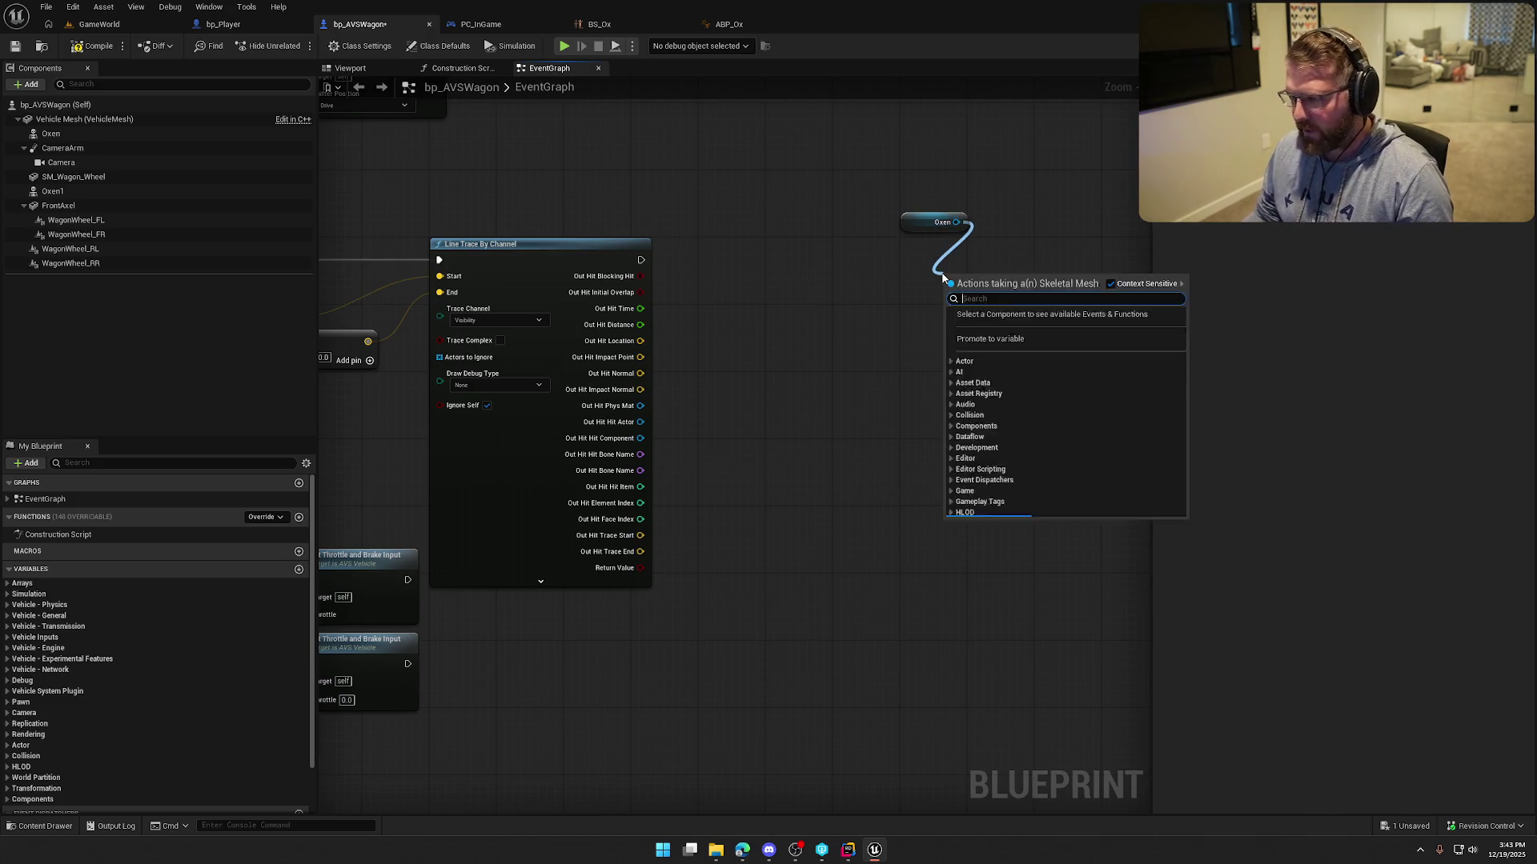
pyautogui.write('set rela')
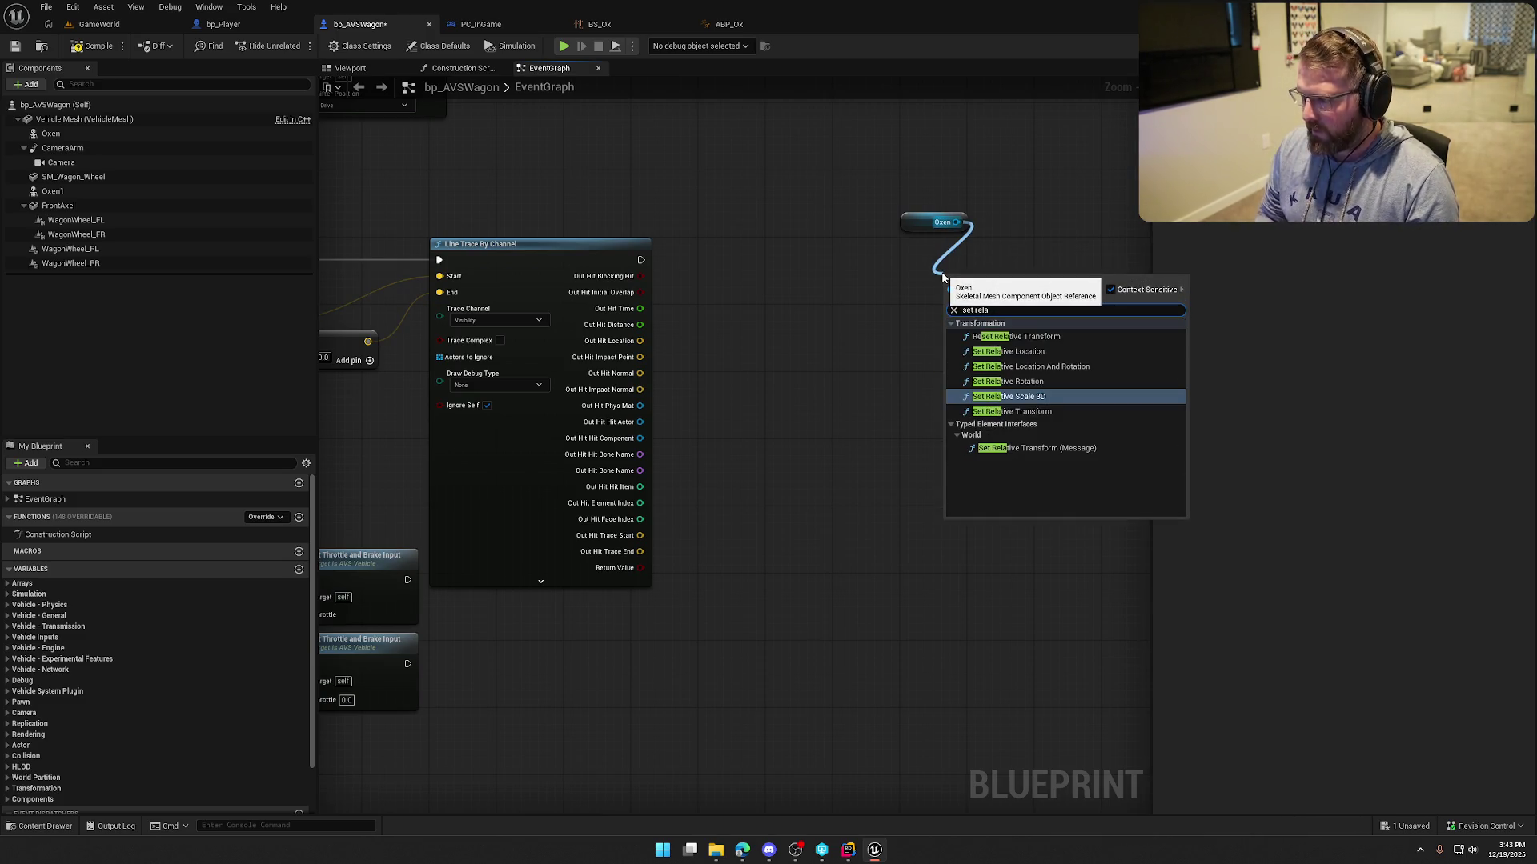
pyautogui.press('Up')
pyautogui.press('Up')
pyautogui.press('Return')
pyautogui.moveTo(917, 223)
pyautogui.mouseDown()
pyautogui.moveTo(952, 265)
pyautogui.moveTo(1030, 262)
pyautogui.mouseUp()
pyautogui.click(722, 251)
# Run the Set Relative Location And Rotation node after the line trace, then view the wagon's 3D preview.
pyautogui.moveTo(565, 242); pyautogui.dragTo(902, 243)
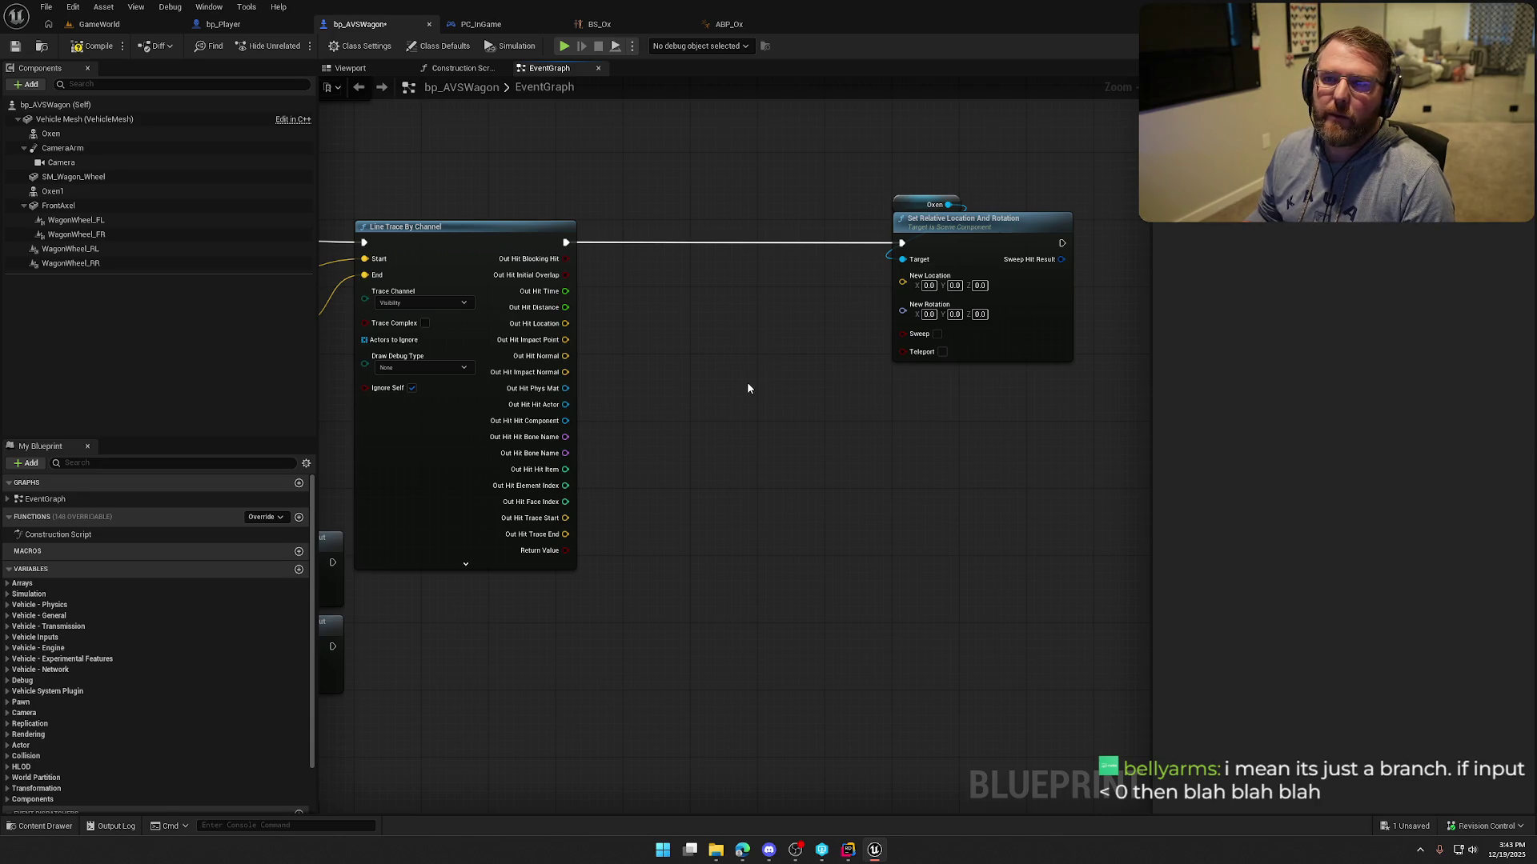
pyautogui.moveTo(737, 413); pyautogui.dragTo(760, 401)
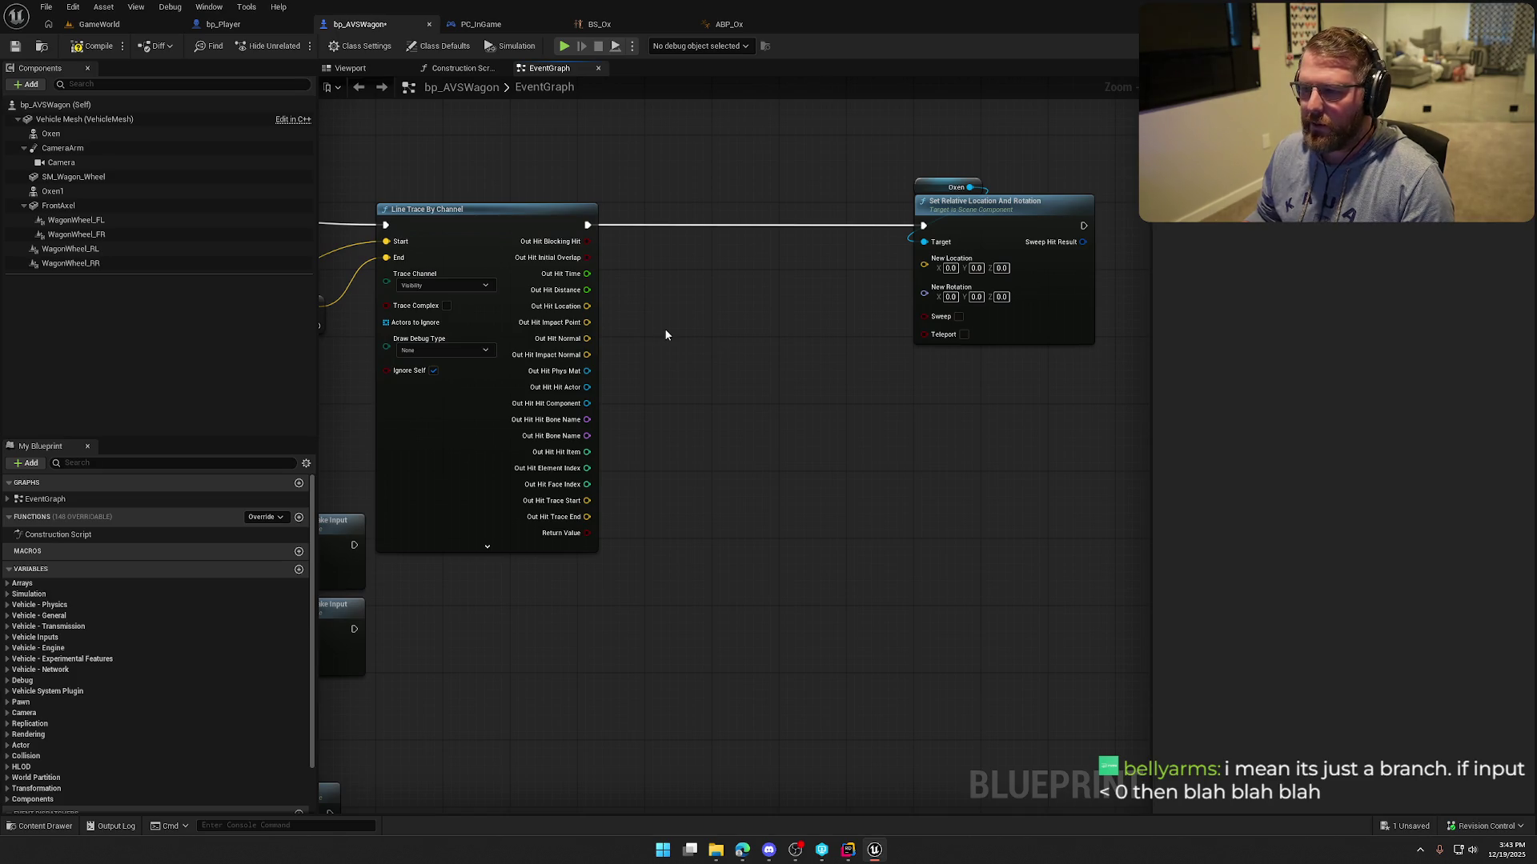
pyautogui.moveTo(587, 307)
pyautogui.mouseDown()
pyautogui.moveTo(715, 286)
pyautogui.moveTo(737, 302)
pyautogui.mouseUp()
pyautogui.press('Escape')
pyautogui.click(350, 68)
pyautogui.moveTo(609, 400); pyautogui.dragTo(640, 352)
# Inspect the left ox Oxen and the right ox Oxen1 in the 3D preview.
pyautogui.moveTo(772, 407); pyautogui.dragTo(736, 400)
pyautogui.click(772, 406)
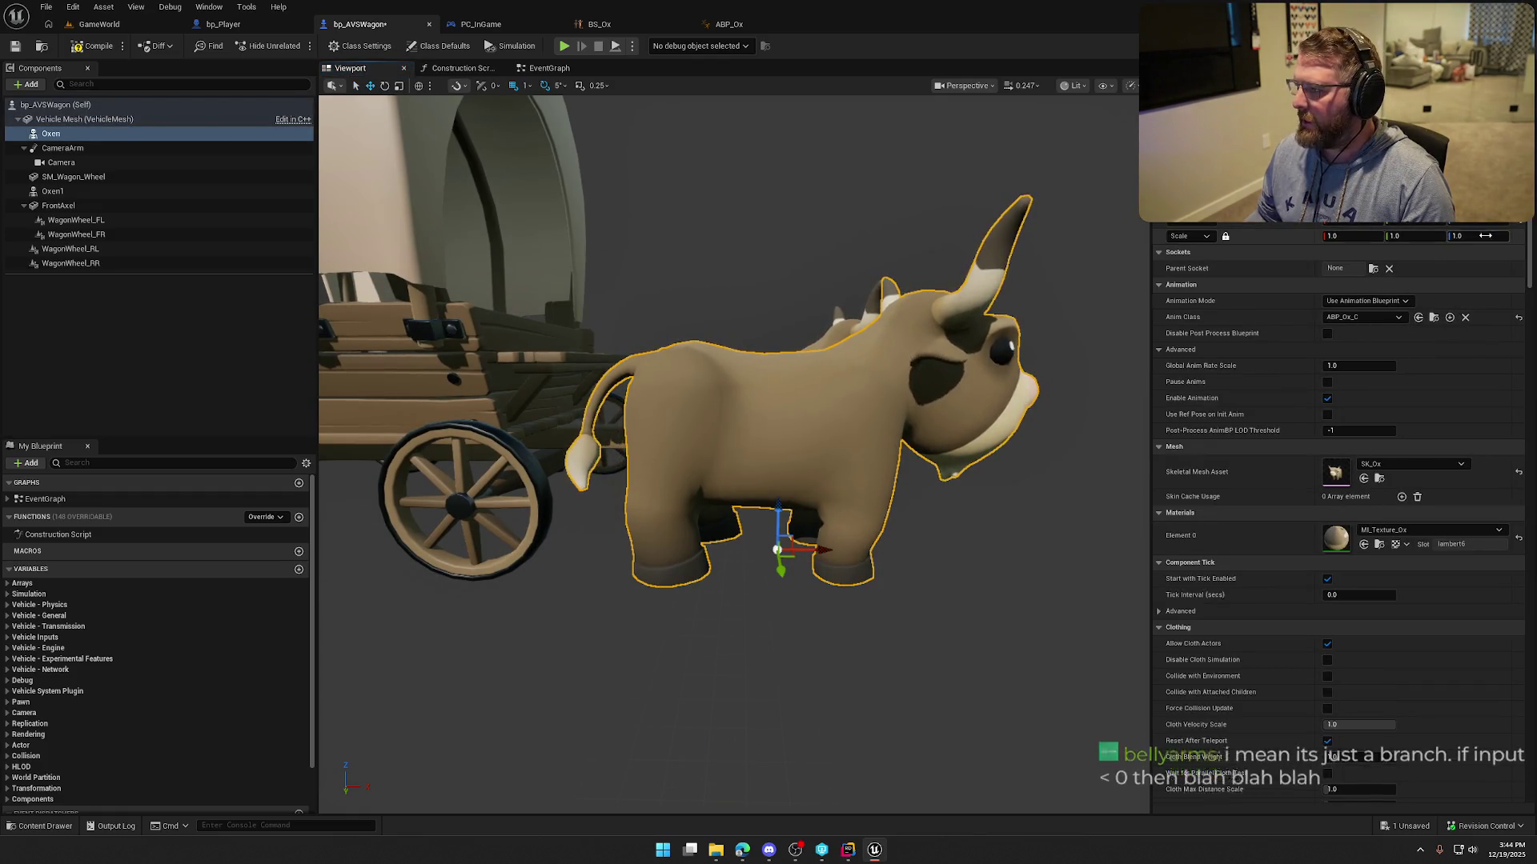
pyautogui.scroll(8, 887, 413)
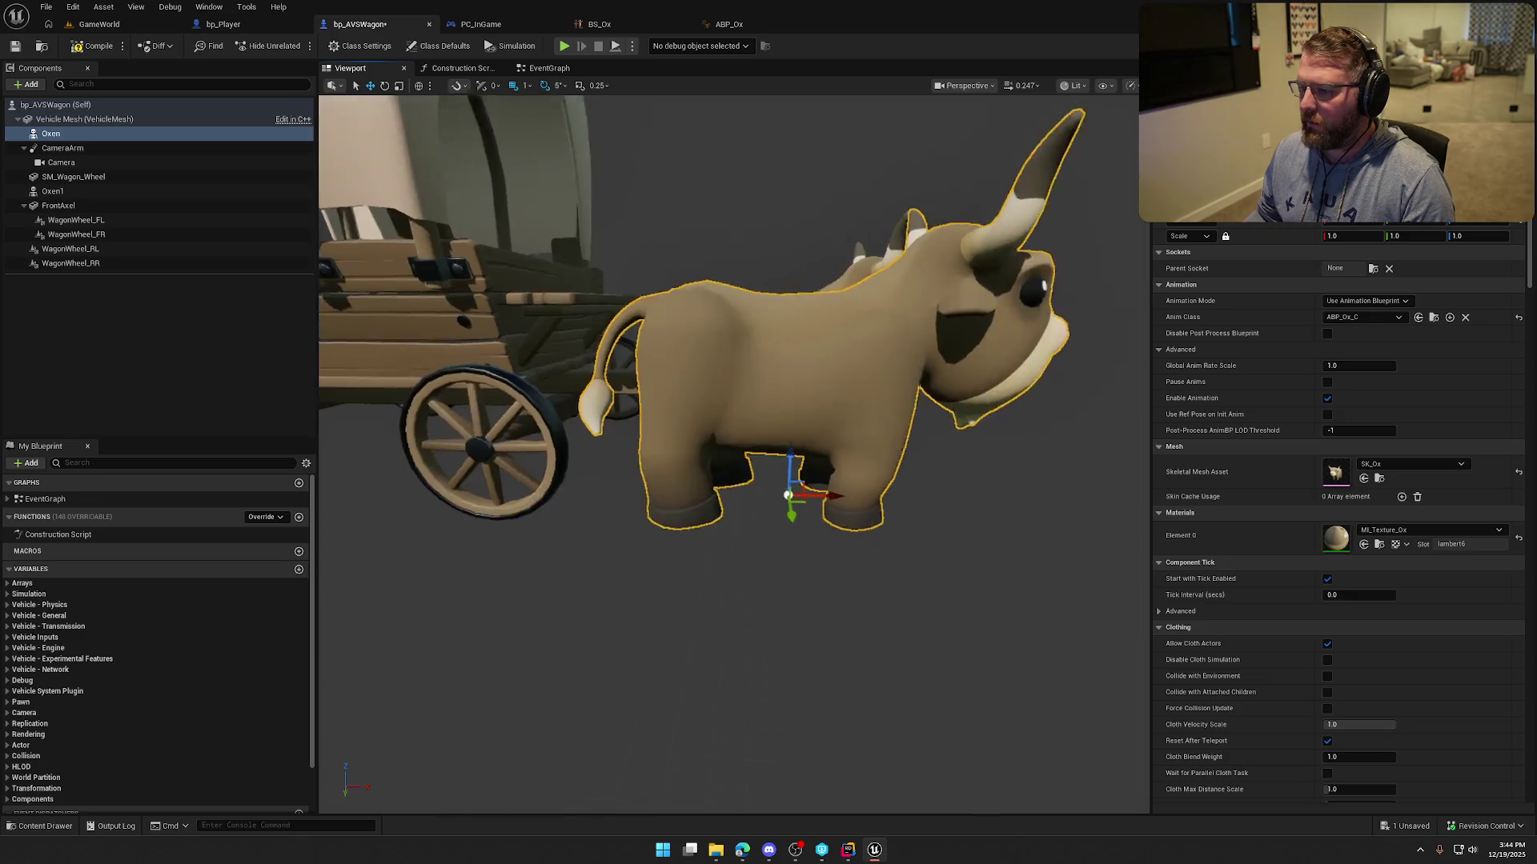
pyautogui.scroll(-10, 886, 413)
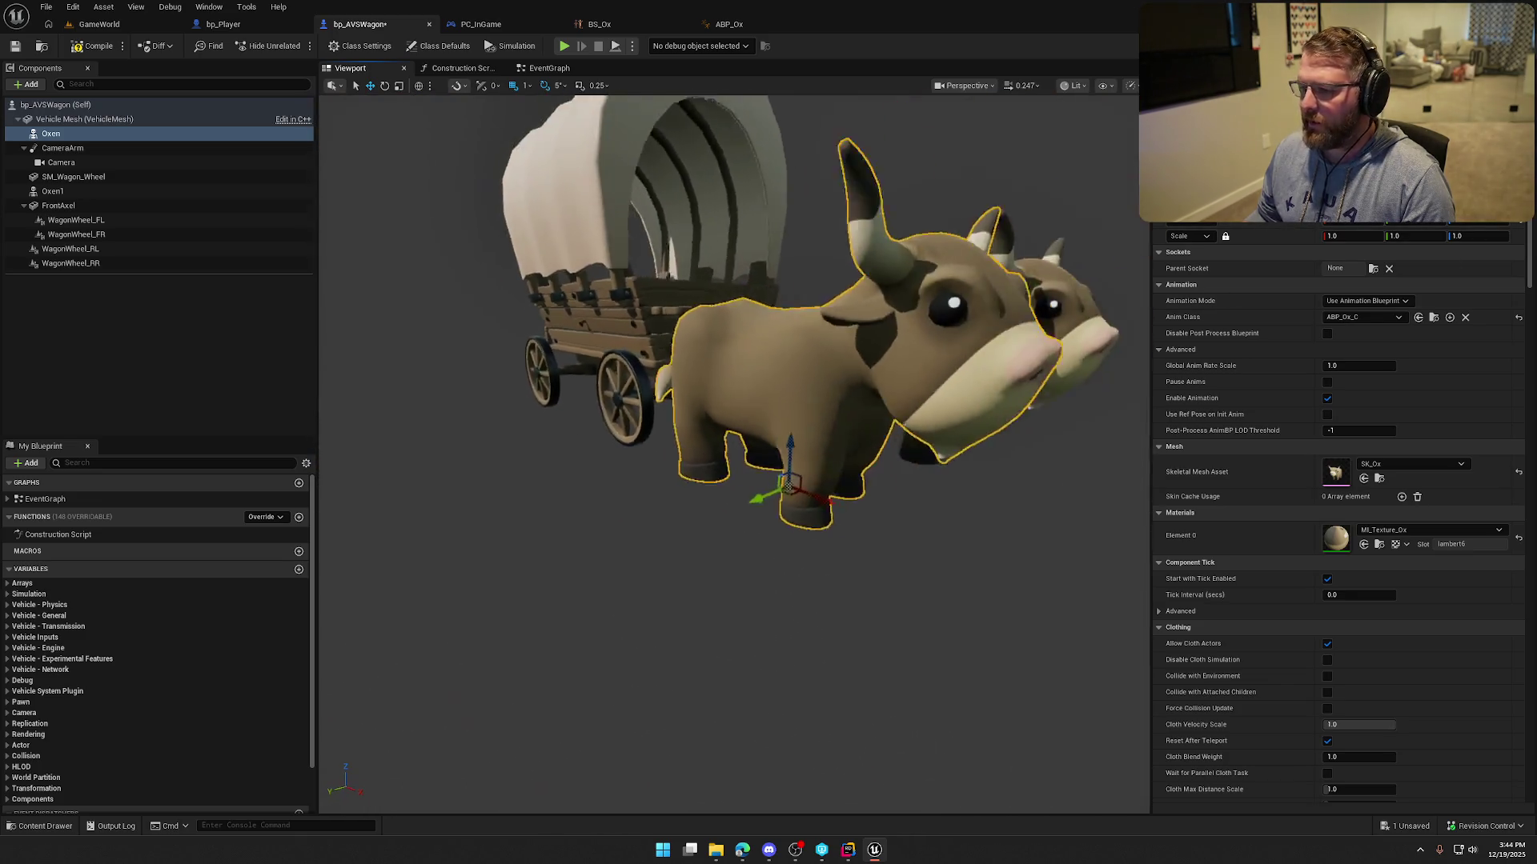
pyautogui.click(872, 376)
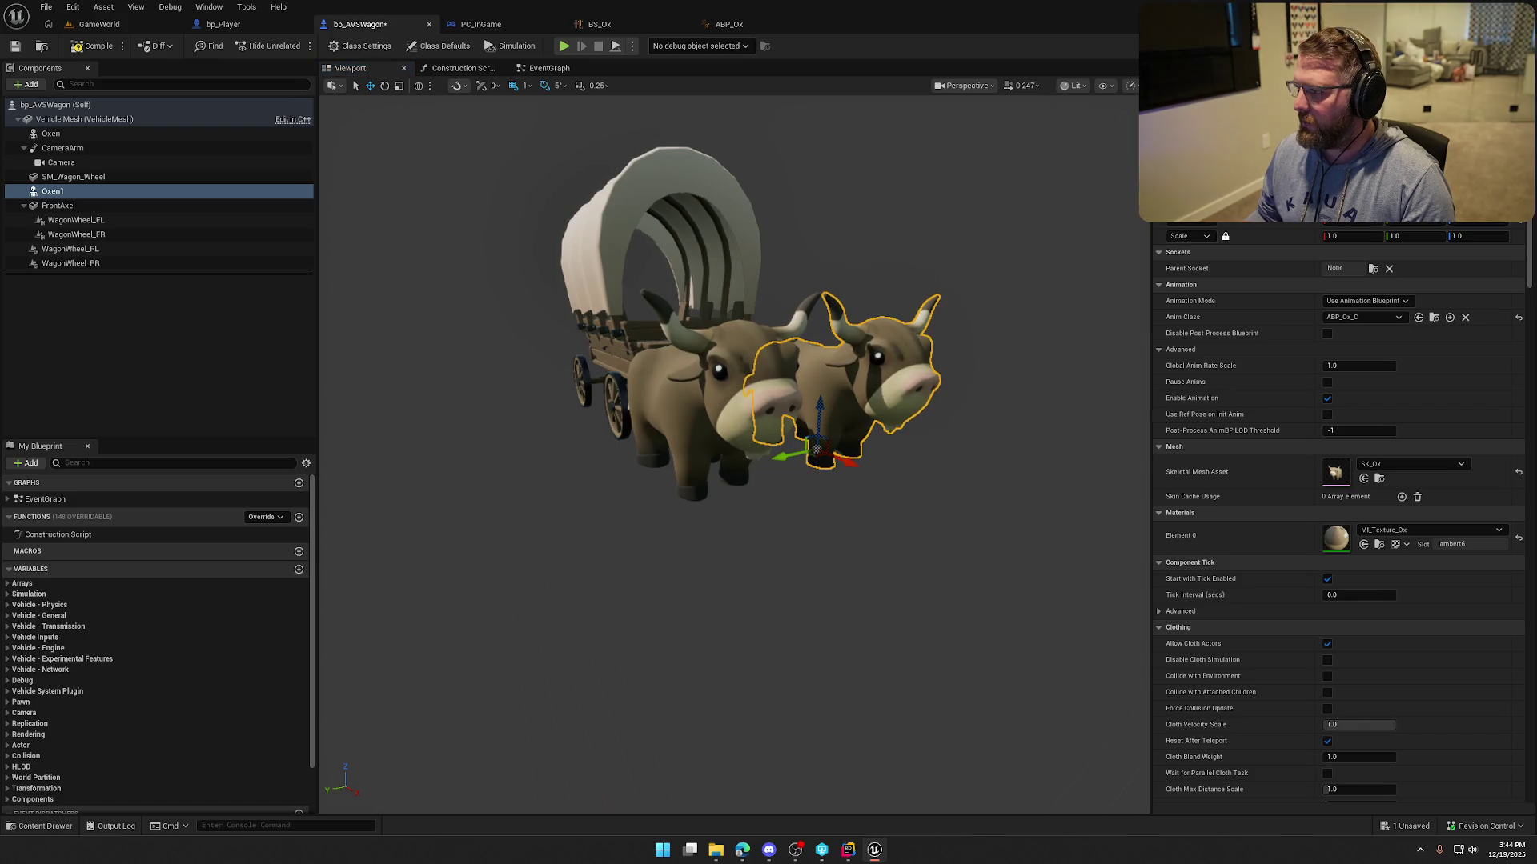
pyautogui.moveTo(961, 422)
pyautogui.mouseDown()
pyautogui.moveTo(857, 392)
pyautogui.moveTo(961, 422)
pyautogui.mouseUp()
pyautogui.click(961, 422)
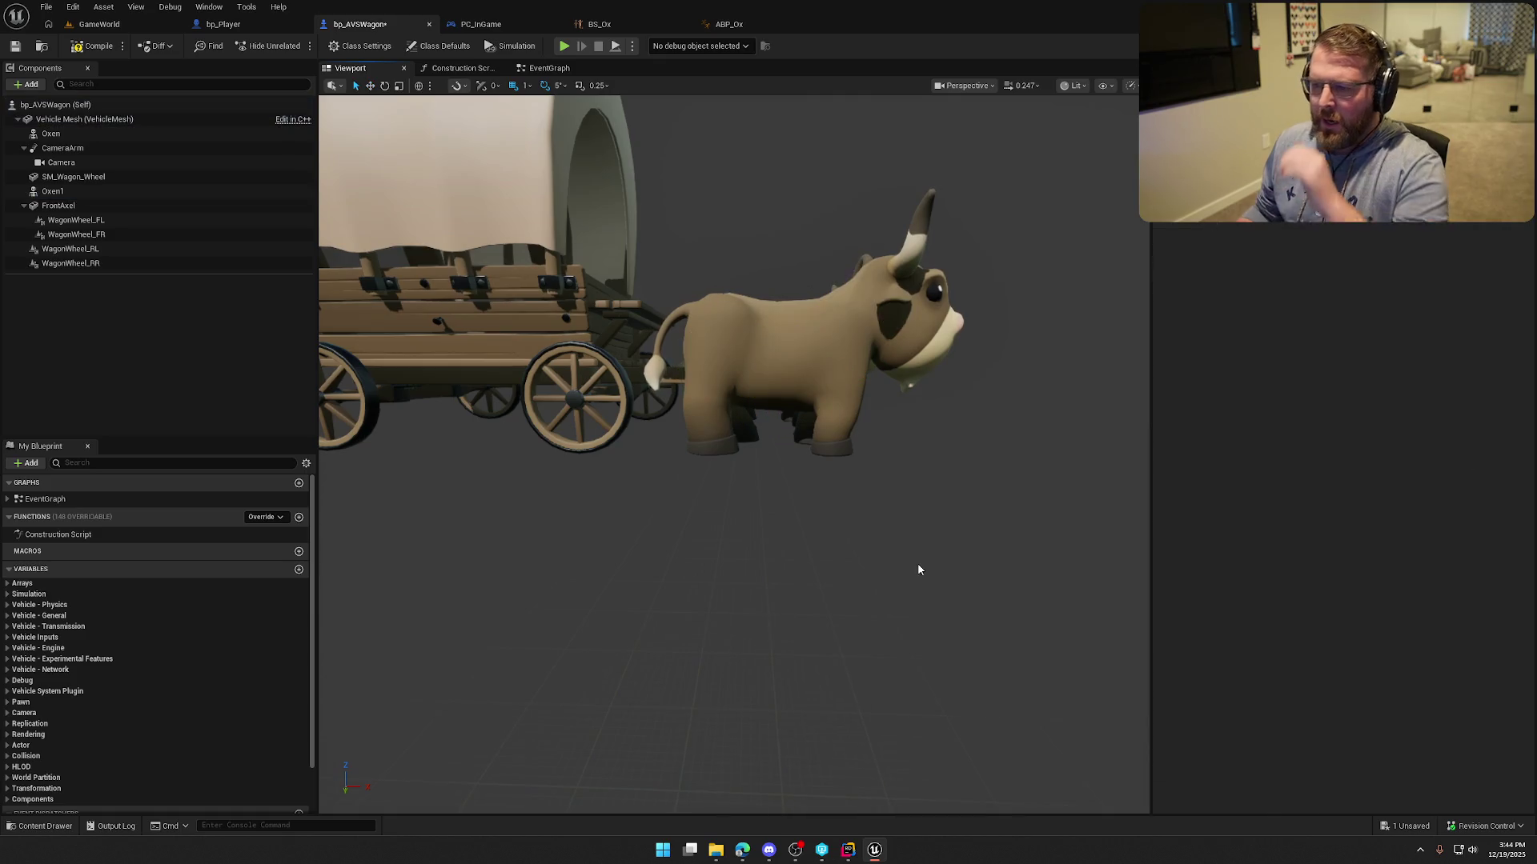
# Back in the EventGraph, set New Location X to 355.999999 from Oxen1's location.
pyautogui.click(549, 68)
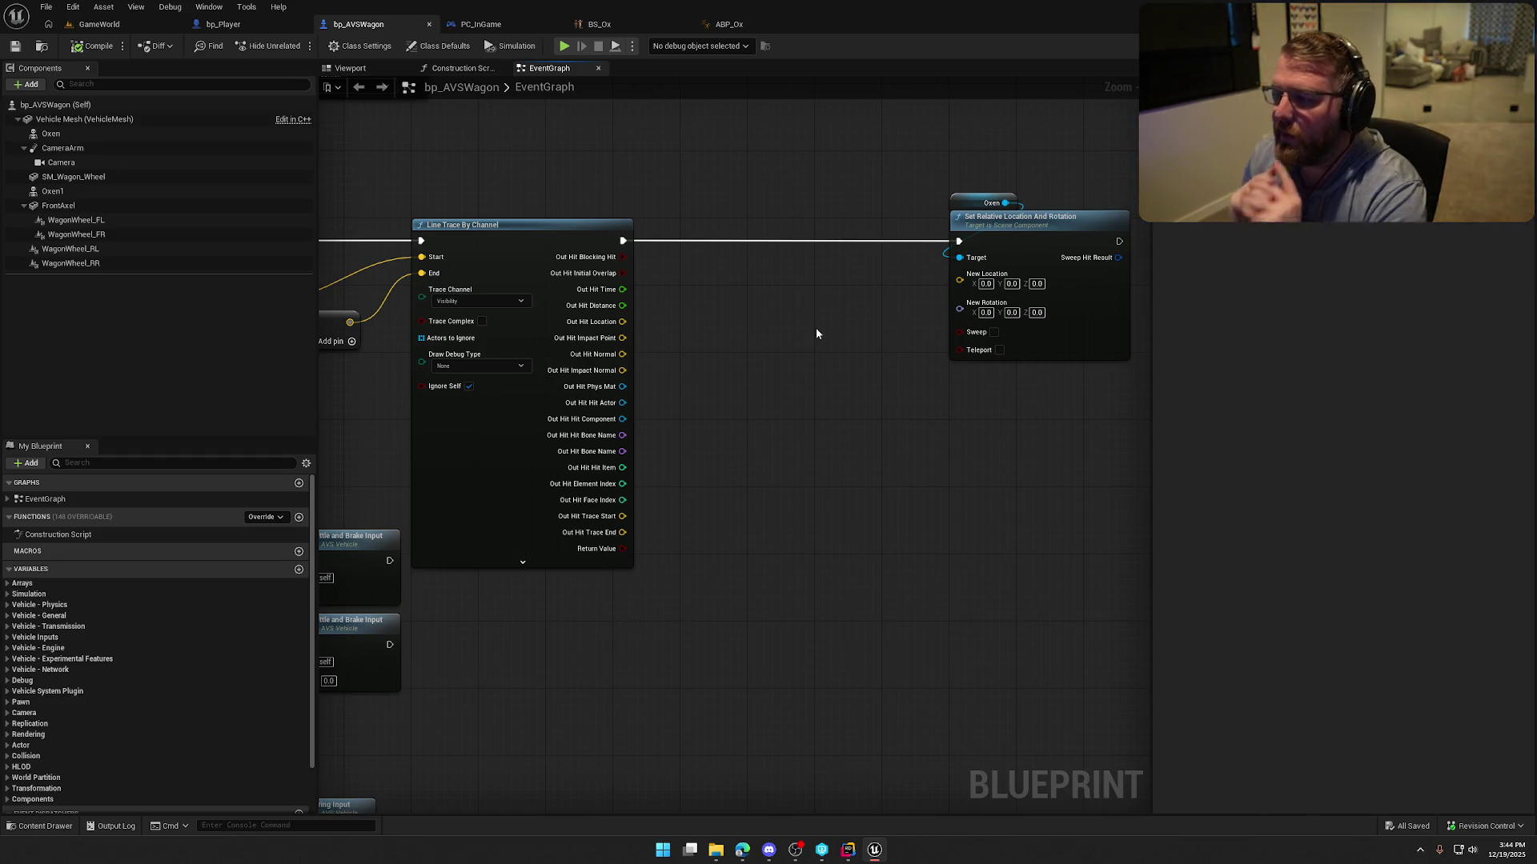
pyautogui.click(69, 192)
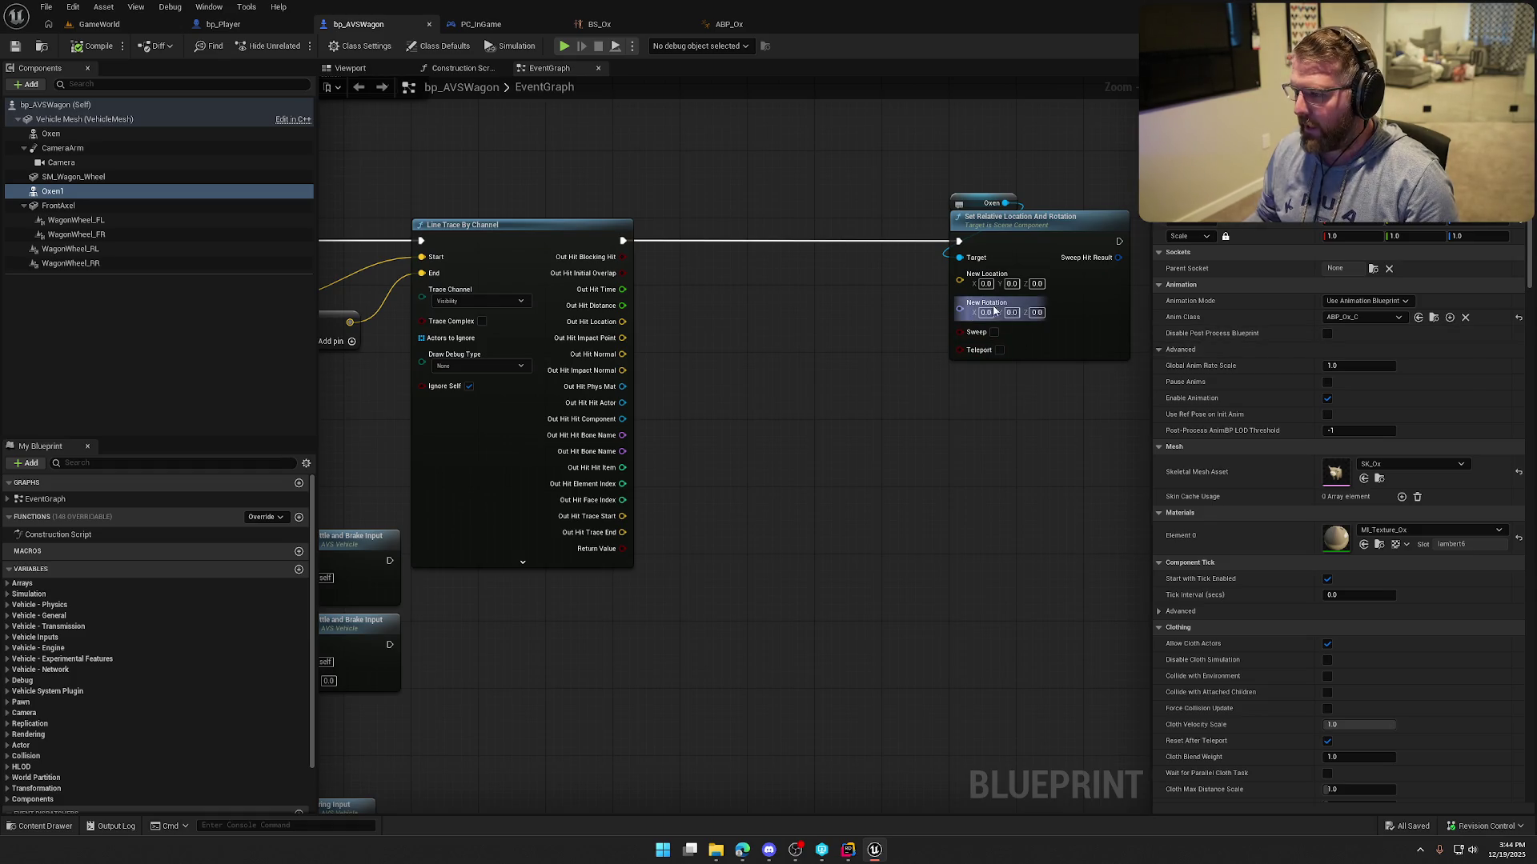
pyautogui.moveTo(985, 283); pyautogui.dragTo(1254, 258)
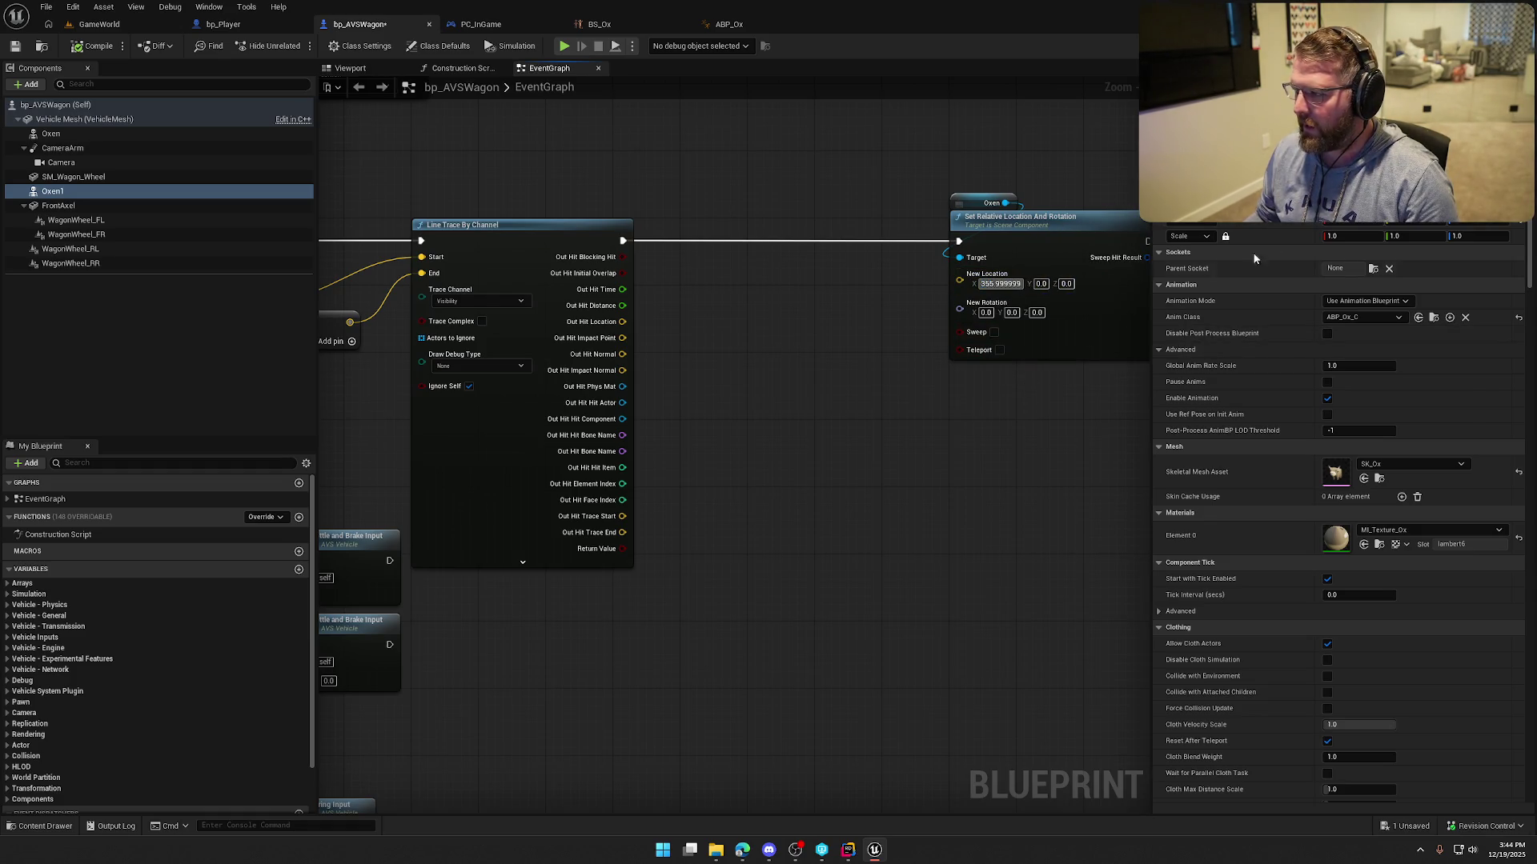
# Set New Location Y to -100.999996 and split New Location into X, Y and Z pins.
pyautogui.moveTo(936, 281); pyautogui.dragTo(905, 281)
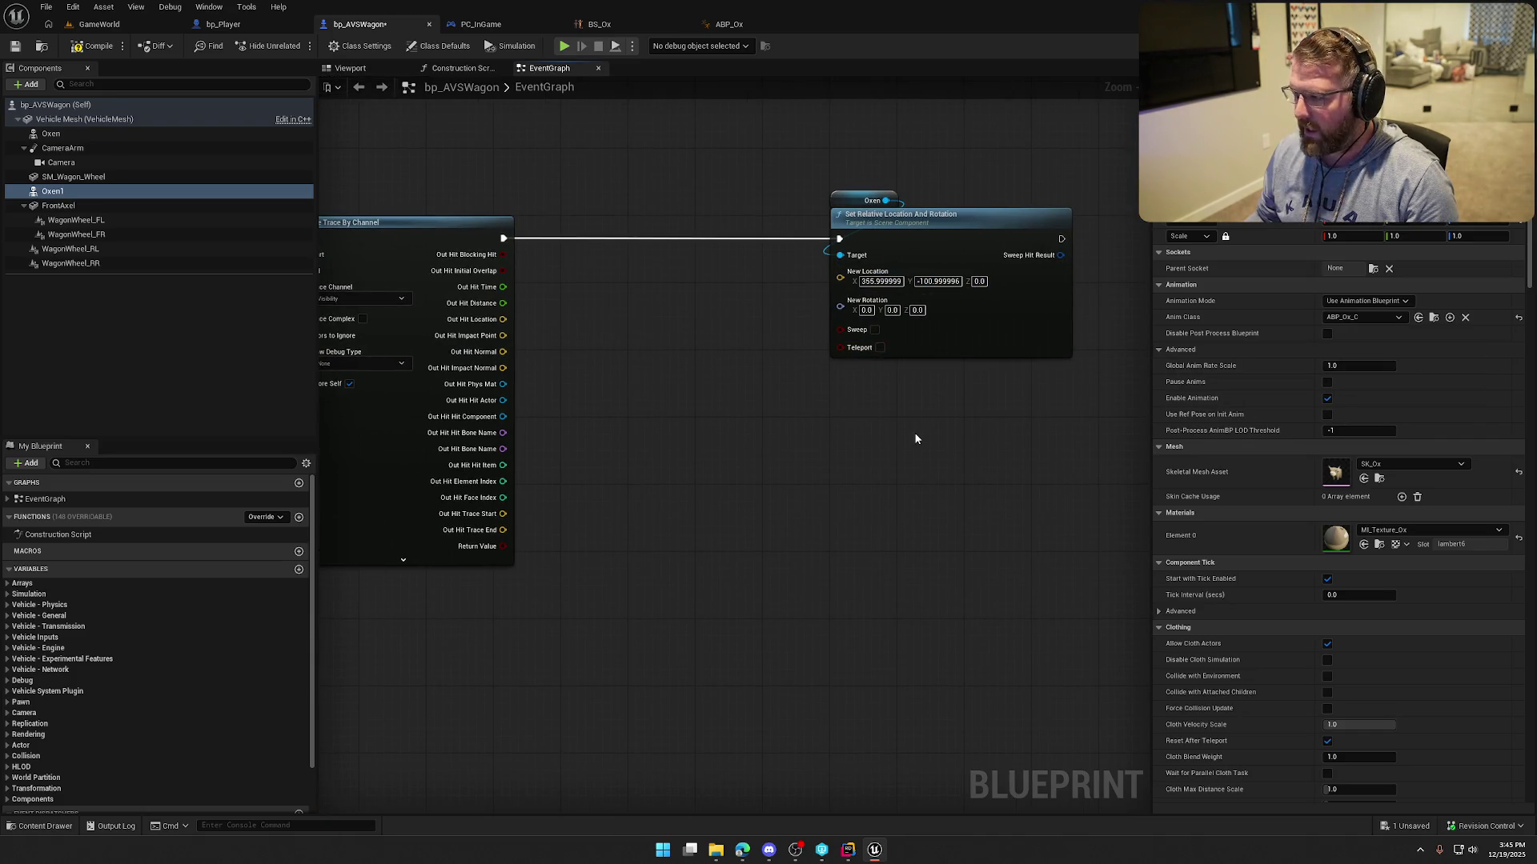
pyautogui.rightClick(837, 278)
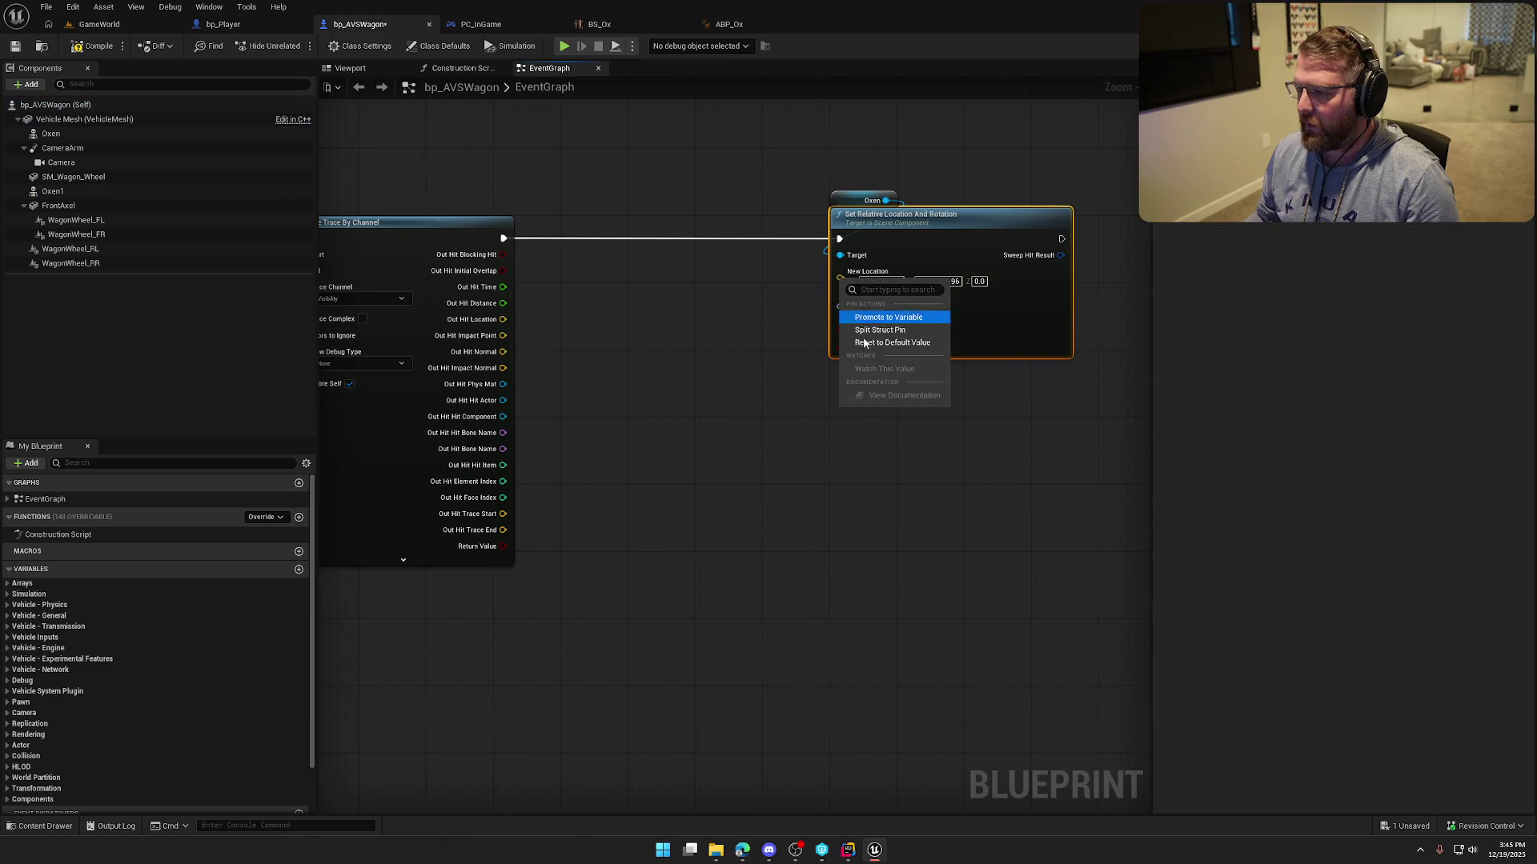
pyautogui.click(877, 338)
pyautogui.moveTo(715, 336); pyautogui.dragTo(797, 326)
pyautogui.moveTo(585, 295)
pyautogui.mouseDown()
pyautogui.moveTo(723, 333)
pyautogui.moveTo(712, 370)
pyautogui.moveTo(718, 301)
pyautogui.moveTo(708, 348)
pyautogui.moveTo(741, 298)
pyautogui.mouseUp()
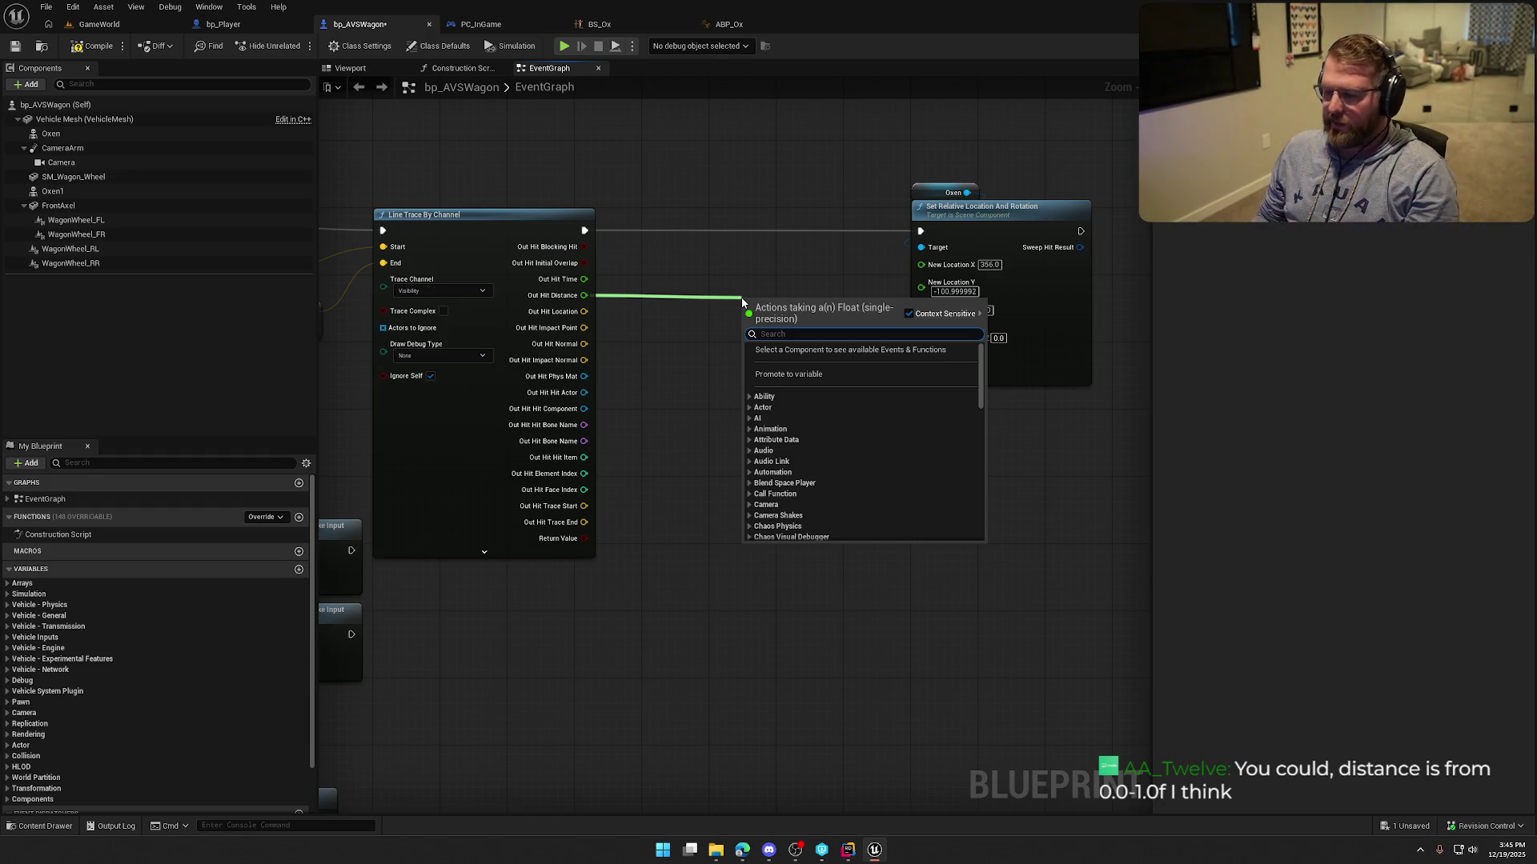
# Add 41 to Out Hit Distance and feed the sum into New Location Z.
pyautogui.write('+')
pyautogui.press('Return')
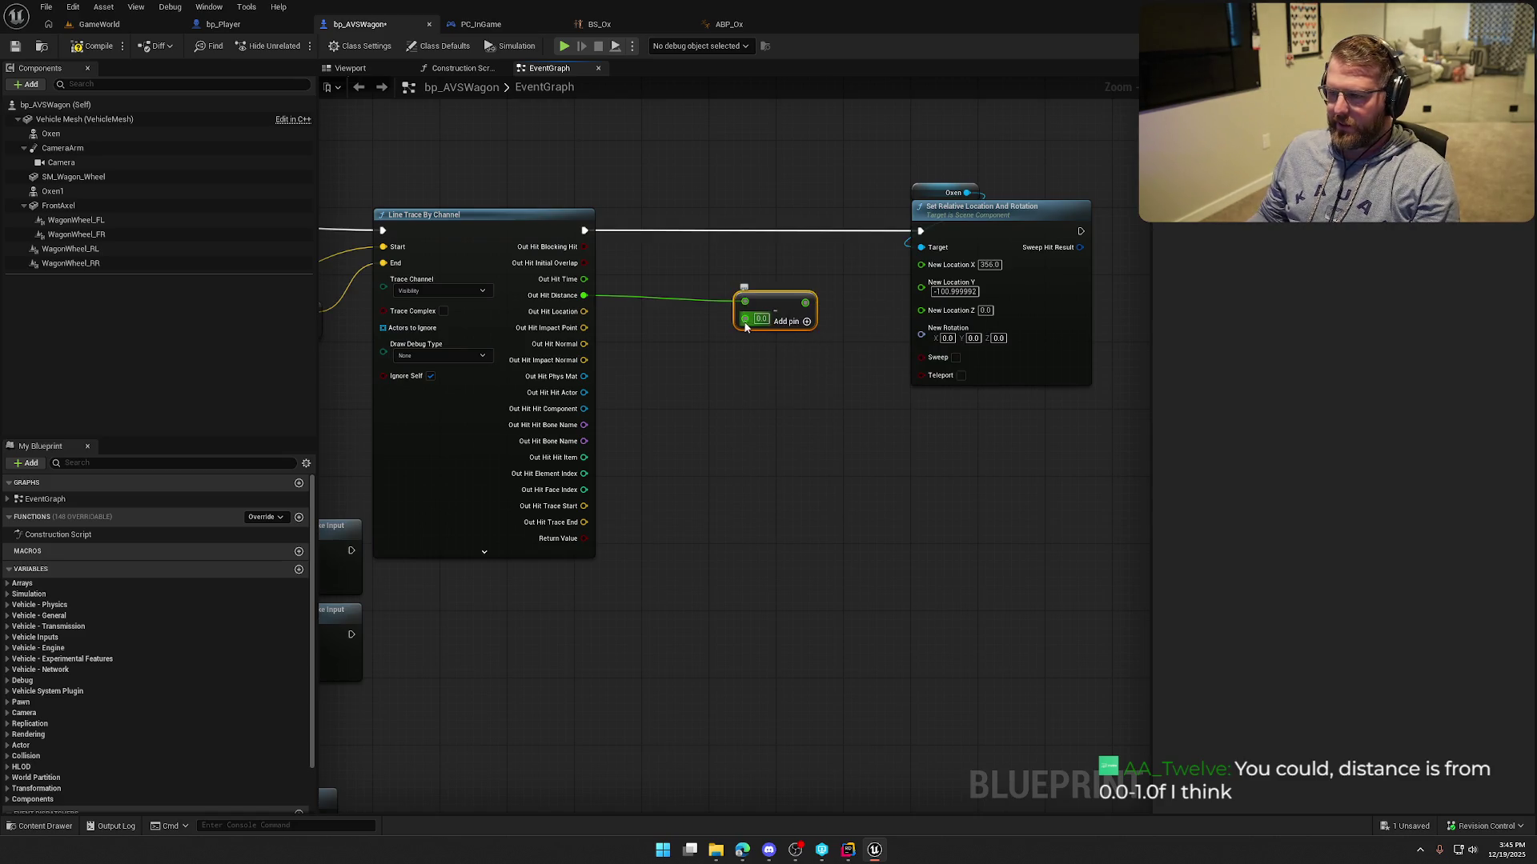
pyautogui.write('41')
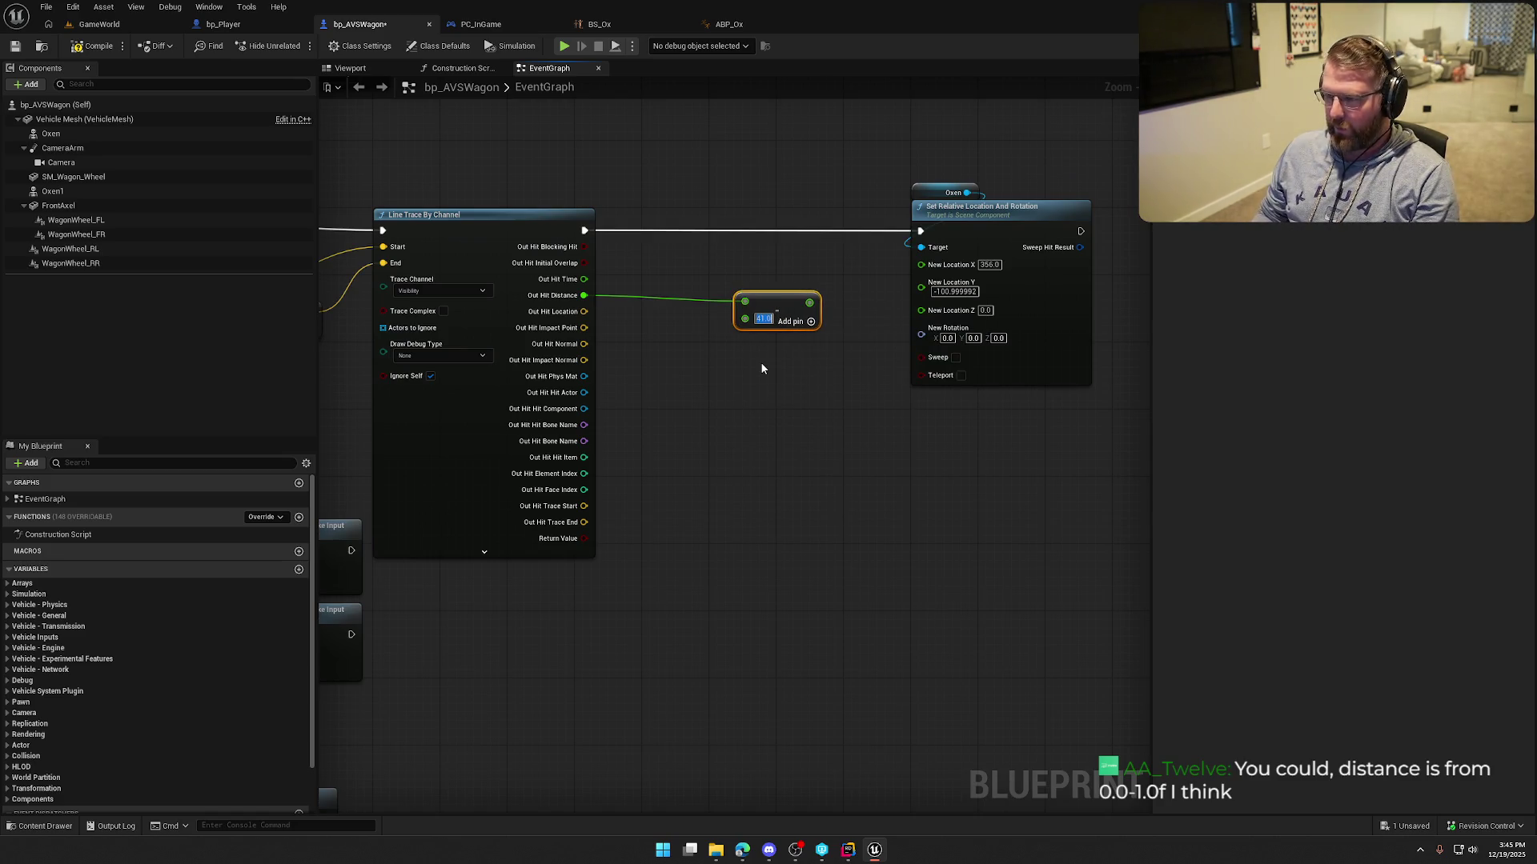
pyautogui.click(827, 304)
pyautogui.moveTo(809, 302)
pyautogui.mouseDown()
pyautogui.moveTo(919, 281)
pyautogui.moveTo(908, 313)
pyautogui.mouseUp()
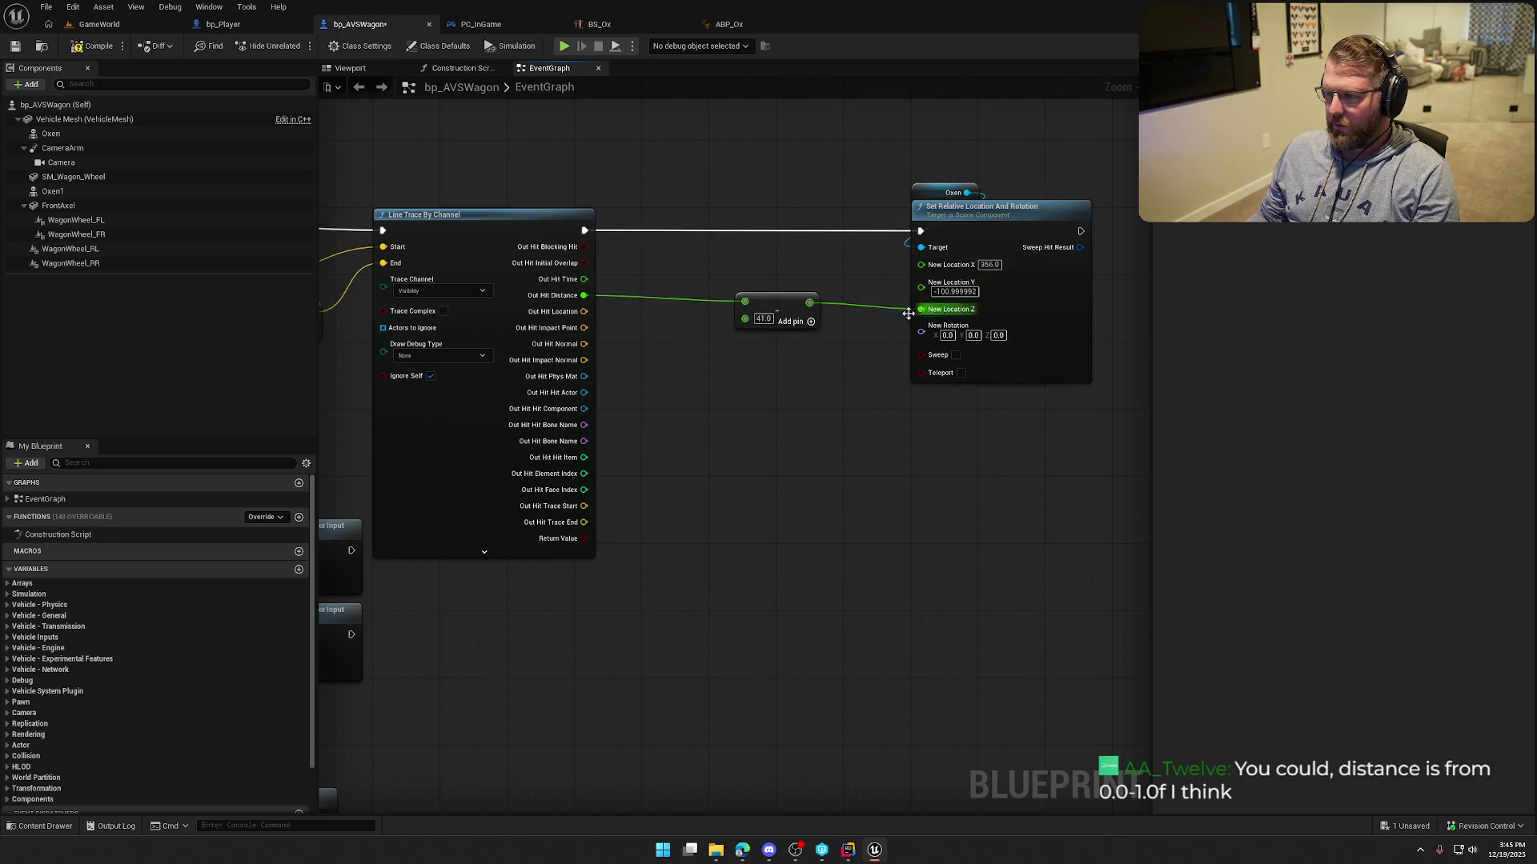
pyautogui.moveTo(770, 303); pyautogui.dragTo(744, 296)
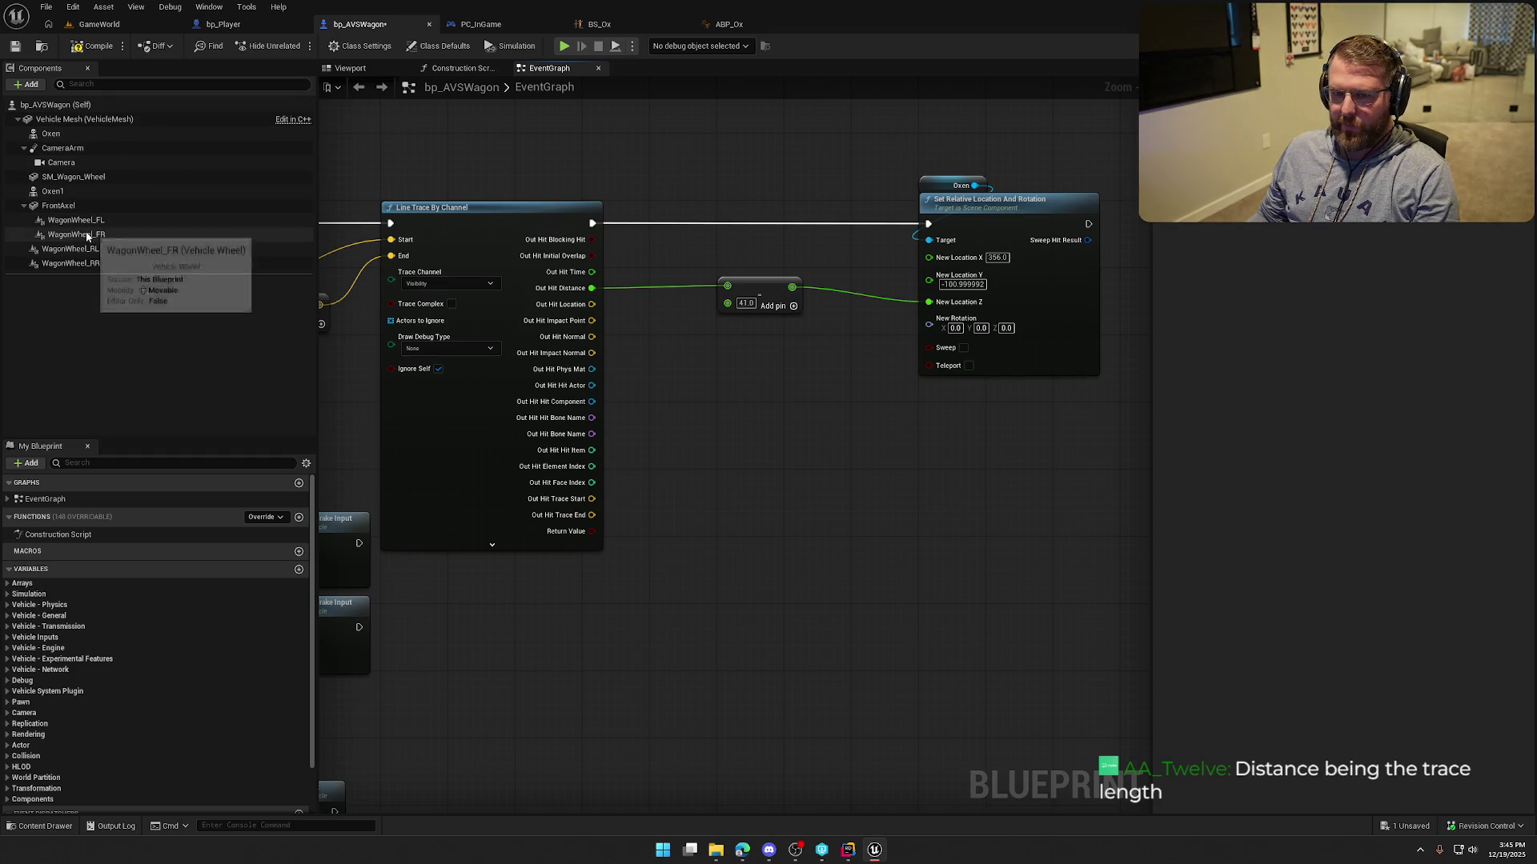
# Check Oxen1's details and adjust the New Rotation Z value.
pyautogui.click(71, 191)
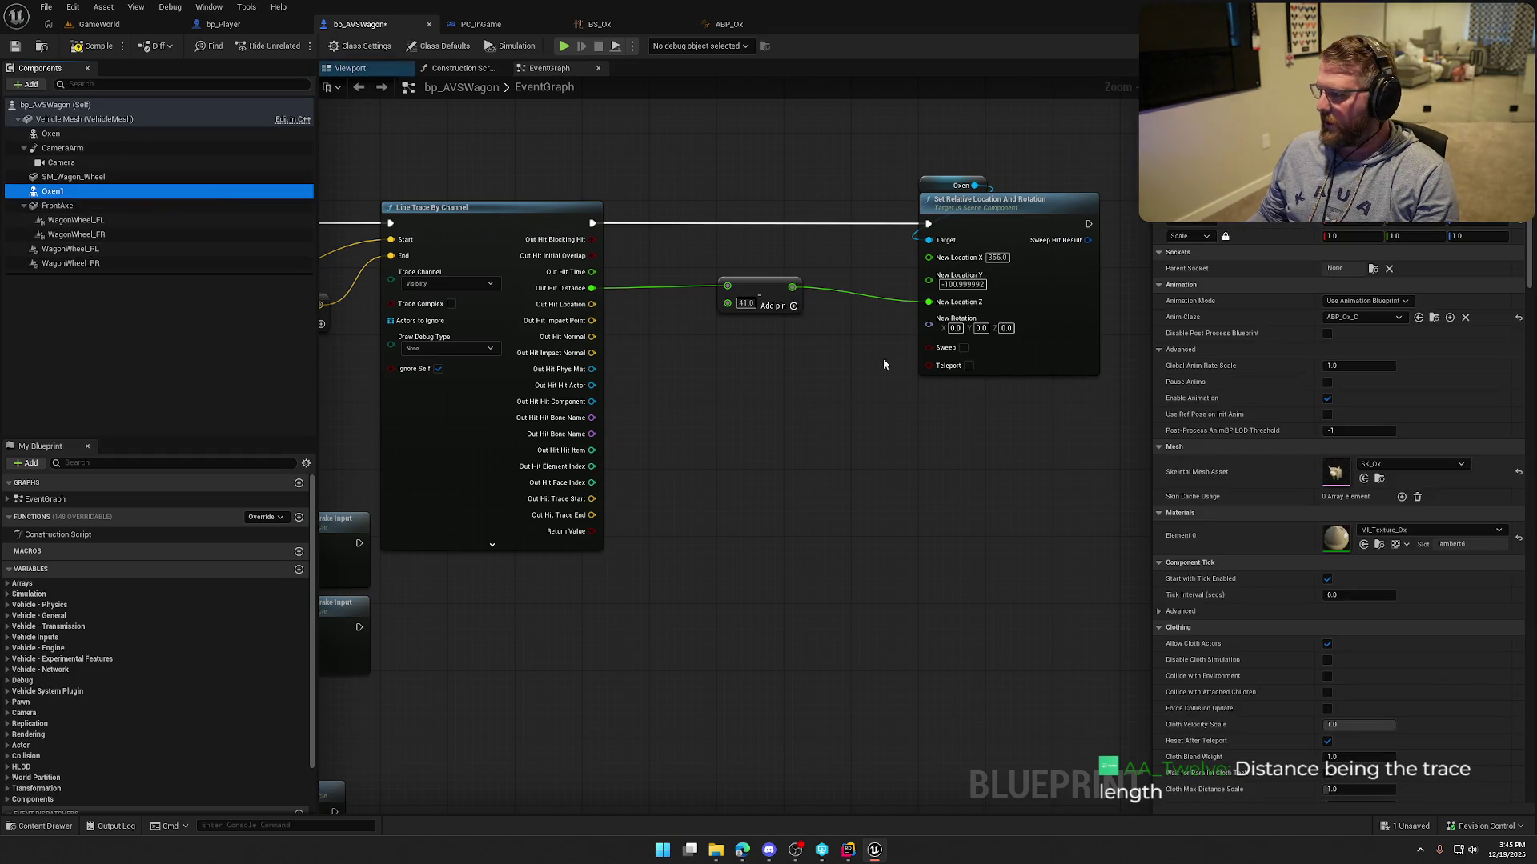
pyautogui.click(1005, 328)
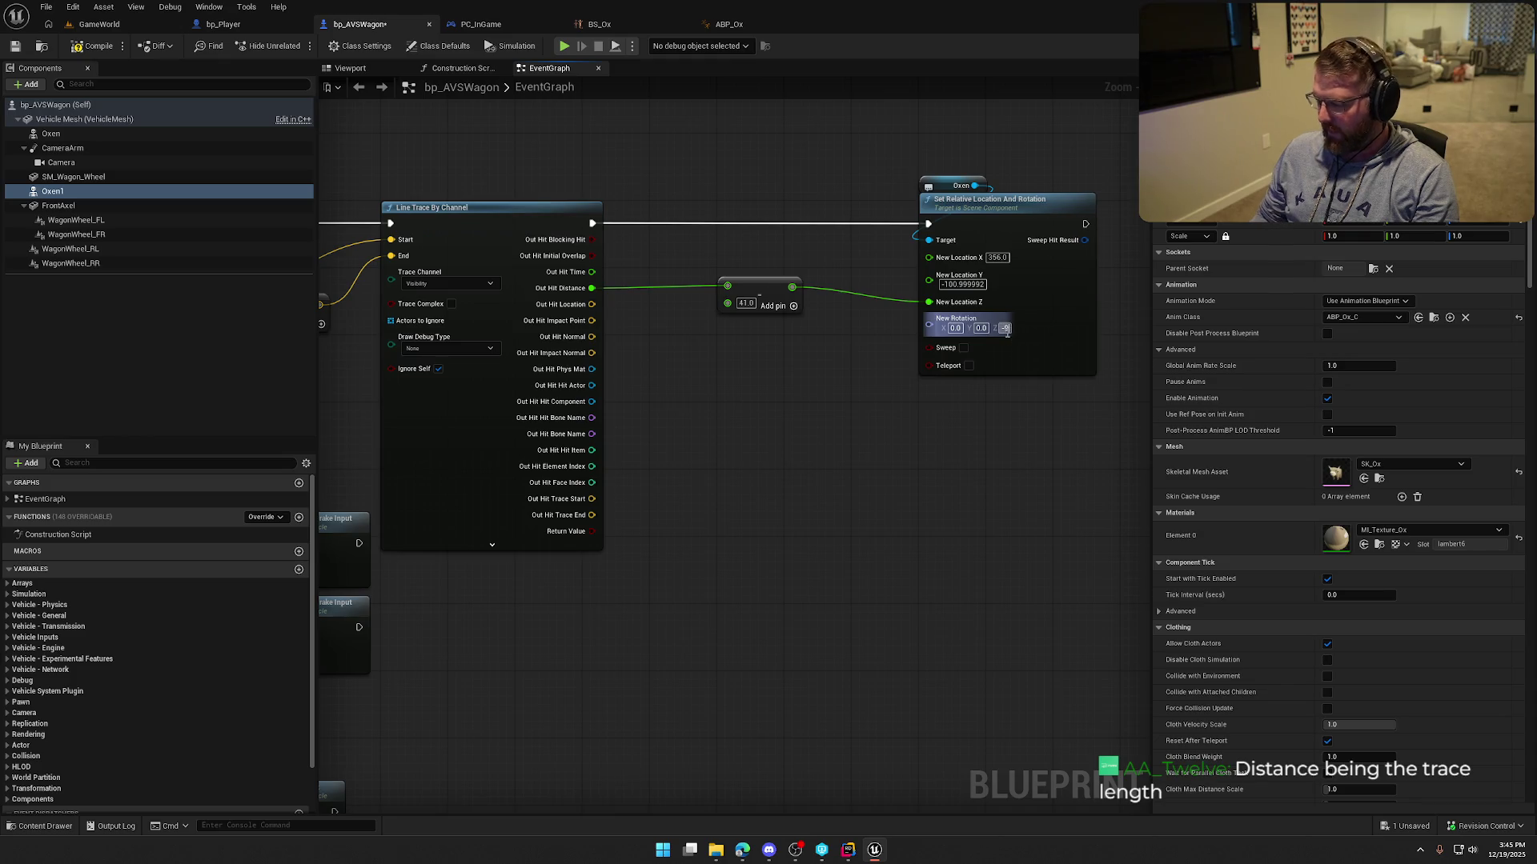
pyautogui.write('-90')
pyautogui.click(817, 490)
pyautogui.moveTo(816, 490); pyautogui.dragTo(497, 302)
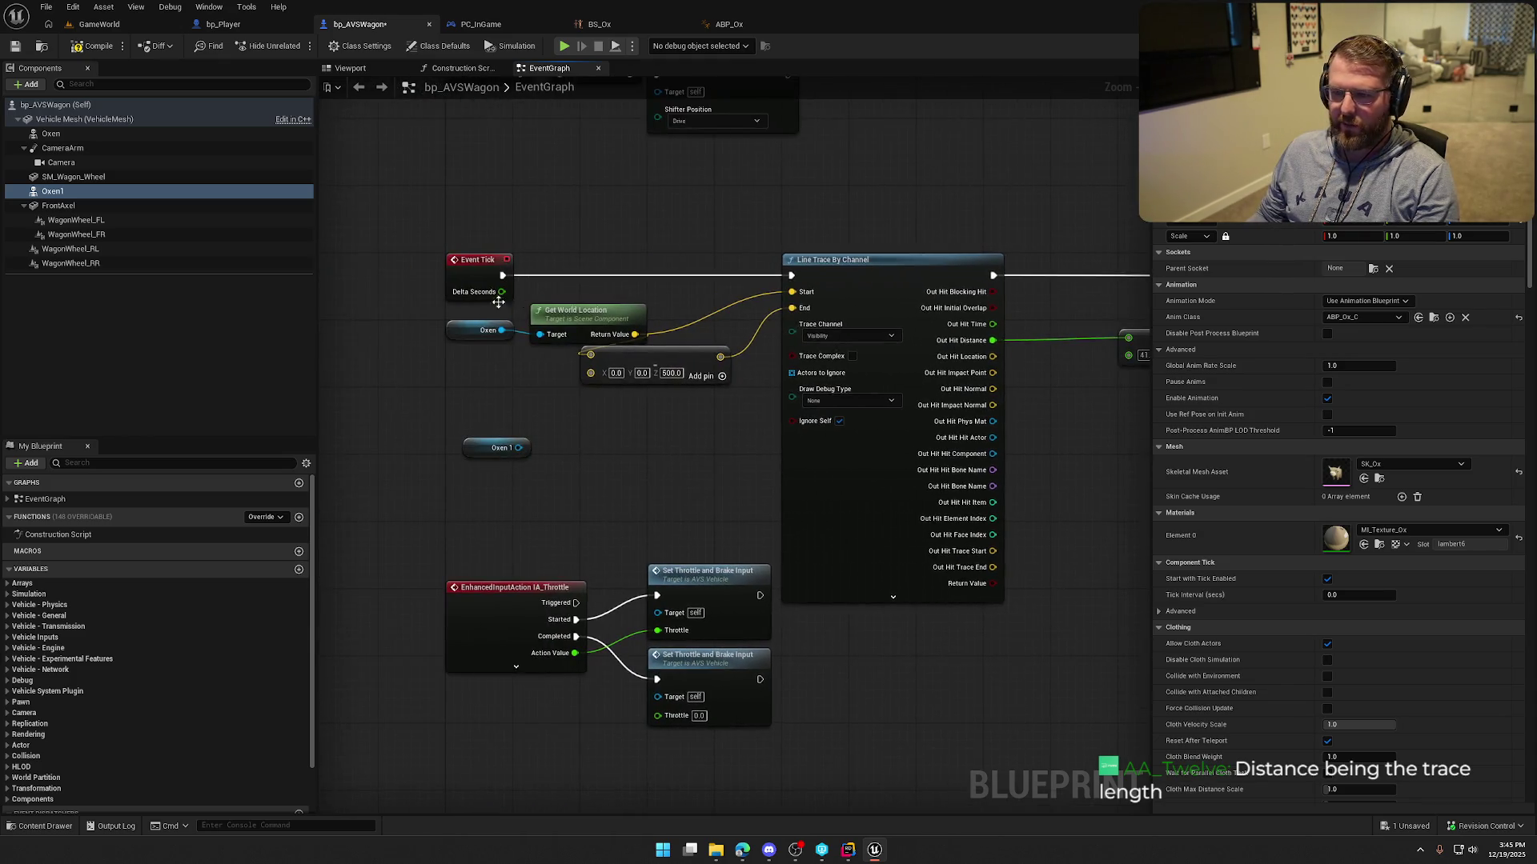
pyautogui.moveTo(660, 231)
pyautogui.mouseDown()
pyautogui.moveTo(280, 224)
pyautogui.moveTo(452, 249)
pyautogui.mouseUp()
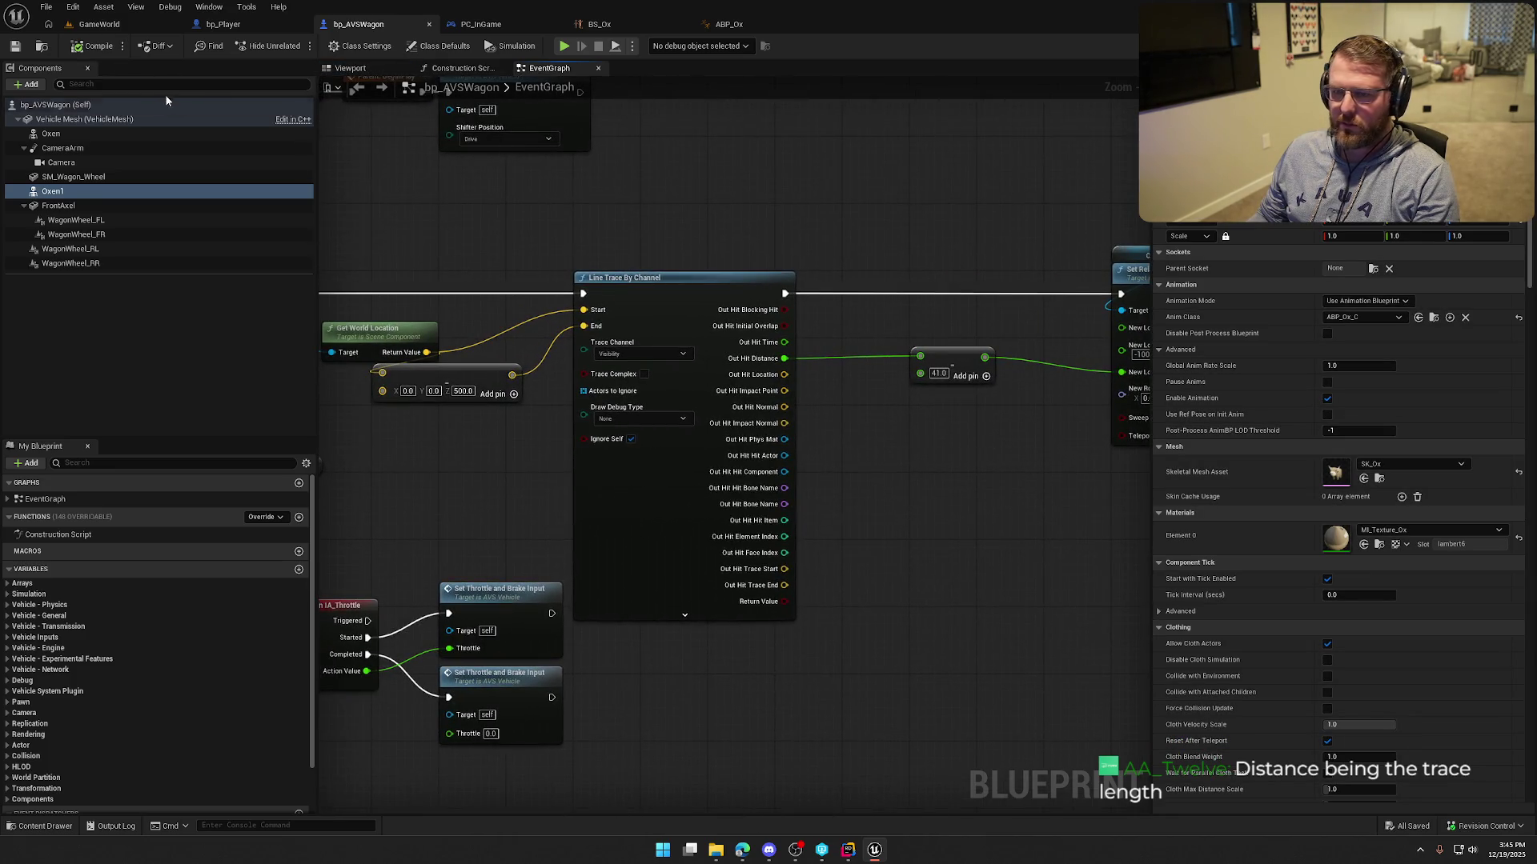
pyautogui.click(100, 24)
# Play-test the level, driving the wagon forward with W, then stop.
pyautogui.click(298, 46)
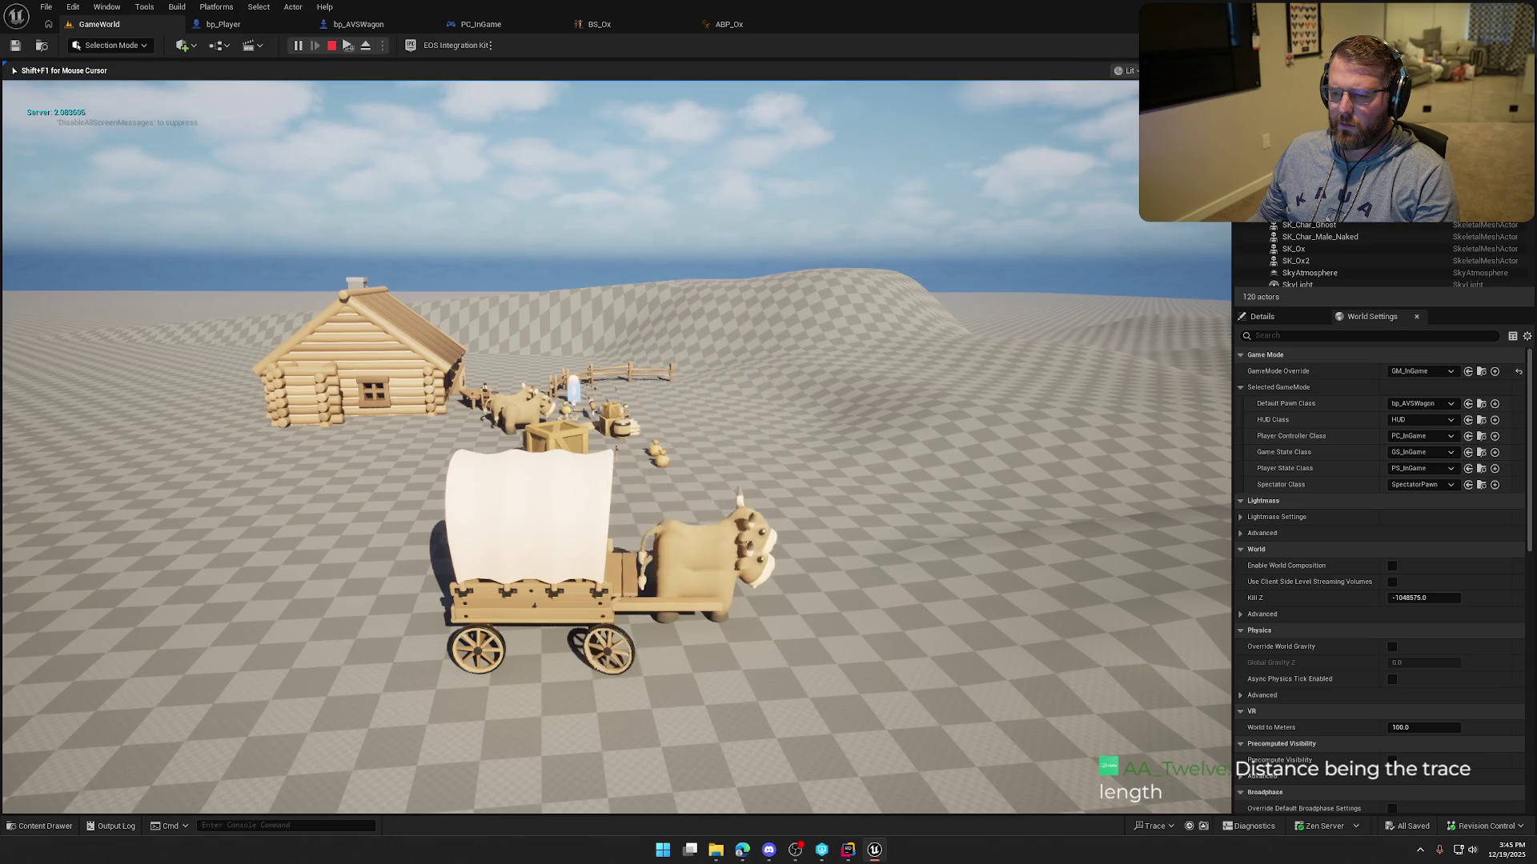
pyautogui.press('w')
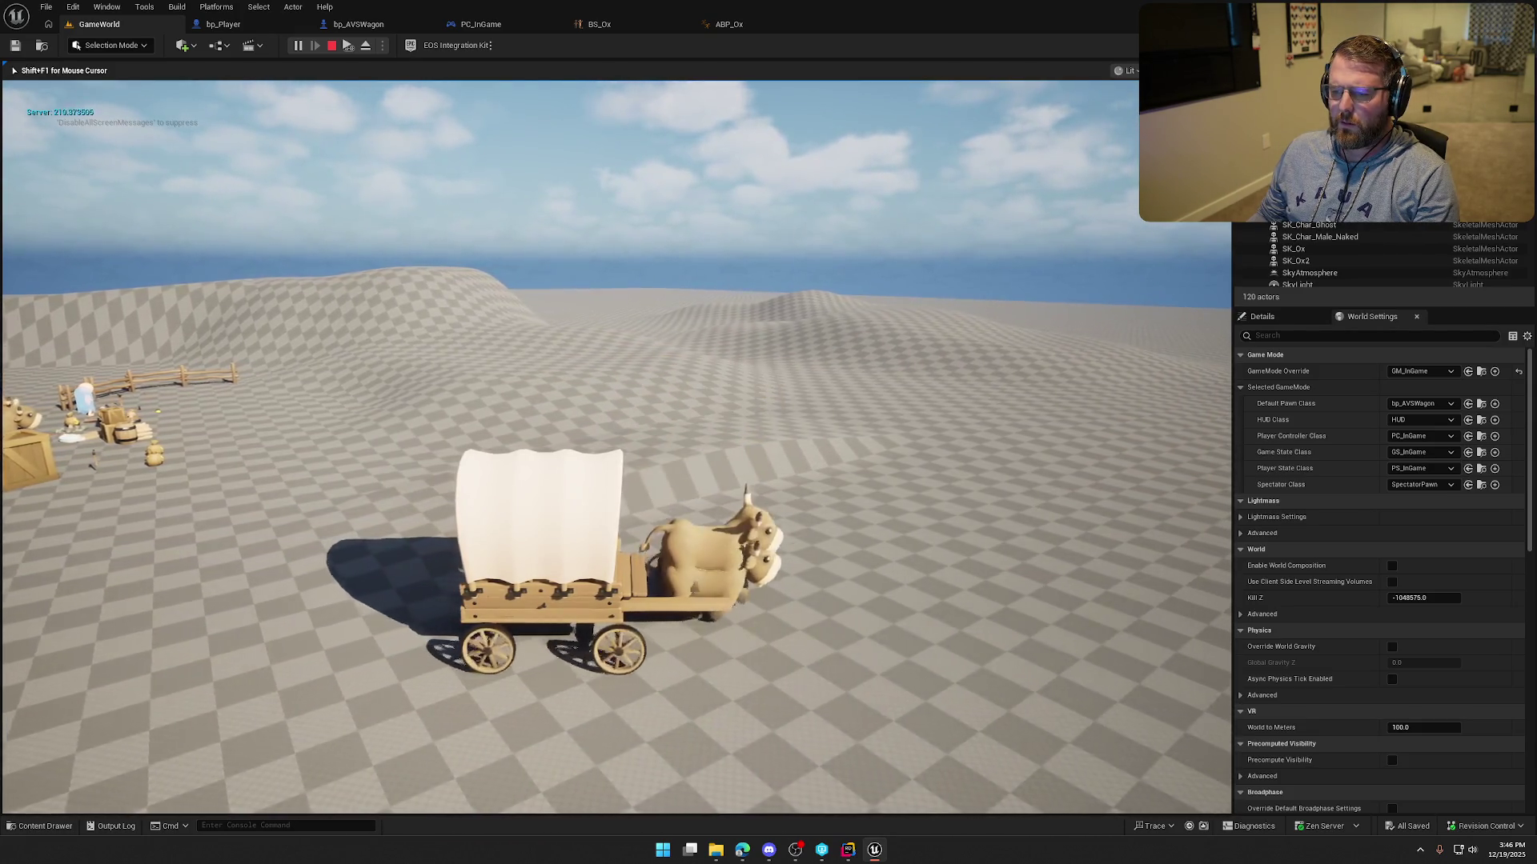
pyautogui.press('Escape')
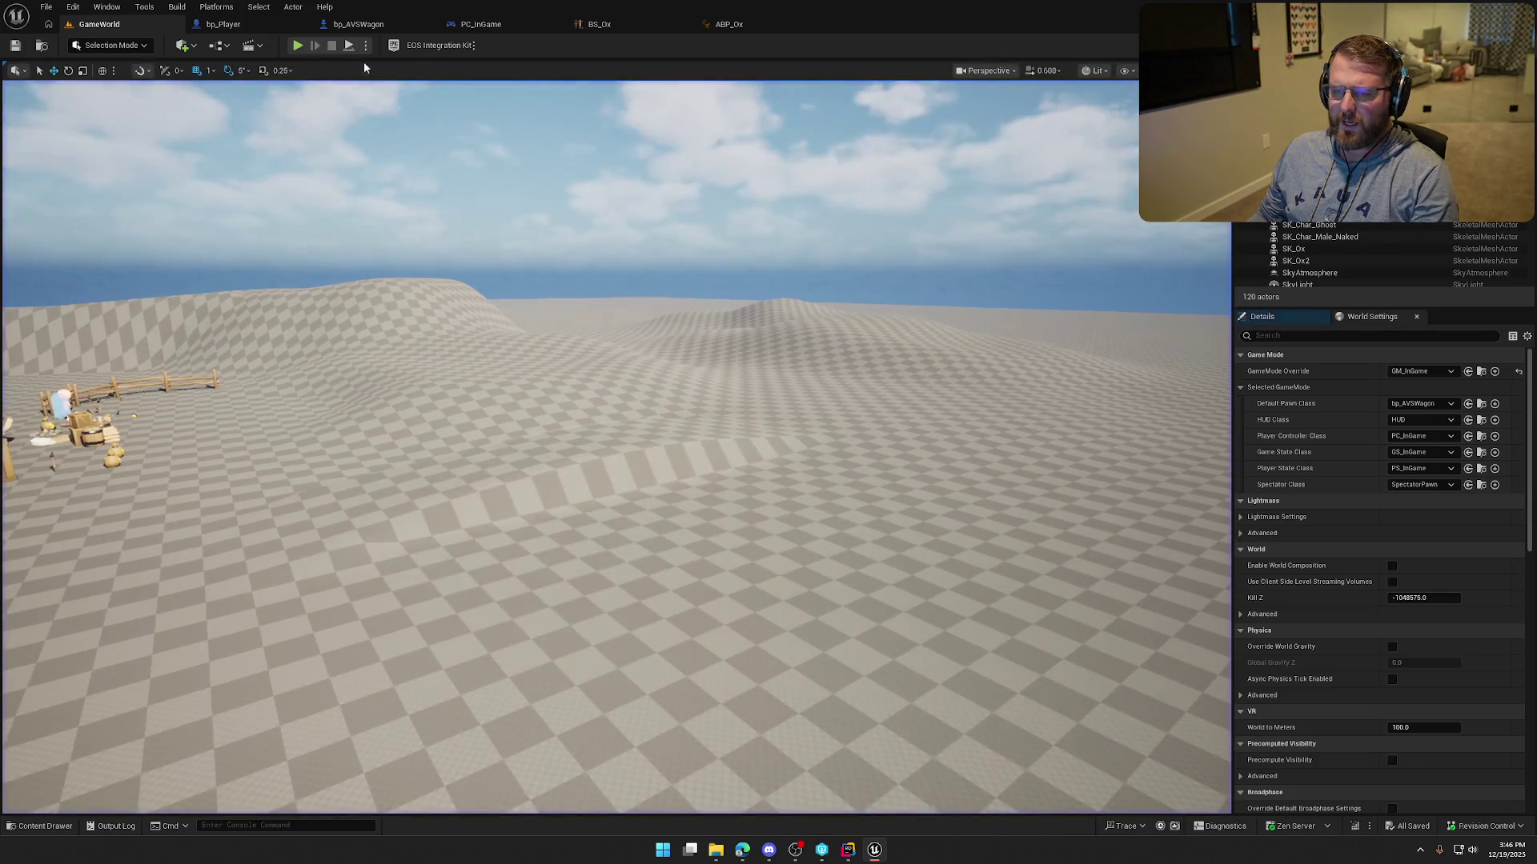
pyautogui.click(284, 37)
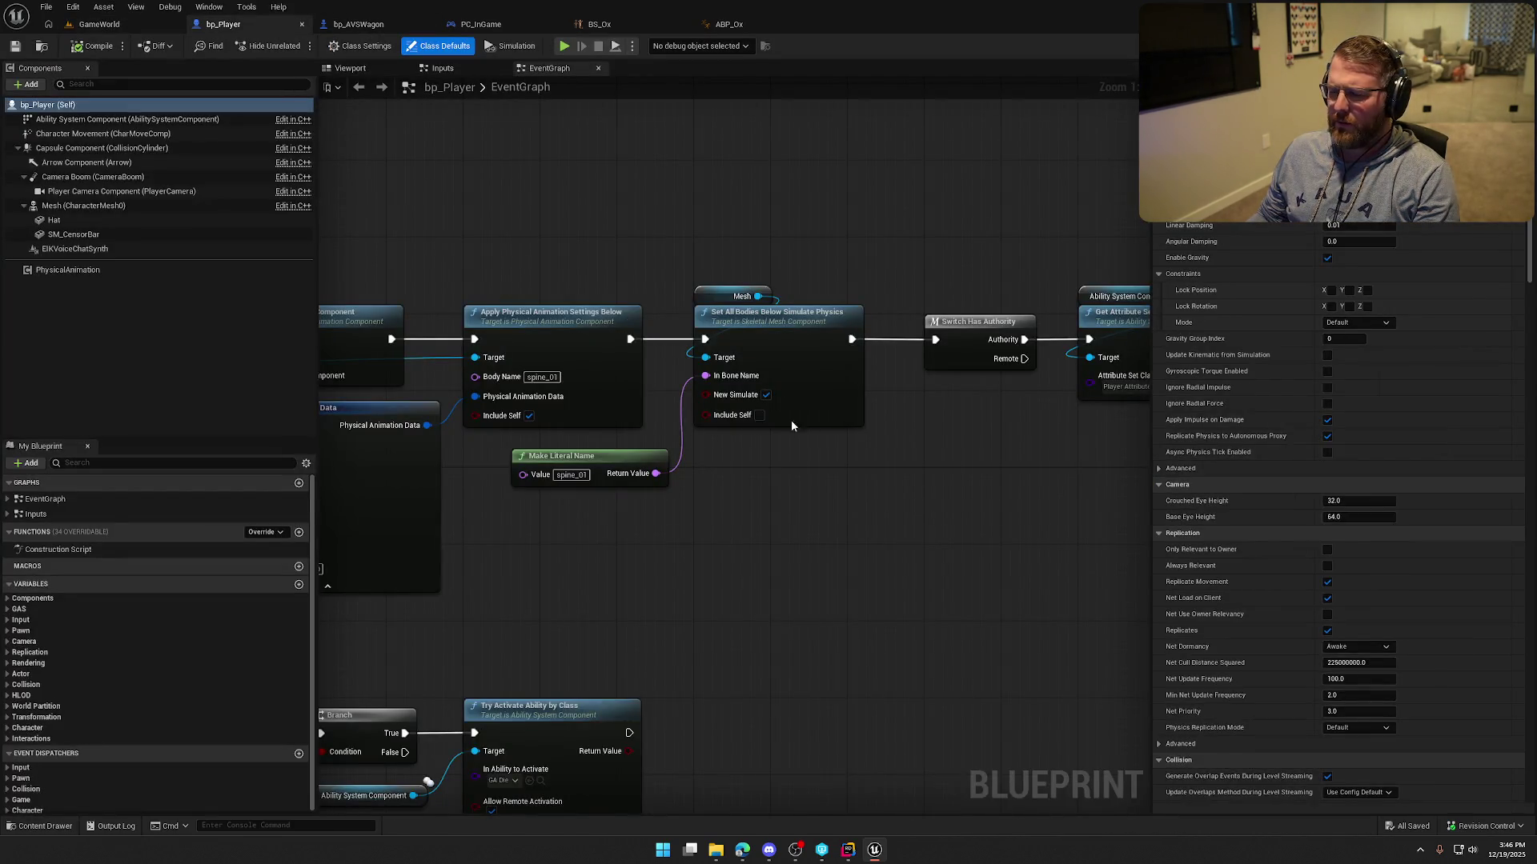
pyautogui.click(346, 28)
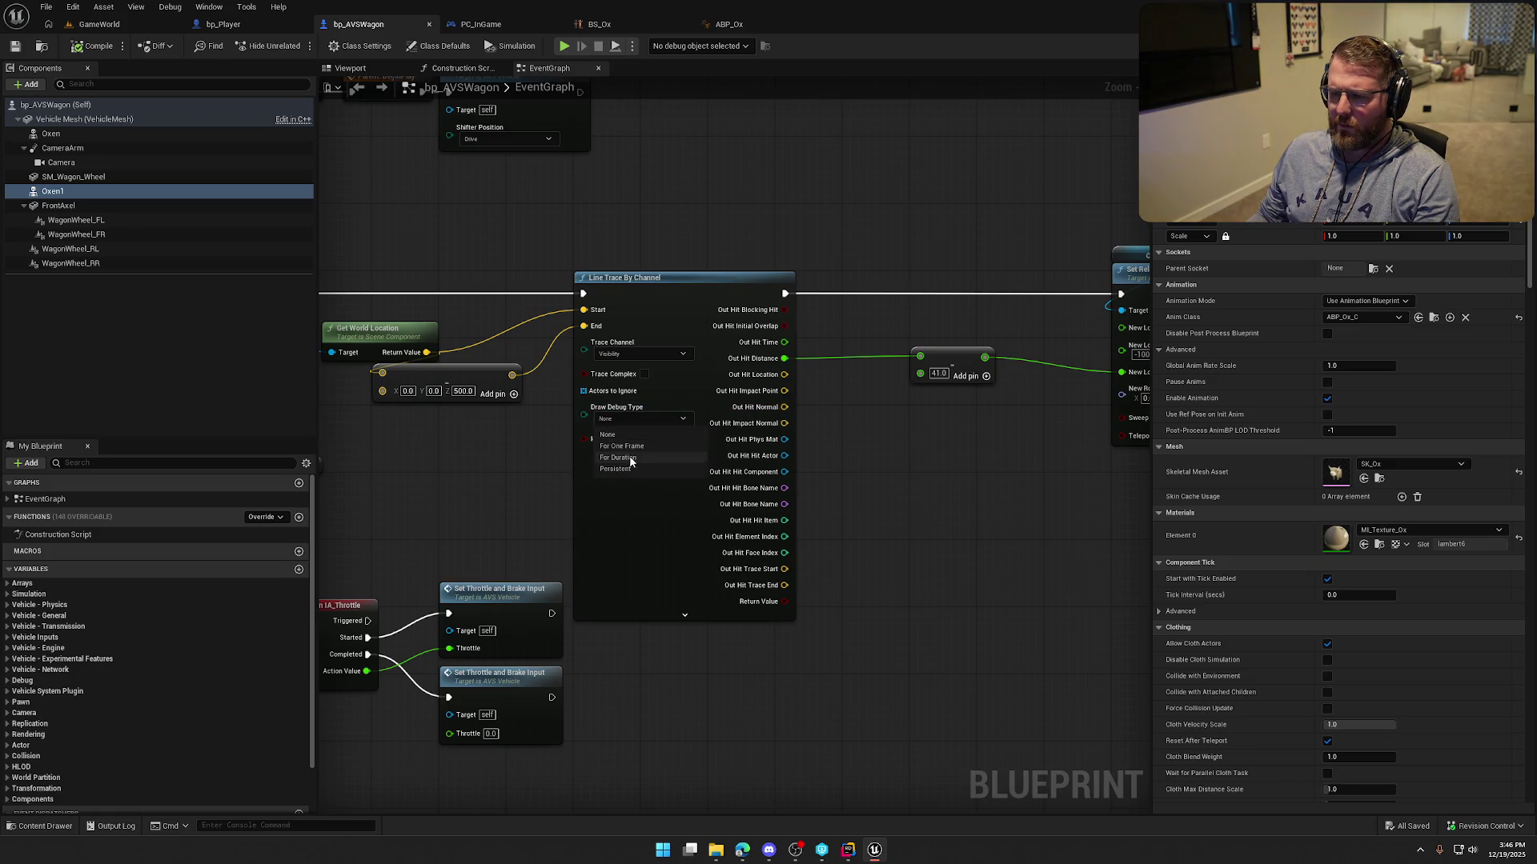
pyautogui.click(97, 24)
# Play again, eject with F8 to spot the floating ox, then open bp_Player's event graph.
pyautogui.hotkey('alt', 'p')
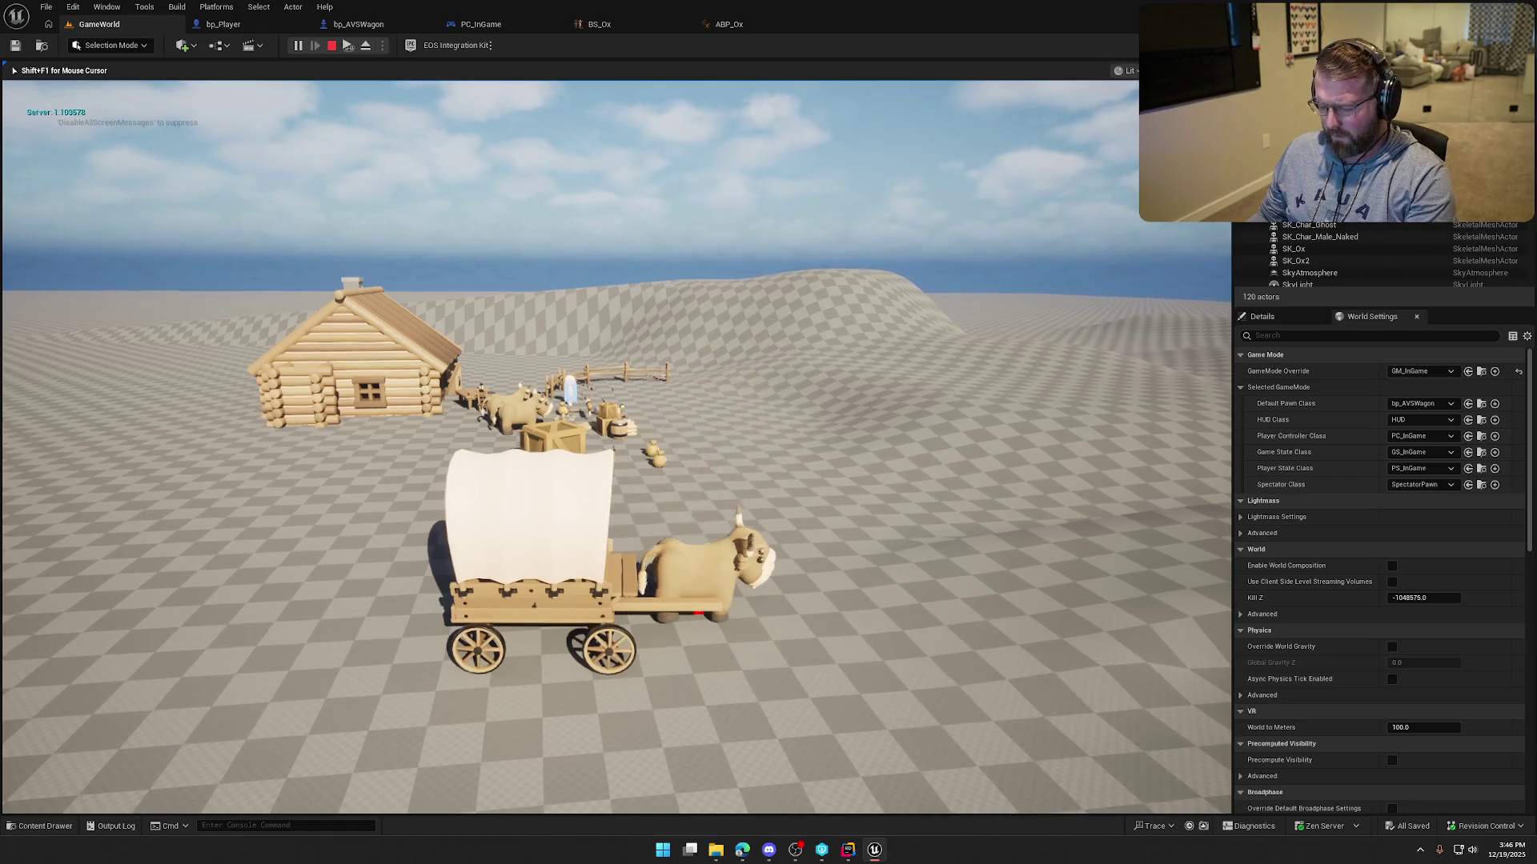
pyautogui.press('F8')
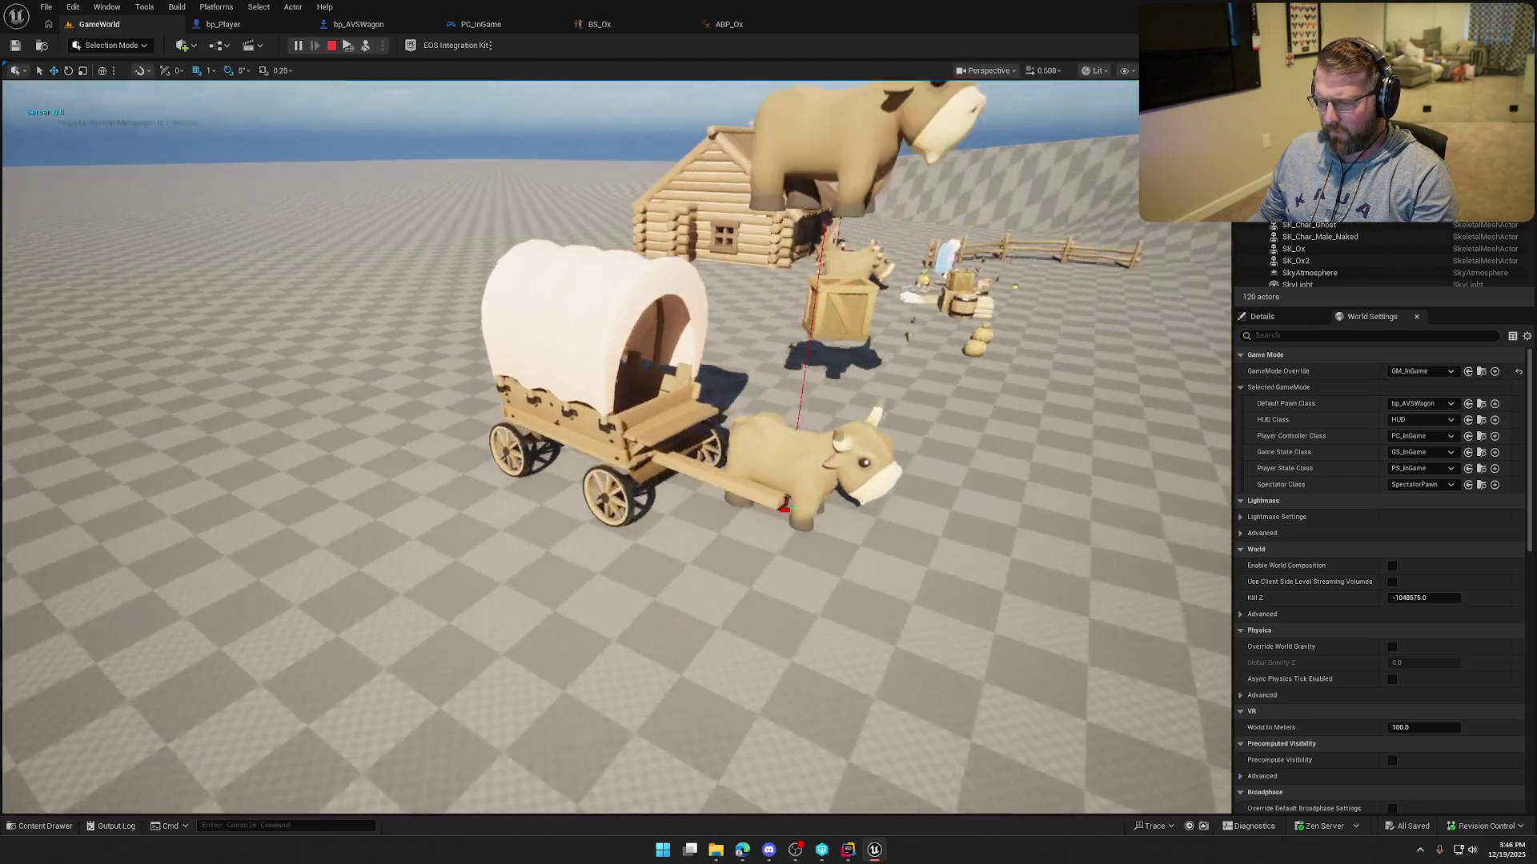
pyautogui.moveTo(791, 467); pyautogui.dragTo(791, 467)
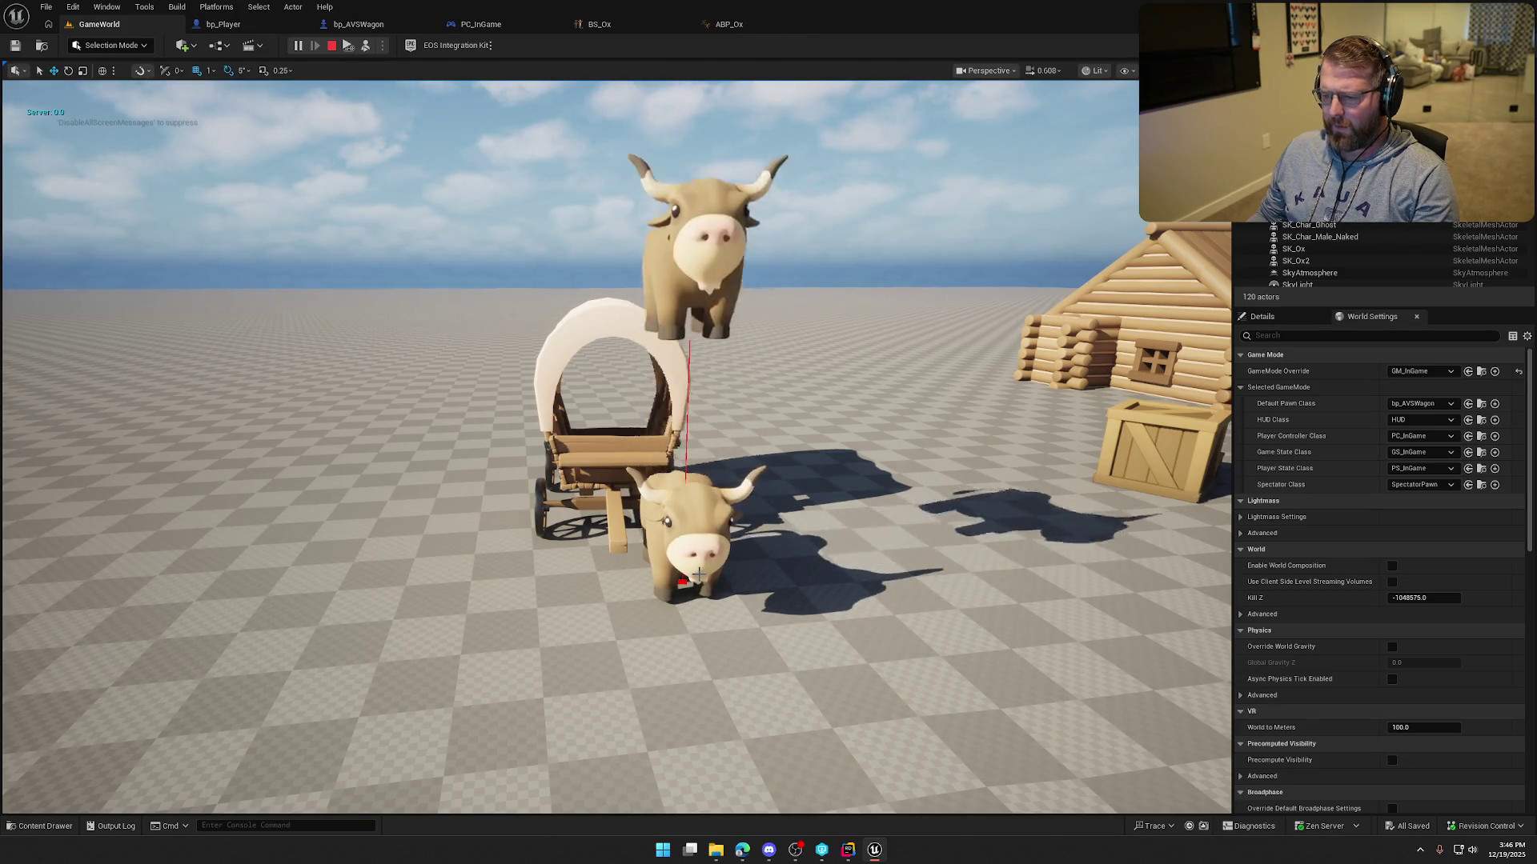
pyautogui.press('Escape')
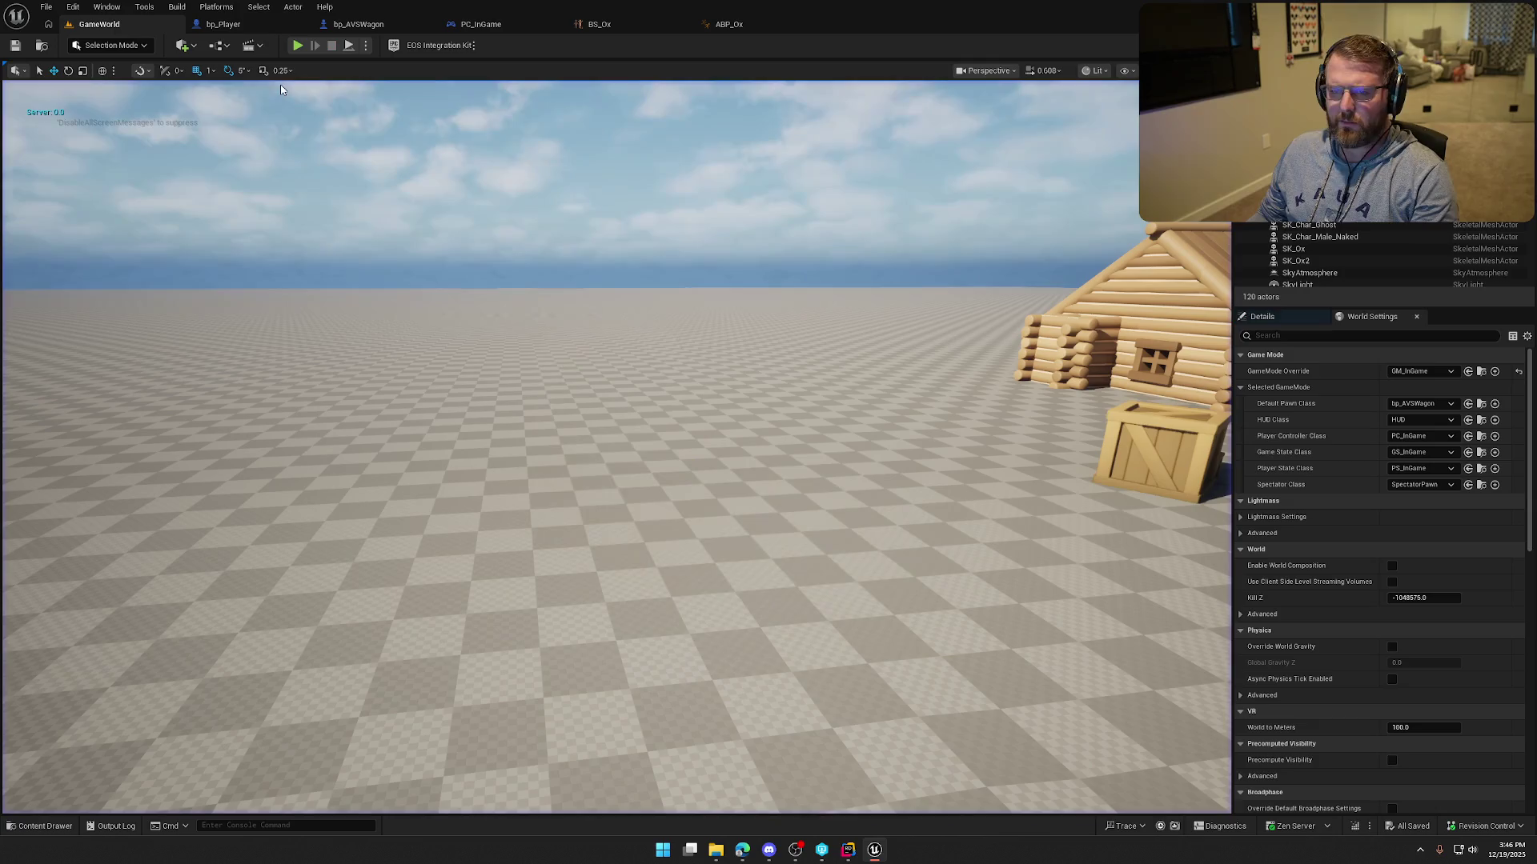
pyautogui.click(228, 24)
pyautogui.moveTo(515, 178)
pyautogui.mouseDown()
pyautogui.moveTo(786, 261)
pyautogui.moveTo(688, 228)
pyautogui.mouseUp()
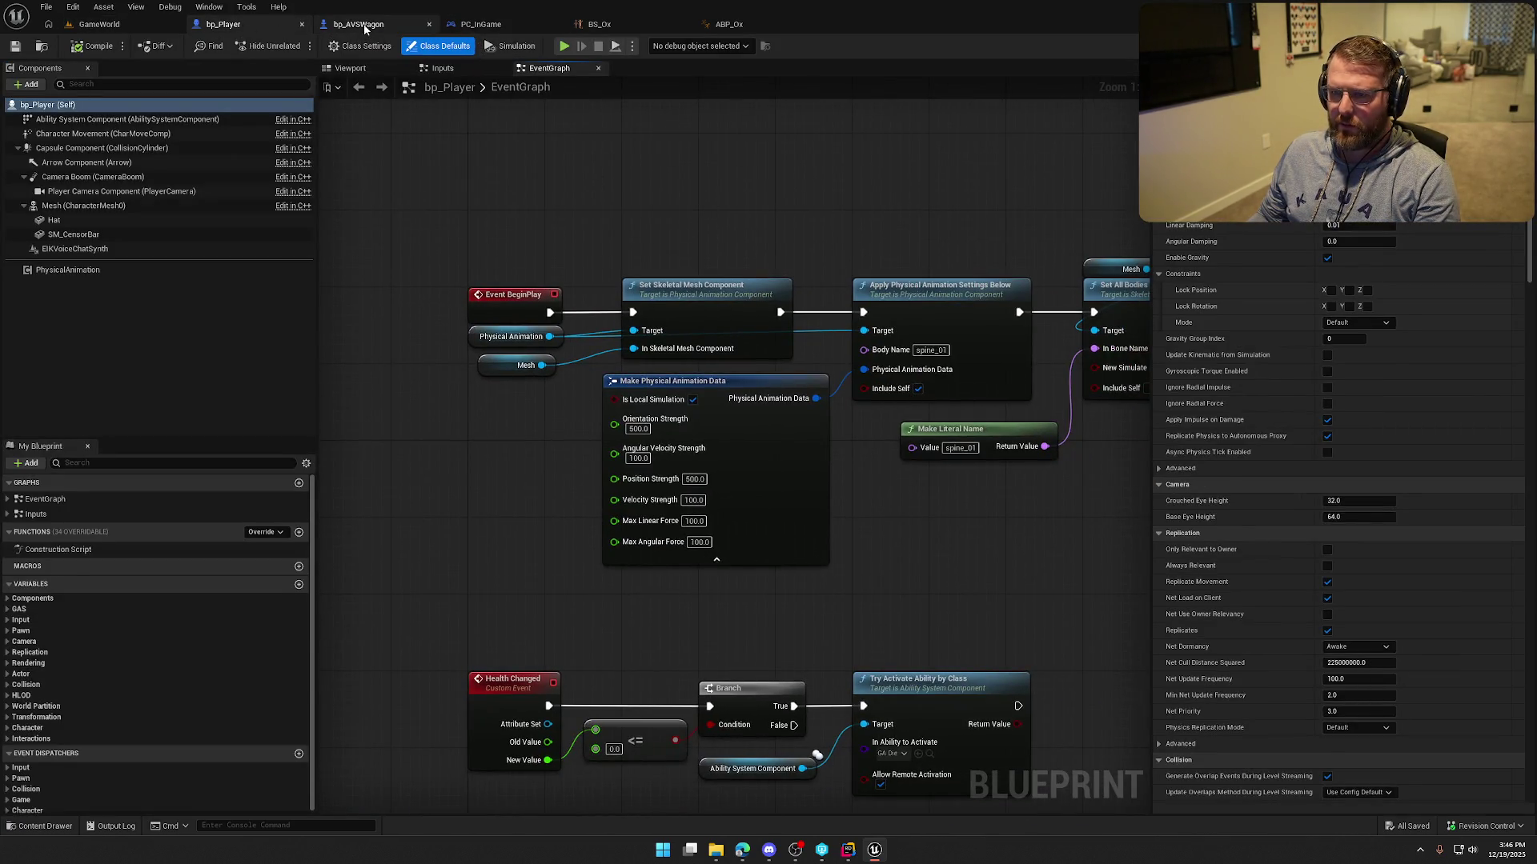
# In bp_AVSWagon, rewire Set Relative Location And Rotation's Target from Oxen to Oxen 1.
pyautogui.click(356, 24)
pyautogui.moveTo(560, 222)
pyautogui.mouseDown()
pyautogui.moveTo(851, 178)
pyautogui.moveTo(353, 192)
pyautogui.moveTo(872, 206)
pyautogui.moveTo(575, 224)
pyautogui.mouseUp()
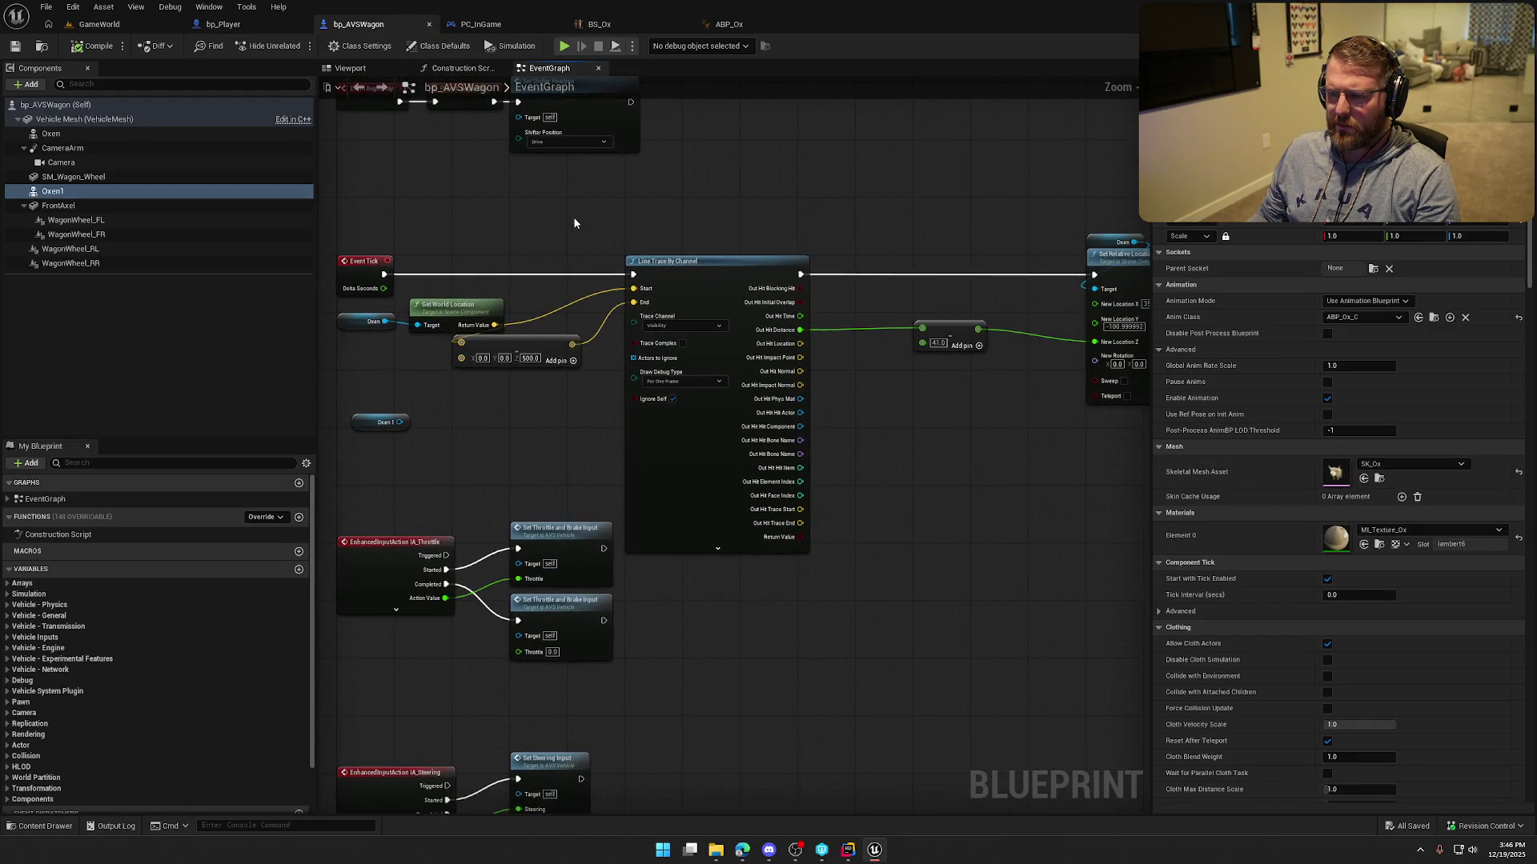
pyautogui.moveTo(409, 207)
pyautogui.mouseDown()
pyautogui.moveTo(521, 213)
pyautogui.moveTo(498, 372)
pyautogui.moveTo(502, 277)
pyautogui.mouseUp()
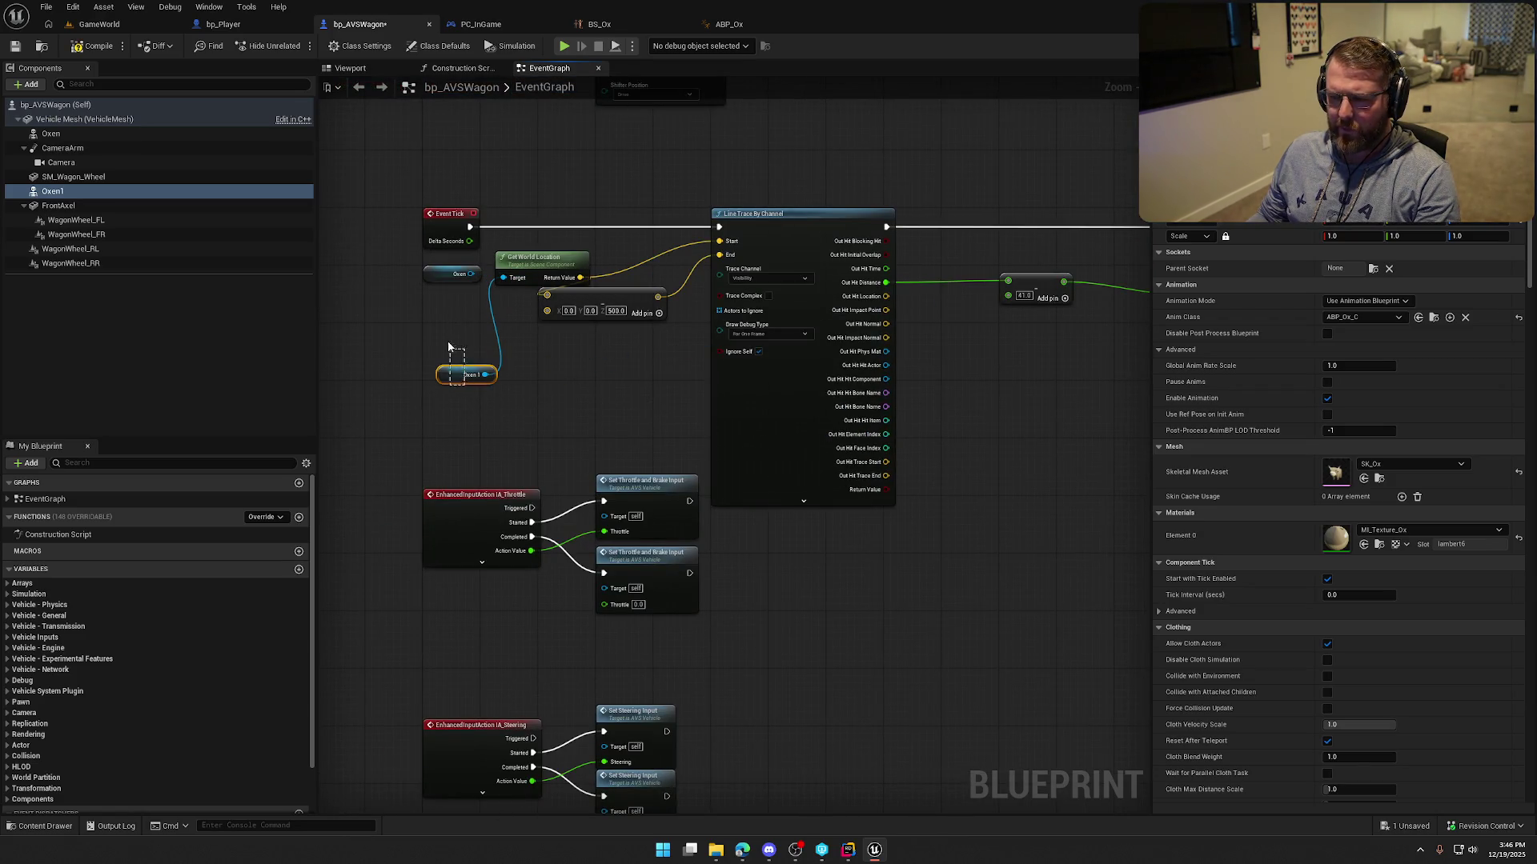
pyautogui.moveTo(1149, 138); pyautogui.dragTo(760, 152)
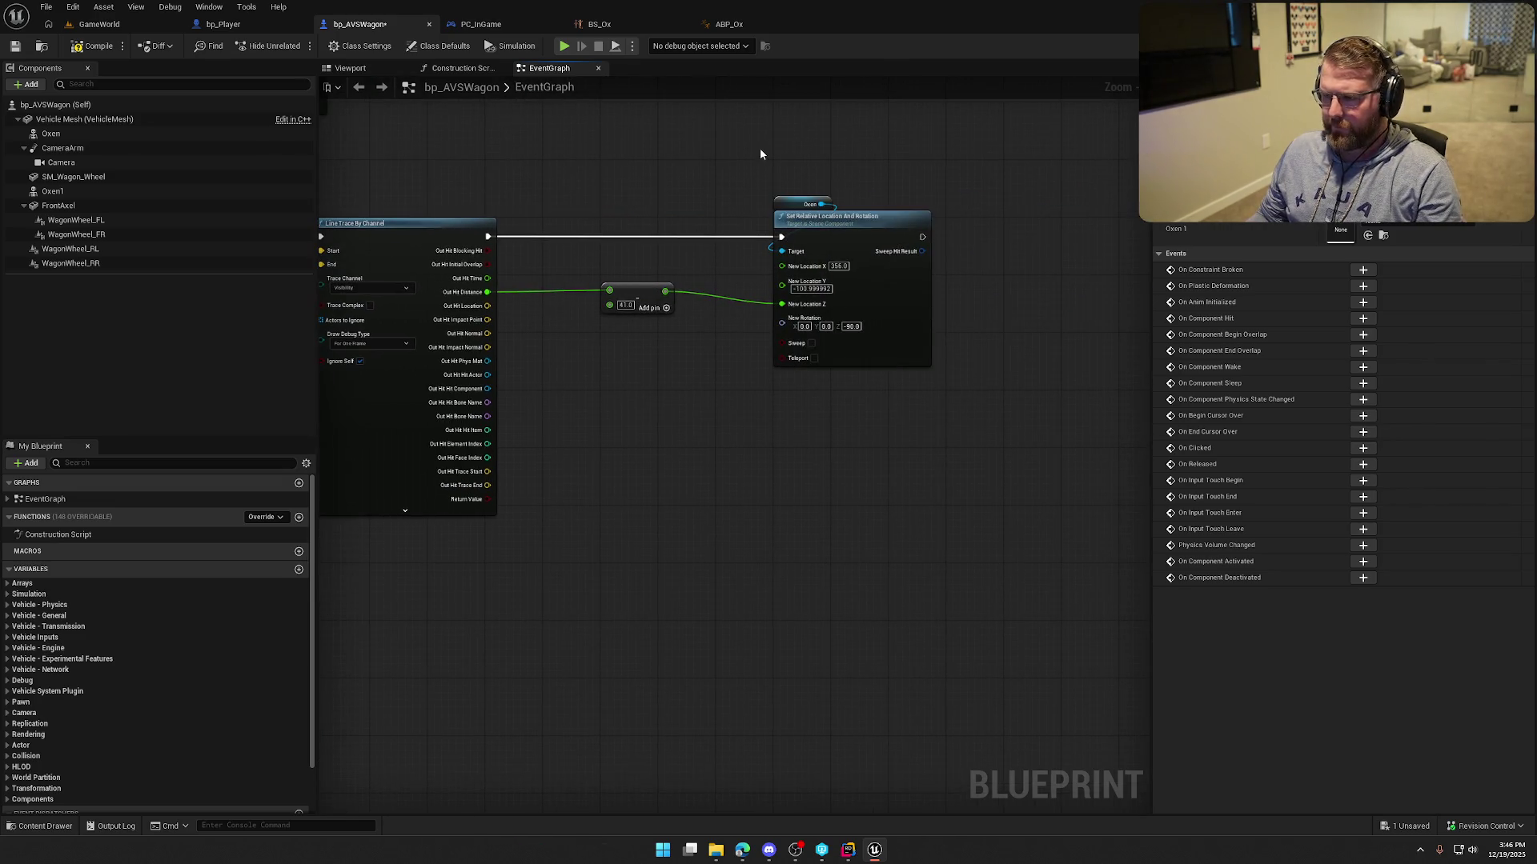
pyautogui.moveTo(807, 204)
pyautogui.mouseDown()
pyautogui.moveTo(804, 169)
pyautogui.moveTo(697, 169)
pyautogui.mouseUp()
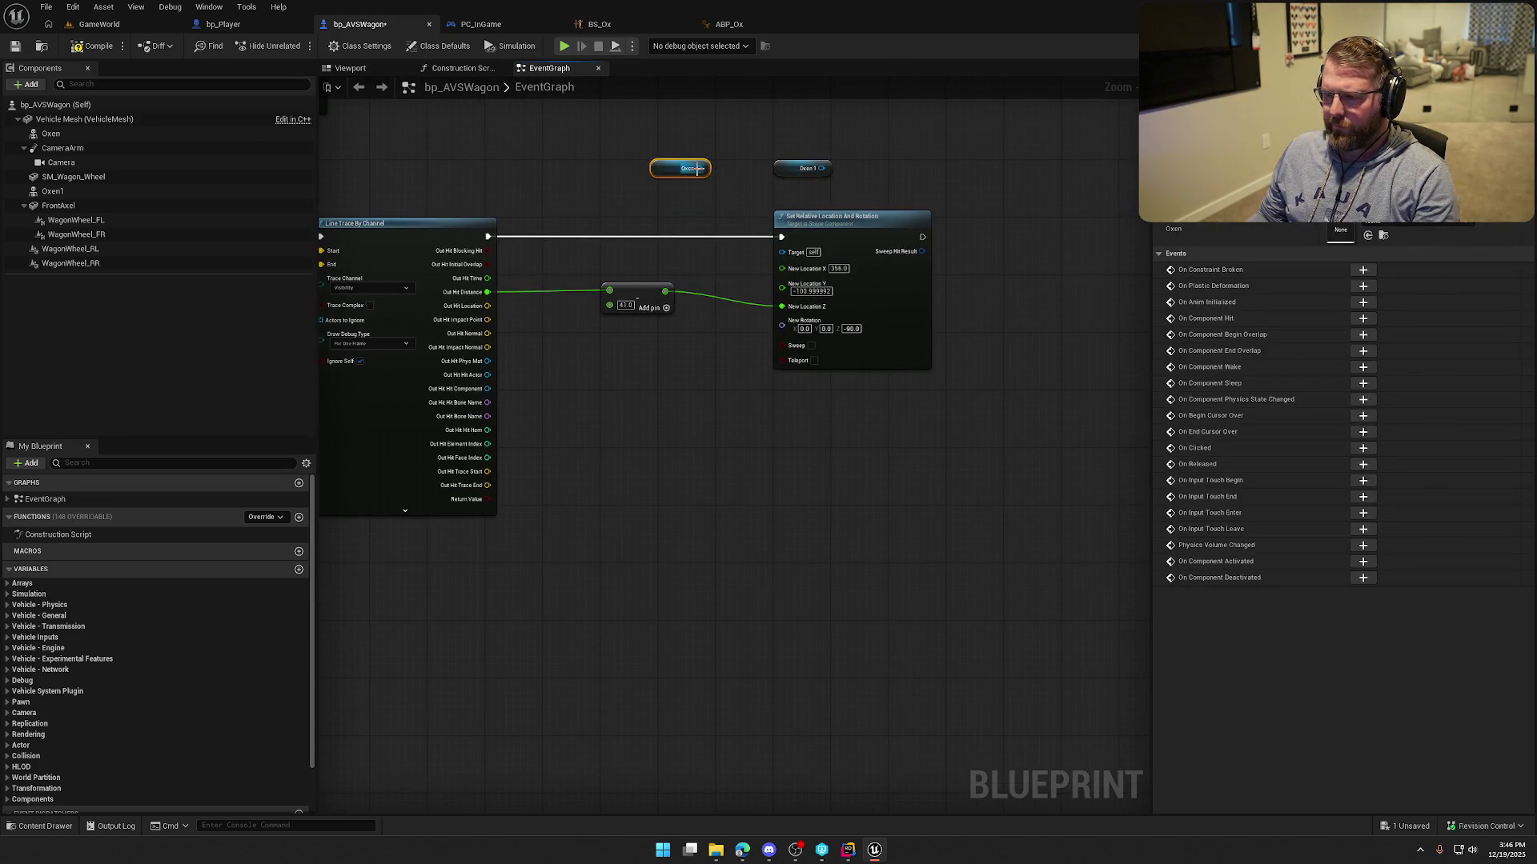
pyautogui.moveTo(822, 169); pyautogui.dragTo(782, 252)
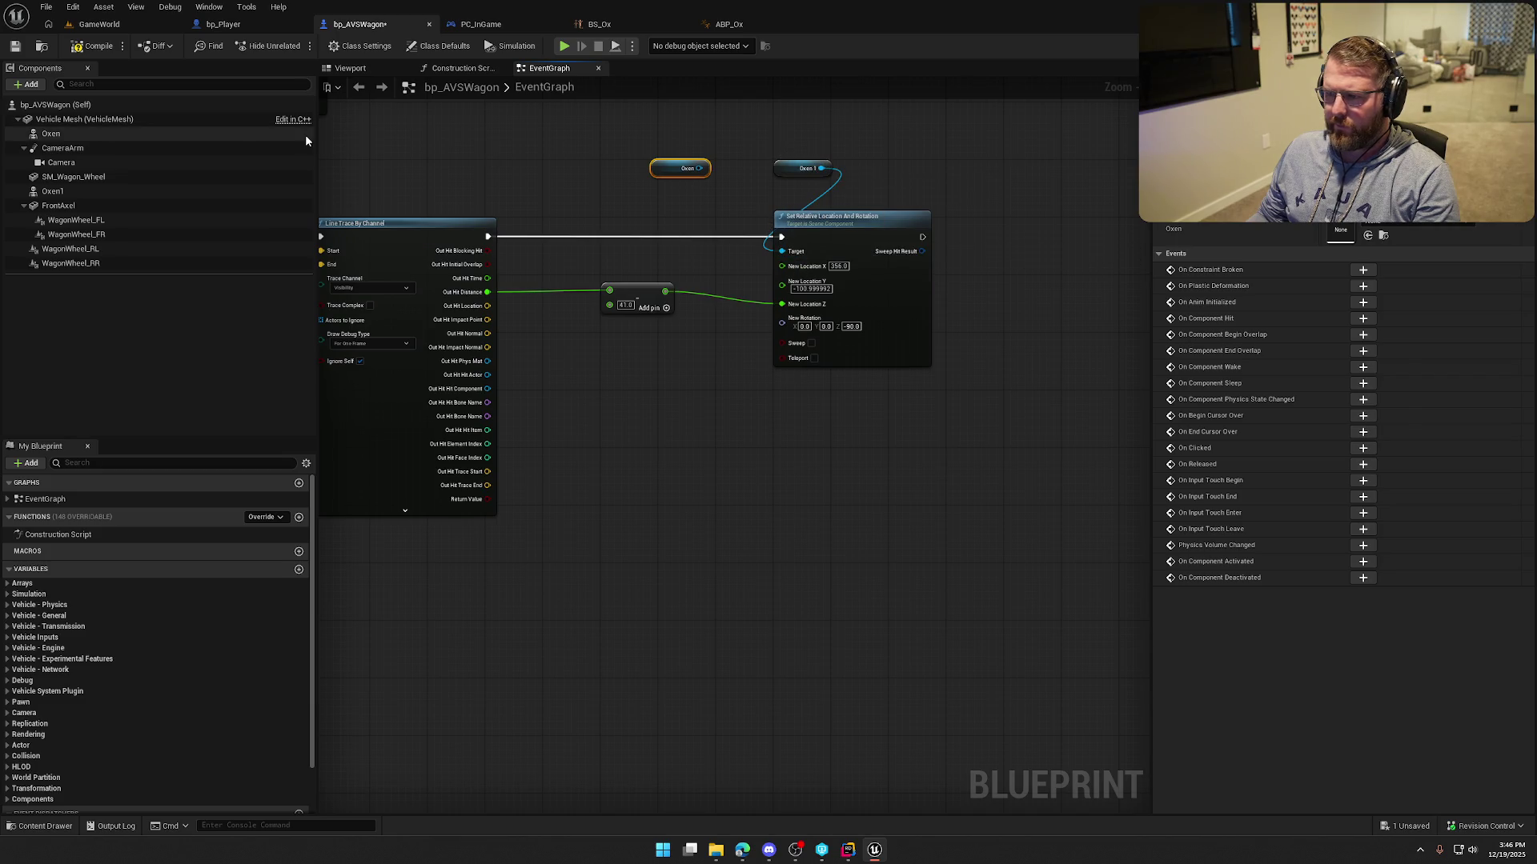
pyautogui.click(99, 24)
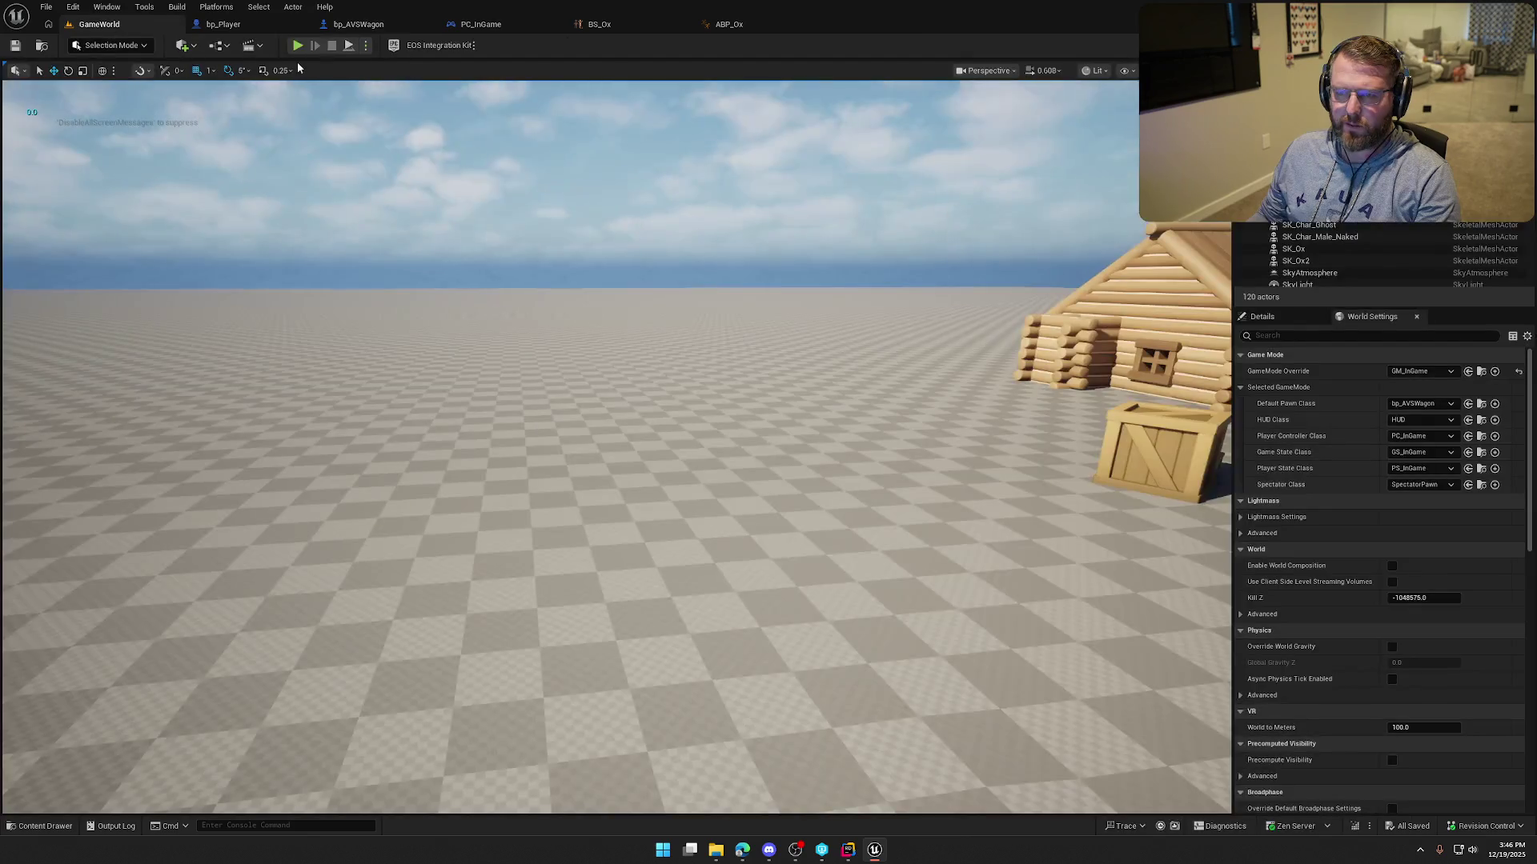
# Play the level and eject to fly the camera close to the oxen.
pyautogui.hotkey('alt', 'p')
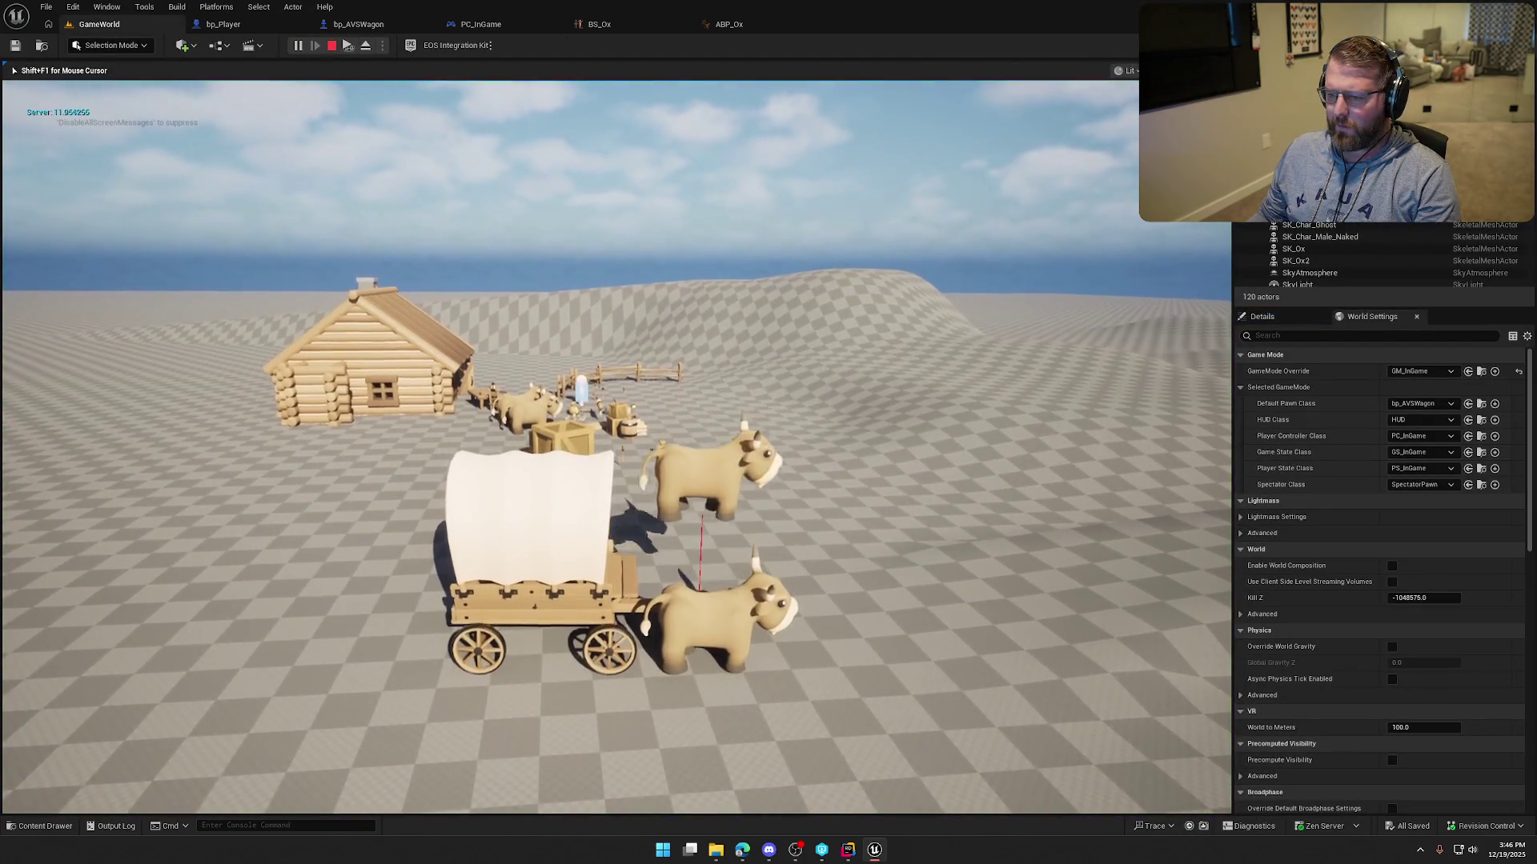
pyautogui.press('F8')
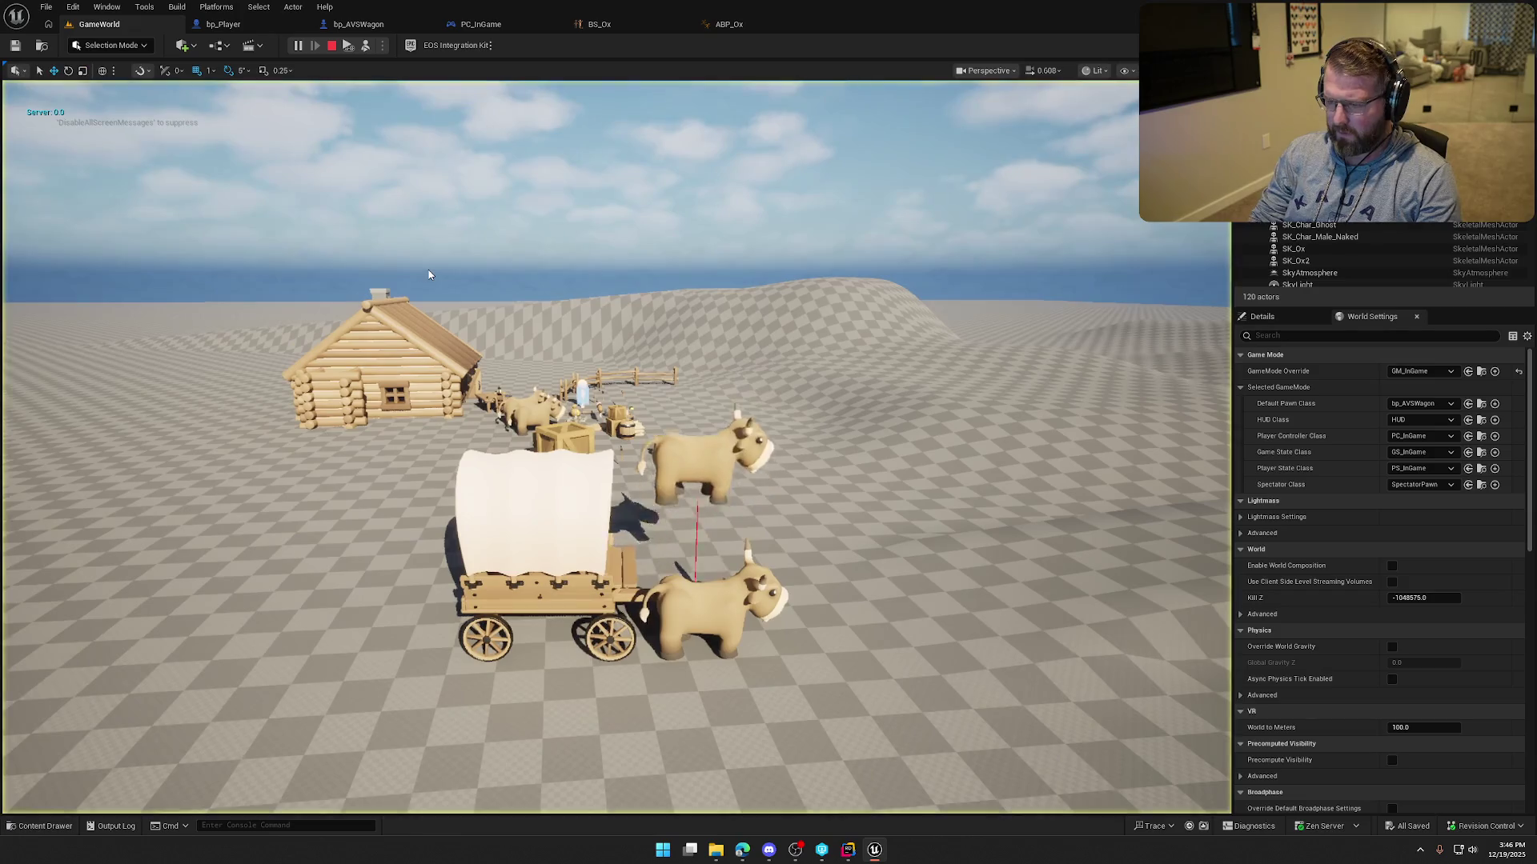
pyautogui.moveTo(511, 307); pyautogui.dragTo(511, 307)
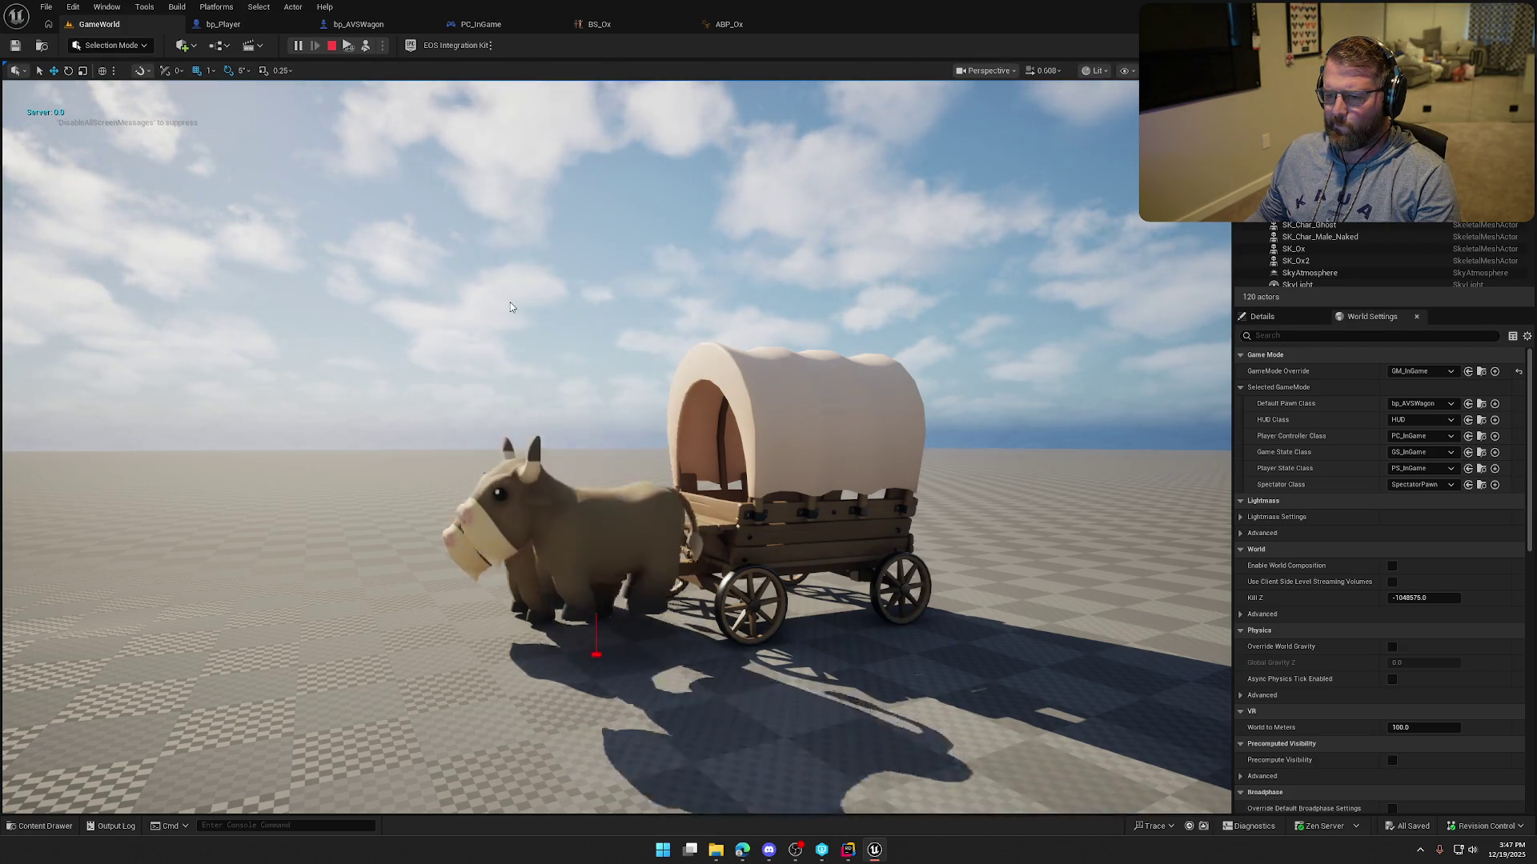
pyautogui.press('Escape')
# Wire the Add result into Oxen 1's New Location Z and compile bp_AVSWagon.
pyautogui.click(359, 24)
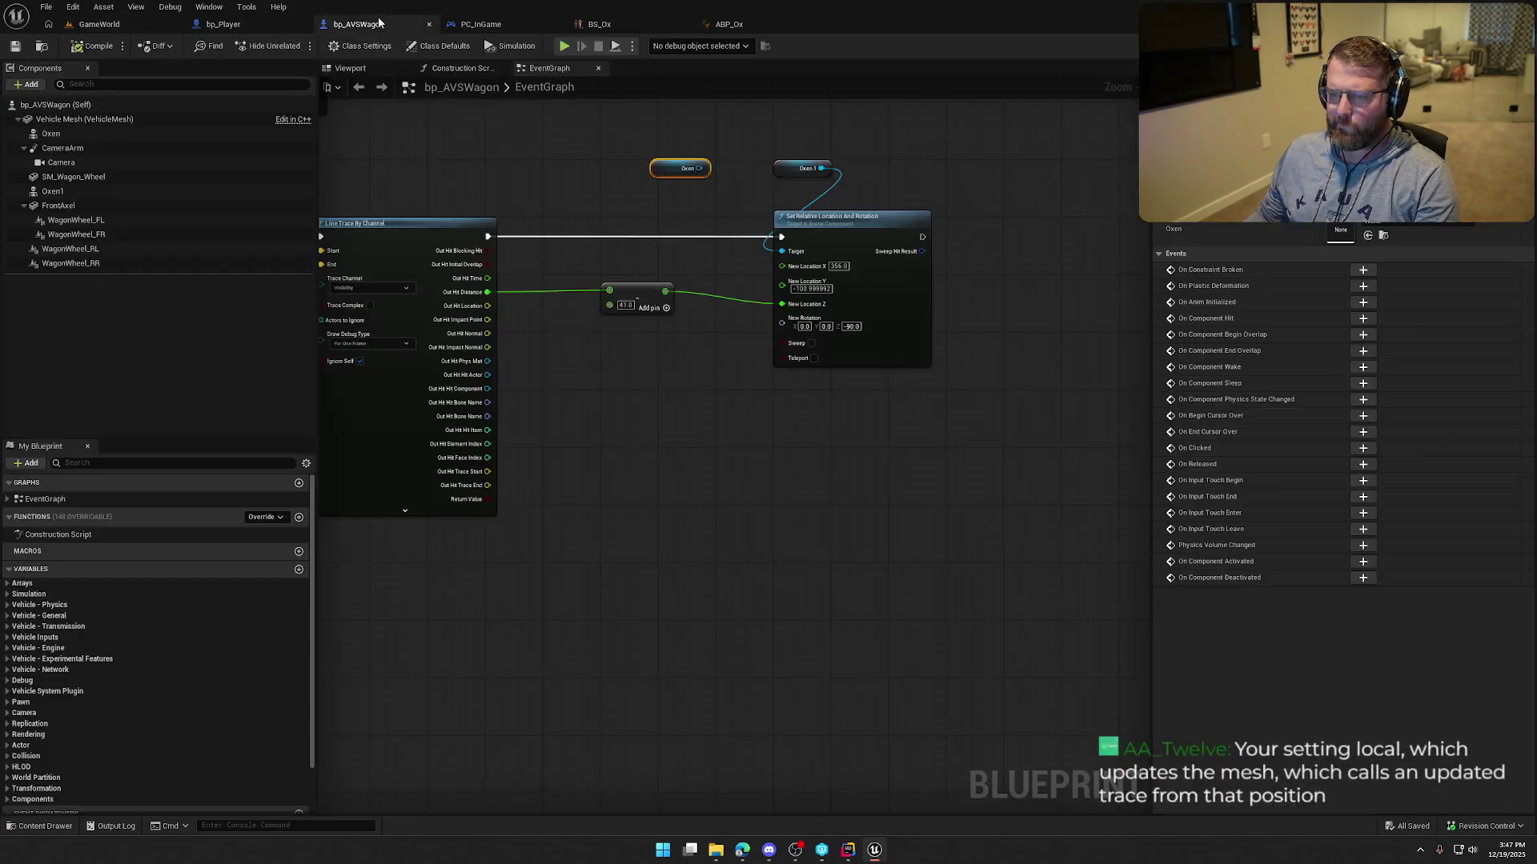
pyautogui.moveTo(646, 367); pyautogui.dragTo(696, 354)
pyautogui.moveTo(716, 286)
pyautogui.mouseDown()
pyautogui.moveTo(716, 300)
pyautogui.moveTo(861, 303)
pyautogui.mouseUp()
pyautogui.click(93, 46)
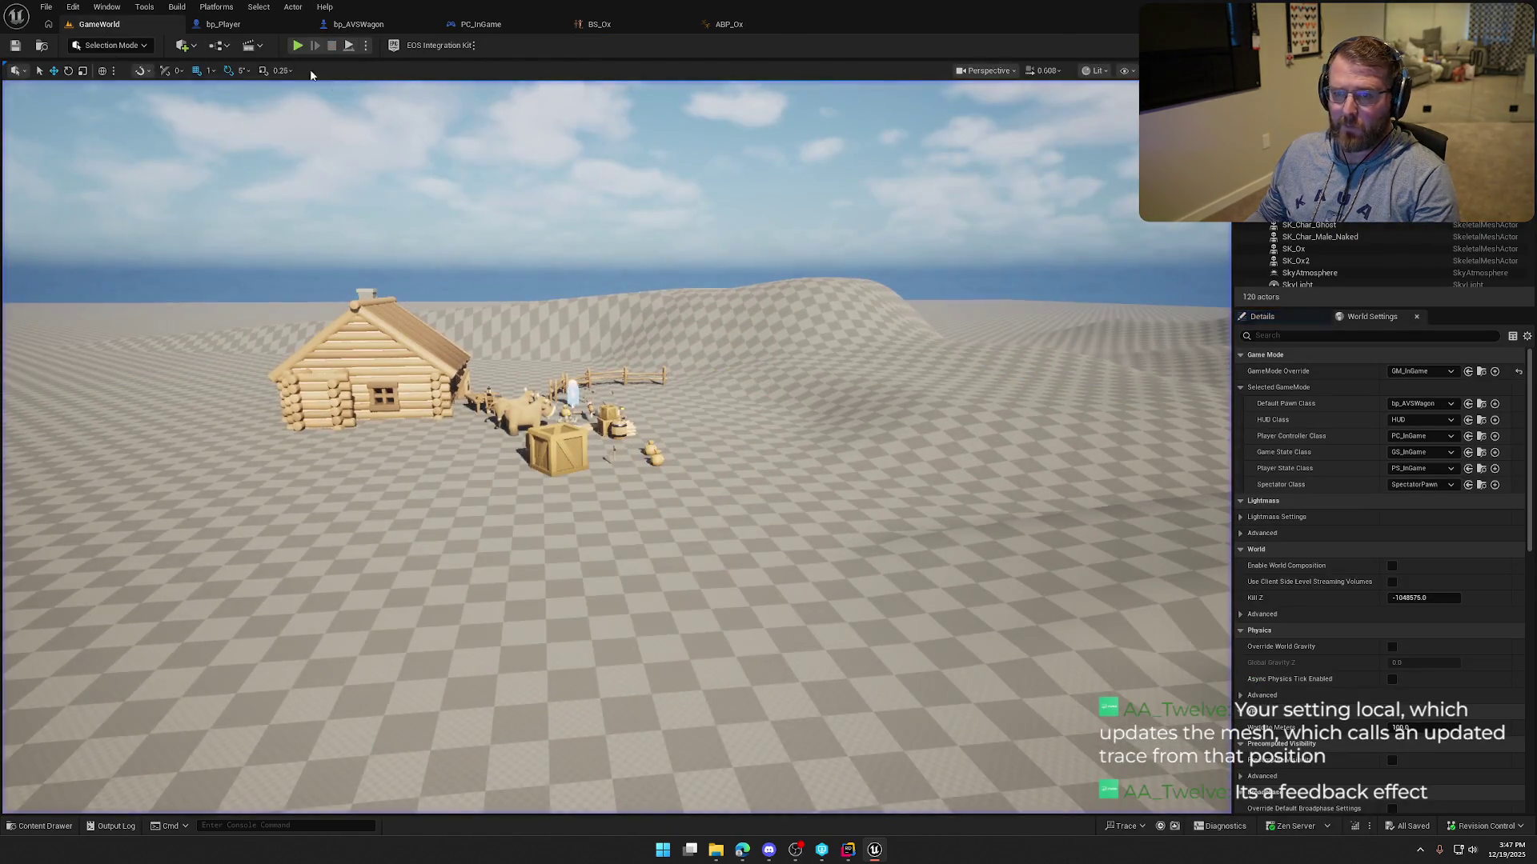
# Break the Add-to-New Location Z link, clear Z, then compile and save bp_AVSWagon.
pyautogui.hotkey('shift', 'F1')
pyautogui.click(223, 24)
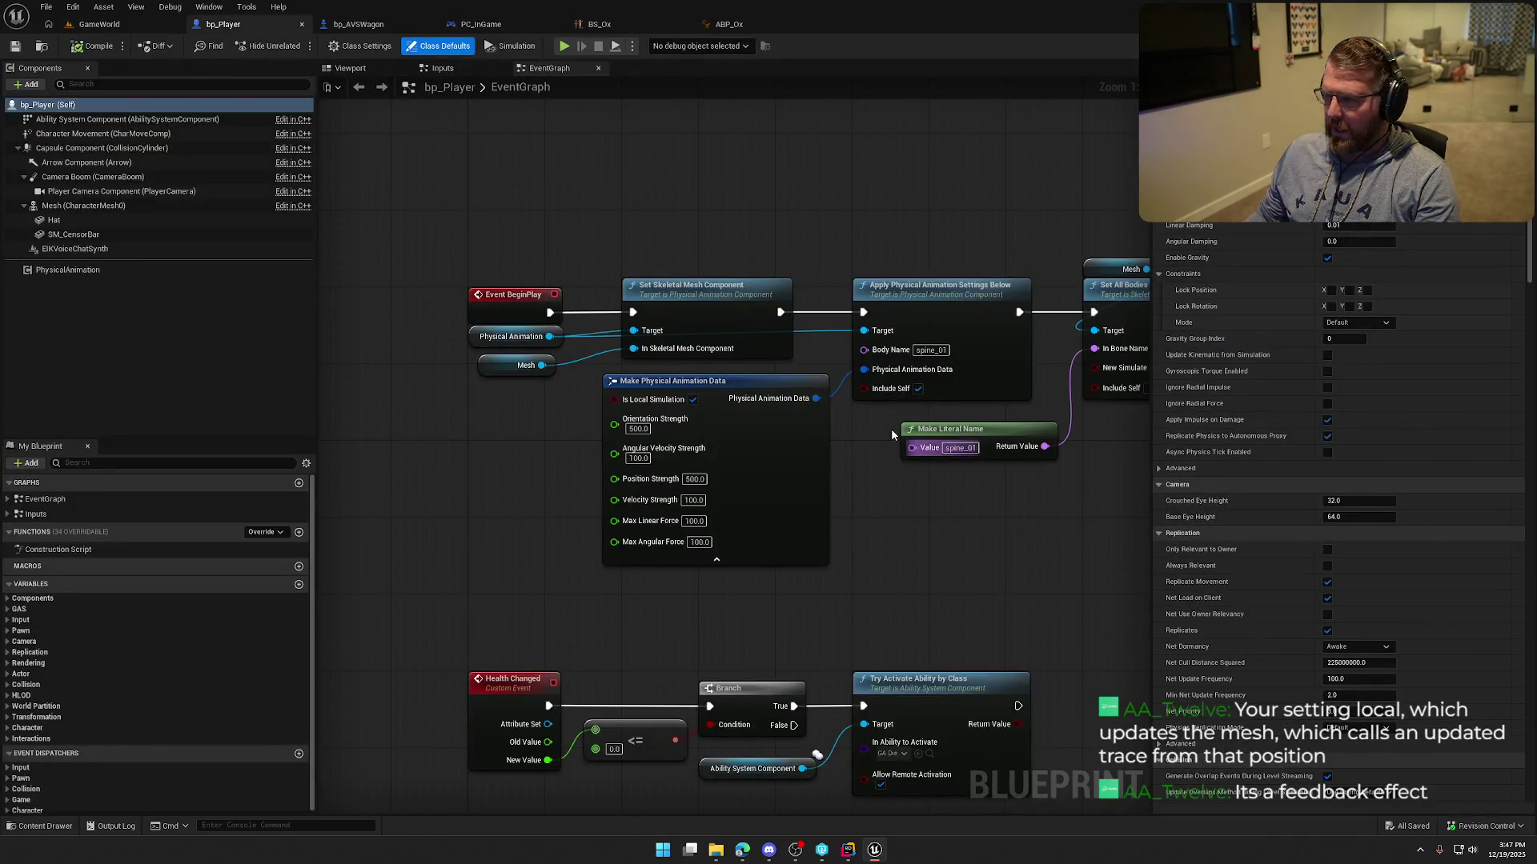
pyautogui.hotkey('ctrl', 'Tab')
pyautogui.keyDown('alt'); pyautogui.click(791, 309); pyautogui.keyUp('alt')
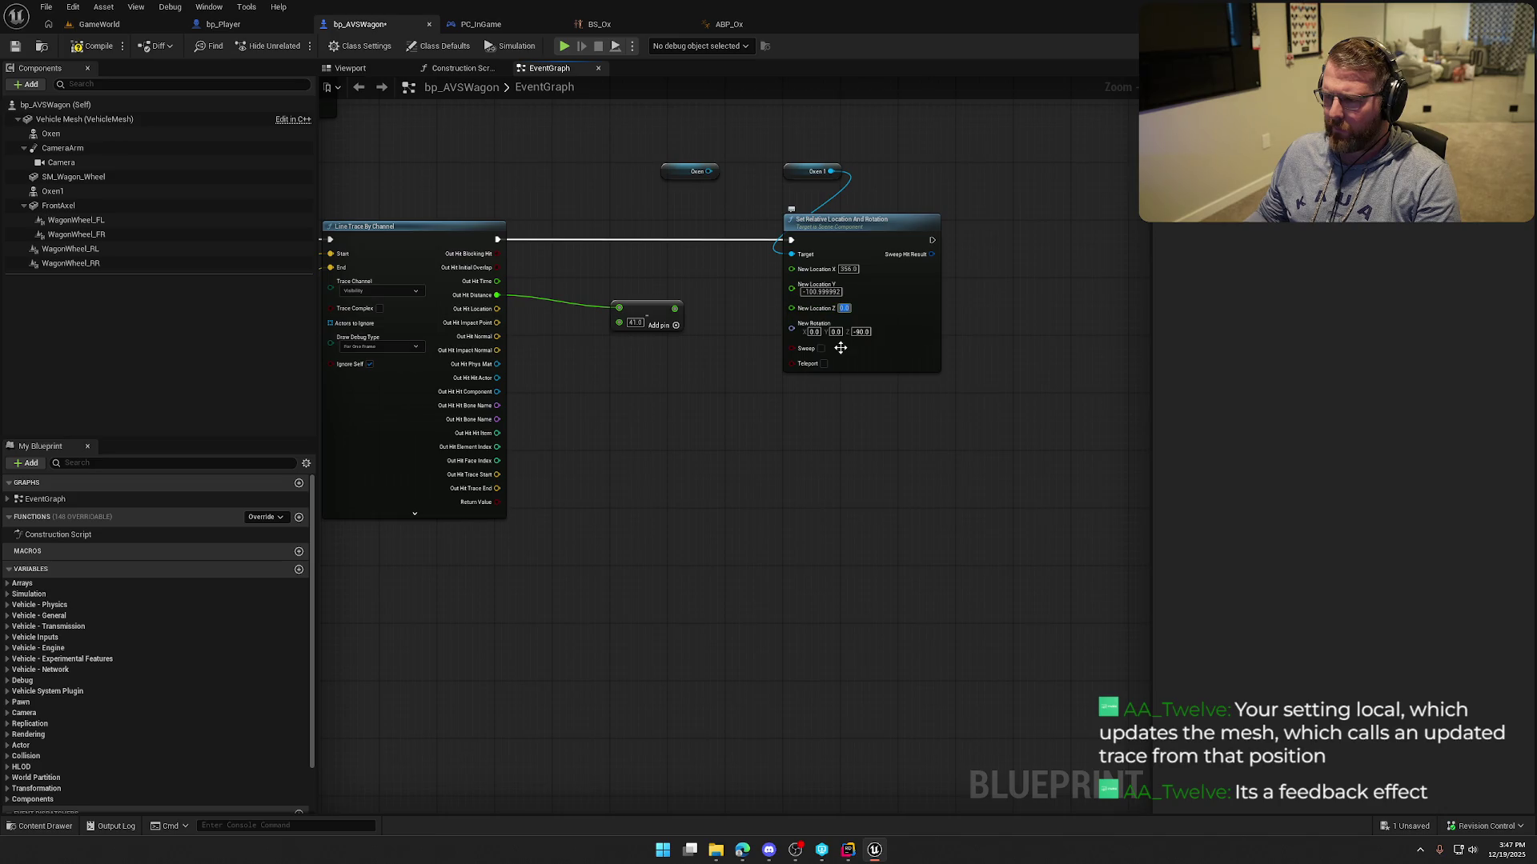
pyautogui.press('BackSpace')
pyautogui.click(95, 45)
# Replay the level to check the oxen height, then view Event Tick in the EventGraph.
pyautogui.click(99, 24)
pyautogui.click(297, 46)
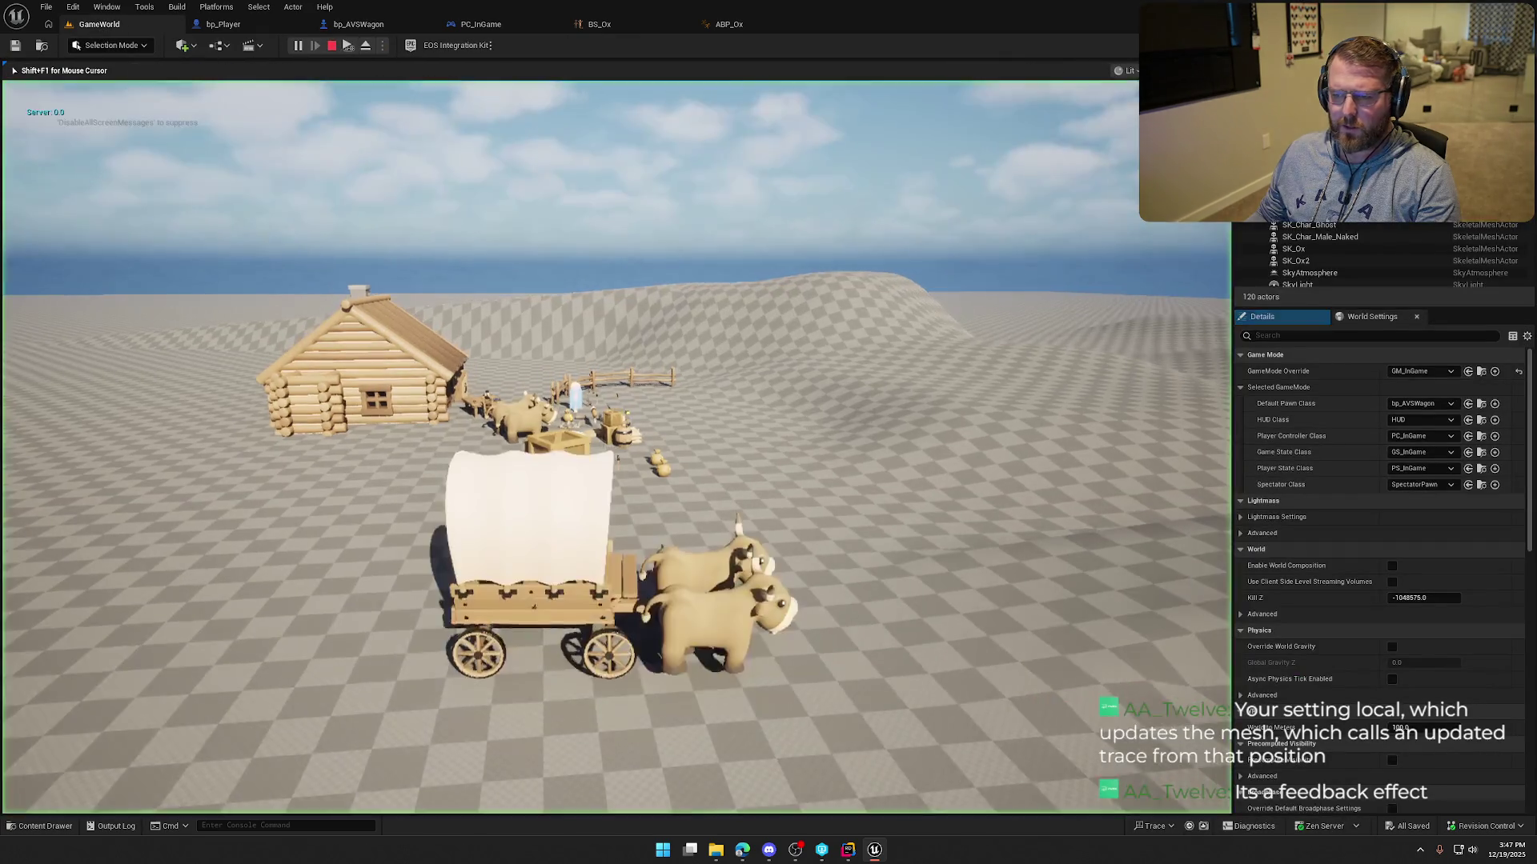
pyautogui.press('Escape')
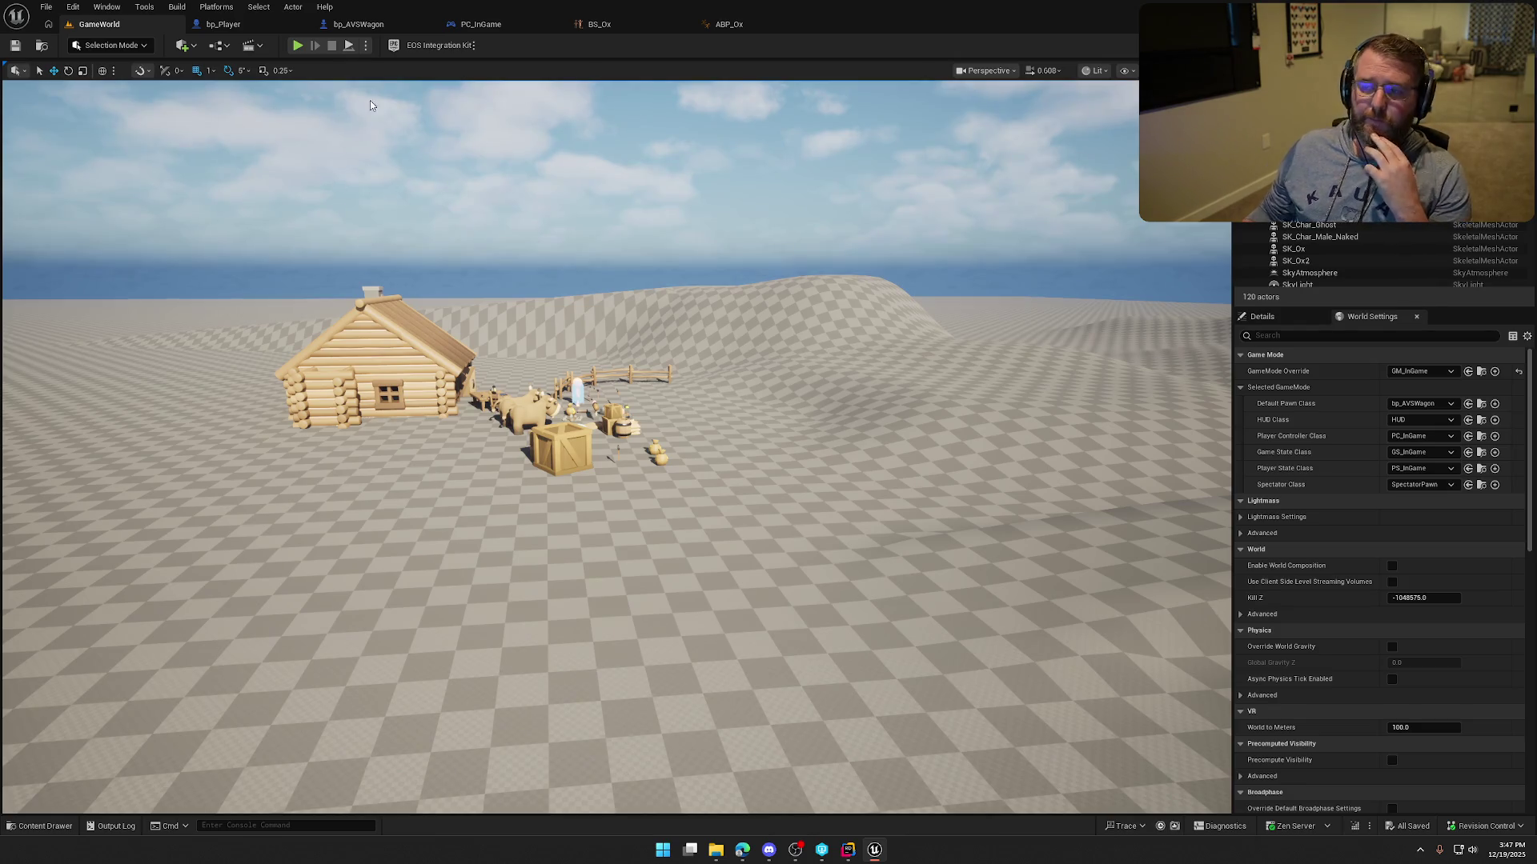
pyautogui.click(352, 25)
pyautogui.moveTo(637, 486)
pyautogui.mouseDown()
pyautogui.moveTo(837, 505)
pyautogui.moveTo(876, 556)
pyautogui.moveTo(924, 491)
pyautogui.moveTo(889, 492)
pyautogui.mouseUp()
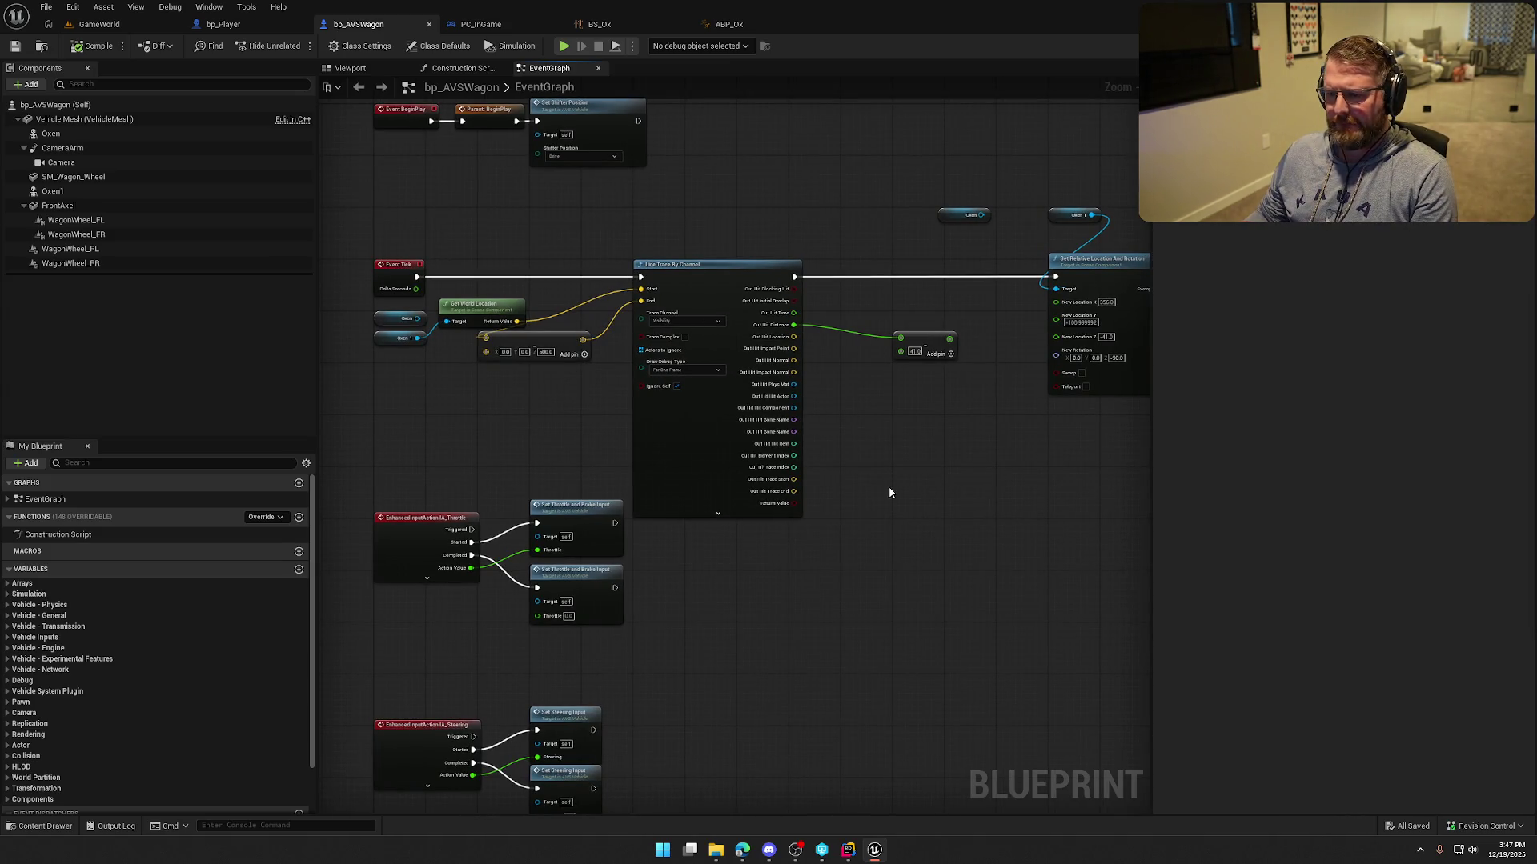
pyautogui.scroll(2, 563, 308)
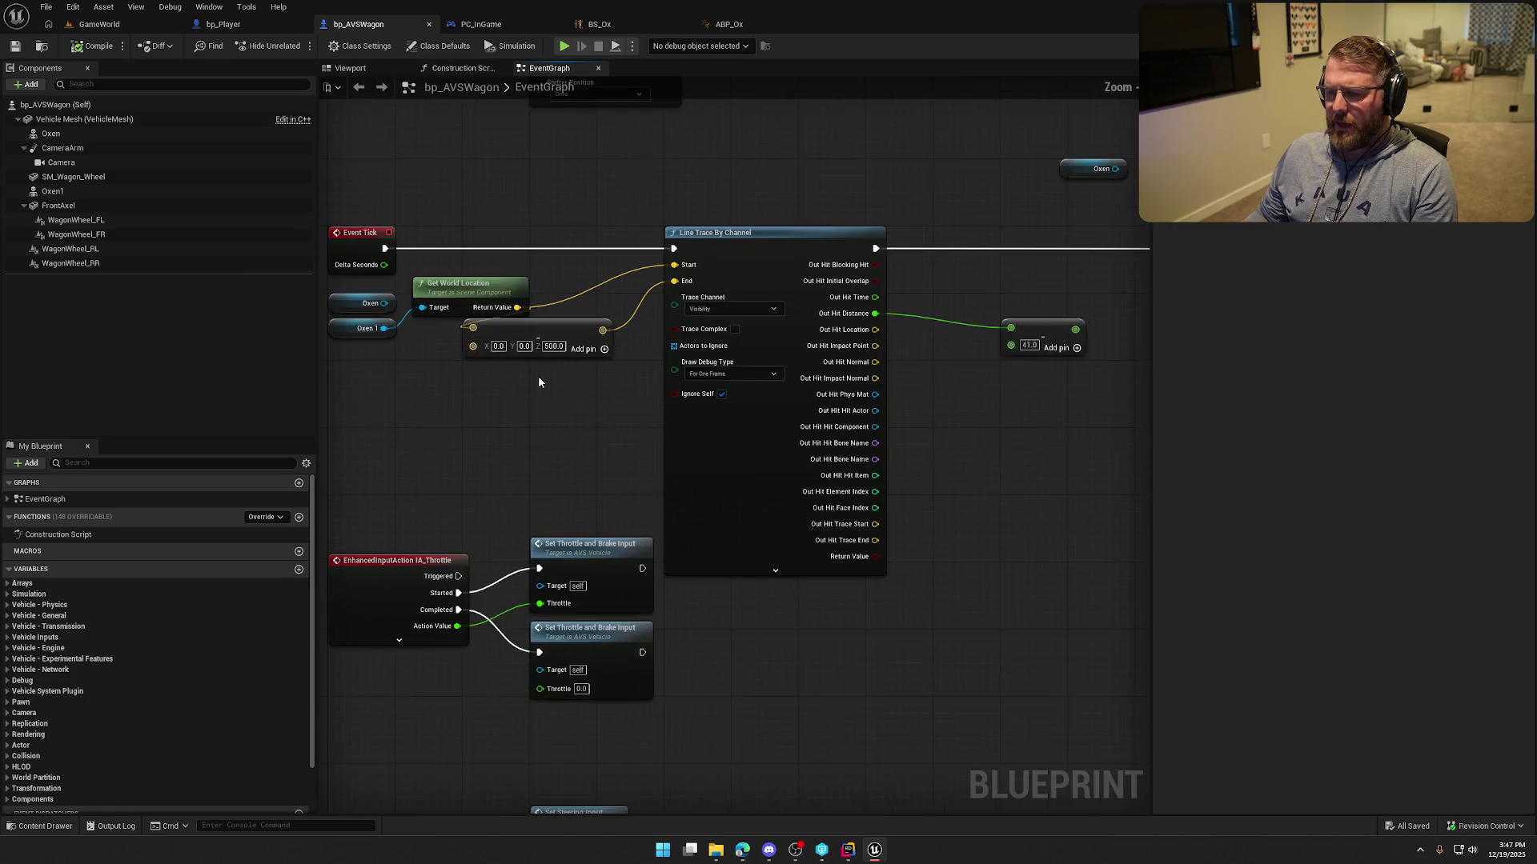
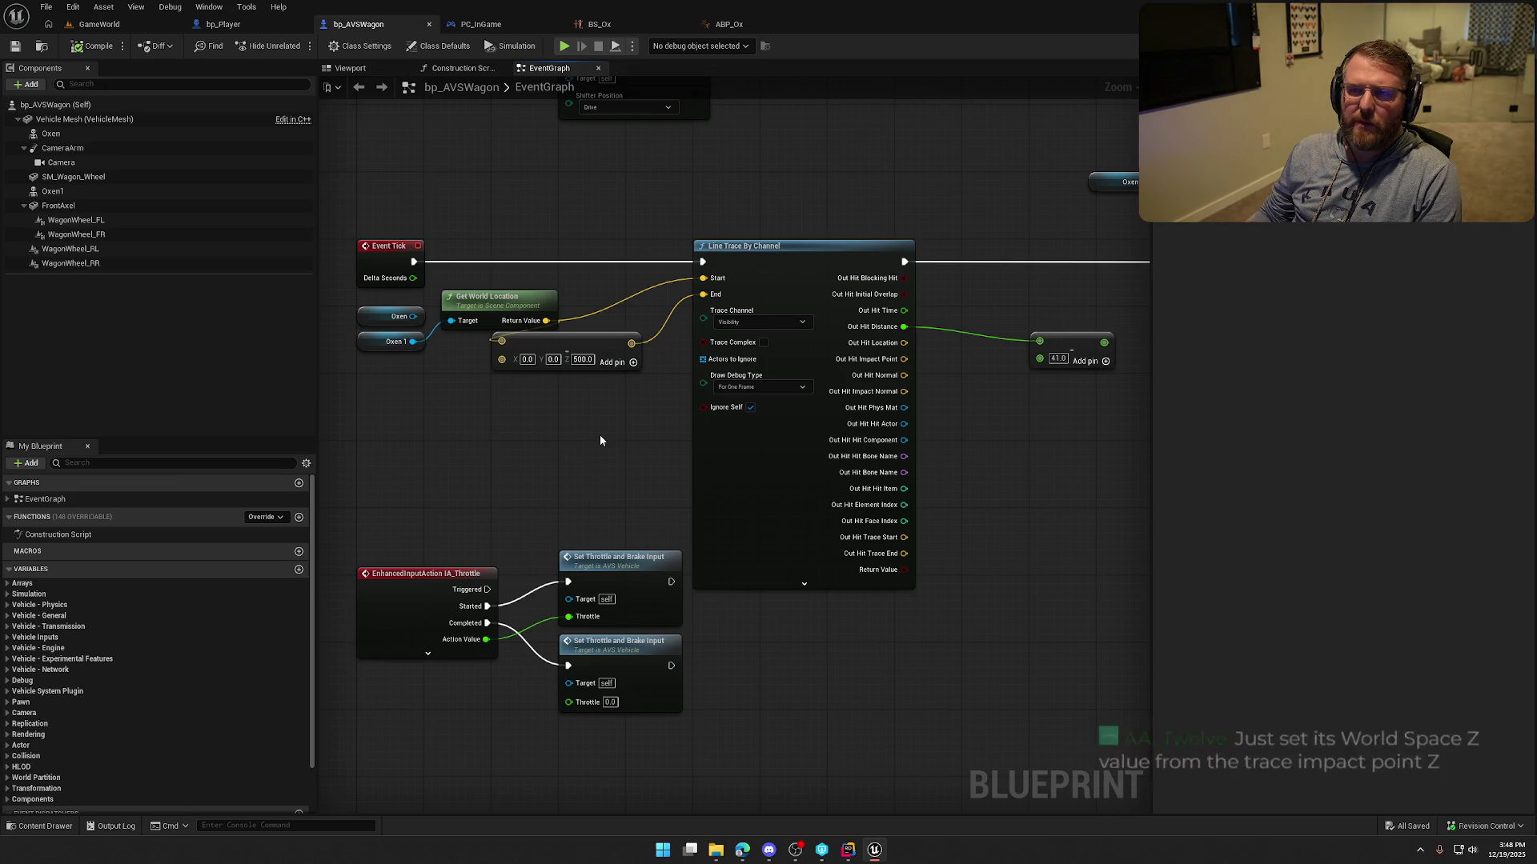
# Delete the ox's Set Relative Location And Rotation node.
pyautogui.moveTo(618, 429); pyautogui.dragTo(579, 433)
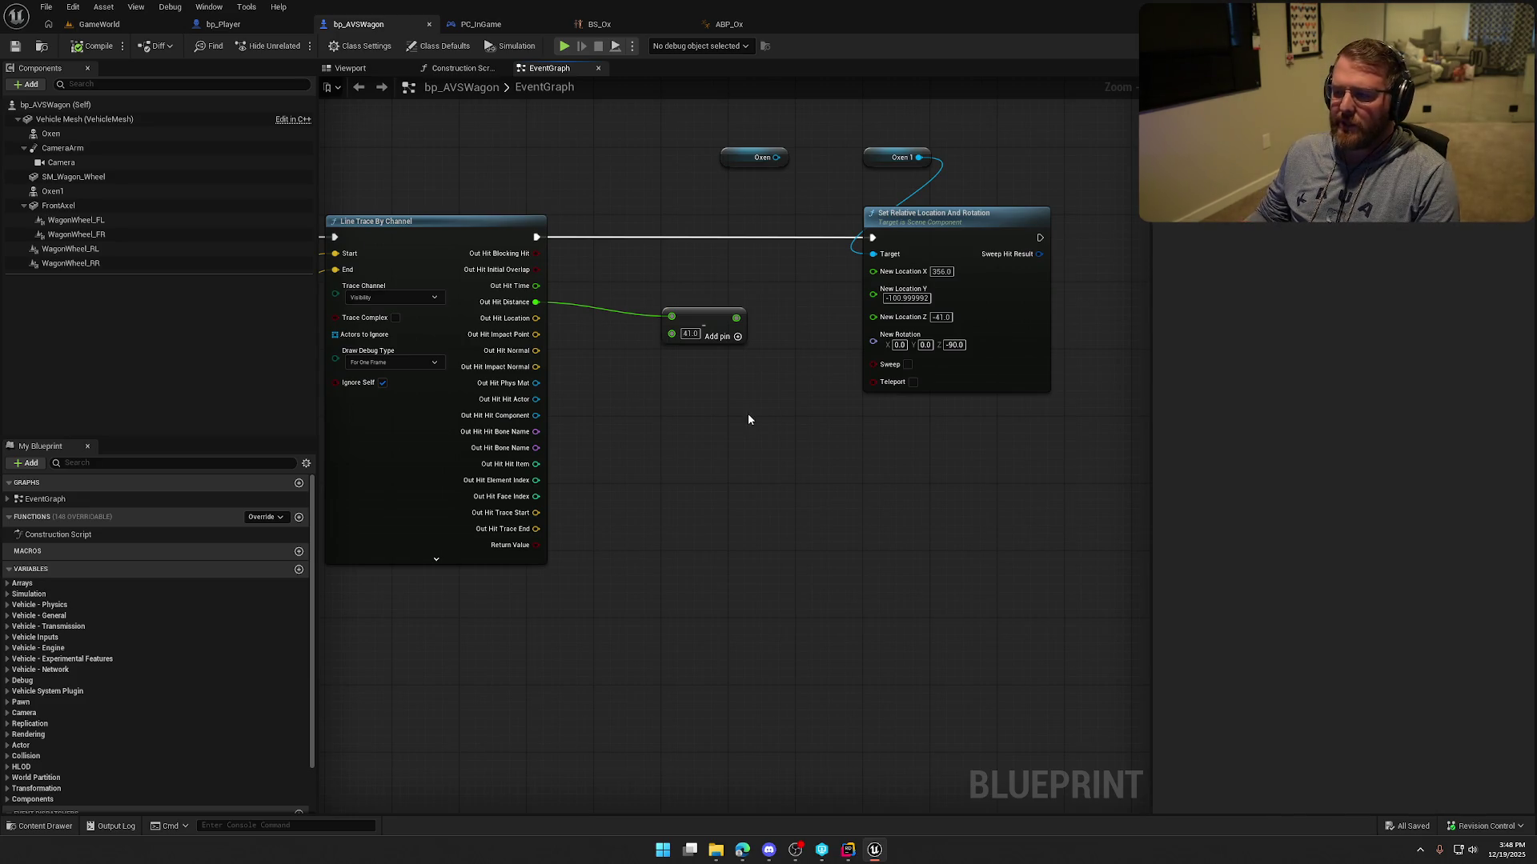
pyautogui.click(929, 233)
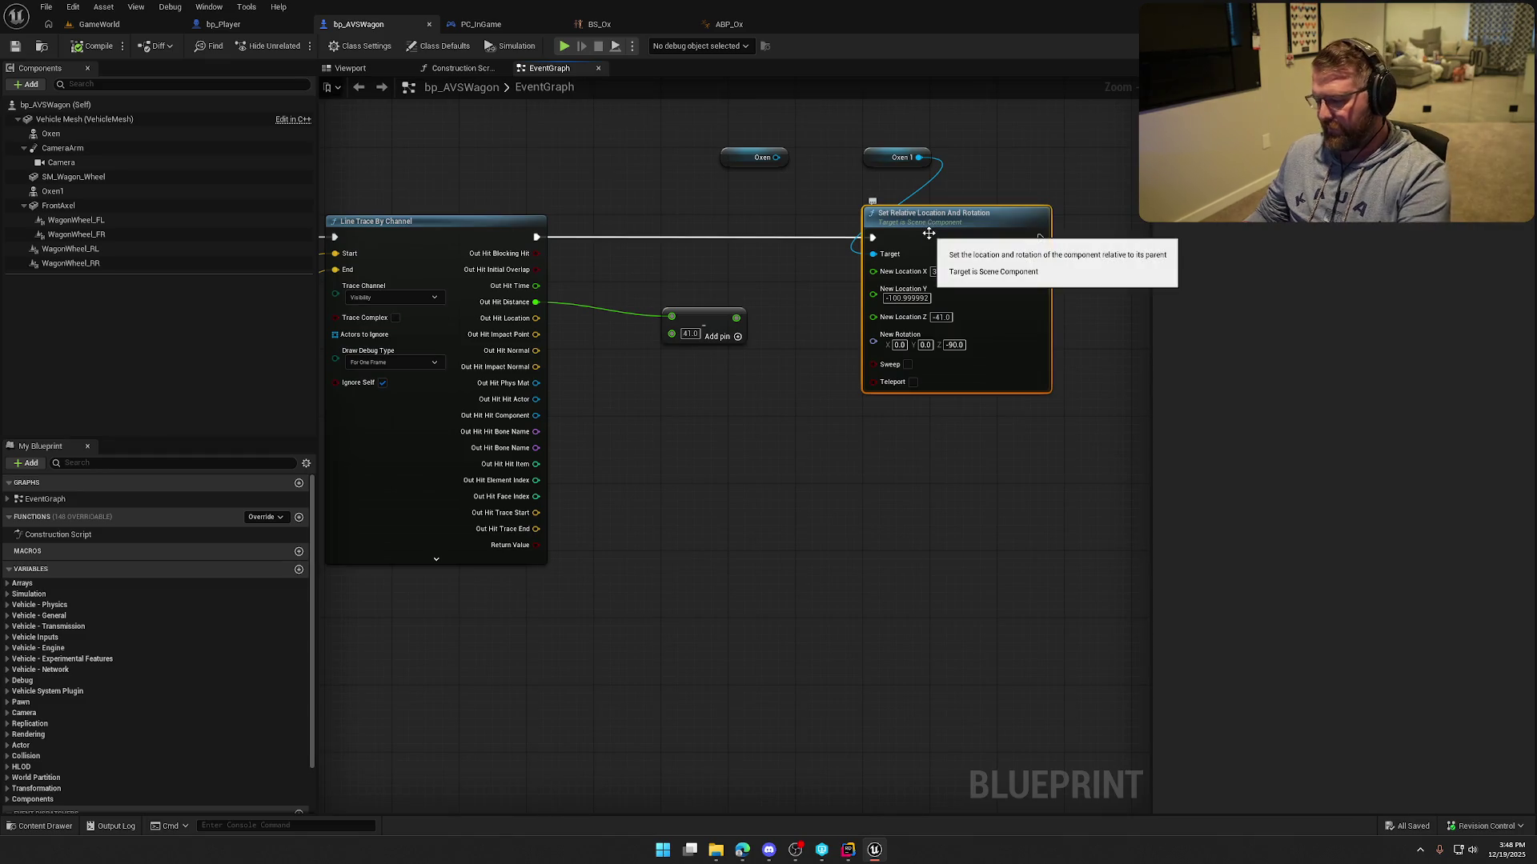
pyautogui.press('Delete')
# Add a Set World Location And Rotation node targeting the Oxen 1 reference.
pyautogui.moveTo(535, 237); pyautogui.dragTo(837, 254)
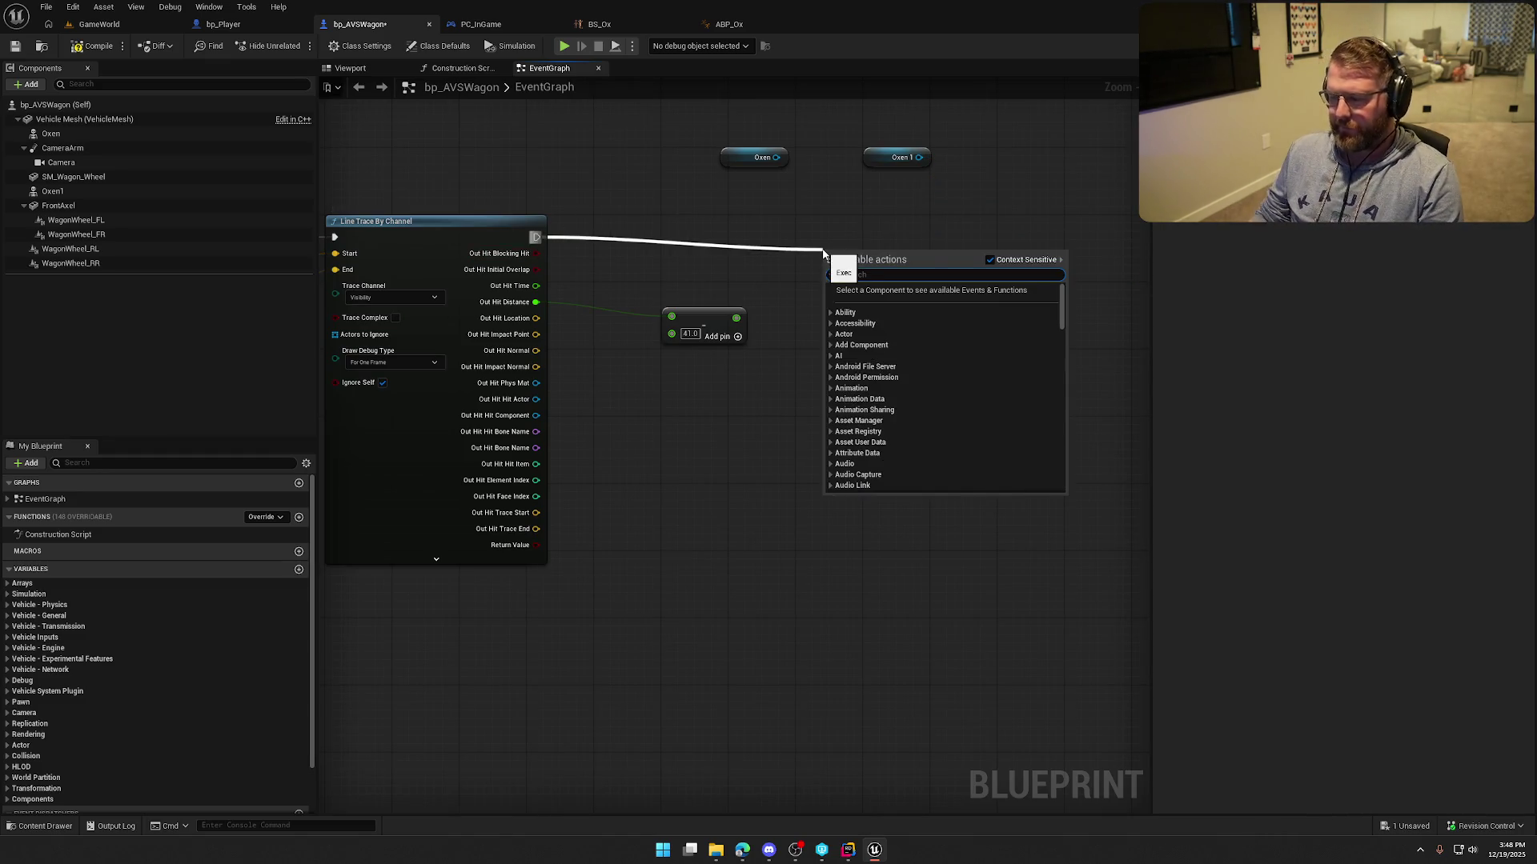
pyautogui.click(906, 195)
pyautogui.moveTo(919, 157); pyautogui.dragTo(866, 228)
pyautogui.write('set world loca')
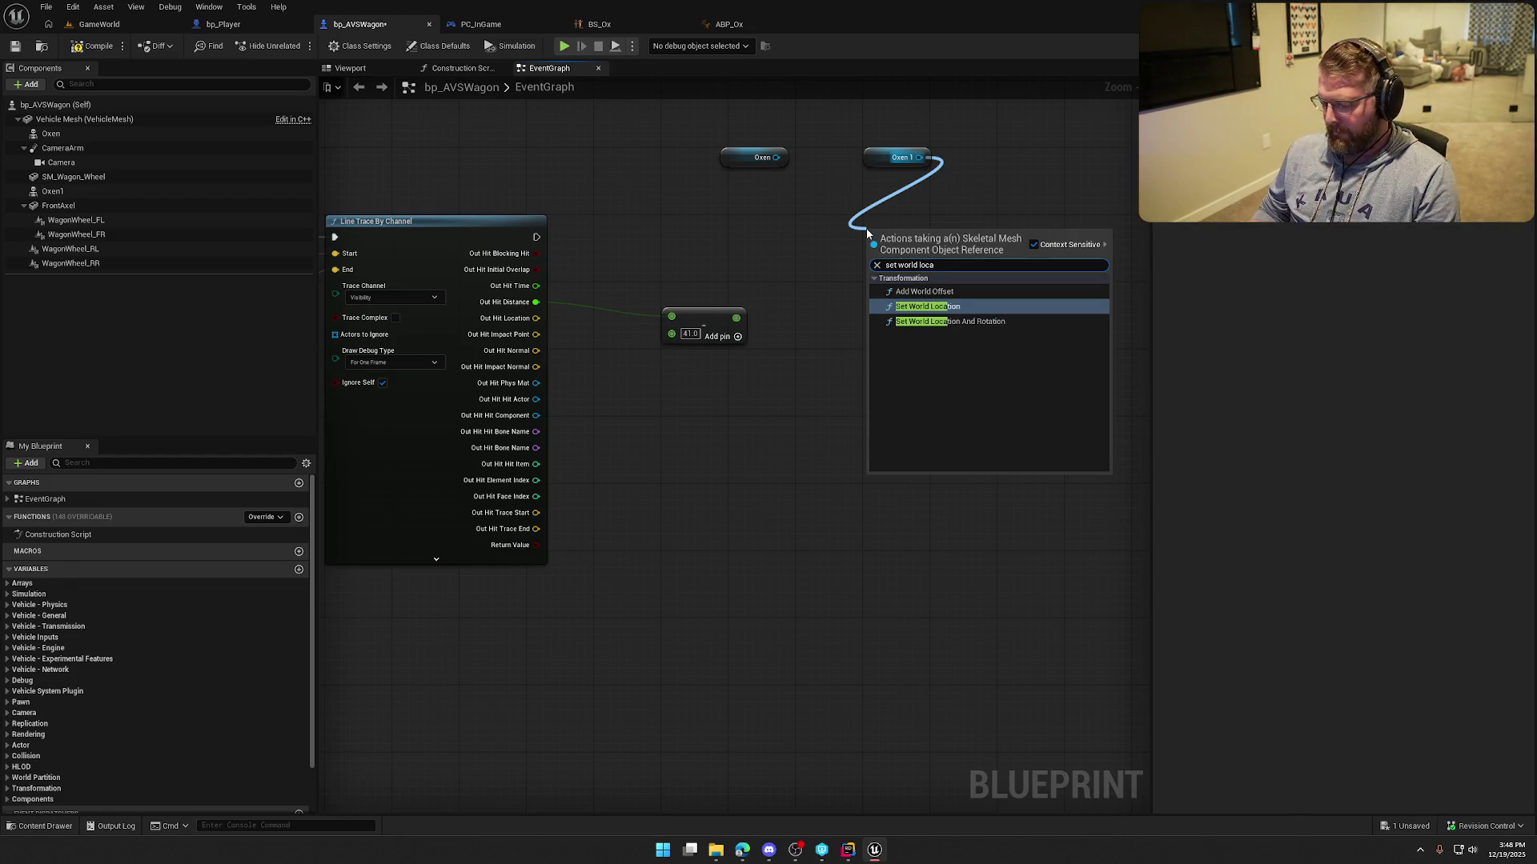
pyautogui.press('Down')
pyautogui.press('Return')
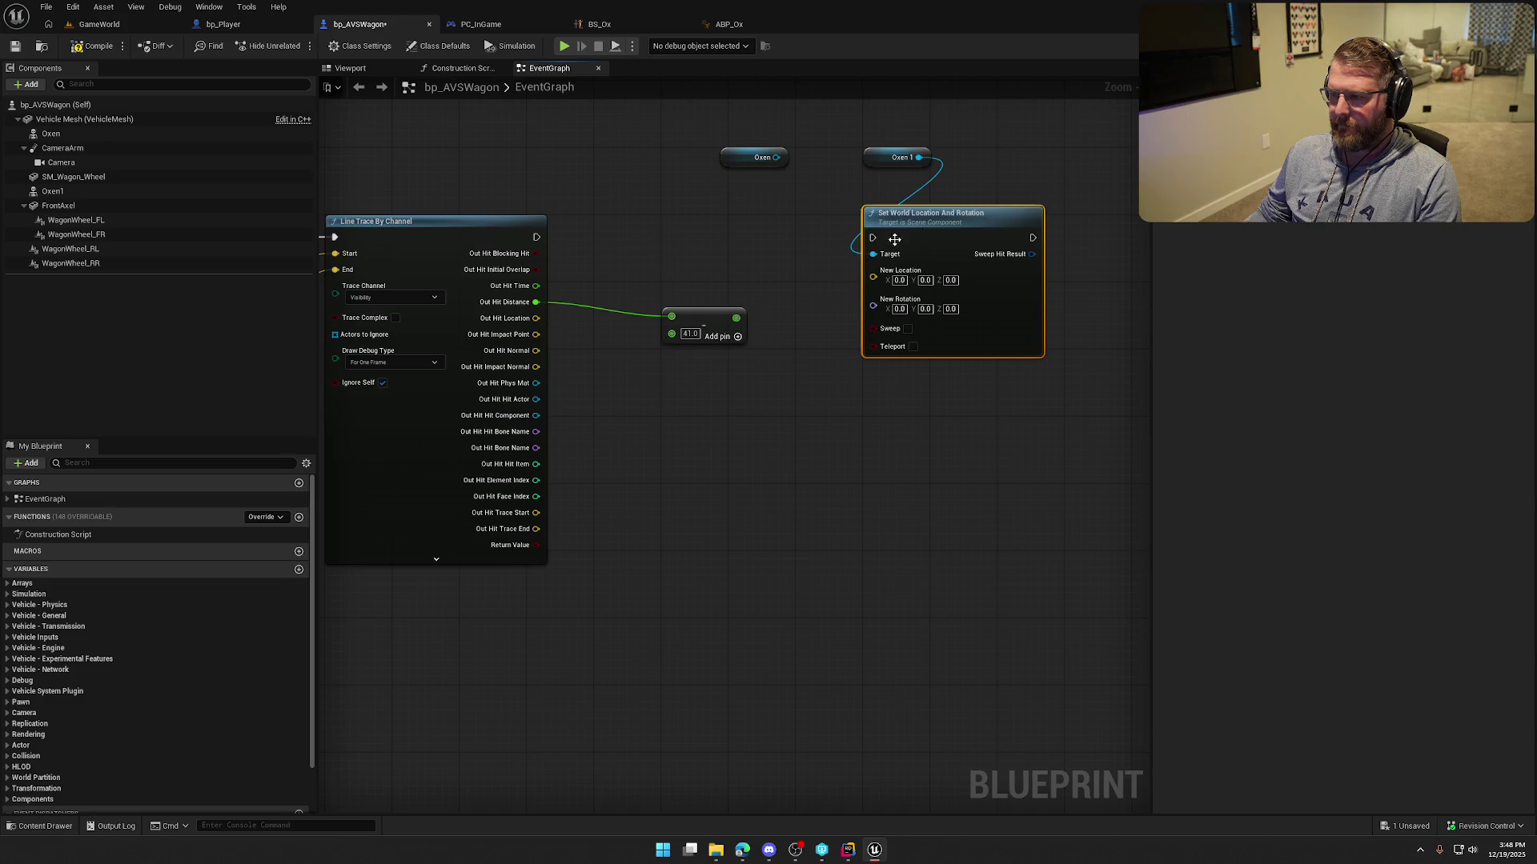
pyautogui.moveTo(876, 157)
pyautogui.mouseDown()
pyautogui.moveTo(874, 191)
pyautogui.moveTo(608, 234)
pyautogui.moveTo(739, 248)
pyautogui.mouseUp()
# Add Get World Location for Oxen 1 and split its output and New Location into X, Y, Z.
pyautogui.write('get world loca')
pyautogui.click(800, 333)
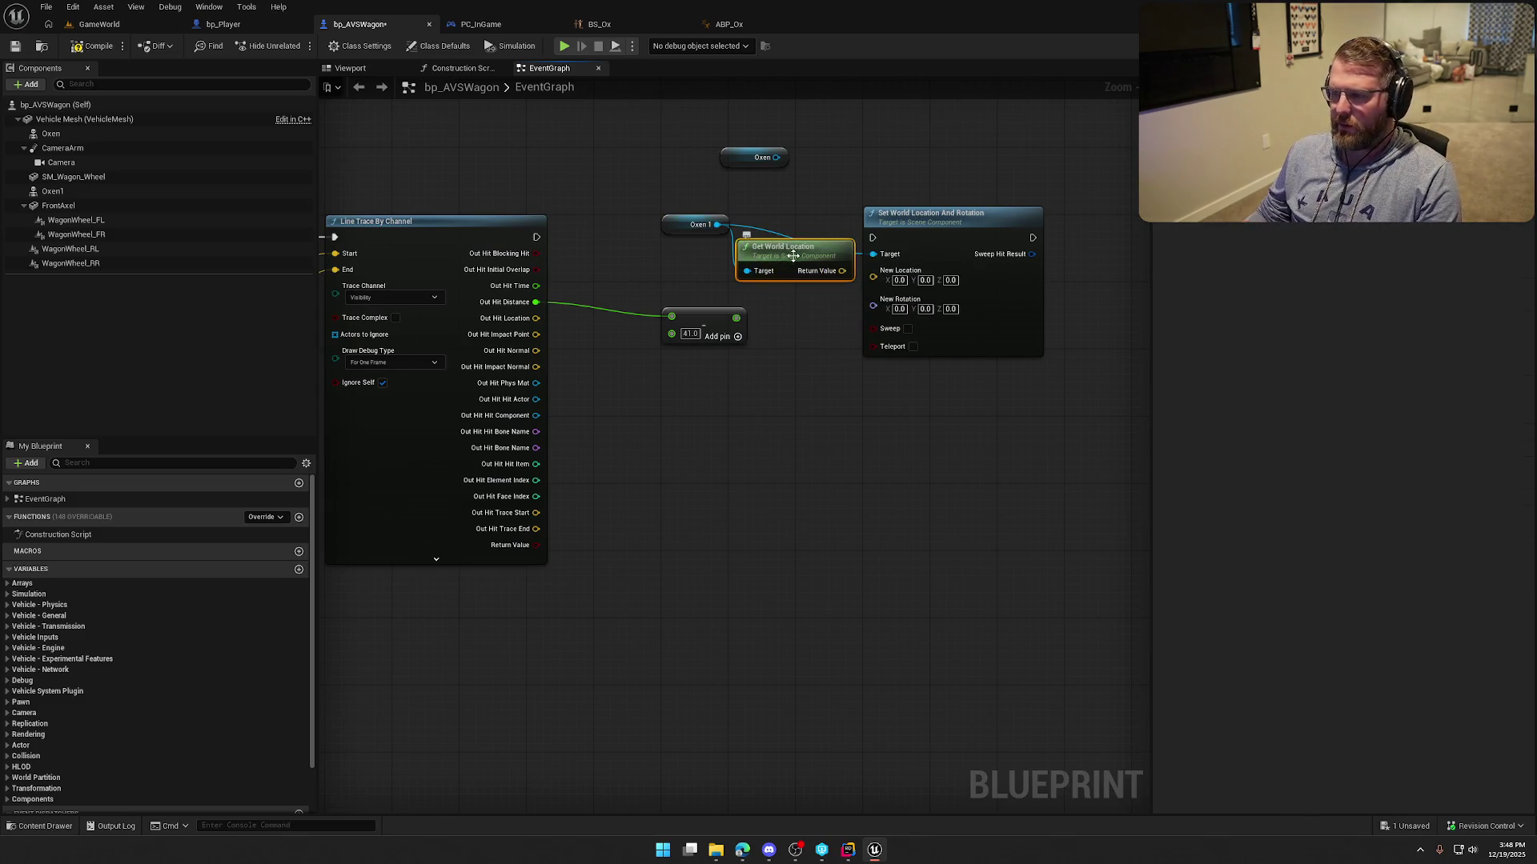
pyautogui.moveTo(792, 250); pyautogui.dragTo(719, 256)
pyautogui.rightClick(883, 289)
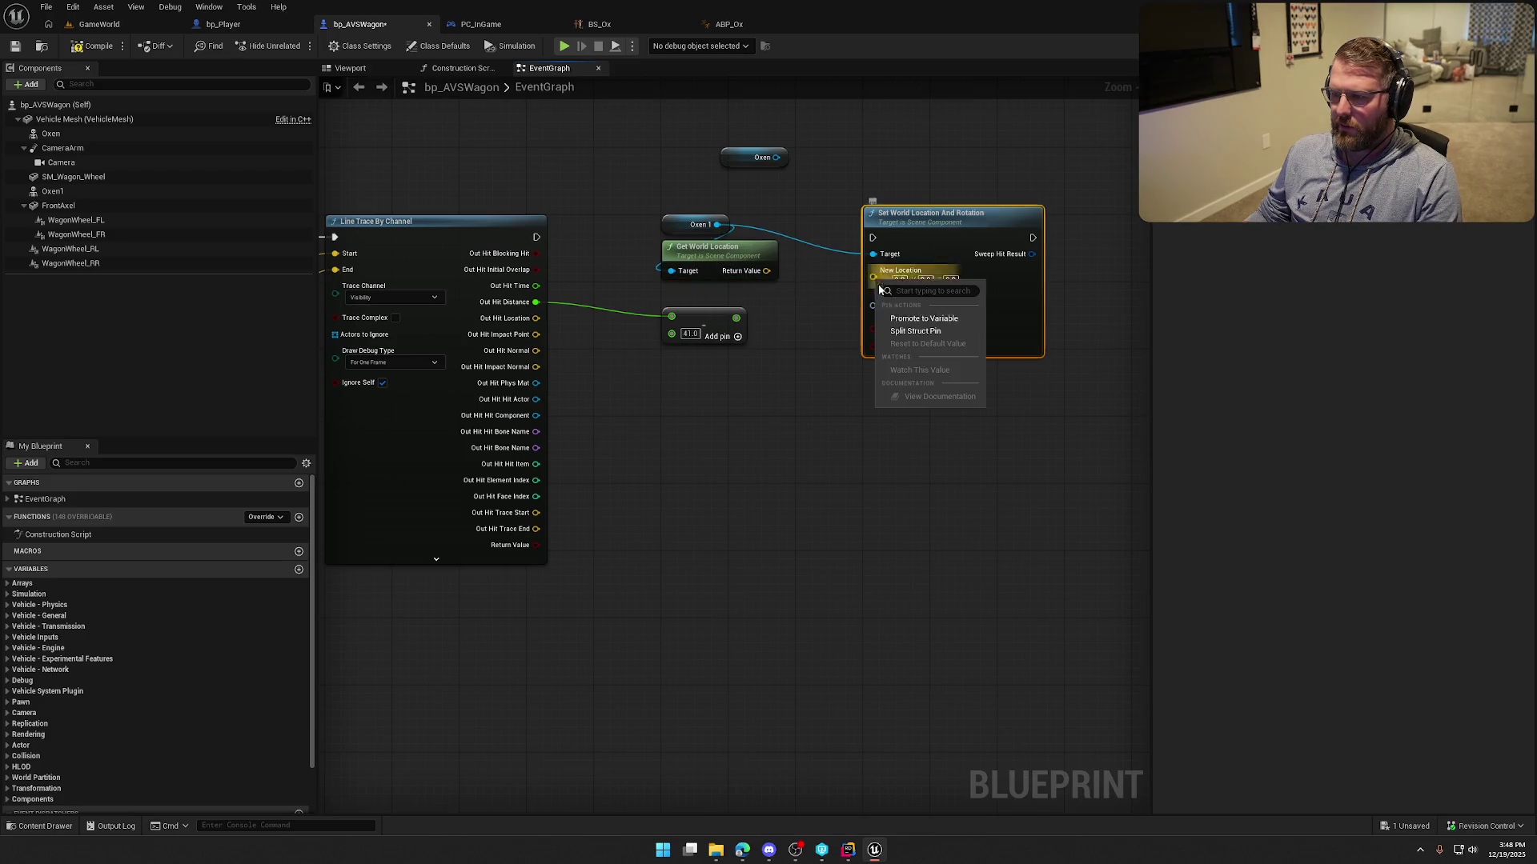
pyautogui.click(908, 320)
pyautogui.moveTo(707, 327); pyautogui.dragTo(682, 420)
pyautogui.rightClick(770, 271)
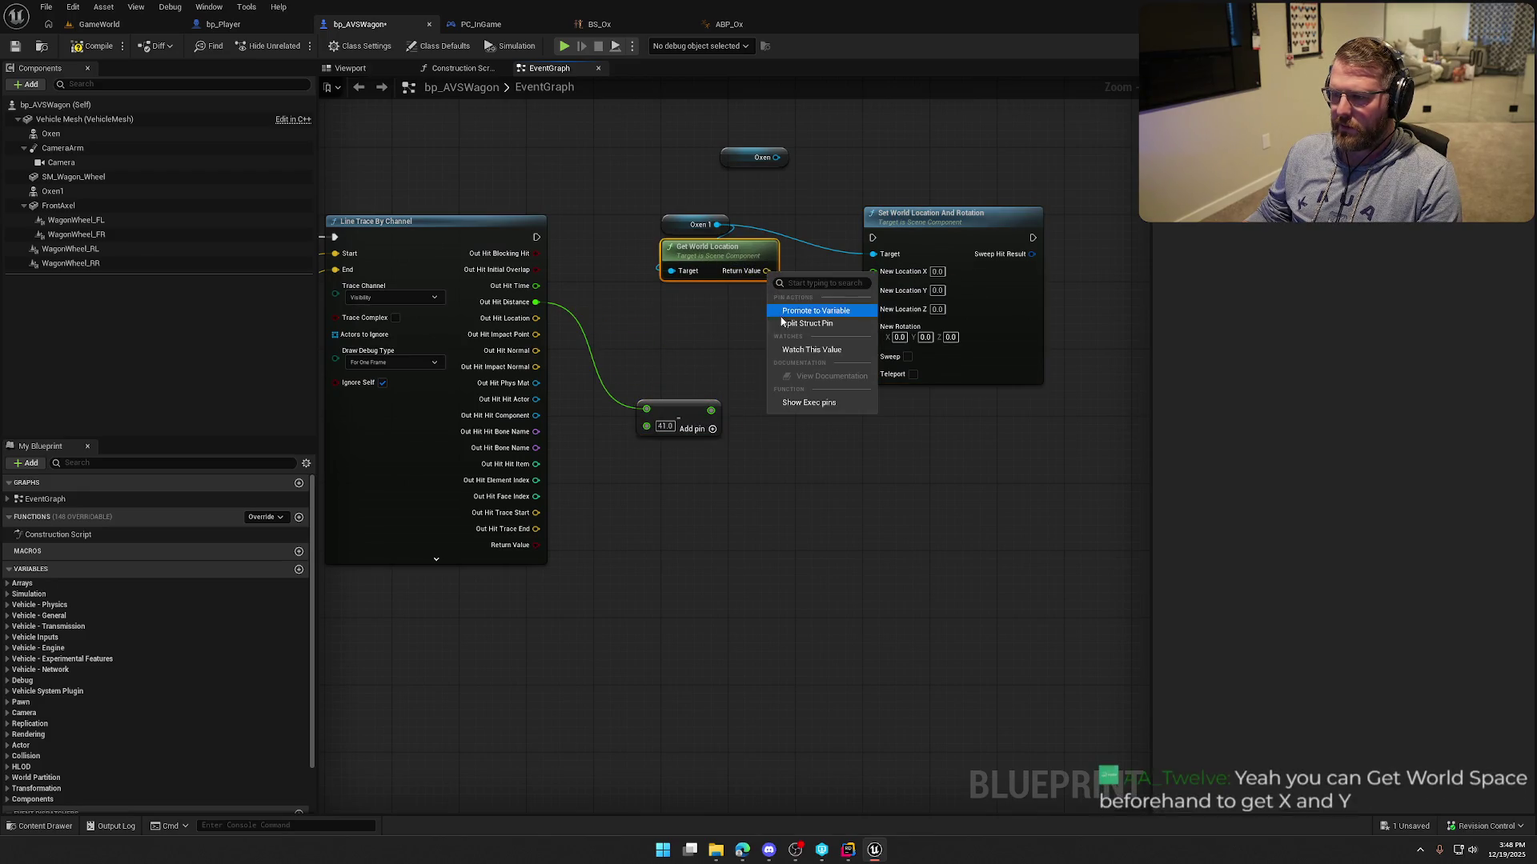
pyautogui.click(793, 303)
# Wire the ox's world X and Y into New Location X and Y and run the setter after the line trace.
pyautogui.moveTo(766, 271)
pyautogui.mouseDown()
pyautogui.moveTo(880, 288)
pyautogui.moveTo(874, 272)
pyautogui.moveTo(873, 290)
pyautogui.mouseUp()
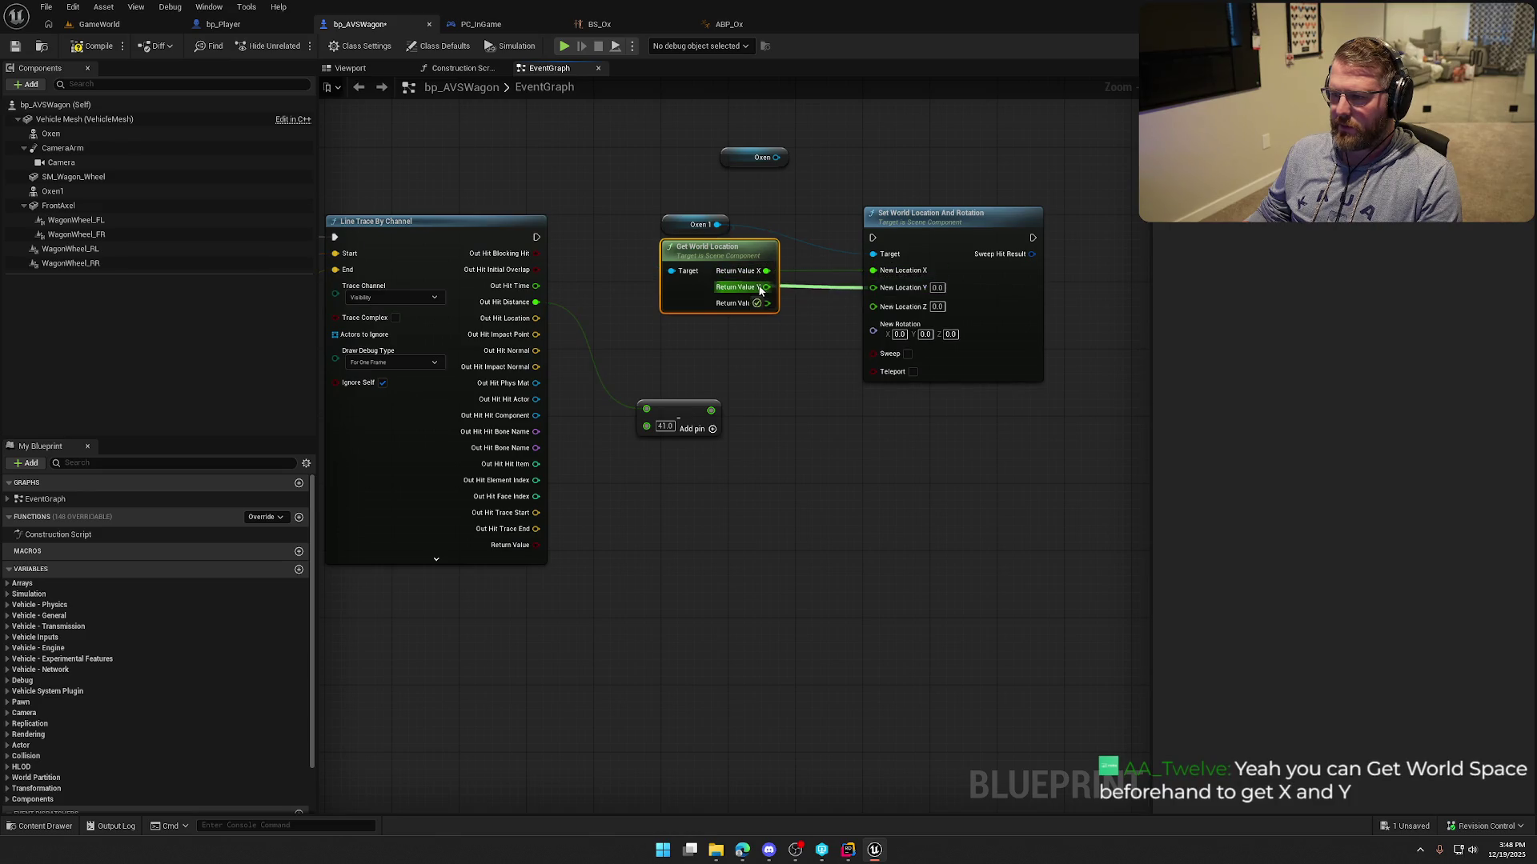
pyautogui.moveTo(808, 370)
pyautogui.mouseDown()
pyautogui.moveTo(749, 364)
pyautogui.moveTo(779, 380)
pyautogui.mouseUp()
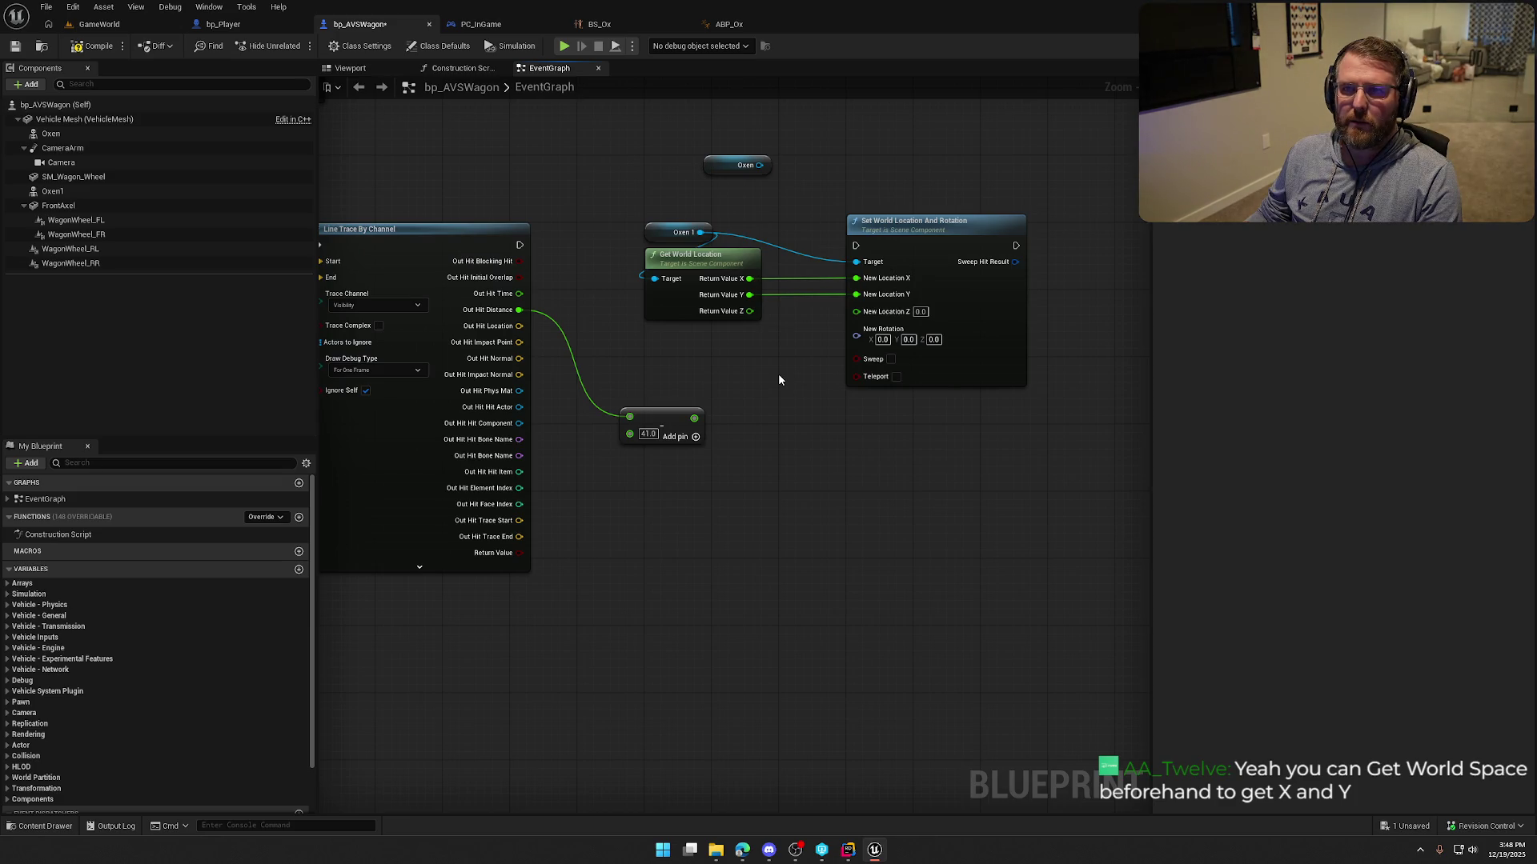
pyautogui.moveTo(779, 380); pyautogui.dragTo(844, 384)
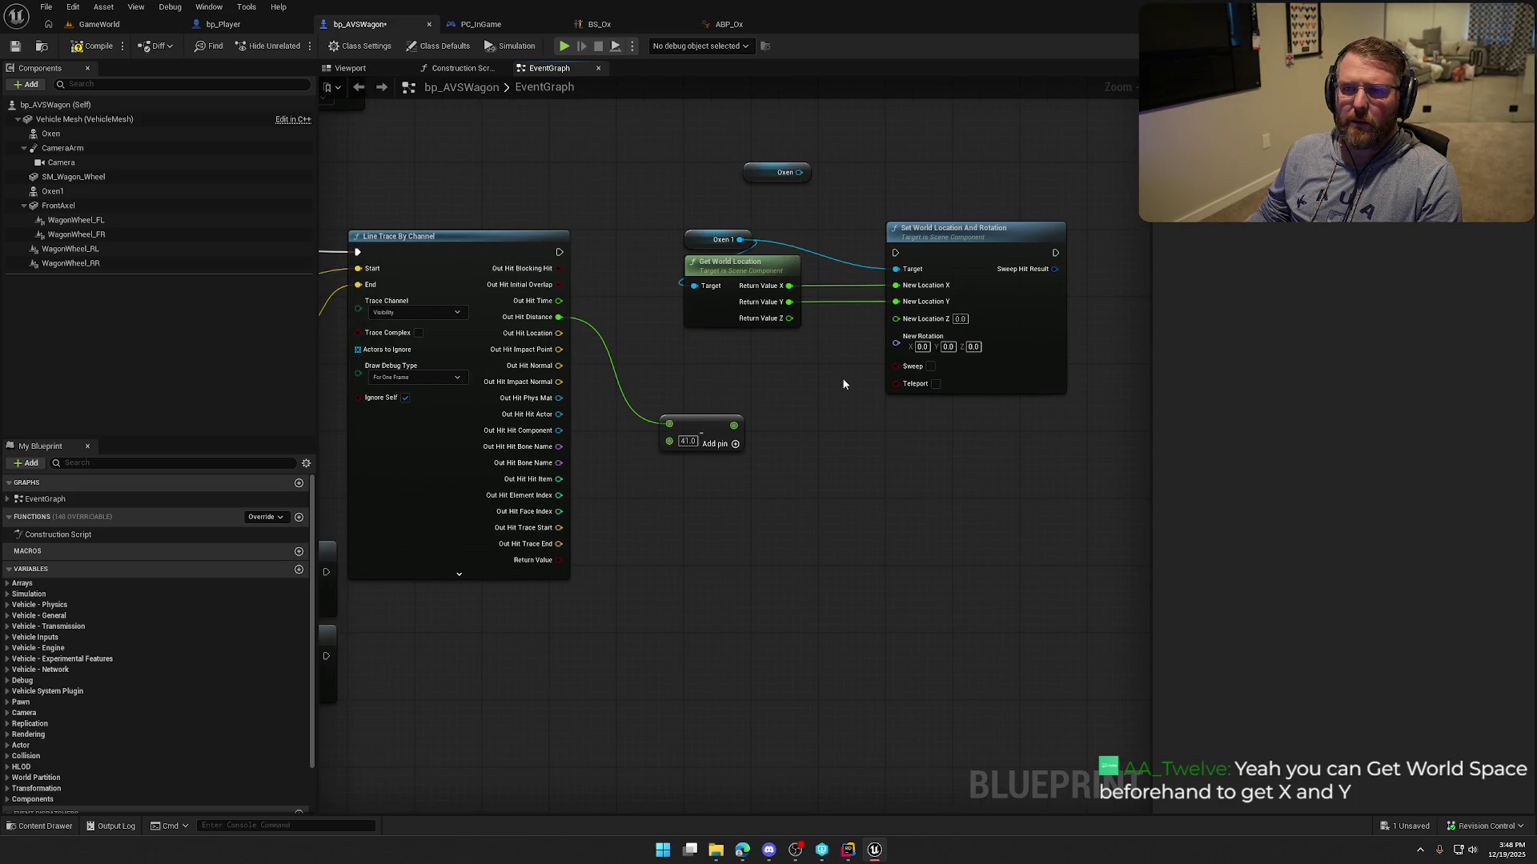
pyautogui.moveTo(843, 385); pyautogui.dragTo(765, 357)
pyautogui.scroll(1, 761, 355)
pyautogui.moveTo(433, 229); pyautogui.dragTo(823, 228)
pyautogui.moveTo(768, 433)
pyautogui.mouseDown()
pyautogui.moveTo(776, 401)
pyautogui.moveTo(750, 389)
pyautogui.mouseUp()
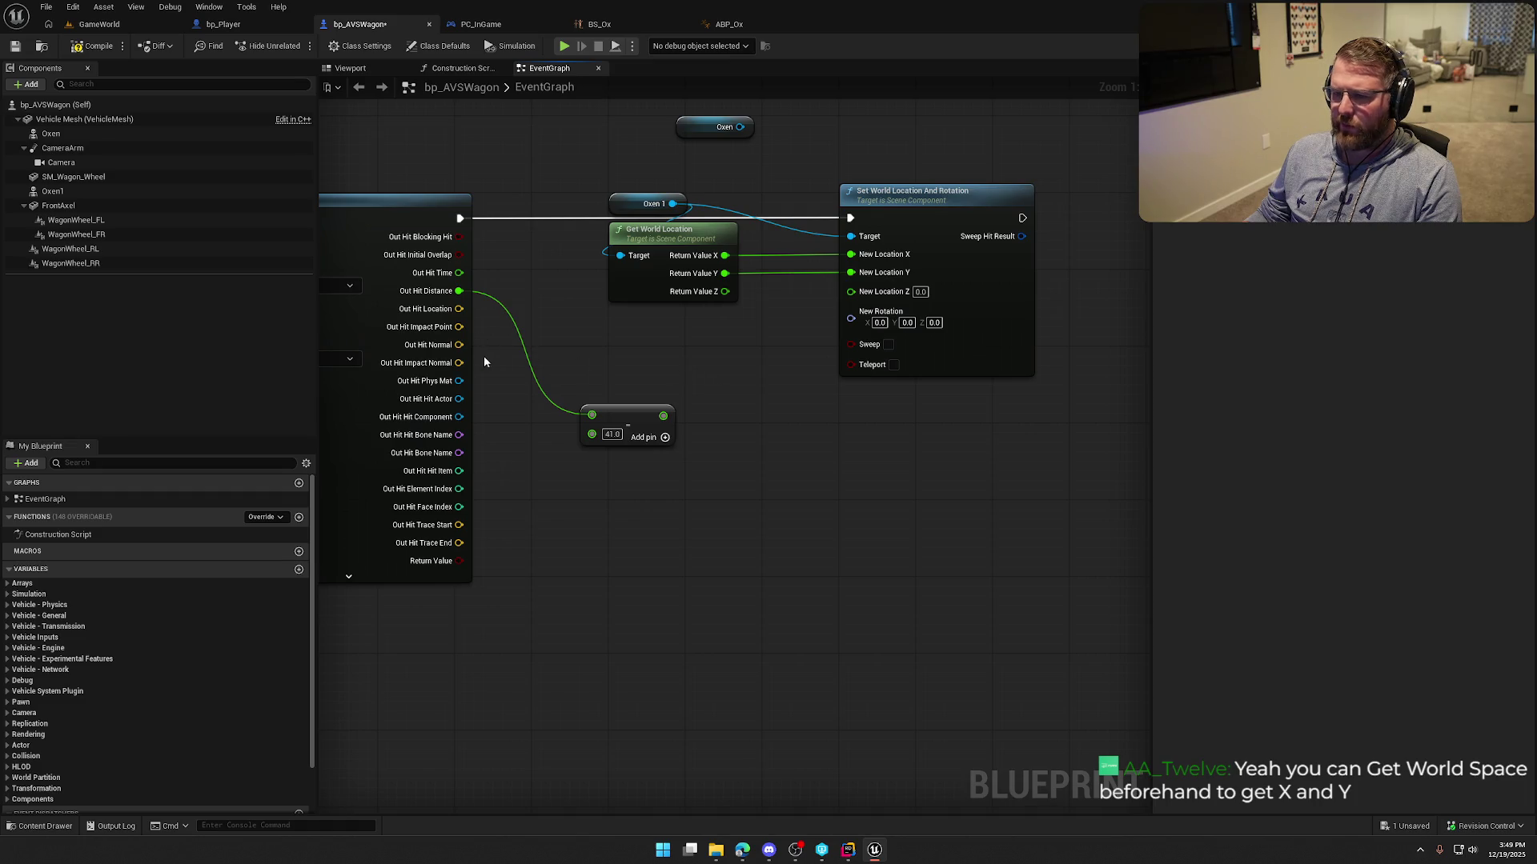
pyautogui.moveTo(459, 309); pyautogui.dragTo(631, 334)
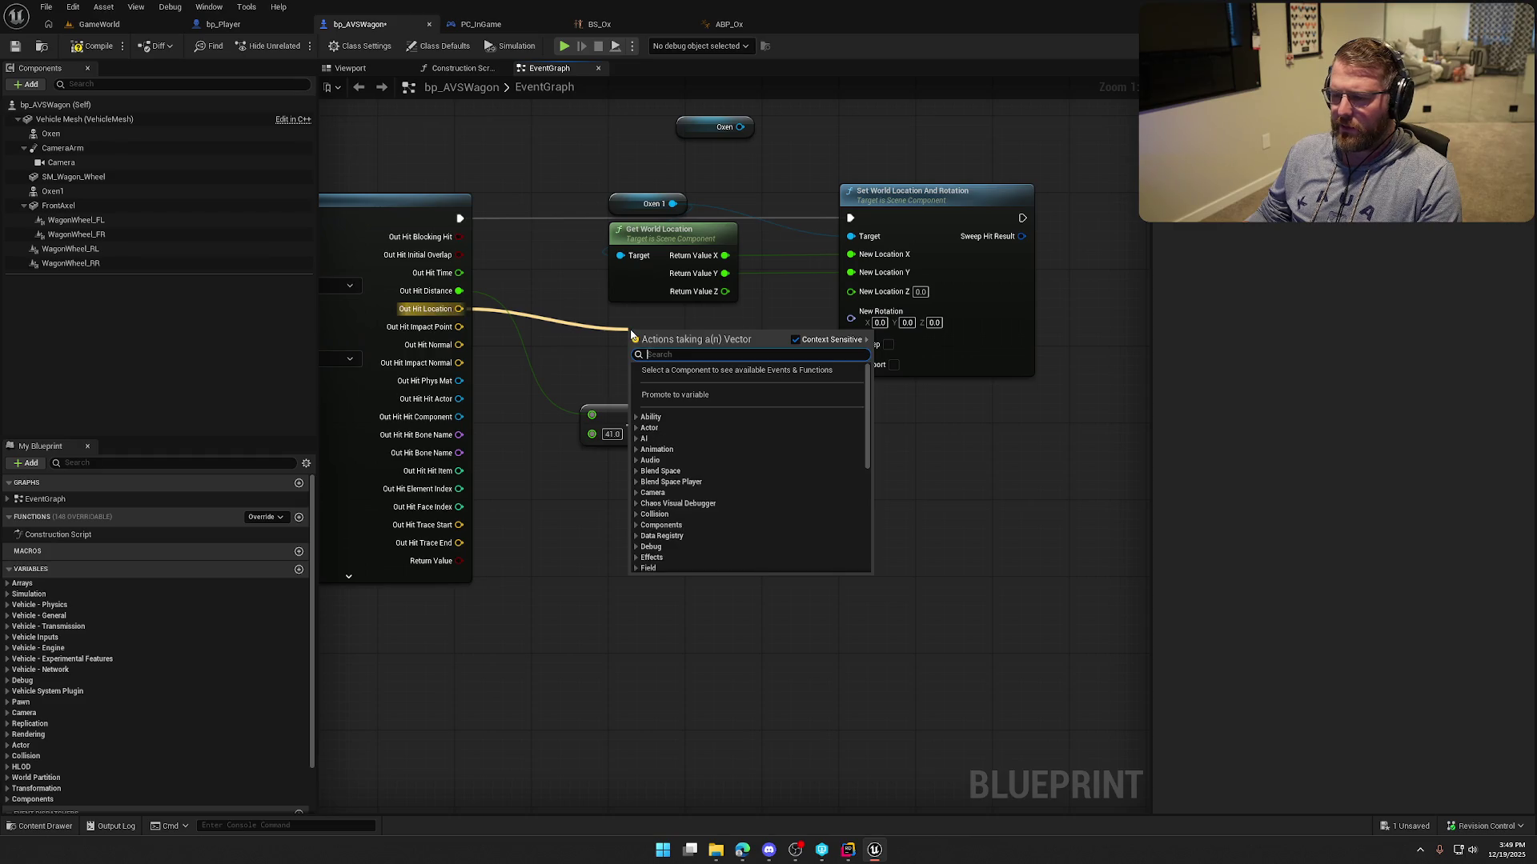
# Break the trace's Out Hit Location into a vector and route its Z into New Location Z.
pyautogui.write('+')
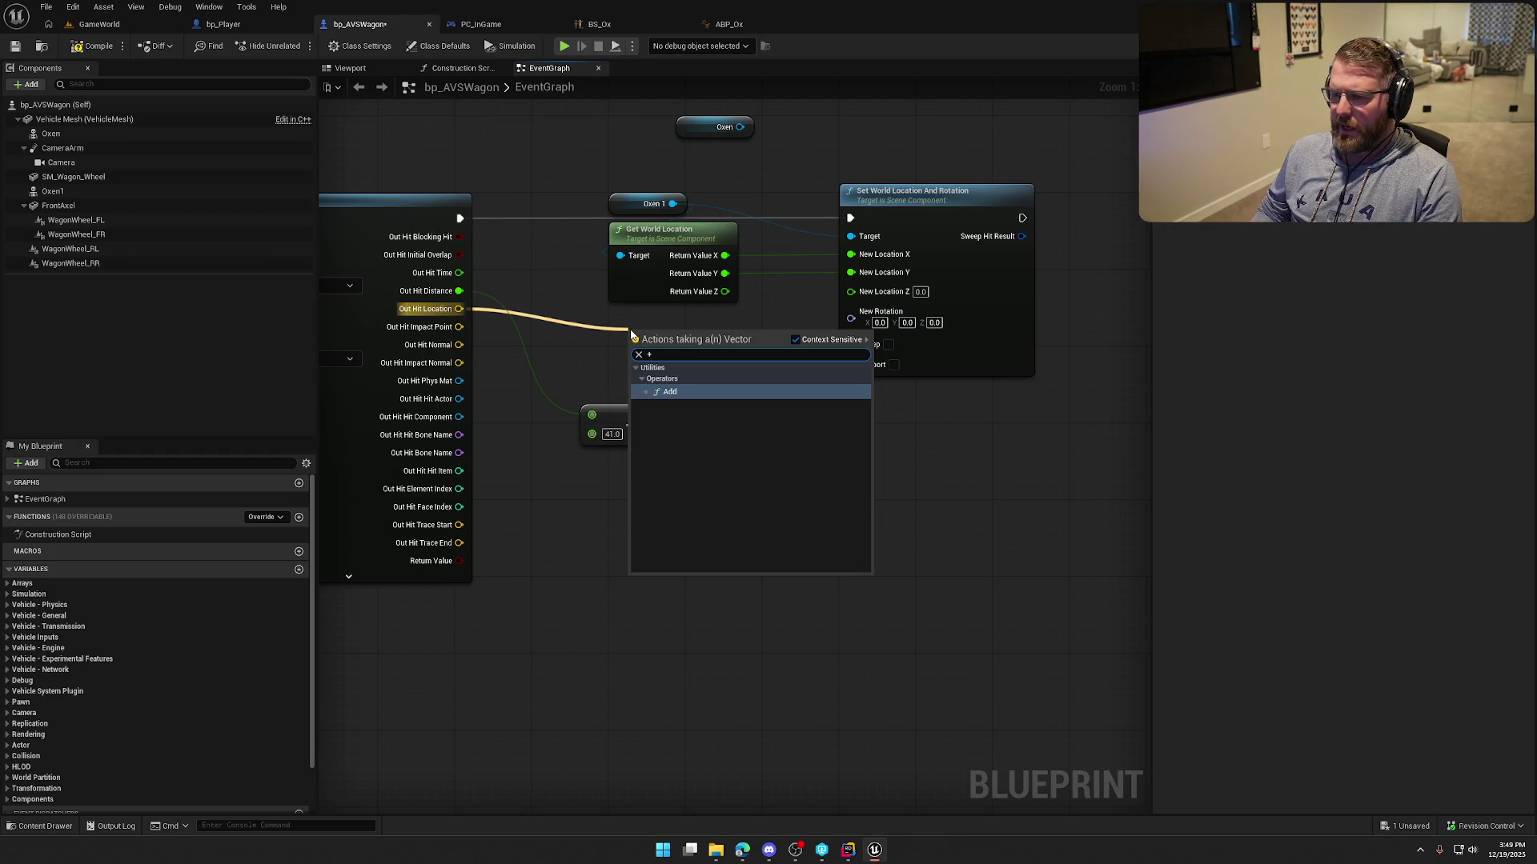
pyautogui.press('Return')
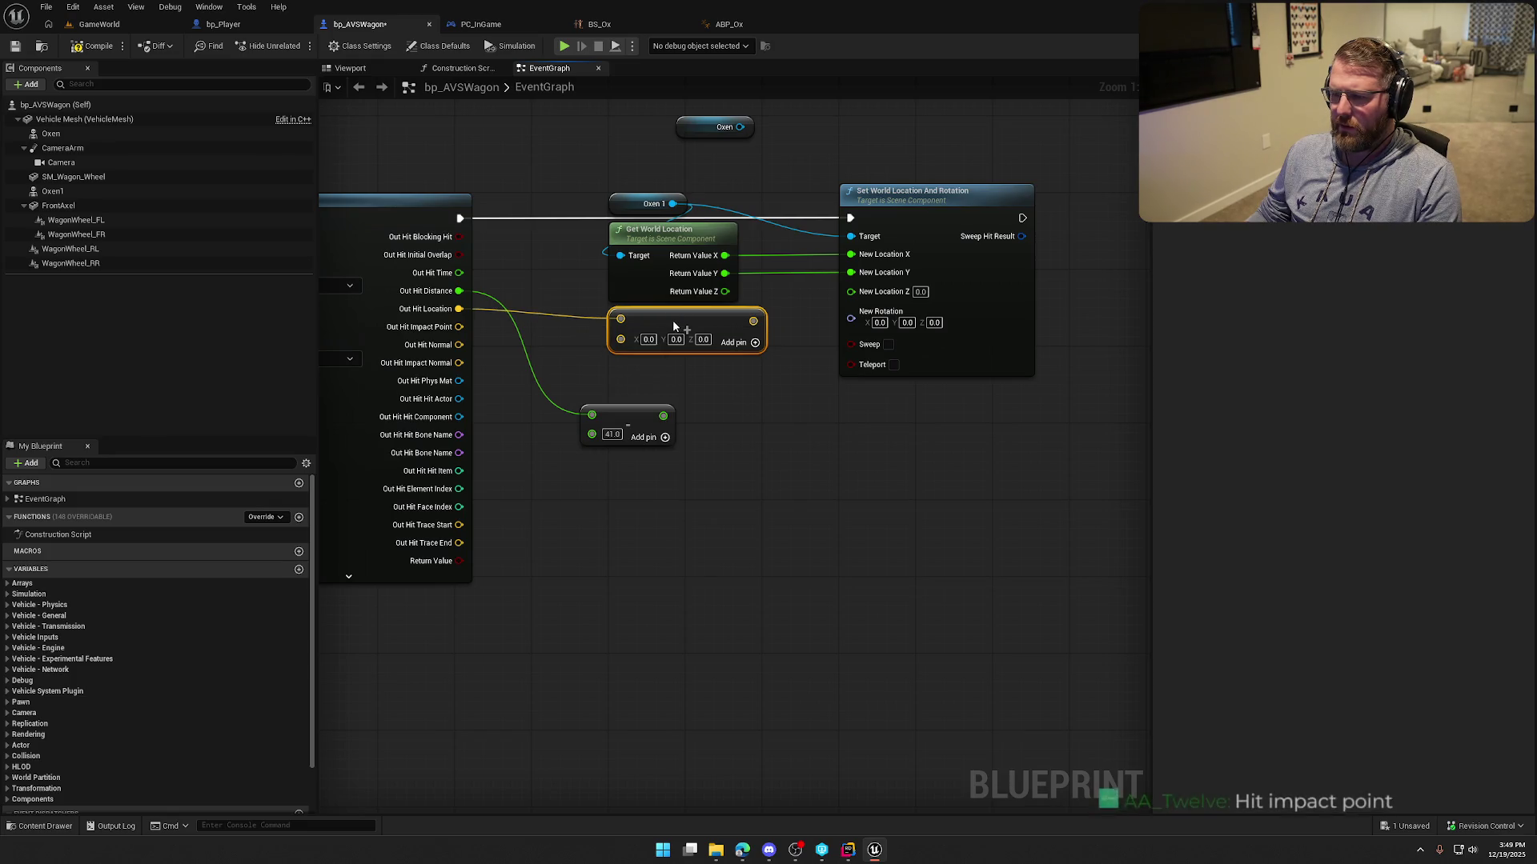
pyautogui.click(702, 339)
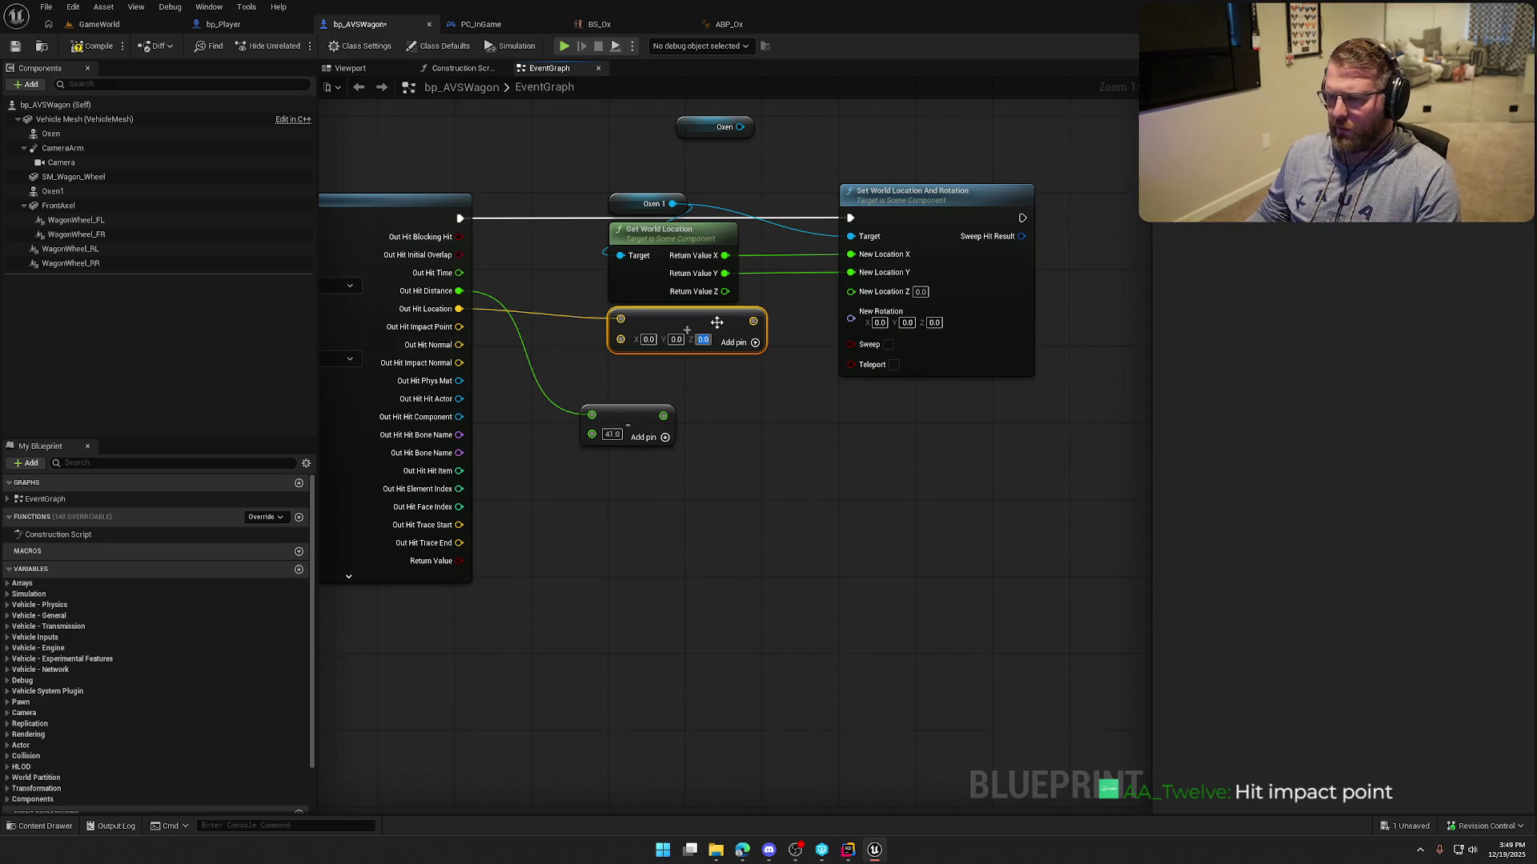
pyautogui.press('Delete')
pyautogui.moveTo(458, 309); pyautogui.dragTo(636, 330)
pyautogui.write('break')
pyautogui.press('Return')
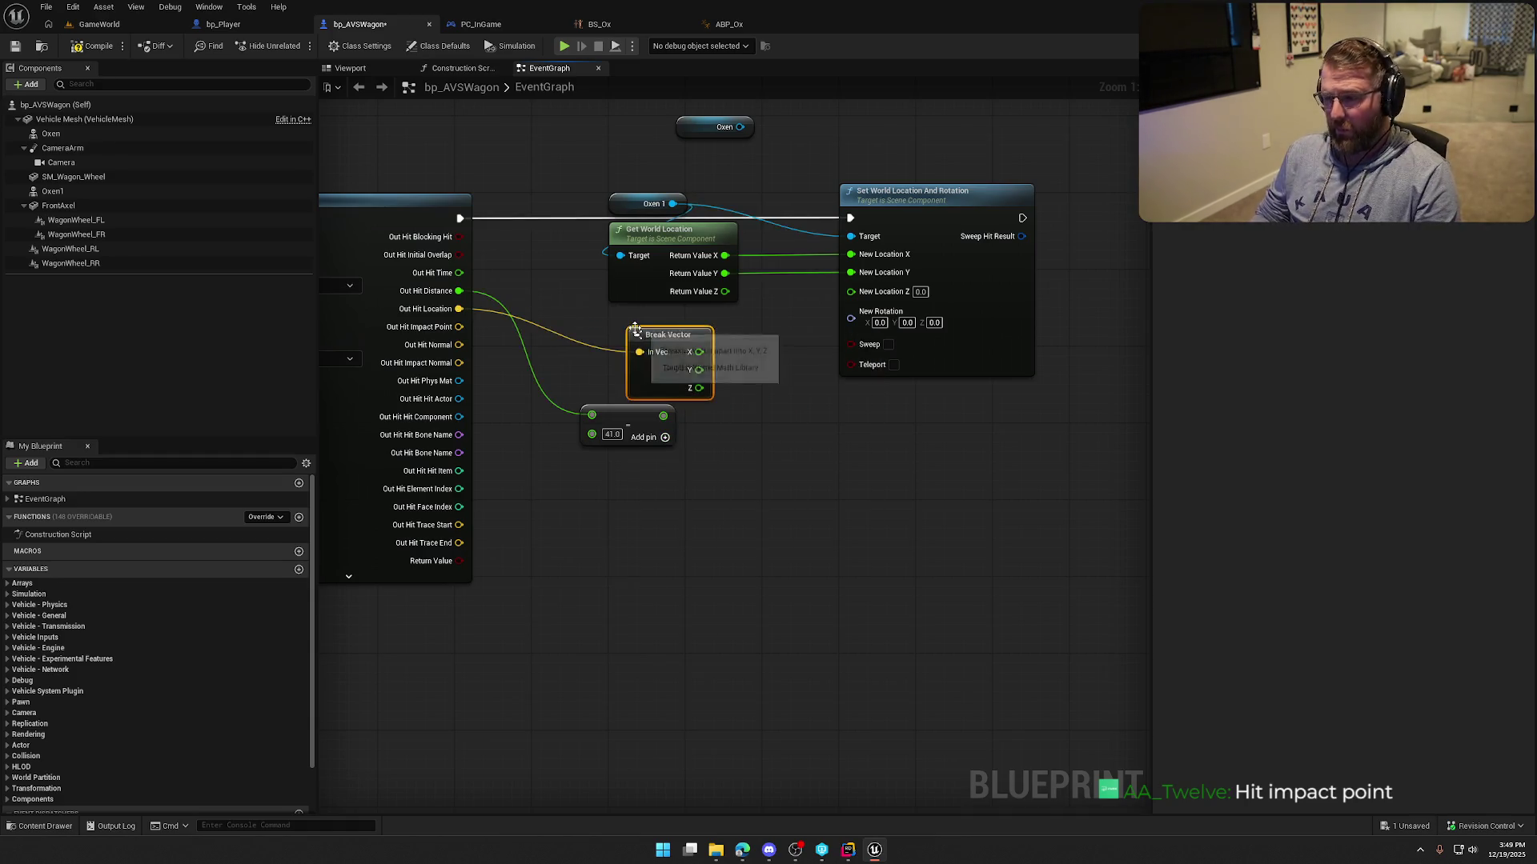
pyautogui.moveTo(673, 356)
pyautogui.mouseDown()
pyautogui.moveTo(671, 324)
pyautogui.moveTo(772, 357)
pyautogui.moveTo(851, 292)
pyautogui.mouseUp()
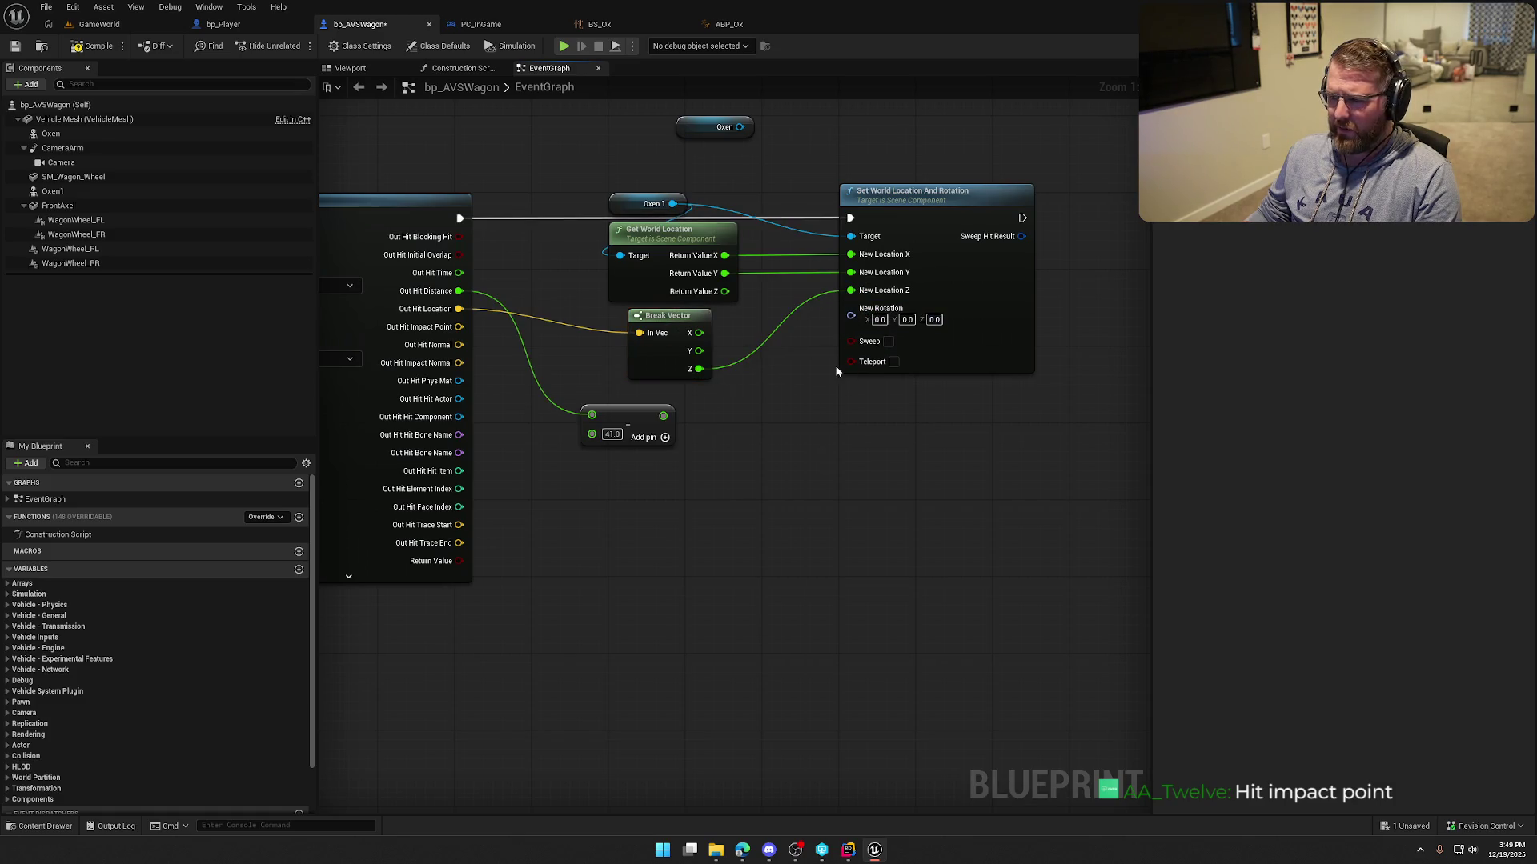
pyautogui.moveTo(846, 352); pyautogui.dragTo(808, 384)
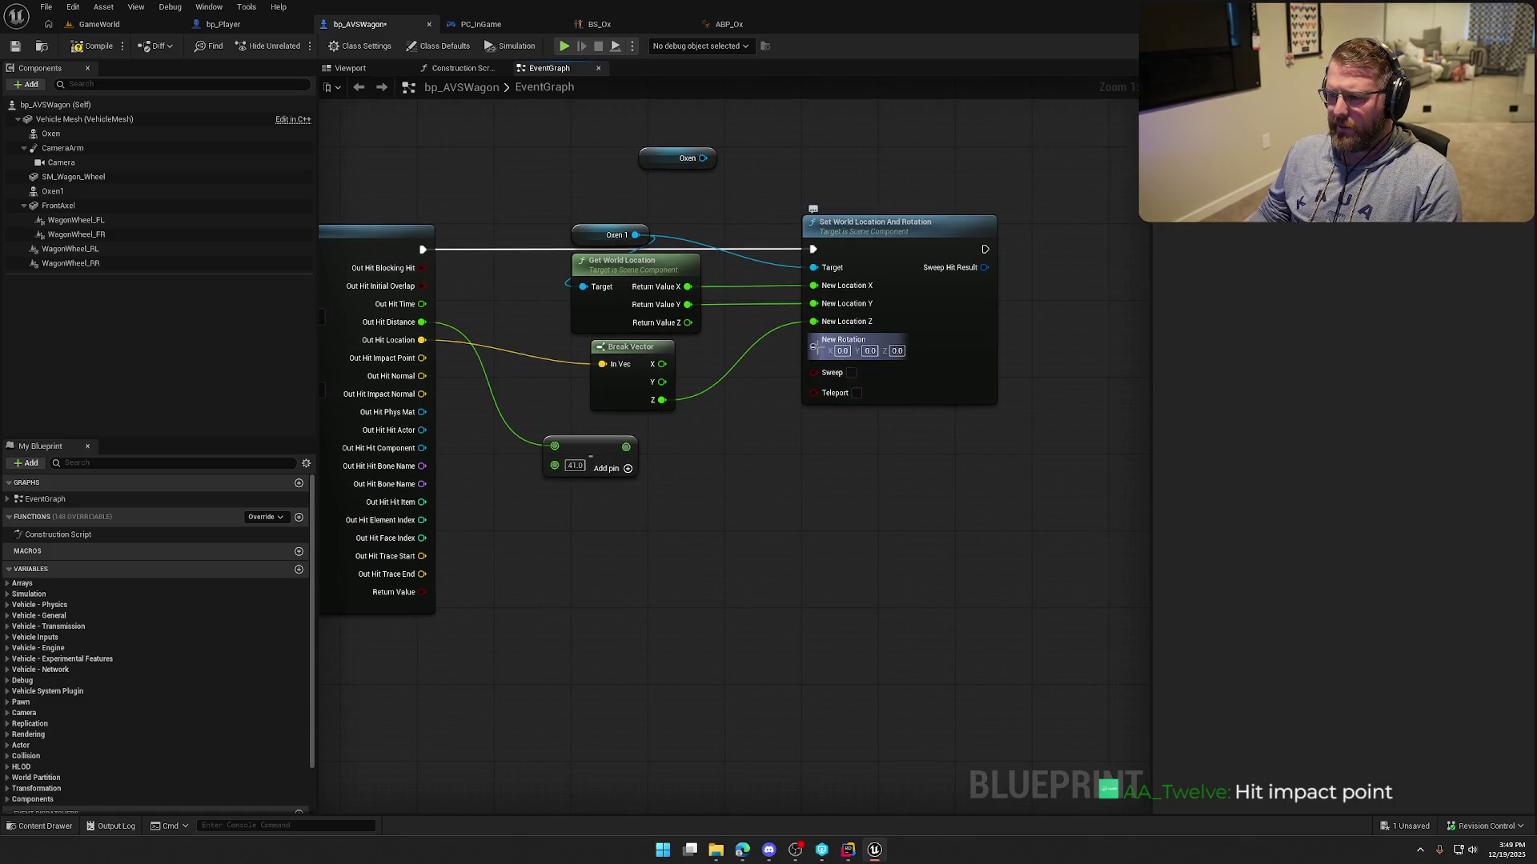
# Feed Oxen 1's Get World Rotation into New Rotation and save the blueprint.
pyautogui.moveTo(635, 235); pyautogui.dragTo(725, 444)
pyautogui.write('get')
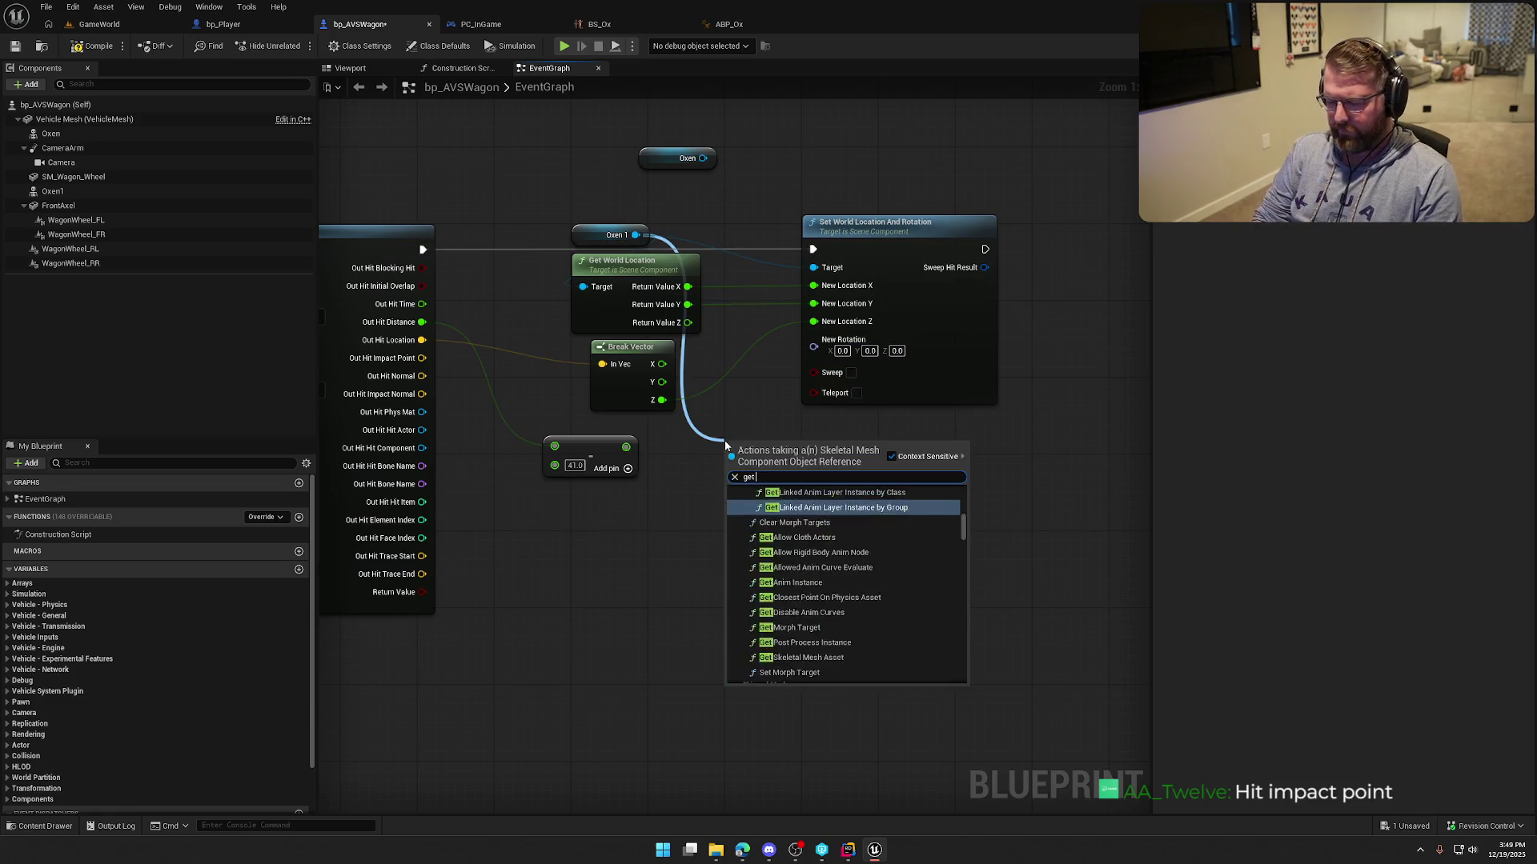
pyautogui.write(' world ro')
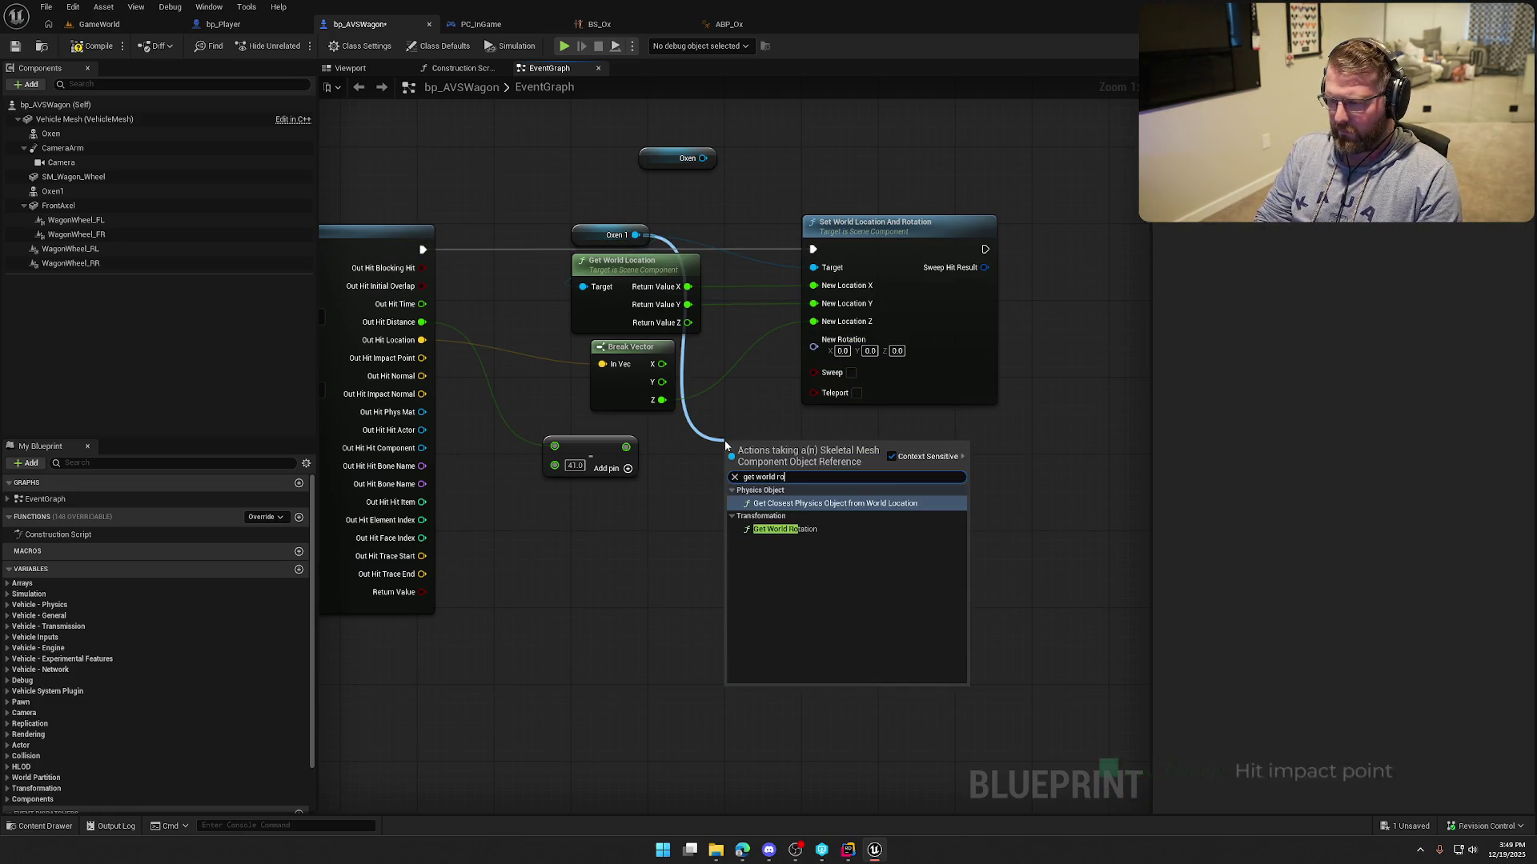
pyautogui.click(809, 531)
pyautogui.moveTo(829, 469); pyautogui.dragTo(813, 339)
pyautogui.hotkey('ctrl', 's')
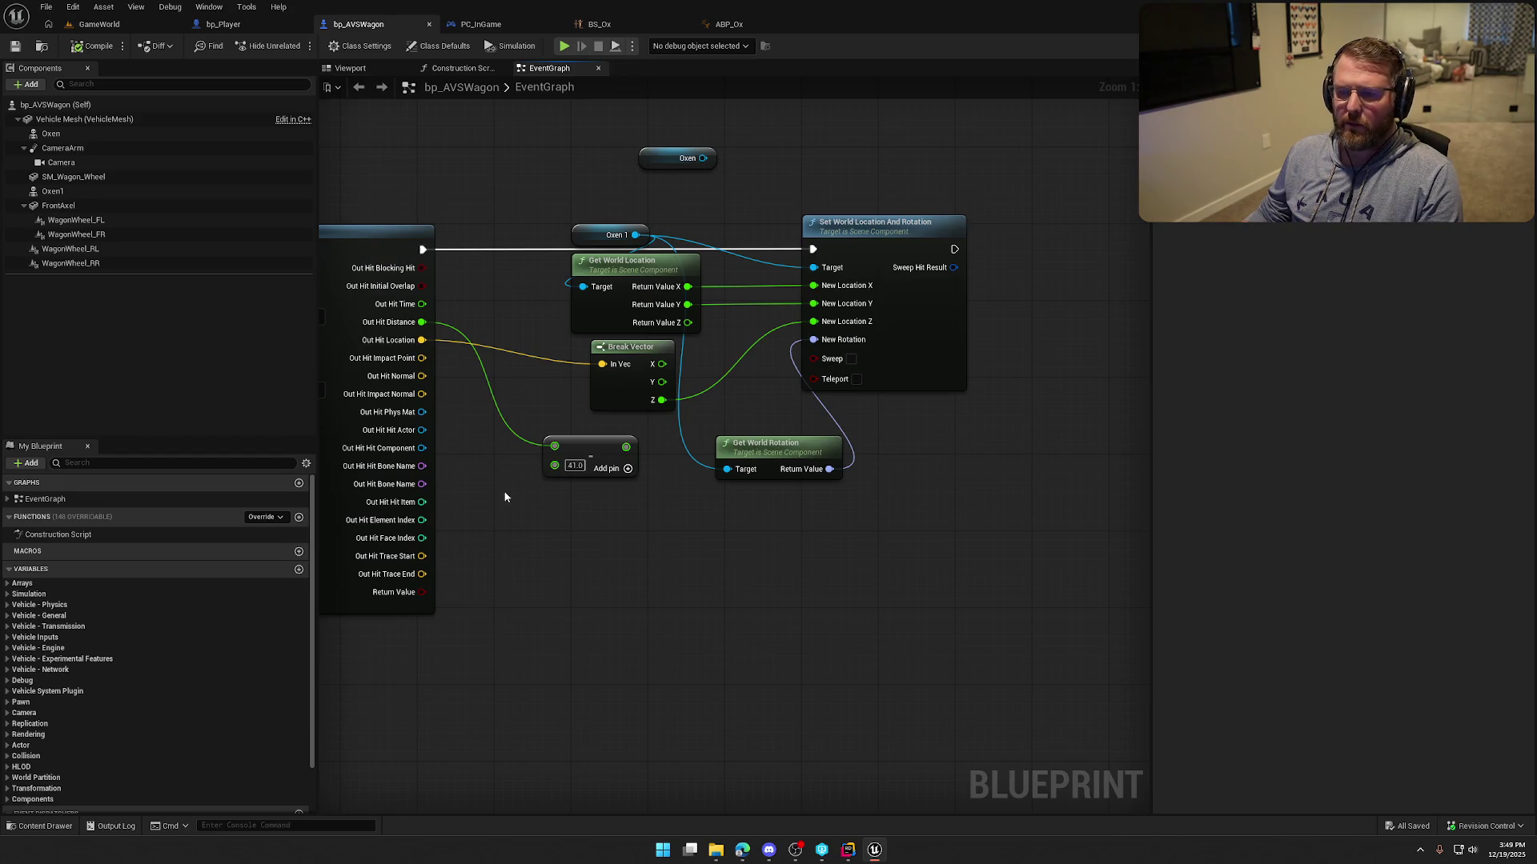
pyautogui.moveTo(509, 478); pyautogui.dragTo(618, 479)
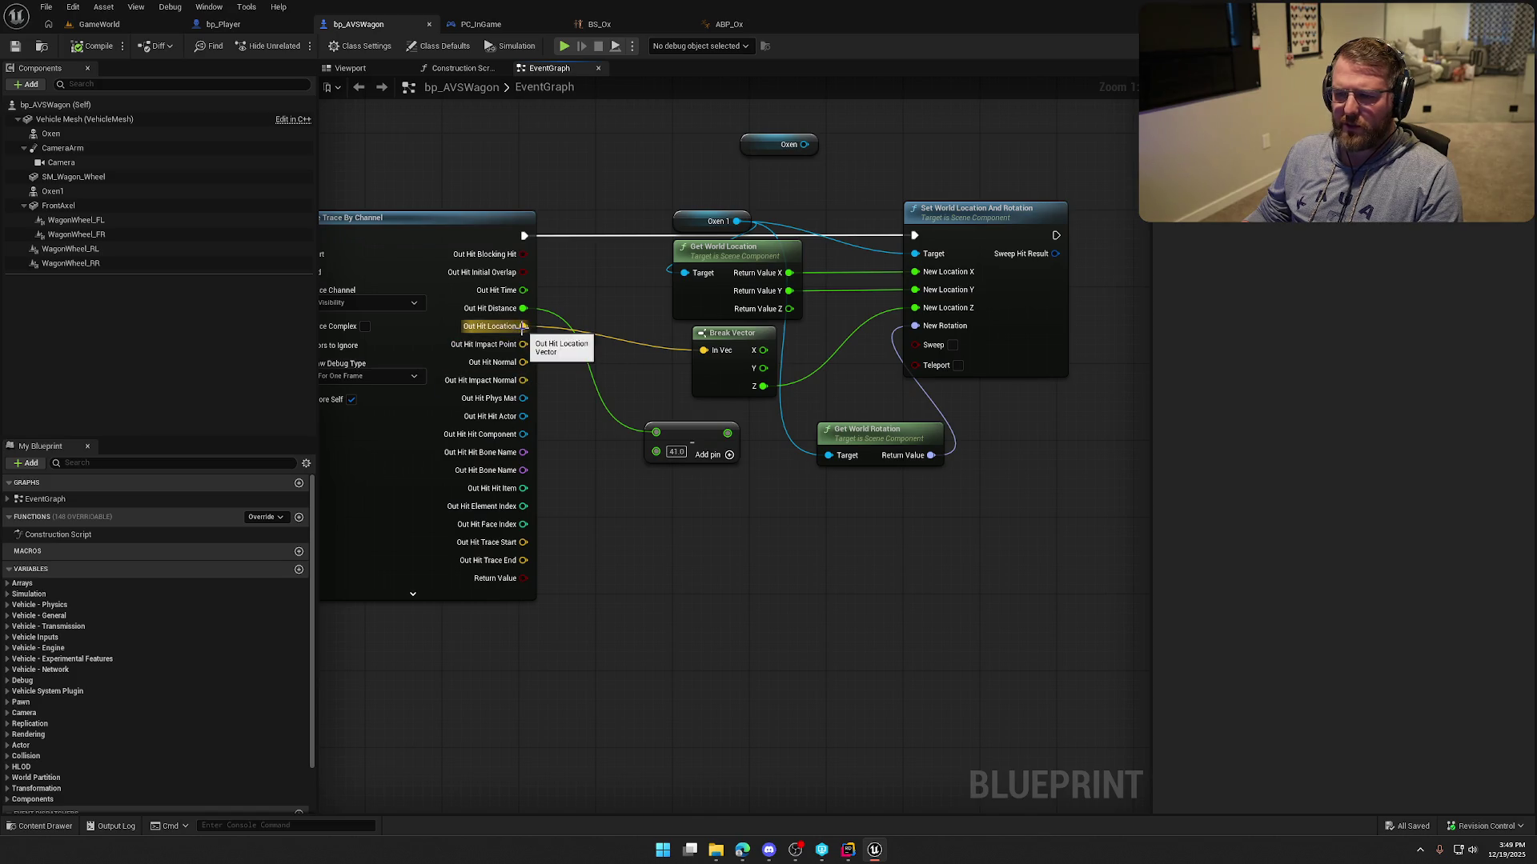
pyautogui.click(96, 25)
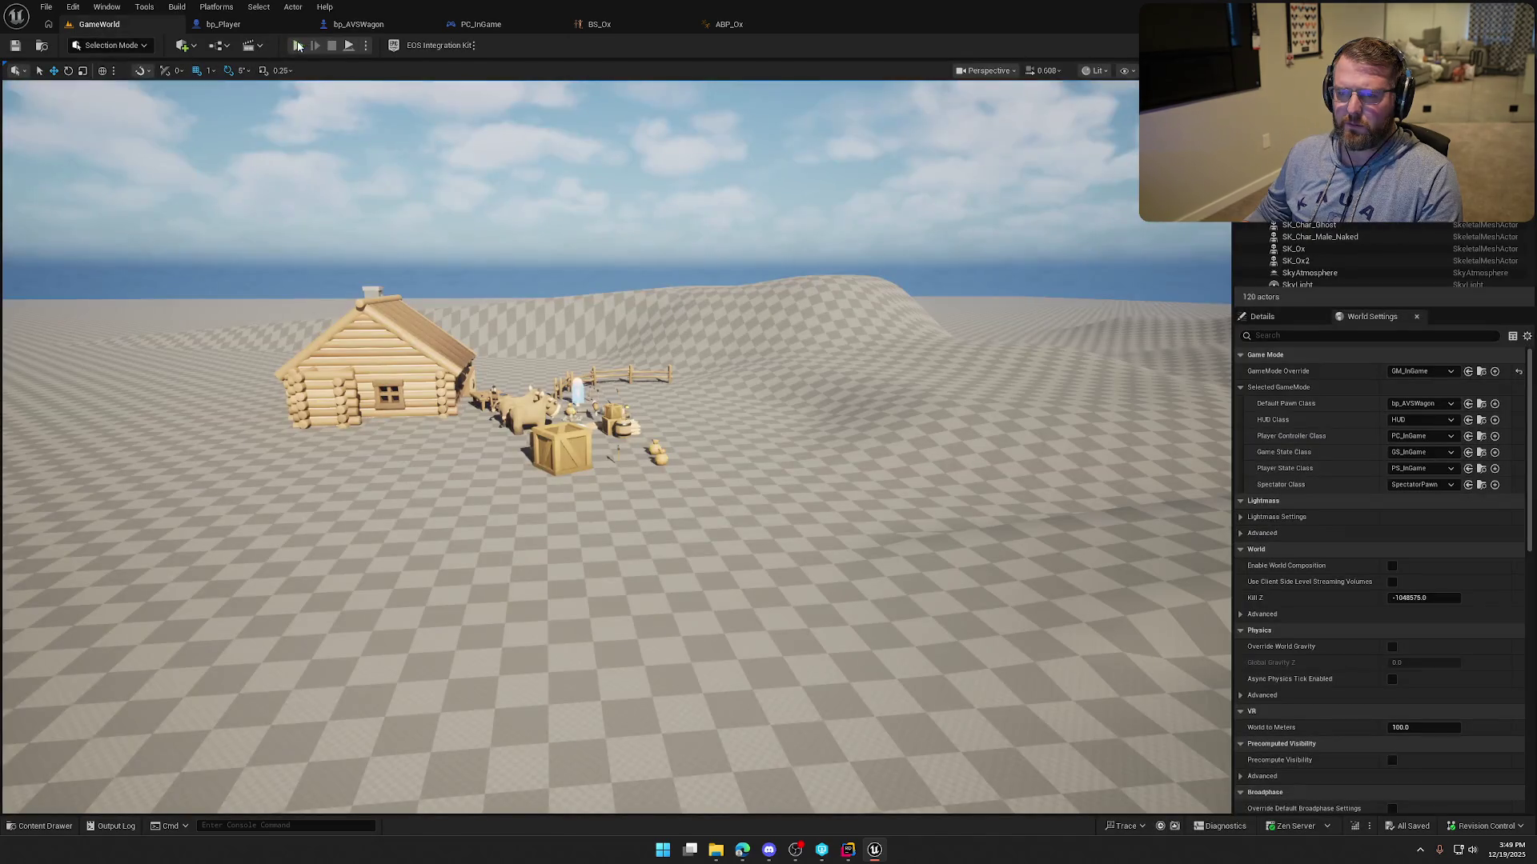
pyautogui.click(297, 46)
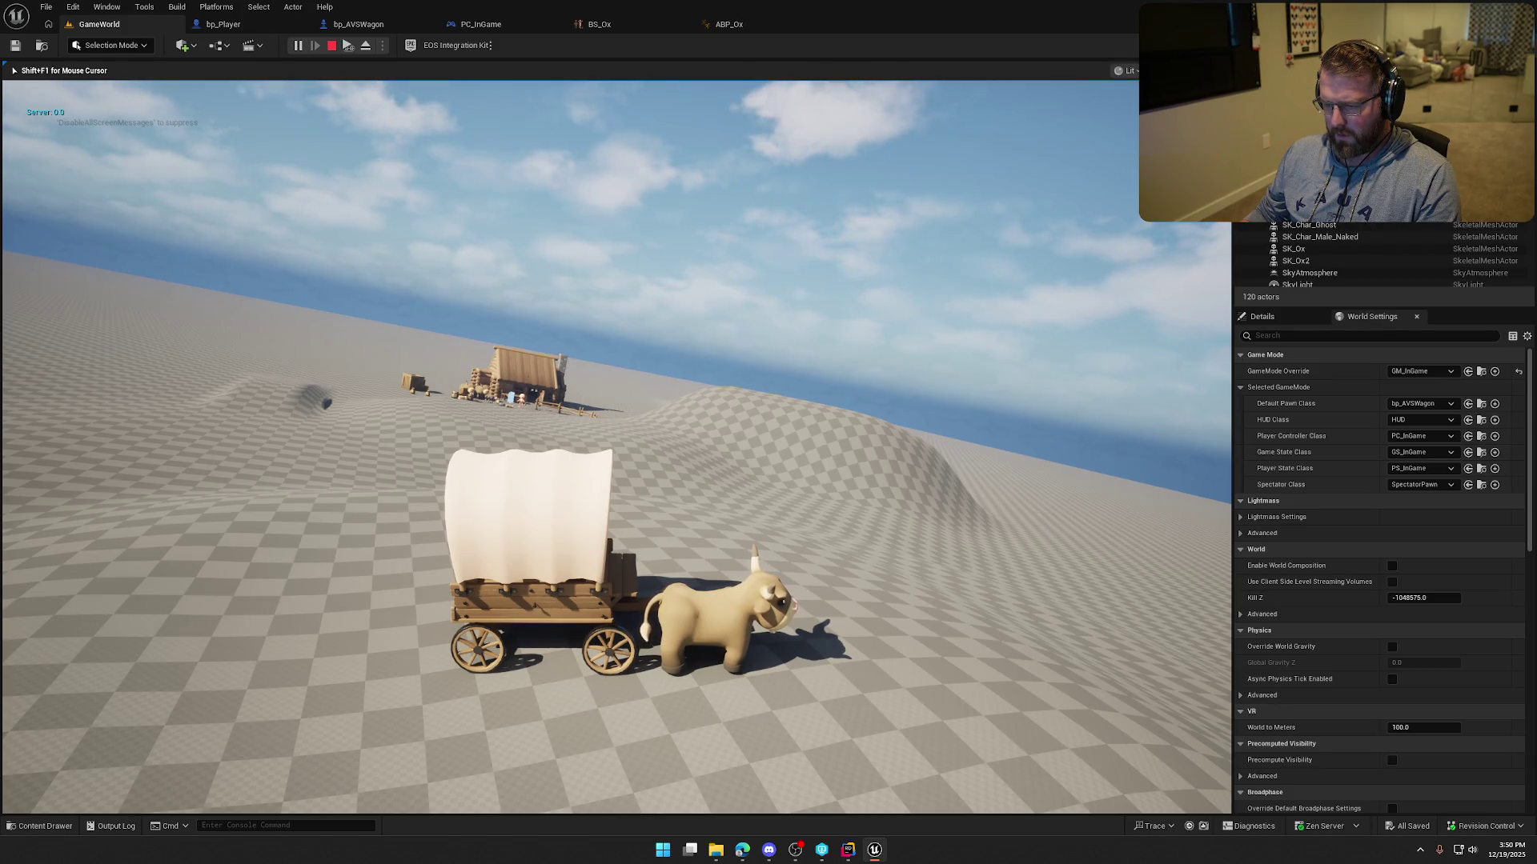
pyautogui.press('F8')
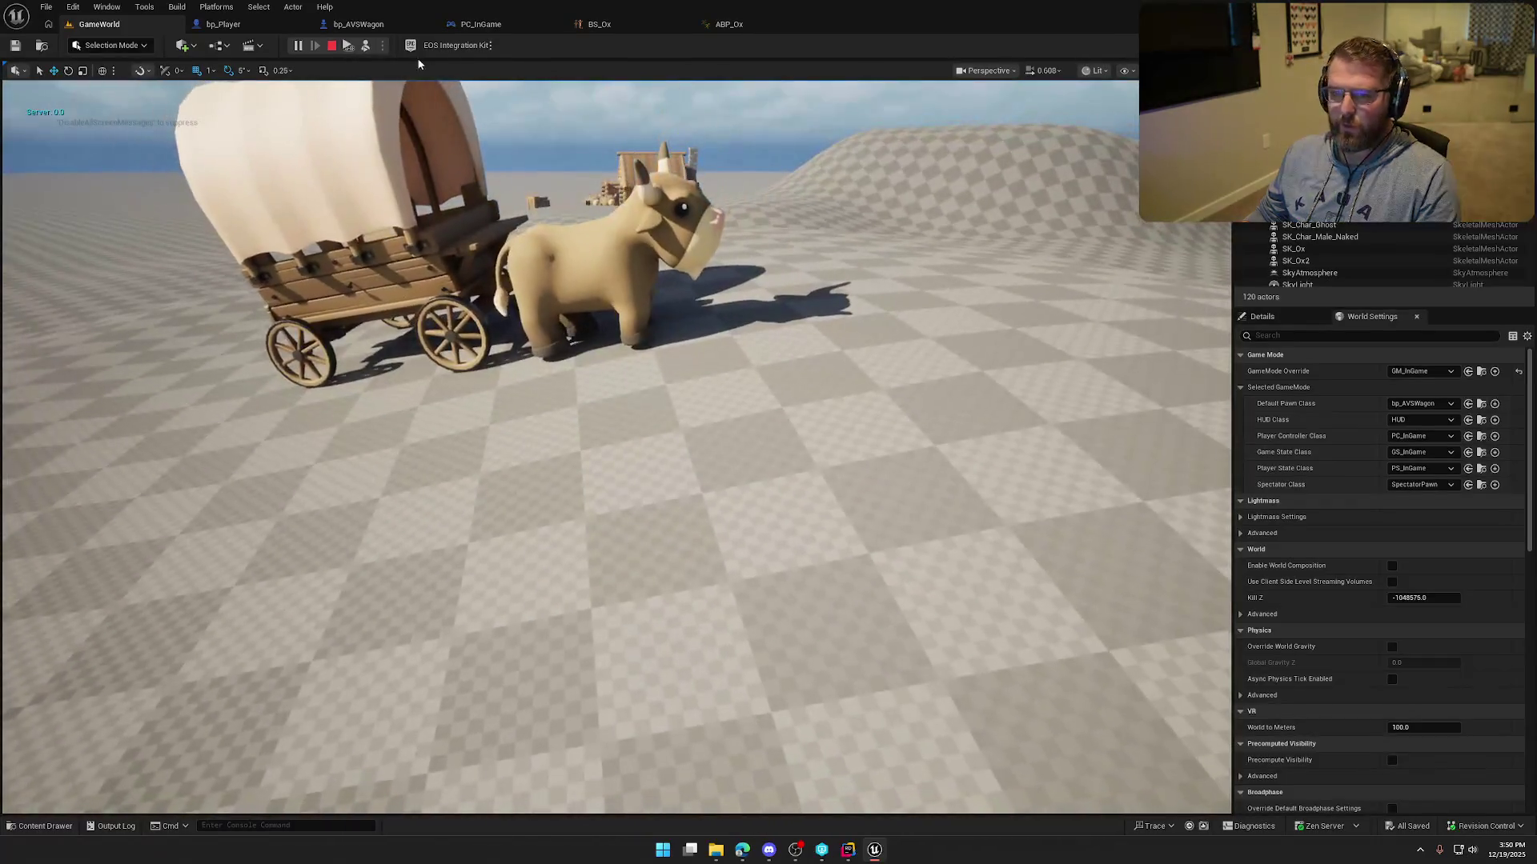
pyautogui.click(332, 46)
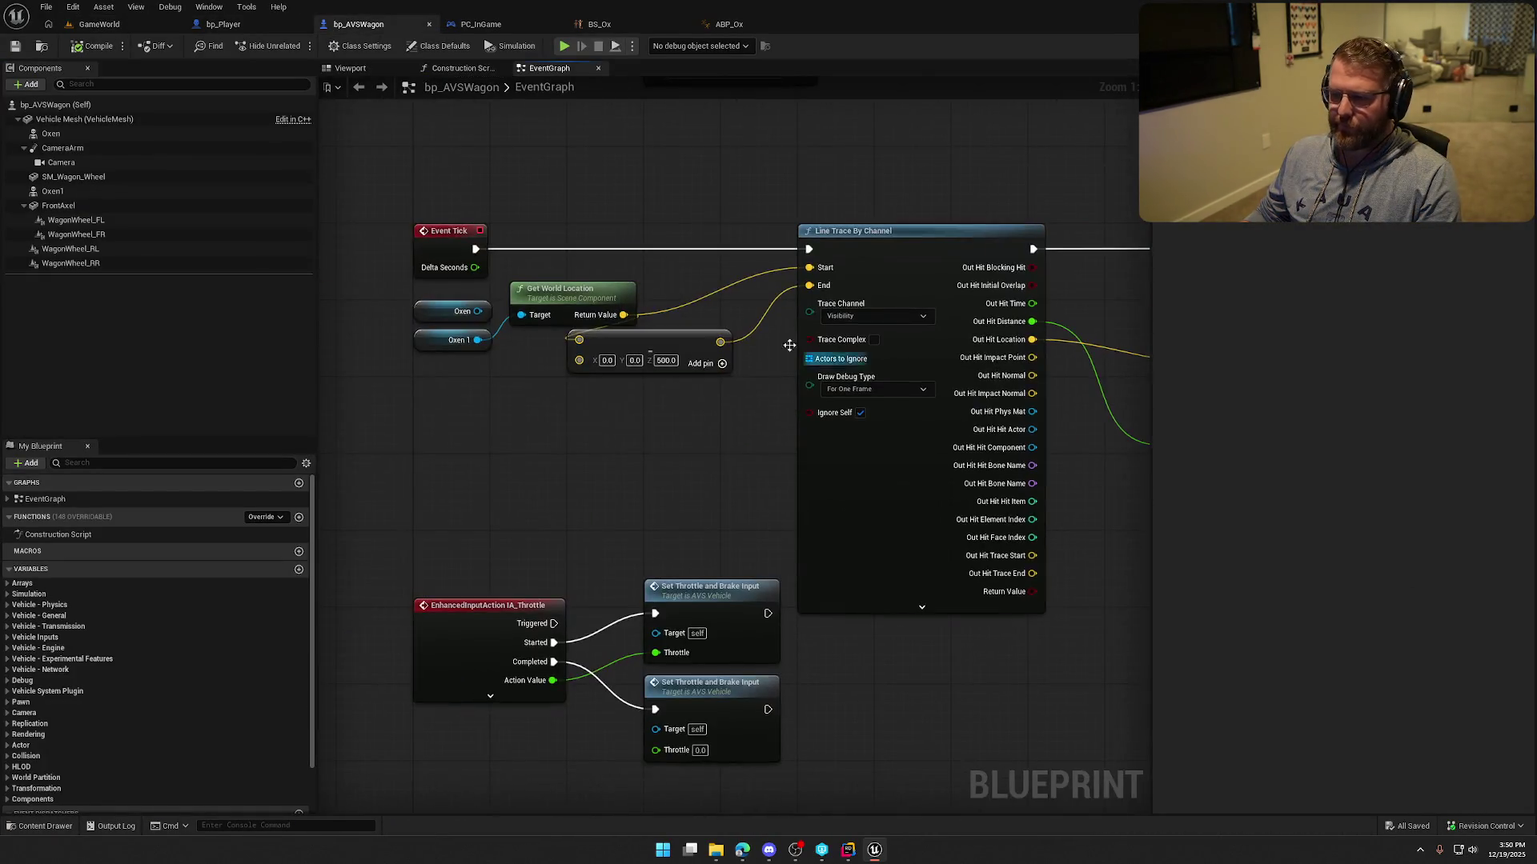
# Add a vector Add node after the ox's world location with a Z offset of 100.
pyautogui.moveTo(659, 335); pyautogui.dragTo(668, 363)
pyautogui.moveTo(592, 294); pyautogui.dragTo(707, 286)
pyautogui.write('+')
pyautogui.press('Return')
pyautogui.click(726, 303)
pyautogui.write('100')
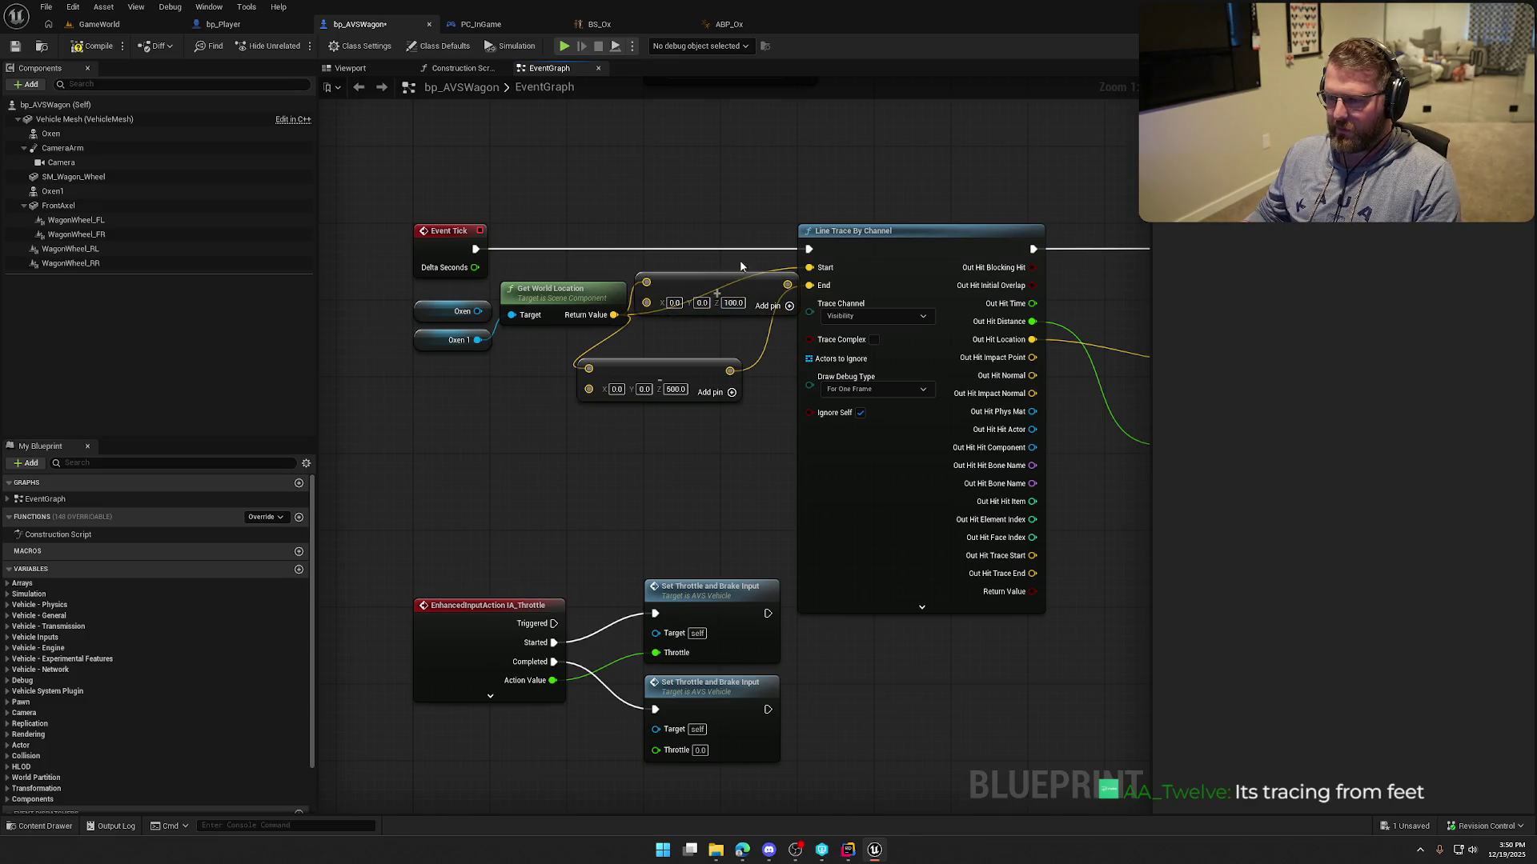
pyautogui.moveTo(782, 285); pyautogui.dragTo(745, 179)
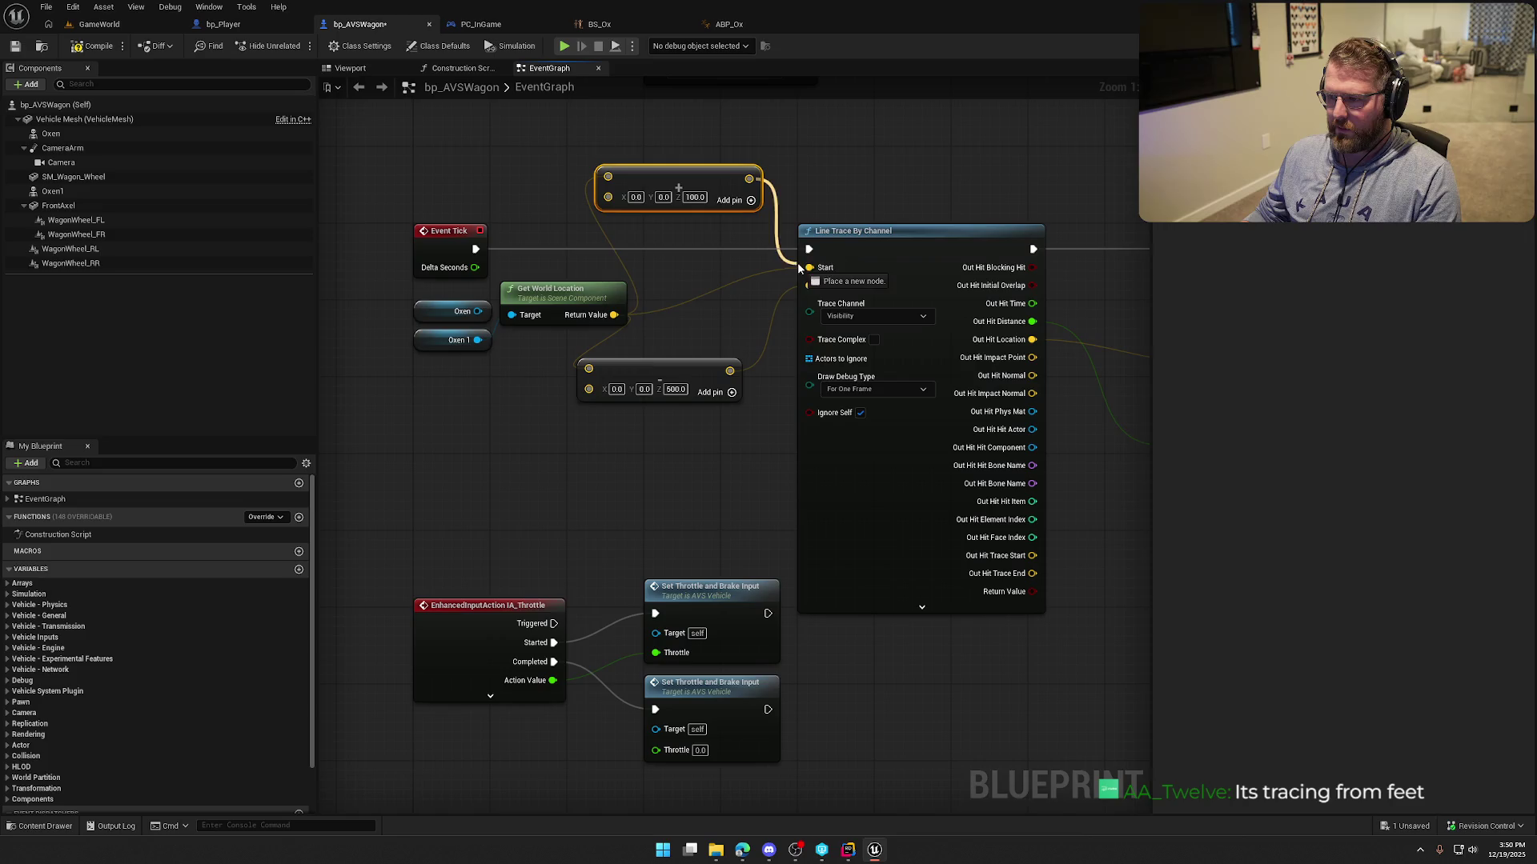
# Move the Oxen node aside, delete the leftover 41.0 node, and reposition Get World Rotation.
pyautogui.moveTo(875, 189); pyautogui.dragTo(778, 208)
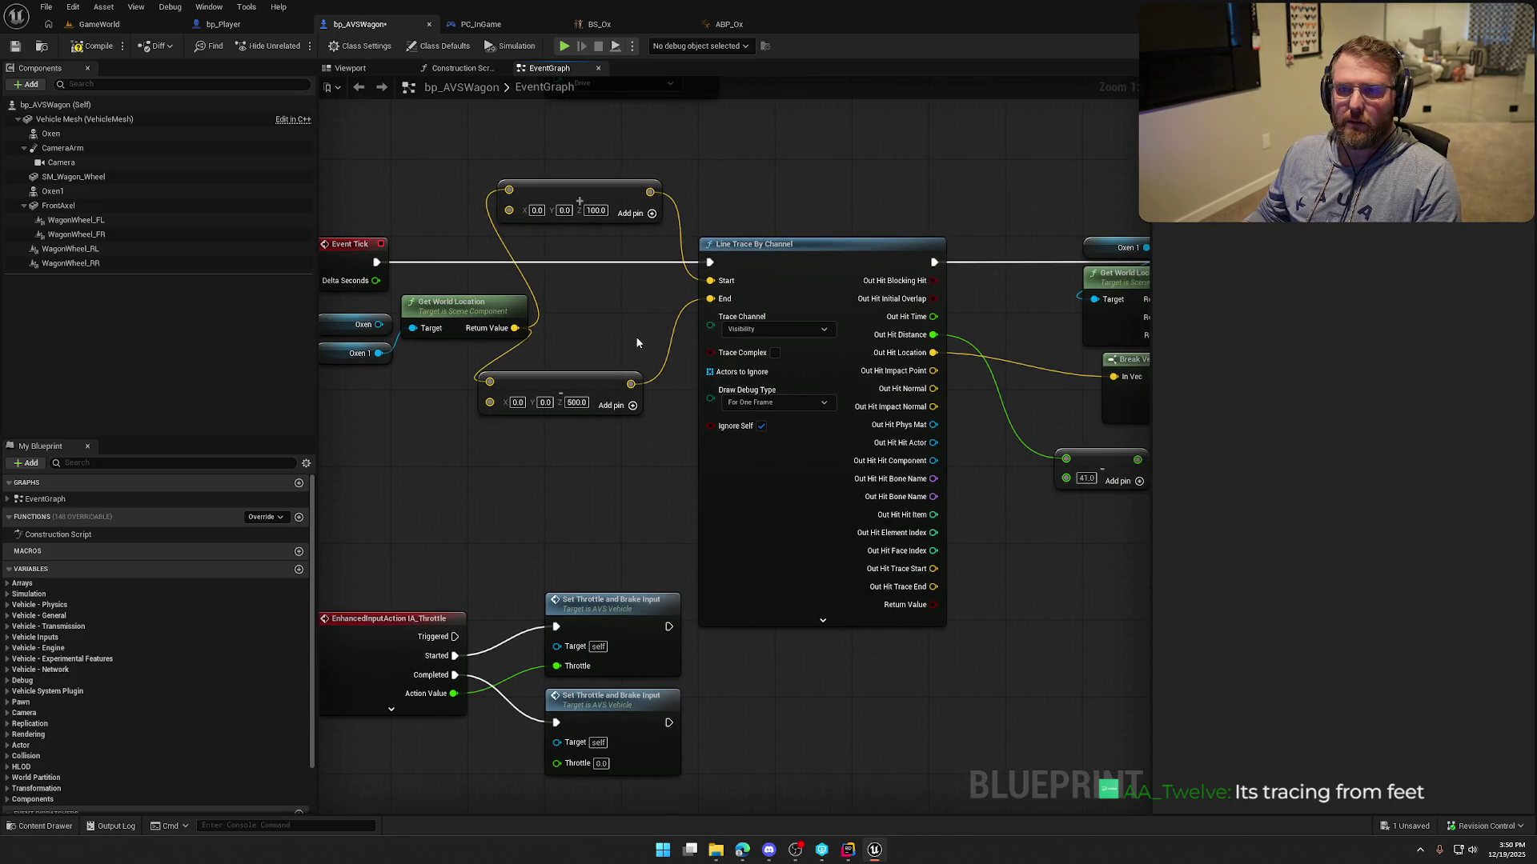
pyautogui.moveTo(636, 339); pyautogui.dragTo(735, 314)
pyautogui.moveTo(481, 288); pyautogui.dragTo(464, 427)
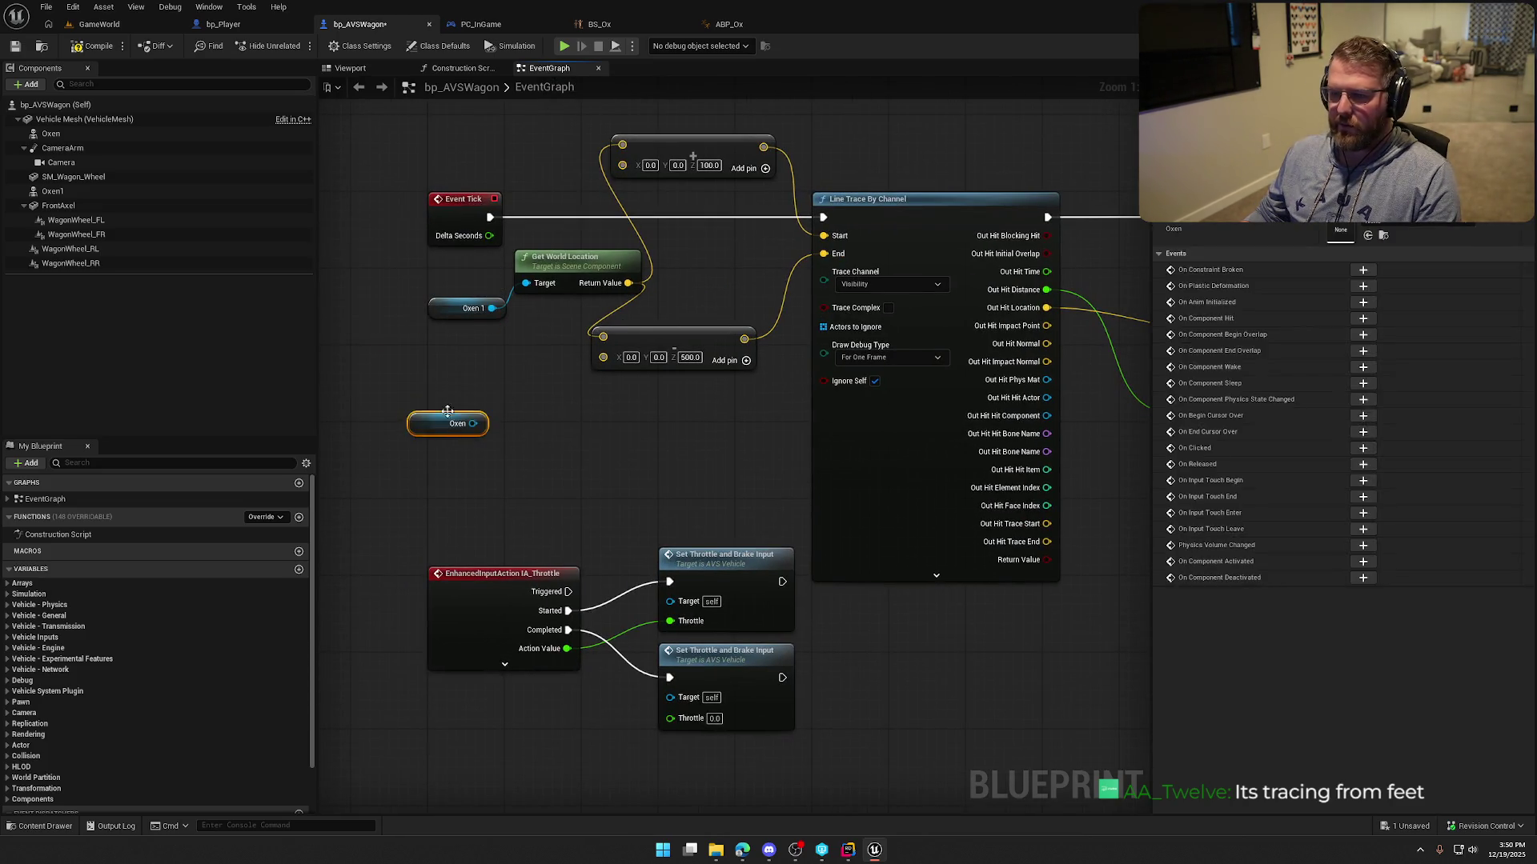
pyautogui.moveTo(488, 360)
pyautogui.mouseDown()
pyautogui.moveTo(416, 397)
pyautogui.moveTo(488, 346)
pyautogui.moveTo(743, 488)
pyautogui.moveTo(607, 458)
pyautogui.moveTo(652, 512)
pyautogui.mouseUp()
pyautogui.press('Delete')
pyautogui.moveTo(848, 477)
pyautogui.mouseDown()
pyautogui.moveTo(933, 442)
pyautogui.moveTo(840, 453)
pyautogui.mouseUp()
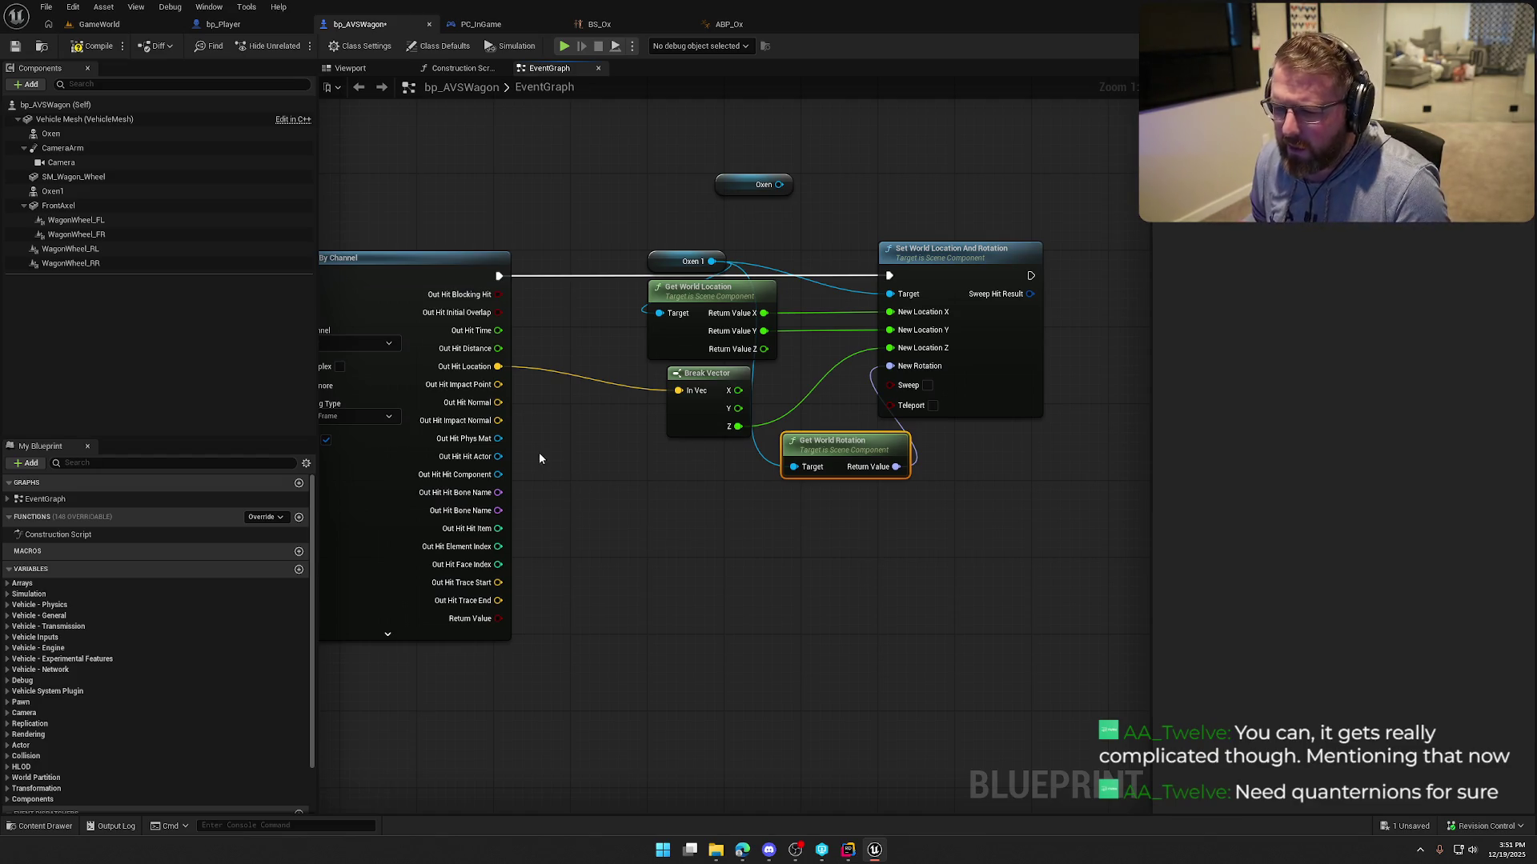
# Create Make Rot from Z and Make Rot from X nodes from Out Hit Impact Normal.
pyautogui.moveTo(498, 420); pyautogui.dragTo(659, 507)
pyautogui.write('make ro')
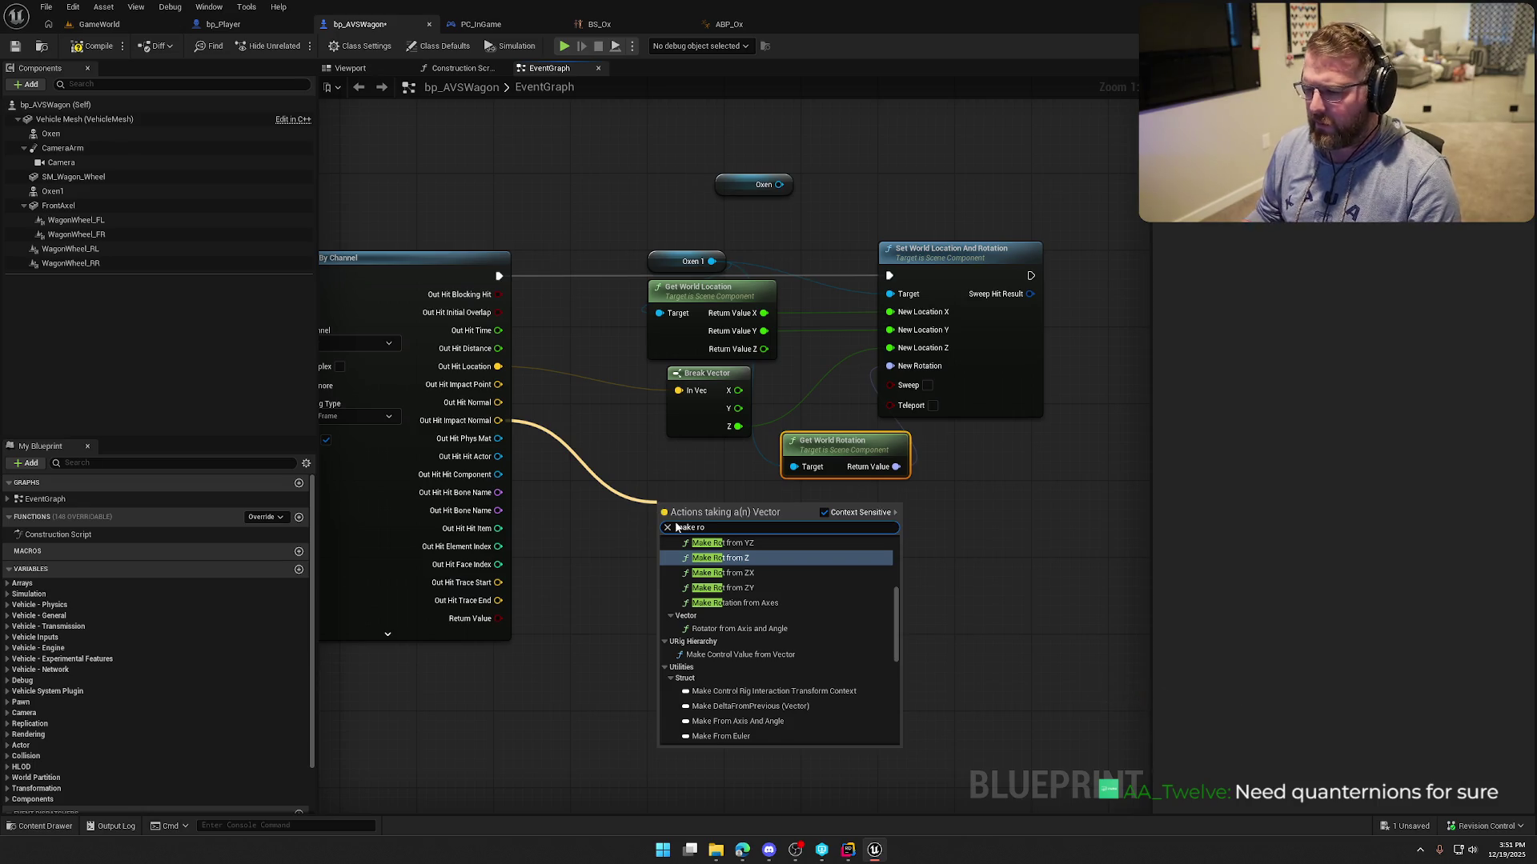
pyautogui.scroll(3, 827, 640)
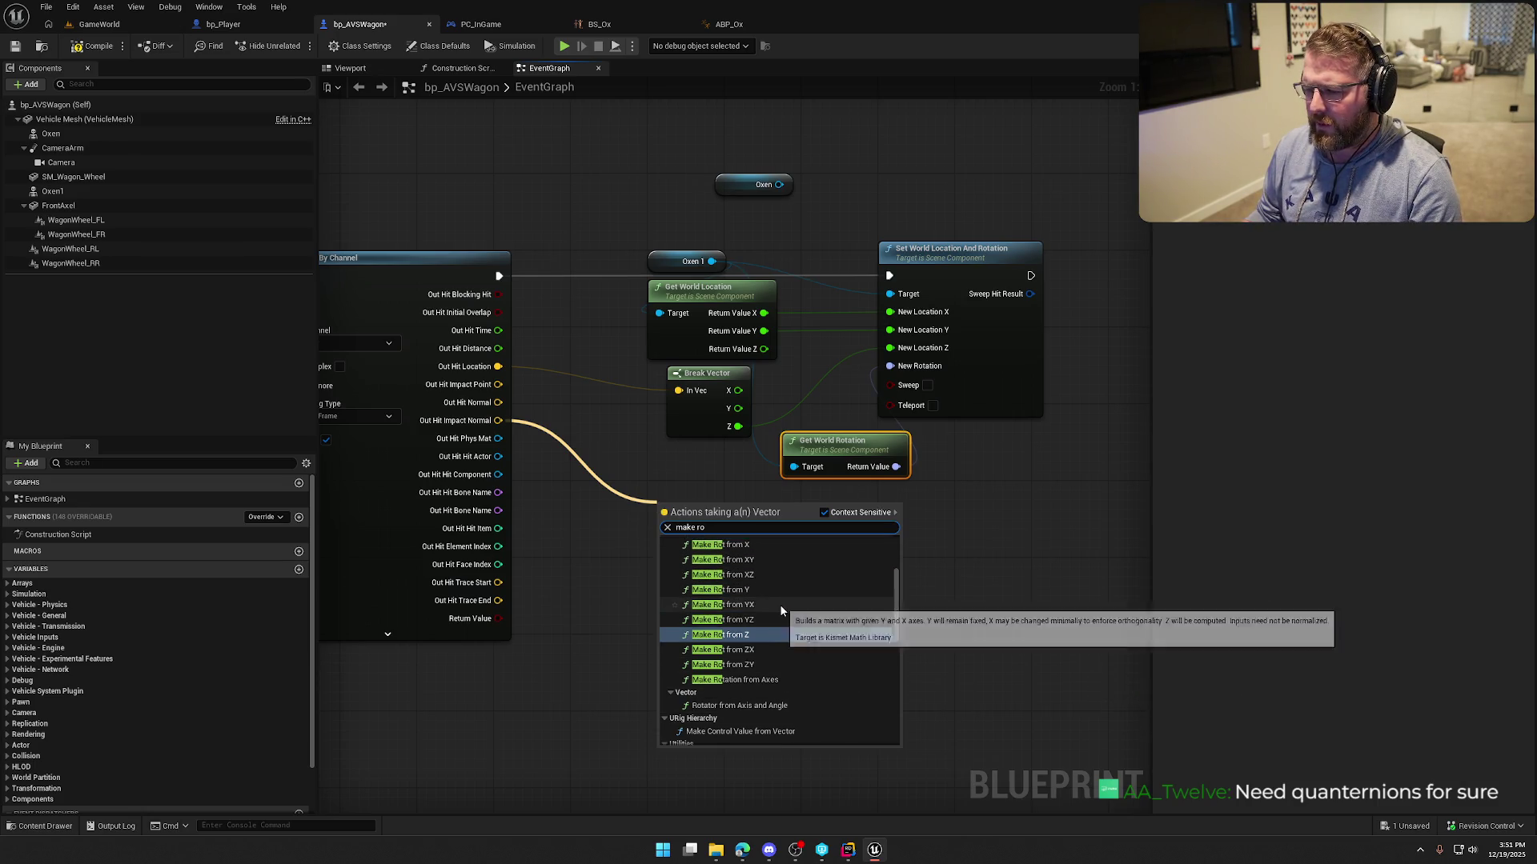
pyautogui.scroll(1, 780, 603)
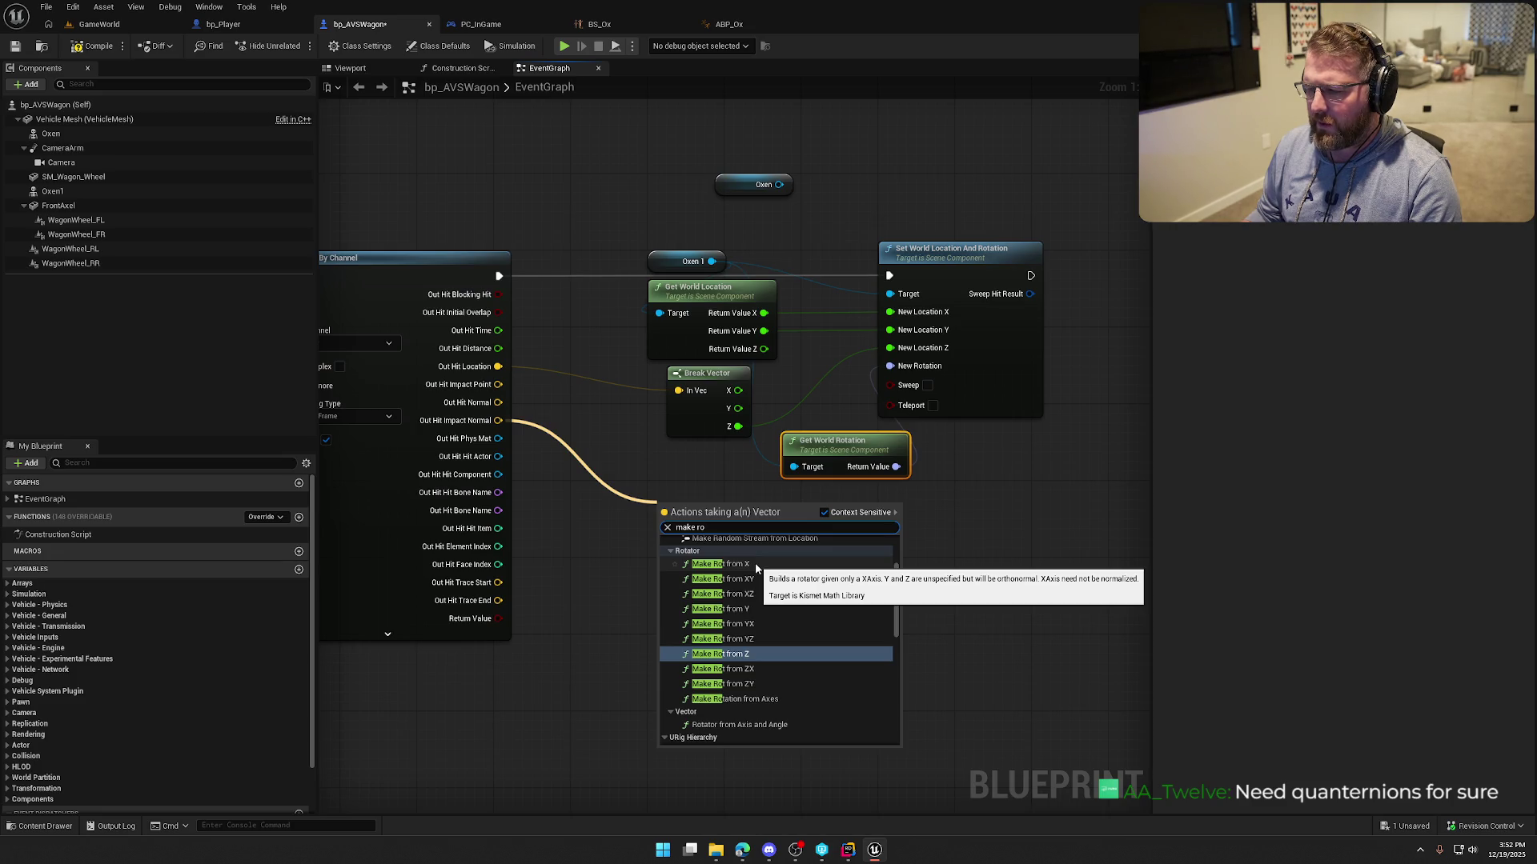
pyautogui.click(761, 655)
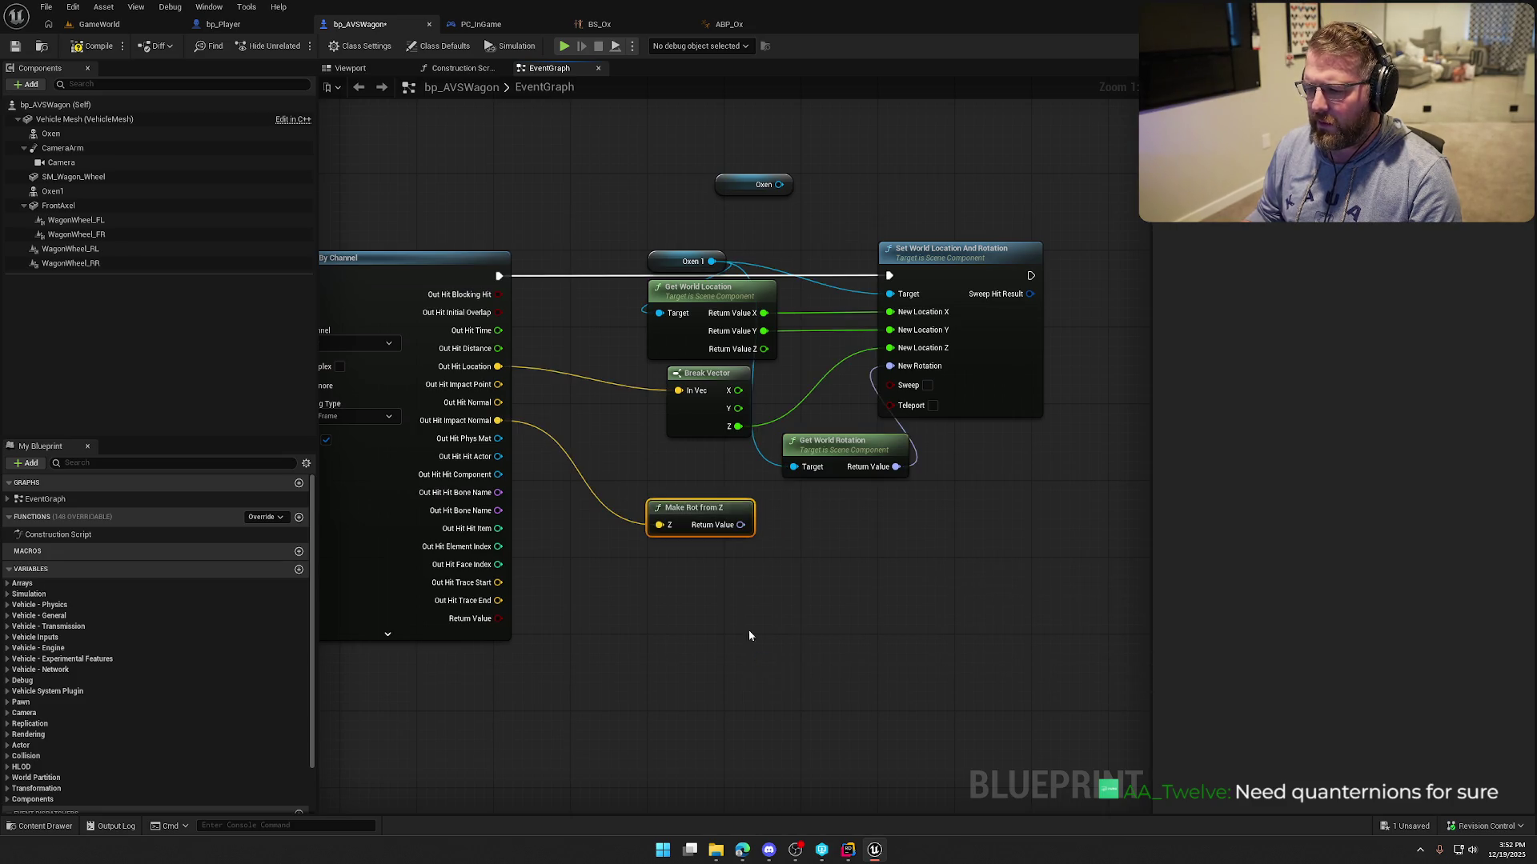
pyautogui.moveTo(705, 516)
pyautogui.mouseDown()
pyautogui.moveTo(656, 455)
pyautogui.moveTo(632, 454)
pyautogui.mouseUp()
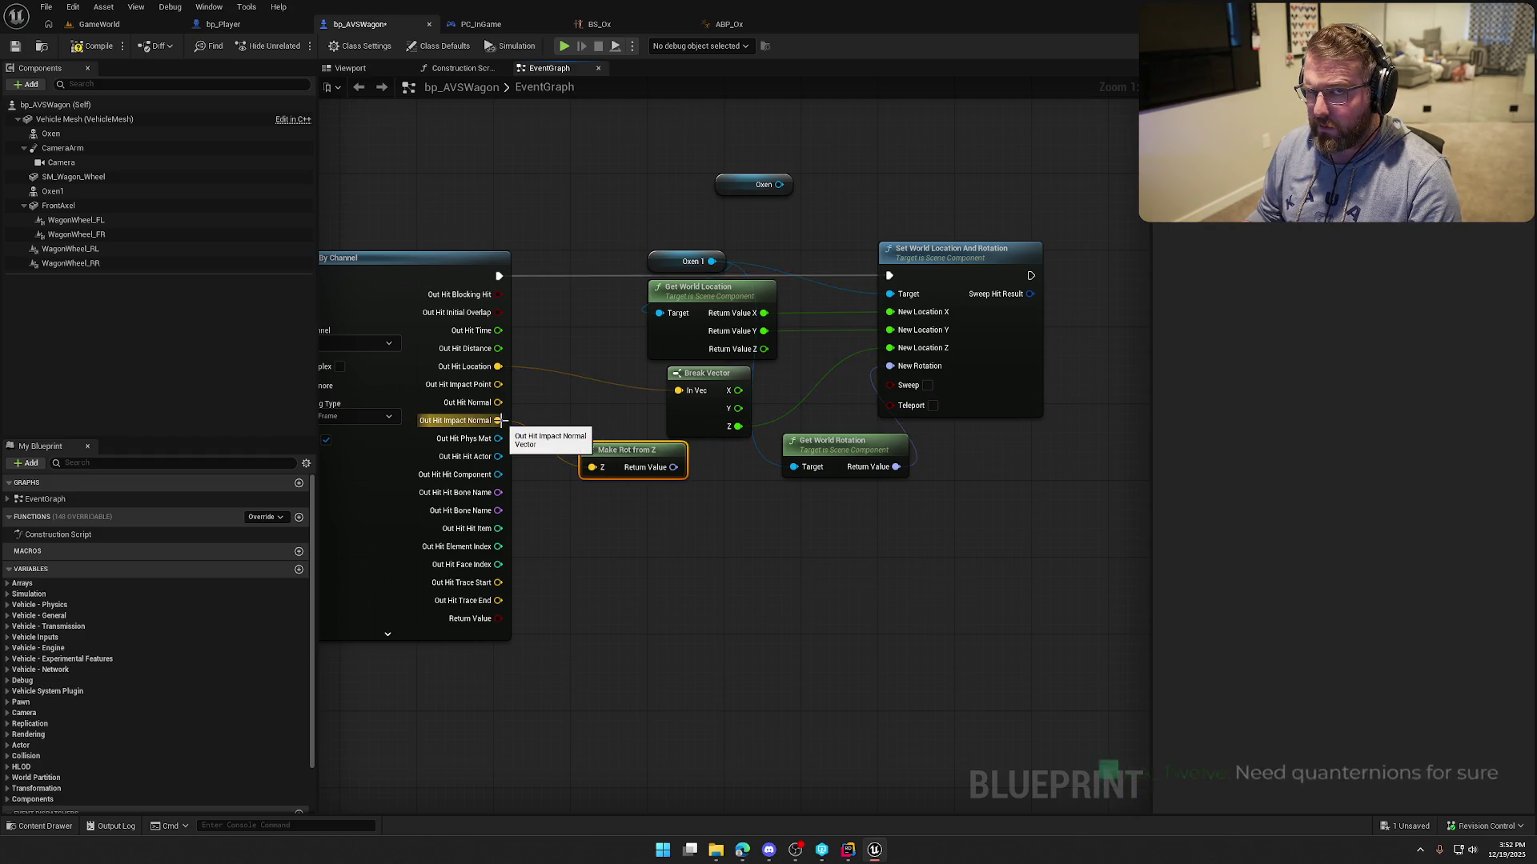
pyautogui.moveTo(501, 420); pyautogui.dragTo(619, 552)
pyautogui.write('make rot')
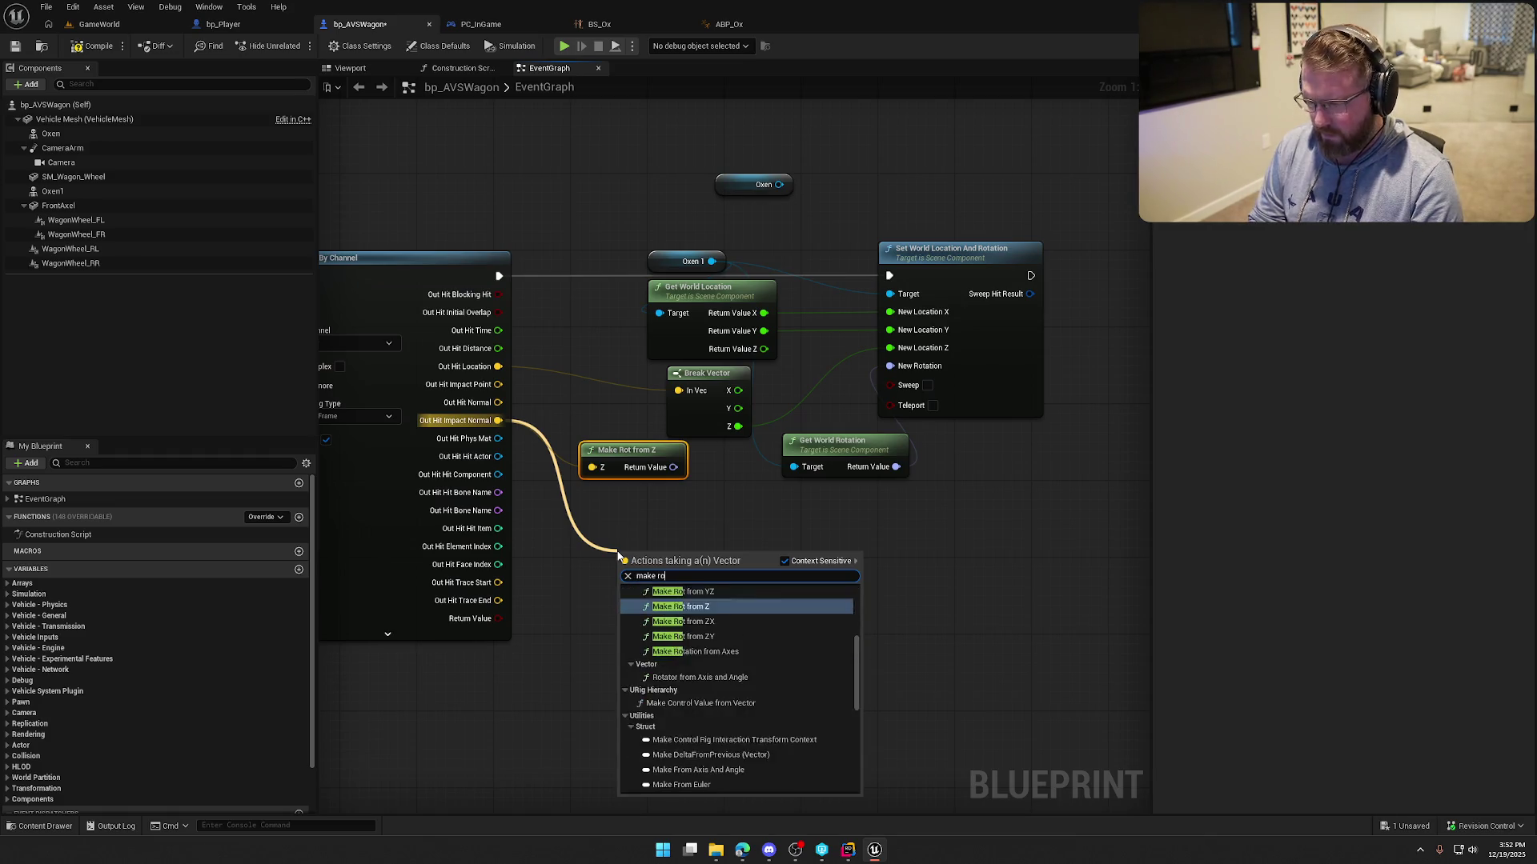
pyautogui.scroll(2, 741, 699)
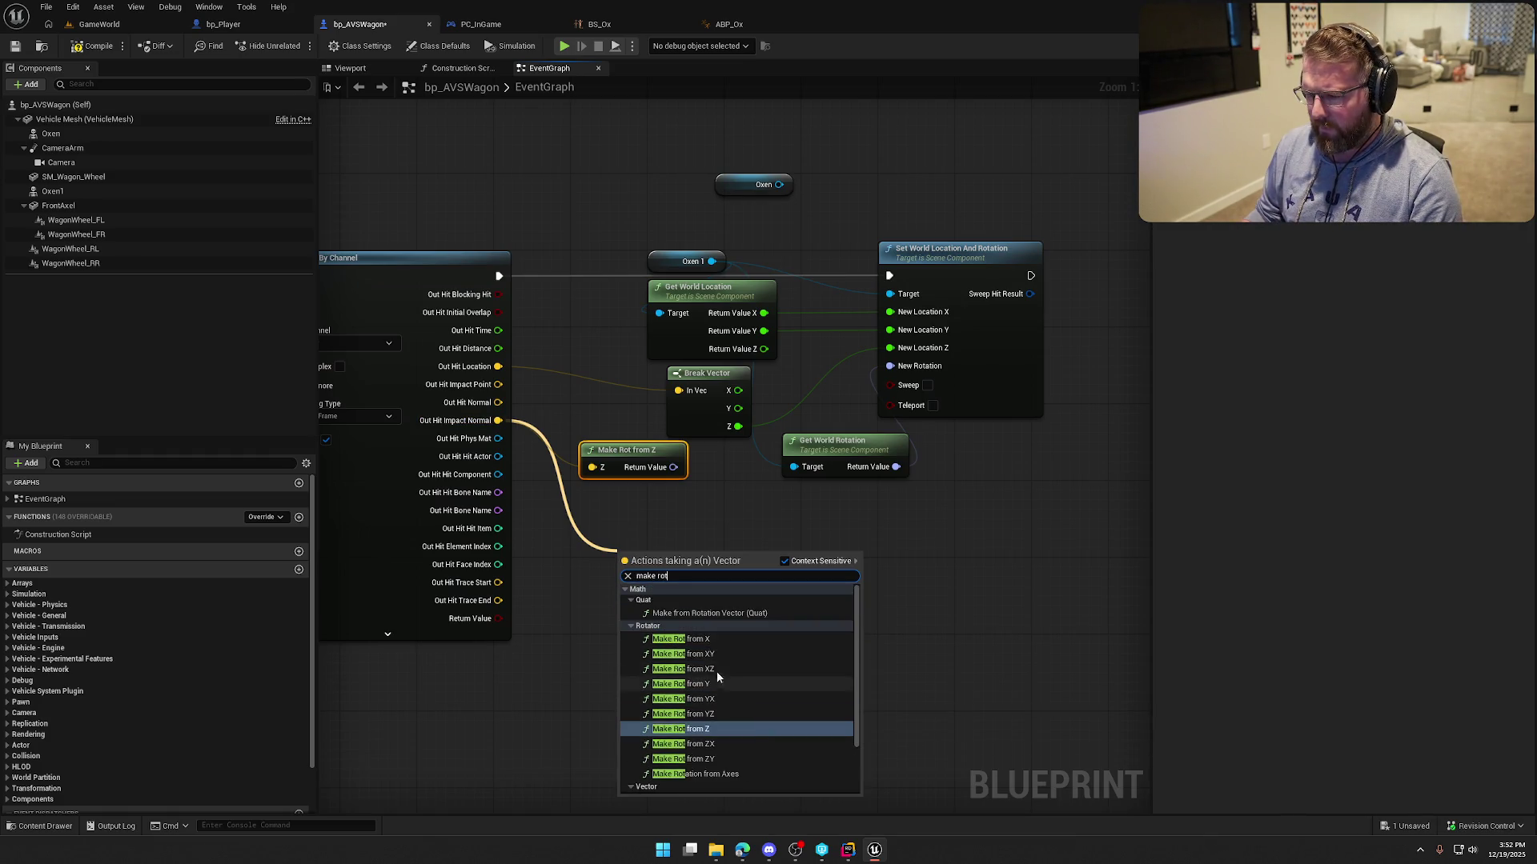
pyautogui.click(714, 637)
pyautogui.moveTo(653, 569); pyautogui.dragTo(623, 502)
# Split Make Rot from X's rotator into roll, pitch, yaw and delete the Make Rot from Z node.
pyautogui.rightClick(675, 505)
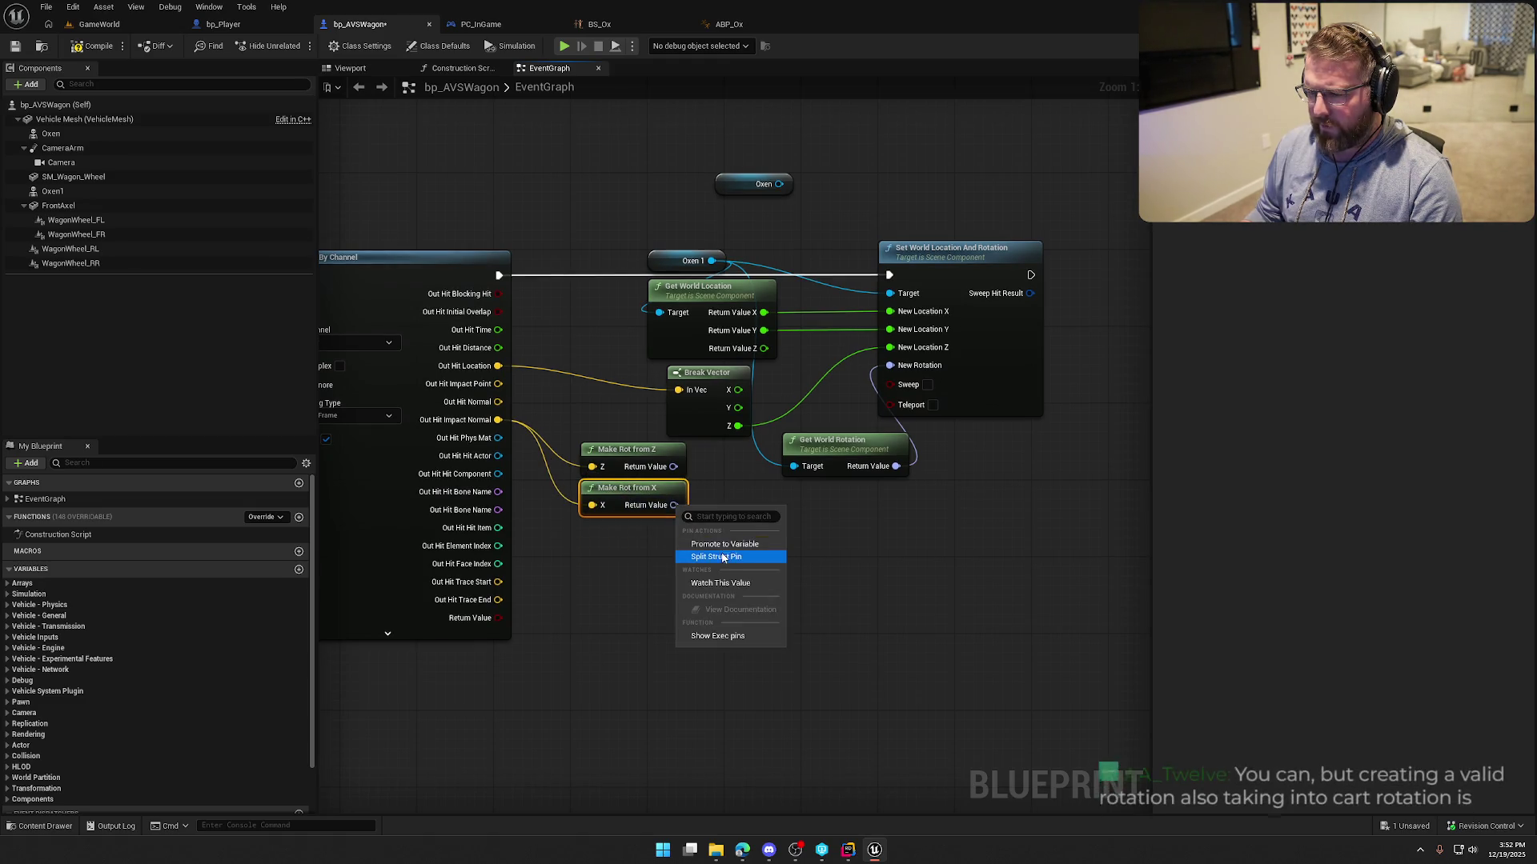
pyautogui.click(720, 553)
pyautogui.click(655, 453)
pyautogui.press('Delete')
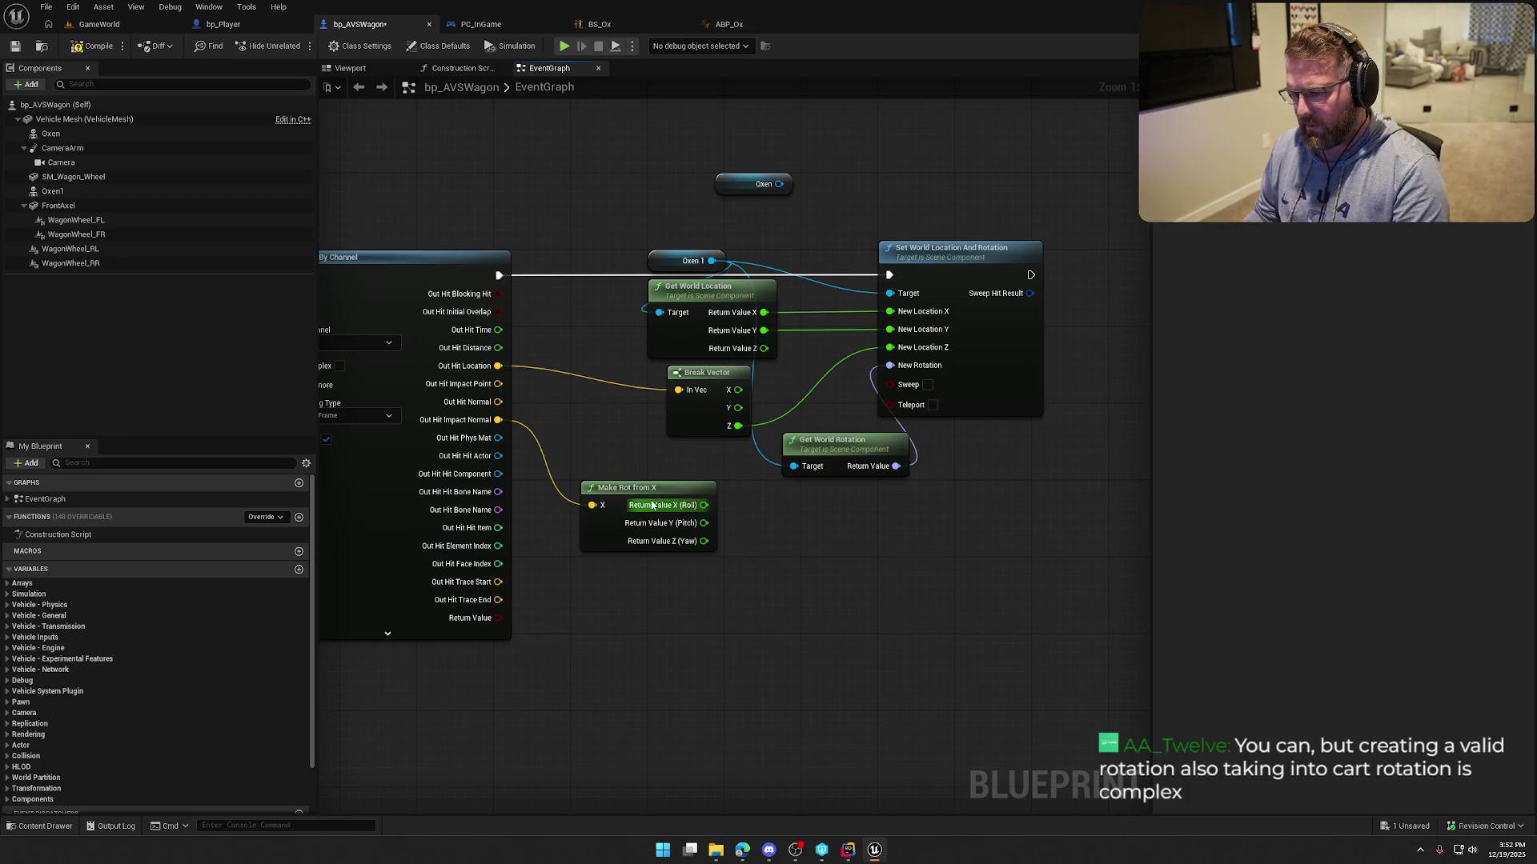
pyautogui.moveTo(645, 498); pyautogui.dragTo(634, 468)
# Split New Rotation, feed it roll and pitch from Make Rot from X, compile, and switch to GameWorld.
pyautogui.keyDown('alt'); pyautogui.click(896, 466); pyautogui.keyUp('alt')
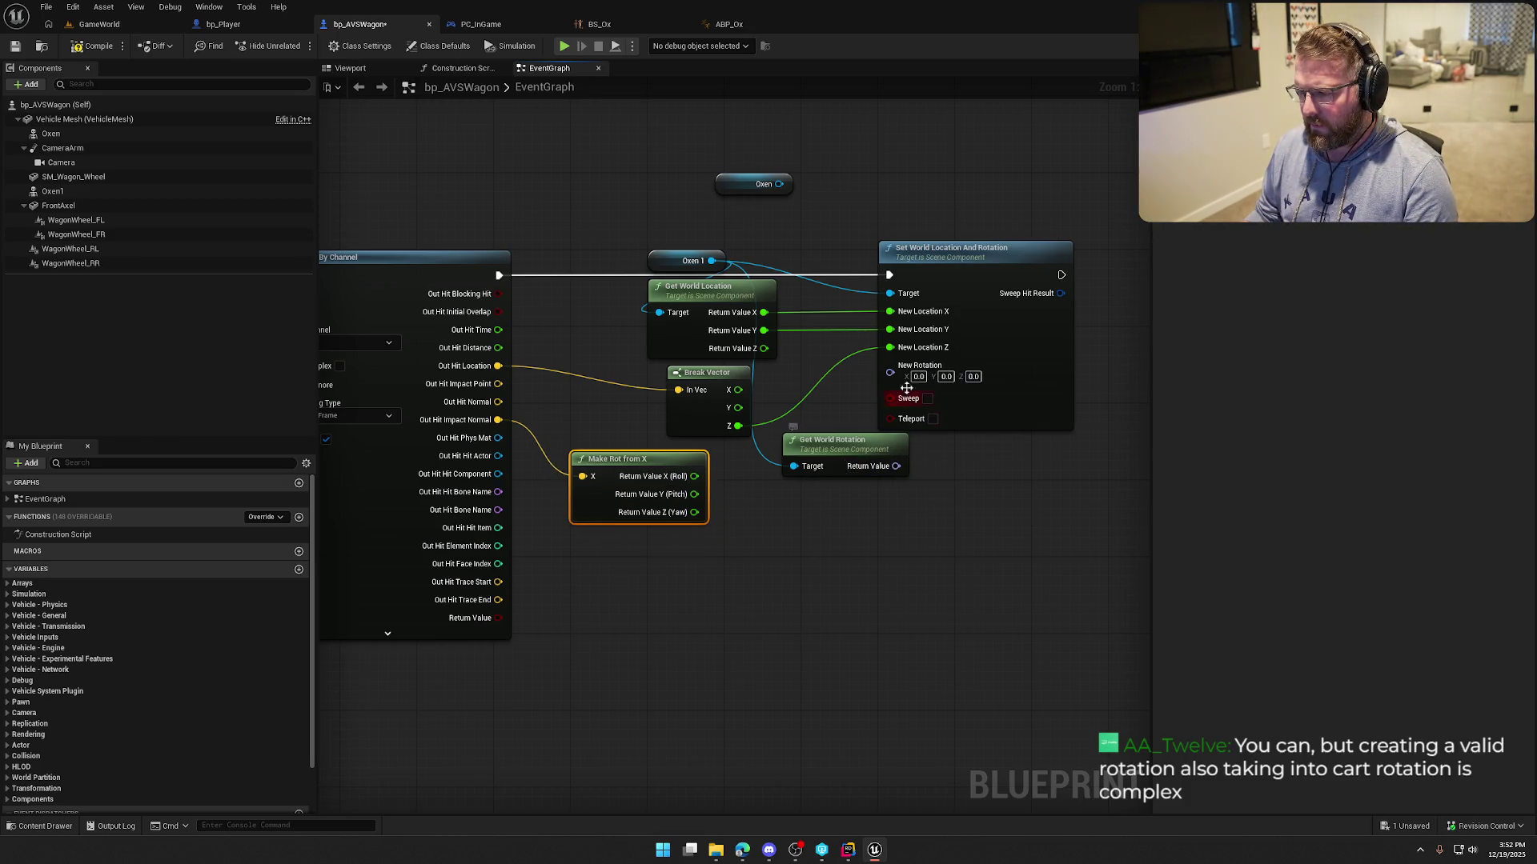
pyautogui.moveTo(844, 449)
pyautogui.mouseDown()
pyautogui.moveTo(813, 476)
pyautogui.moveTo(790, 426)
pyautogui.mouseUp()
pyautogui.rightClick(890, 372)
pyautogui.click(945, 424)
pyautogui.moveTo(517, 486)
pyautogui.mouseDown()
pyautogui.moveTo(794, 426)
pyautogui.moveTo(790, 377)
pyautogui.moveTo(645, 446)
pyautogui.moveTo(790, 395)
pyautogui.mouseUp()
pyautogui.moveTo(677, 589); pyautogui.dragTo(723, 655)
pyautogui.click(93, 46)
pyautogui.click(99, 24)
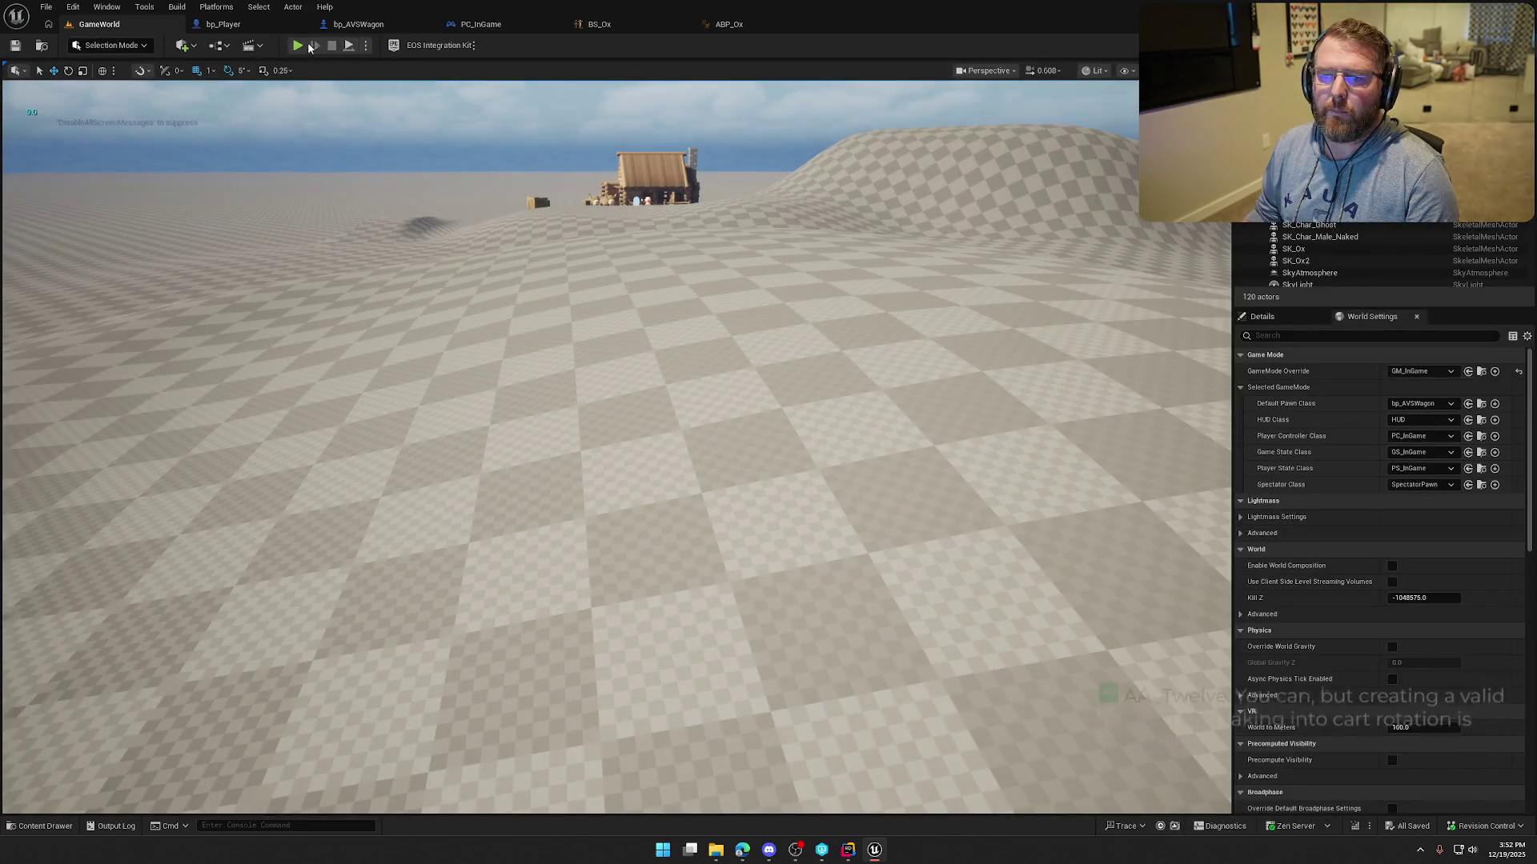
# Play-test the ox wagon, steering left and right with A and D, then stop and return to bp_AVSWagon.
pyautogui.click(298, 46)
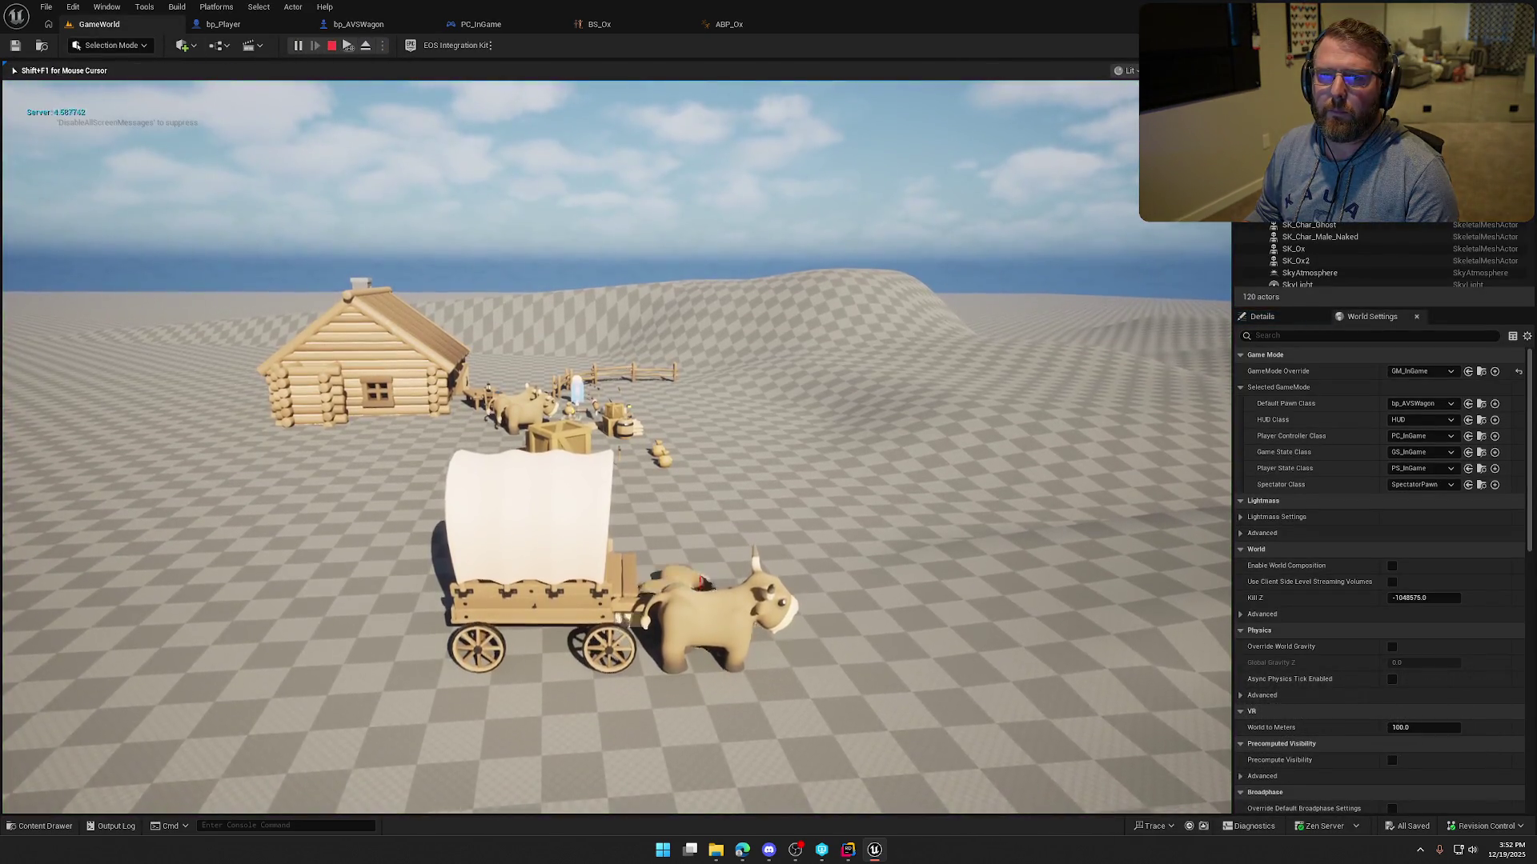
pyautogui.press('d')
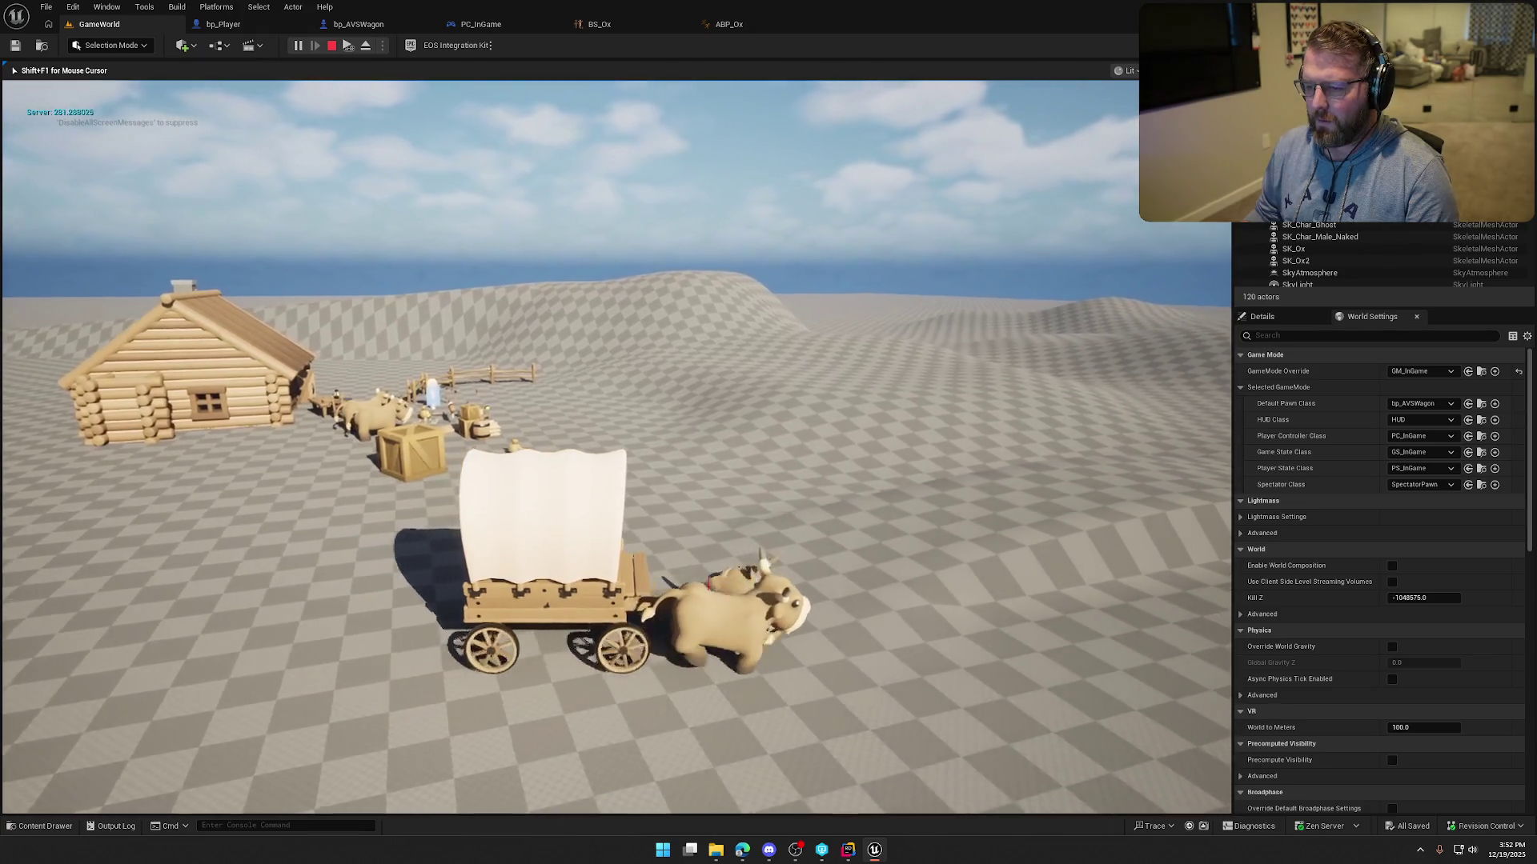
pyautogui.press('a')
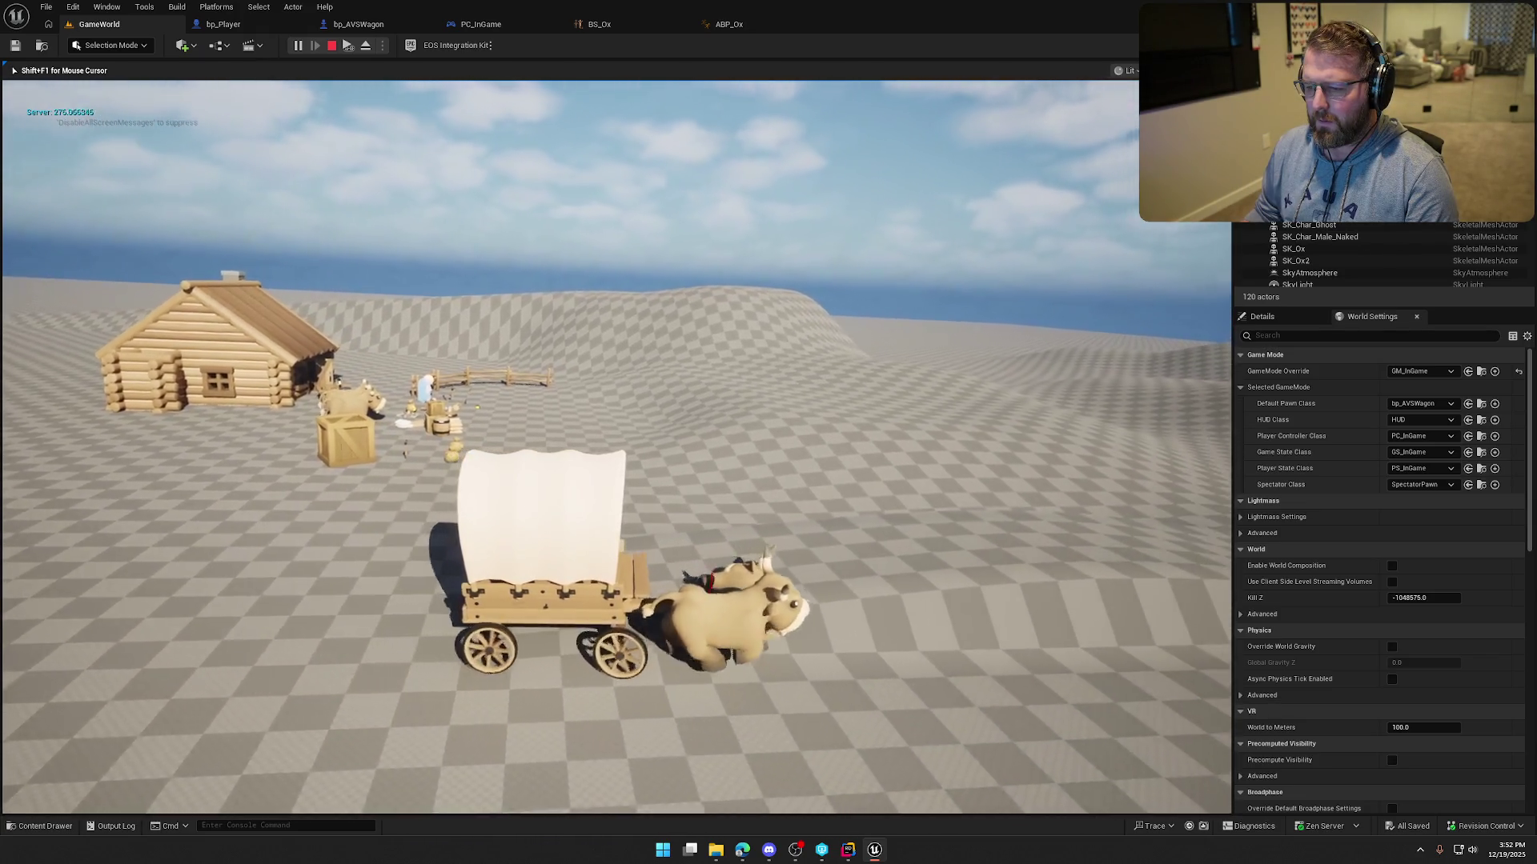
pyautogui.press('d')
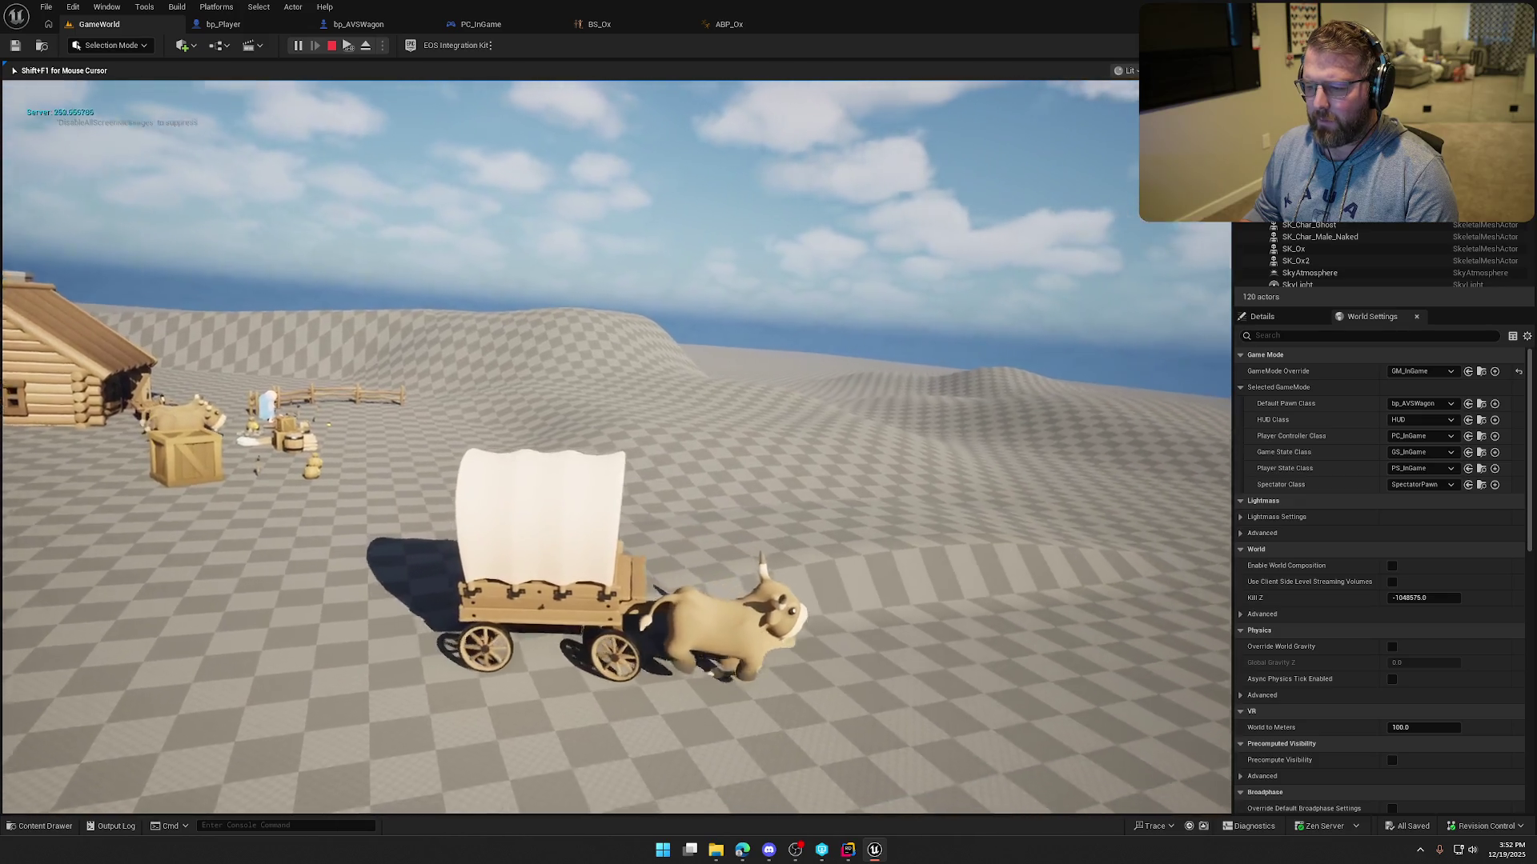
pyautogui.press('d')
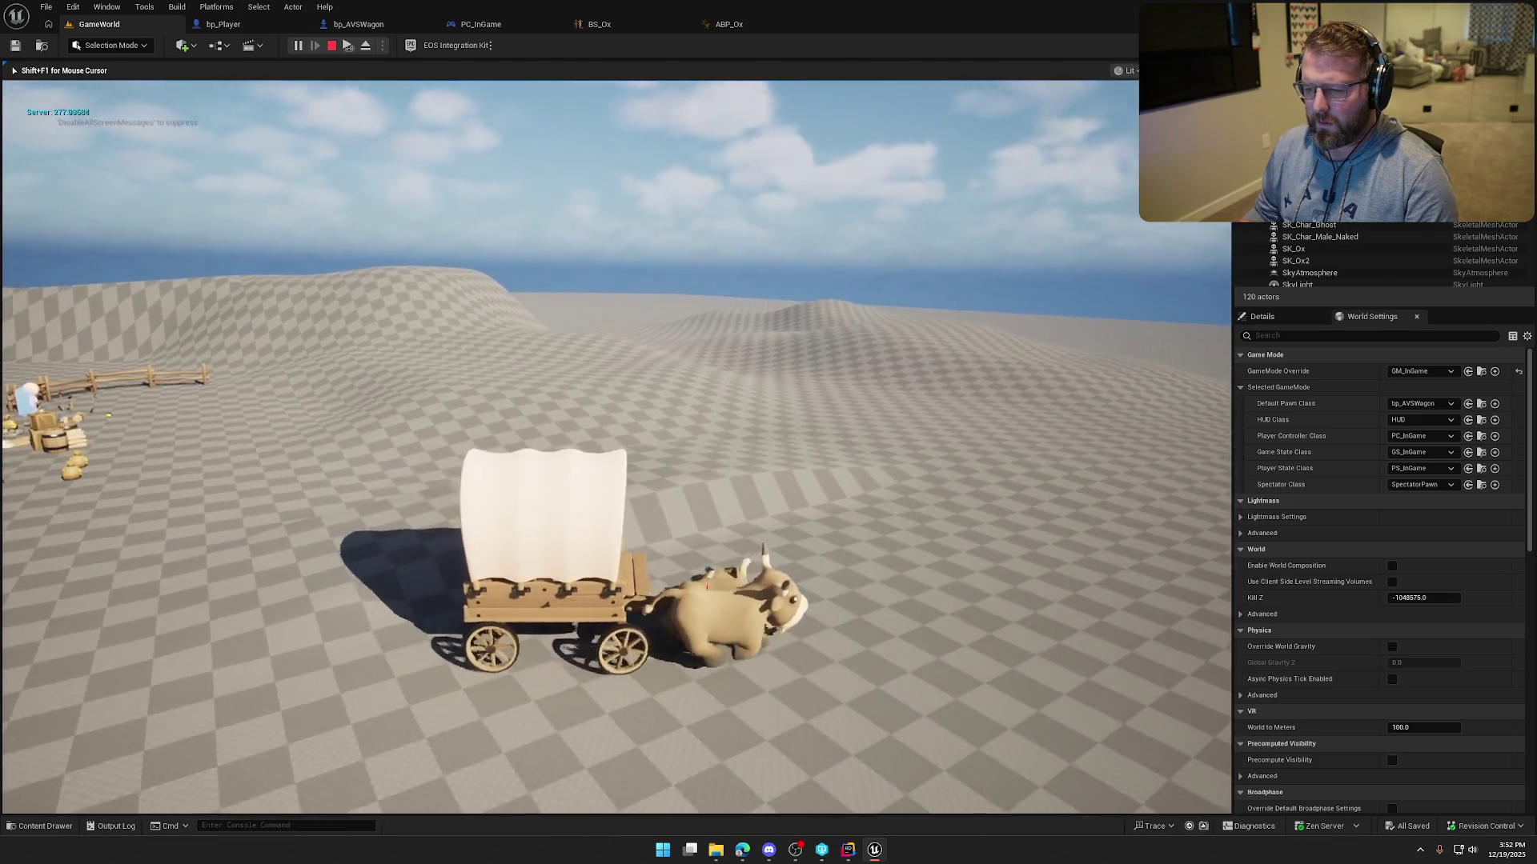
pyautogui.press('Escape')
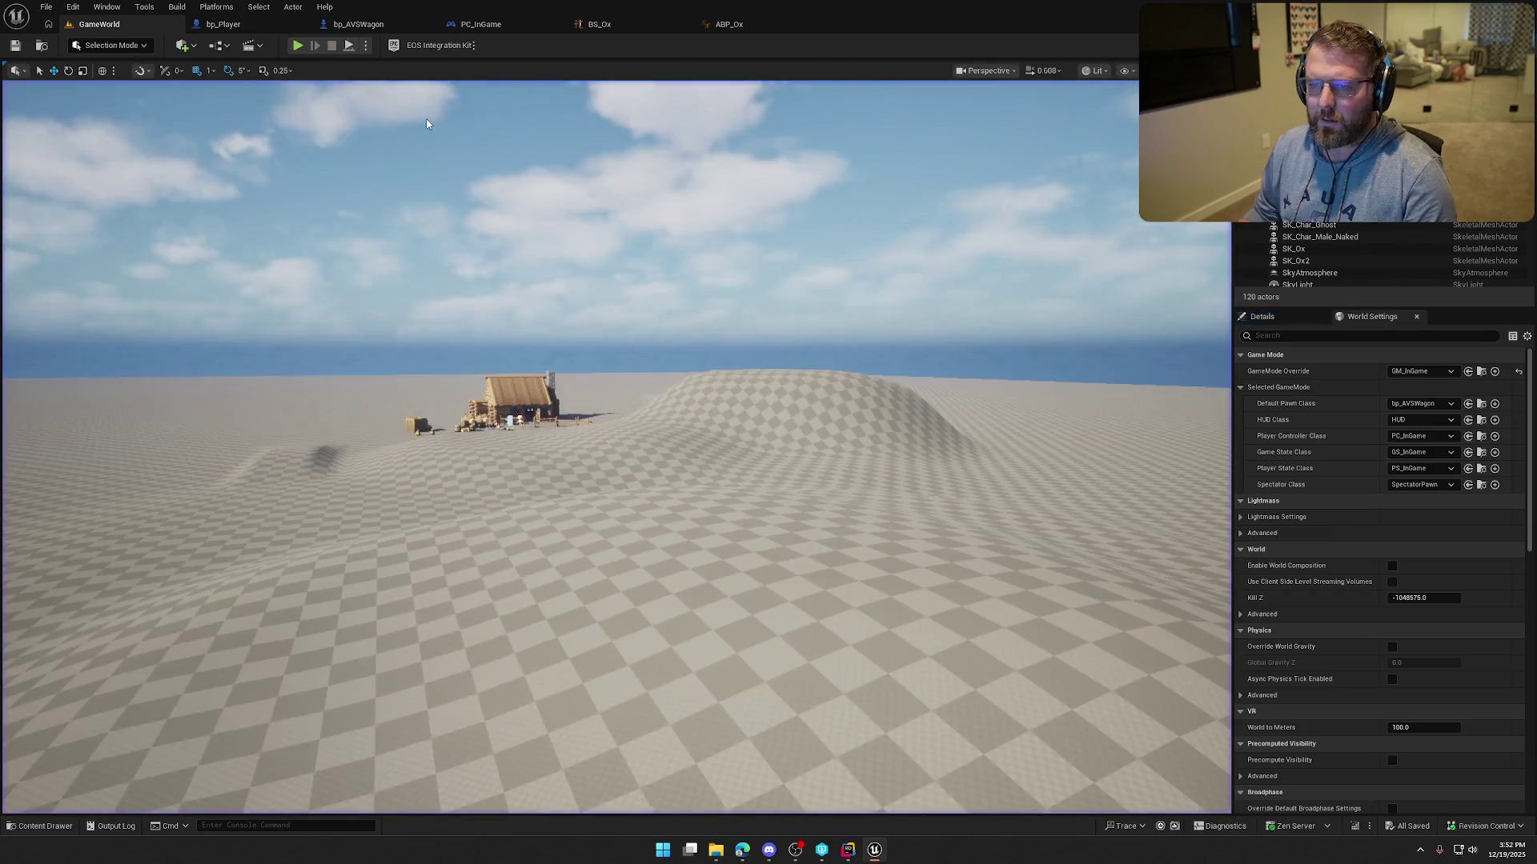
pyautogui.click(358, 24)
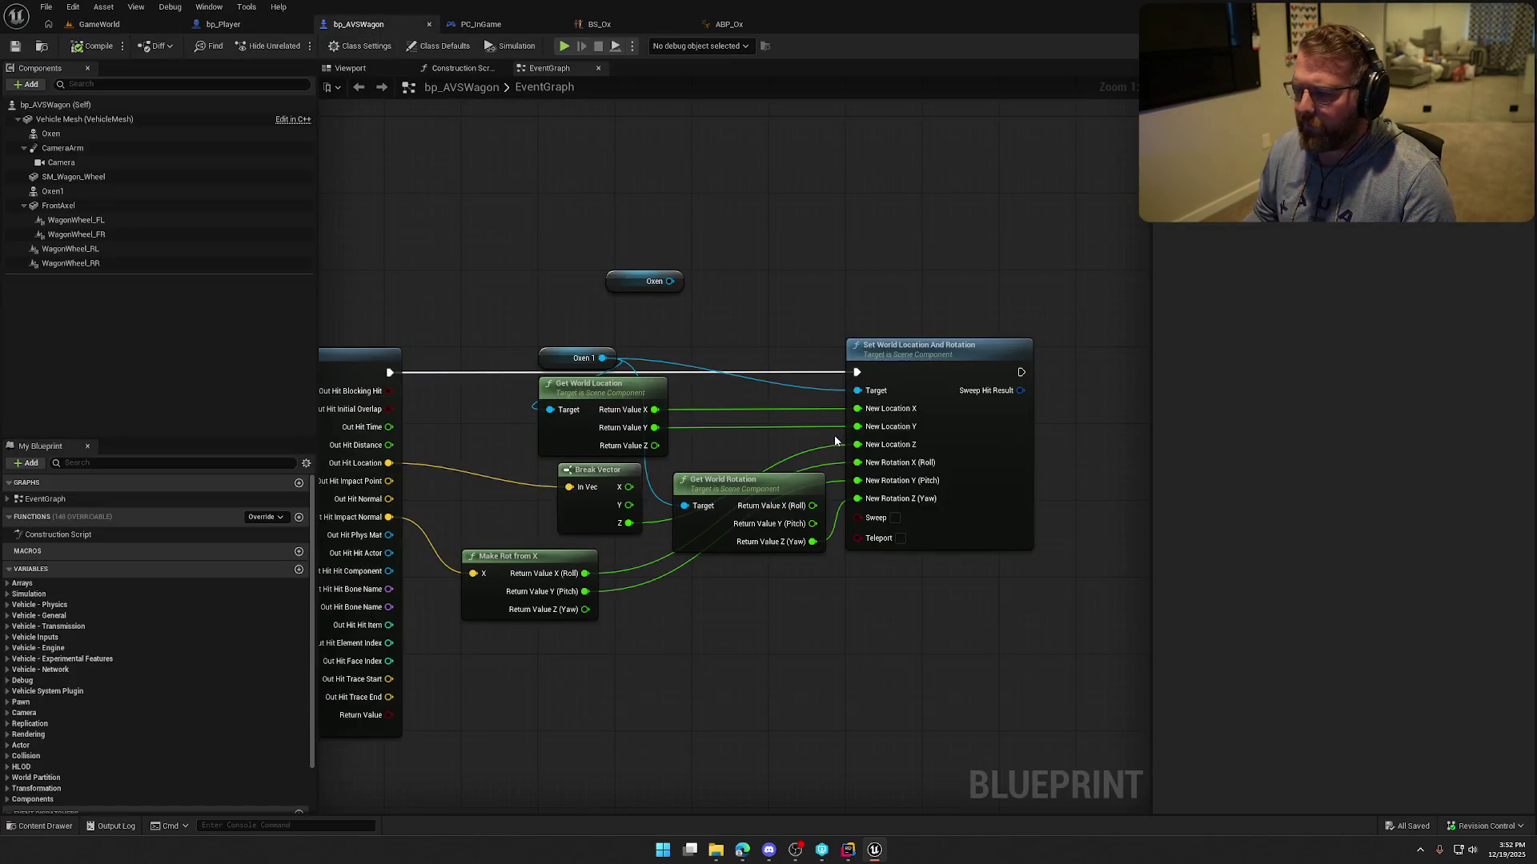
# Add a split Make Rot from Z node from the impact normal feeding New Rotation roll and pitch, then compile.
pyautogui.moveTo(515, 360); pyautogui.dragTo(632, 501)
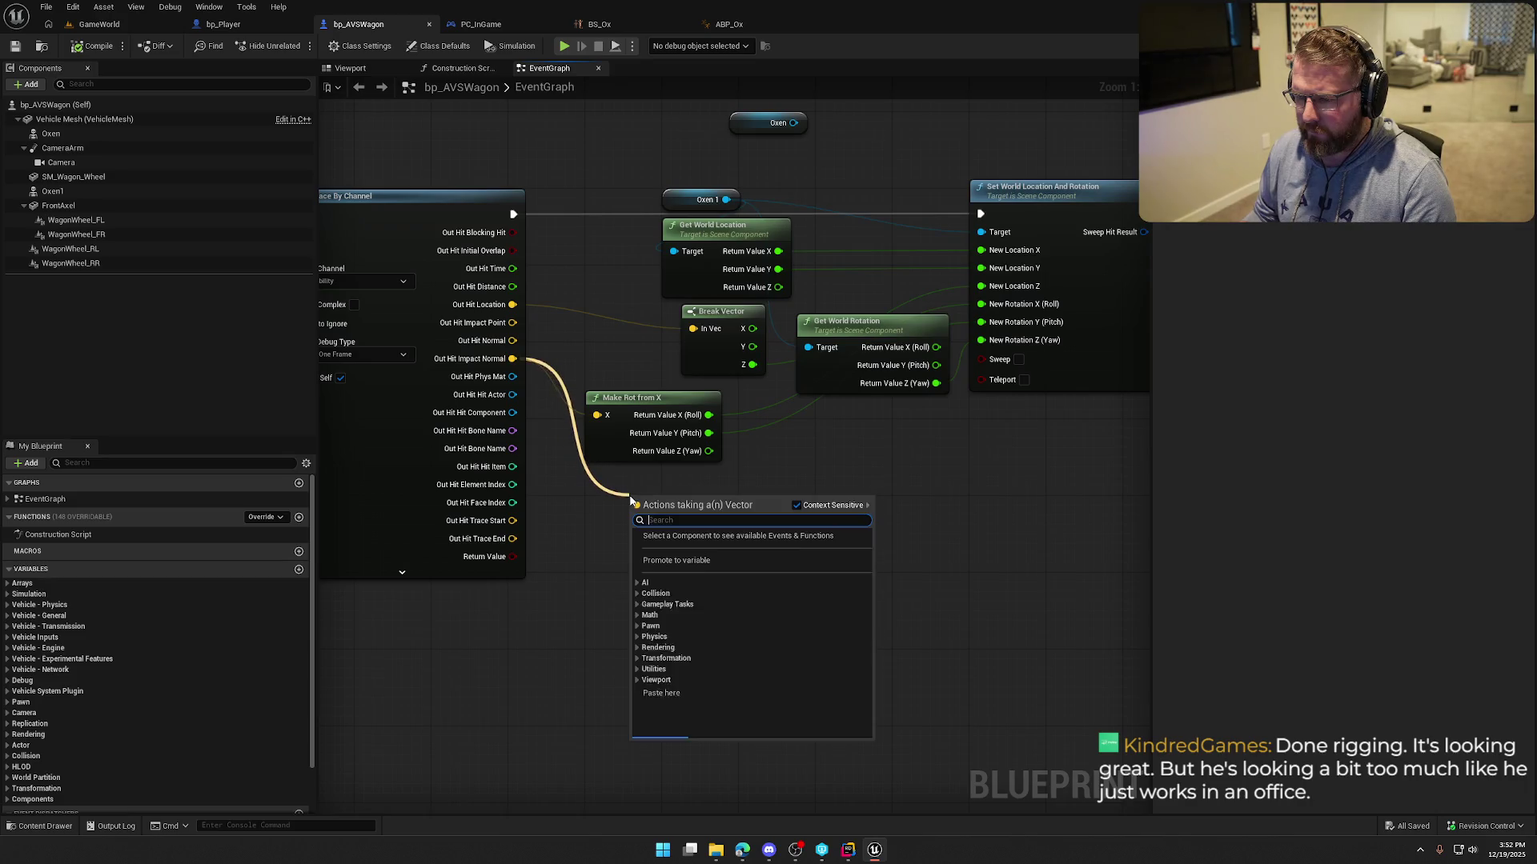
pyautogui.write('make from z')
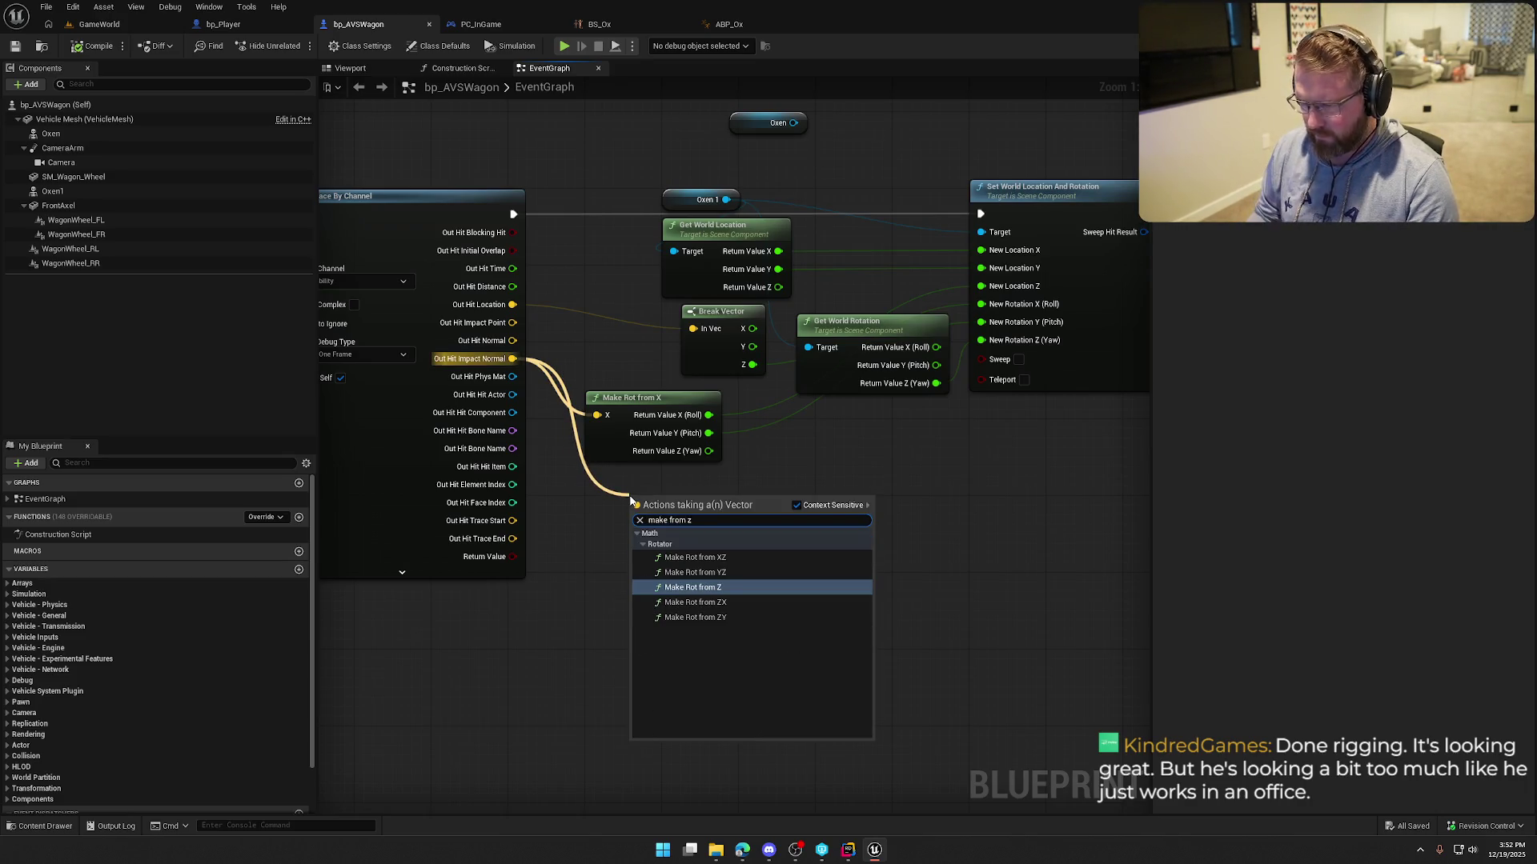
pyautogui.click(738, 611)
pyautogui.rightClick(717, 513)
pyautogui.click(761, 558)
pyautogui.moveTo(689, 487); pyautogui.dragTo(669, 468)
pyautogui.moveTo(708, 415); pyautogui.dragTo(727, 509)
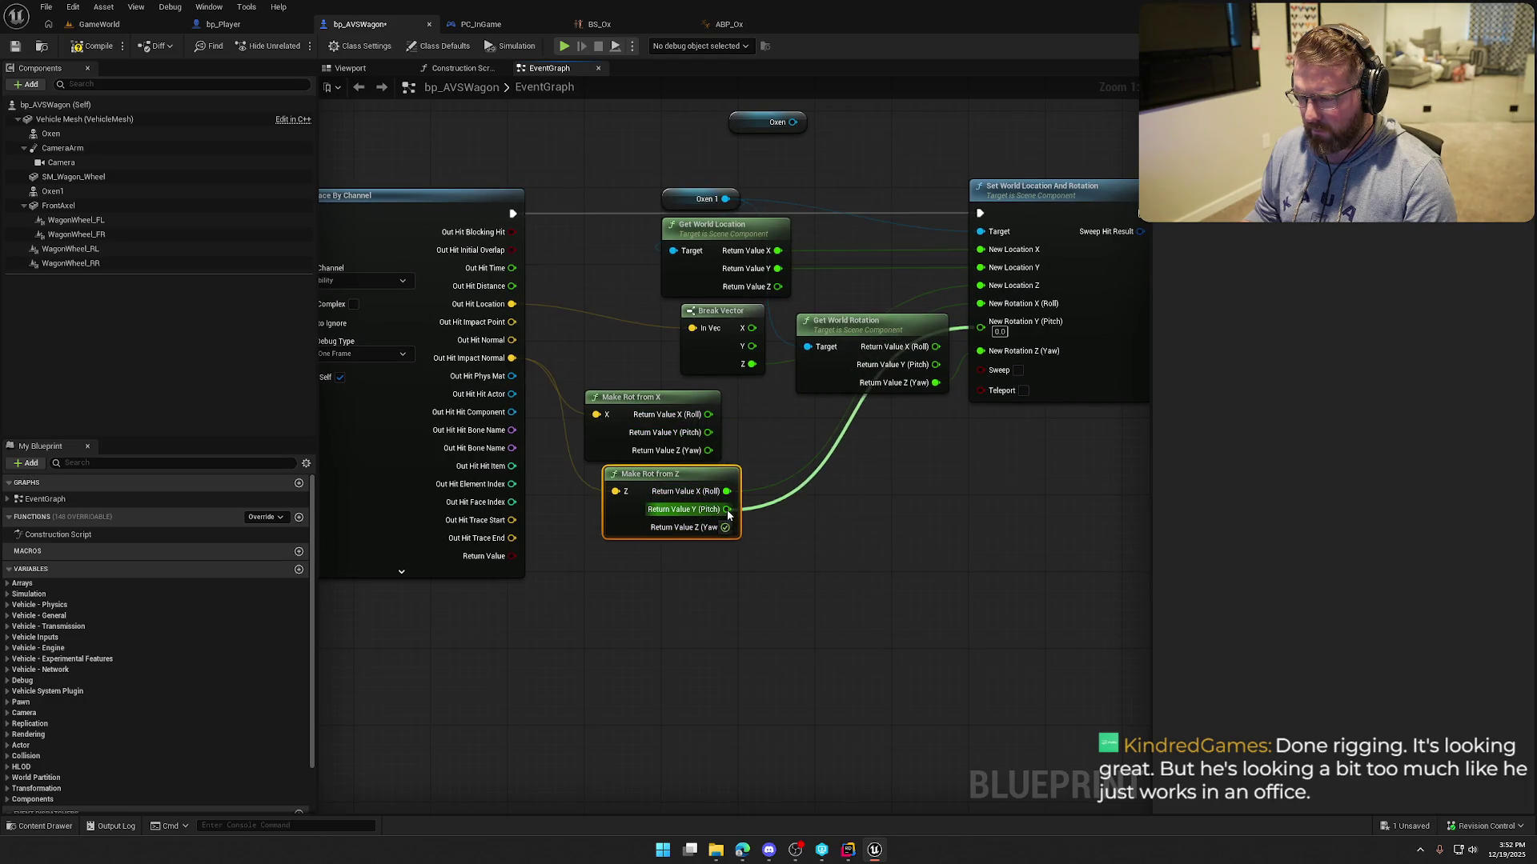
pyautogui.click(88, 49)
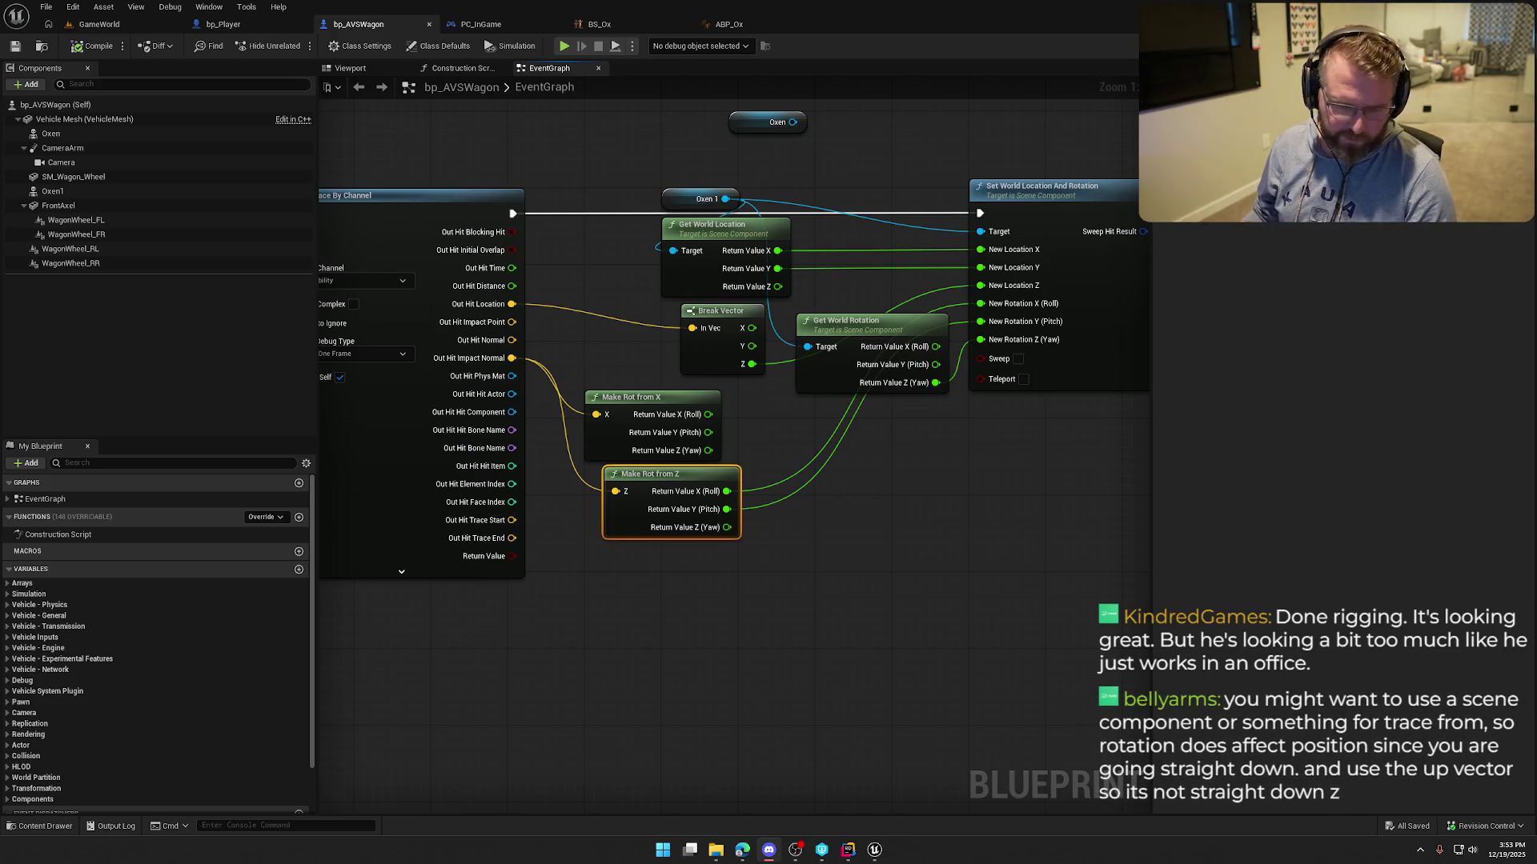
pyautogui.click(92, 27)
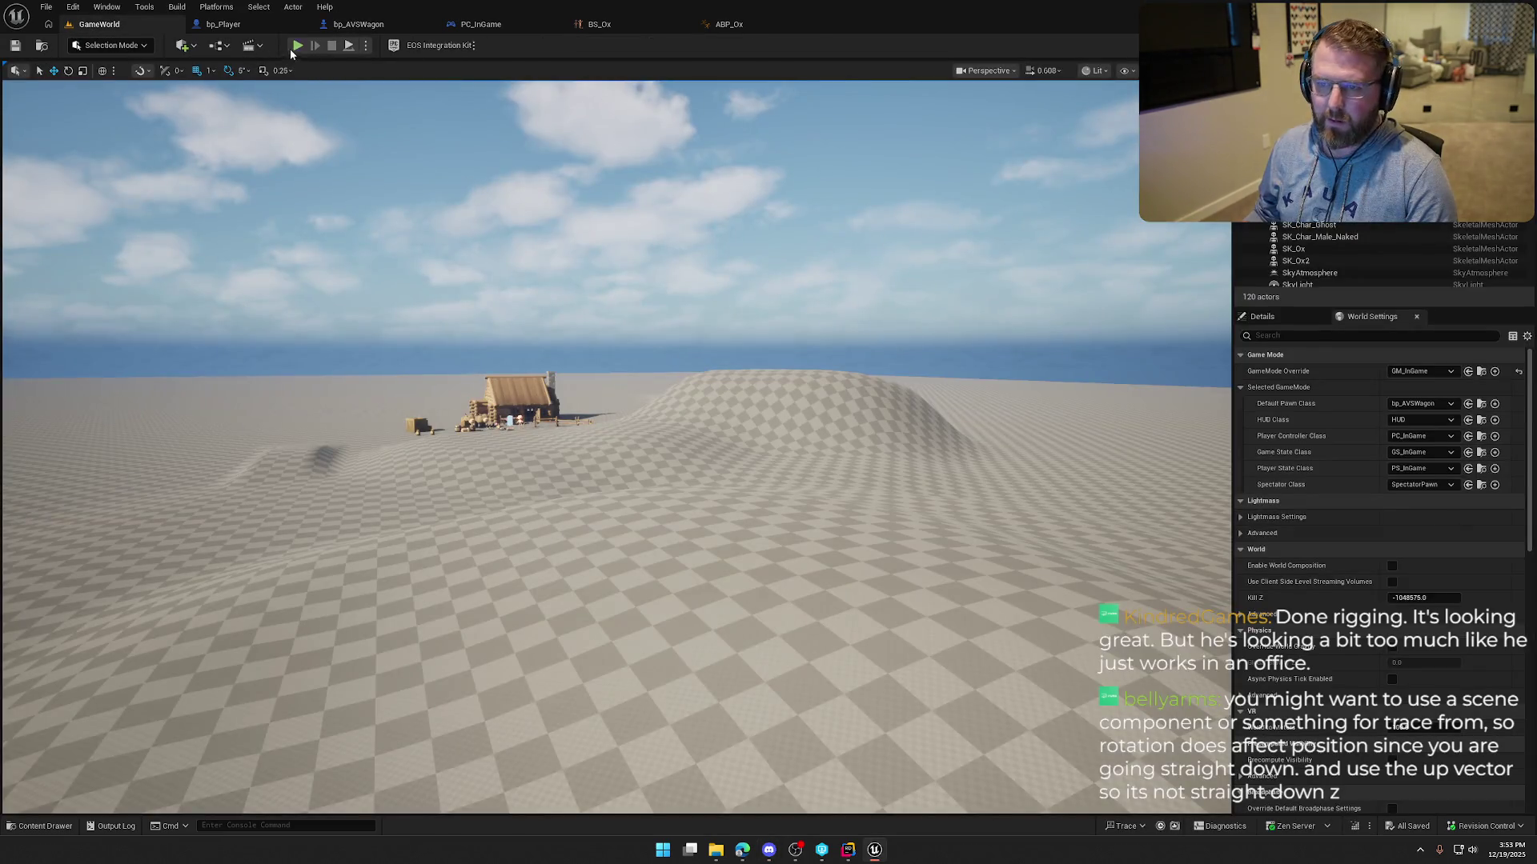
pyautogui.hotkey('alt', 'p')
pyautogui.press('w')
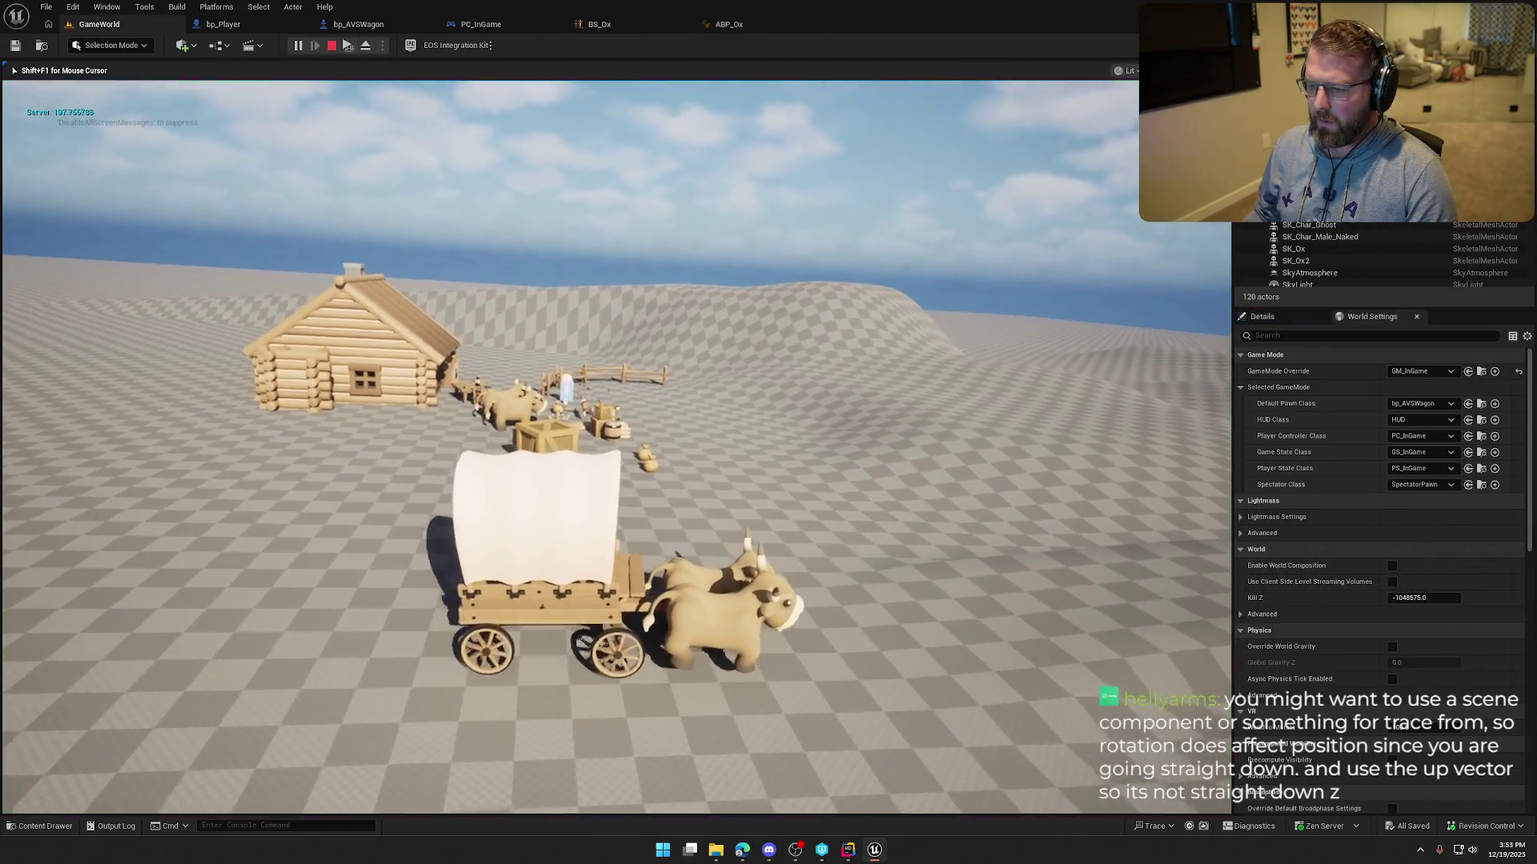
pyautogui.press('a')
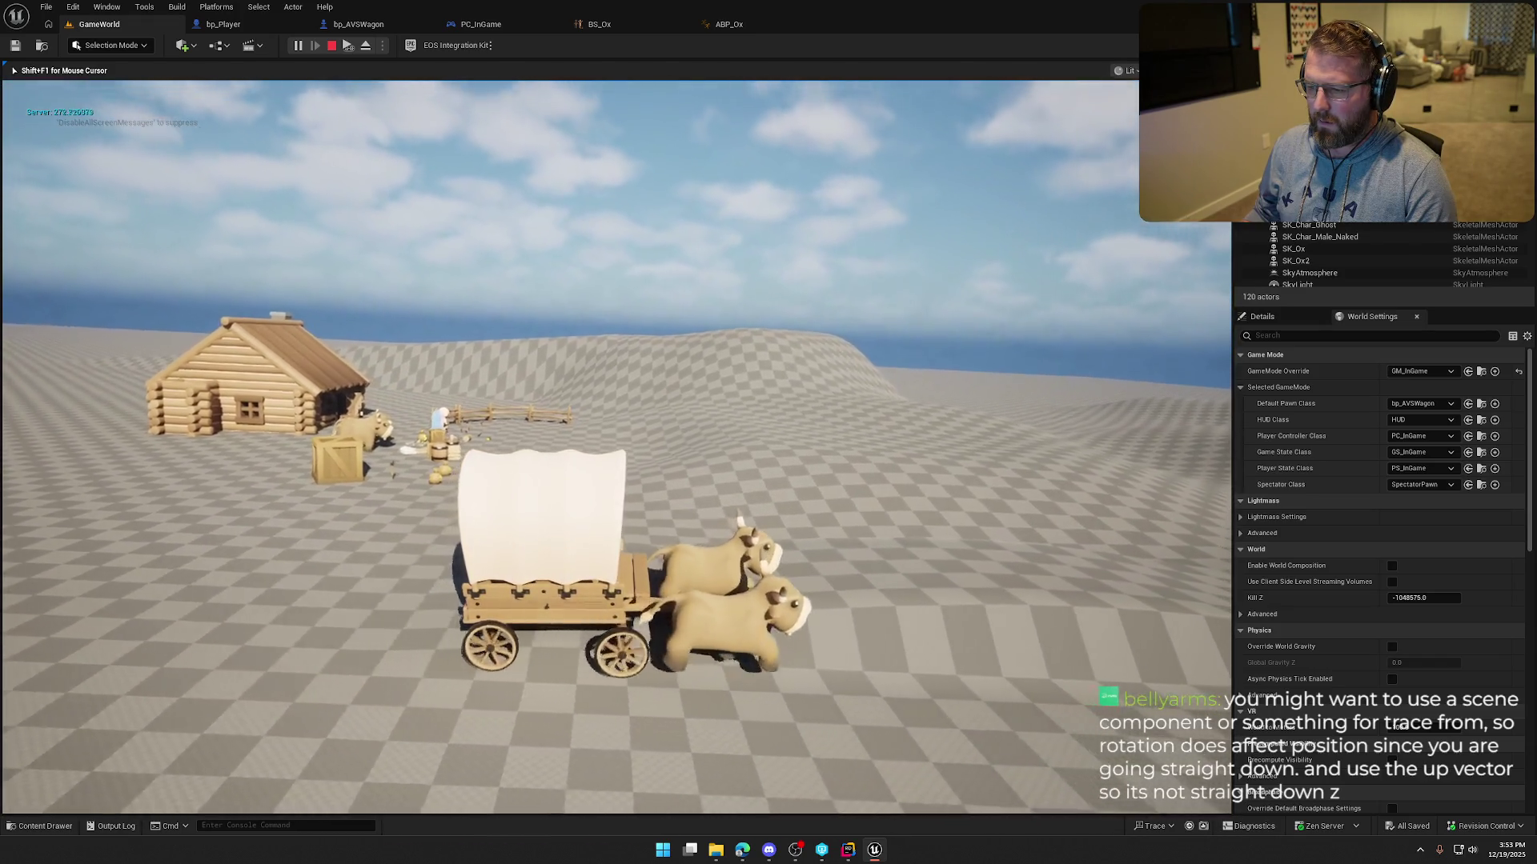
pyautogui.press('d')
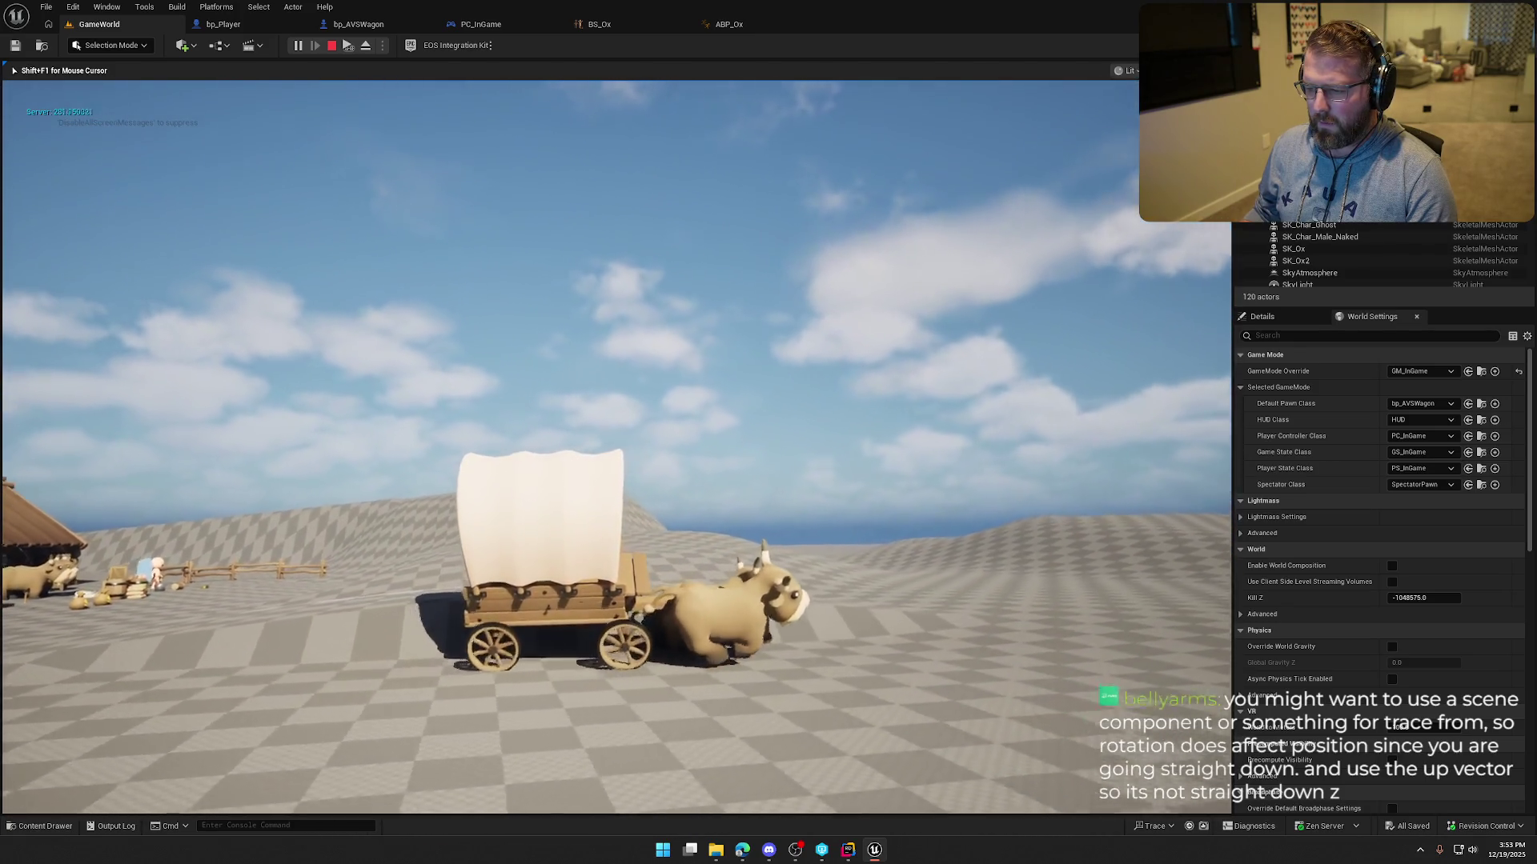
pyautogui.press('a')
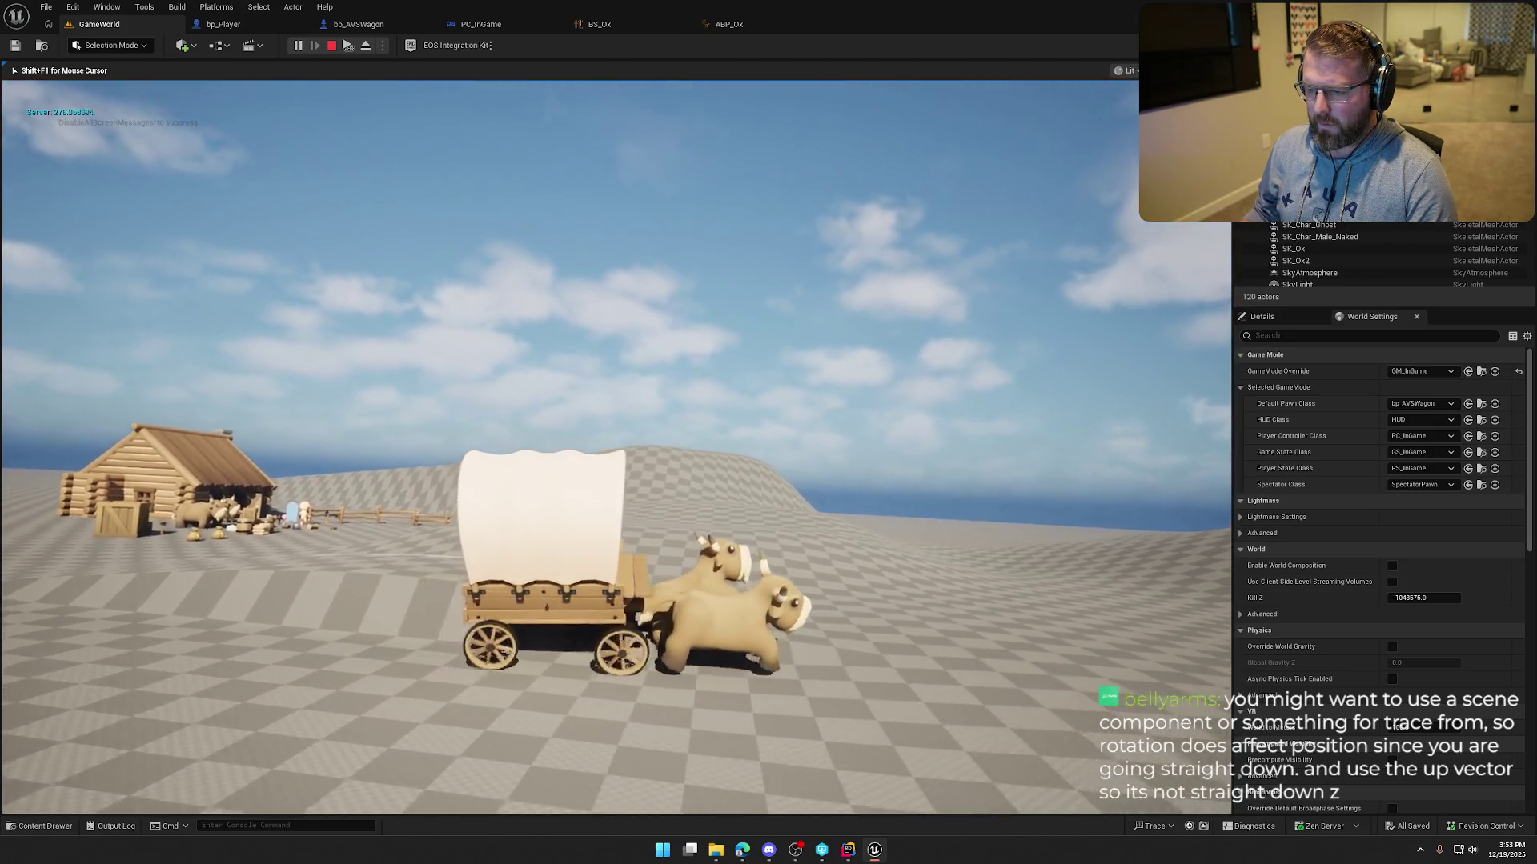
pyautogui.press('w')
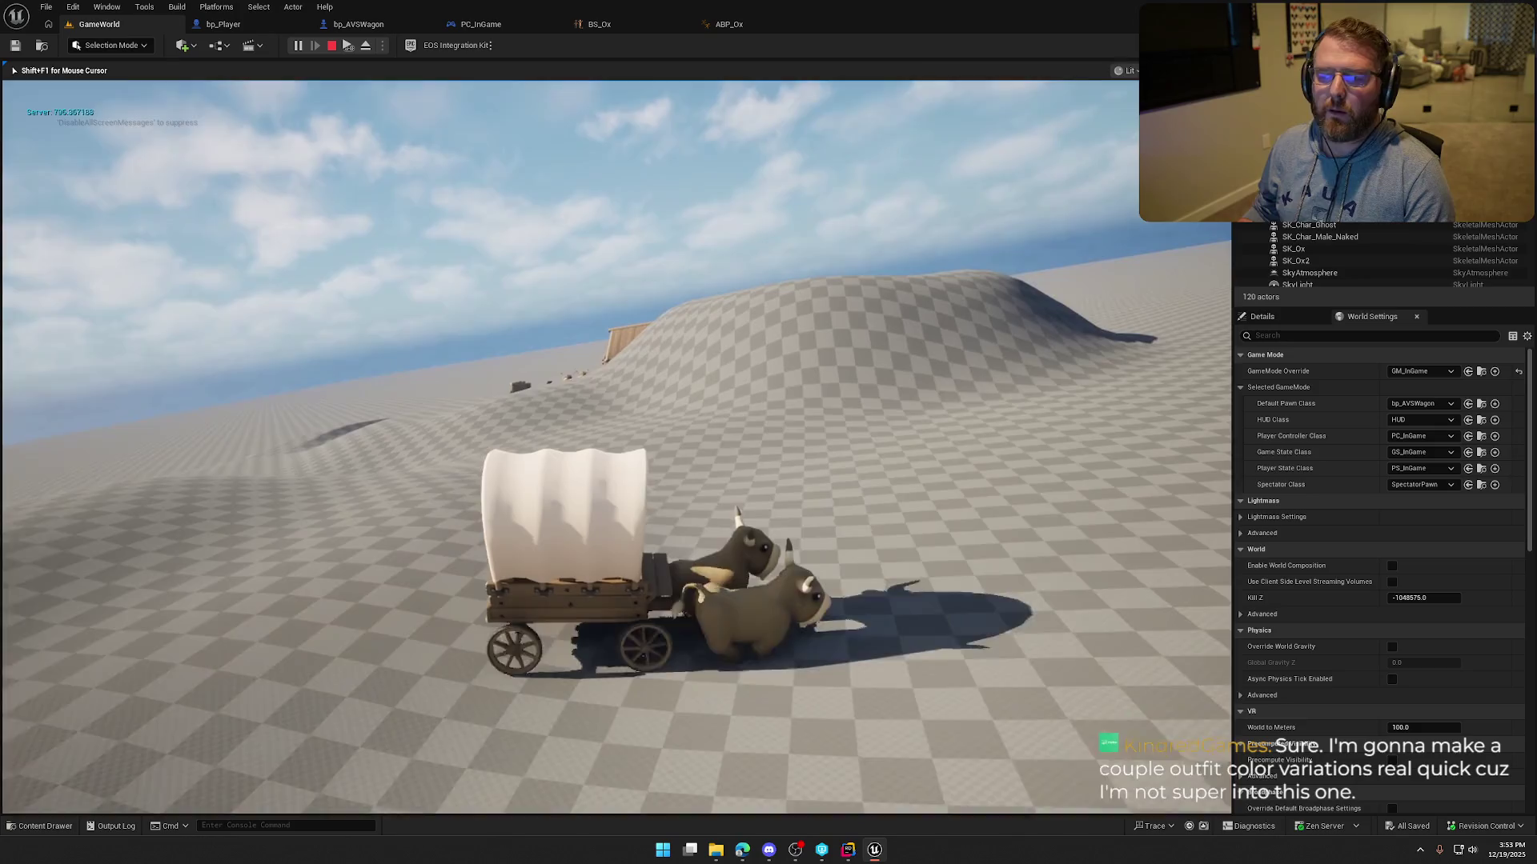
pyautogui.press('Escape')
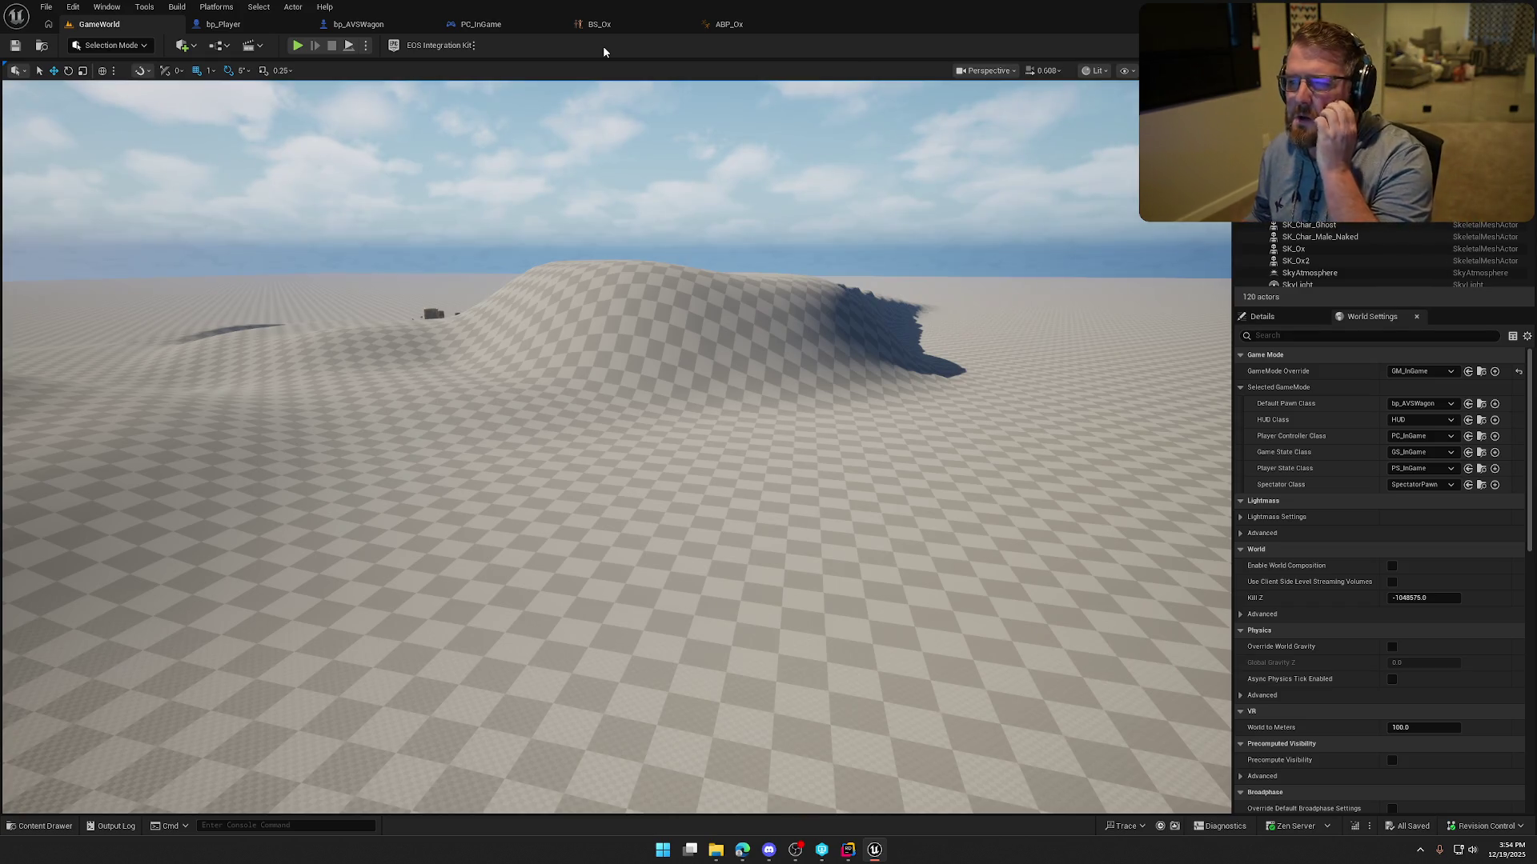
# Show the bp_AVSWagon 3D preview, zoomed in and orbited to face the two hitched oxen.
pyautogui.click(397, 25)
pyautogui.moveTo(816, 589)
pyautogui.mouseDown()
pyautogui.moveTo(891, 566)
pyautogui.moveTo(868, 570)
pyautogui.mouseUp()
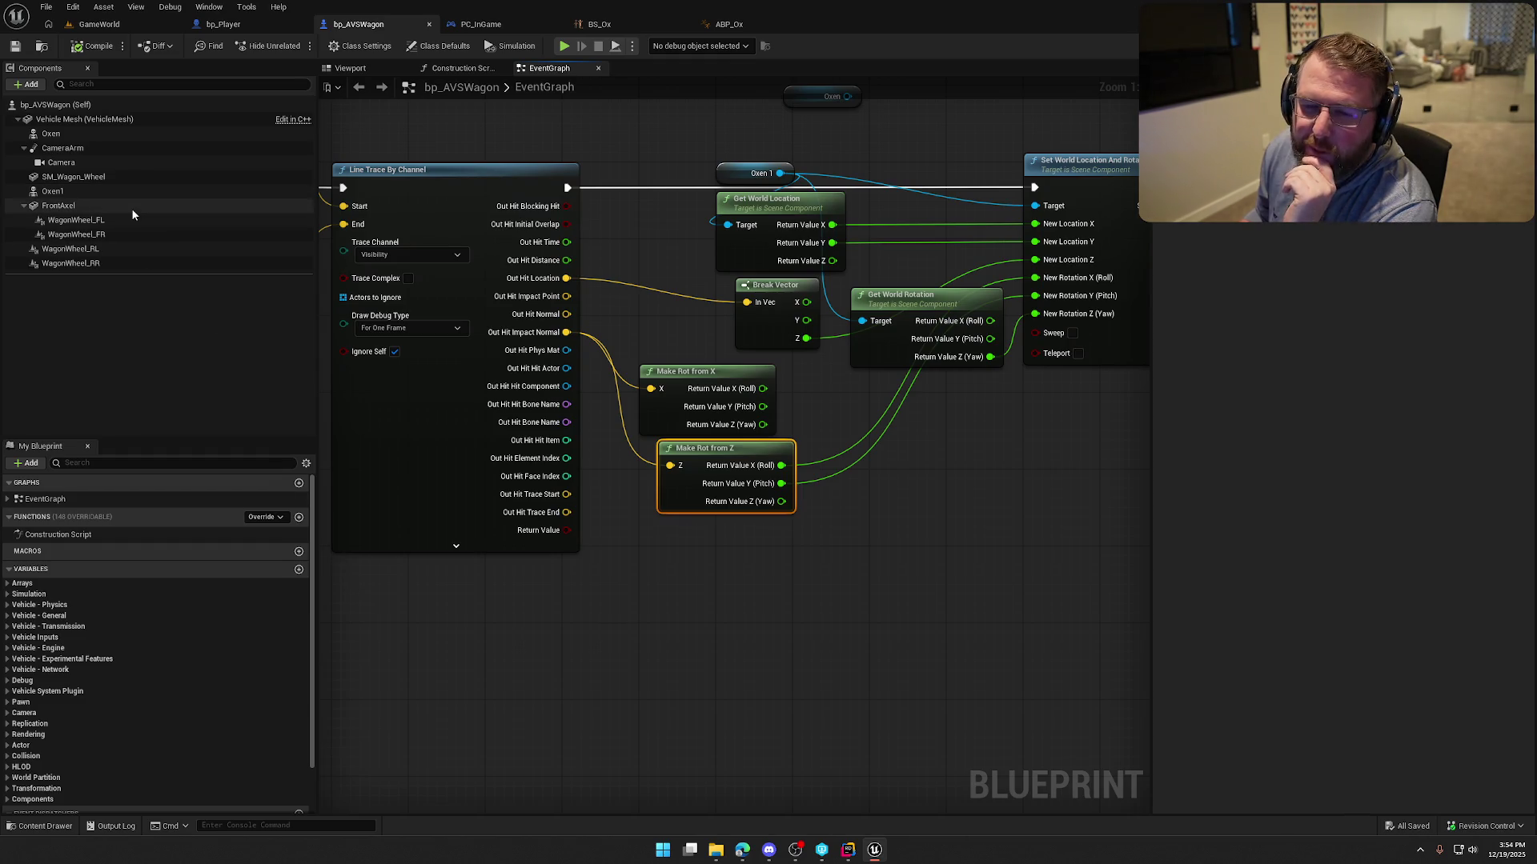
pyautogui.click(352, 69)
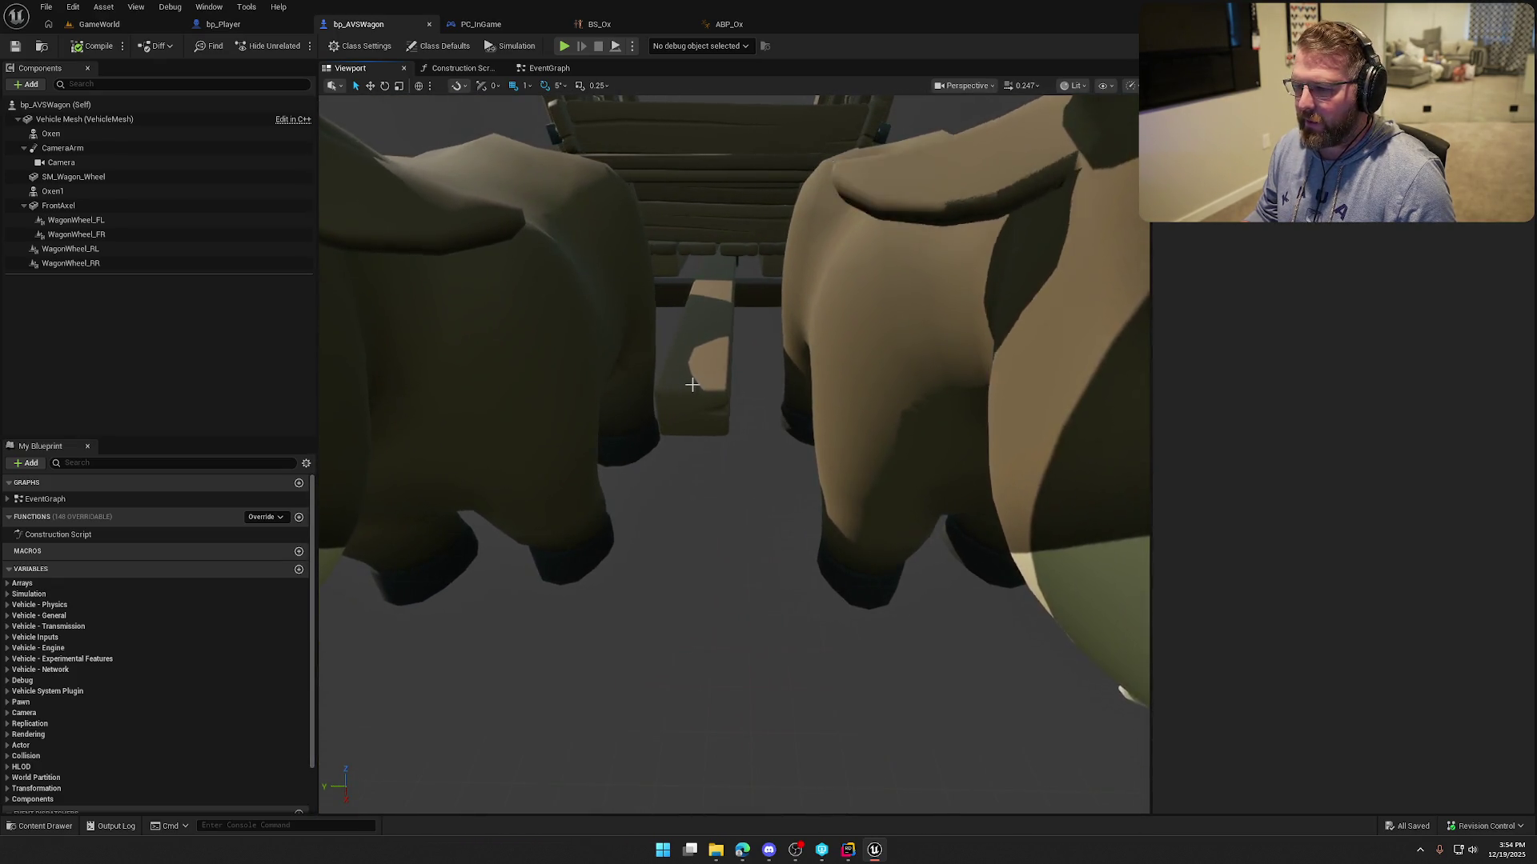
pyautogui.scroll(2, 720, 377)
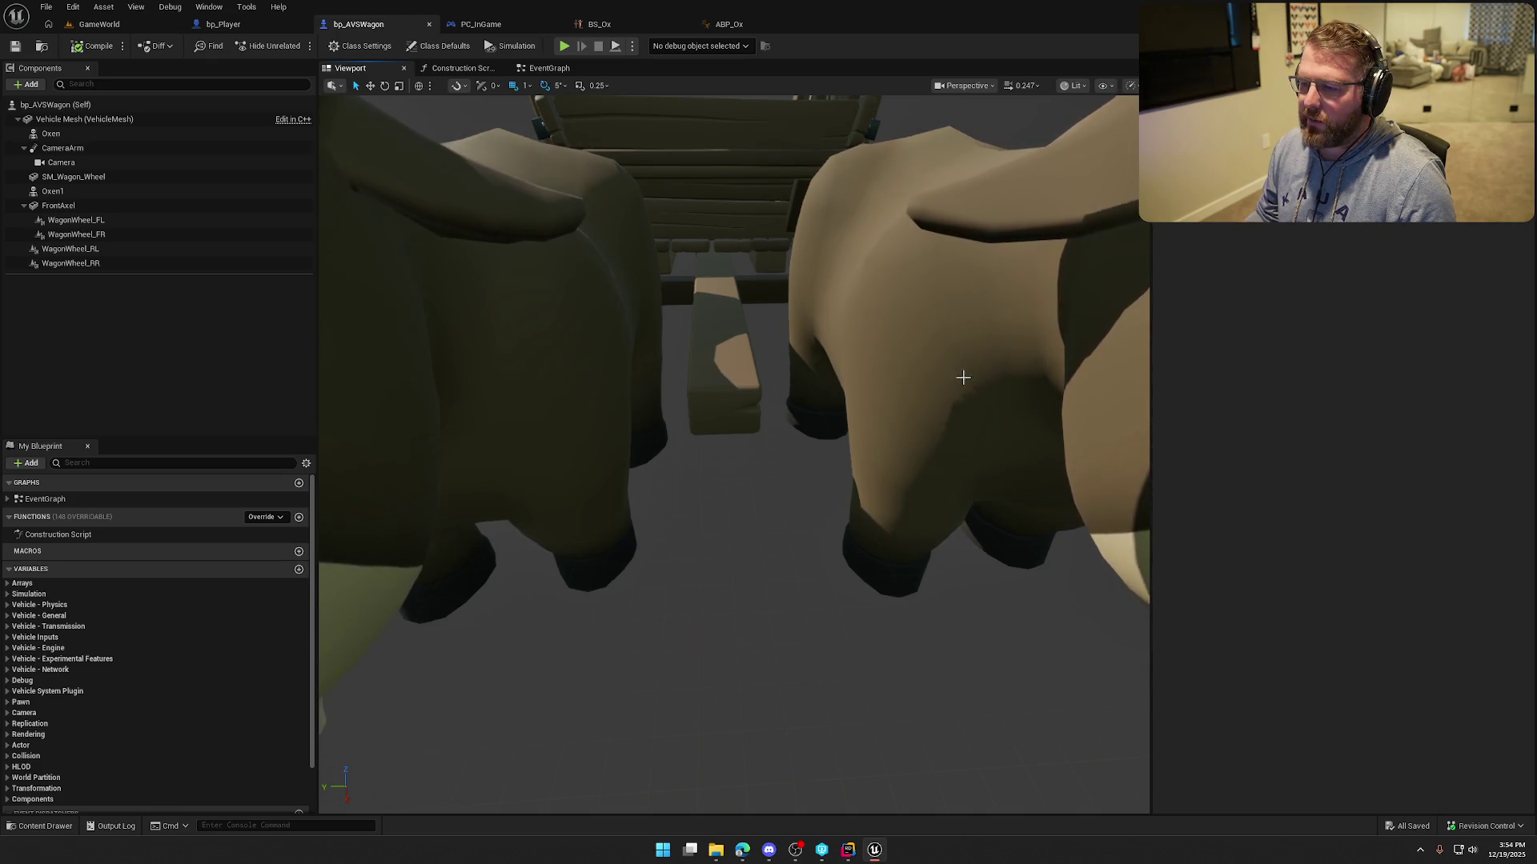
pyautogui.moveTo(789, 388); pyautogui.dragTo(1076, 376)
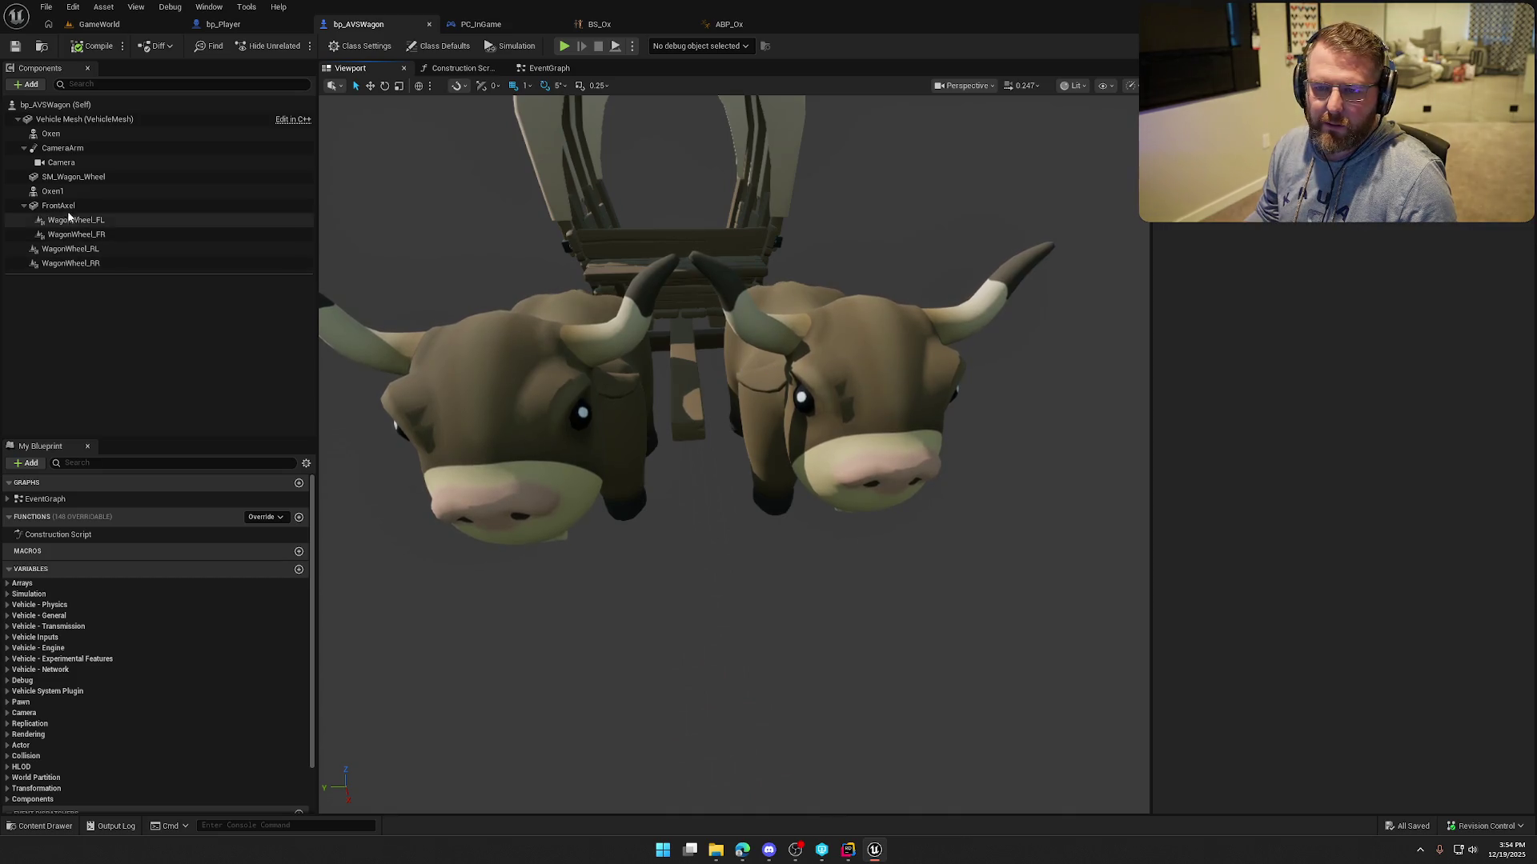
# Return to the EventGraph and nudge the Make Rot from X node slightly right.
pyautogui.click(546, 69)
pyautogui.moveTo(794, 569)
pyautogui.mouseDown()
pyautogui.moveTo(606, 571)
pyautogui.moveTo(758, 541)
pyautogui.mouseUp()
pyautogui.moveTo(664, 349); pyautogui.dragTo(681, 349)
pyautogui.click(876, 497)
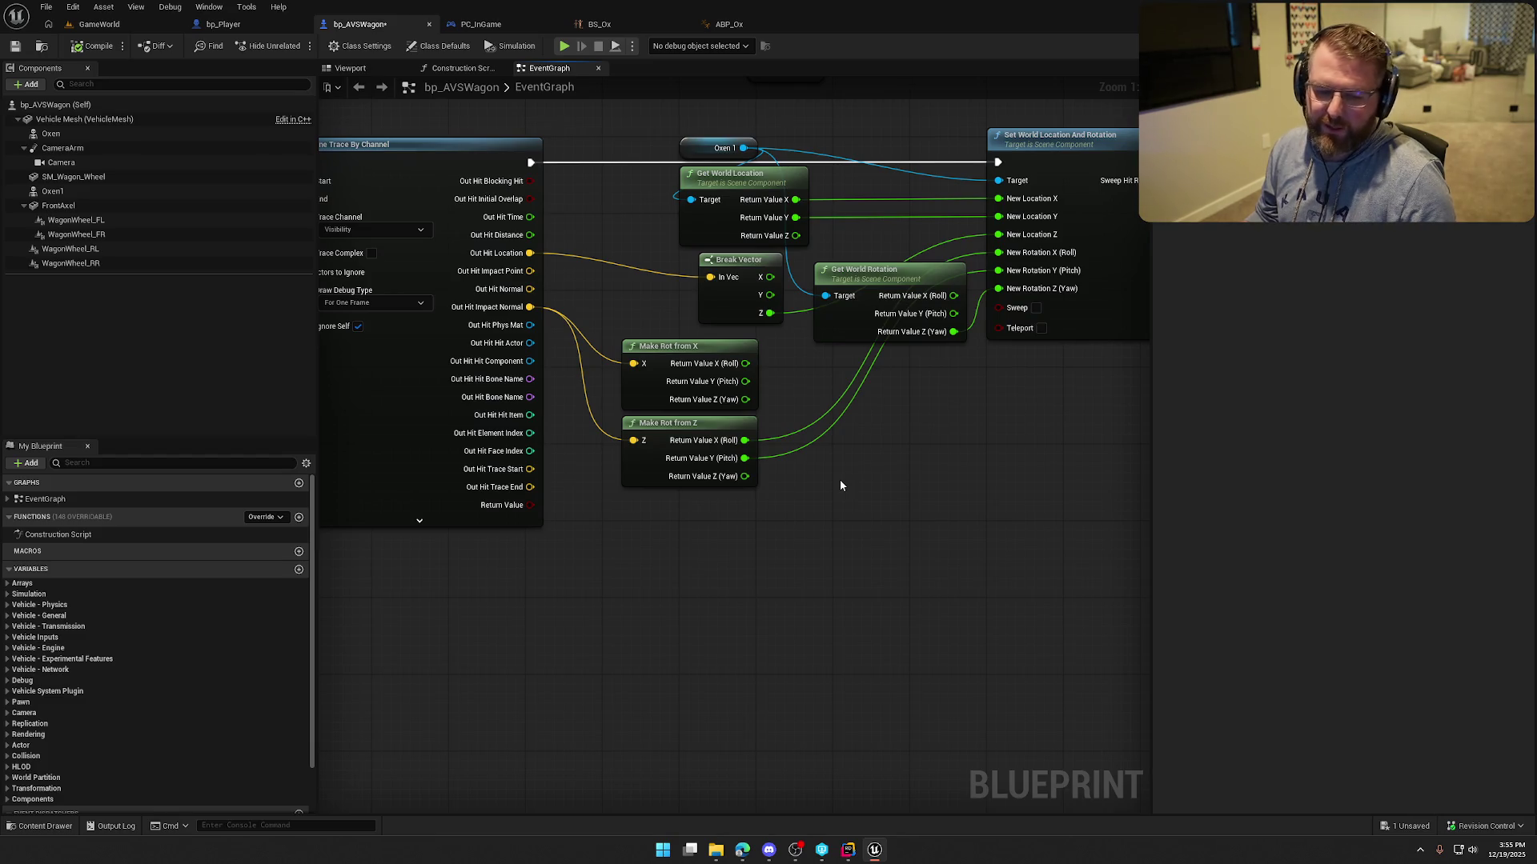
pyautogui.moveTo(837, 512); pyautogui.dragTo(741, 533)
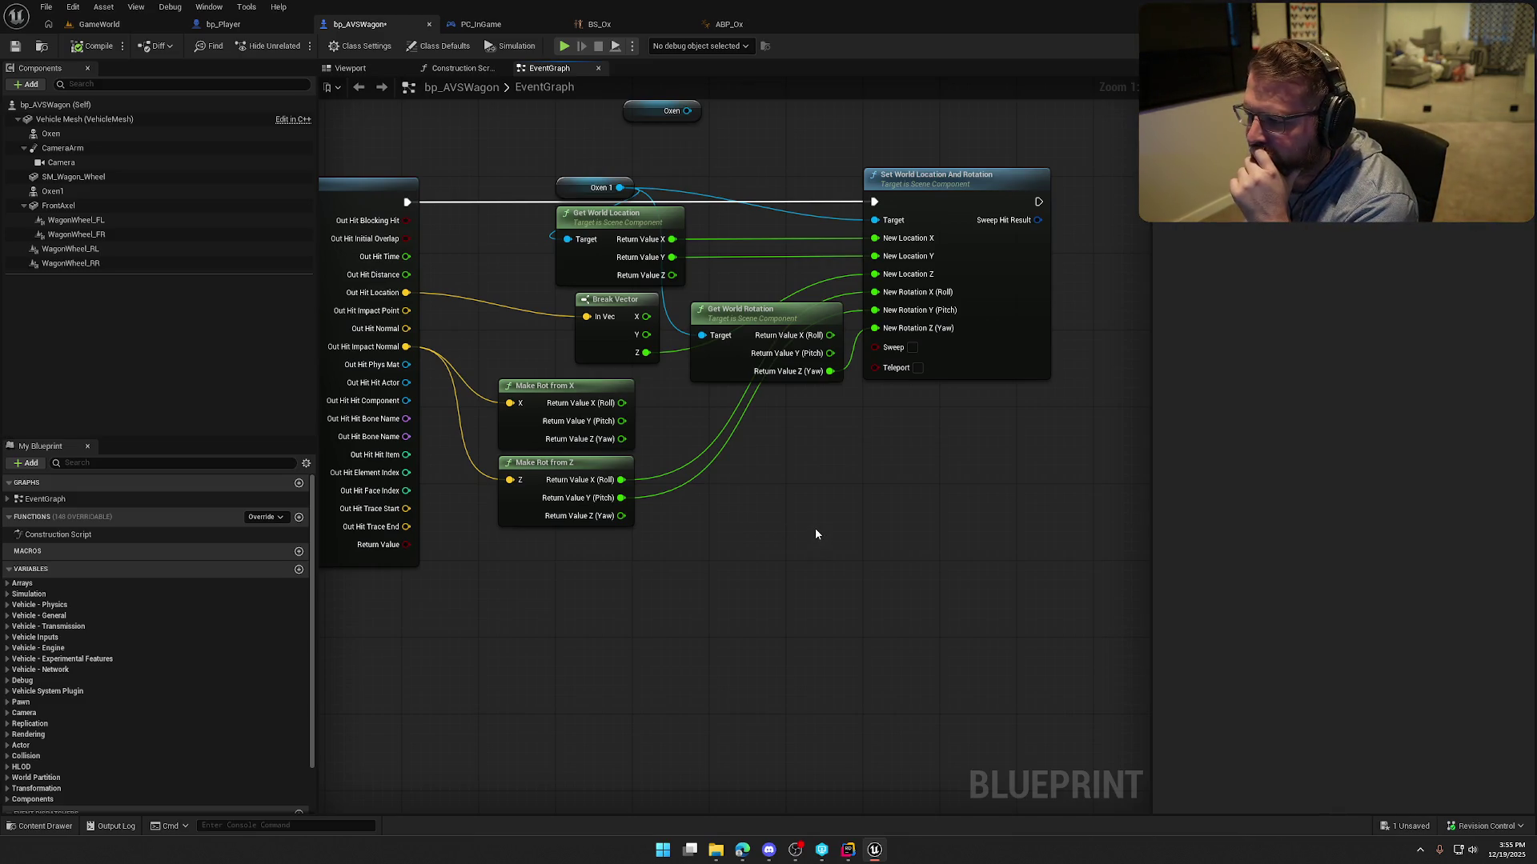
pyautogui.moveTo(807, 528); pyautogui.dragTo(833, 545)
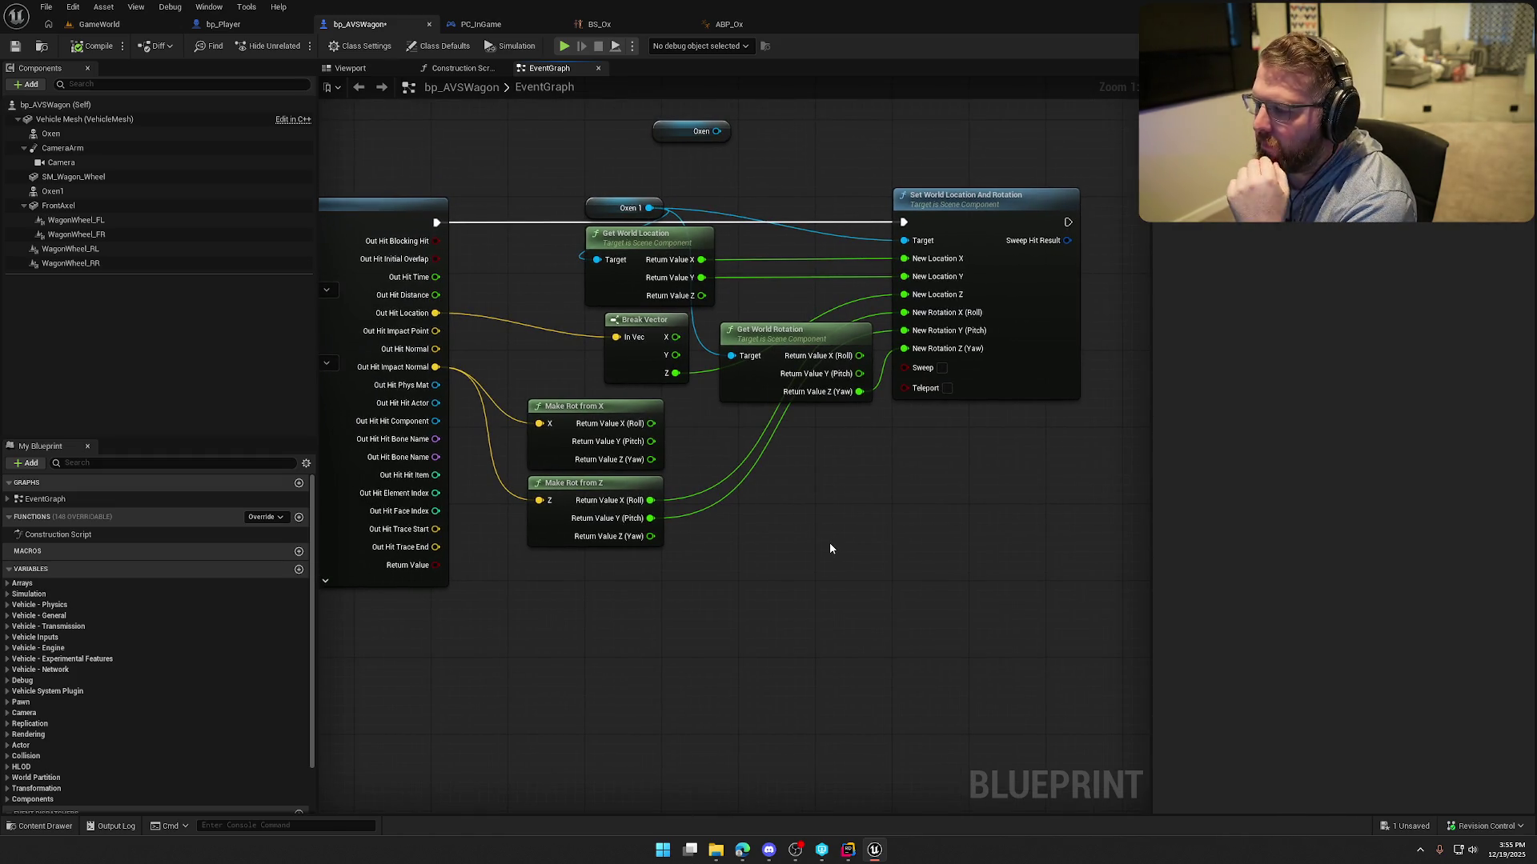
pyautogui.scroll(-3, 829, 543)
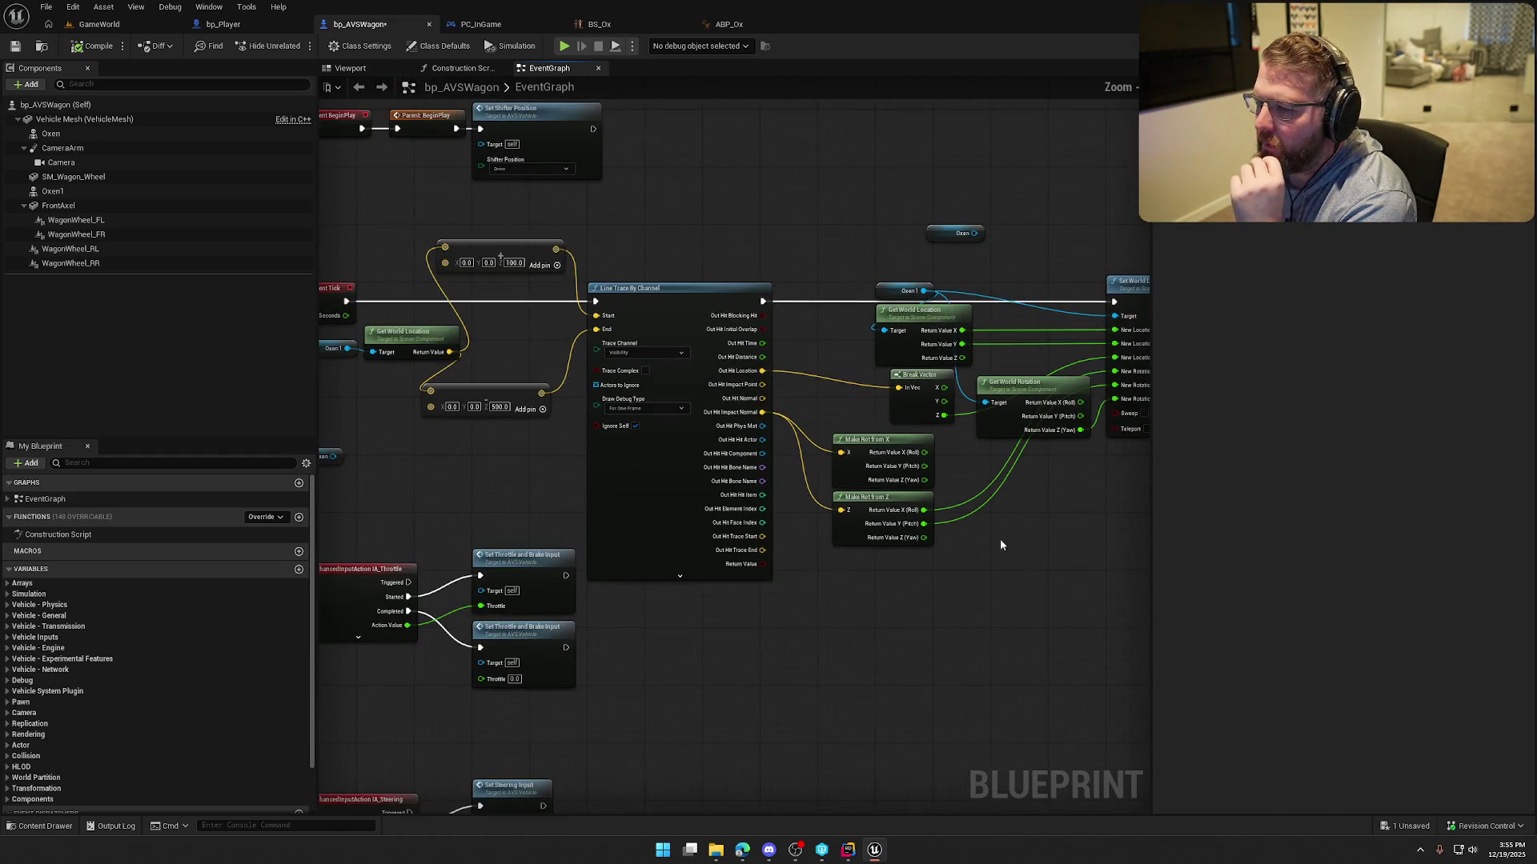
pyautogui.moveTo(632, 440); pyautogui.dragTo(626, 443)
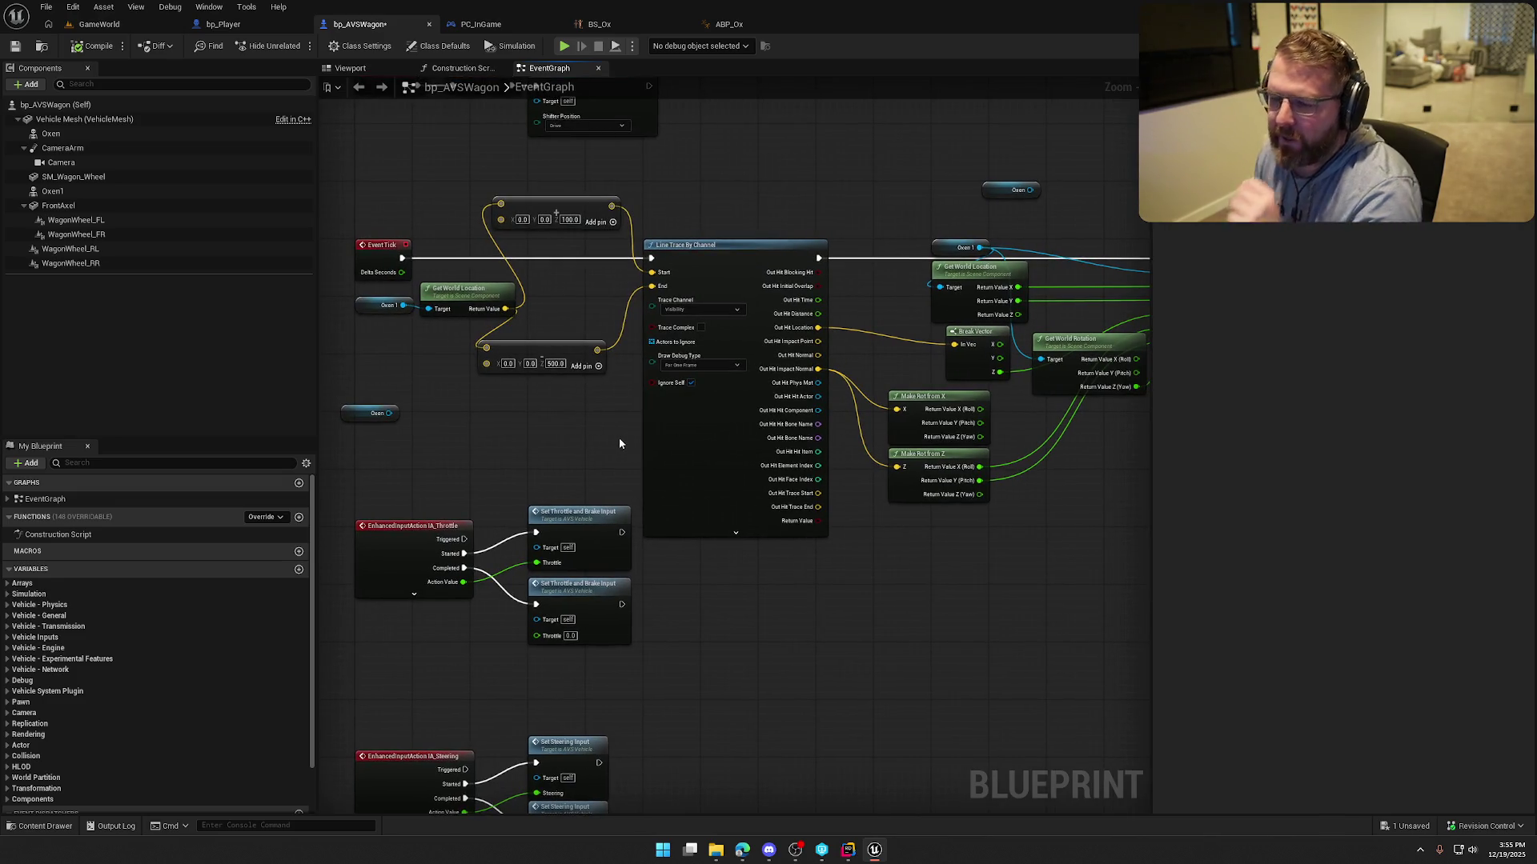
# Move the Oxen 1 node into place and box-select the whole ox placement node chain.
pyautogui.click(373, 307)
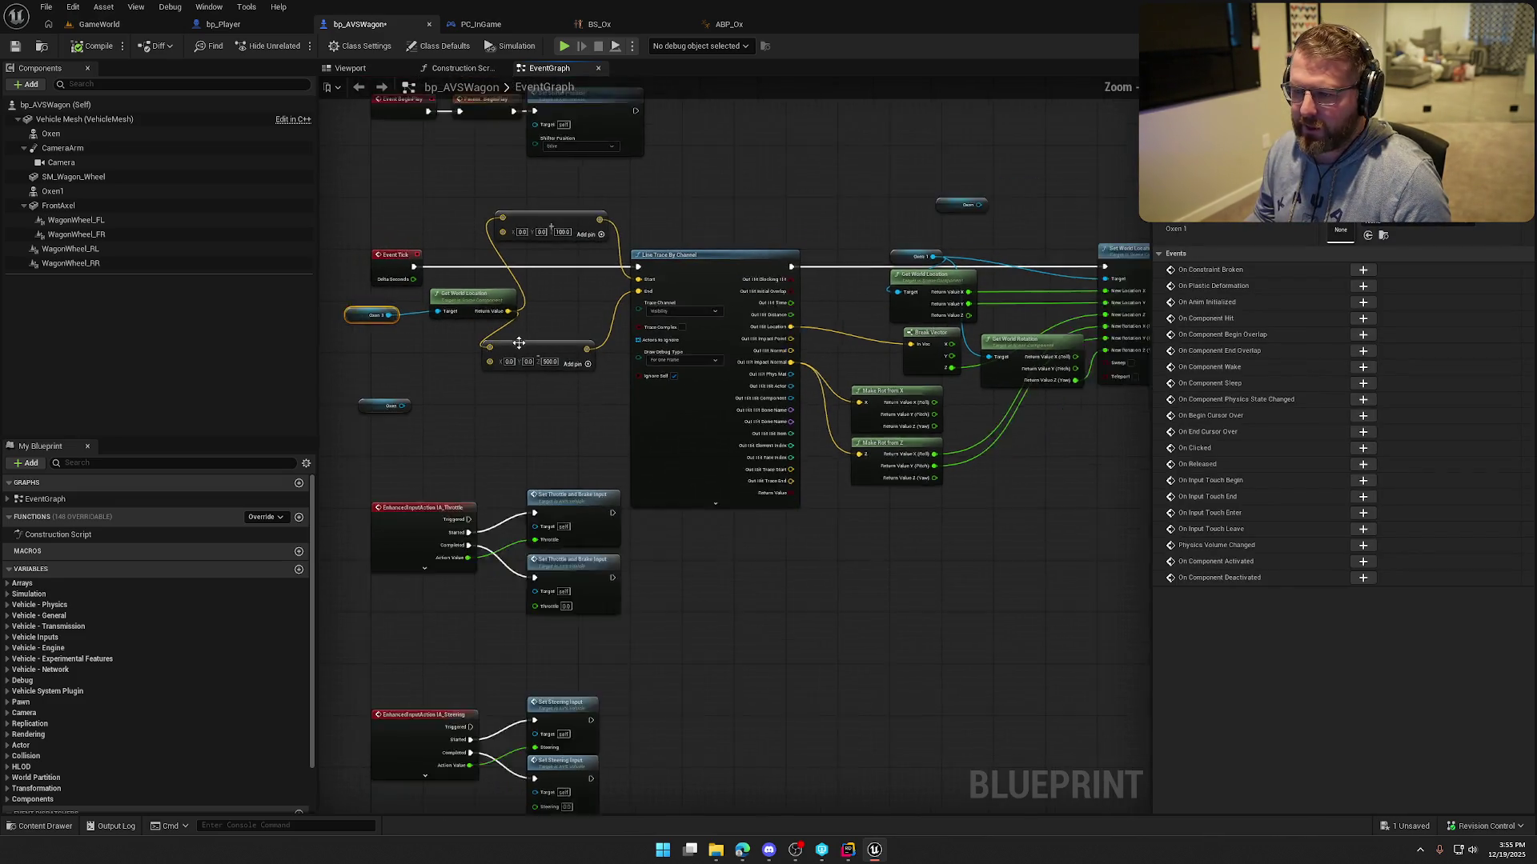
pyautogui.scroll(-2, 584, 380)
pyautogui.moveTo(590, 774)
pyautogui.mouseDown()
pyautogui.moveTo(623, 574)
pyautogui.moveTo(453, 242)
pyautogui.moveTo(483, 433)
pyautogui.mouseUp()
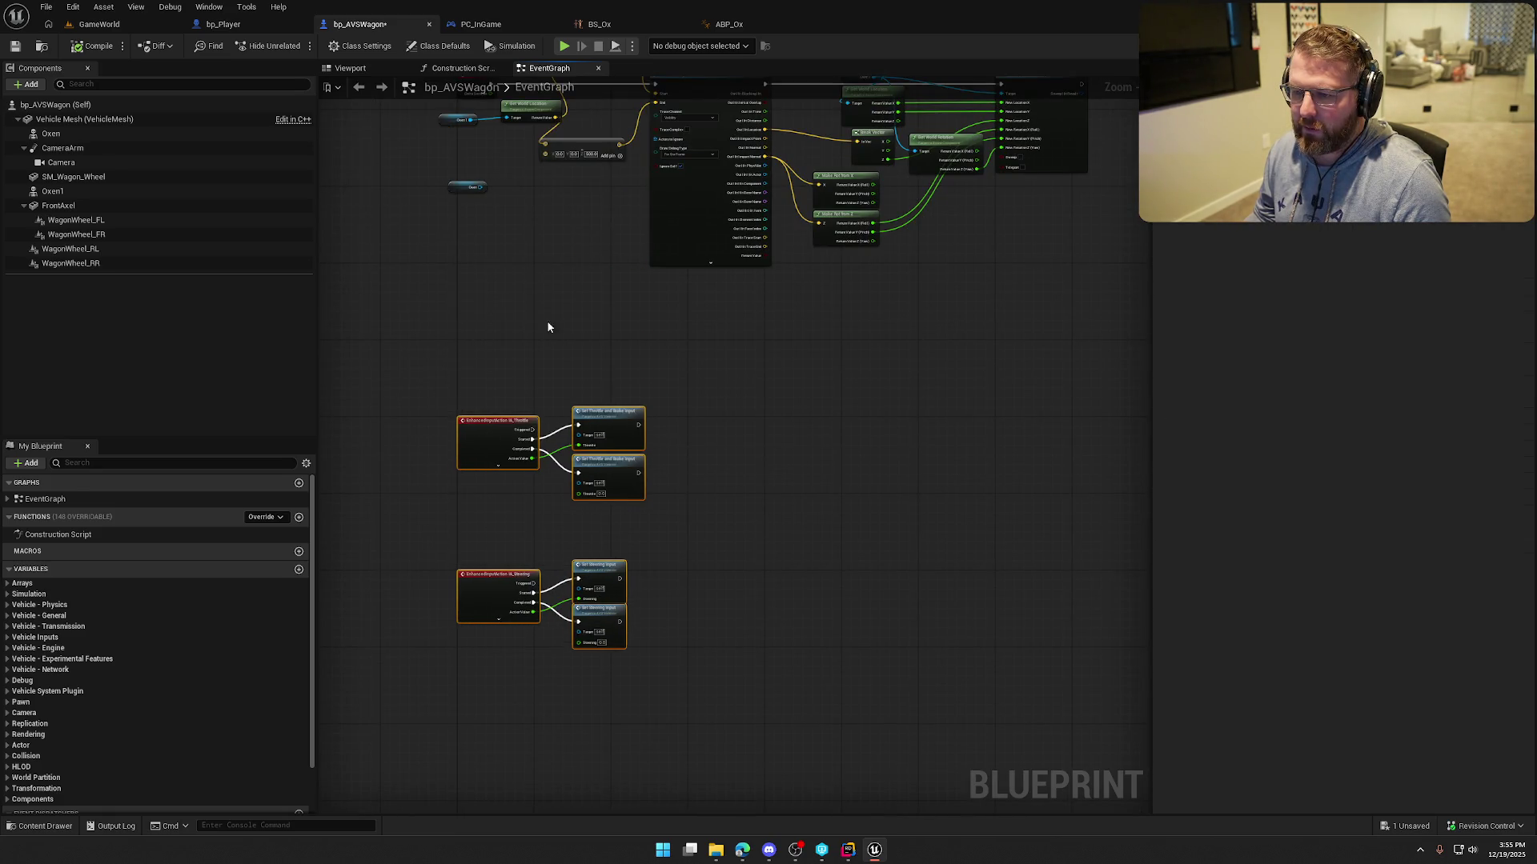
pyautogui.moveTo(549, 325); pyautogui.dragTo(484, 517)
pyautogui.scroll(2, 443, 417)
pyautogui.moveTo(359, 280)
pyautogui.mouseDown()
pyautogui.moveTo(431, 300)
pyautogui.moveTo(353, 279)
pyautogui.mouseUp()
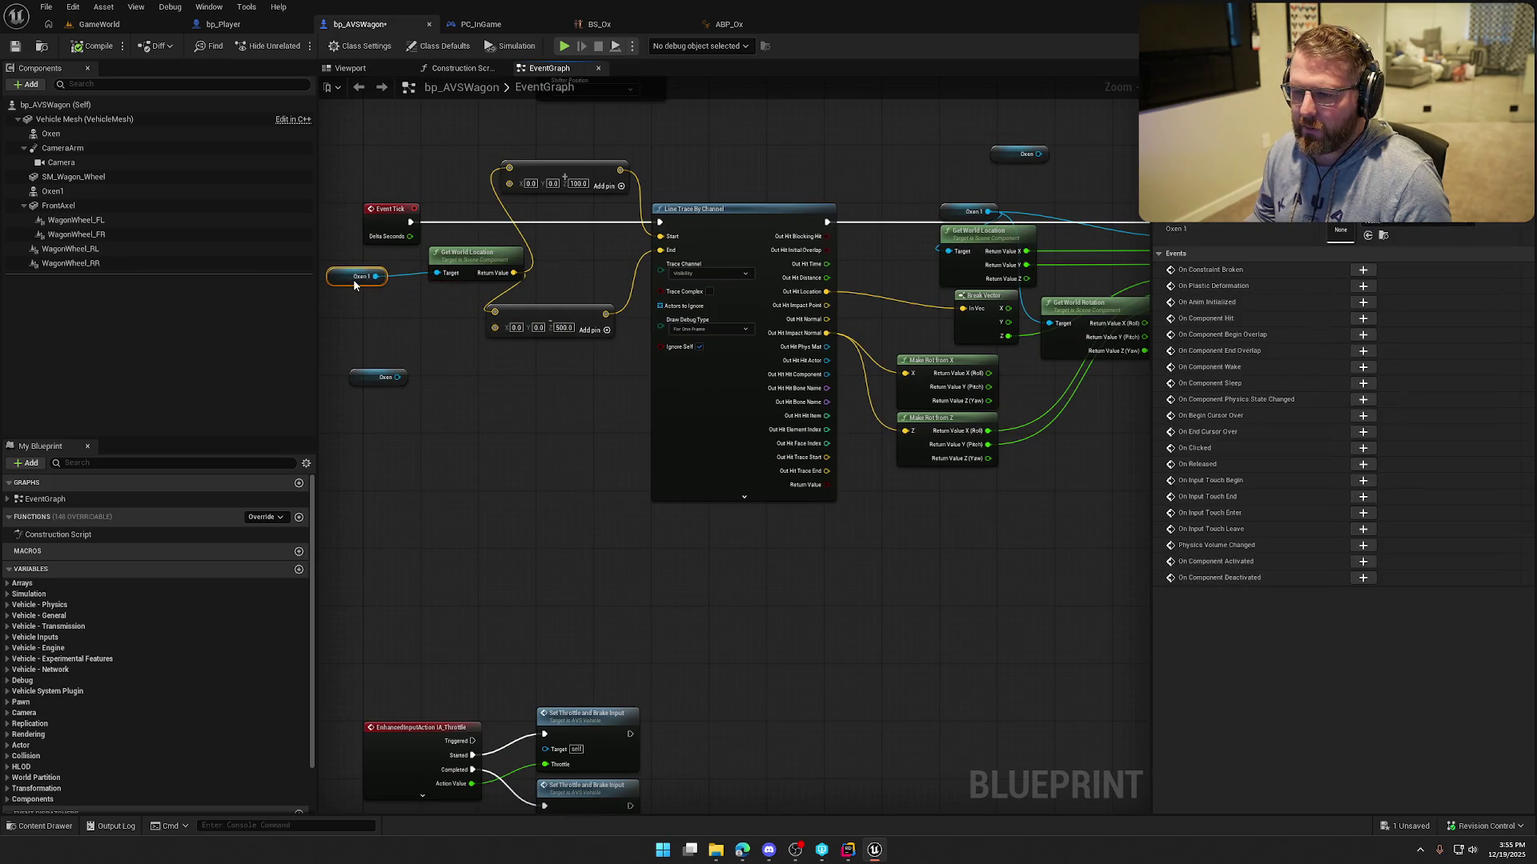
pyautogui.click(481, 210)
pyautogui.moveTo(463, 148)
pyautogui.mouseDown()
pyautogui.moveTo(938, 541)
pyautogui.moveTo(1089, 577)
pyautogui.mouseUp()
pyautogui.rightClick(820, 241)
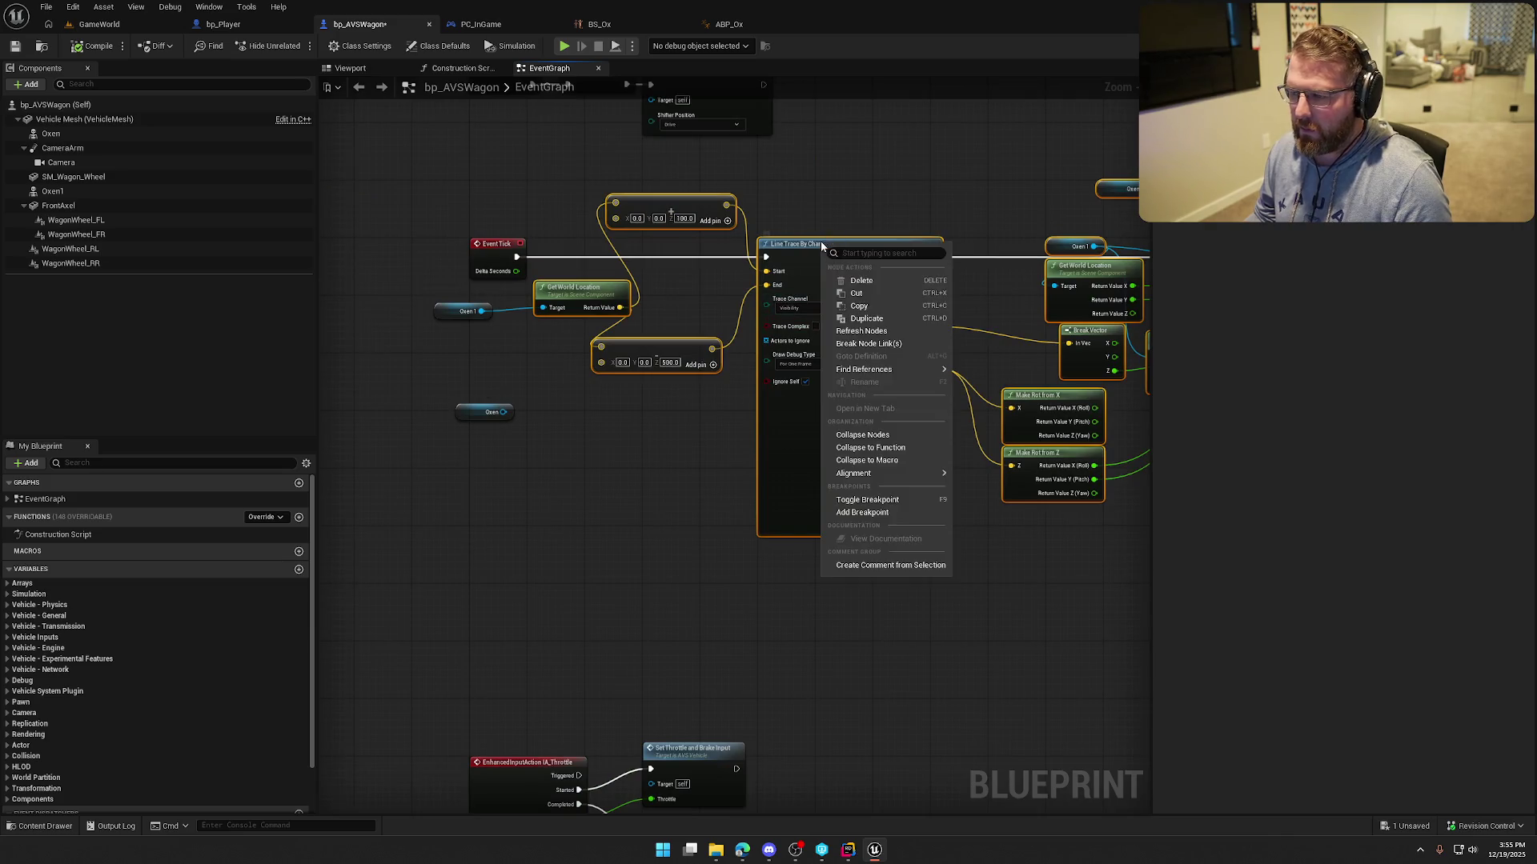
# Collapse the selected placement nodes into an UpdateOxTransform function with its input renamed to Ox.
pyautogui.click(908, 451)
pyautogui.write('UpdateOx')
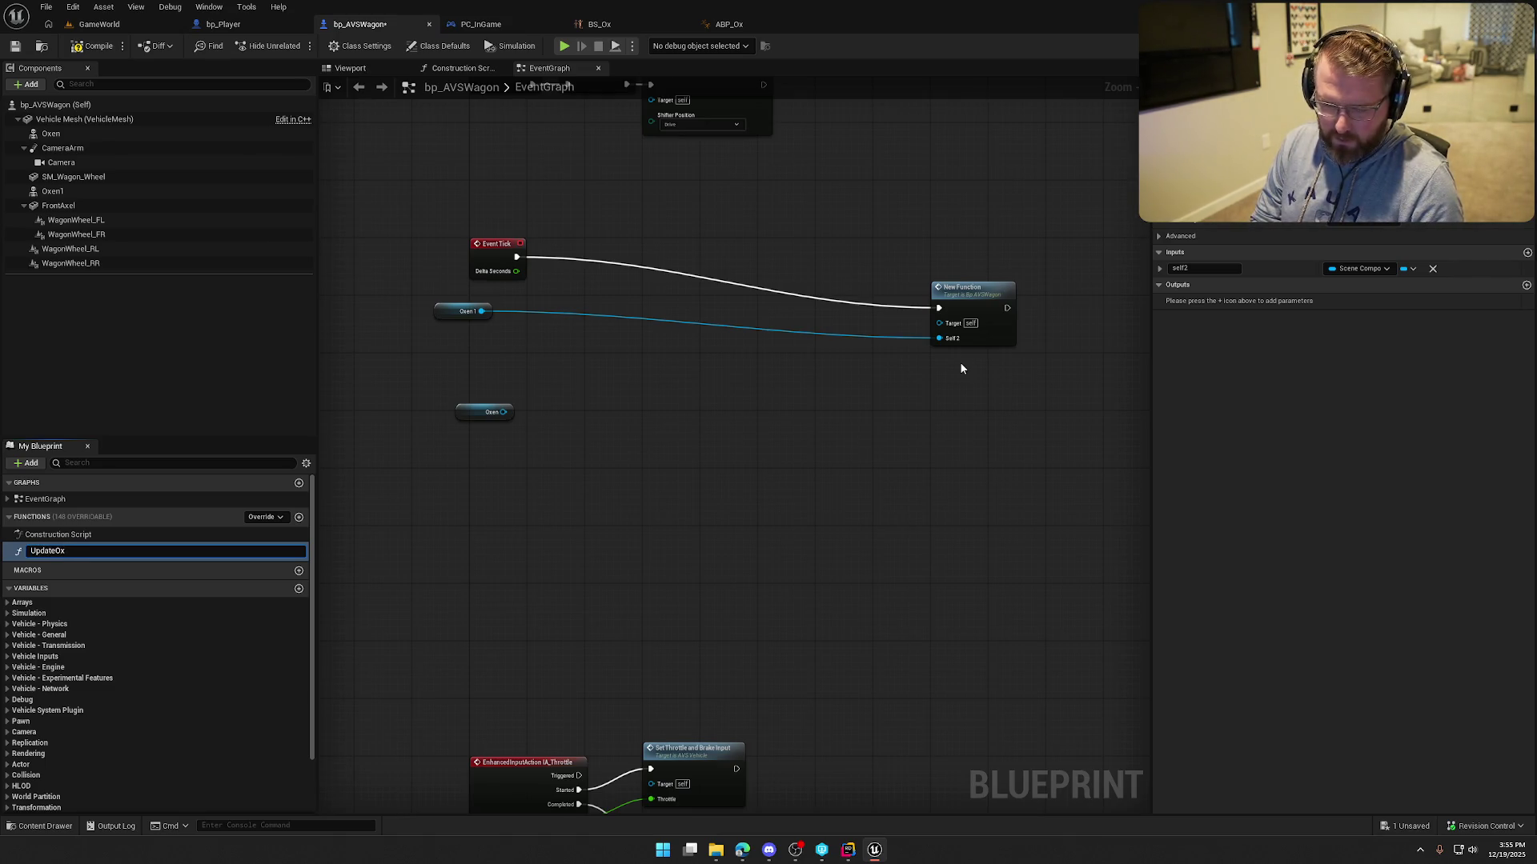
pyautogui.write('Transform')
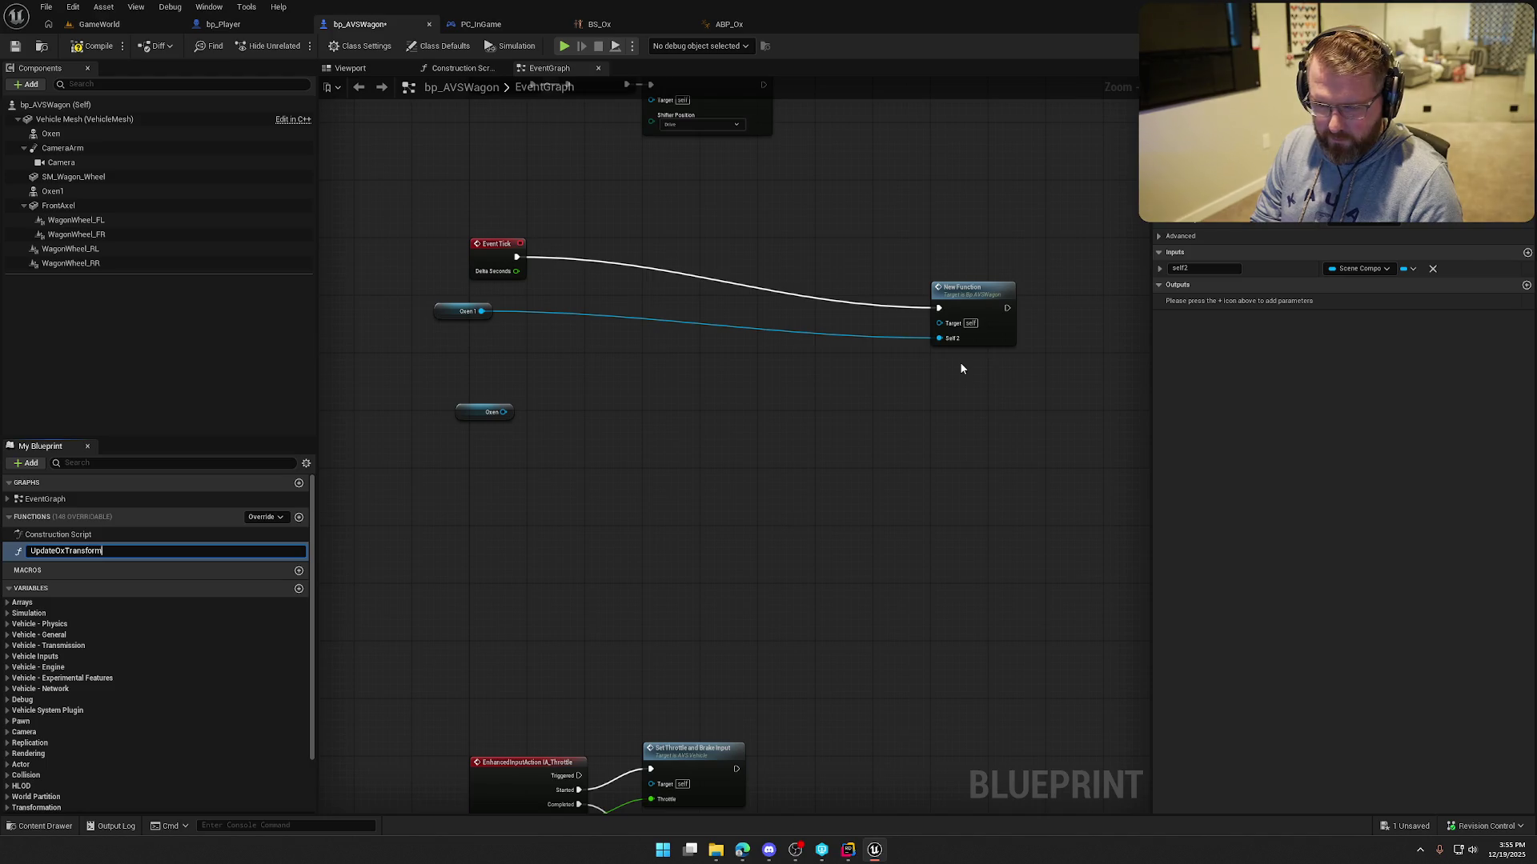
pyautogui.press('Return')
pyautogui.moveTo(984, 307); pyautogui.dragTo(638, 256)
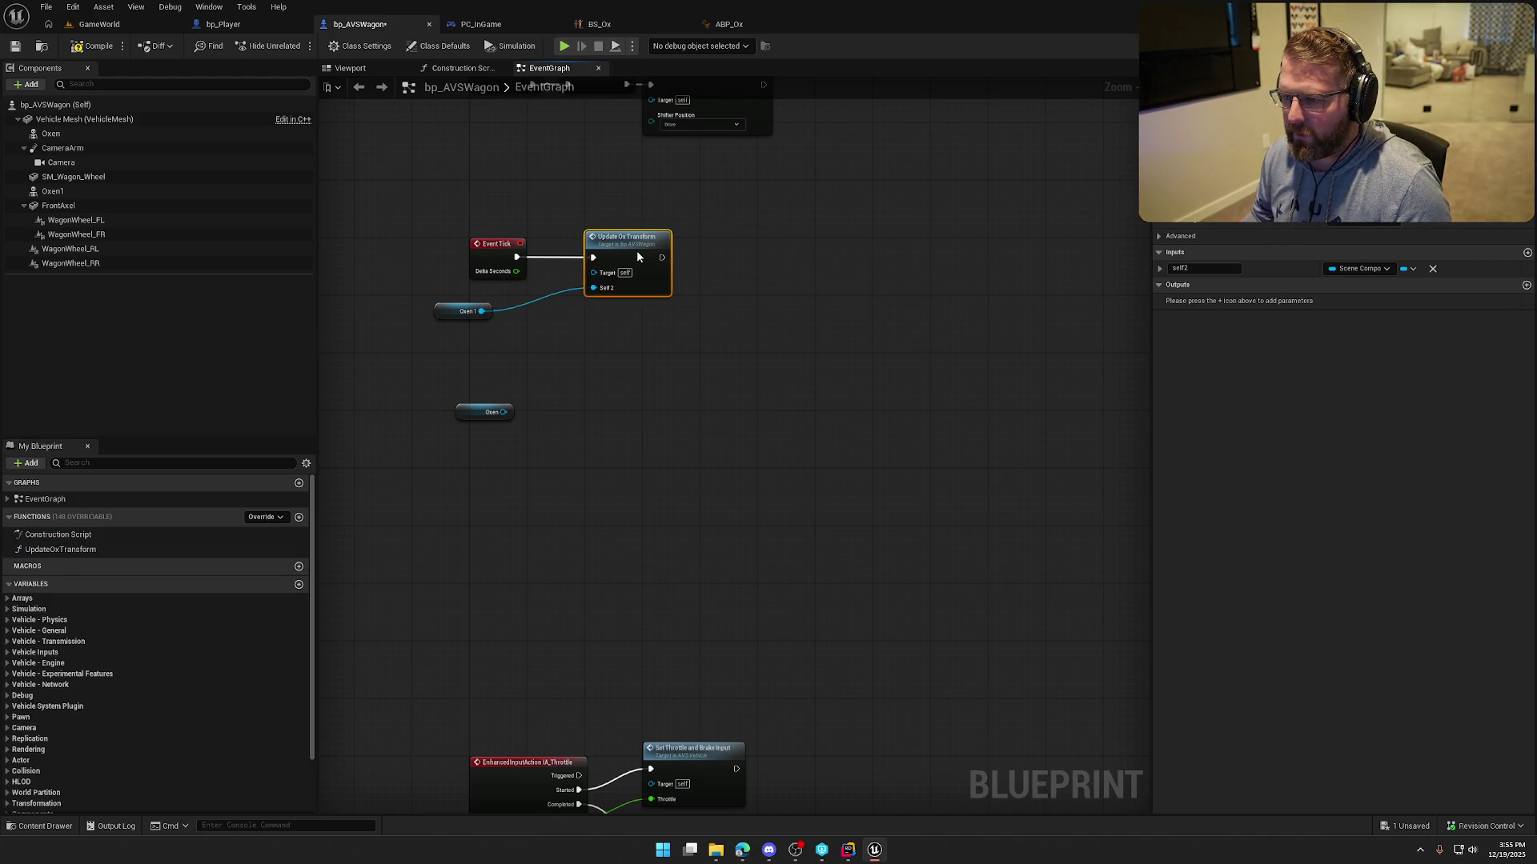
pyautogui.click(1206, 270)
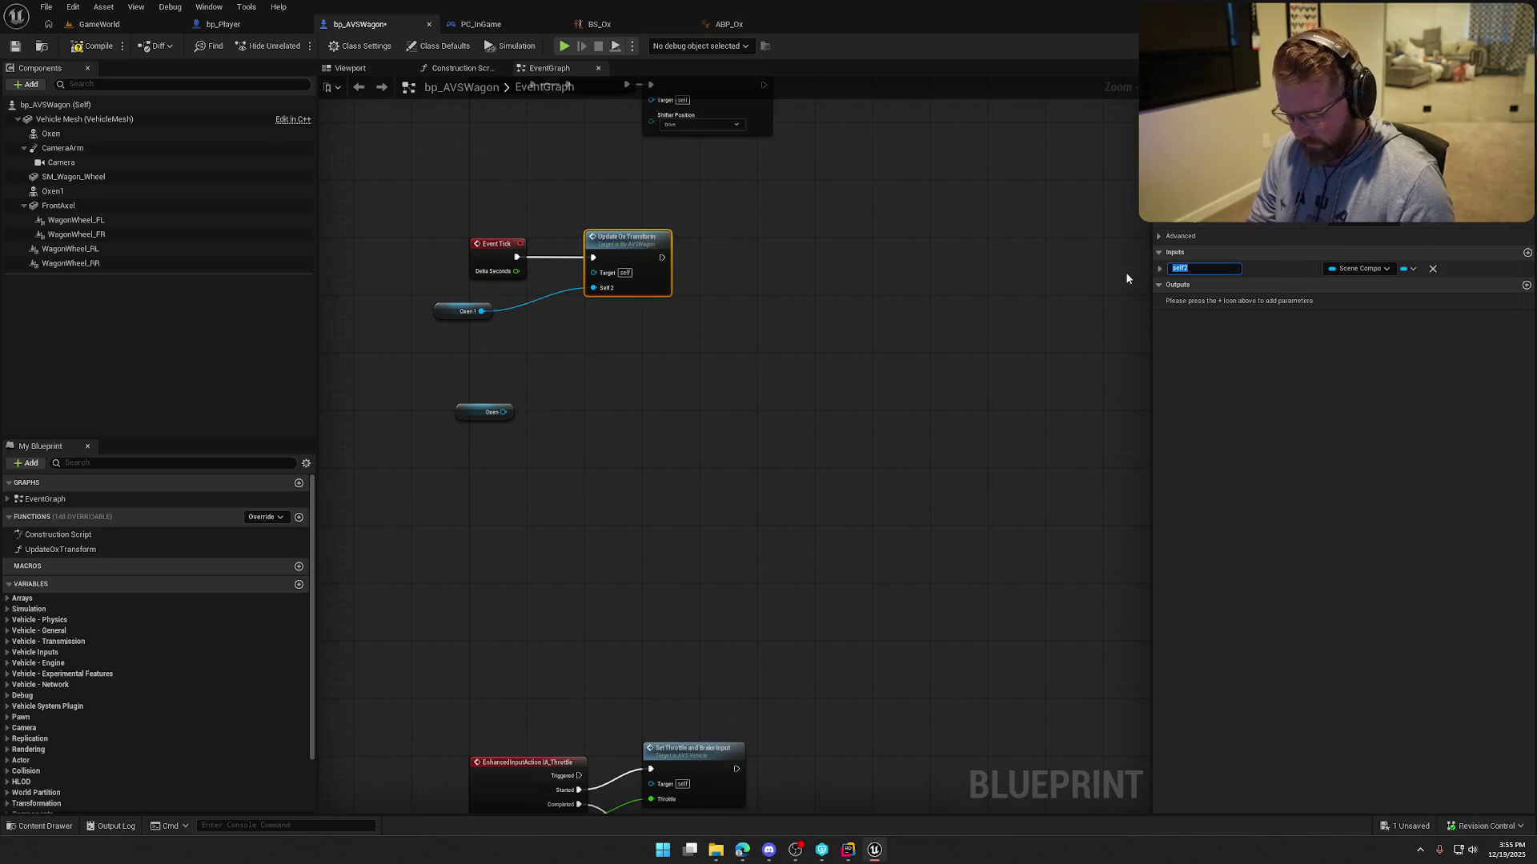
pyautogui.write('Ox')
pyautogui.press('Return')
# Duplicate the UpdateOxTransform call, chain both calls, and feed Oxen 1 and Oxen into them.
pyautogui.scroll(2, 760, 401)
pyautogui.moveTo(529, 373); pyautogui.dragTo(625, 354)
pyautogui.moveTo(570, 500)
pyautogui.mouseDown()
pyautogui.moveTo(776, 476)
pyautogui.moveTo(593, 488)
pyautogui.mouseUp()
pyautogui.click(568, 317)
pyautogui.hotkey('ctrl', 'd')
pyautogui.moveTo(709, 352); pyautogui.dragTo(617, 344)
pyautogui.moveTo(720, 326); pyautogui.dragTo(693, 319)
pyautogui.click(627, 478)
pyautogui.moveTo(614, 525); pyautogui.dragTo(679, 383)
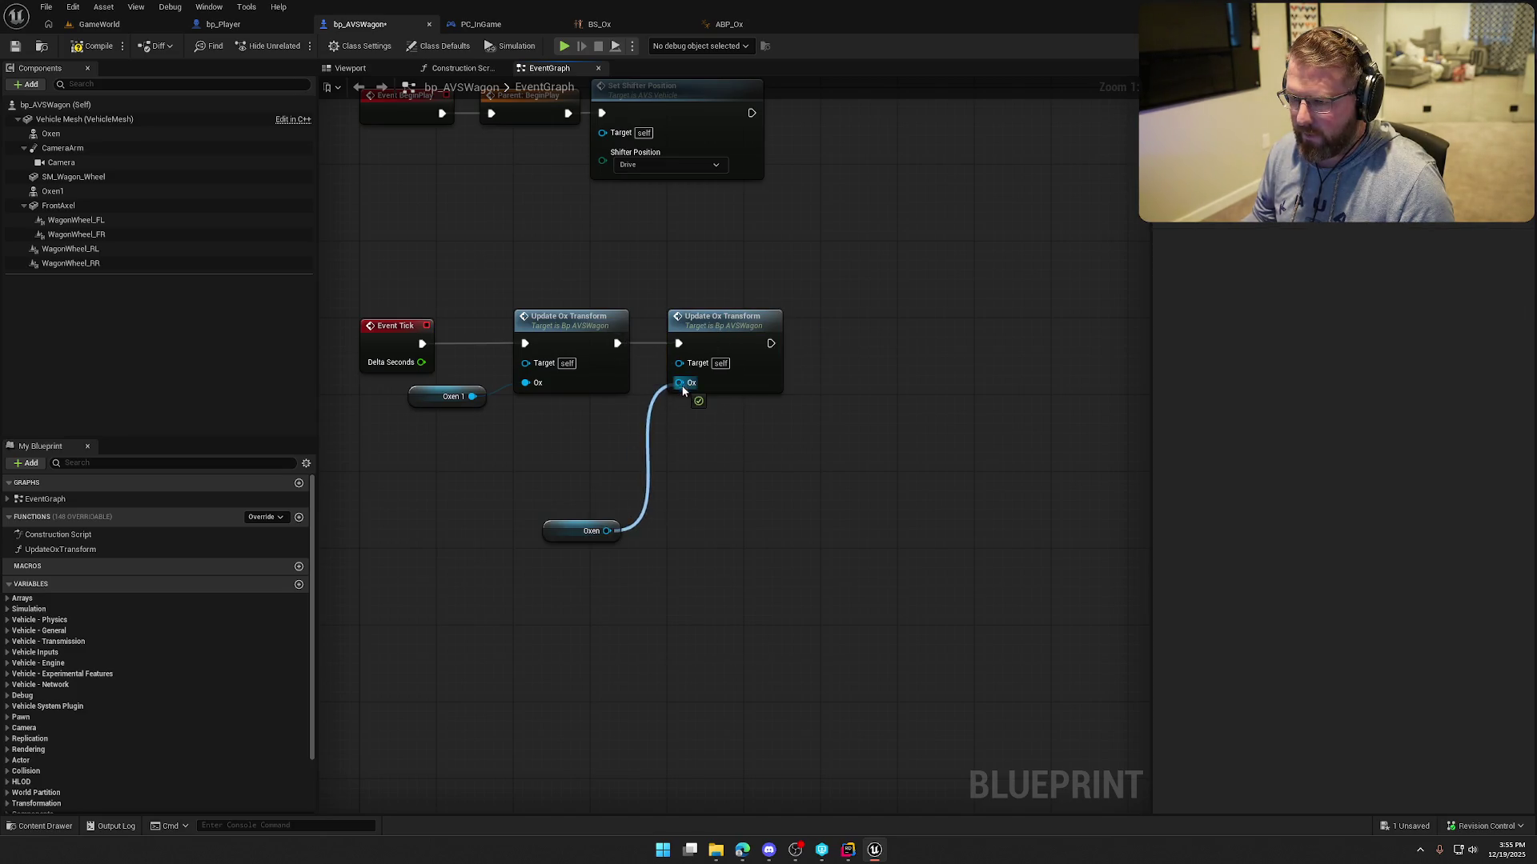
pyautogui.moveTo(568, 530); pyautogui.dragTo(690, 407)
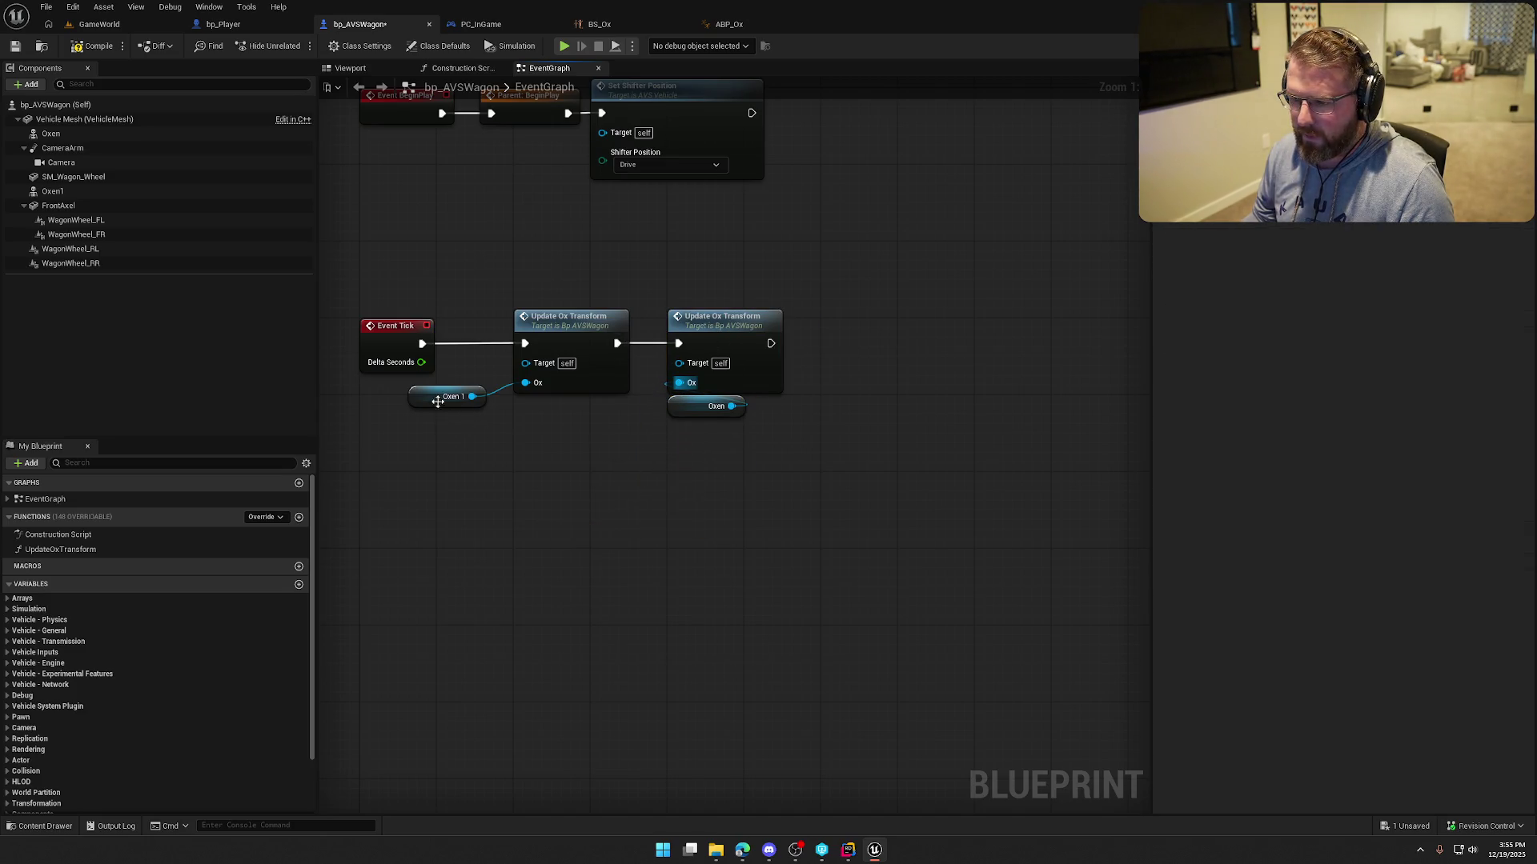
pyautogui.moveTo(431, 400); pyautogui.dragTo(535, 409)
# Inside the UpdateOxTransform graph, tidy the entry and Get World Location nodes and delete the unused Oxen node.
pyautogui.doubleClick(571, 334)
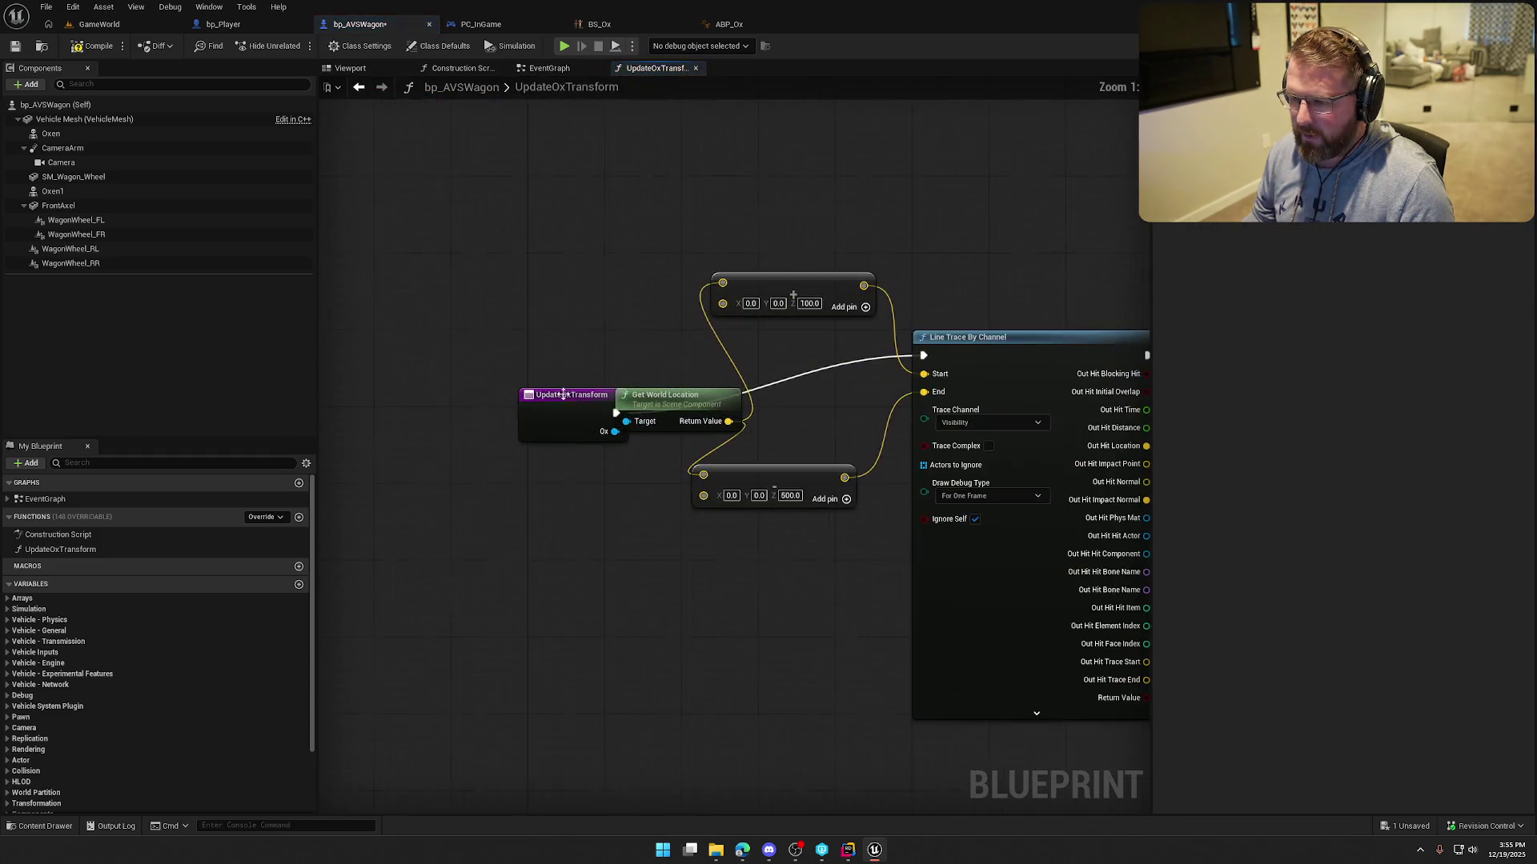
pyautogui.click(572, 344)
pyautogui.moveTo(570, 354); pyautogui.dragTo(570, 364)
pyautogui.moveTo(683, 421); pyautogui.dragTo(748, 392)
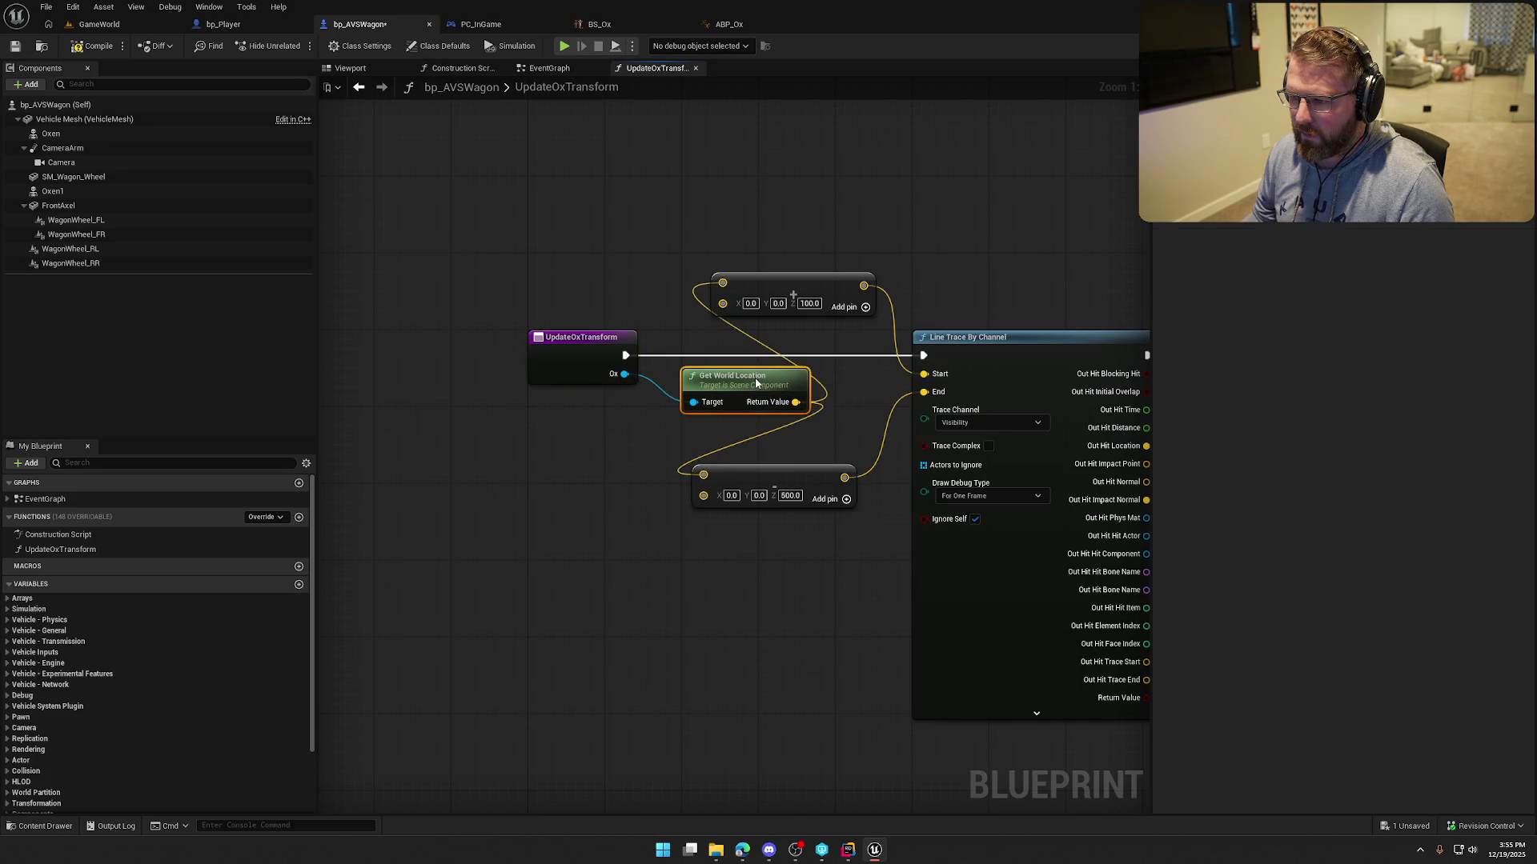
pyautogui.moveTo(593, 421); pyautogui.dragTo(349, 428)
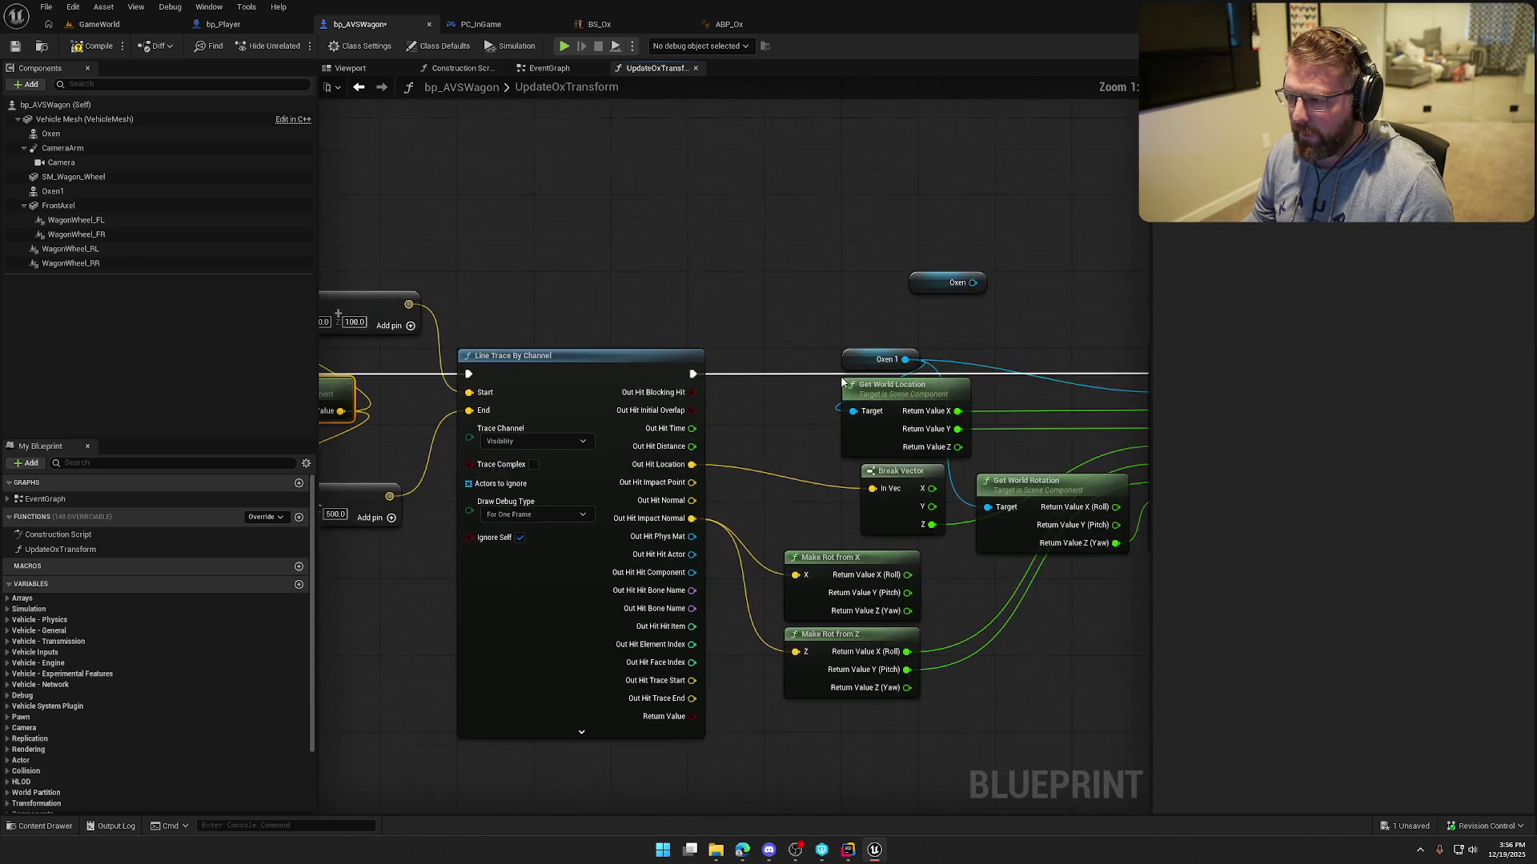
pyautogui.click(947, 282)
pyautogui.press('Delete')
pyautogui.moveTo(993, 324)
pyautogui.mouseDown()
pyautogui.moveTo(1321, 320)
pyautogui.moveTo(842, 224)
pyautogui.moveTo(729, 221)
pyautogui.mouseUp()
# Replace the old Oxen 1 node with an Ox getter and start a play test.
pyautogui.rightClick(634, 228)
pyautogui.write('get ox')
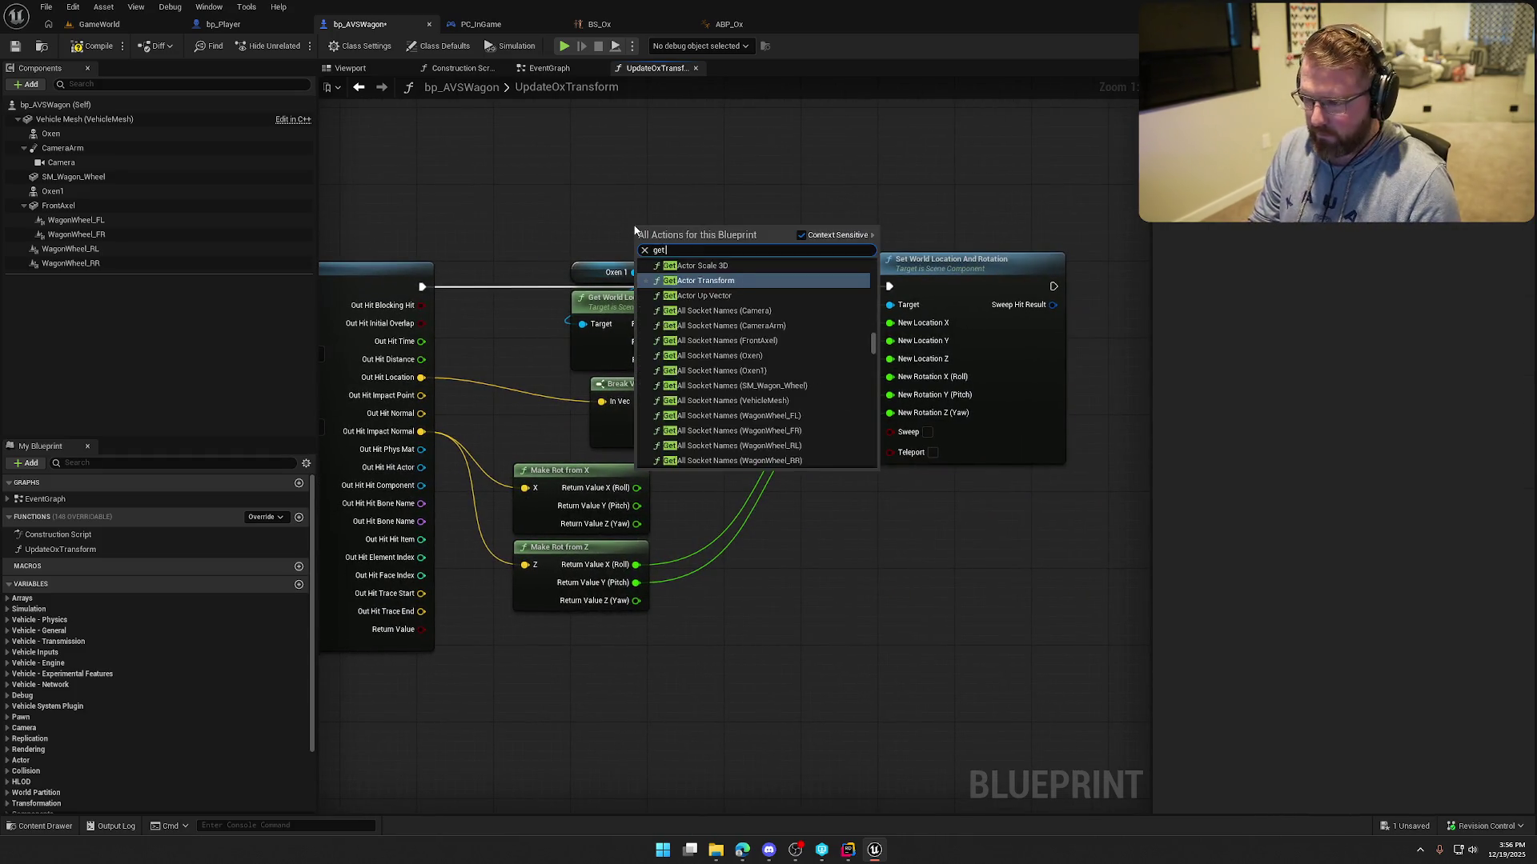
pyautogui.scroll(3, 664, 320)
pyautogui.click(662, 299)
pyautogui.moveTo(635, 272)
pyautogui.mouseDown()
pyautogui.moveTo(692, 234)
pyautogui.moveTo(584, 259)
pyautogui.mouseUp()
pyautogui.click(608, 272)
pyautogui.press('Delete')
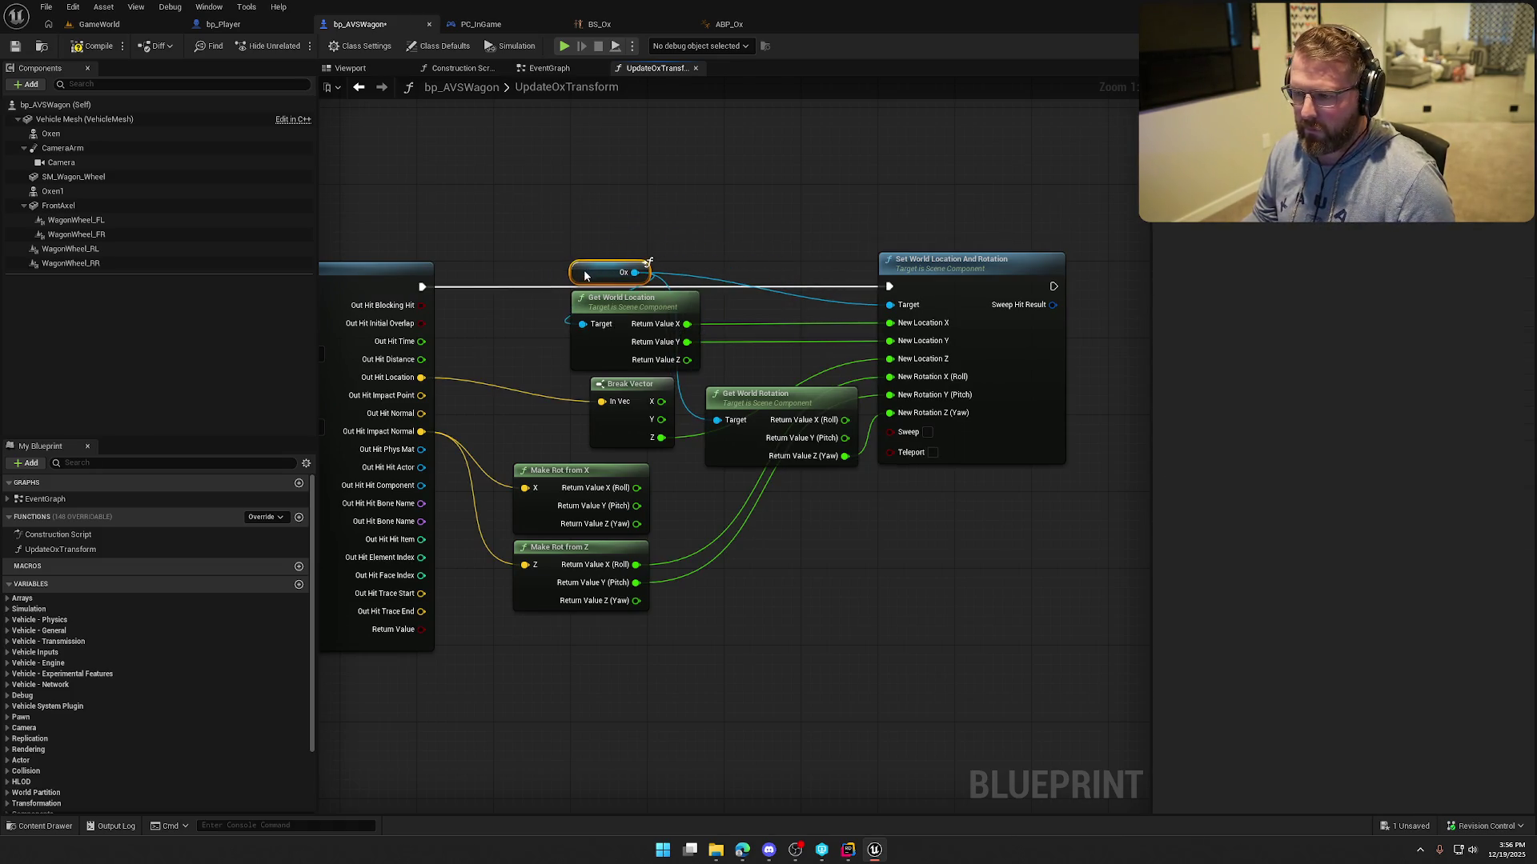
pyautogui.scroll(-2, 816, 297)
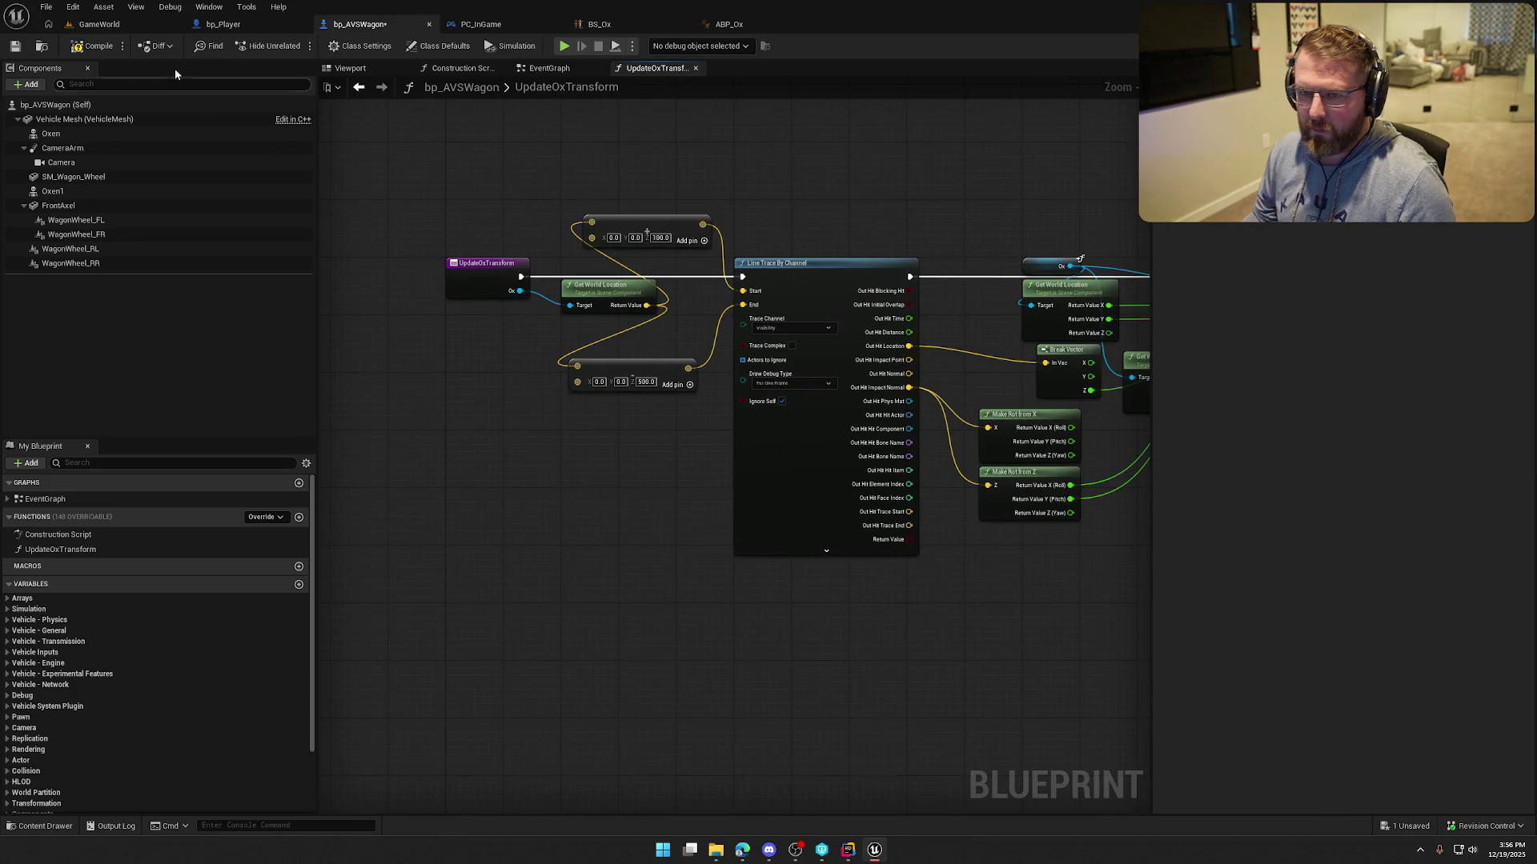
pyautogui.click(92, 27)
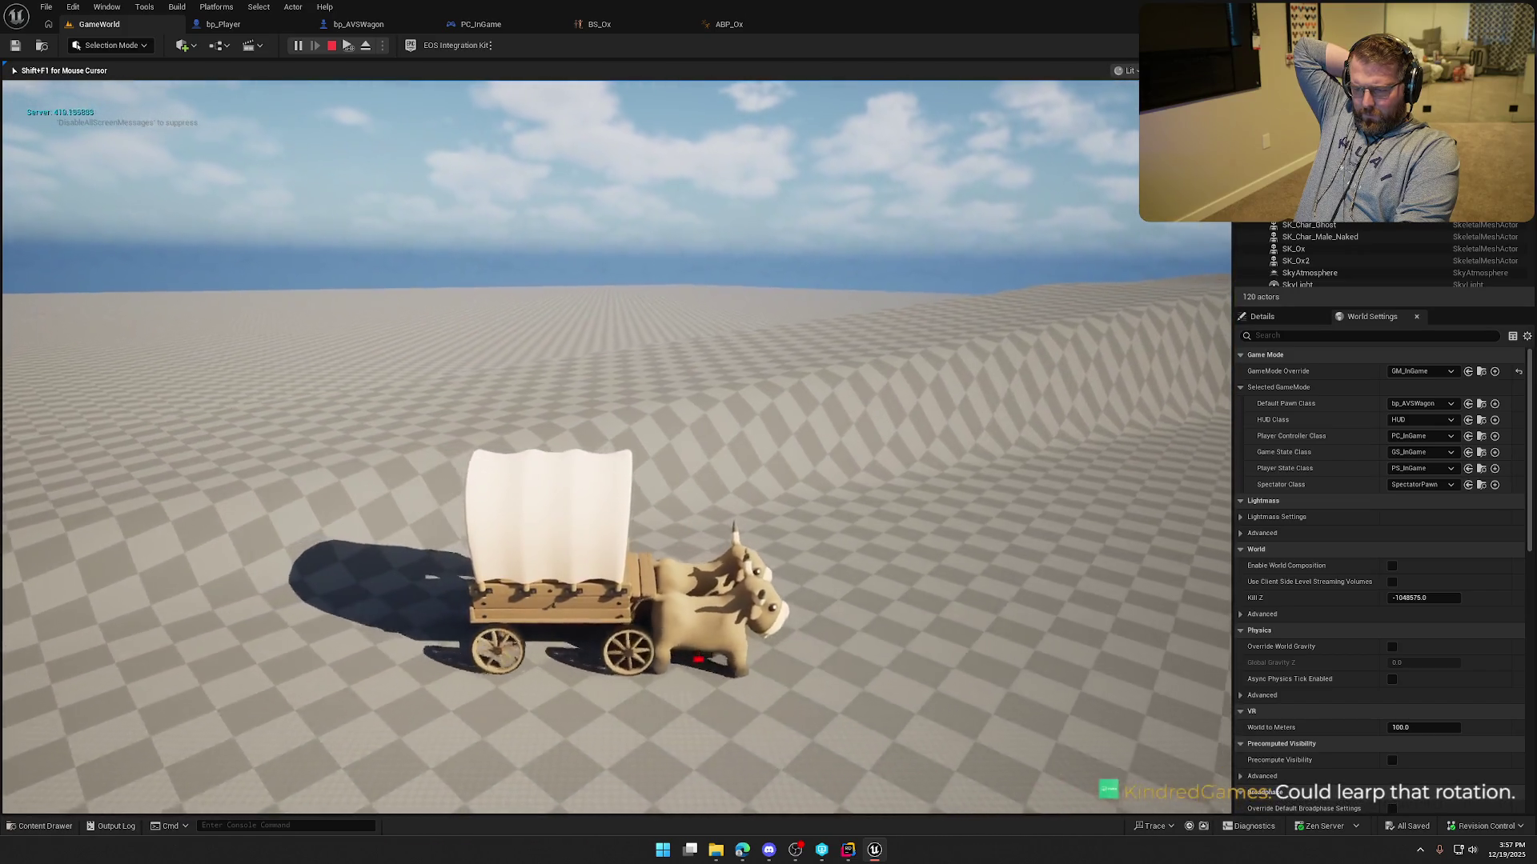
# Stop the play test and return to the wagon blueprint's UpdateOxTransform graph.
pyautogui.press('Escape')
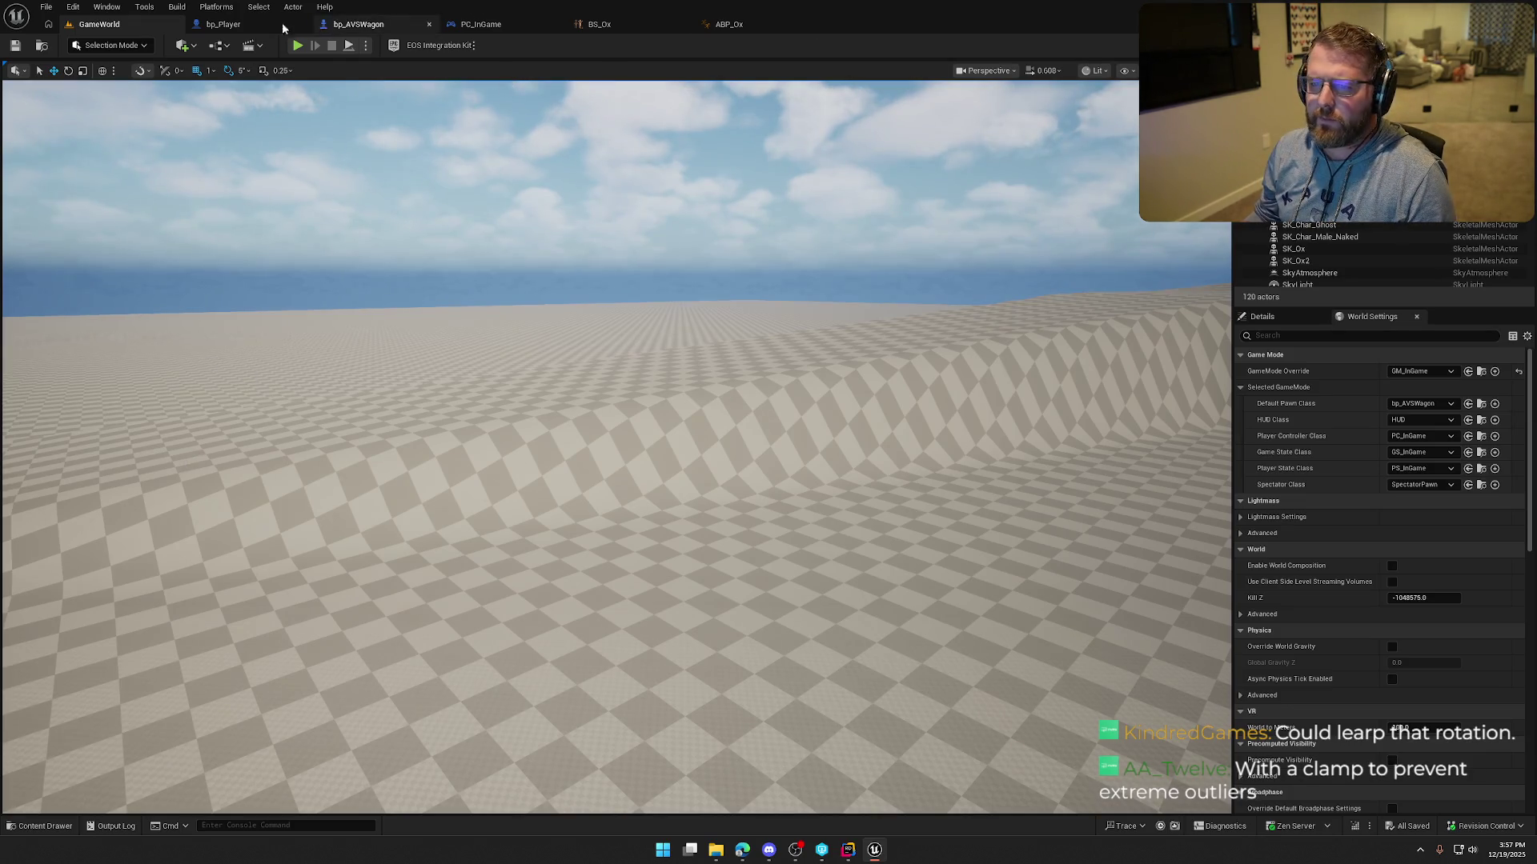
pyautogui.click(358, 24)
pyautogui.moveTo(649, 315); pyautogui.dragTo(604, 299)
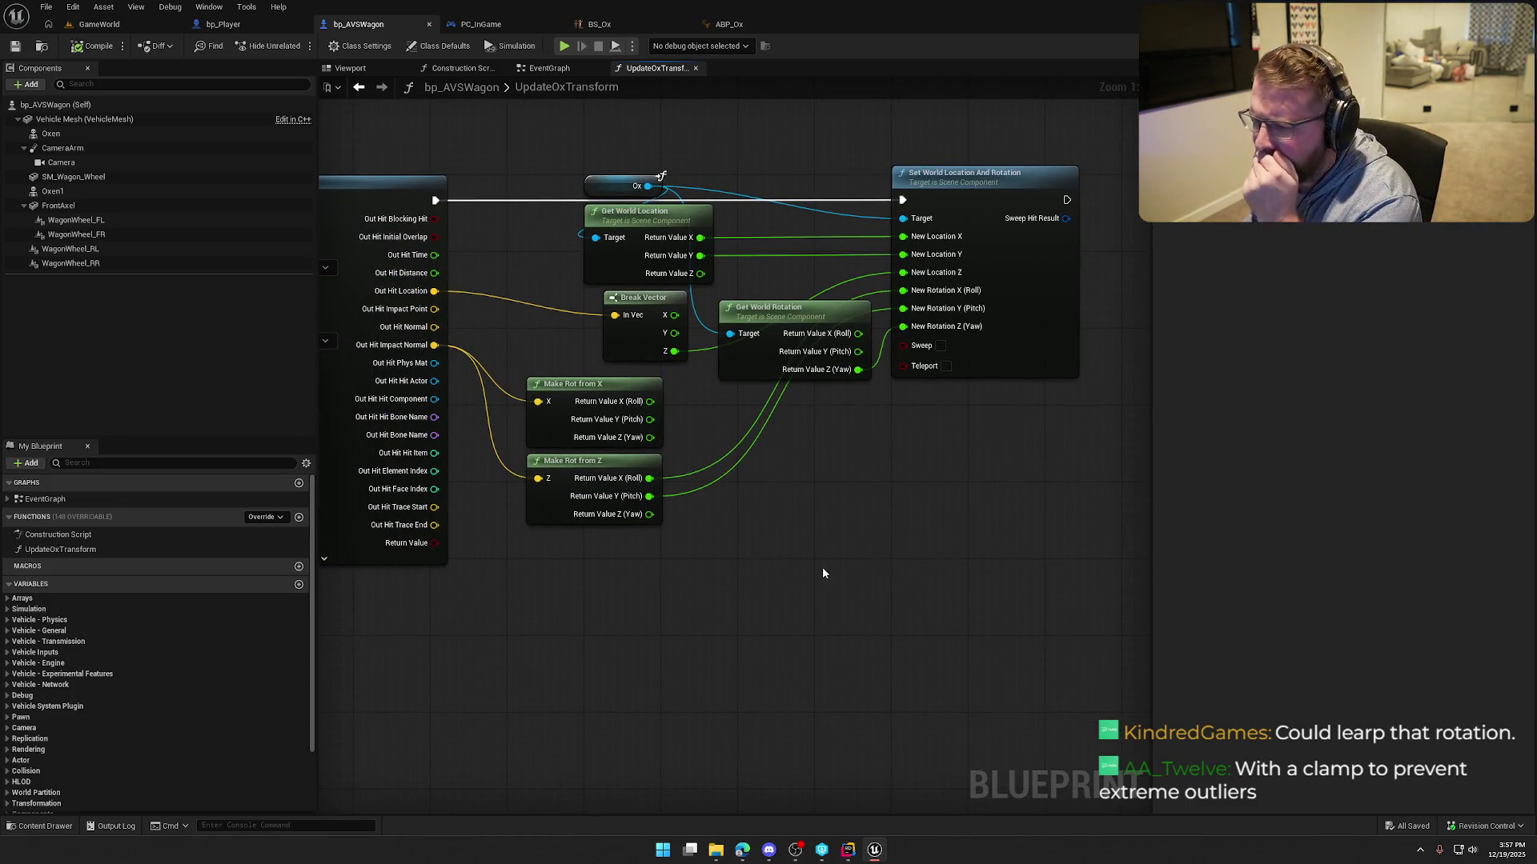
pyautogui.moveTo(824, 567); pyautogui.dragTo(1003, 532)
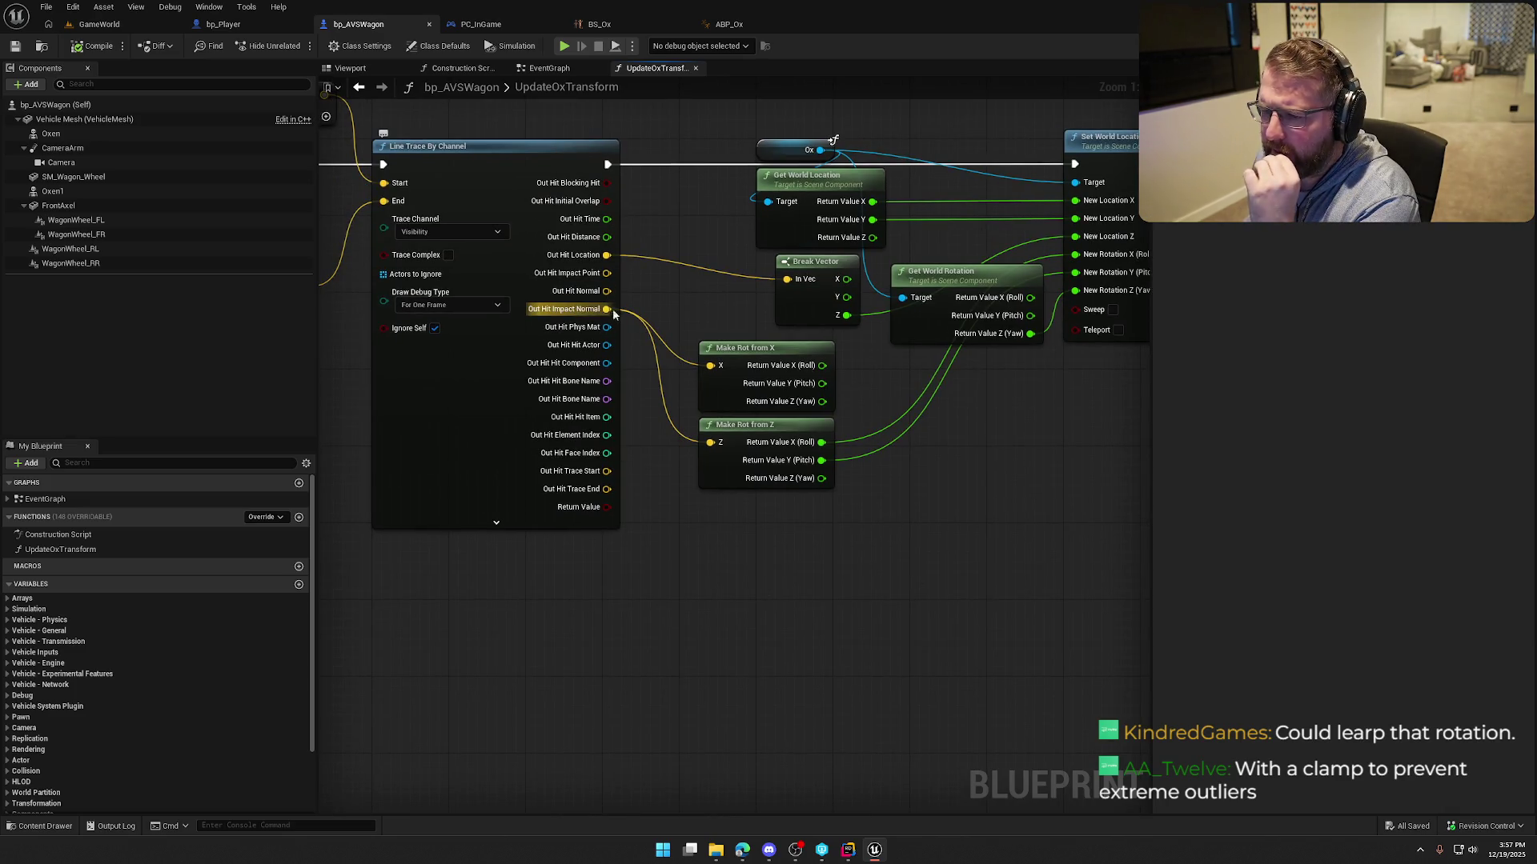
pyautogui.moveTo(607, 254)
pyautogui.mouseDown()
pyautogui.moveTo(618, 272)
pyautogui.moveTo(584, 296)
pyautogui.mouseUp()
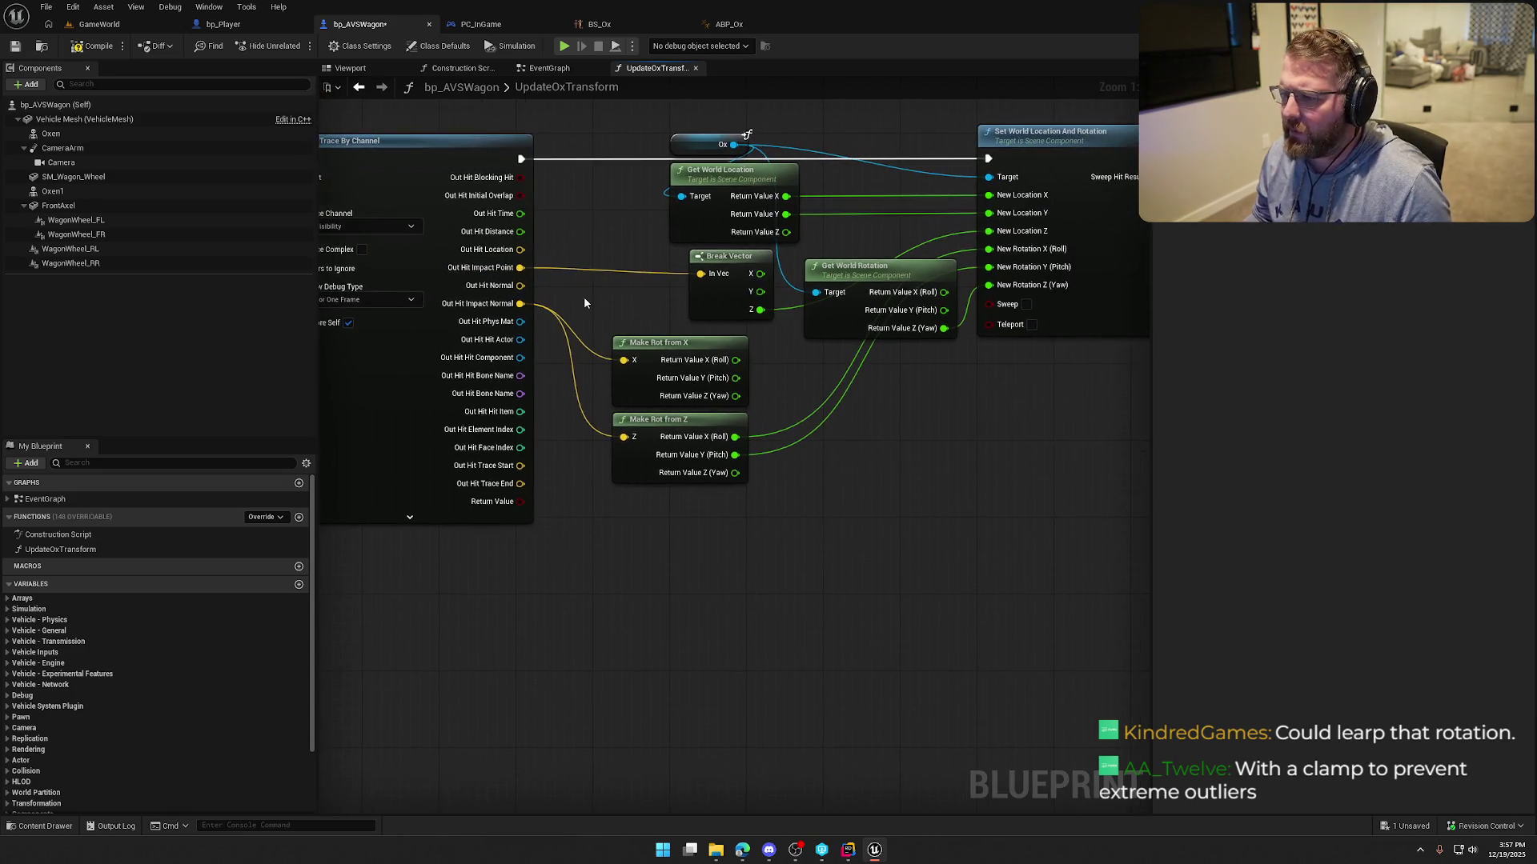
pyautogui.click(703, 258)
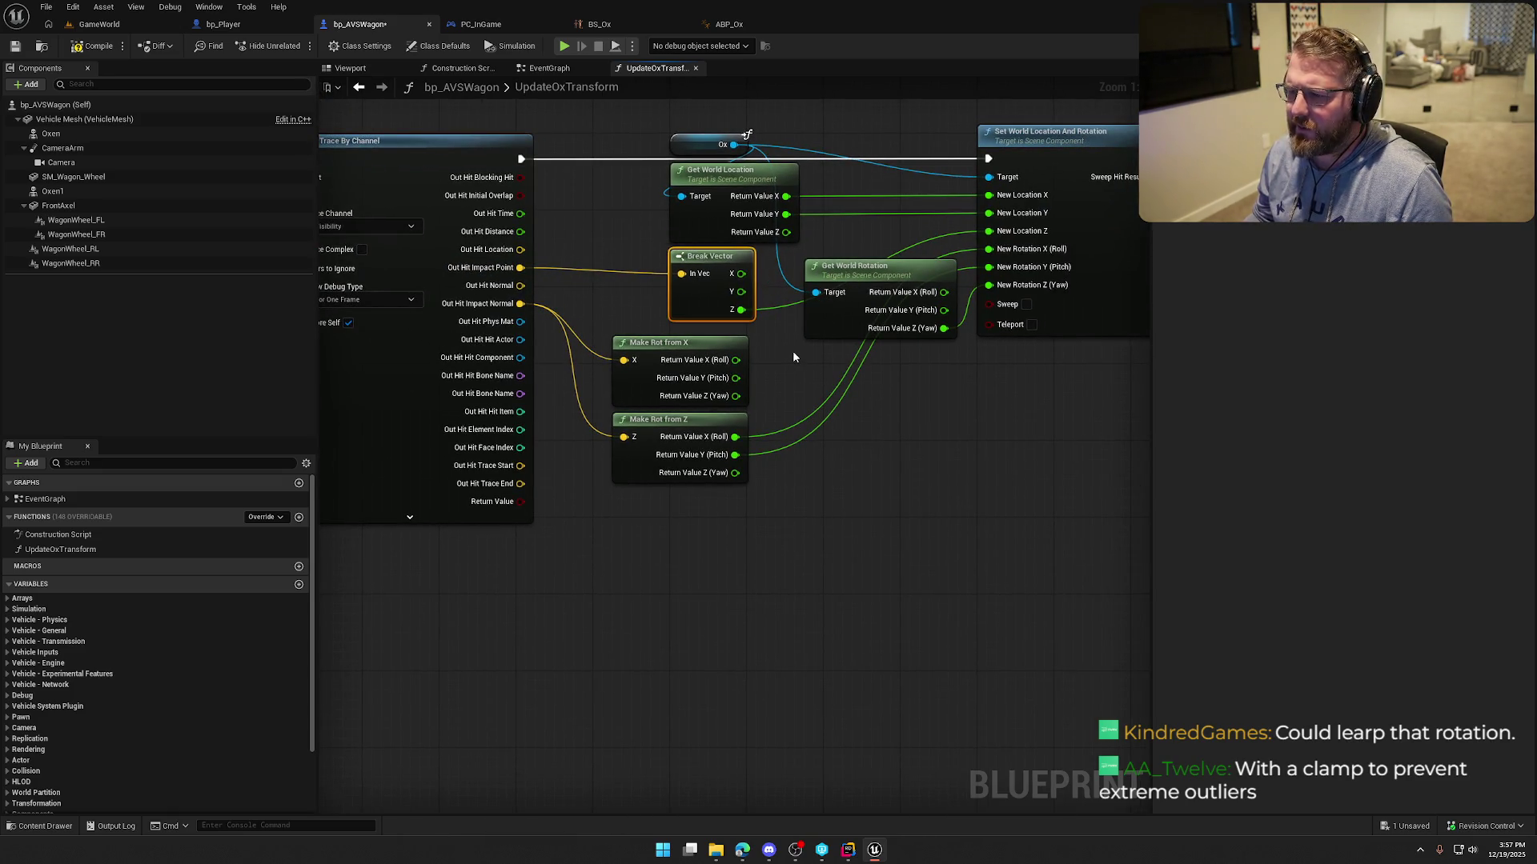
pyautogui.moveTo(794, 357); pyautogui.dragTo(657, 366)
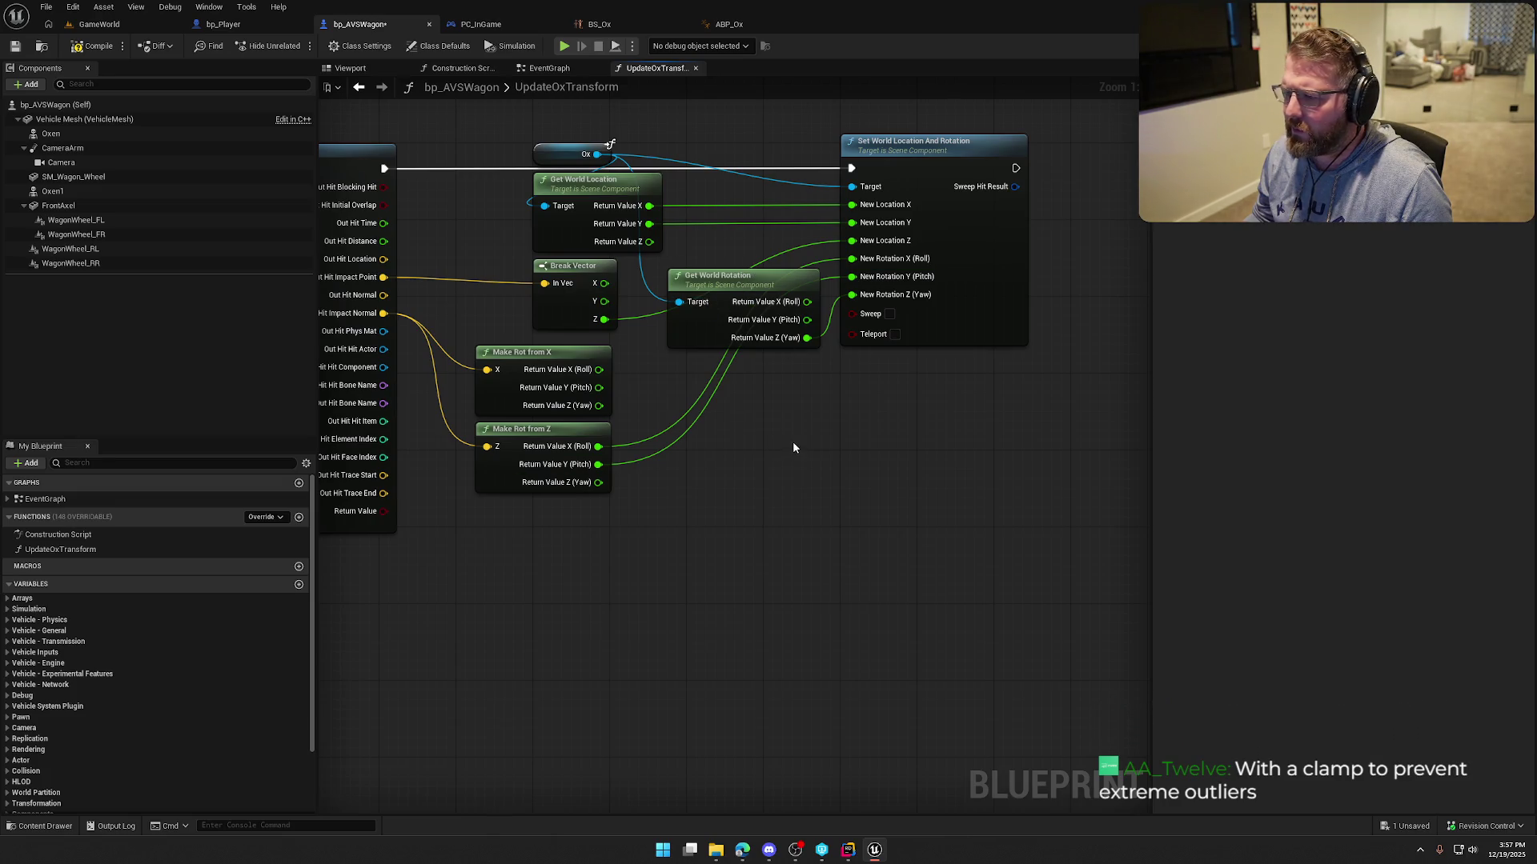
pyautogui.moveTo(793, 447); pyautogui.dragTo(868, 455)
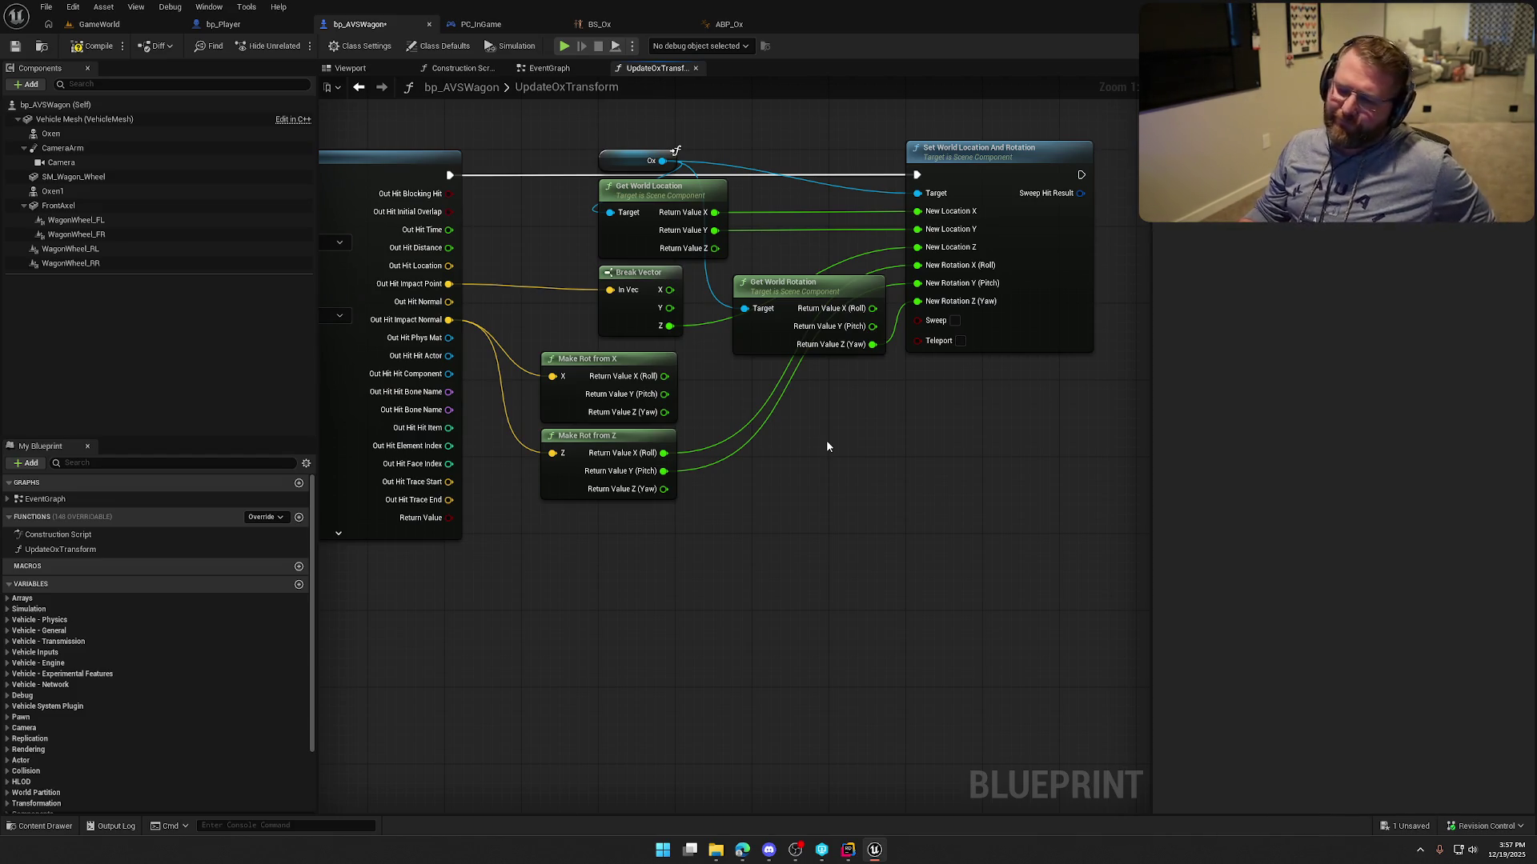
pyautogui.moveTo(448, 320); pyautogui.dragTo(583, 547)
pyautogui.write('make ro')
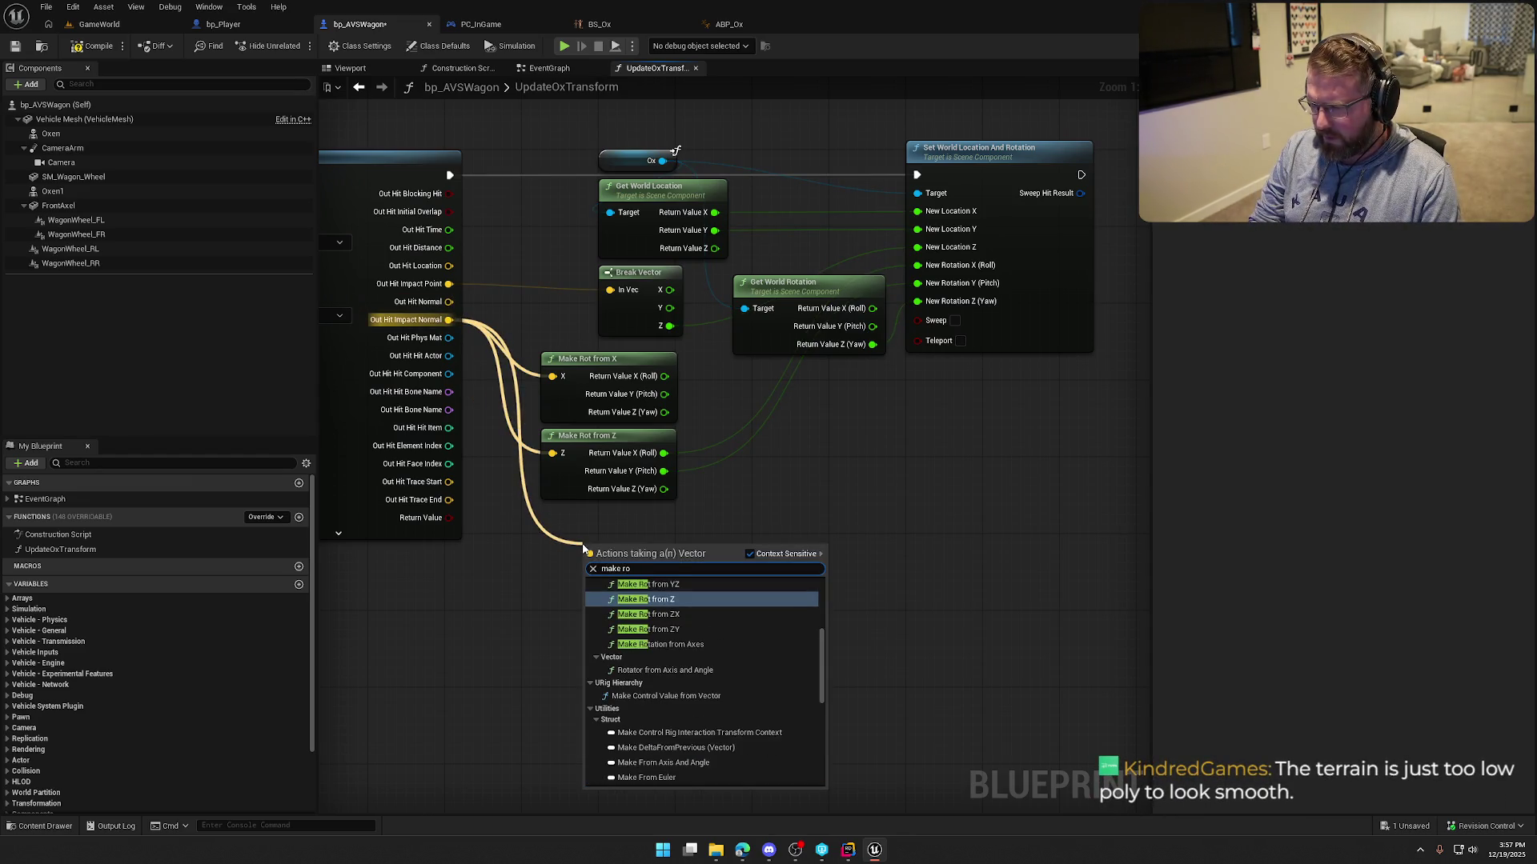
pyautogui.write('t from')
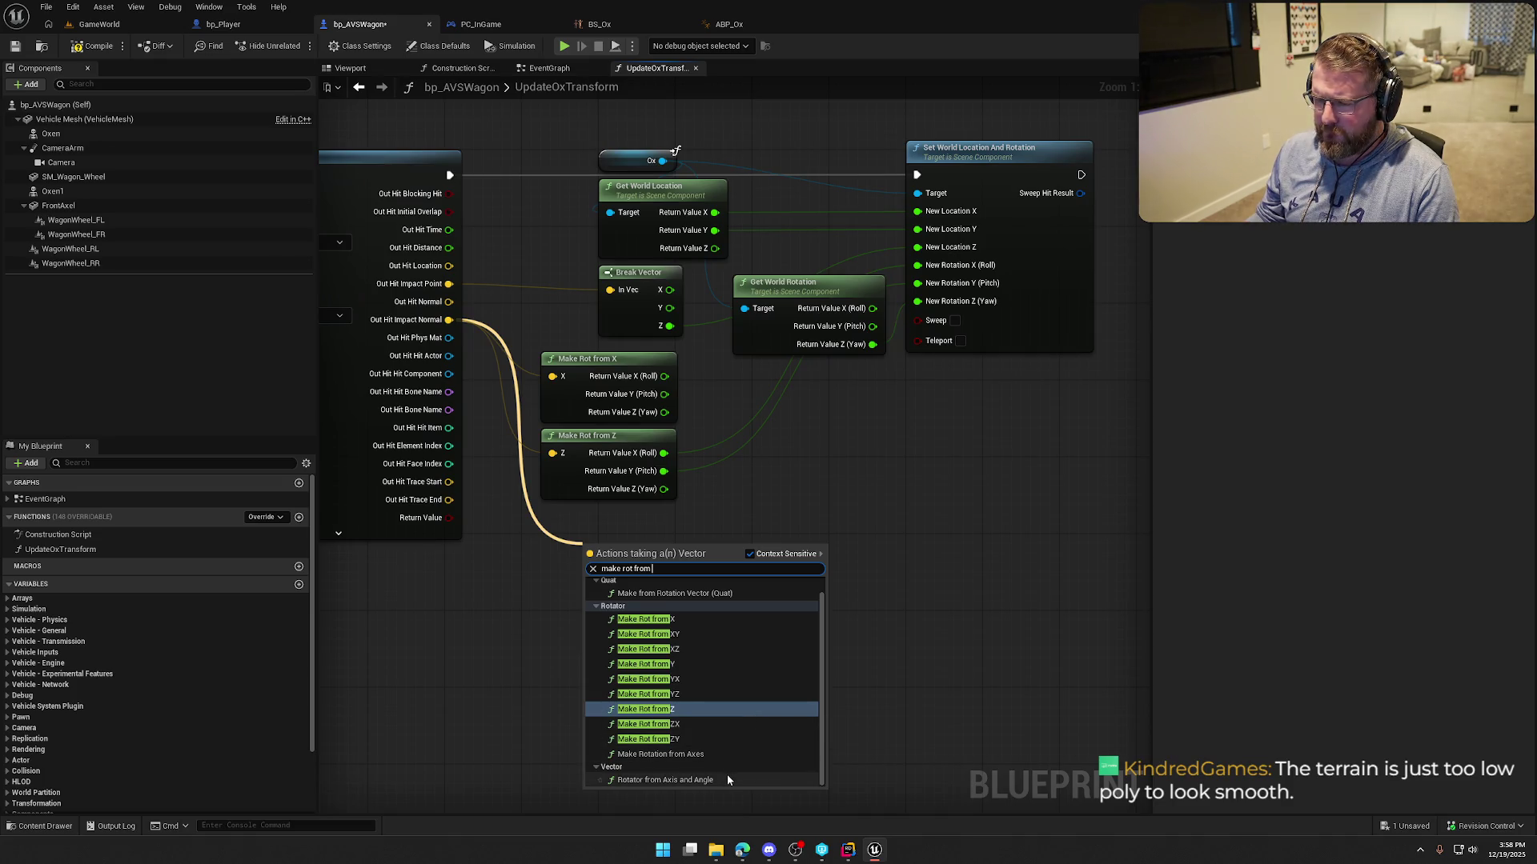
pyautogui.press('Escape')
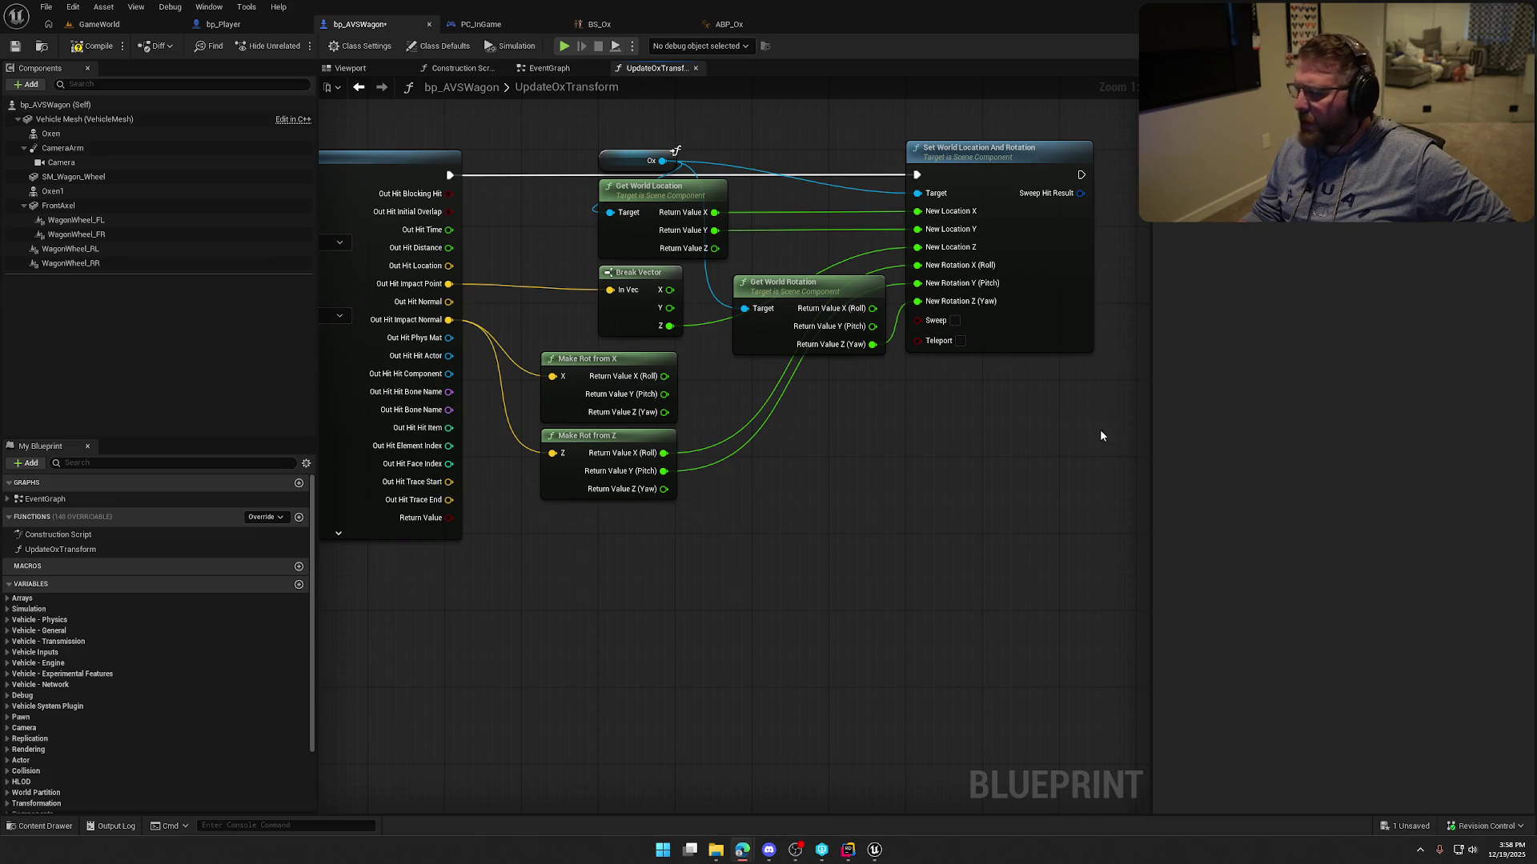
pyautogui.moveTo(448, 320); pyautogui.dragTo(576, 578)
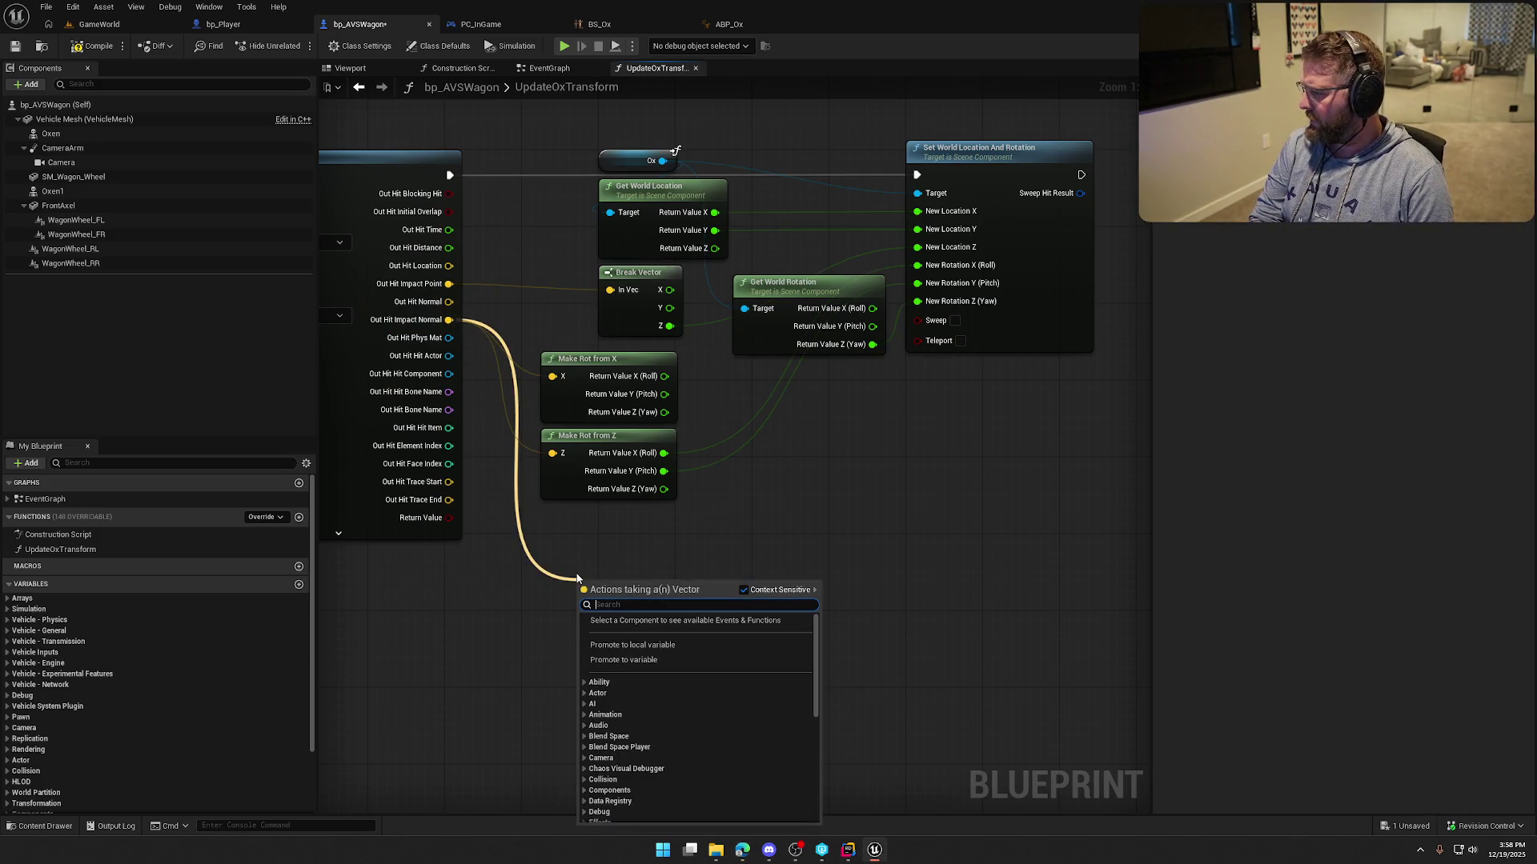
# Add Rotation From X Vector off the impact normal, recombine New Rotation and wire it, then return to GameWorld.
pyautogui.write('rotation')
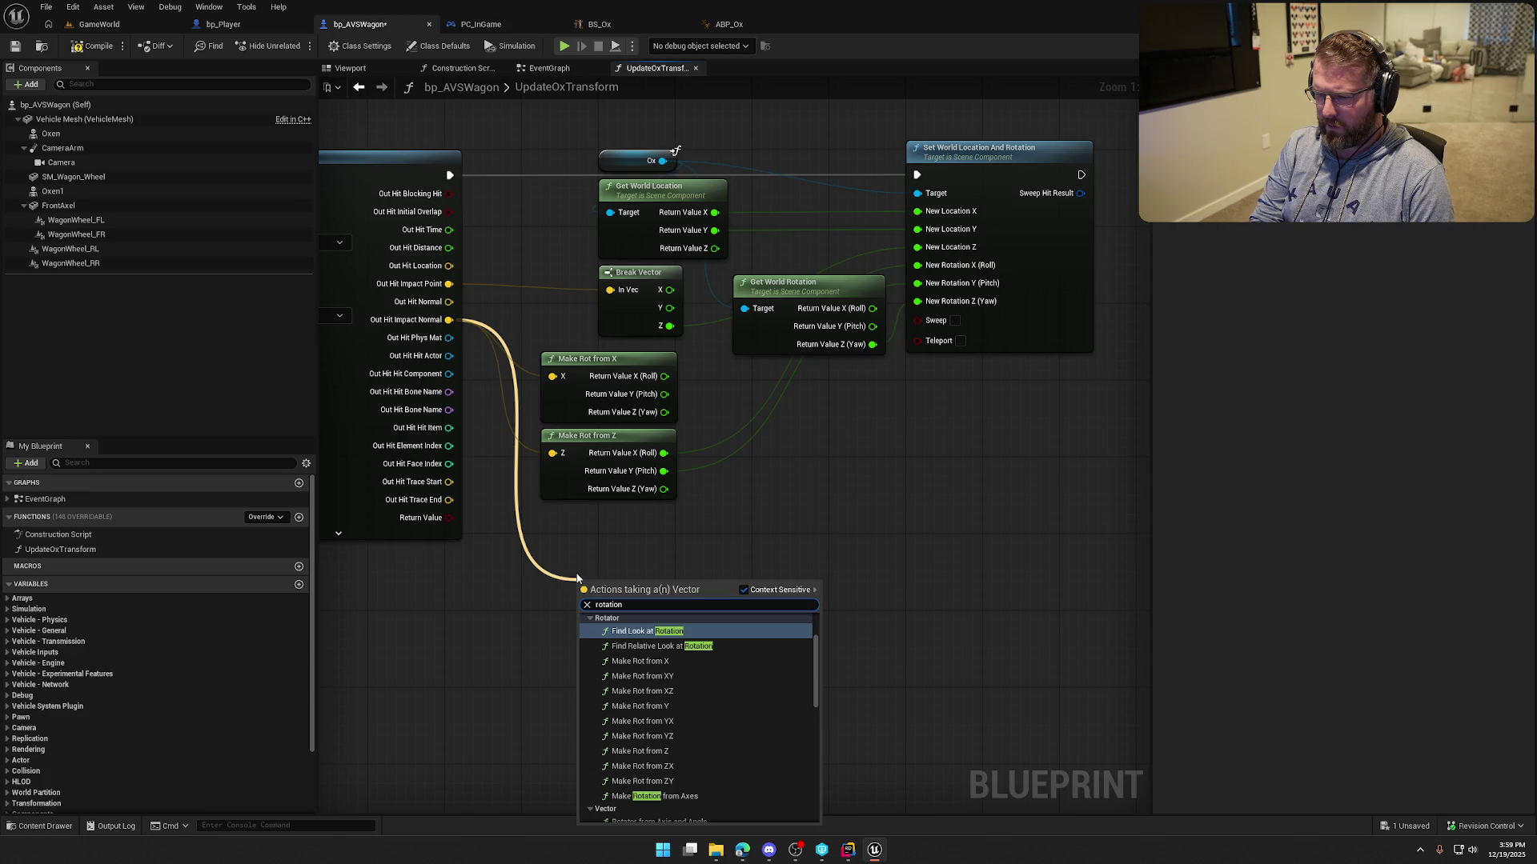
pyautogui.write(' from ')
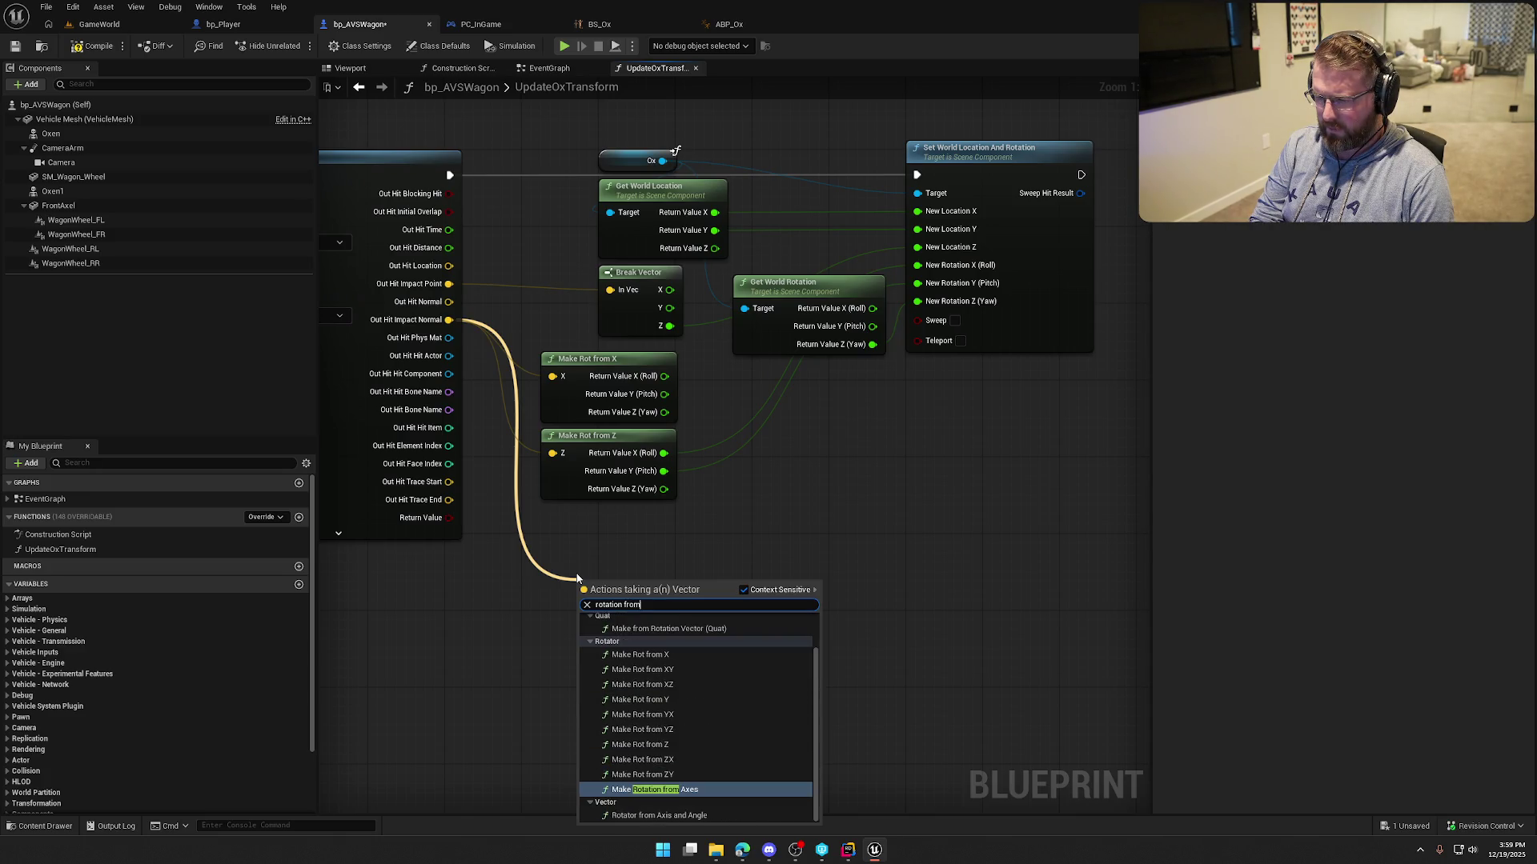
pyautogui.write('x')
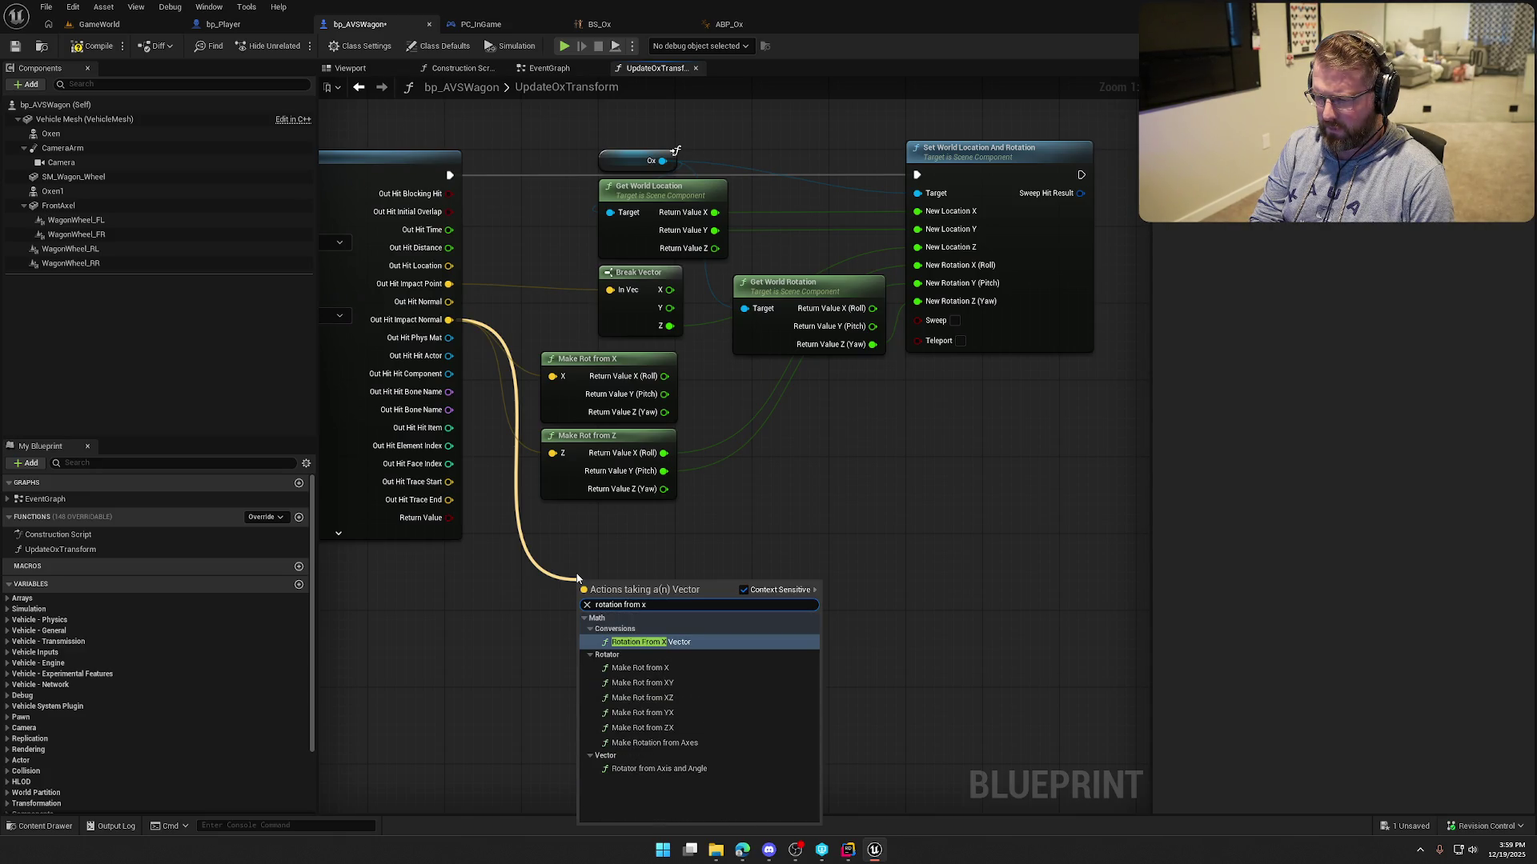
pyautogui.press('Return')
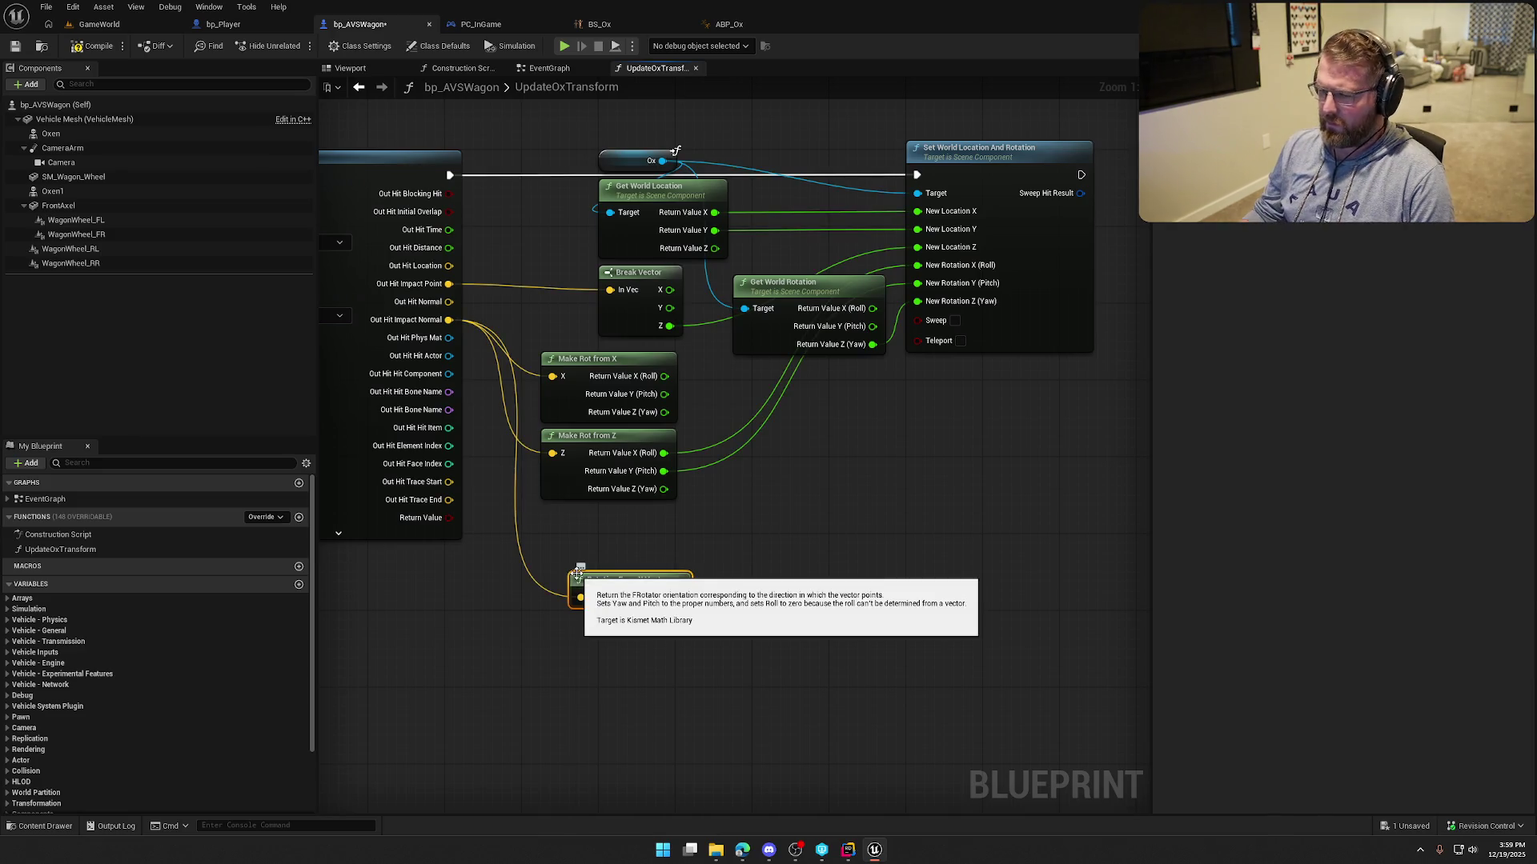
pyautogui.moveTo(617, 573); pyautogui.dragTo(597, 515)
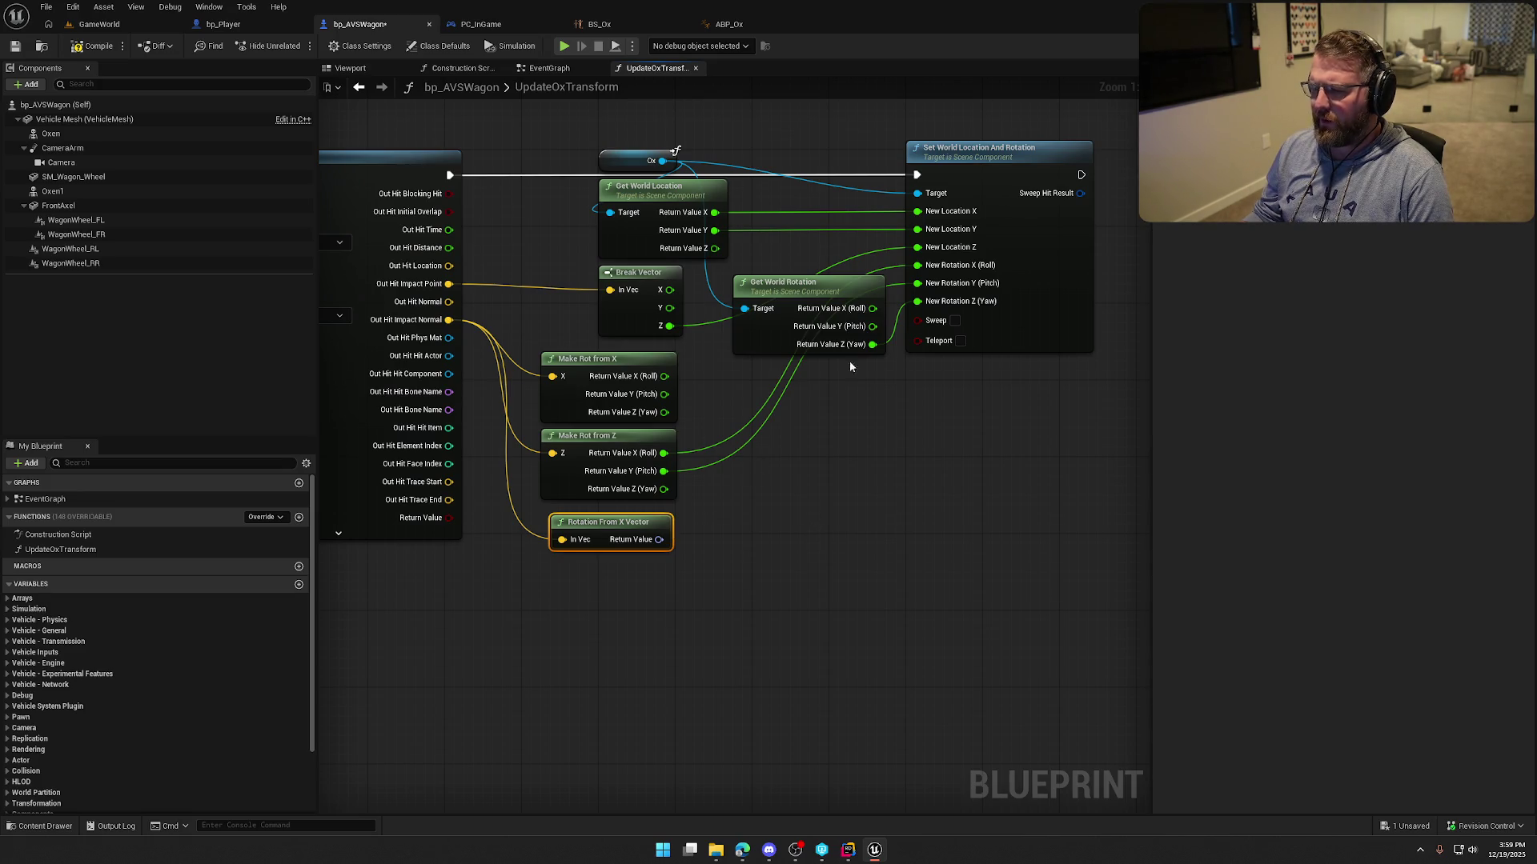
pyautogui.click(881, 346)
pyautogui.keyDown('alt'); pyautogui.click(917, 301); pyautogui.keyUp('alt')
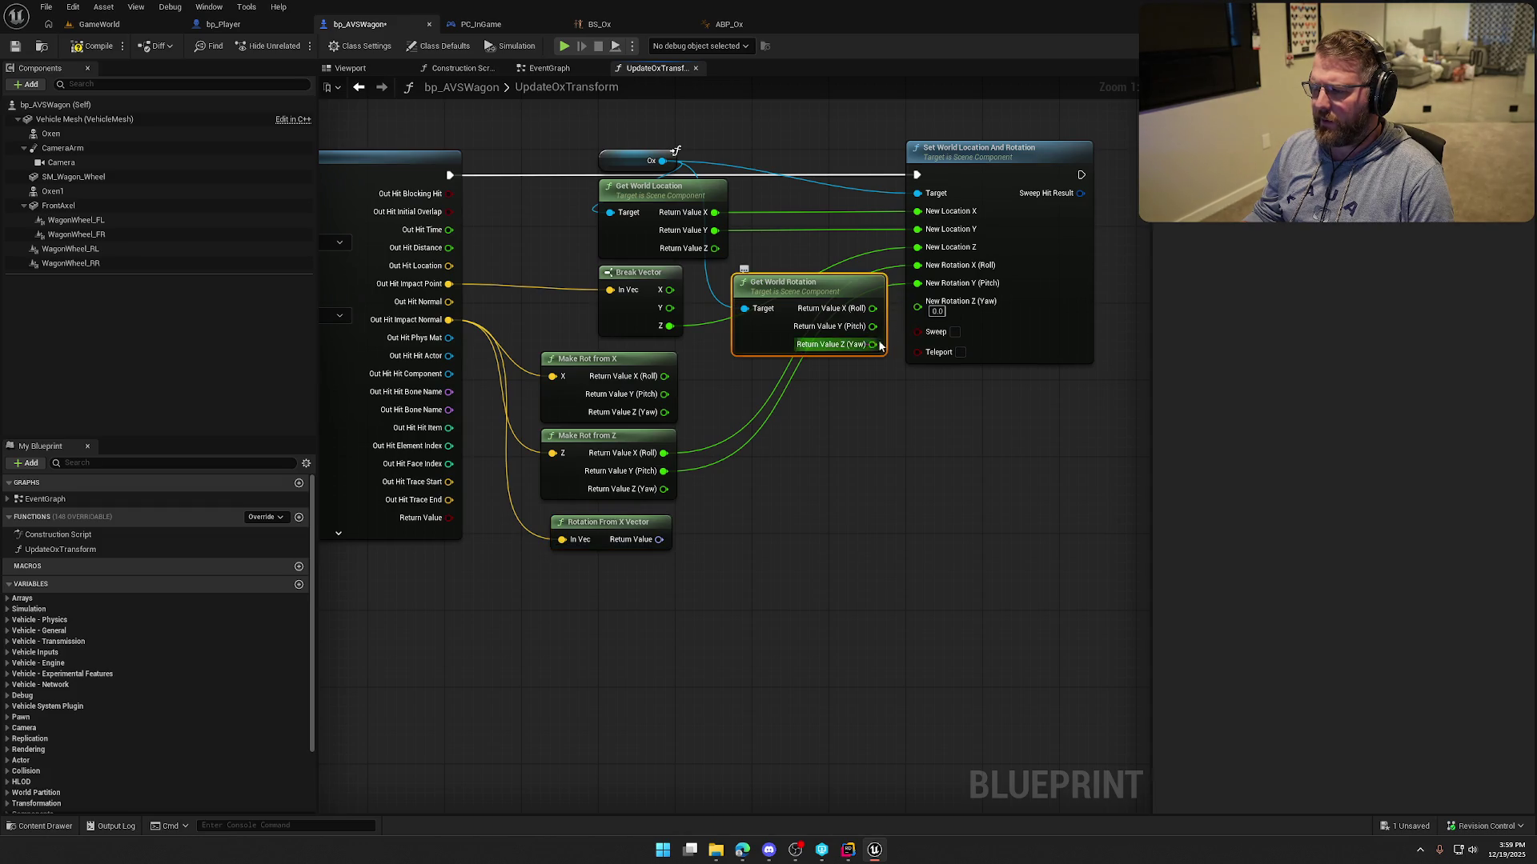
pyautogui.keyDown('alt'); pyautogui.click(917, 282); pyautogui.keyUp('alt')
pyautogui.rightClick(918, 265)
pyautogui.click(953, 331)
pyautogui.moveTo(917, 276)
pyautogui.mouseDown()
pyautogui.moveTo(710, 538)
pyautogui.moveTo(659, 539)
pyautogui.mouseUp()
pyautogui.click(99, 24)
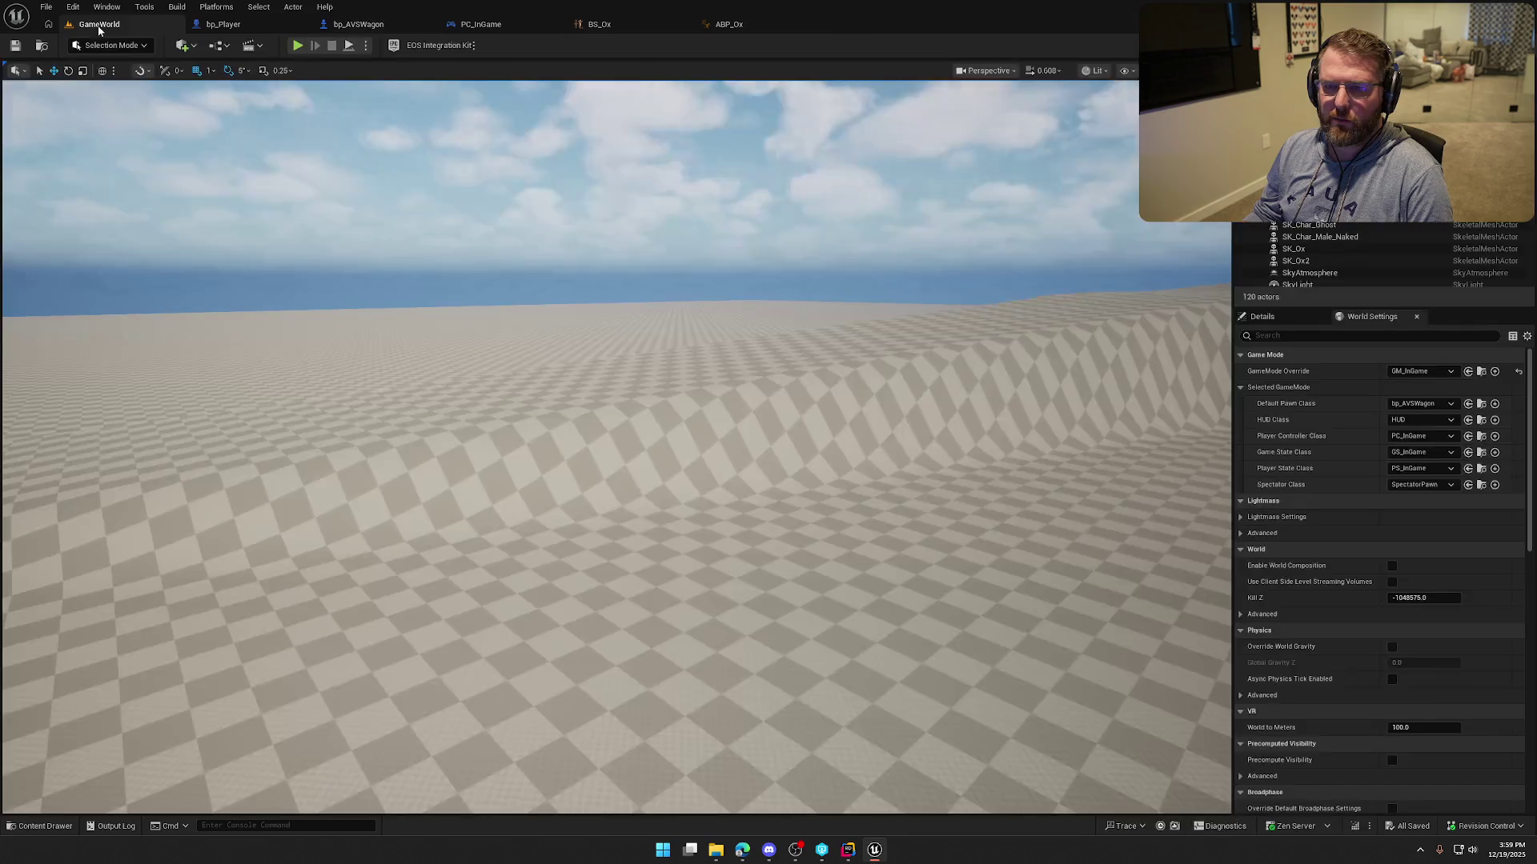
# Start a Play-in-Editor test of the wagon and oxen with Alt+P.
pyautogui.hotkey('alt', 'p')
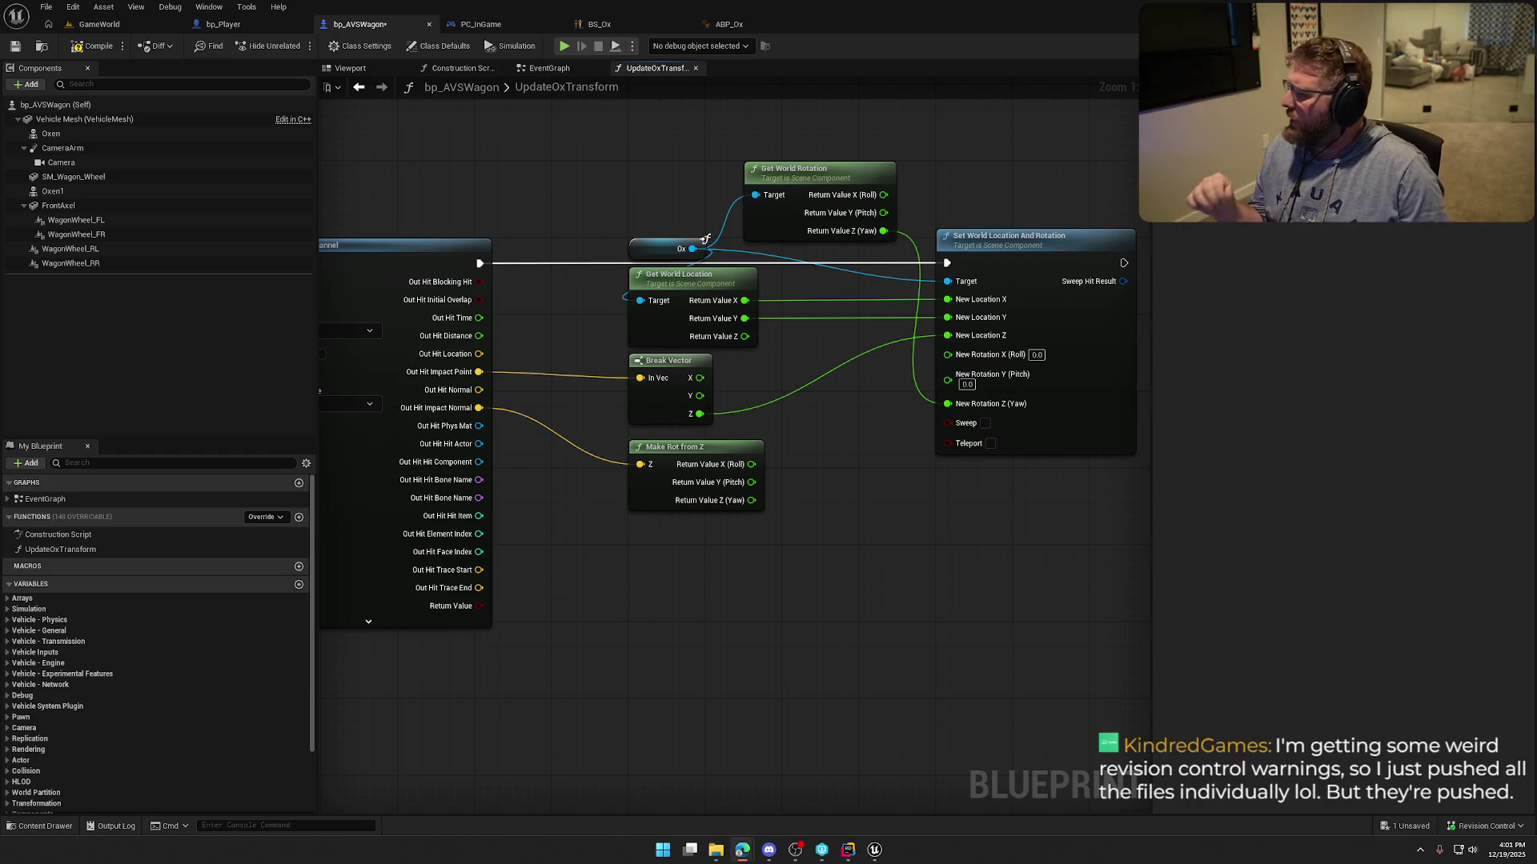
# Add a Make Rot from ZX node fed by the hit impact normal, arranged near Make Rot from Z.
pyautogui.click(729, 606)
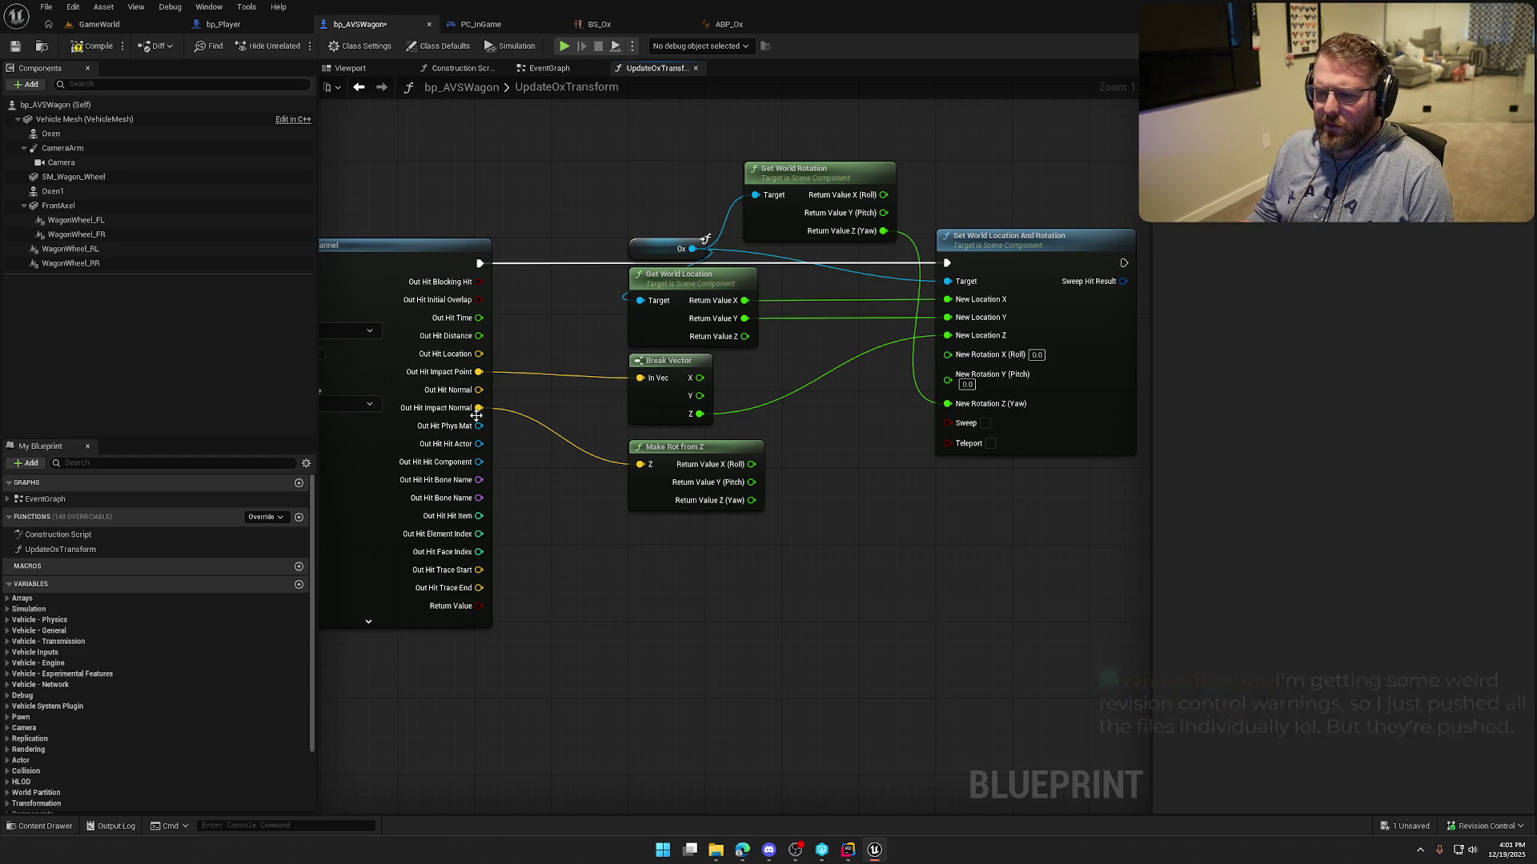
pyautogui.moveTo(478, 408); pyautogui.dragTo(664, 585)
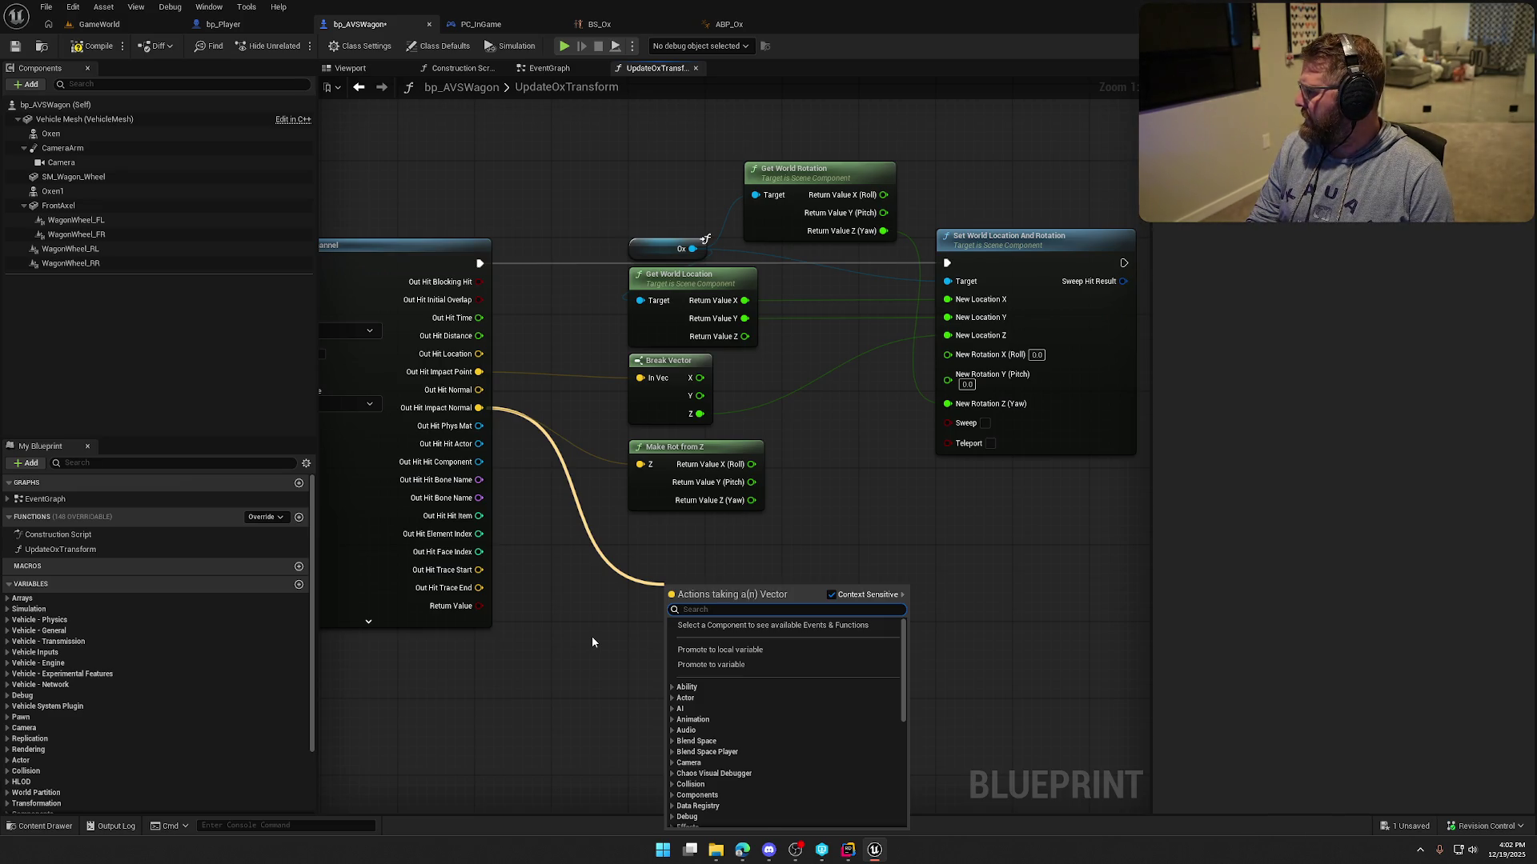
pyautogui.write('make rot')
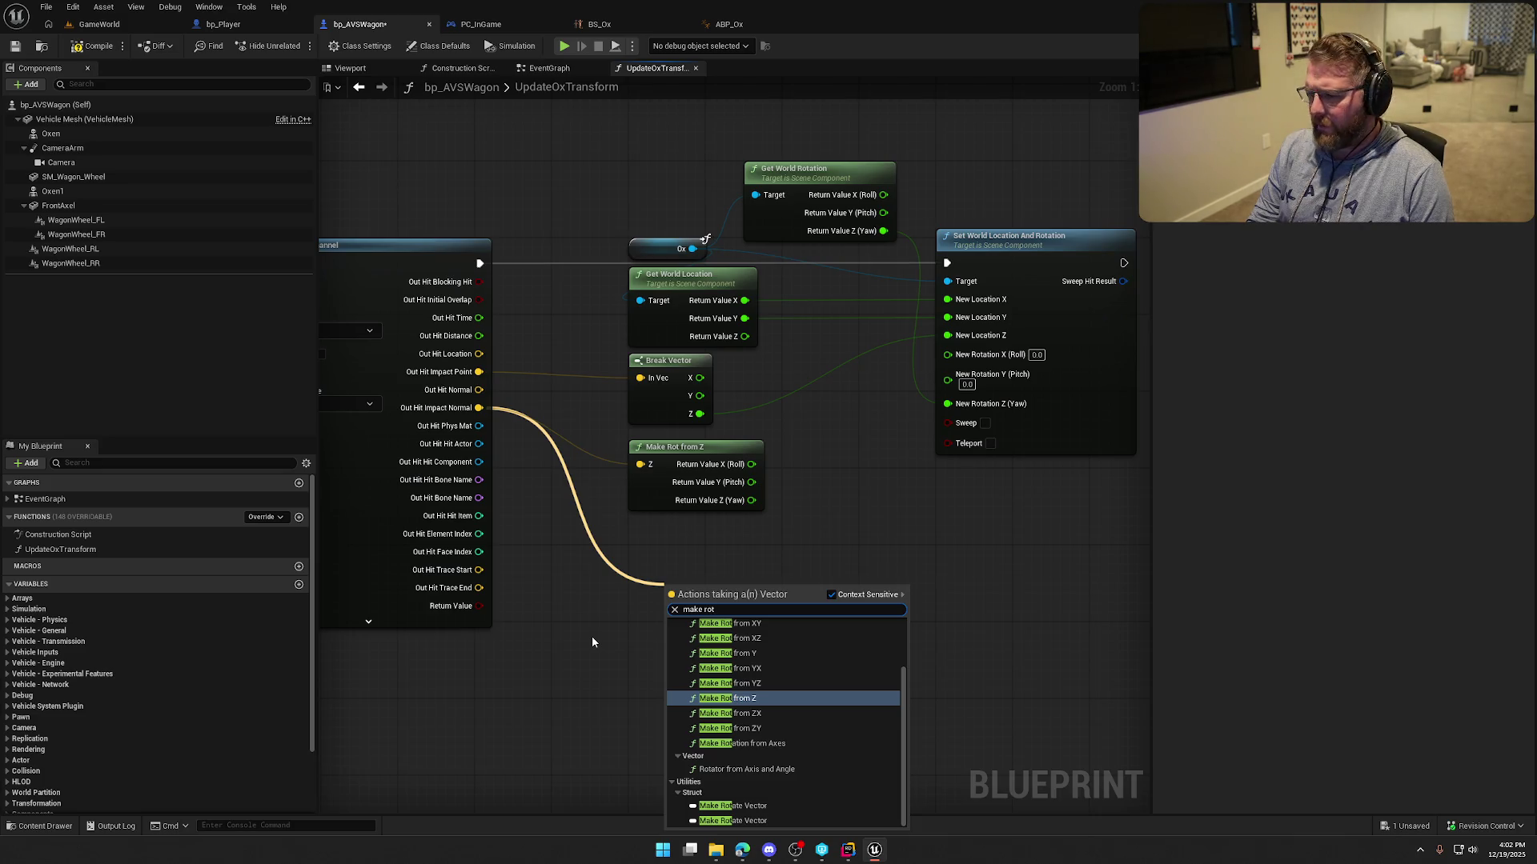
pyautogui.write(' from zx')
pyautogui.press('Return')
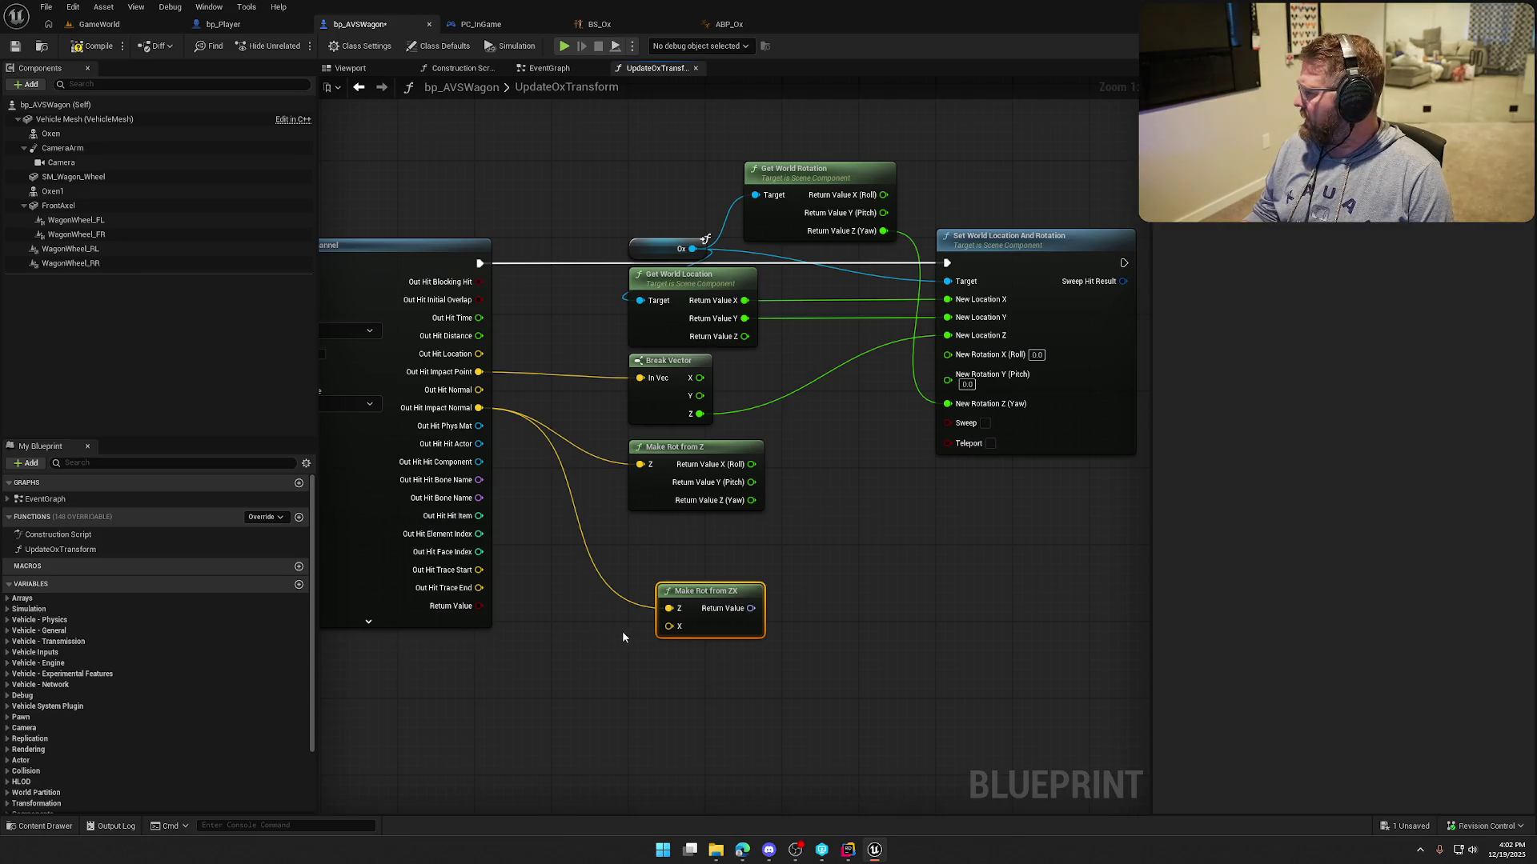
pyautogui.moveTo(708, 593); pyautogui.dragTo(717, 525)
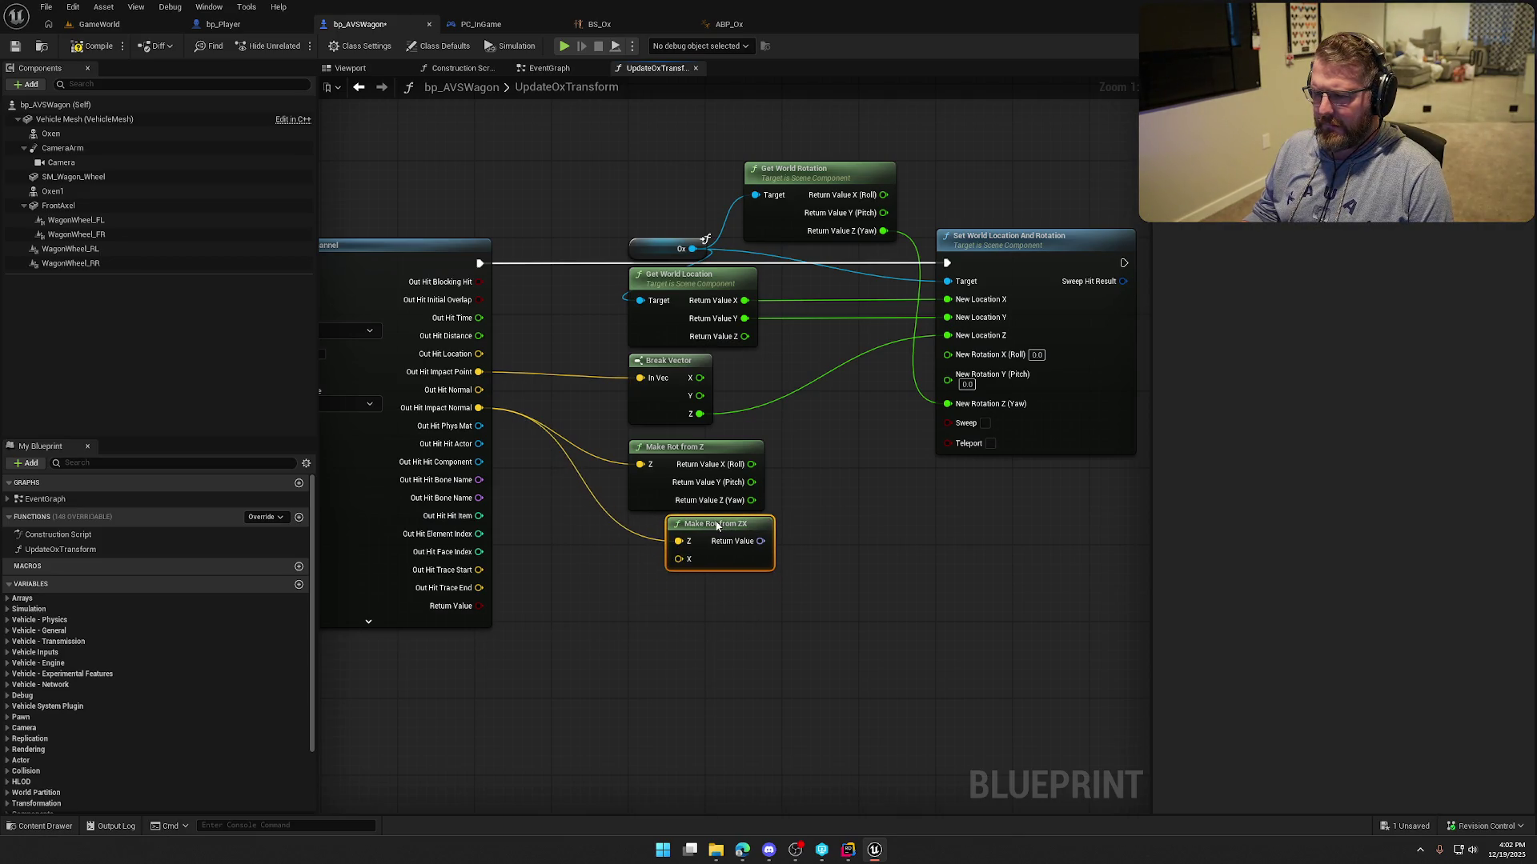
pyautogui.moveTo(727, 450); pyautogui.dragTo(765, 440)
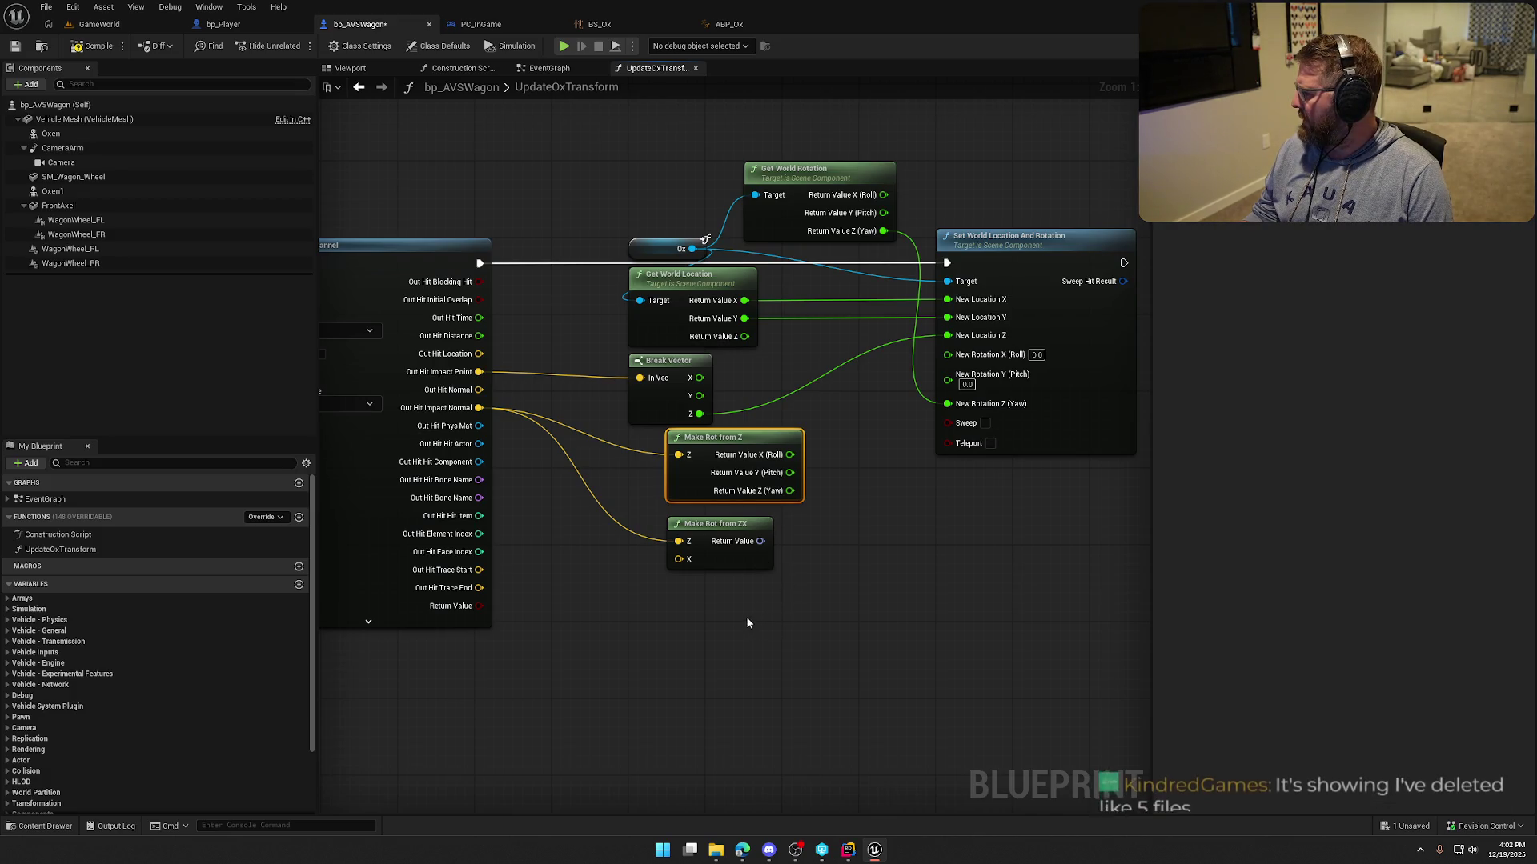
pyautogui.moveTo(478, 408); pyautogui.dragTo(613, 590)
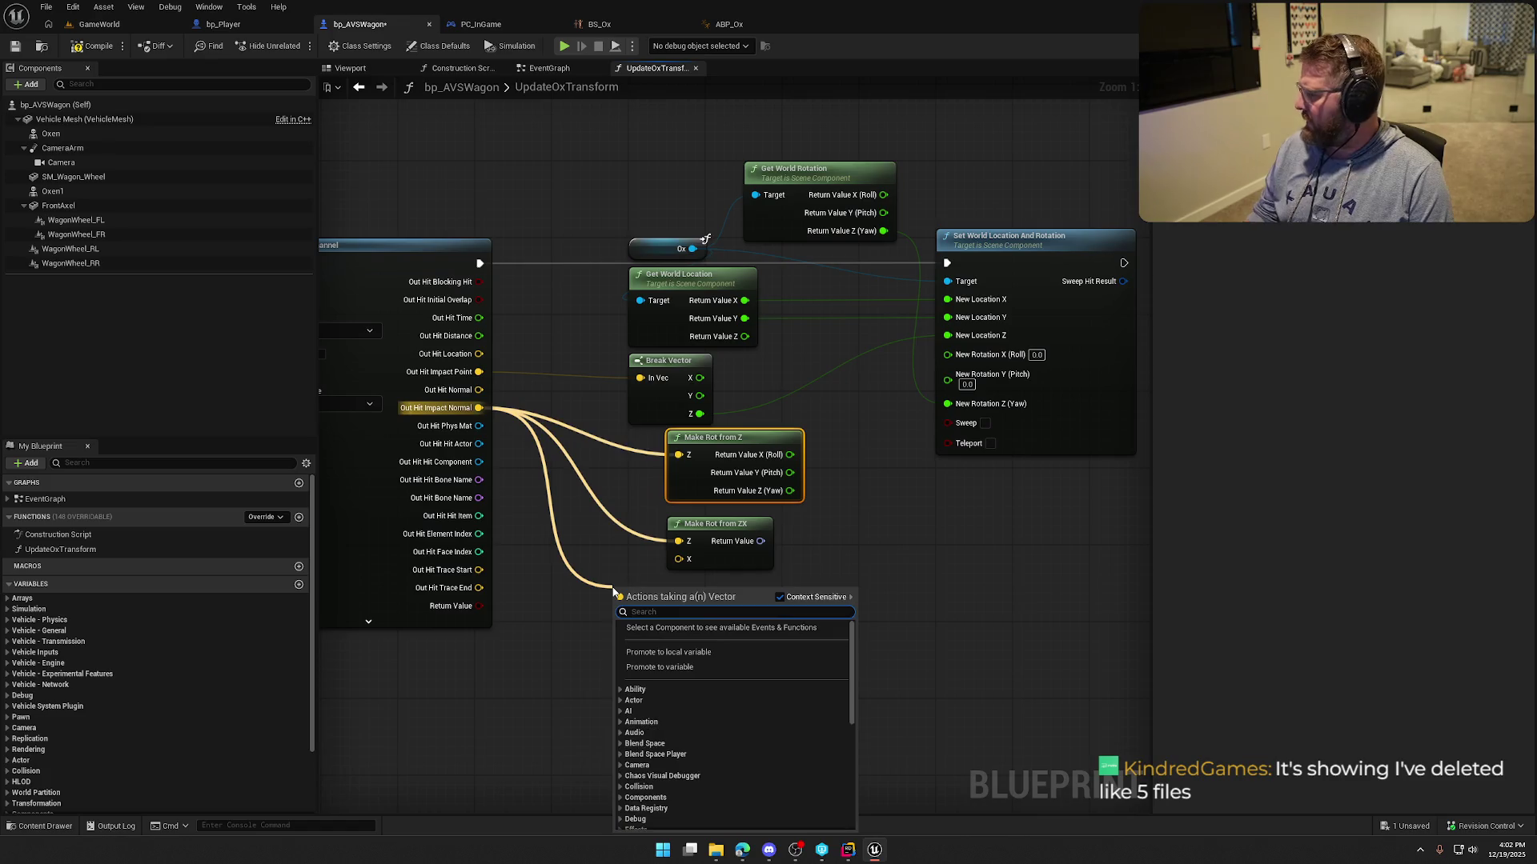
# Take the dot product of the hit impact normal and Get Actor Up Vector.
pyautogui.write('dot')
pyautogui.press('Return')
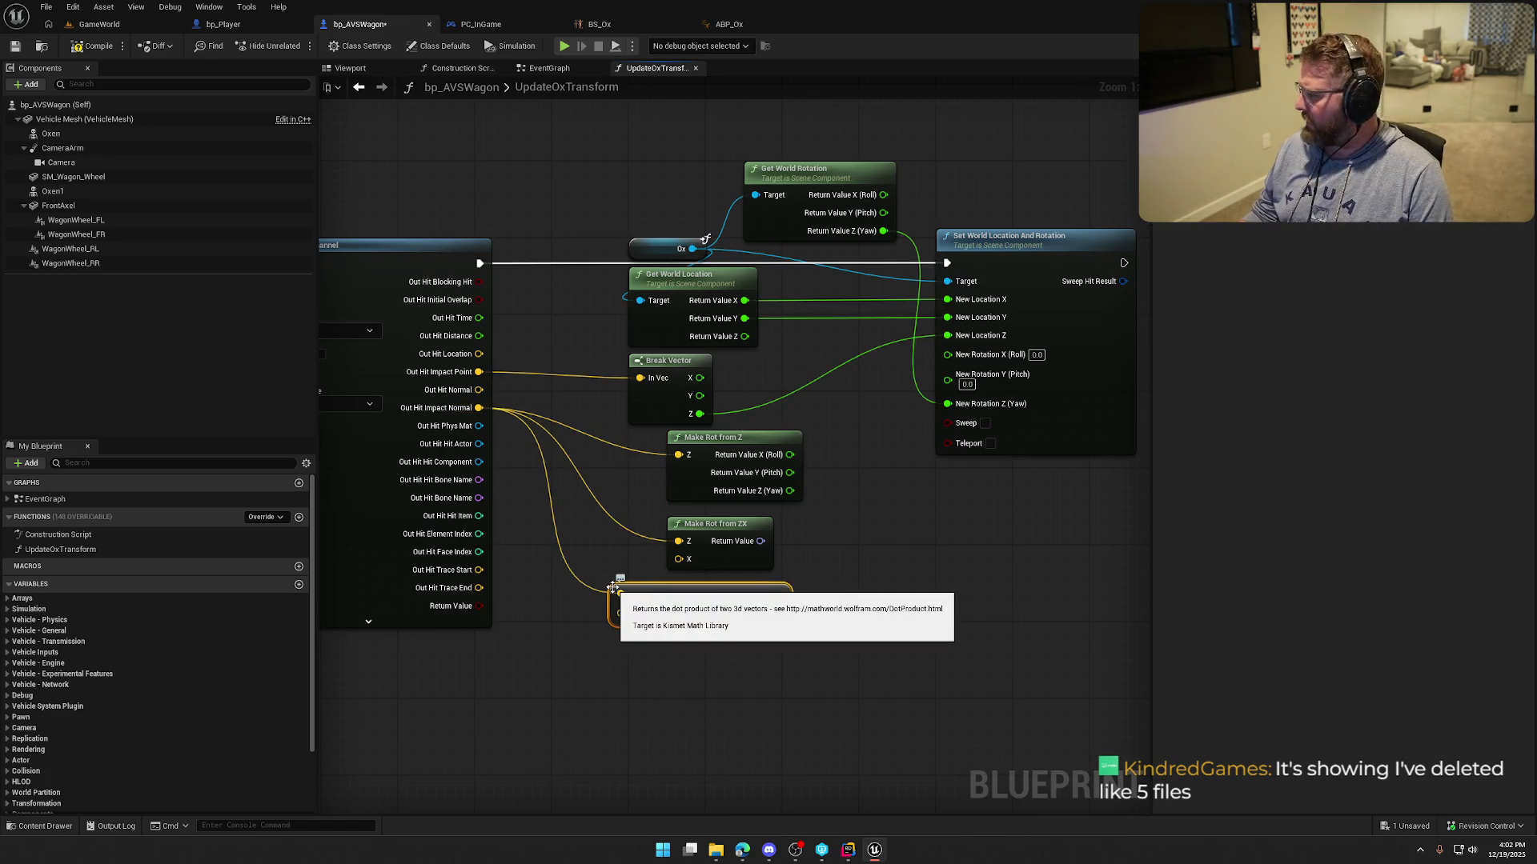
pyautogui.rightClick(465, 672)
pyautogui.write('get actor up')
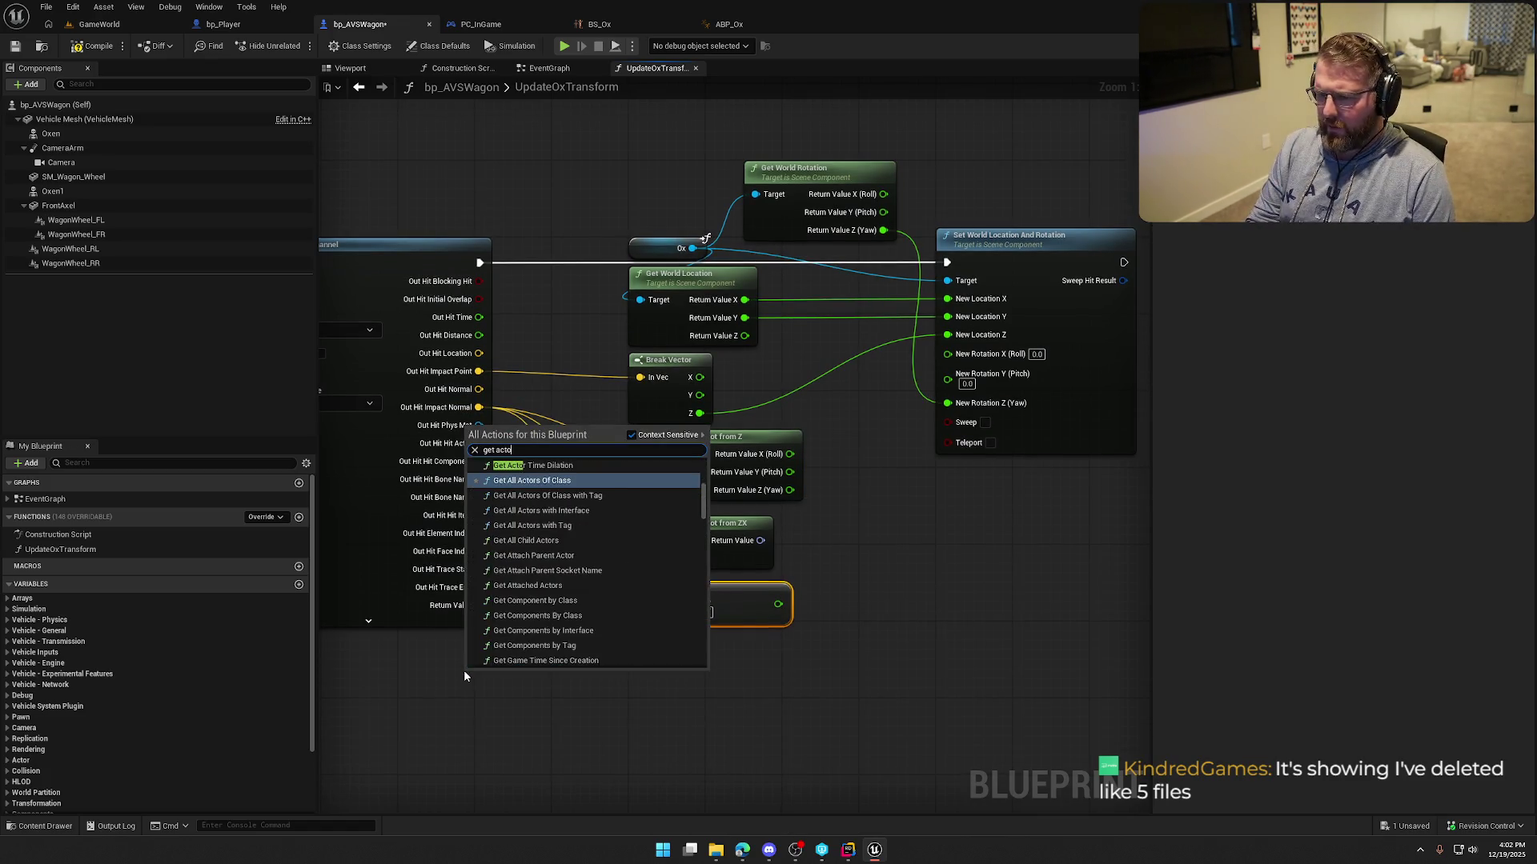
pyautogui.press('Return')
pyautogui.moveTo(584, 703); pyautogui.dragTo(620, 615)
pyautogui.moveTo(660, 590); pyautogui.dragTo(648, 600)
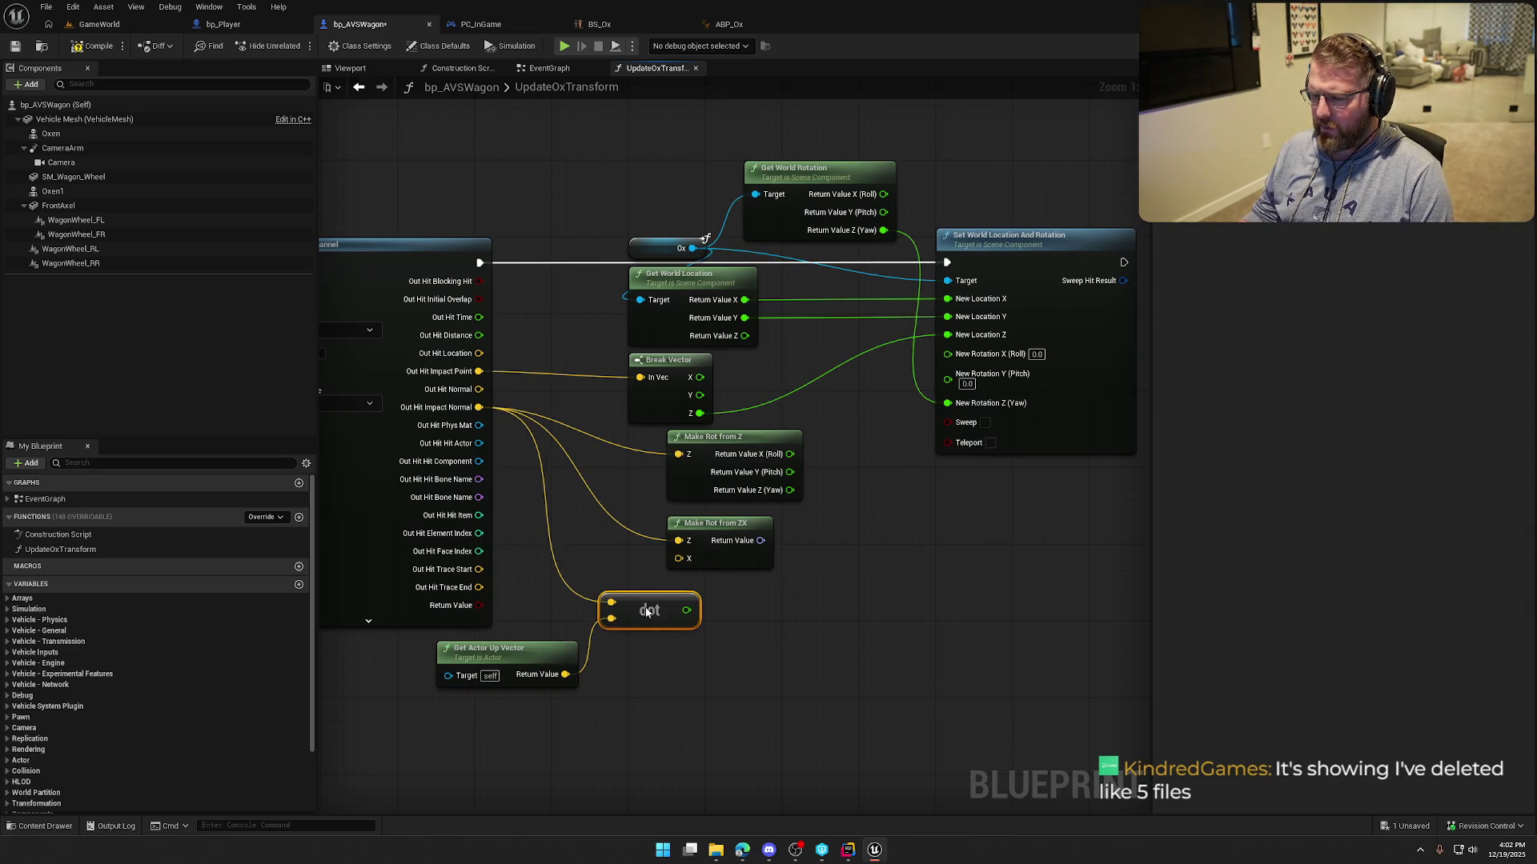
# Delete Make Rot from Z and feed the recombined New Rotation from Make Rot from ZX.
pyautogui.click(752, 453)
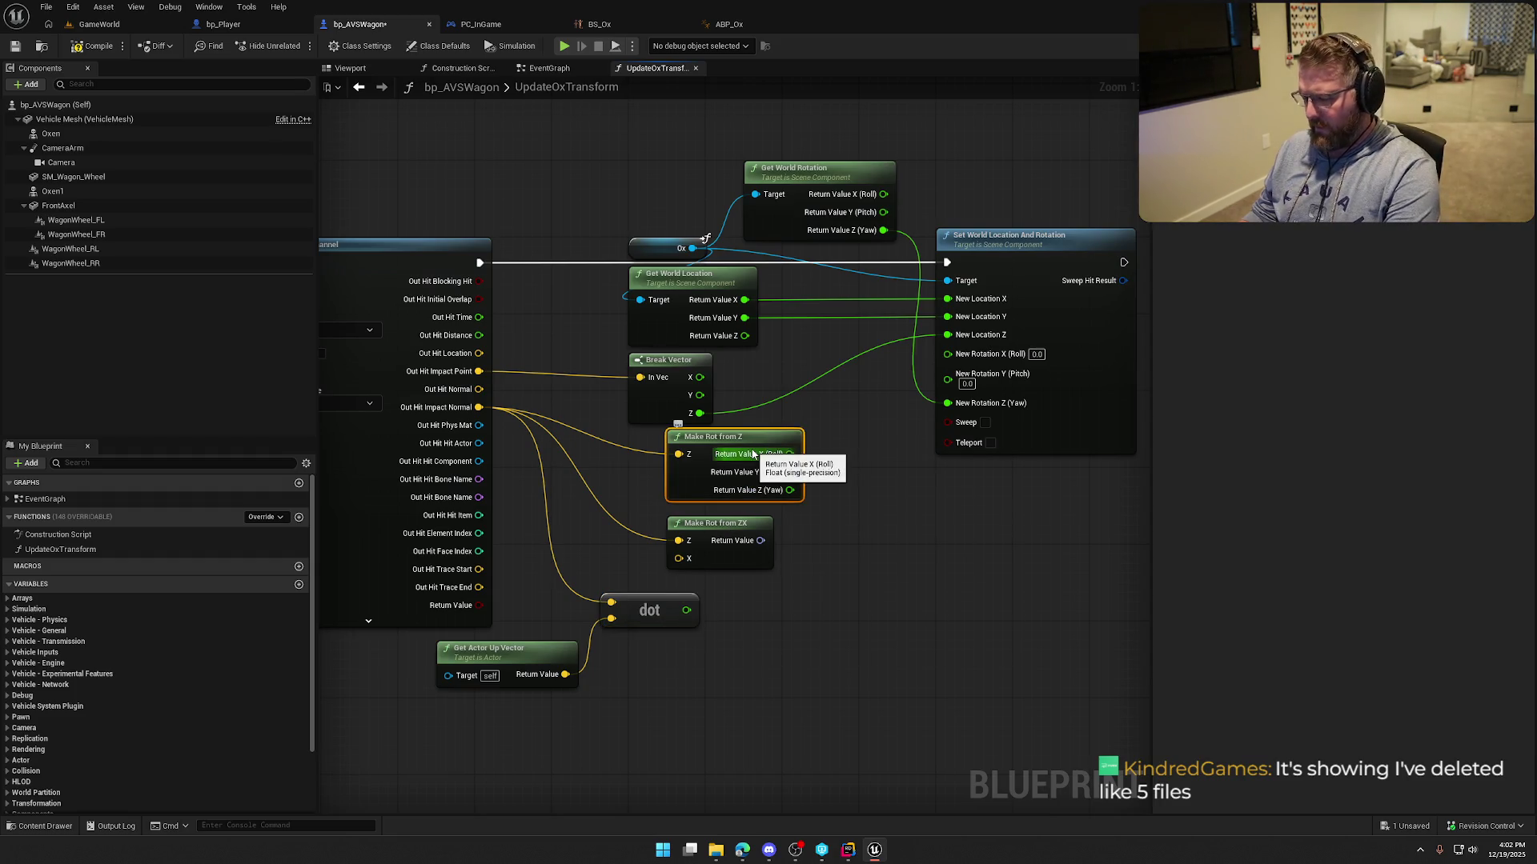
pyautogui.press('Delete')
pyautogui.click(672, 389)
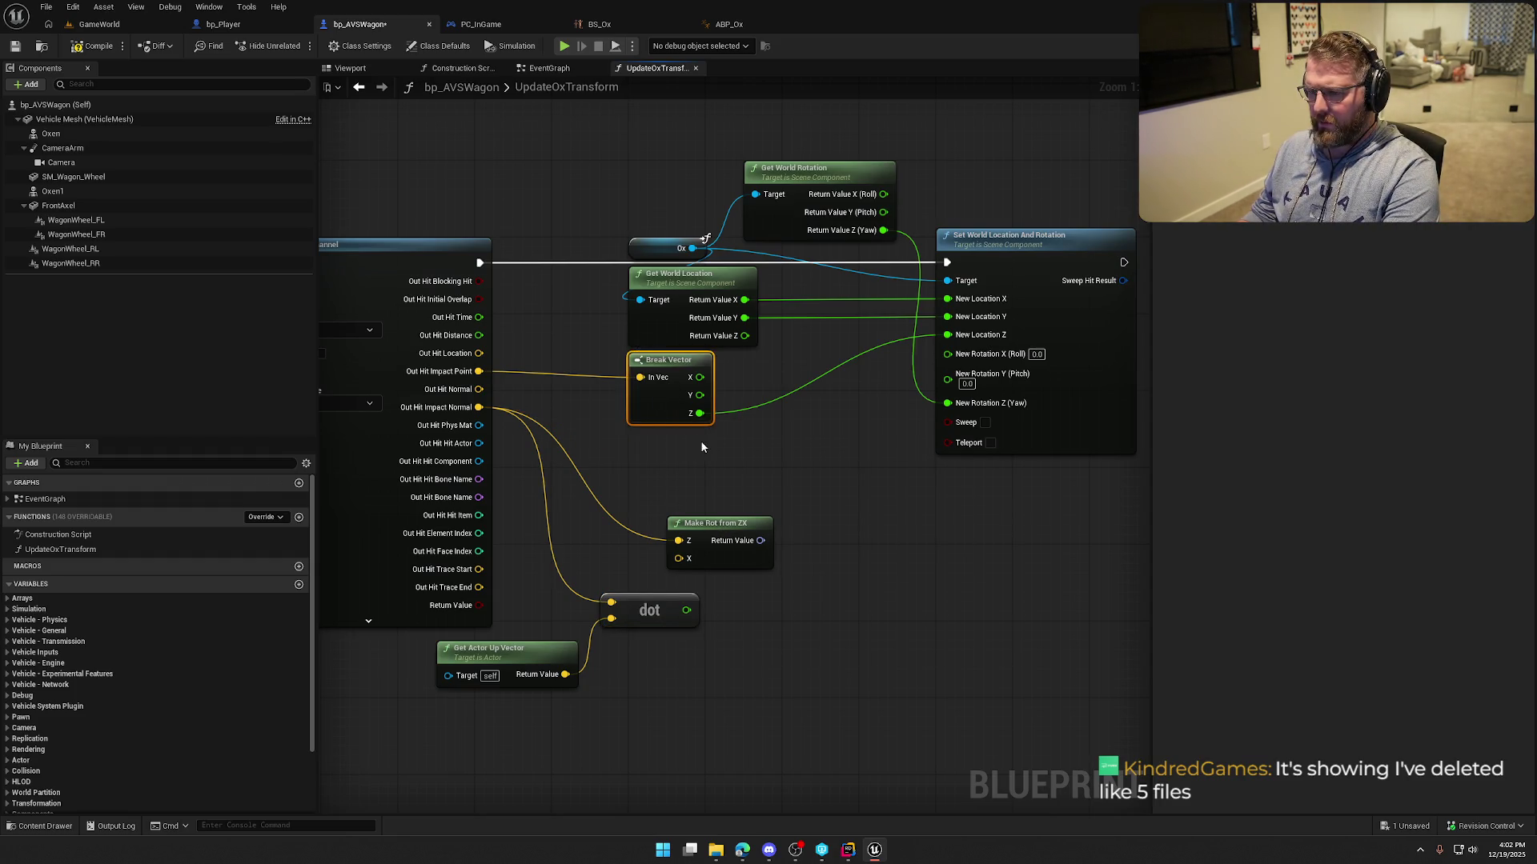
pyautogui.moveTo(724, 523)
pyautogui.mouseDown()
pyautogui.moveTo(725, 446)
pyautogui.moveTo(827, 446)
pyautogui.mouseUp()
pyautogui.keyDown('alt'); pyautogui.click(947, 404); pyautogui.keyUp('alt')
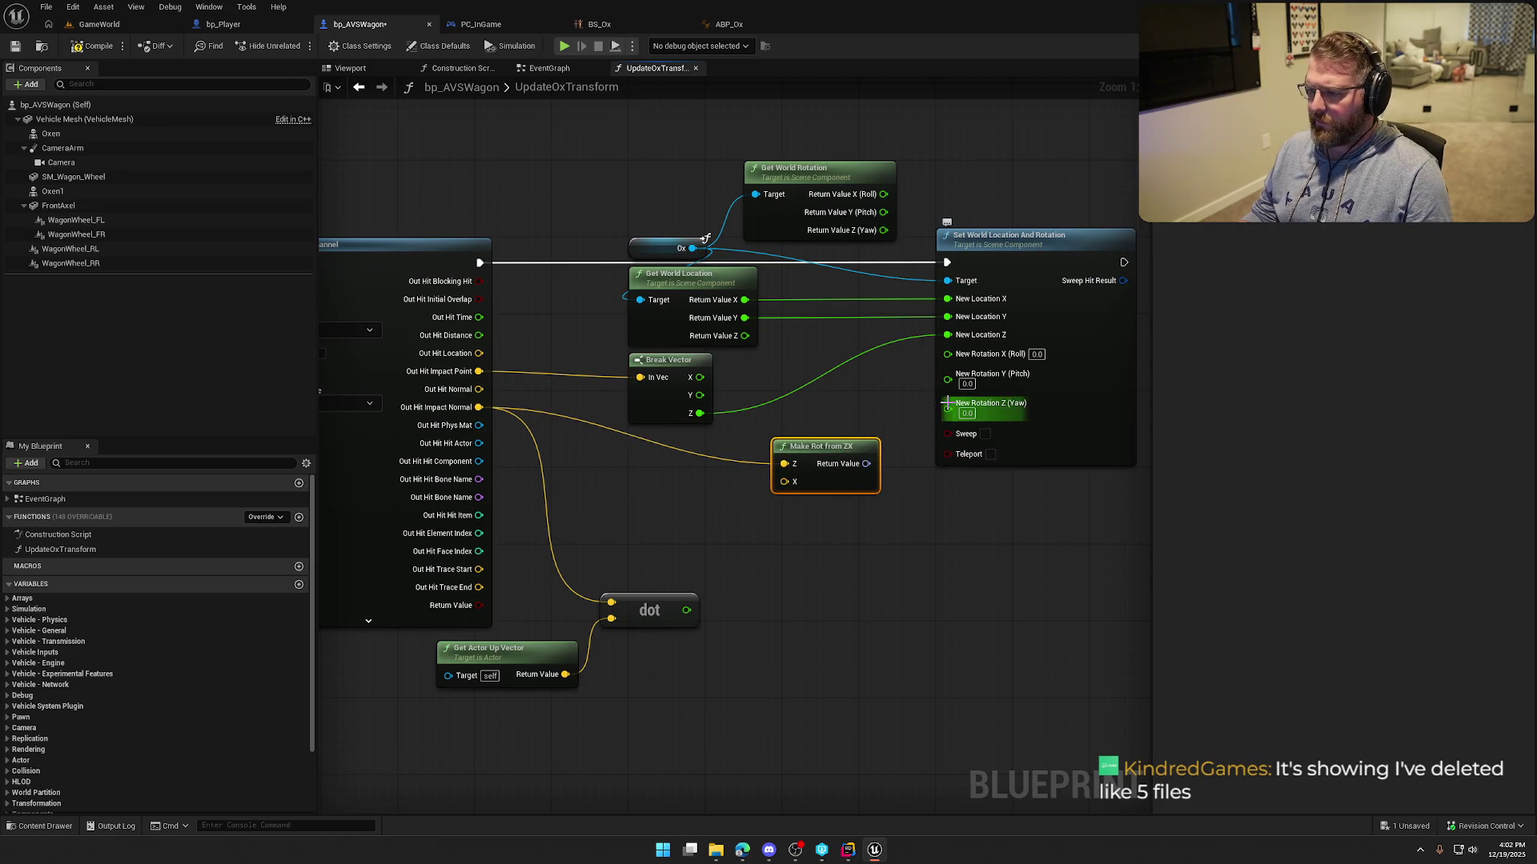
pyautogui.rightClick(948, 405)
pyautogui.click(1000, 468)
pyautogui.moveTo(866, 464)
pyautogui.mouseDown()
pyautogui.moveTo(948, 353)
pyautogui.moveTo(860, 436)
pyautogui.moveTo(855, 418)
pyautogui.mouseUp()
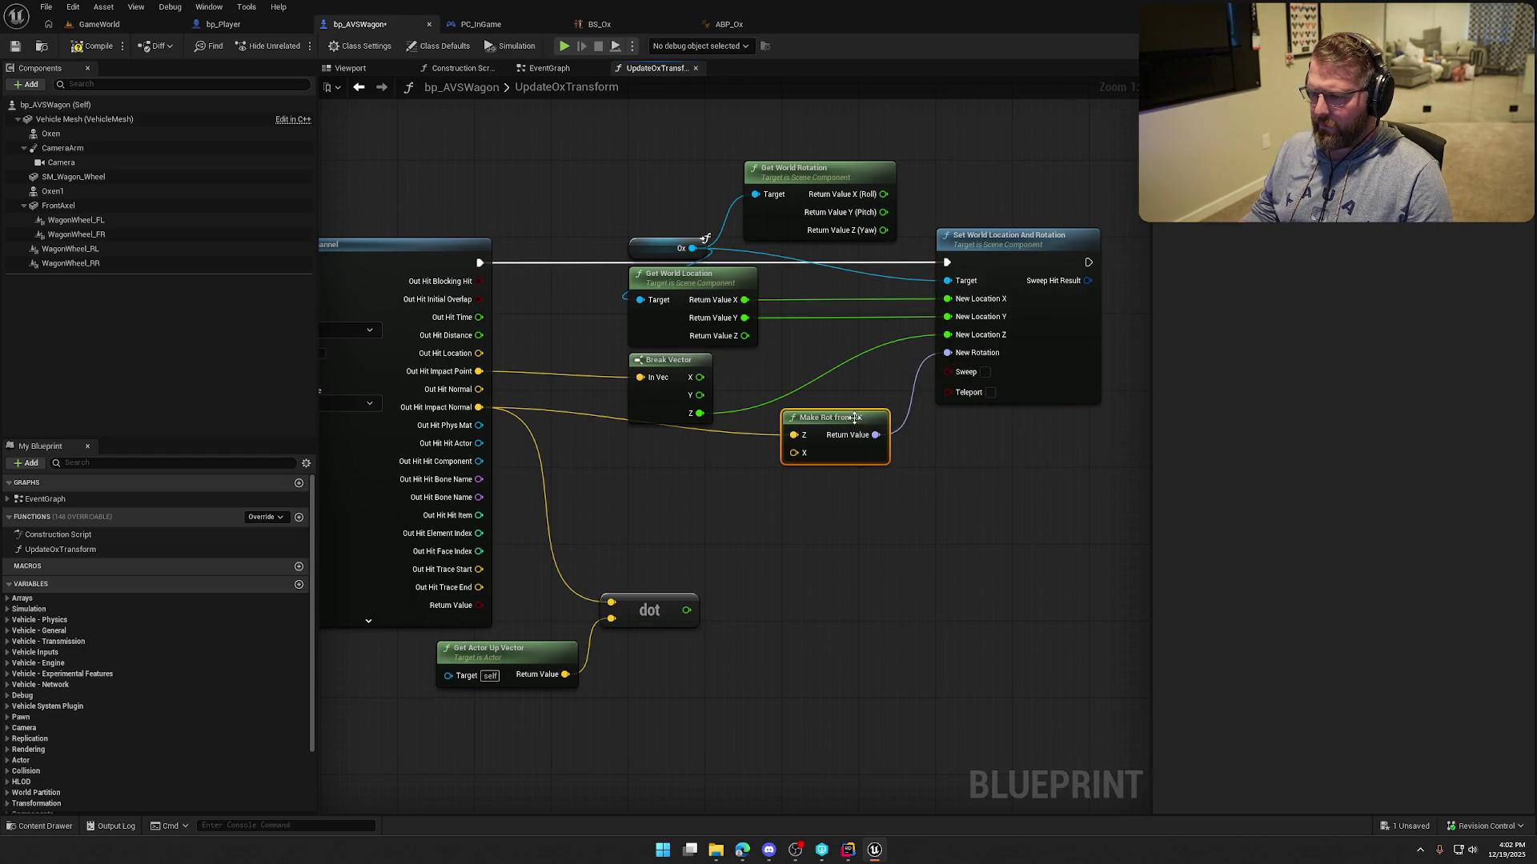
# Convert the dot result to degrees with ACOSd and multiply it by -1.0.
pyautogui.moveTo(699, 612); pyautogui.dragTo(799, 606)
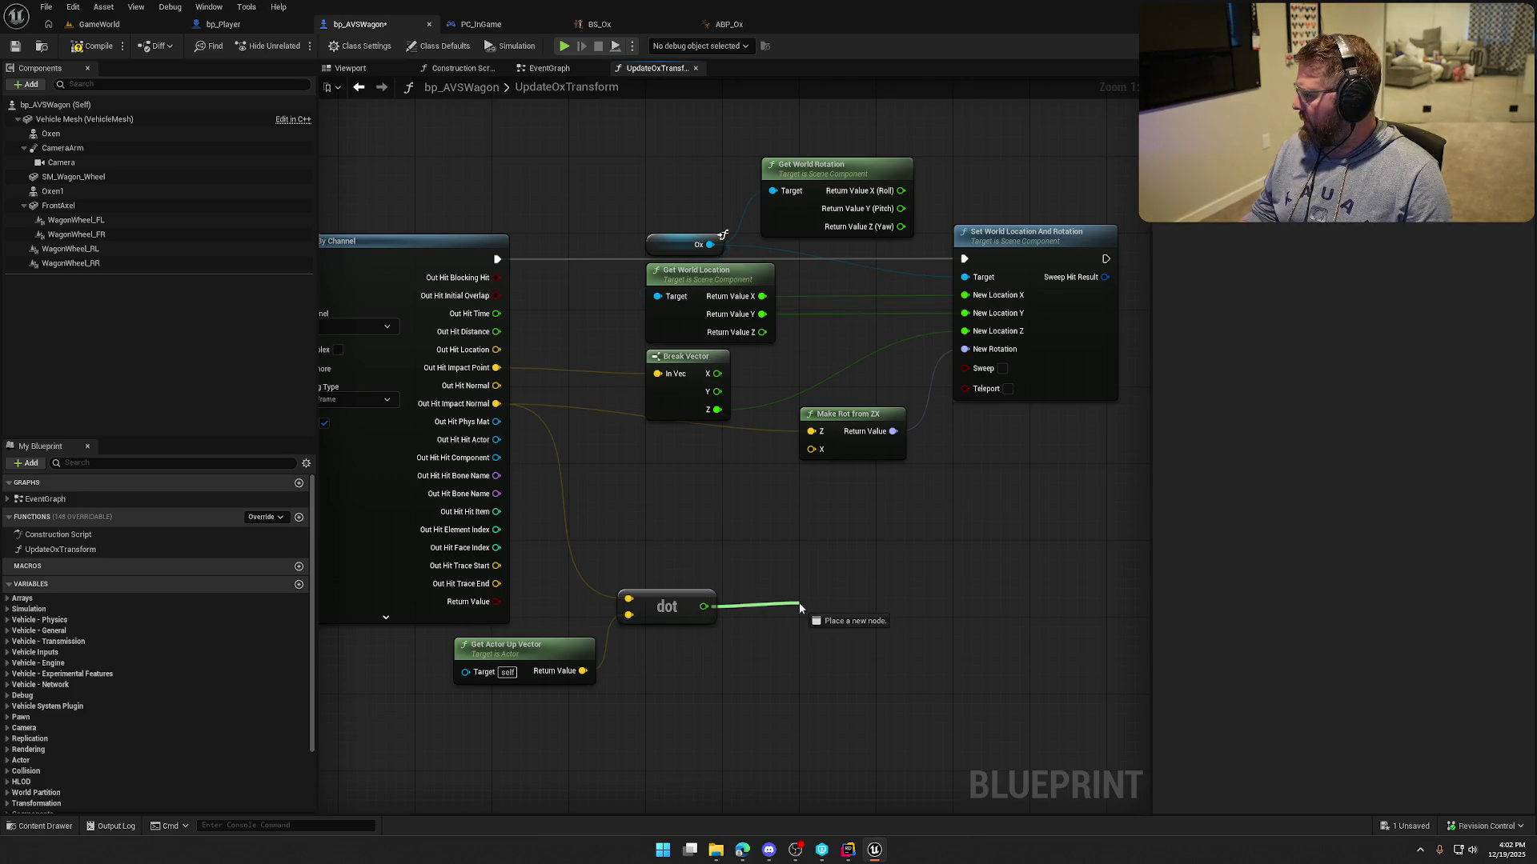
pyautogui.write('a')
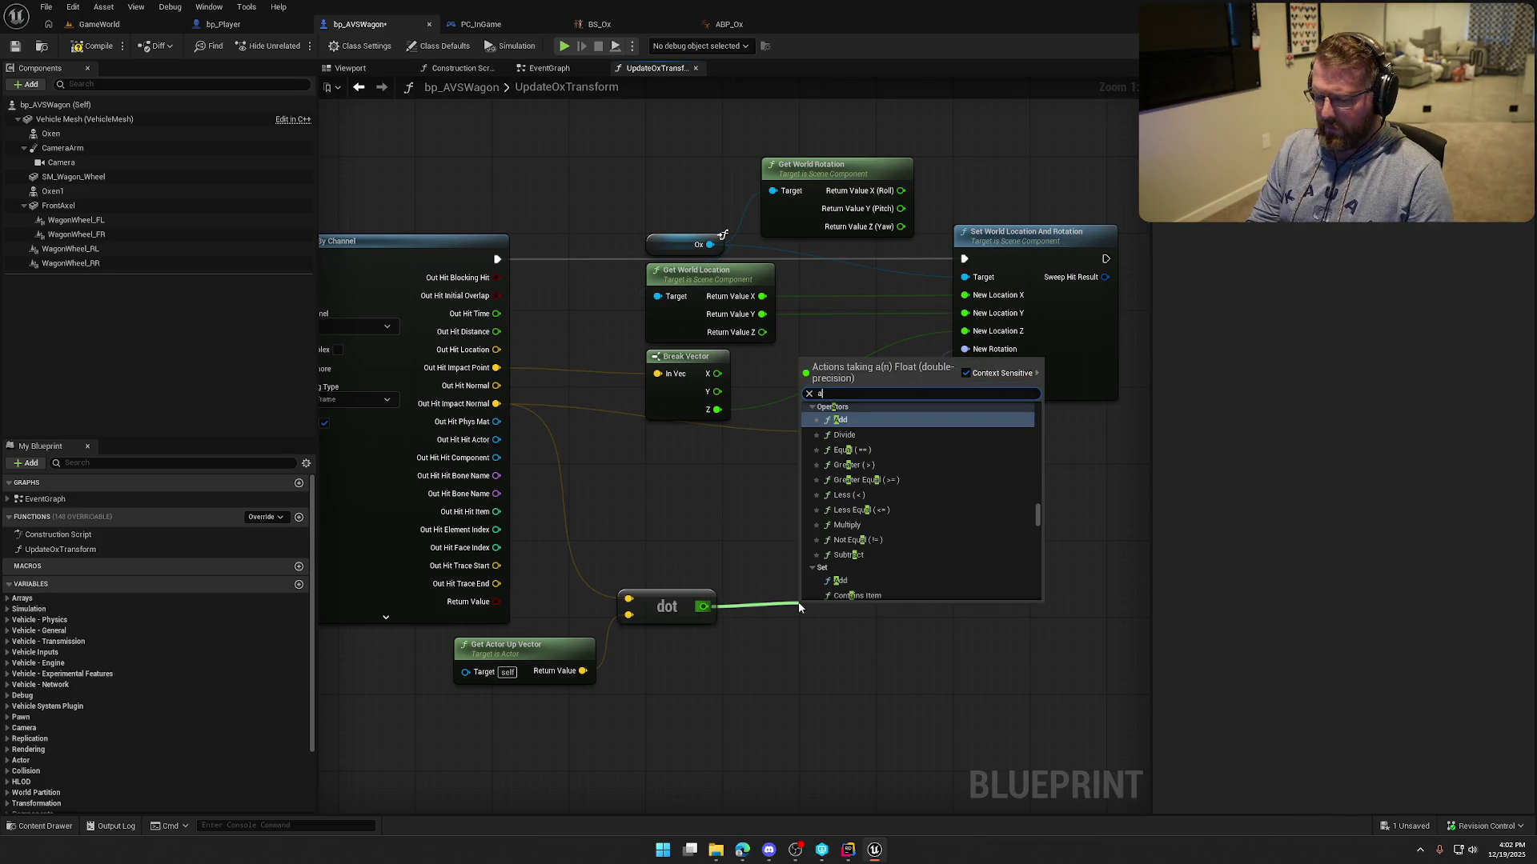
pyautogui.write('cos')
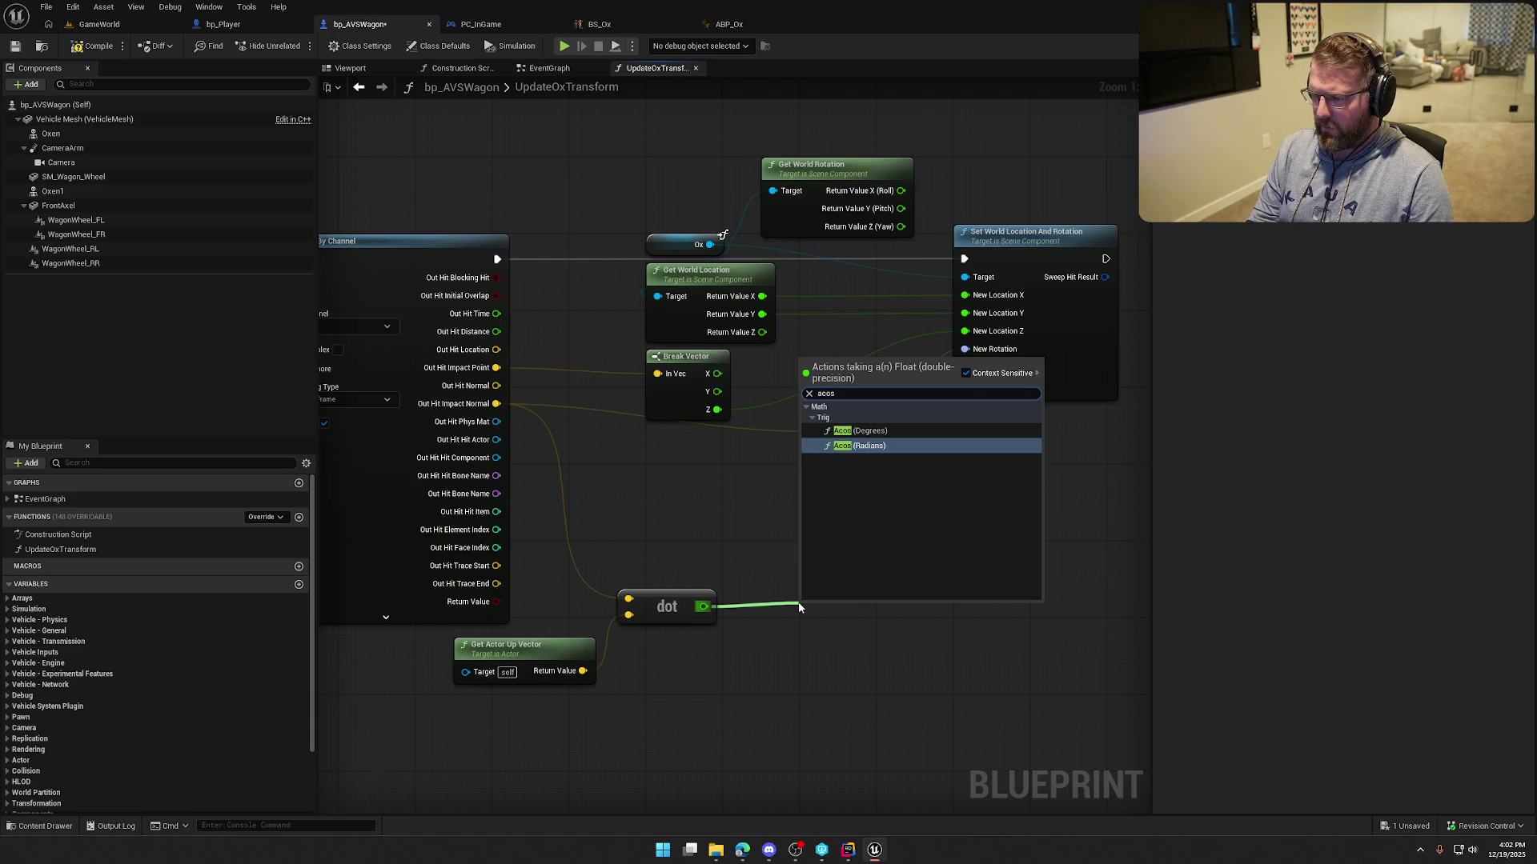
pyautogui.press('Up')
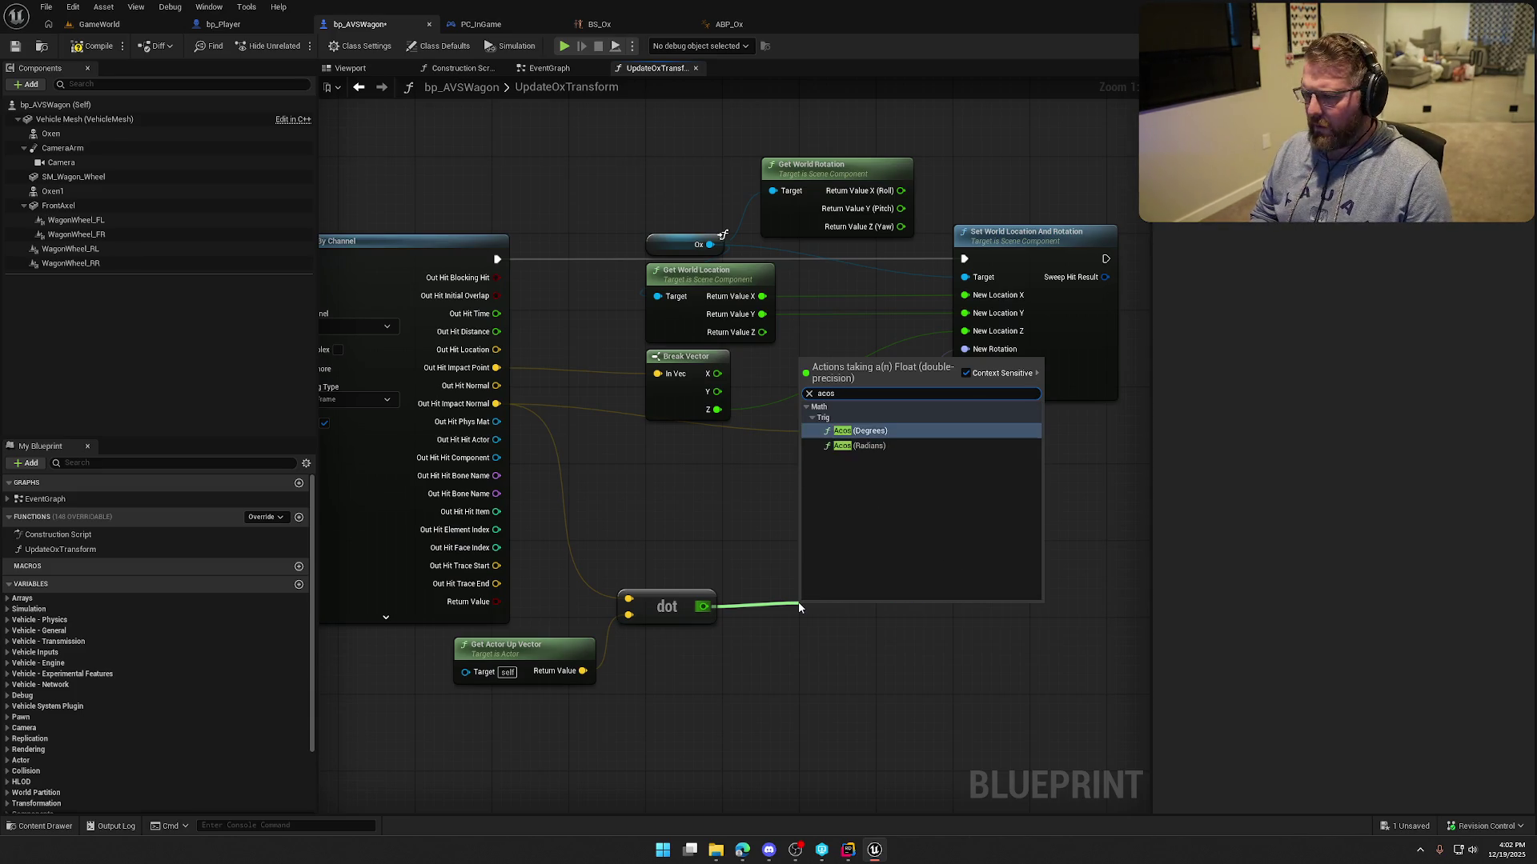
pyautogui.press('Return')
pyautogui.moveTo(829, 608)
pyautogui.mouseDown()
pyautogui.moveTo(791, 618)
pyautogui.moveTo(863, 615)
pyautogui.mouseUp()
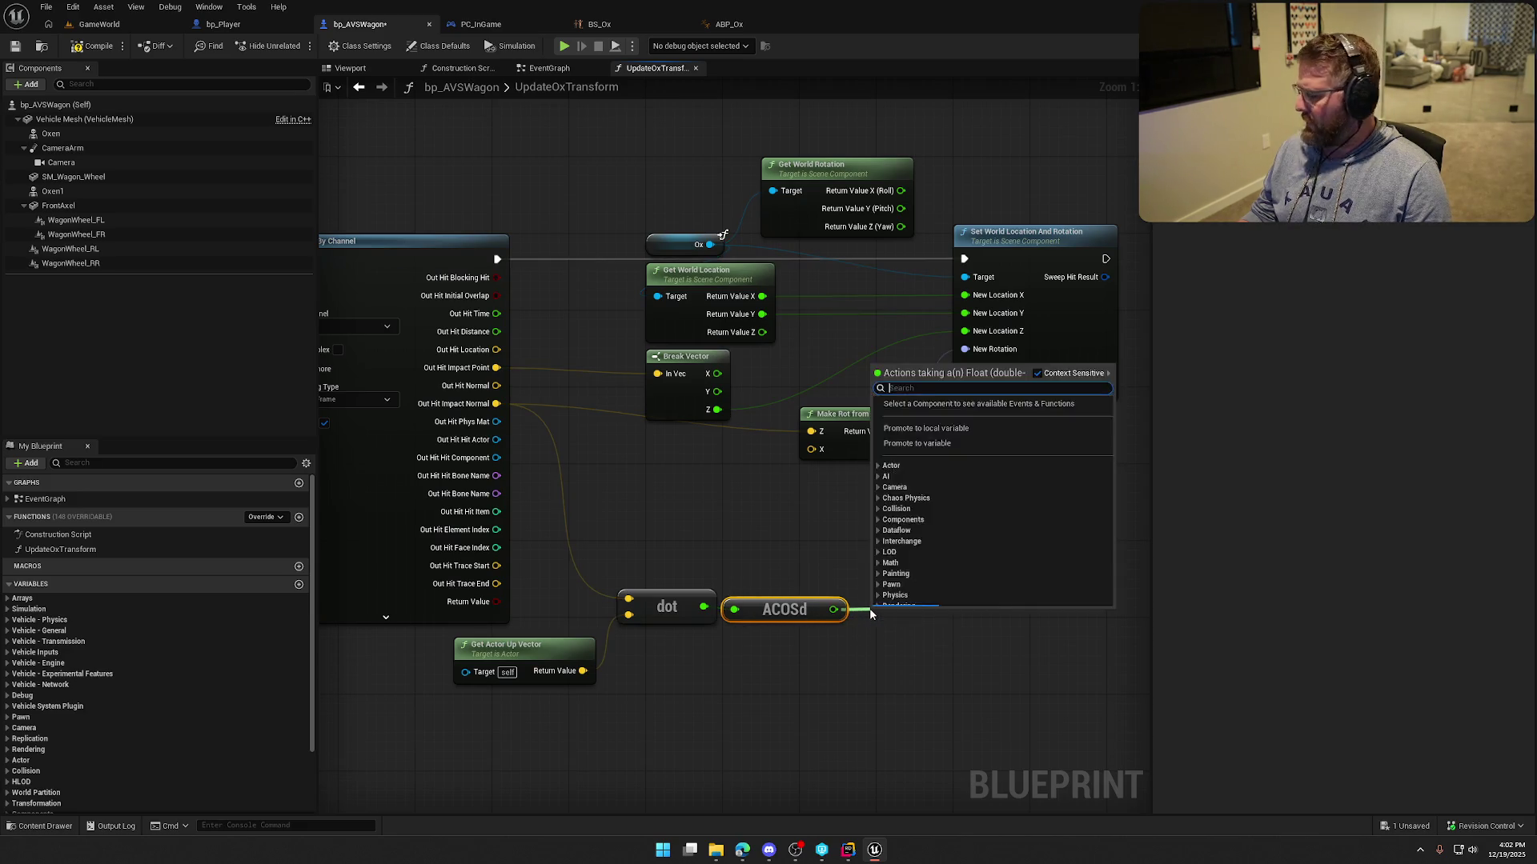
pyautogui.write('multi')
pyautogui.press('Return')
pyautogui.click(898, 638)
pyautogui.write('-1')
pyautogui.press('Return')
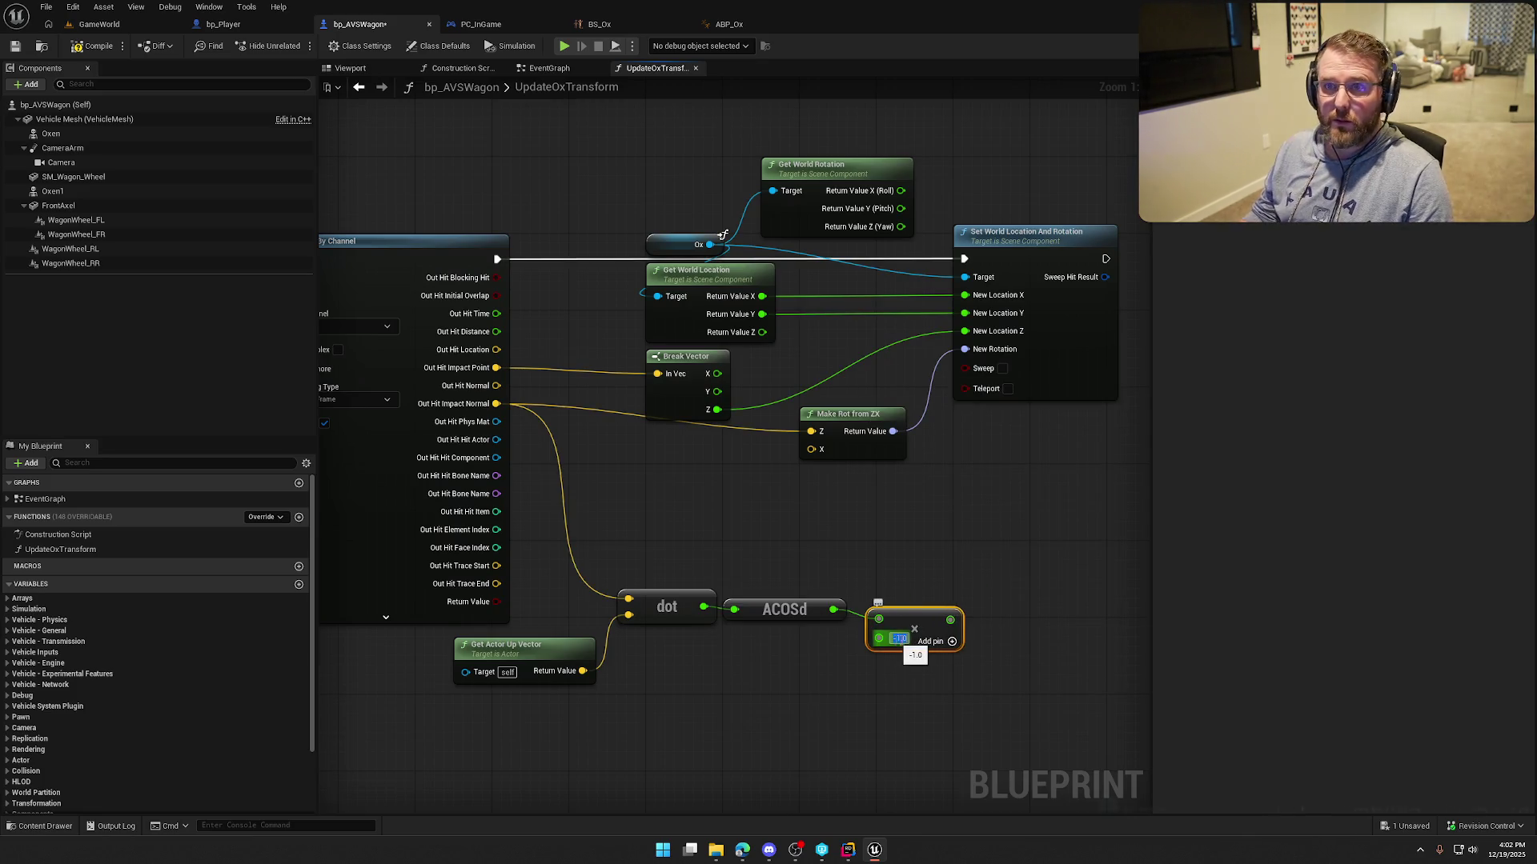
pyautogui.moveTo(933, 631); pyautogui.dragTo(924, 621)
pyautogui.moveTo(906, 569)
pyautogui.mouseDown()
pyautogui.moveTo(928, 541)
pyautogui.moveTo(907, 537)
pyautogui.mouseUp()
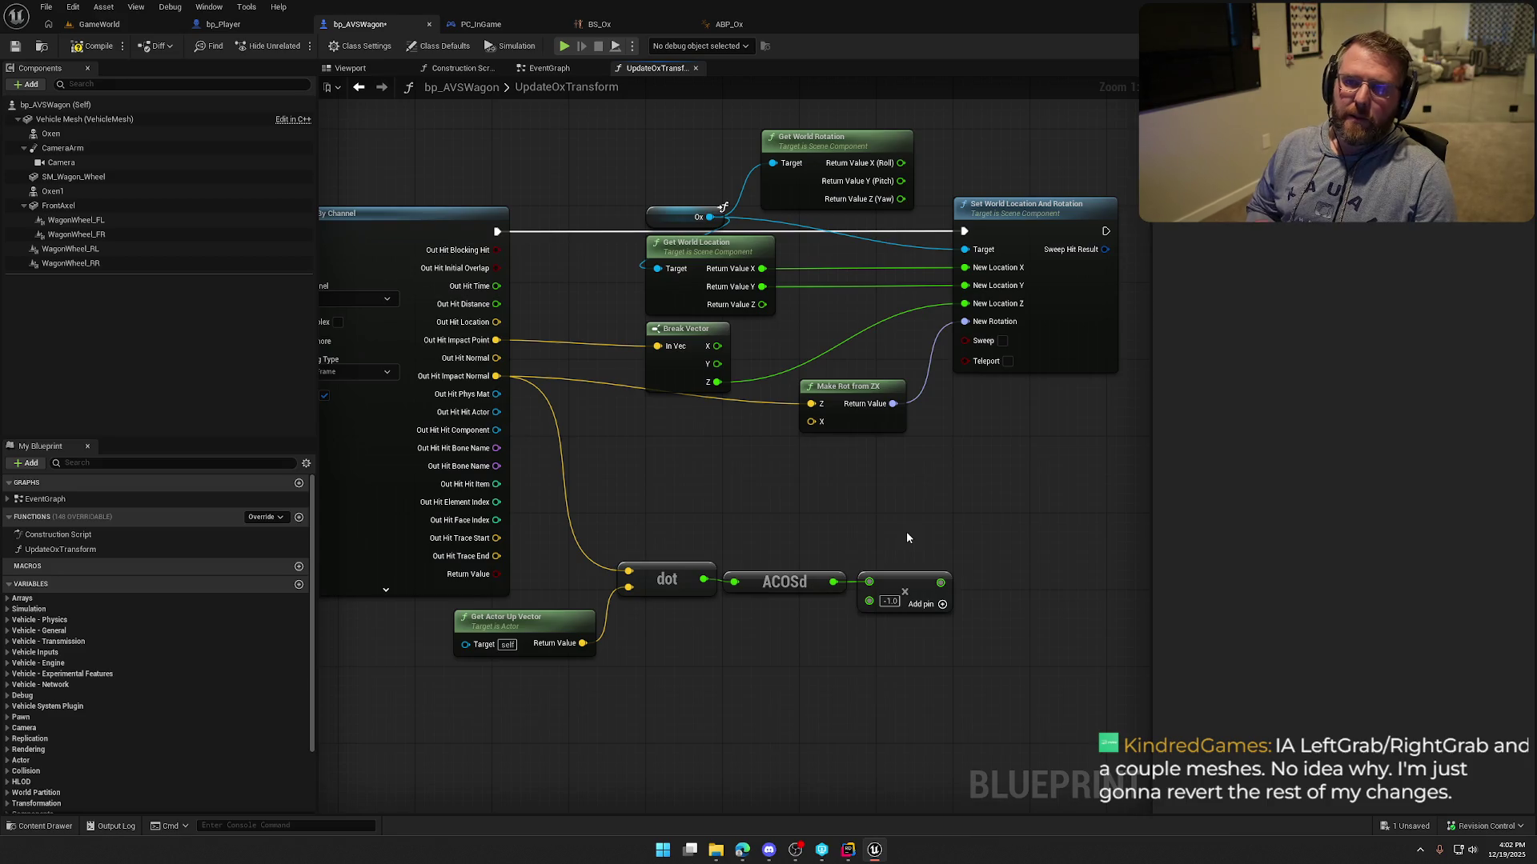
pyautogui.moveTo(907, 537); pyautogui.dragTo(860, 527)
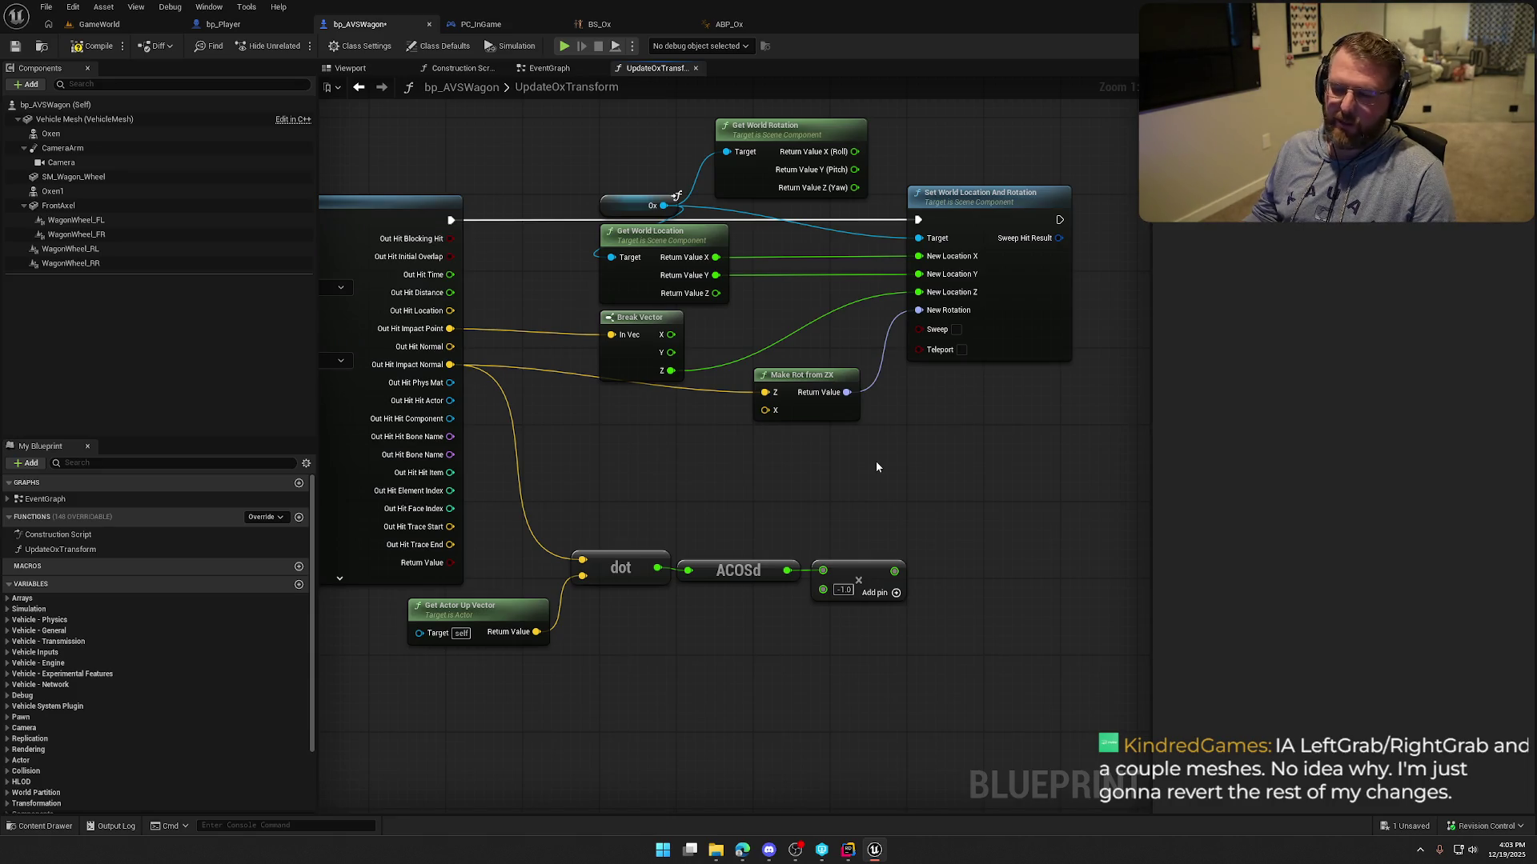
pyautogui.moveTo(876, 463)
pyautogui.mouseDown()
pyautogui.moveTo(824, 470)
pyautogui.moveTo(841, 426)
pyautogui.mouseUp()
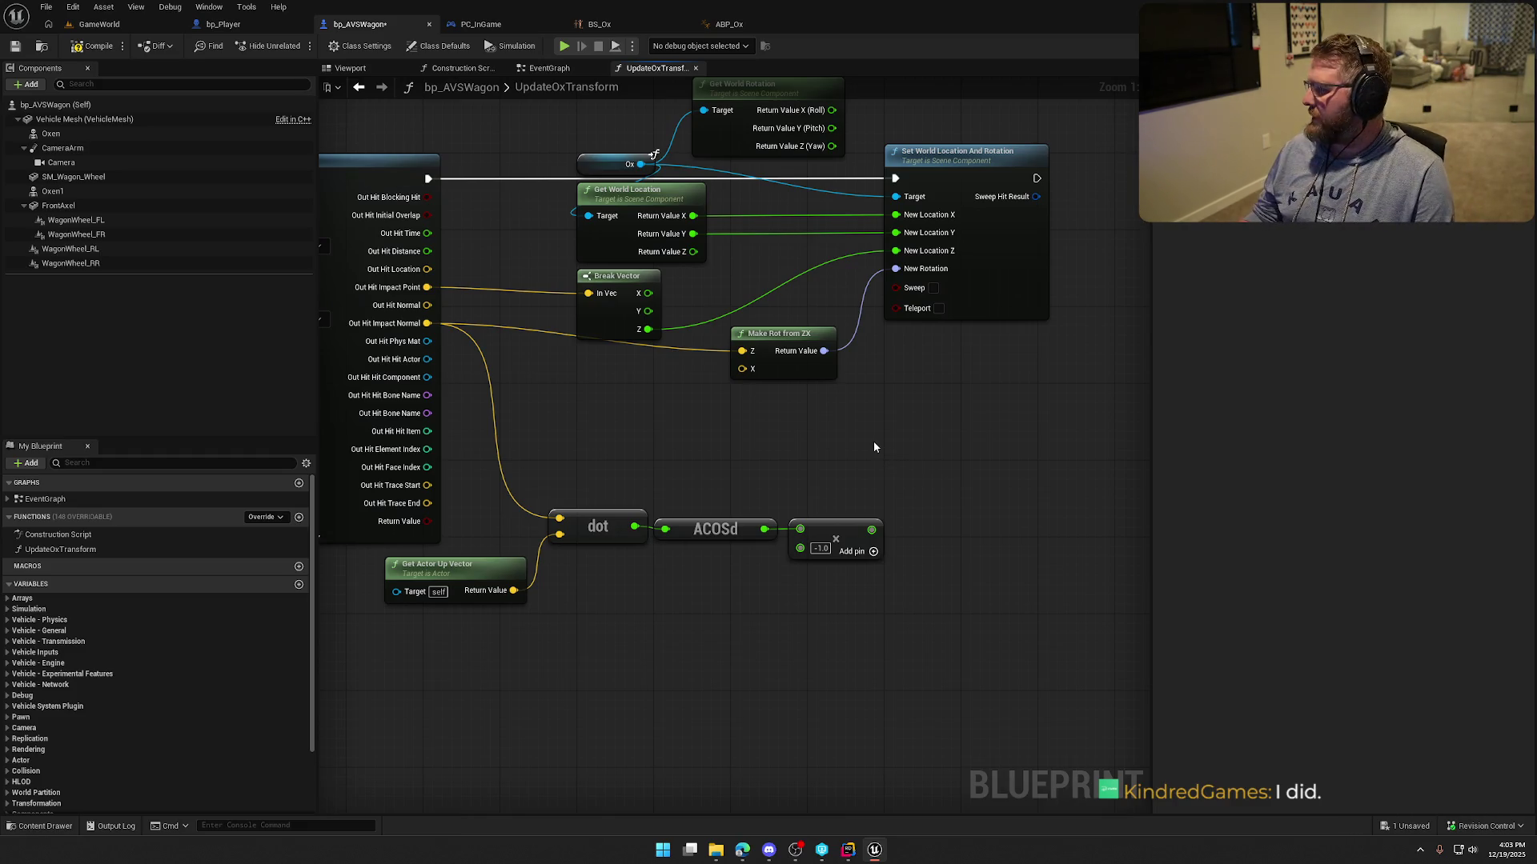
pyautogui.rightClick(693, 436)
# Rotate Get Actor Forward Vector with Rotate Vector Around Axis, using the negated angle as Angle Deg.
pyautogui.write('get acto')
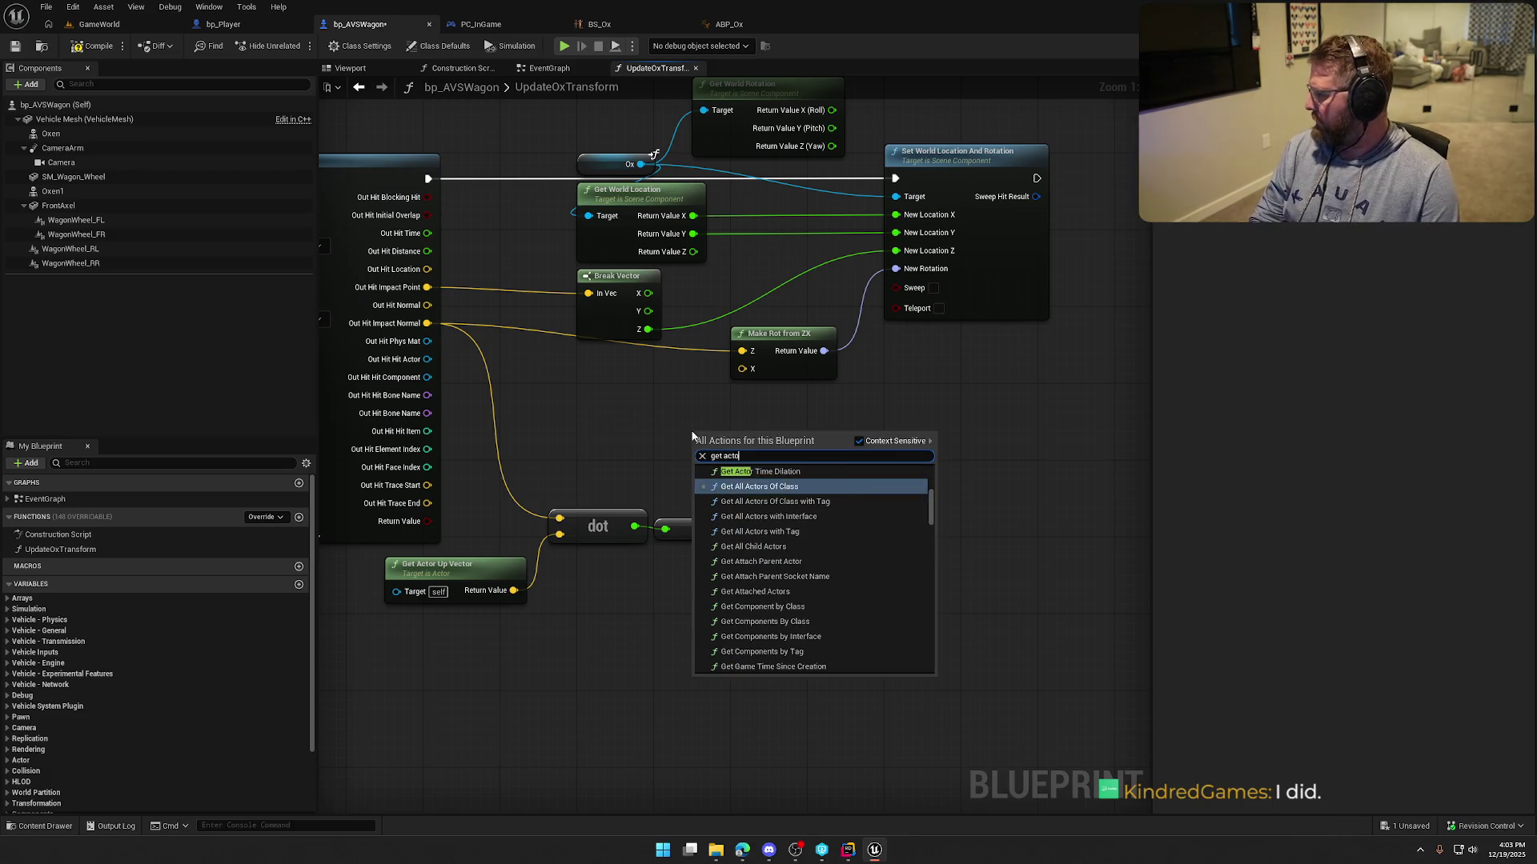
pyautogui.write(' forward')
pyautogui.press('Return')
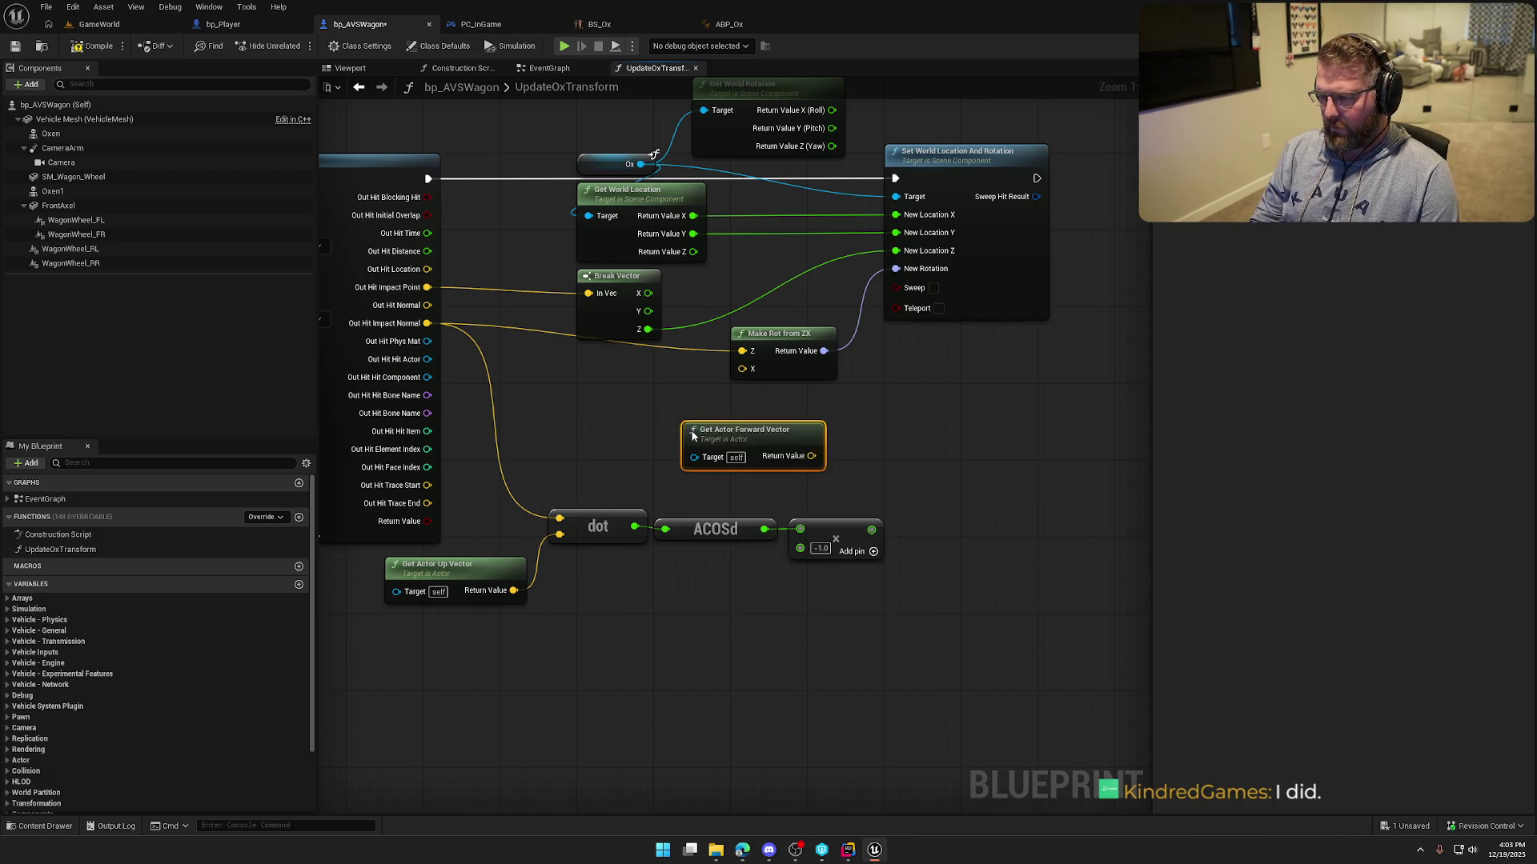
pyautogui.moveTo(691, 431); pyautogui.dragTo(663, 431)
pyautogui.moveTo(782, 455); pyautogui.dragTo(868, 456)
pyautogui.write('ro')
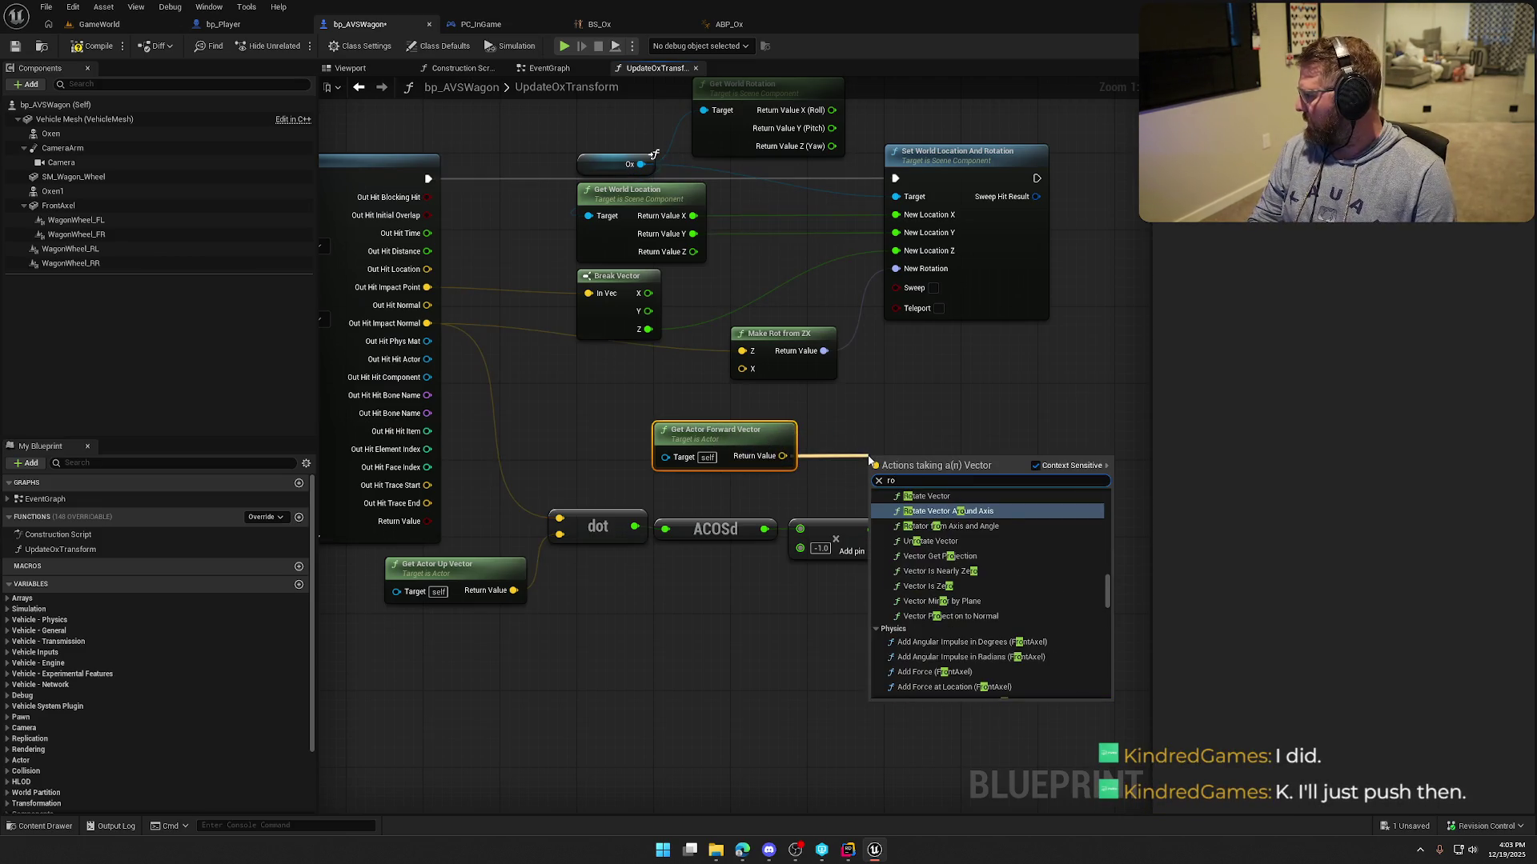
pyautogui.write('tate vector')
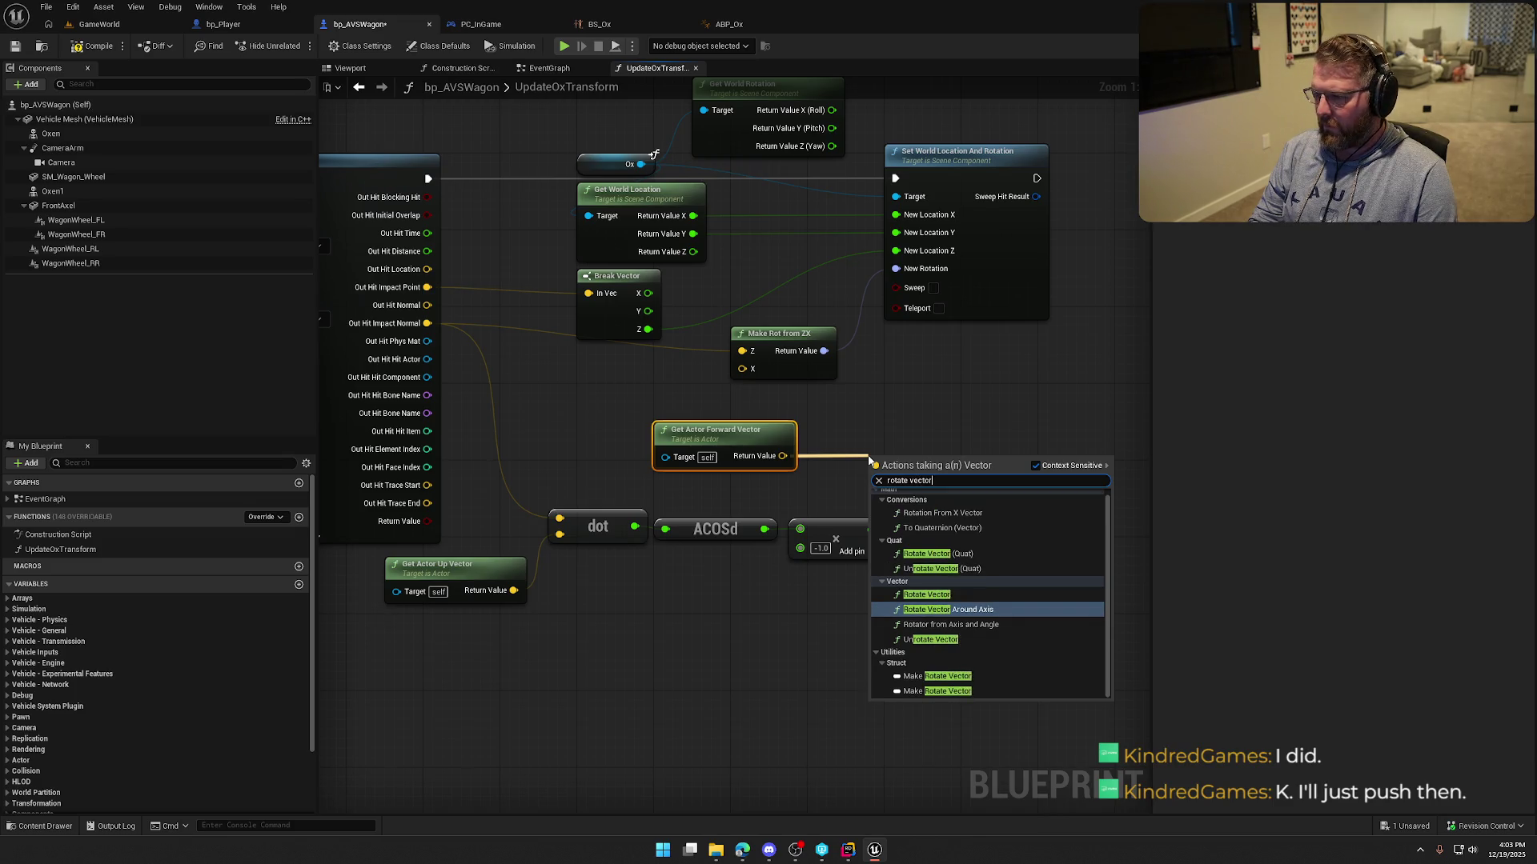
pyautogui.write(' aro')
pyautogui.press('Return')
pyautogui.moveTo(959, 456); pyautogui.dragTo(978, 449)
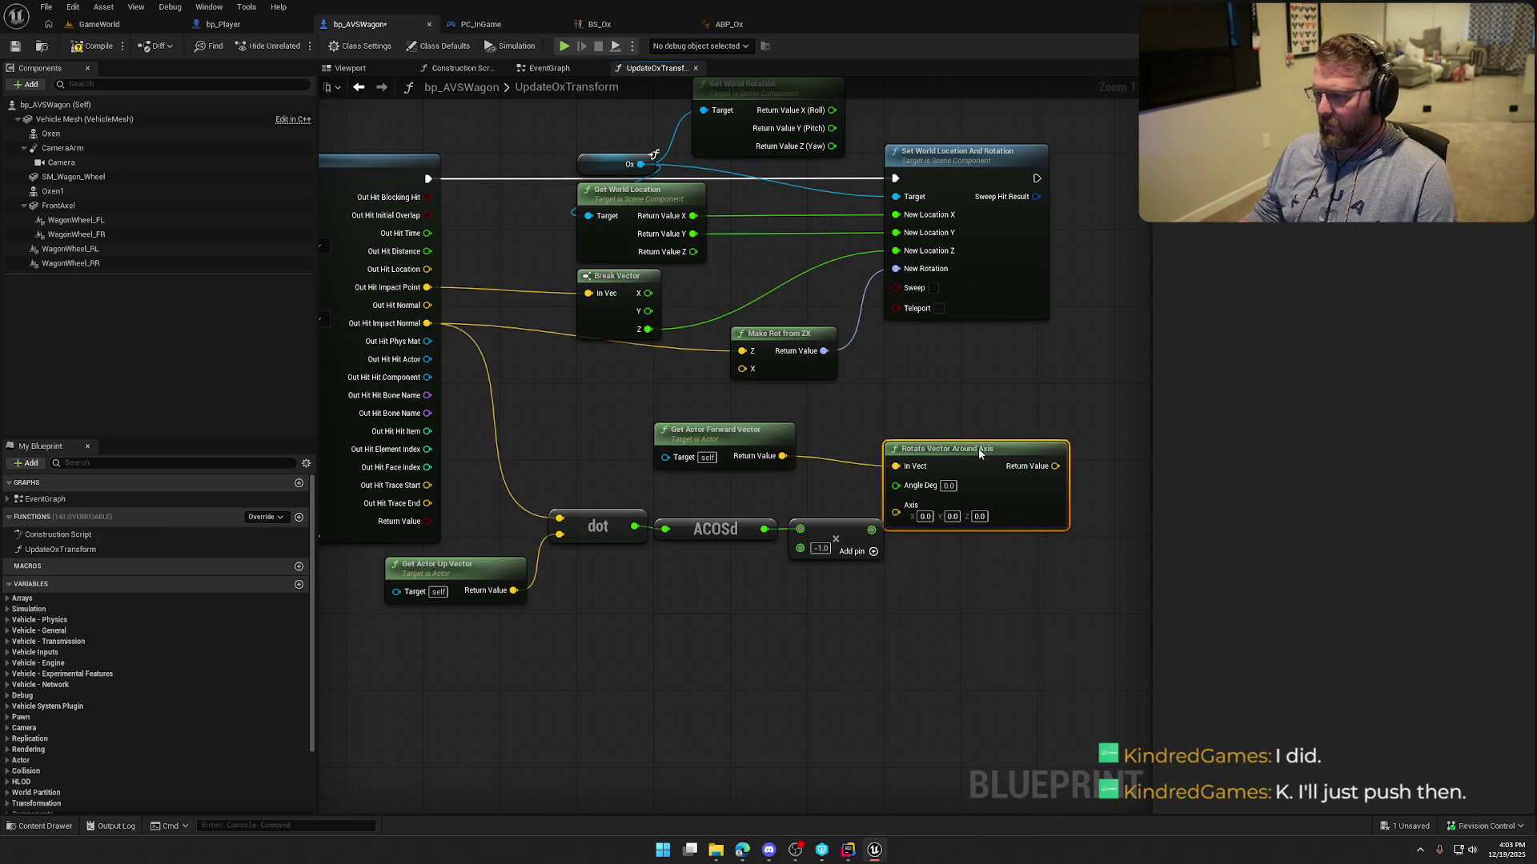
pyautogui.moveTo(870, 530)
pyautogui.mouseDown()
pyautogui.moveTo(895, 487)
pyautogui.moveTo(974, 458)
pyautogui.mouseUp()
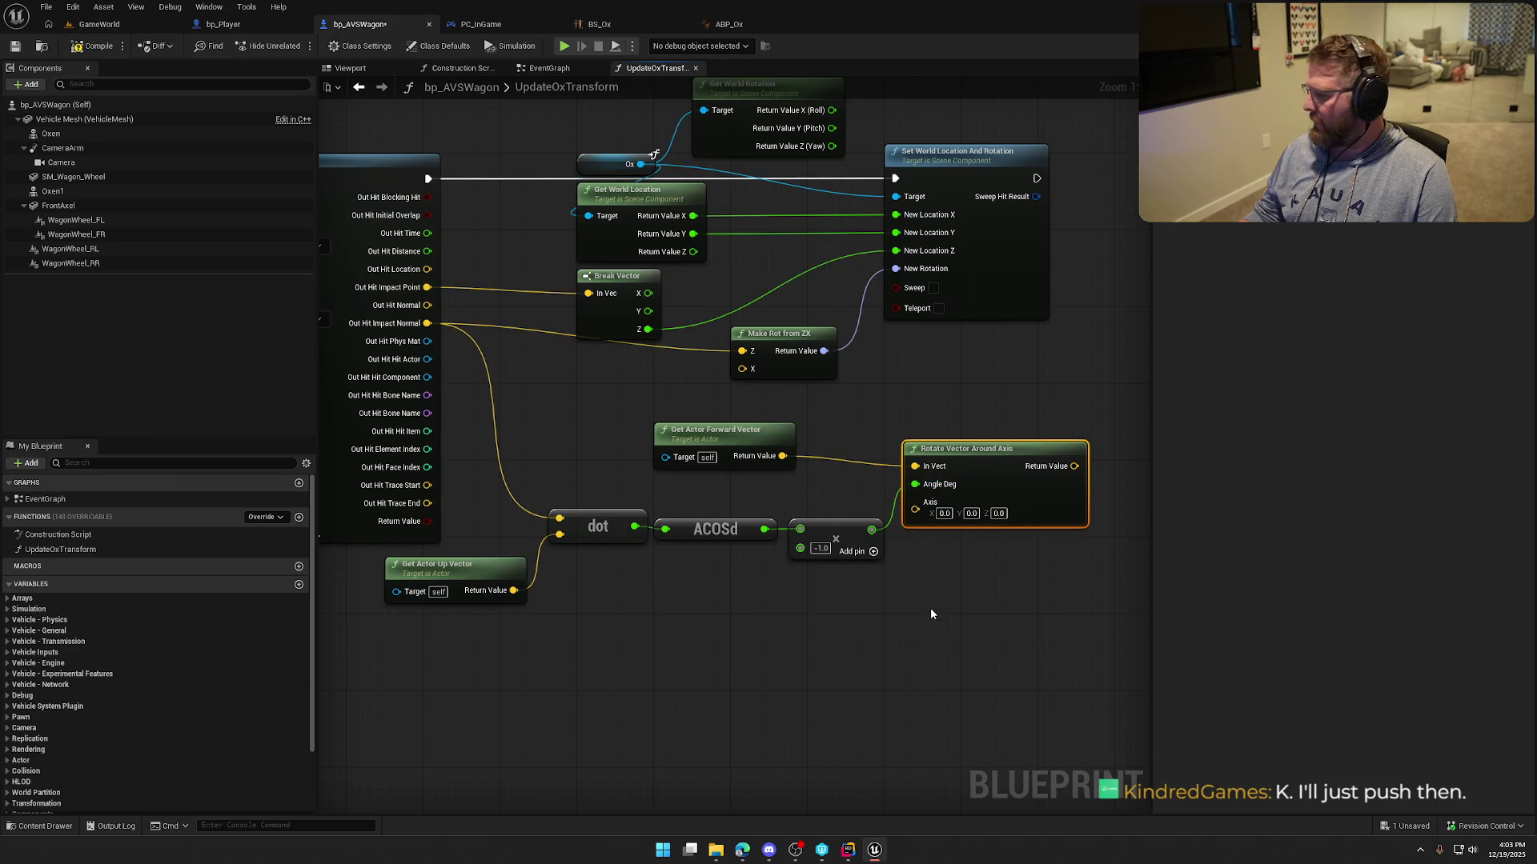
# Use the normalized cross product of impact normal and actor up vector as the rotation axis.
pyautogui.moveTo(427, 323); pyautogui.dragTo(608, 594)
pyautogui.write('cross')
pyautogui.press('Return')
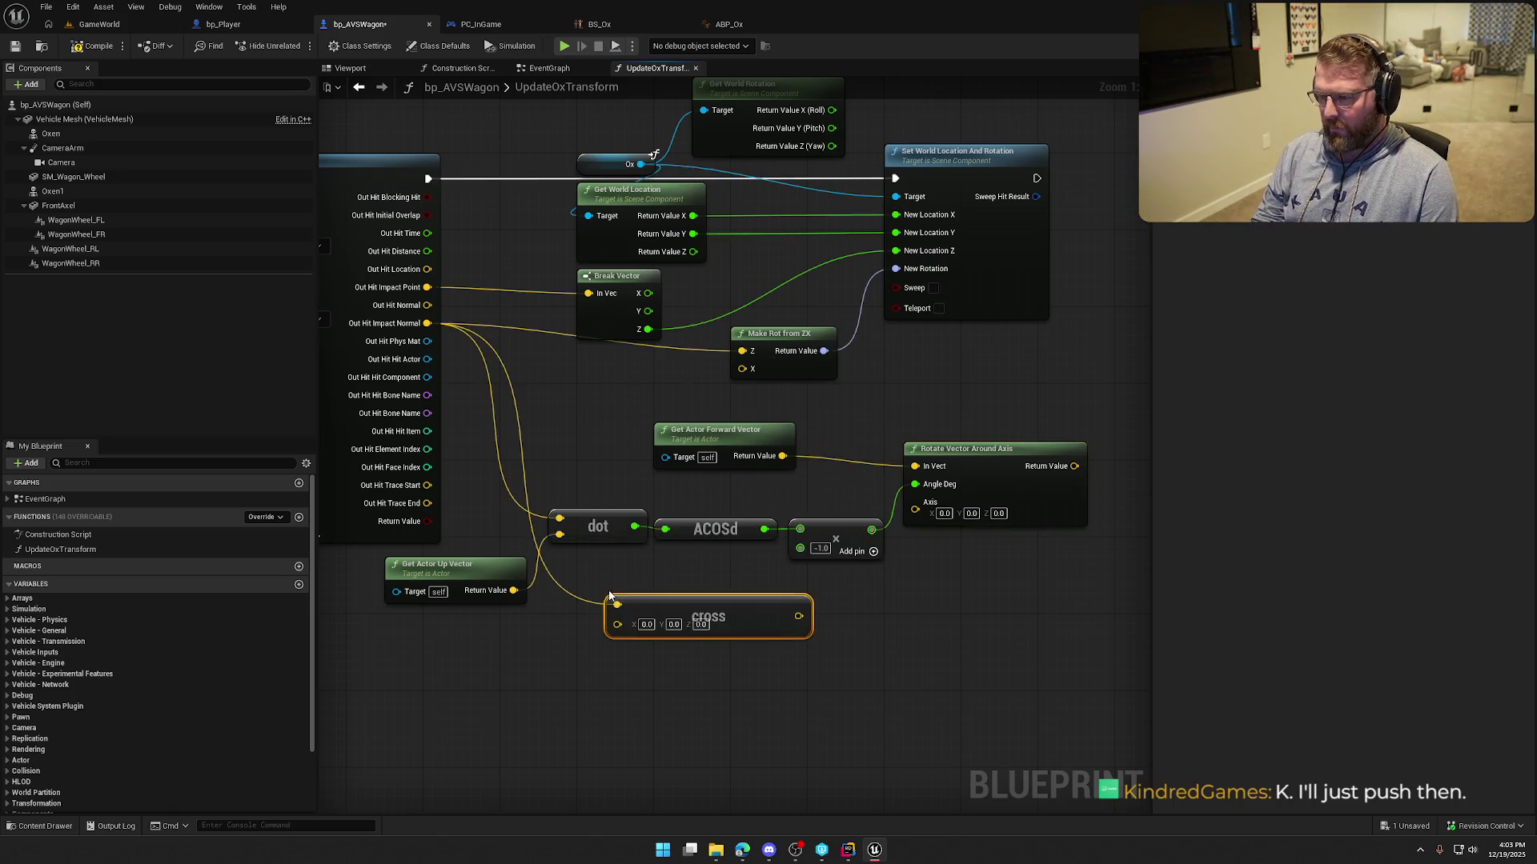
pyautogui.moveTo(513, 590)
pyautogui.mouseDown()
pyautogui.moveTo(617, 621)
pyautogui.moveTo(574, 571)
pyautogui.moveTo(698, 588)
pyautogui.mouseUp()
pyautogui.write('norma')
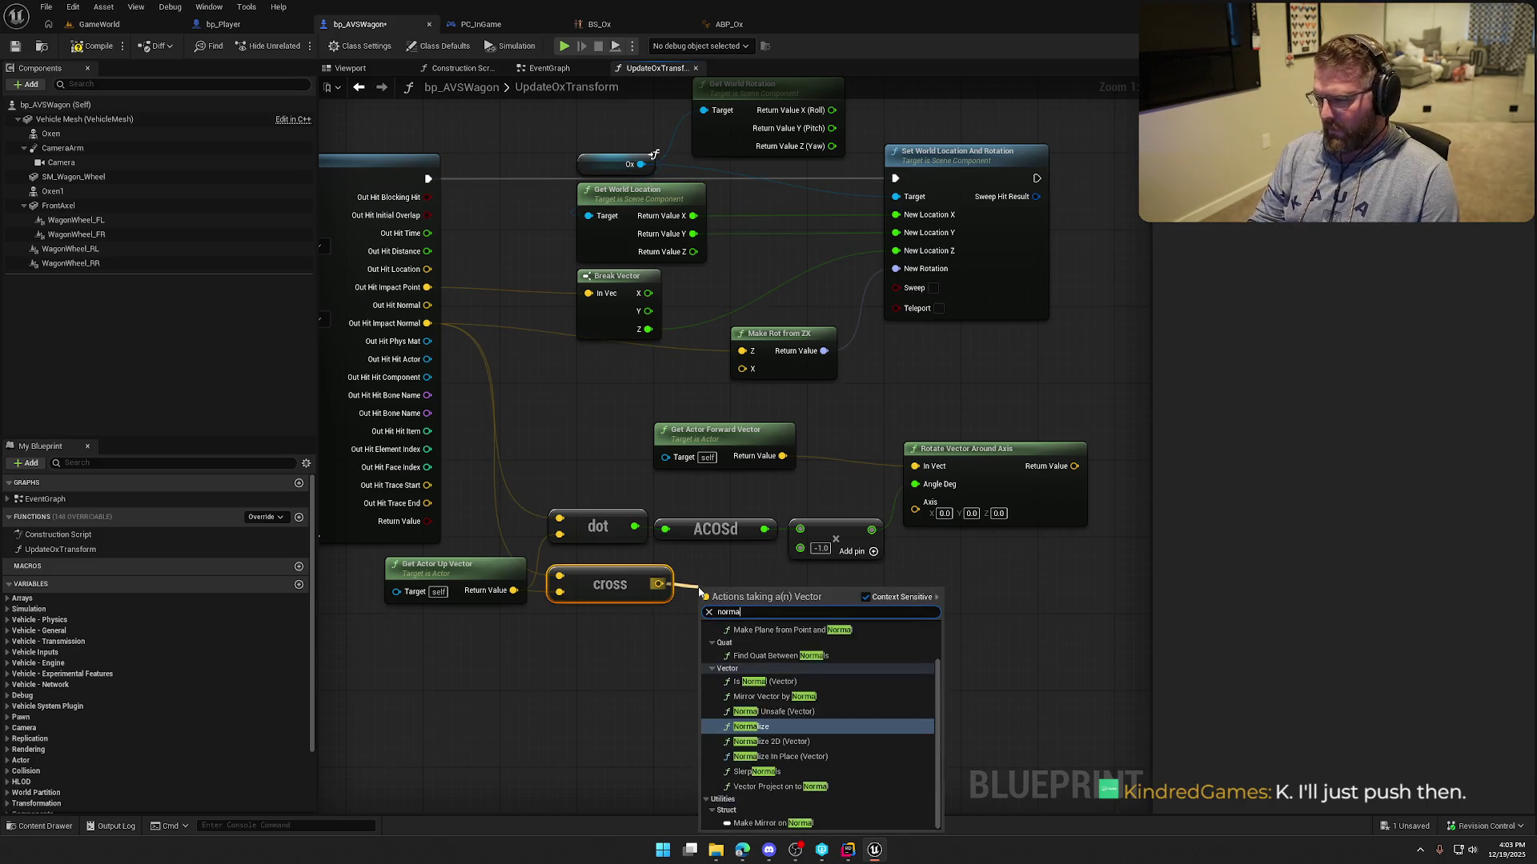
pyautogui.write('liz')
pyautogui.press('Return')
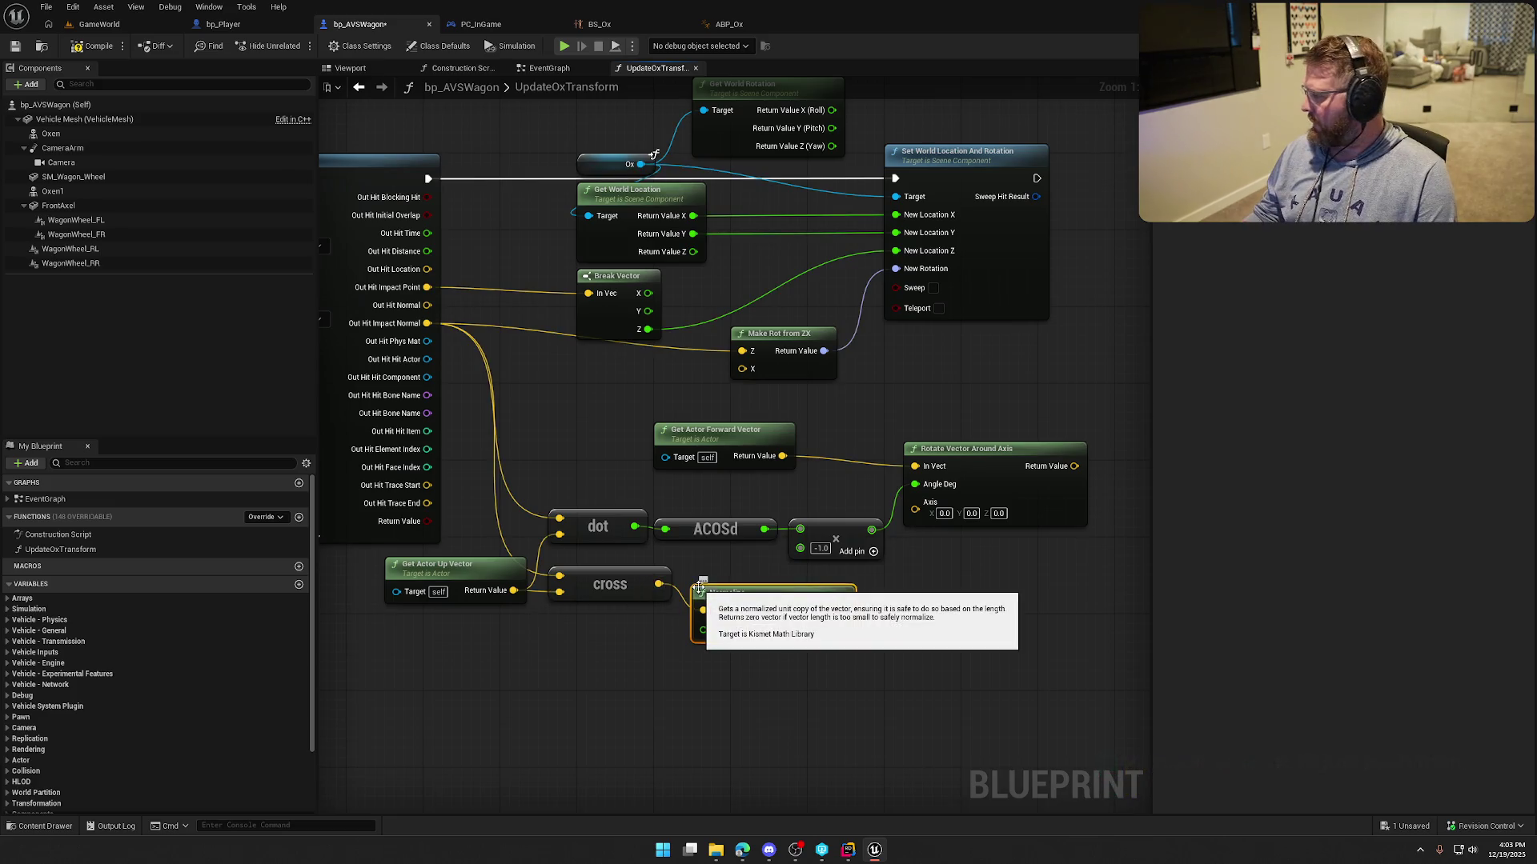
pyautogui.moveTo(842, 610)
pyautogui.mouseDown()
pyautogui.moveTo(900, 564)
pyautogui.moveTo(915, 501)
pyautogui.mouseUp()
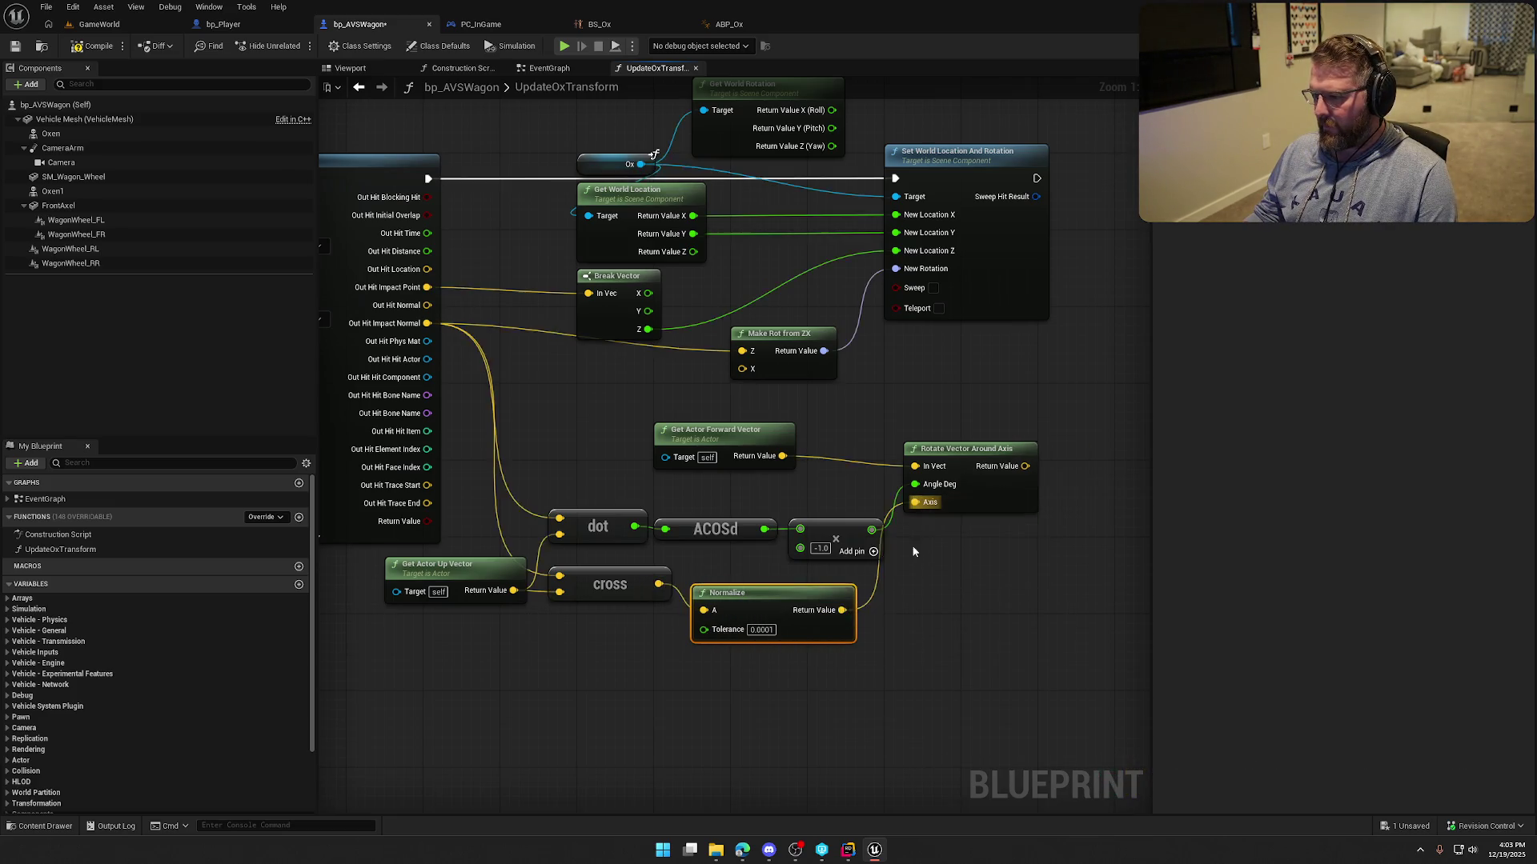
# Tidy the angle nodes, feed the rotated vector into Make Rot from ZX's X, and play-test.
pyautogui.click(846, 529)
pyautogui.moveTo(610, 488); pyautogui.dragTo(809, 536)
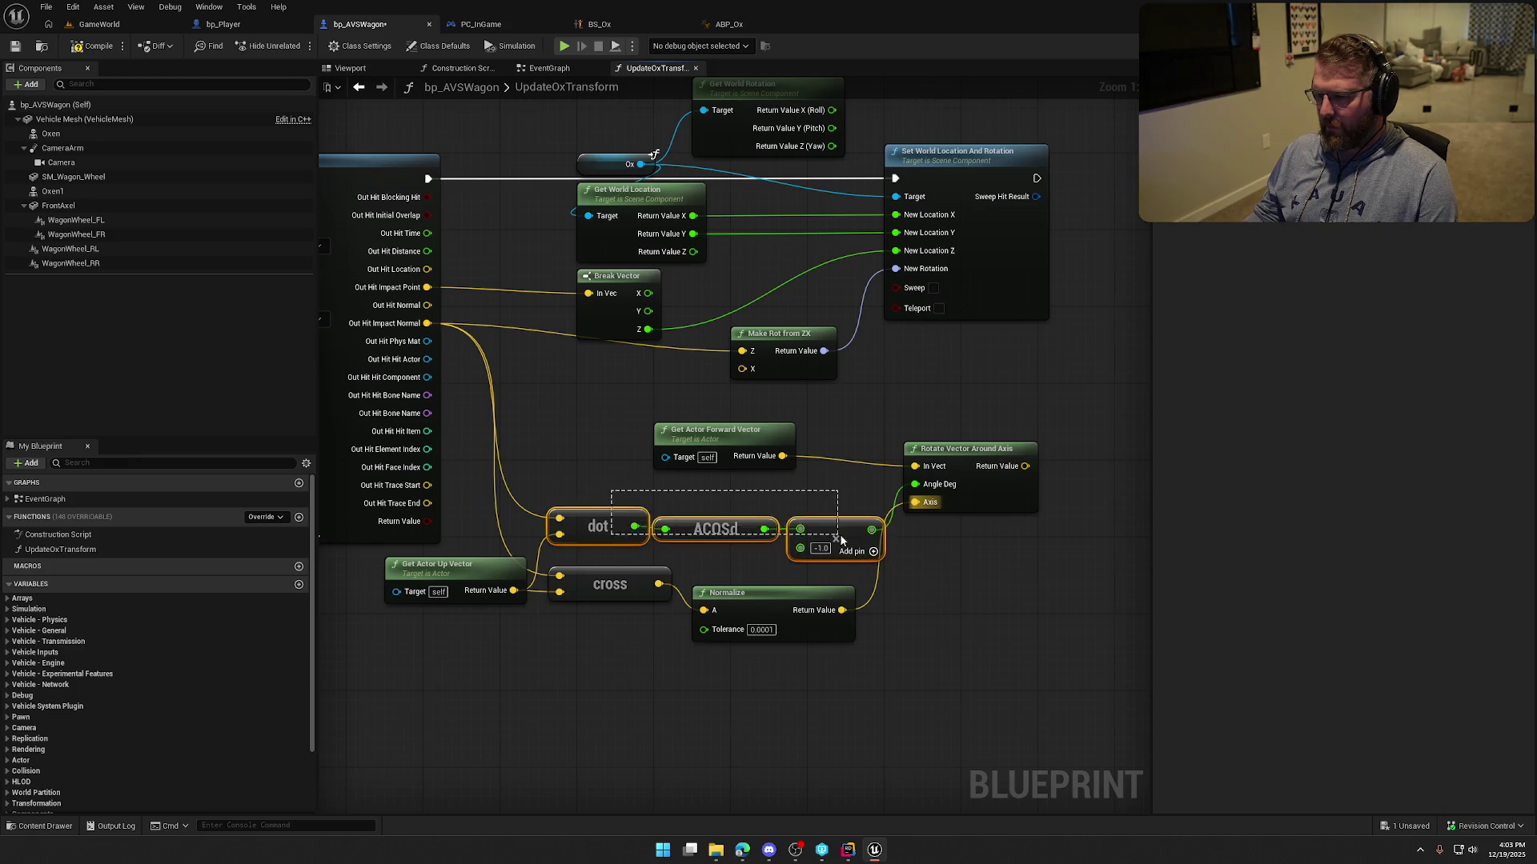
pyautogui.moveTo(593, 518); pyautogui.dragTo(565, 491)
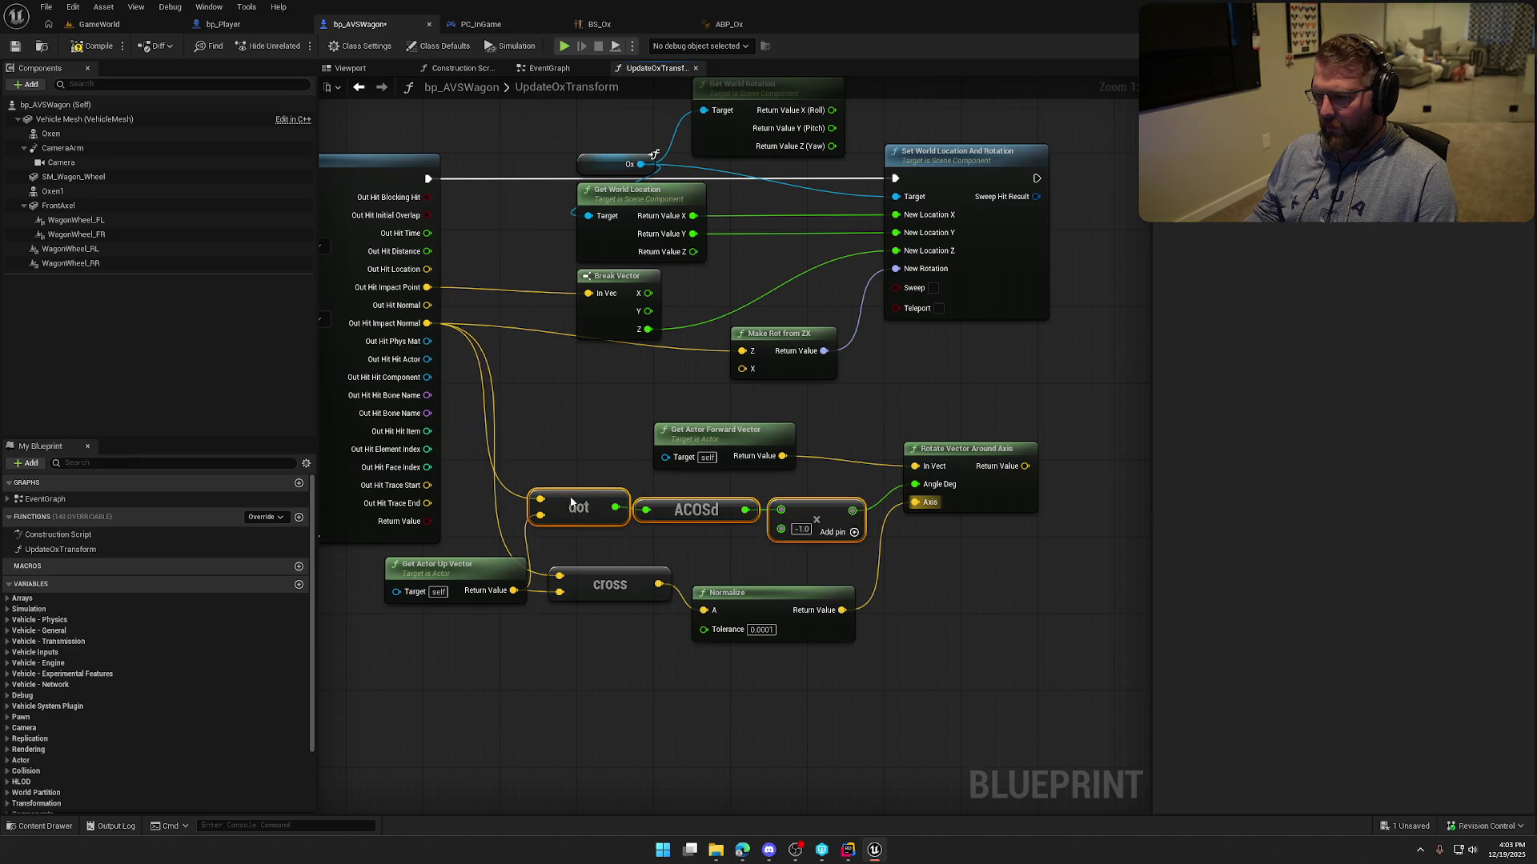
pyautogui.click(815, 574)
pyautogui.moveTo(808, 593); pyautogui.dragTo(798, 565)
pyautogui.click(933, 602)
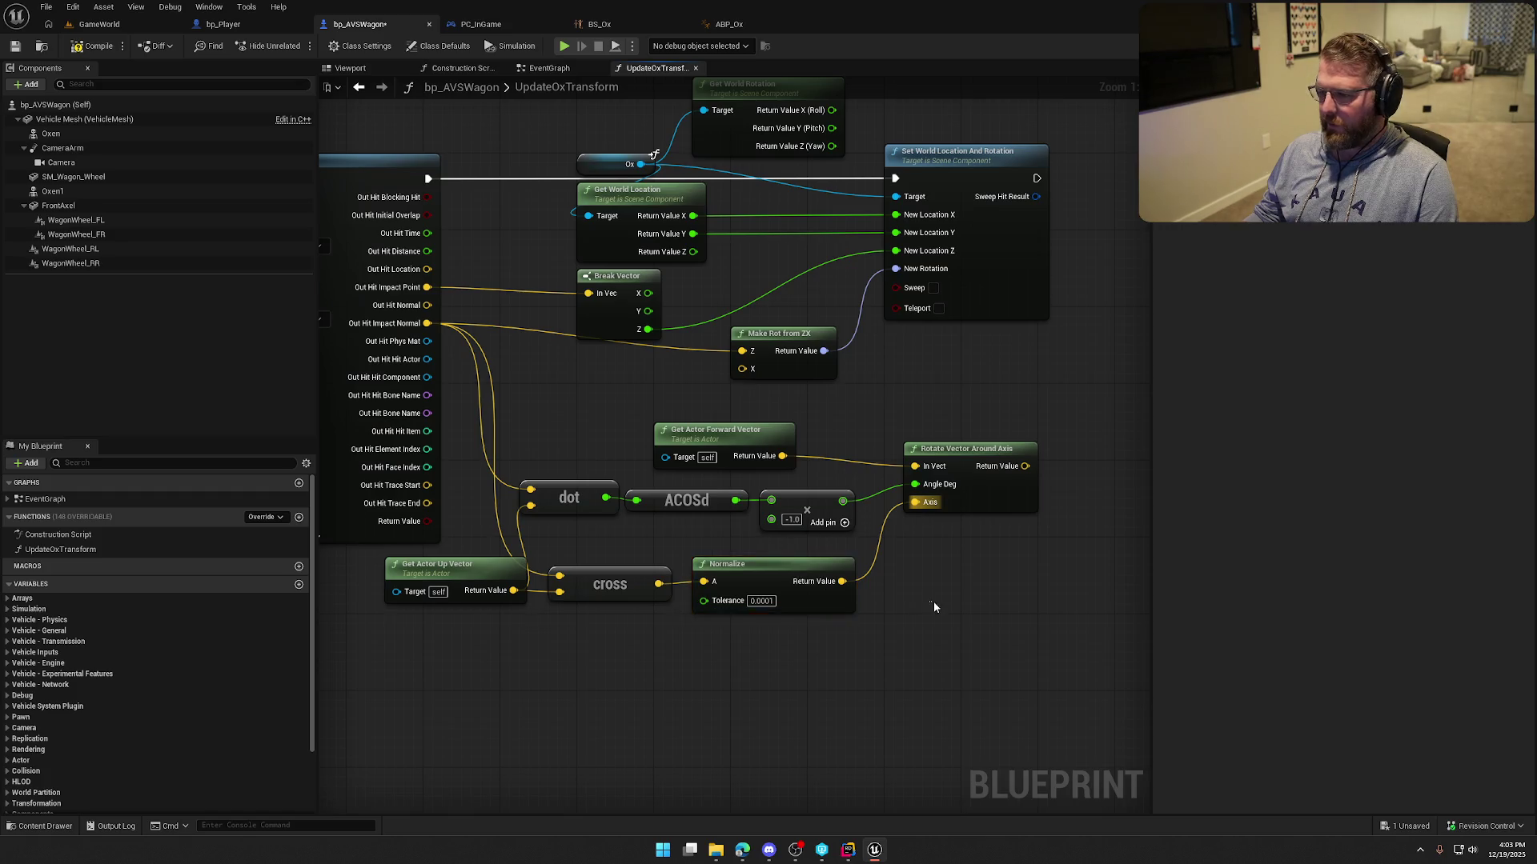
pyautogui.moveTo(933, 602); pyautogui.dragTo(839, 603)
pyautogui.moveTo(933, 466); pyautogui.dragTo(652, 369)
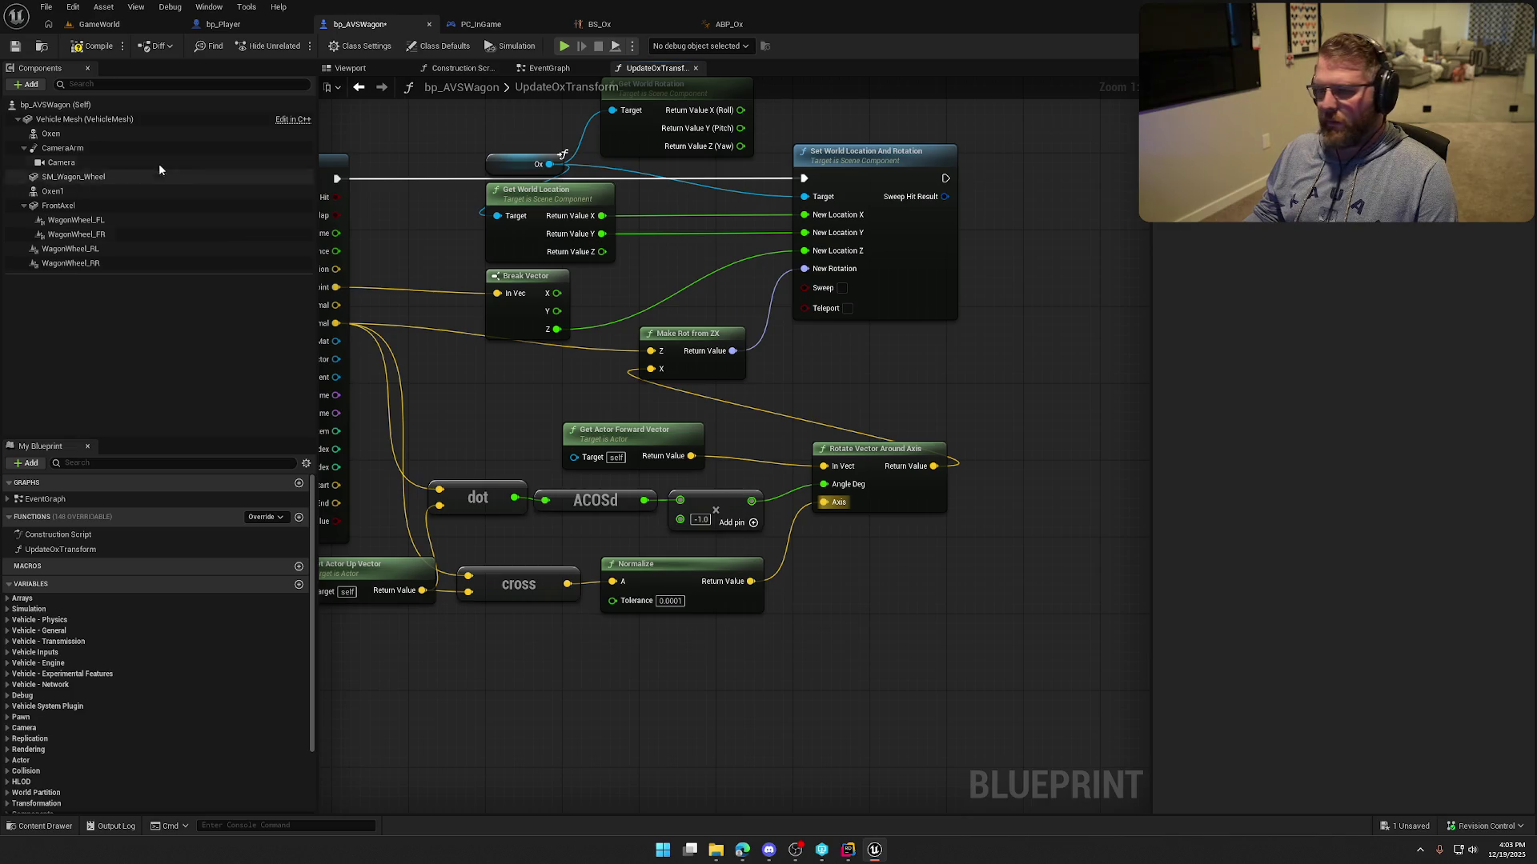
pyautogui.click(99, 24)
pyautogui.hotkey('alt', 'p')
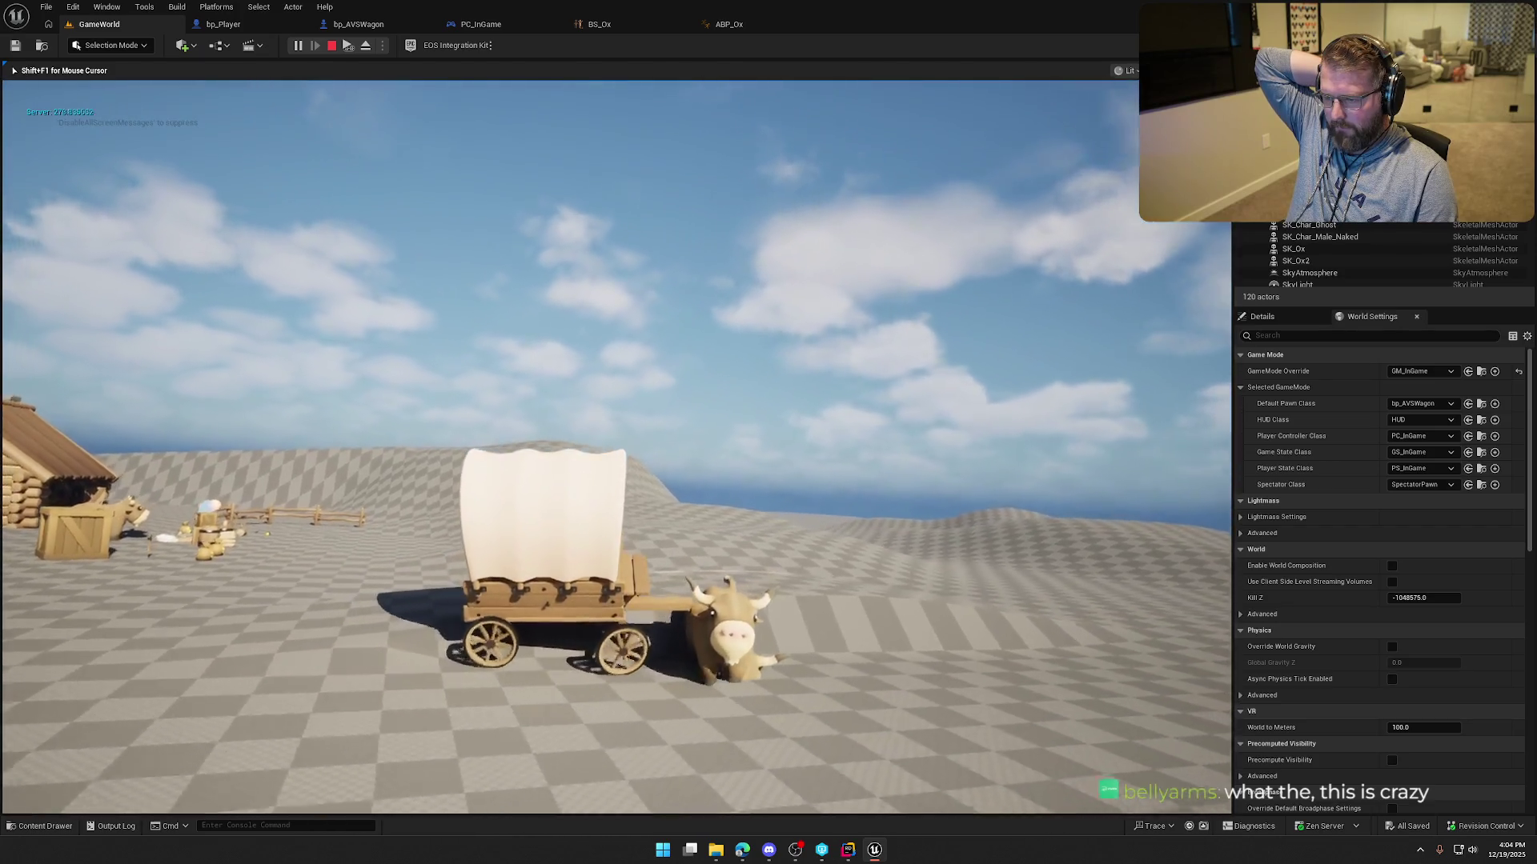
pyautogui.press('Escape')
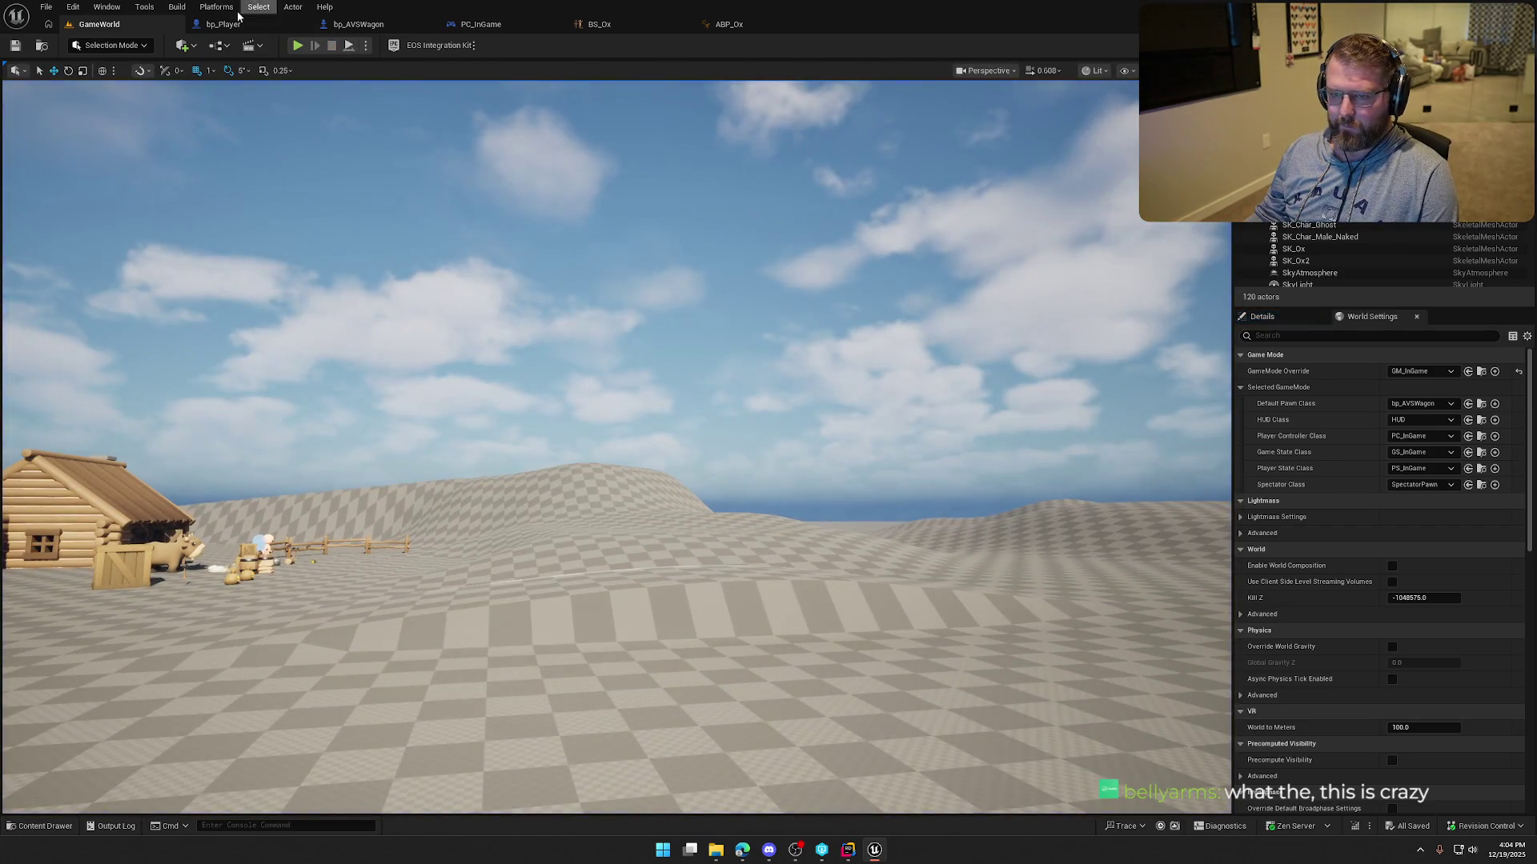
pyautogui.click(357, 24)
pyautogui.scroll(3, 880, 458)
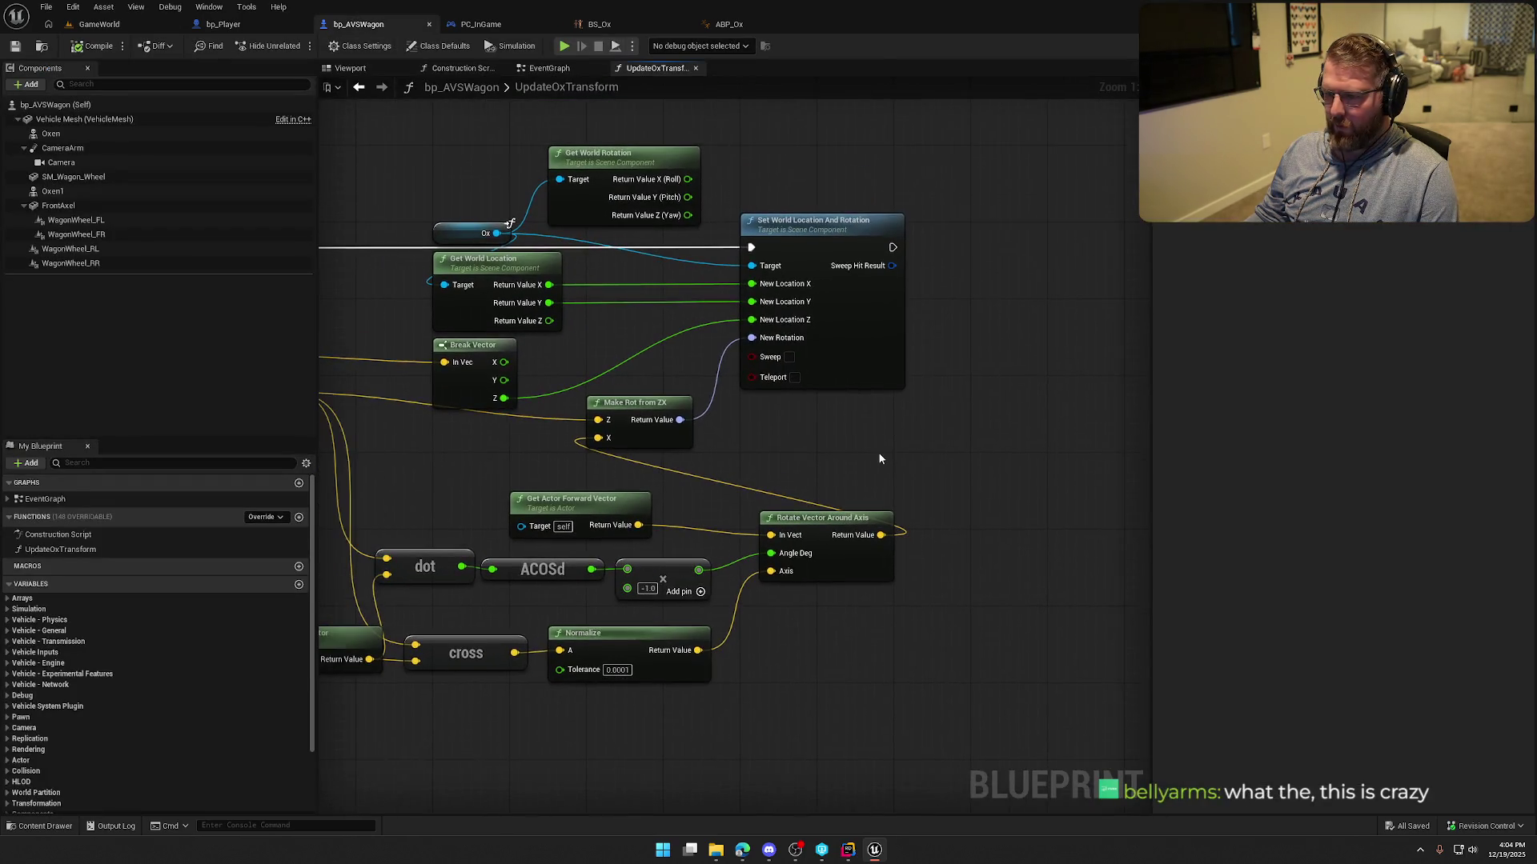
# Break the Make Rot link and split both New Rotation and Make Rot's output into components.
pyautogui.moveTo(890, 363); pyautogui.dragTo(984, 353)
pyautogui.moveTo(680, 419)
pyautogui.mouseDown()
pyautogui.moveTo(761, 416)
pyautogui.moveTo(847, 328)
pyautogui.mouseUp()
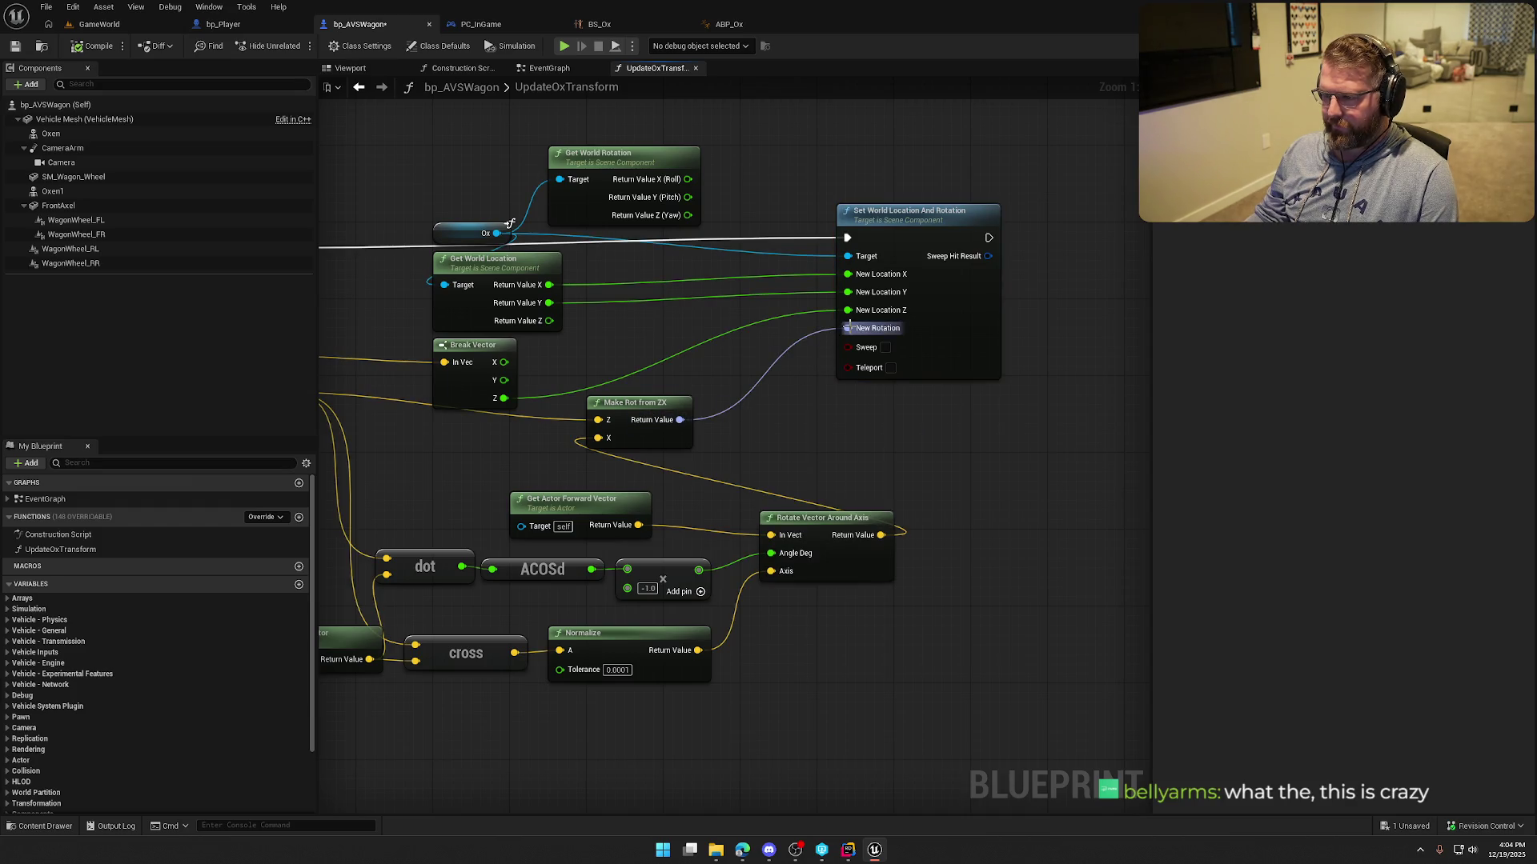
pyautogui.keyDown('alt'); pyautogui.click(848, 328); pyautogui.keyUp('alt')
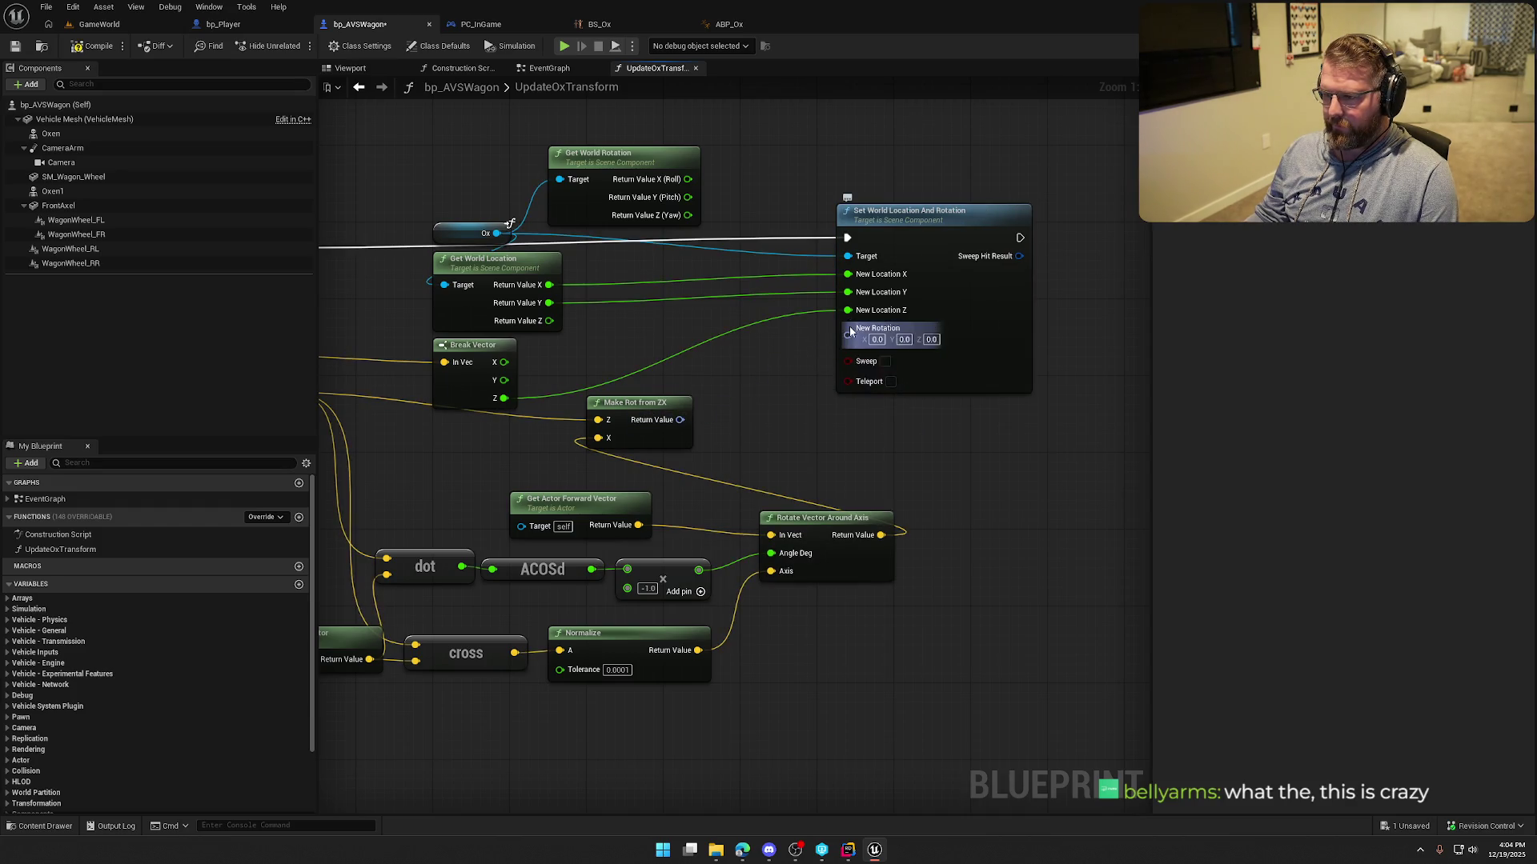
pyautogui.rightClick(849, 337)
pyautogui.click(888, 400)
pyautogui.rightClick(679, 420)
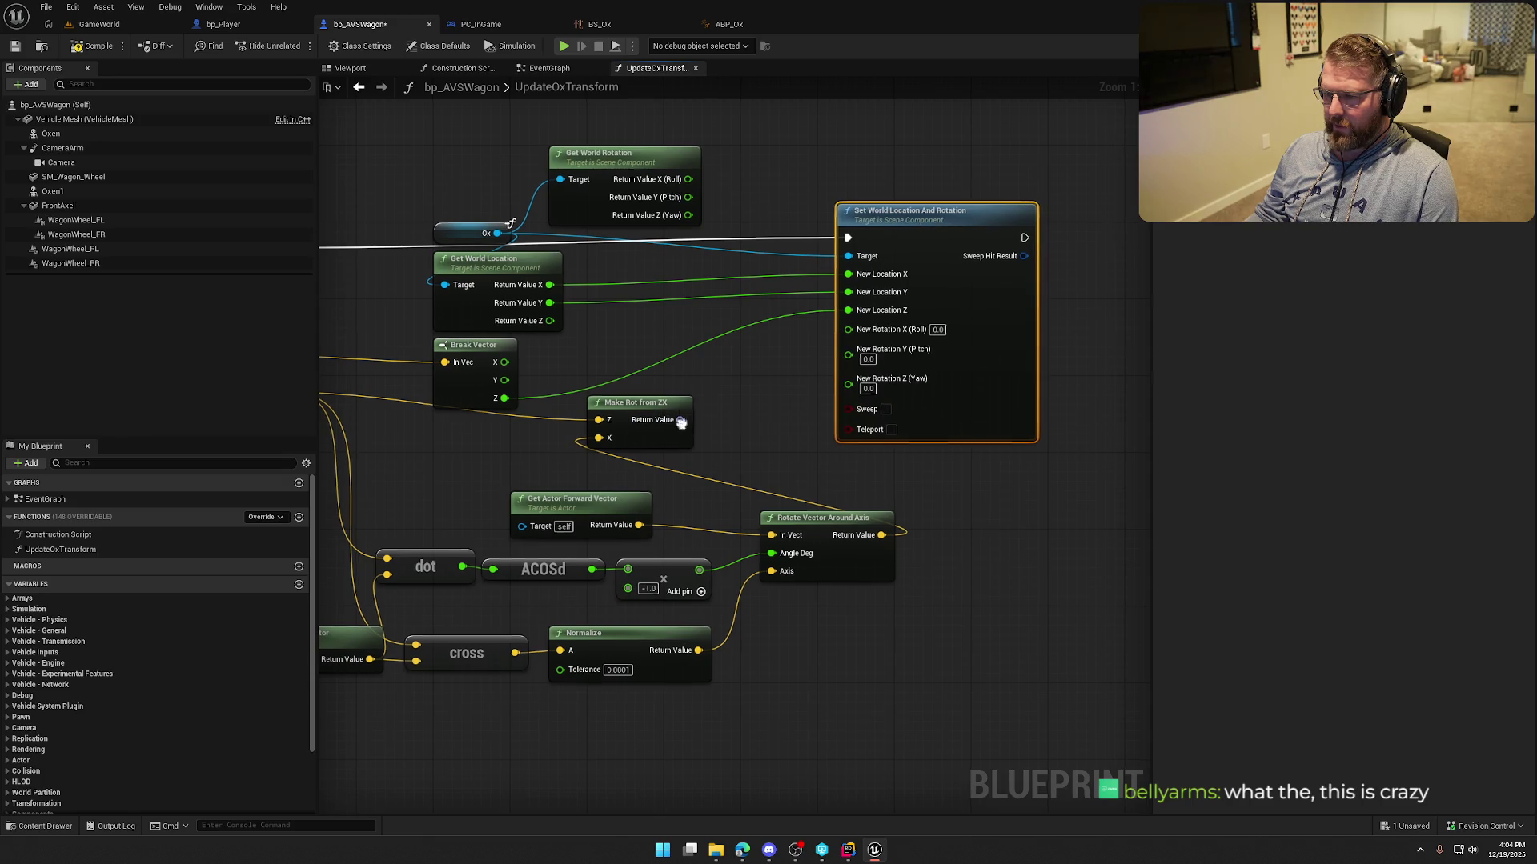
pyautogui.click(733, 488)
# Wire roll and pitch directly, and yaw plus -90 into New Rotation Z.
pyautogui.moveTo(711, 420)
pyautogui.mouseDown()
pyautogui.moveTo(740, 417)
pyautogui.moveTo(848, 329)
pyautogui.mouseUp()
pyautogui.moveTo(848, 352)
pyautogui.mouseDown()
pyautogui.moveTo(710, 439)
pyautogui.moveTo(776, 448)
pyautogui.mouseUp()
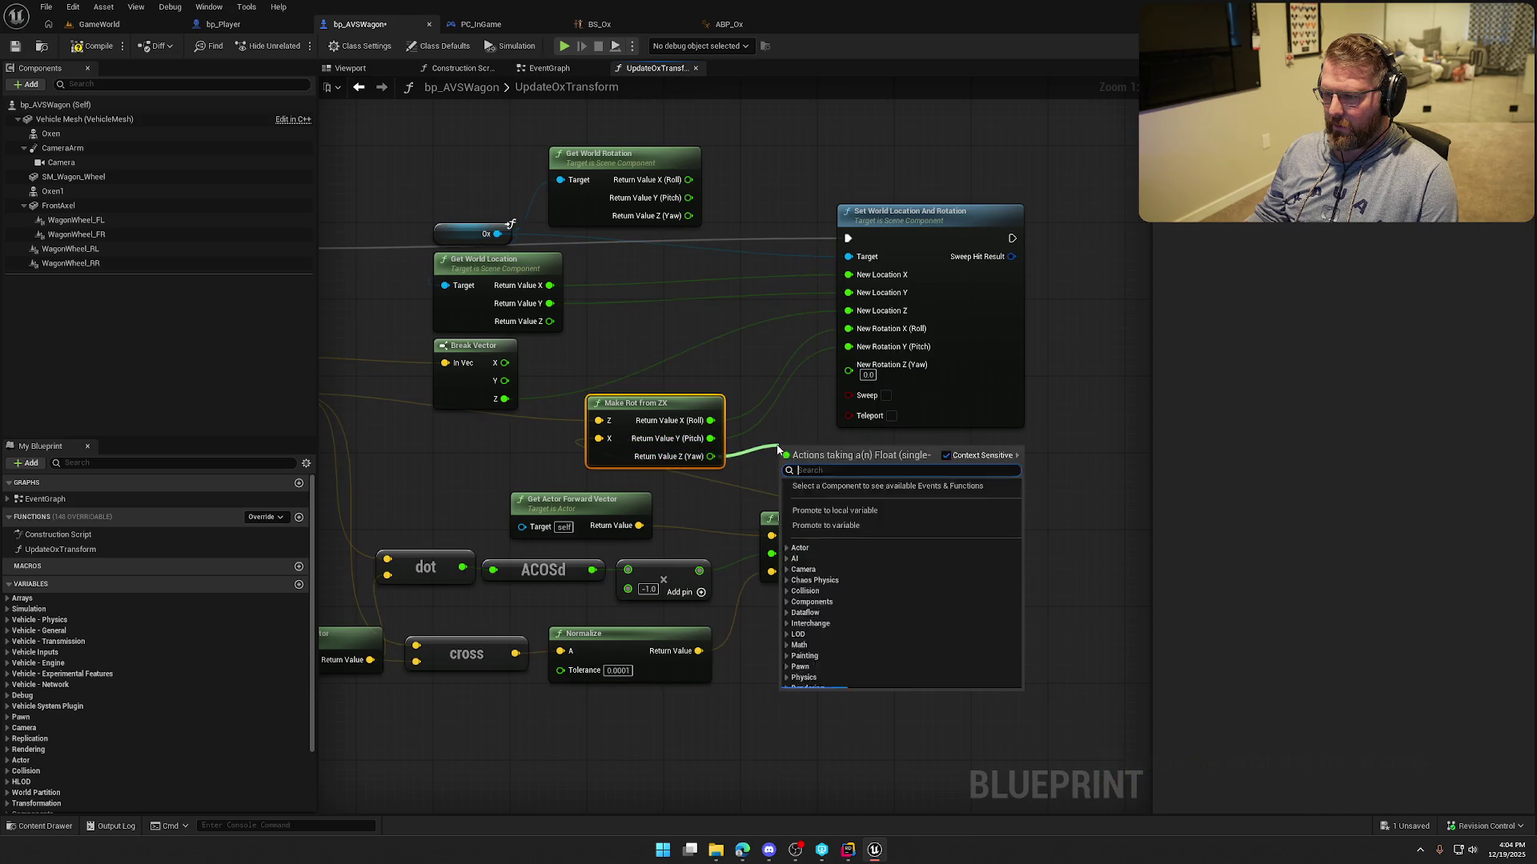
pyautogui.write('+')
pyautogui.press('Return')
pyautogui.click(800, 474)
pyautogui.write('-90')
pyautogui.moveTo(857, 455); pyautogui.dragTo(853, 376)
# Compile and save bp_AVSWagon, then play the GameWorld level.
pyautogui.click(94, 46)
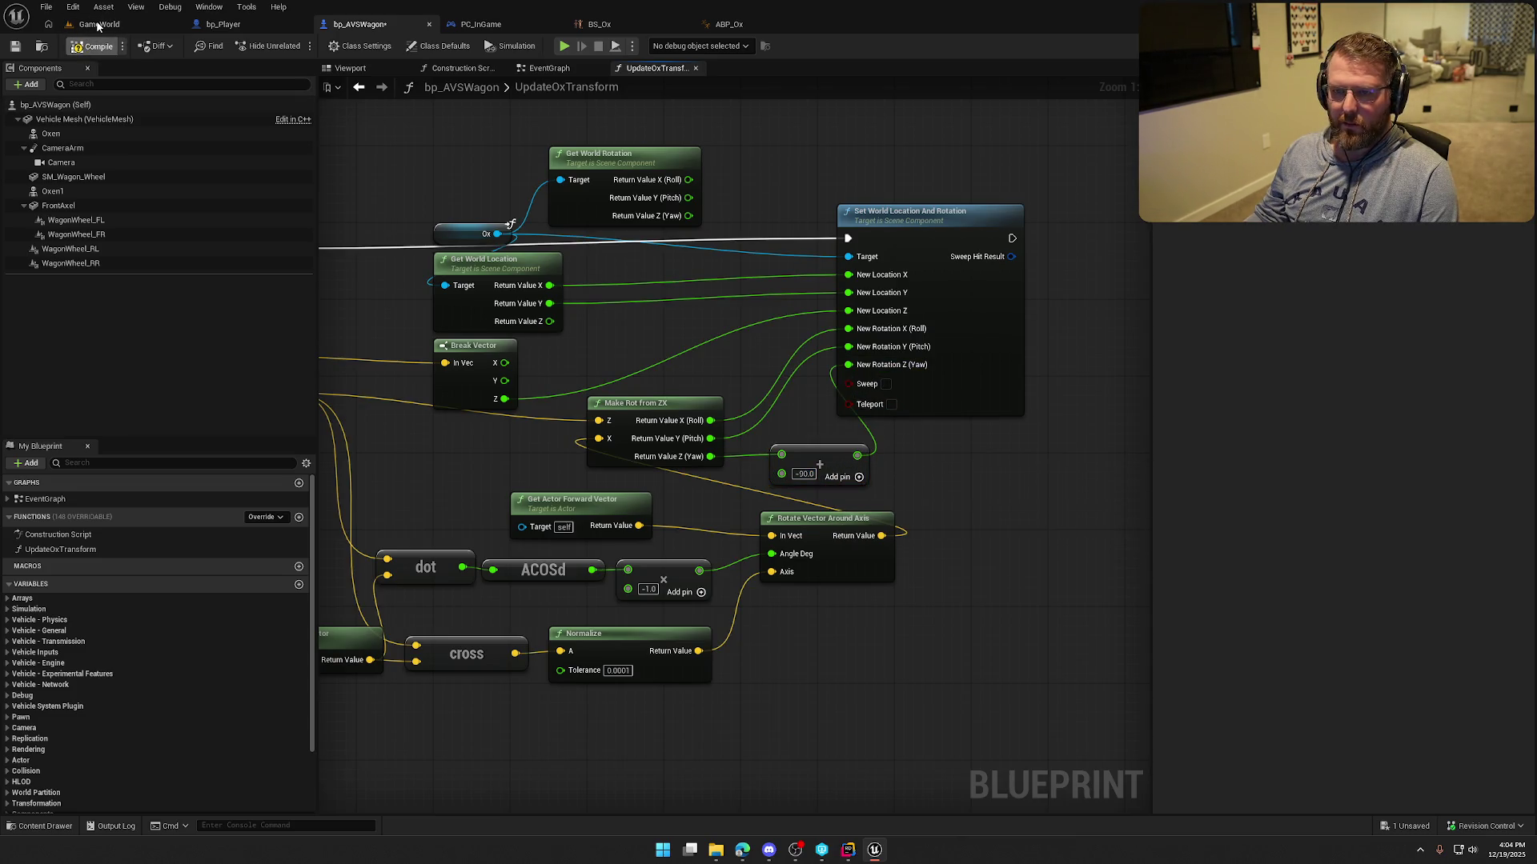
pyautogui.click(99, 24)
pyautogui.click(298, 45)
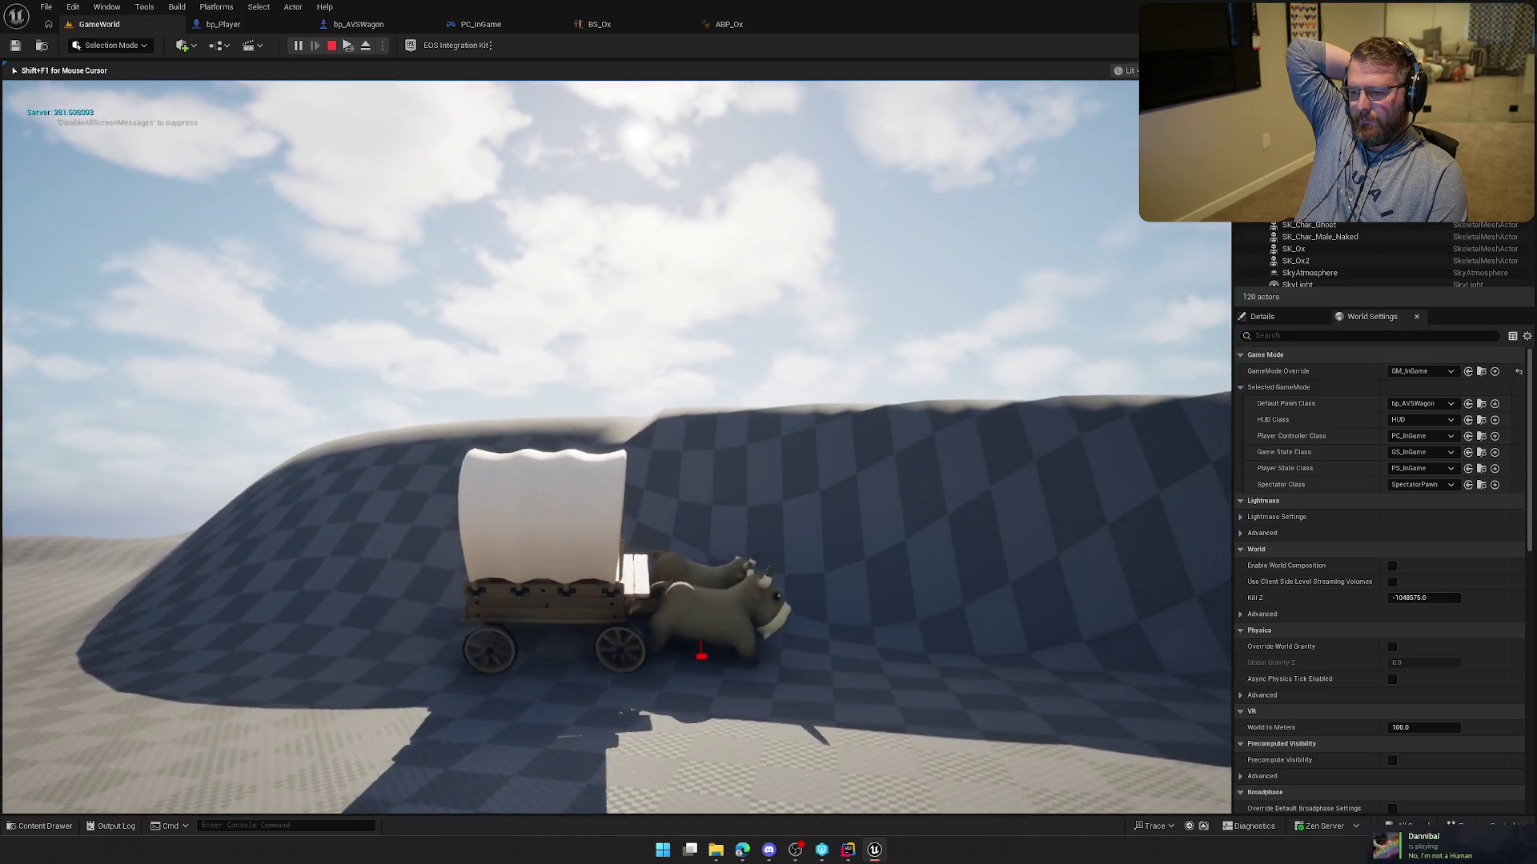
# Drive the wagon up the hill with W, then stop the session with Esc.
pyautogui.press('w')
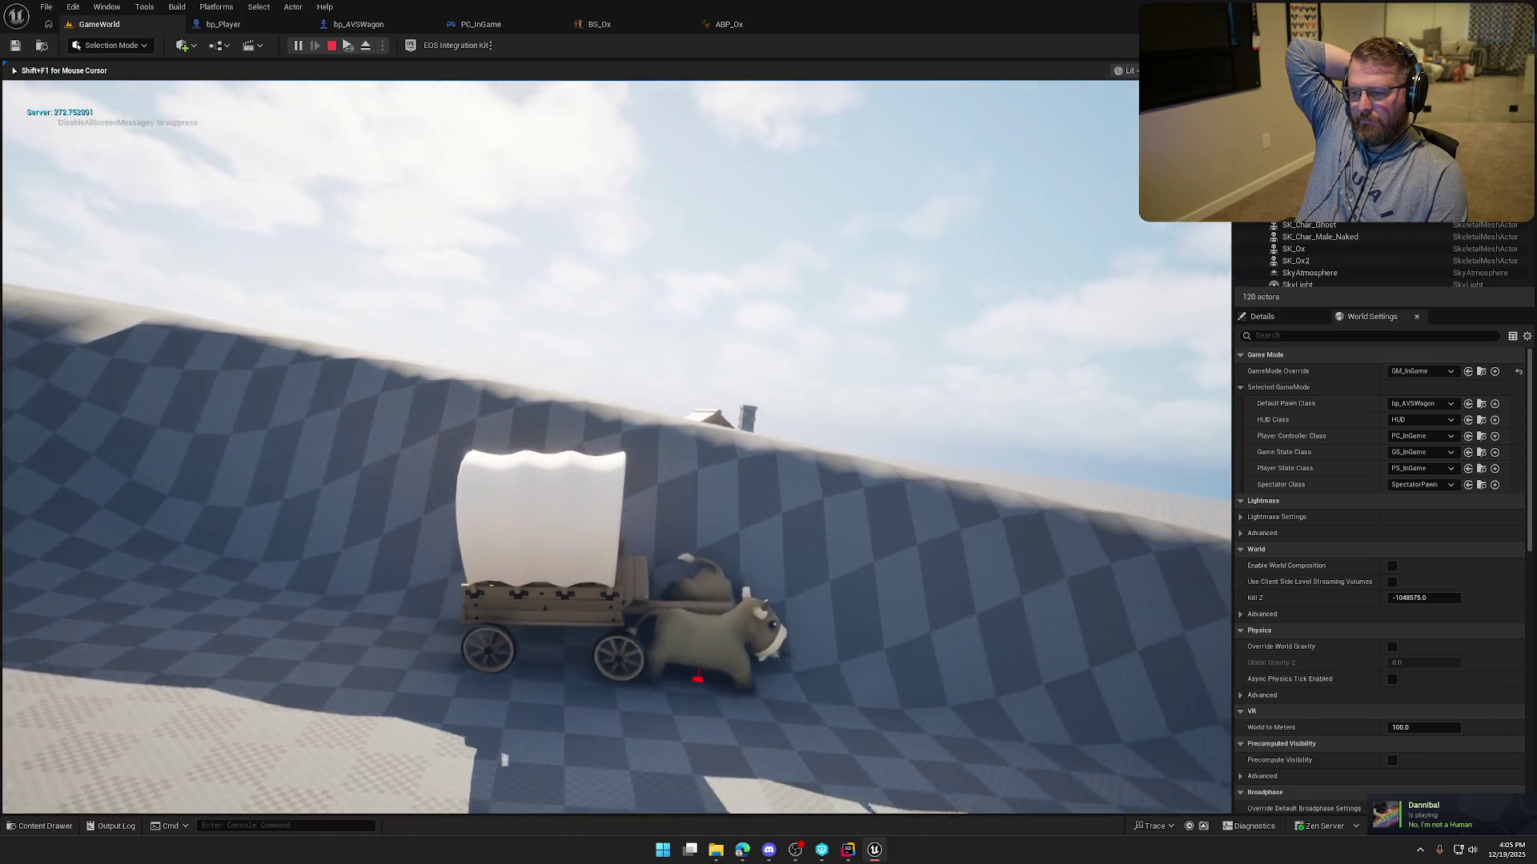
pyautogui.press('Escape')
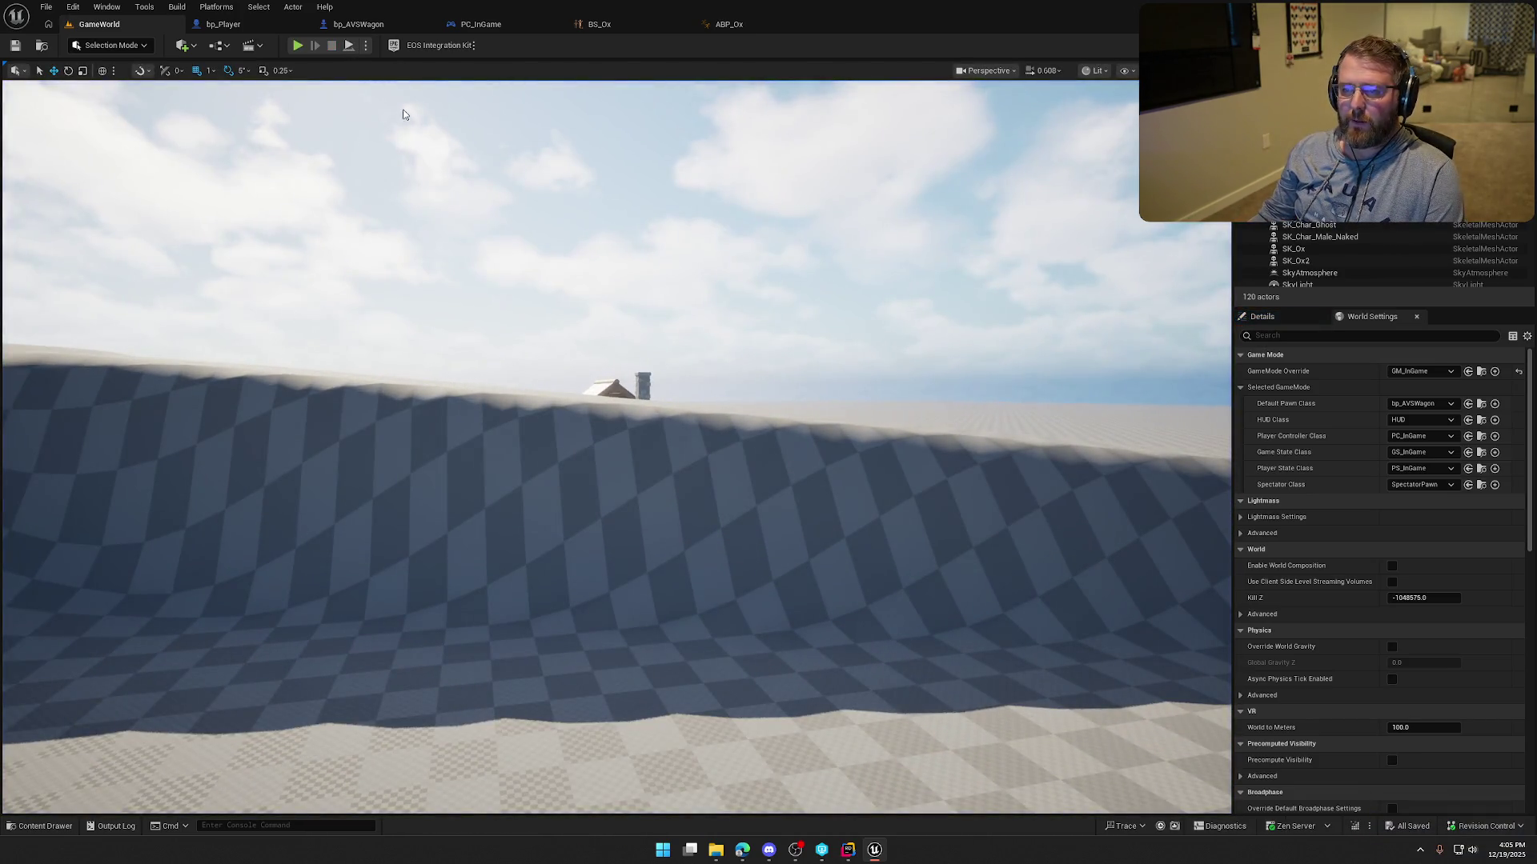
# Delete the dot, ACOSd, cross, Normalize and Rotate Vector nodes and recombine New Rotation.
pyautogui.click(358, 24)
pyautogui.scroll(-2, 820, 647)
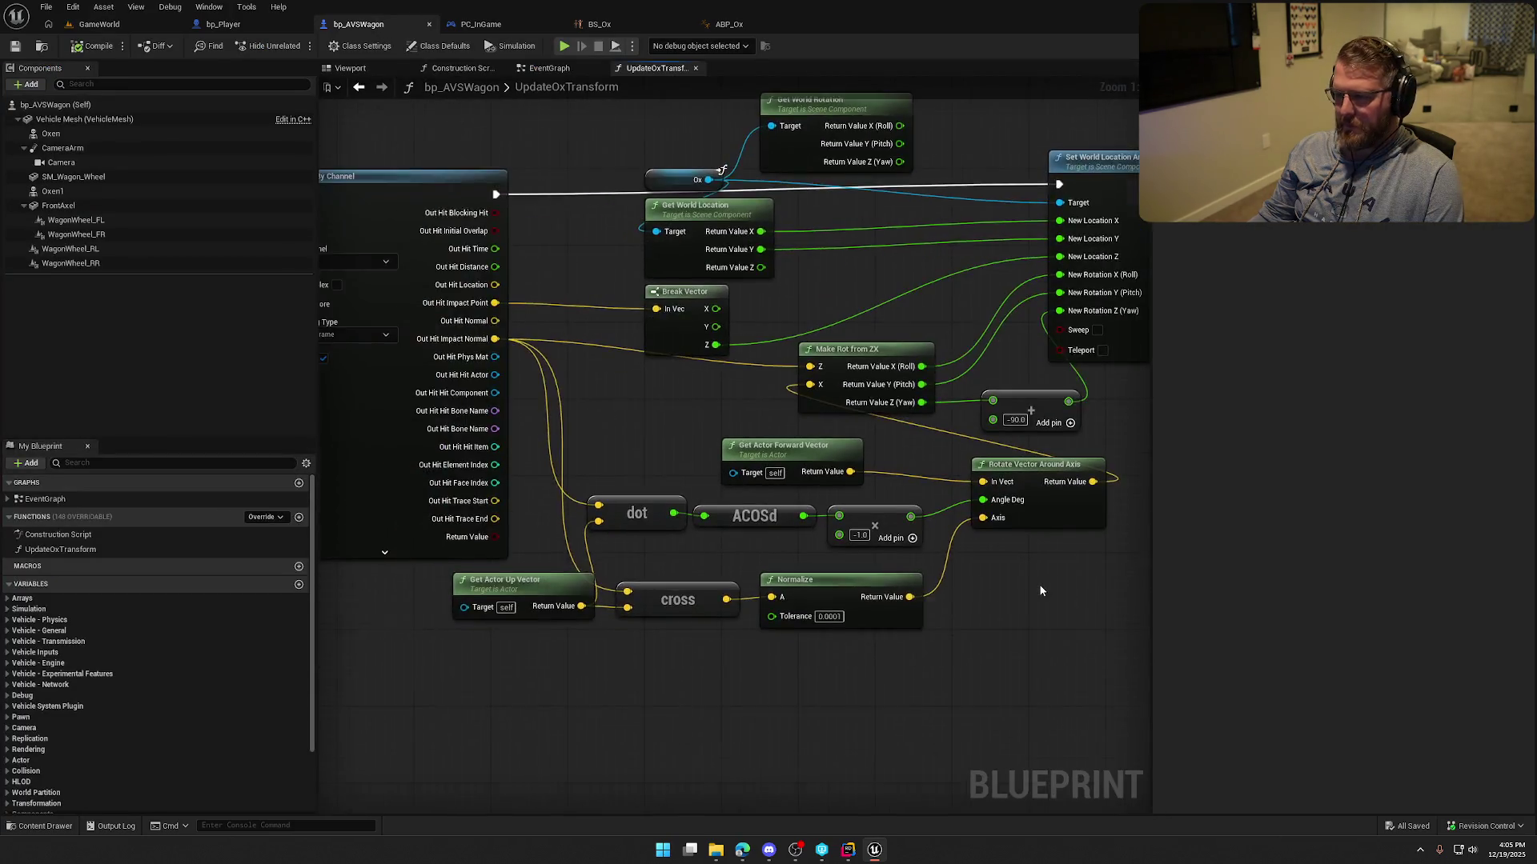
pyautogui.scroll(1, 876, 623)
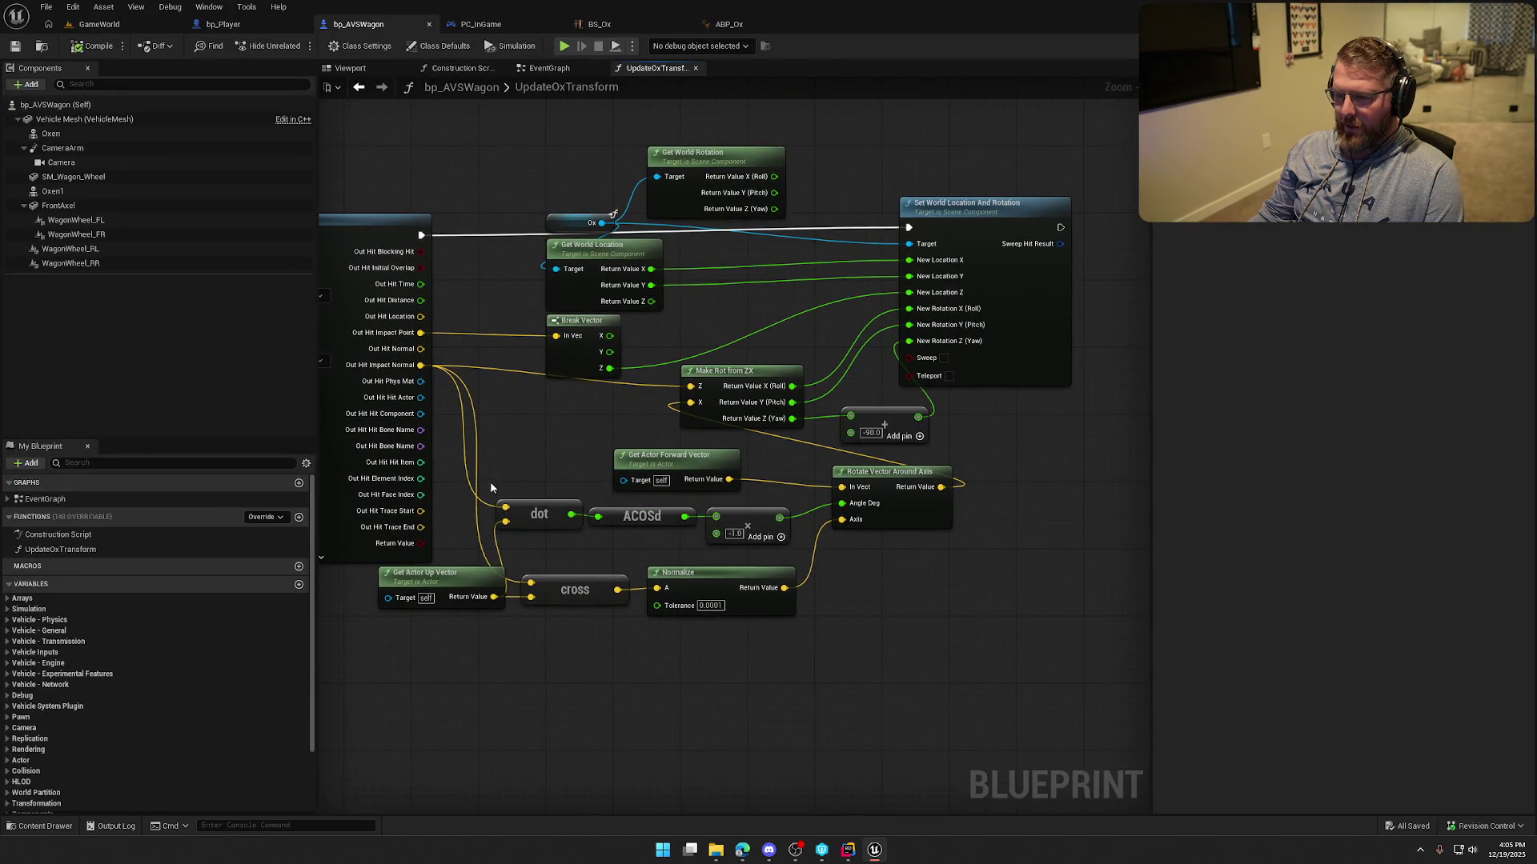
pyautogui.moveTo(490, 421)
pyautogui.mouseDown()
pyautogui.moveTo(851, 626)
pyautogui.moveTo(891, 691)
pyautogui.mouseUp()
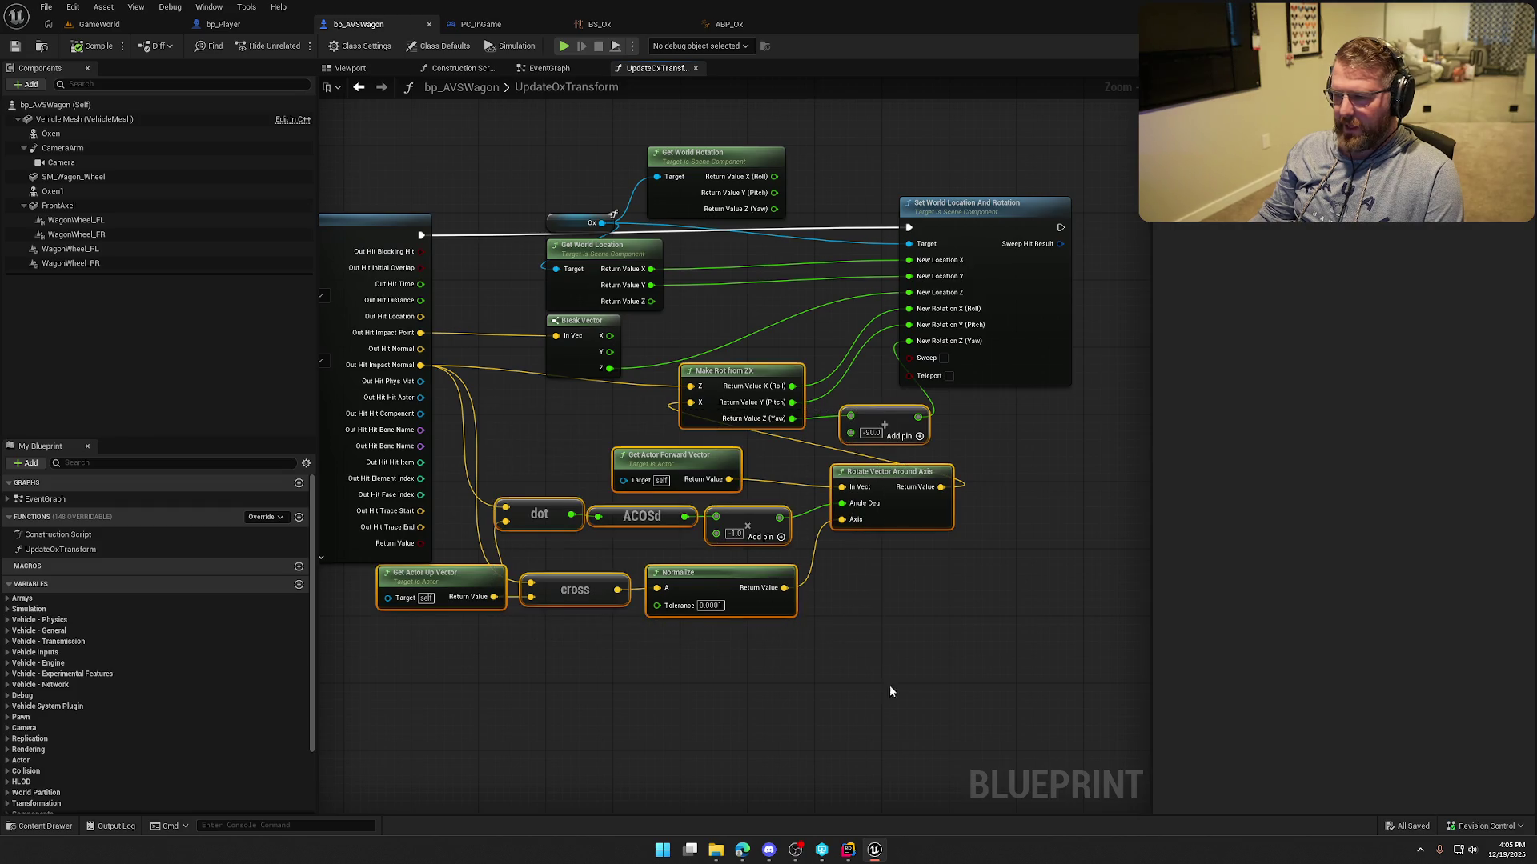
pyautogui.press('Delete')
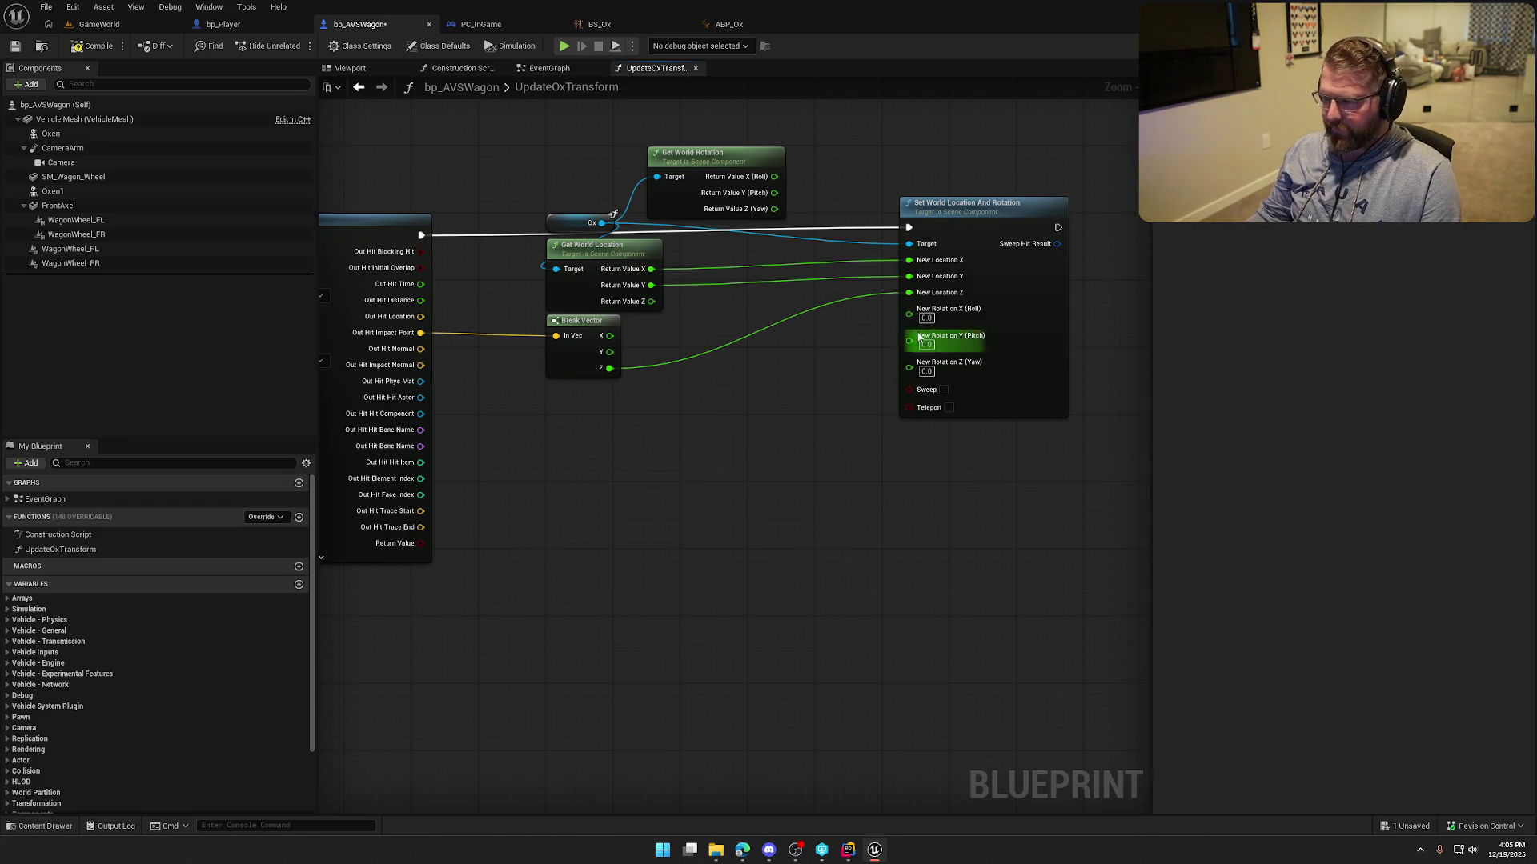
pyautogui.moveTo(909, 316); pyautogui.dragTo(913, 318)
pyautogui.rightClick(913, 318)
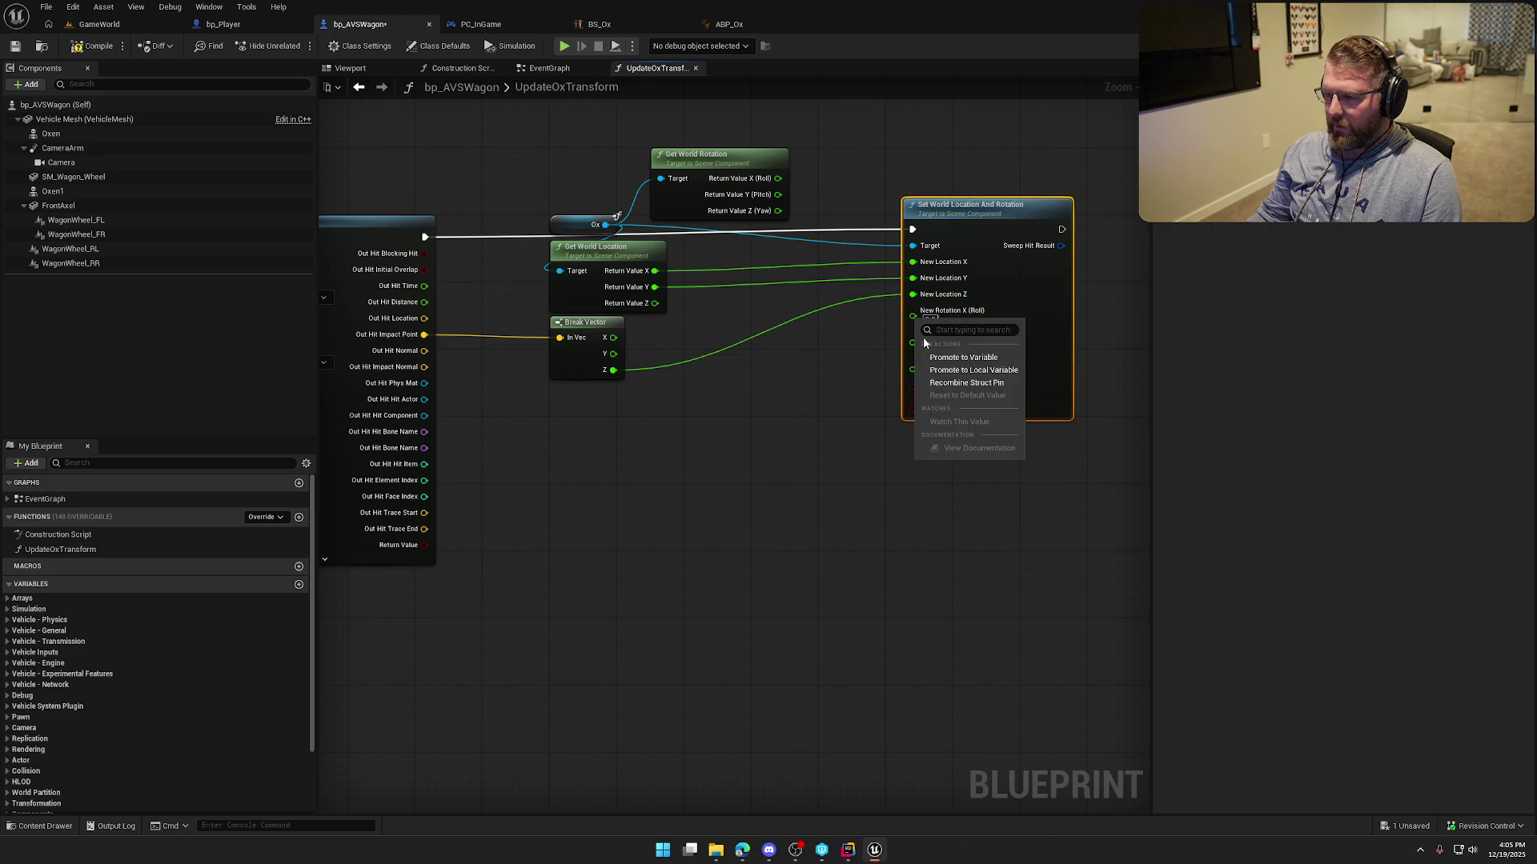
pyautogui.click(954, 388)
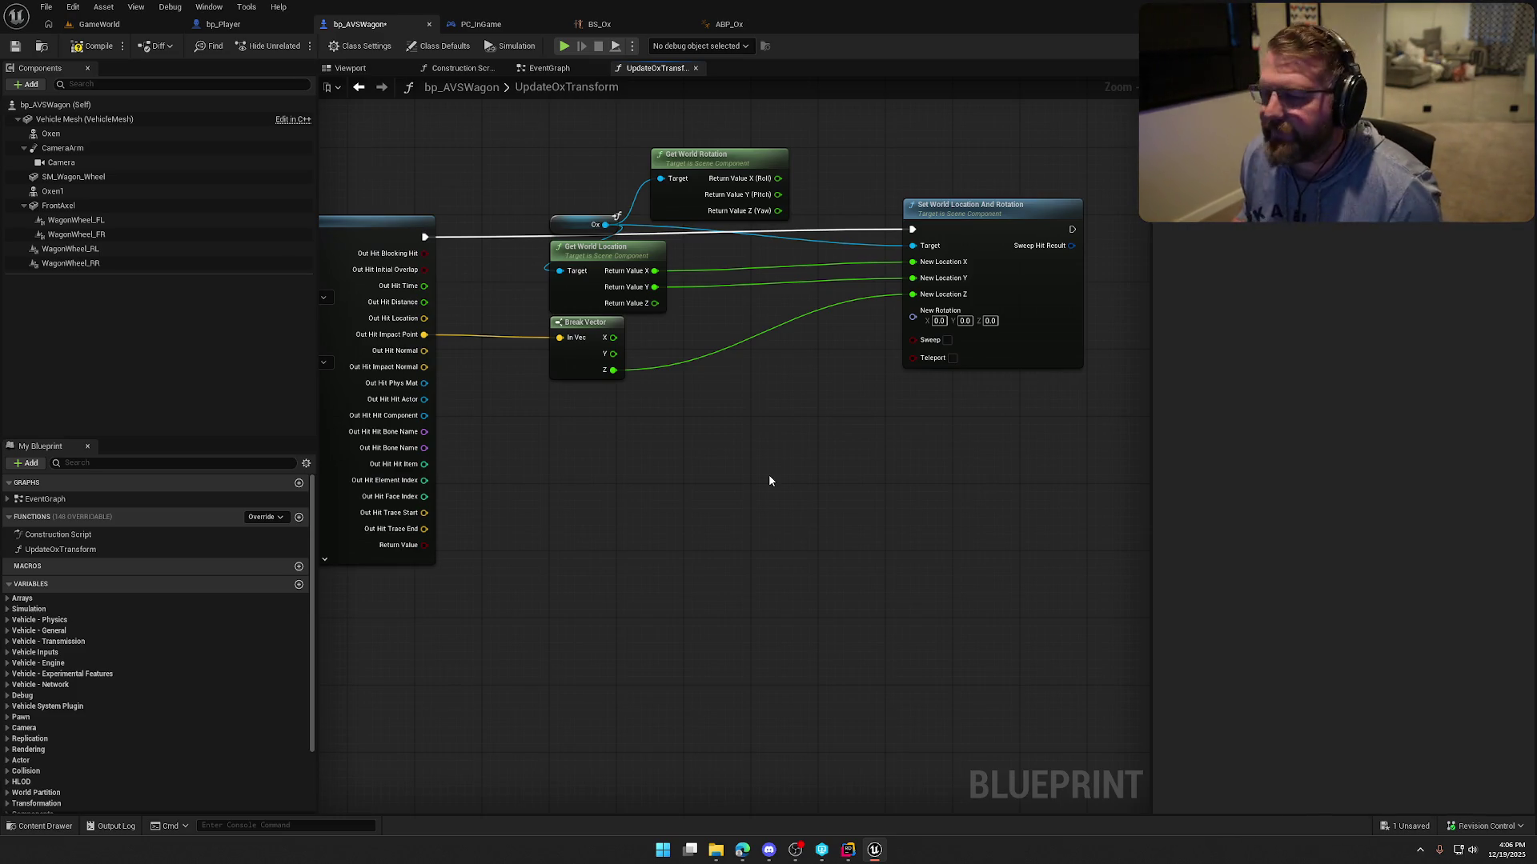
pyautogui.moveTo(770, 481); pyautogui.dragTo(803, 483)
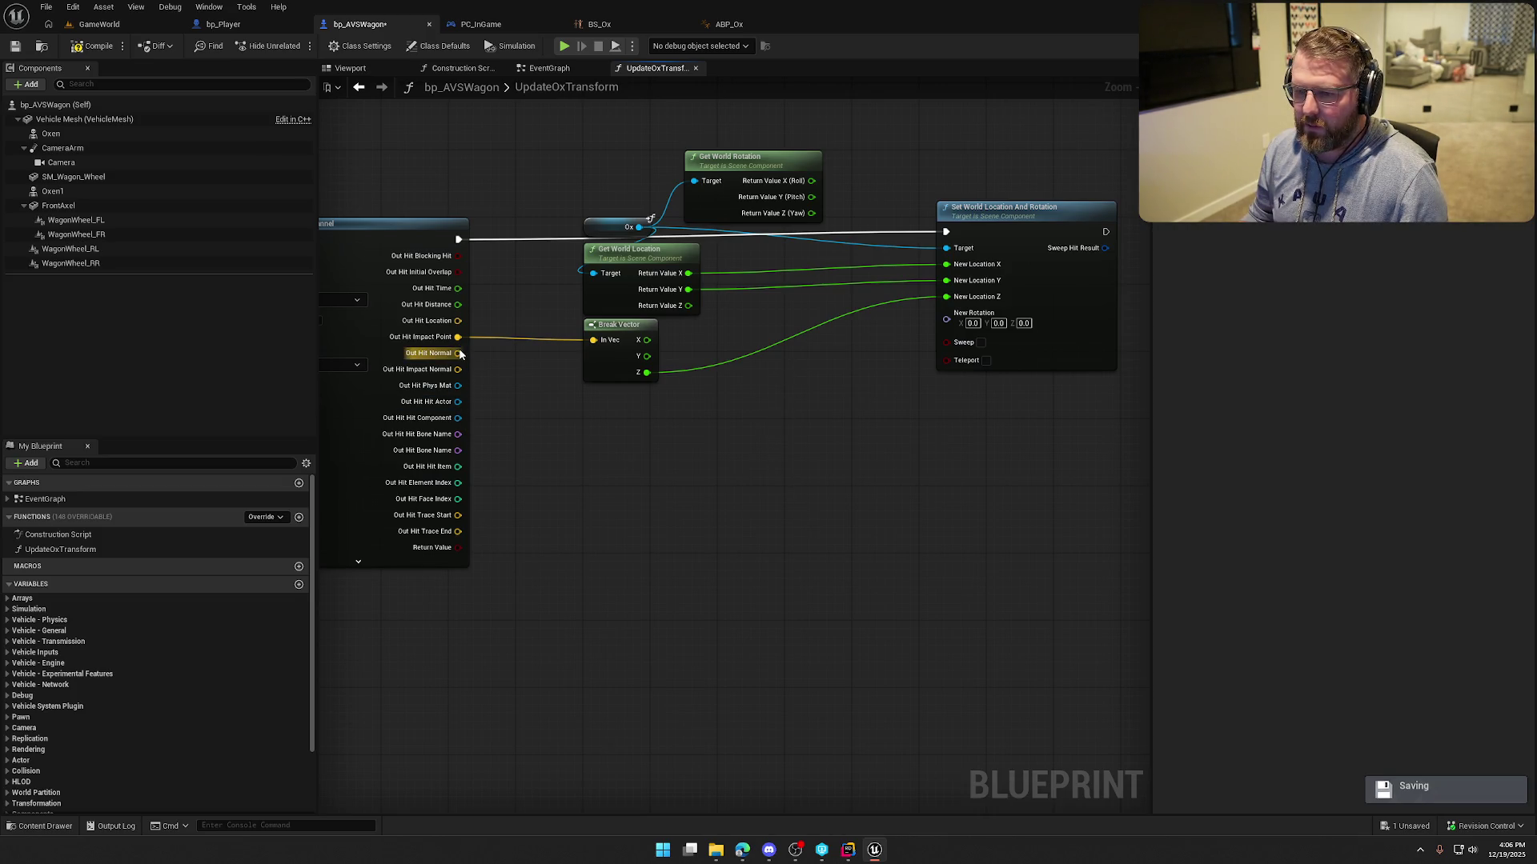
# Place a Rotation From X Vector node on the trace's Out Hit Impact Normal.
pyautogui.moveTo(458, 337)
pyautogui.mouseDown()
pyautogui.moveTo(623, 450)
pyautogui.moveTo(652, 433)
pyautogui.mouseUp()
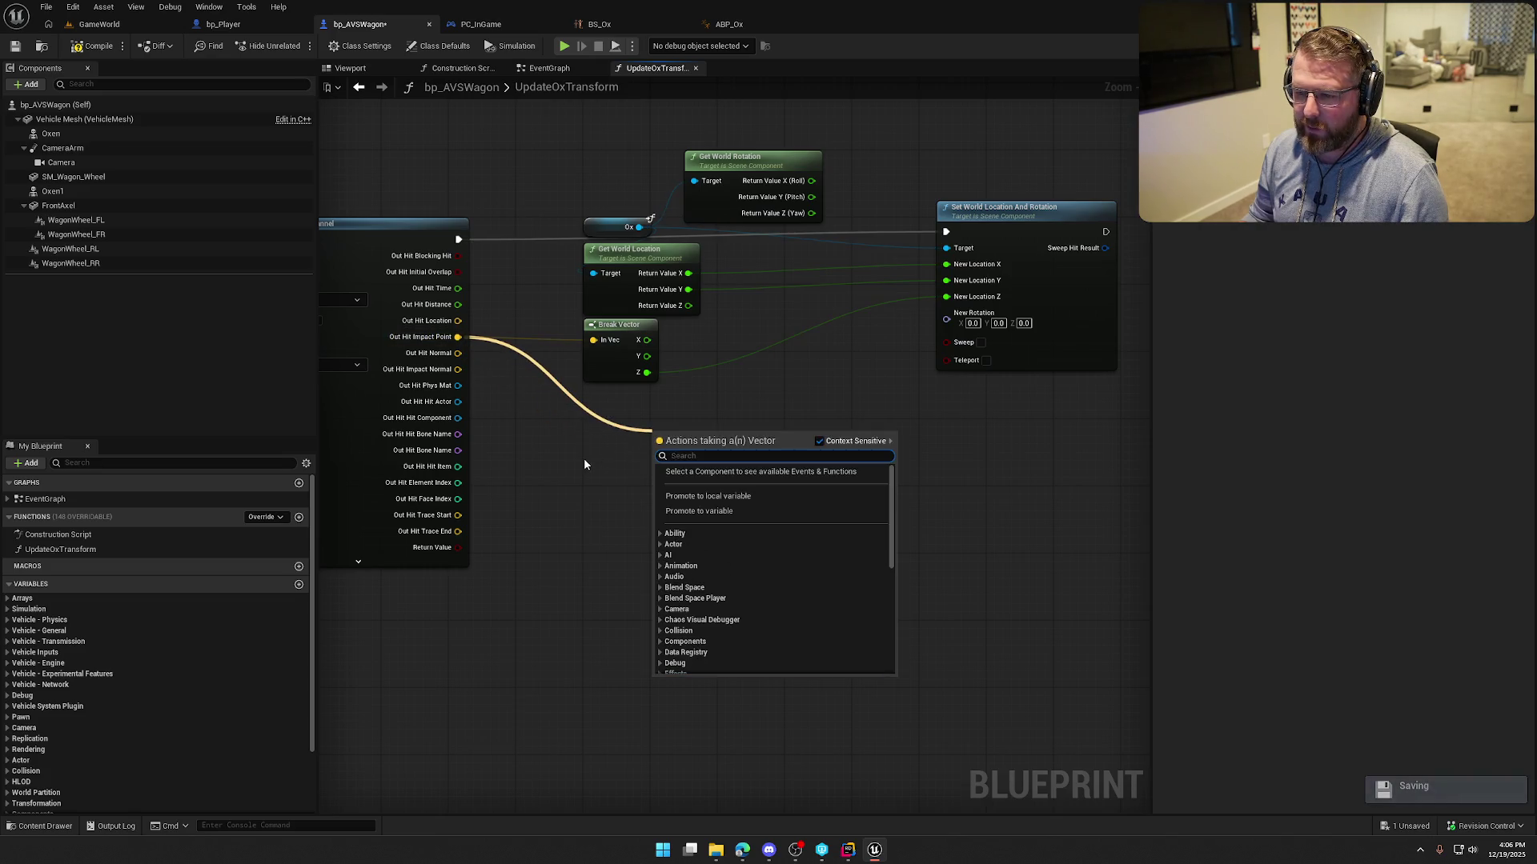
pyautogui.click(650, 218)
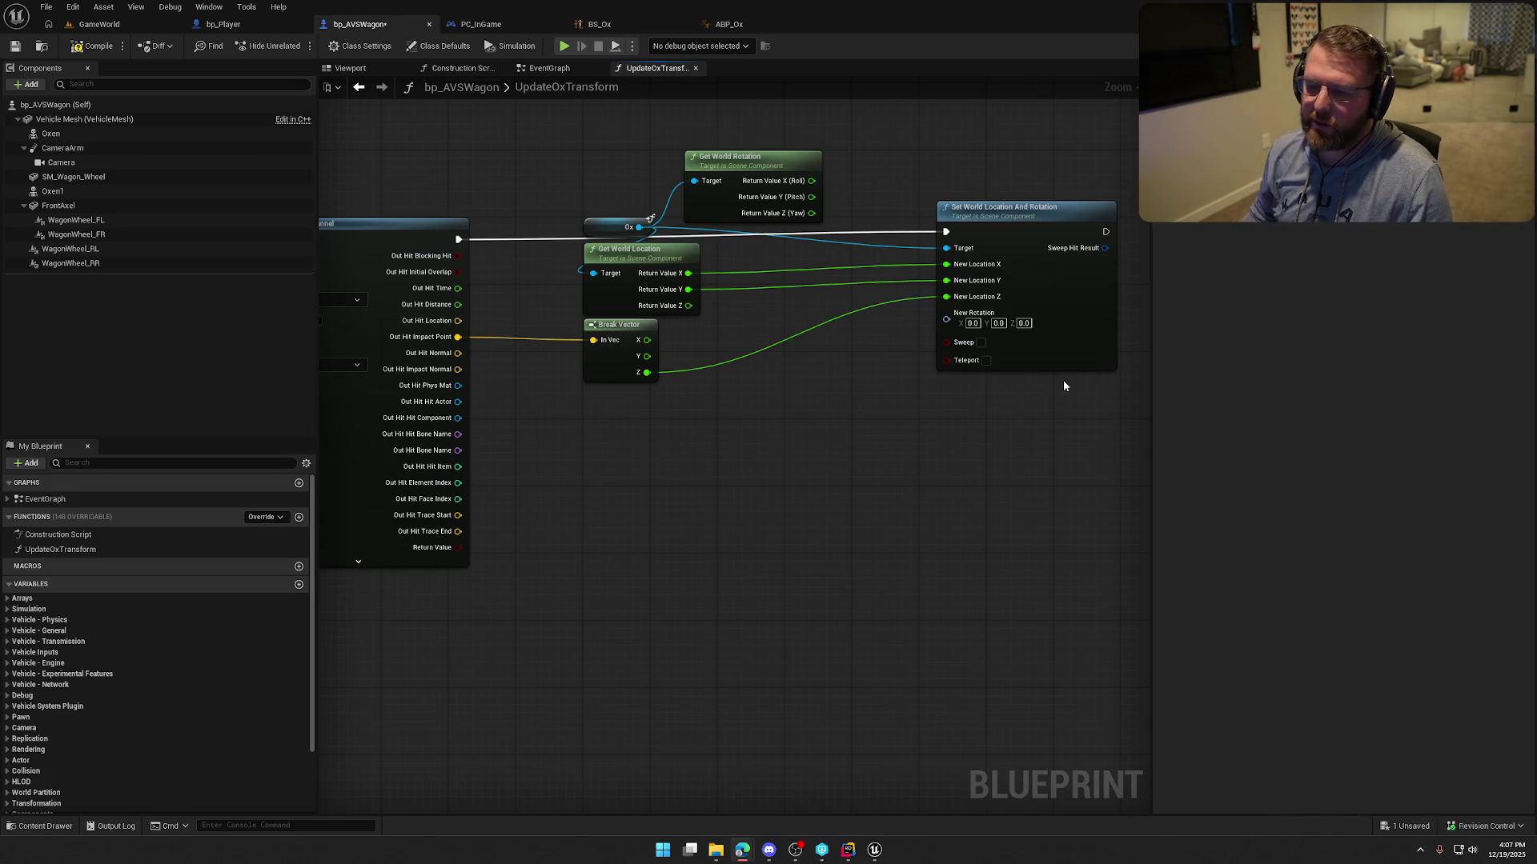
pyautogui.moveTo(469, 370); pyautogui.dragTo(593, 441)
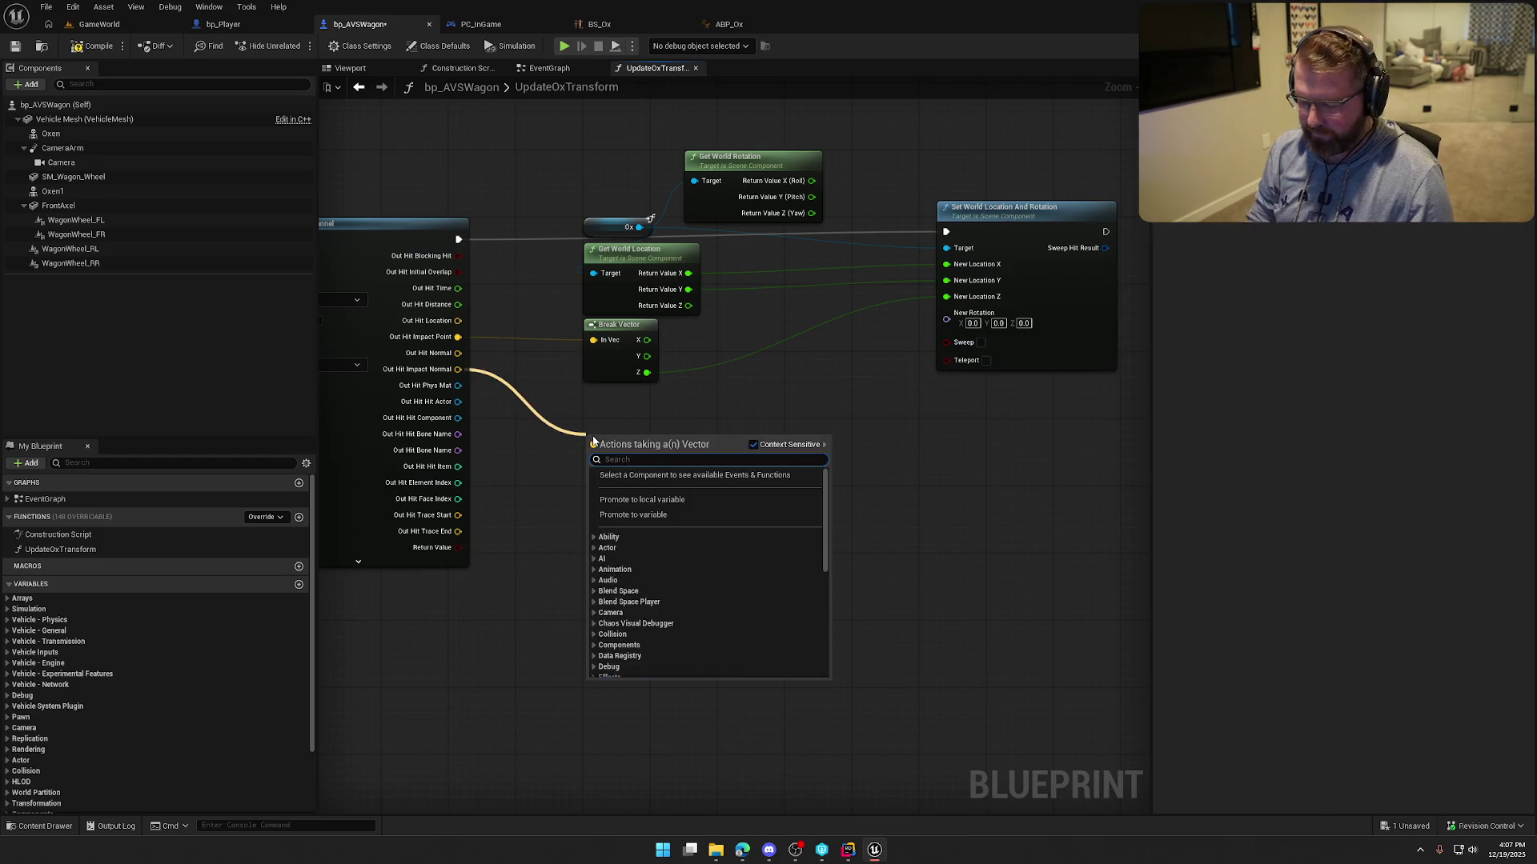
pyautogui.write('rotation from x')
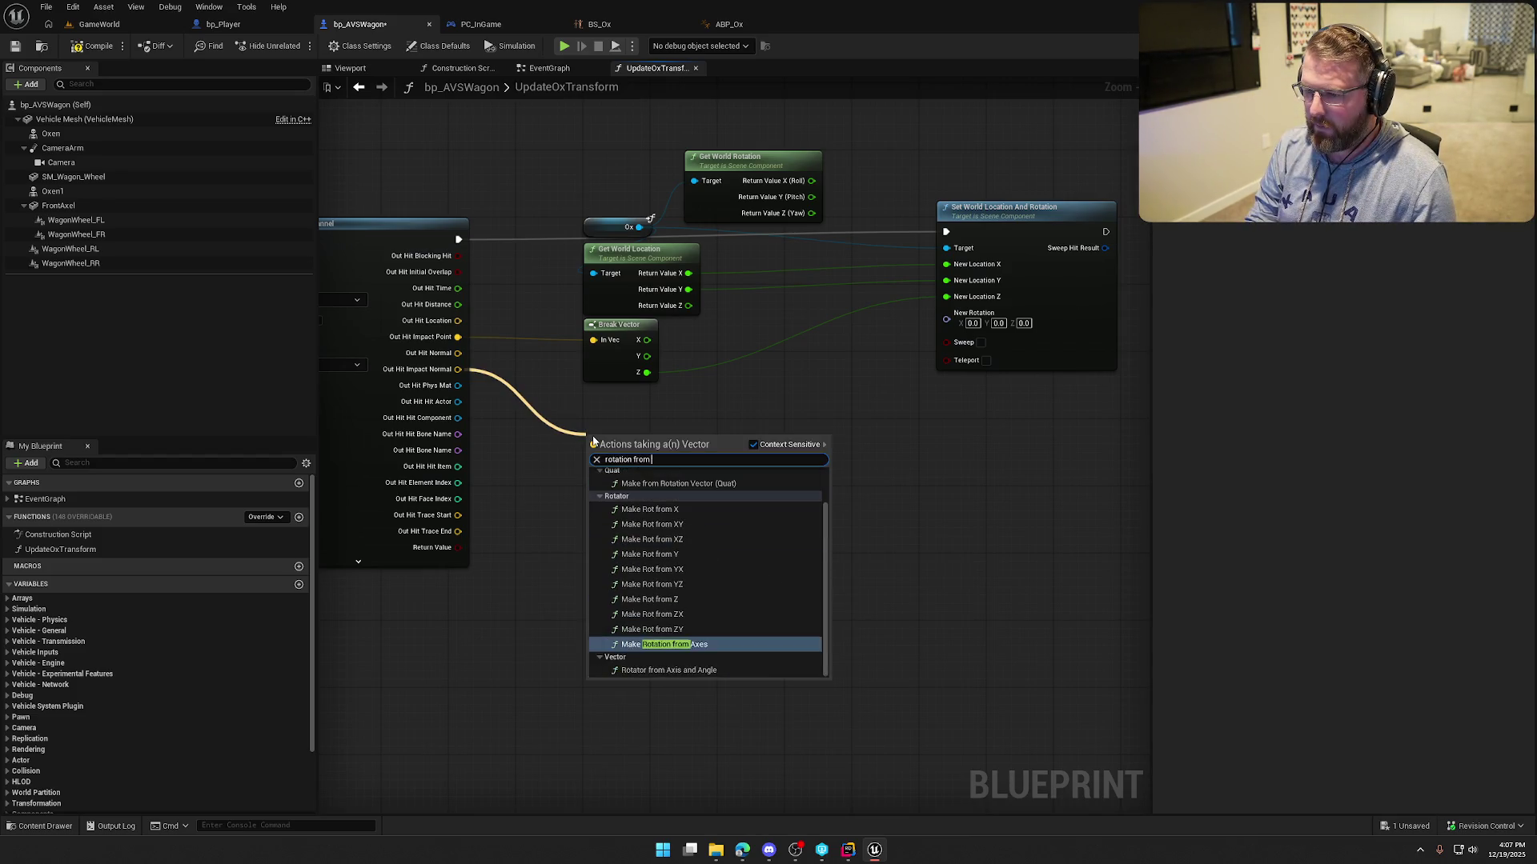
pyautogui.press('Return')
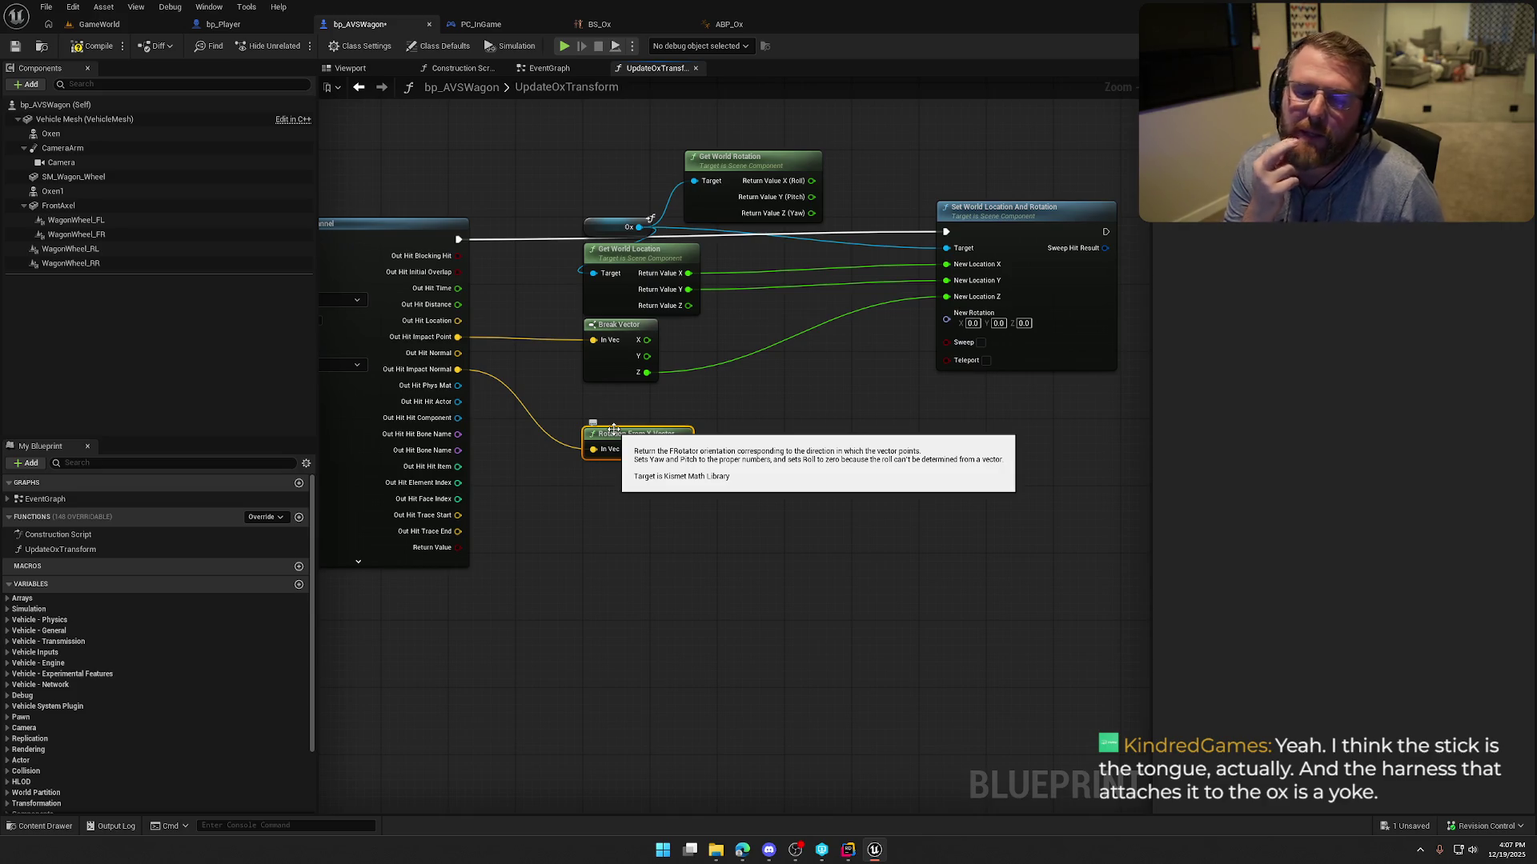
pyautogui.moveTo(732, 440)
pyautogui.mouseDown()
pyautogui.moveTo(796, 482)
pyautogui.moveTo(676, 488)
pyautogui.mouseUp()
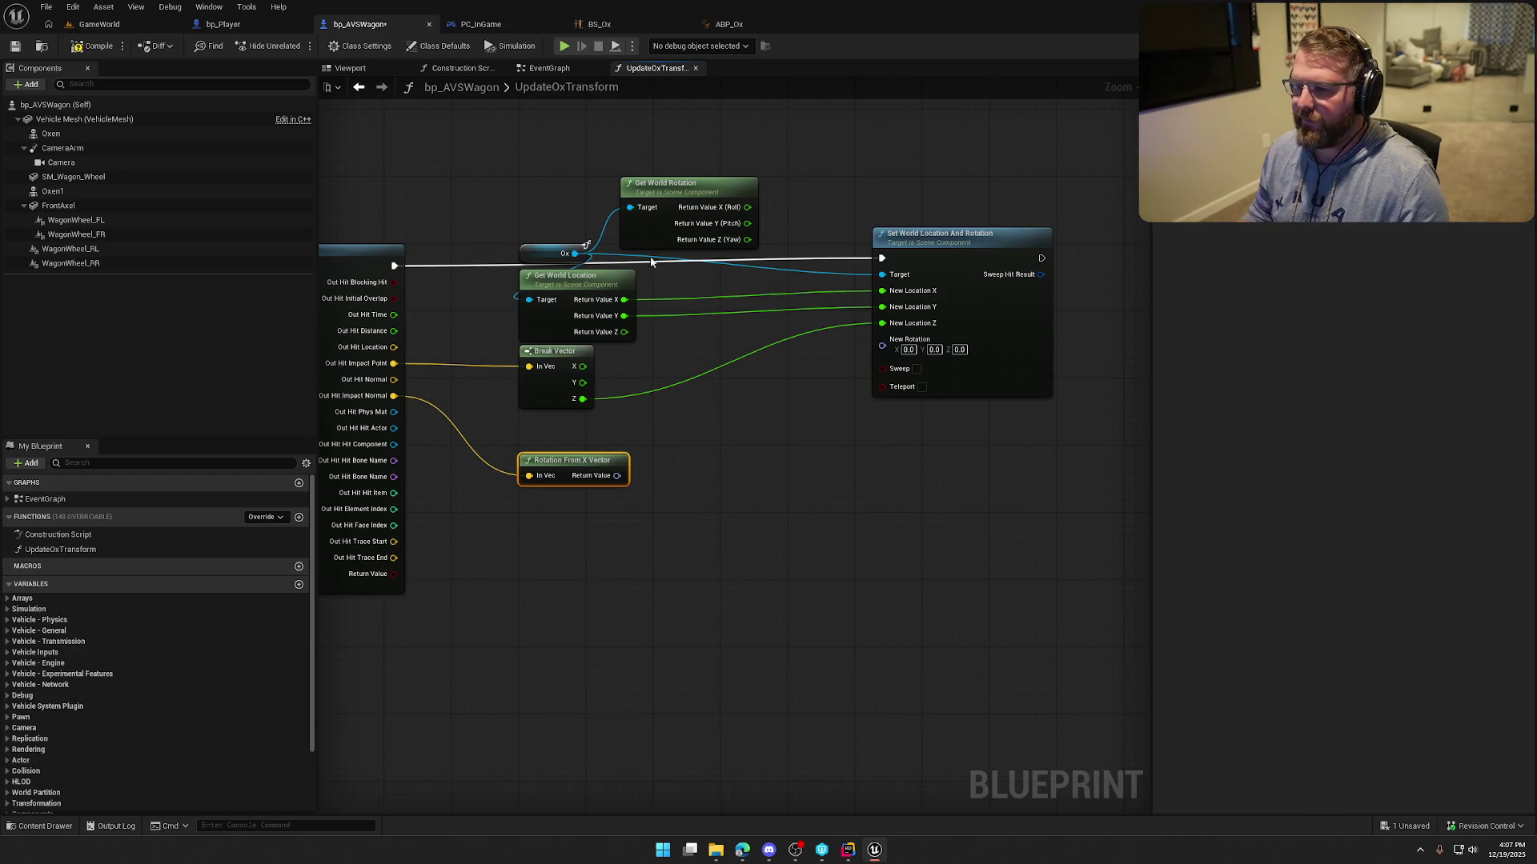
# Add a Set World Location node targeting the Ox reference.
pyautogui.moveTo(575, 253); pyautogui.dragTo(941, 165)
pyautogui.write('set world location')
pyautogui.click(1019, 253)
# Delete the old location-and-rotation setter, Get World Rotation and Rotation From X Vector nodes.
pyautogui.click(1013, 348)
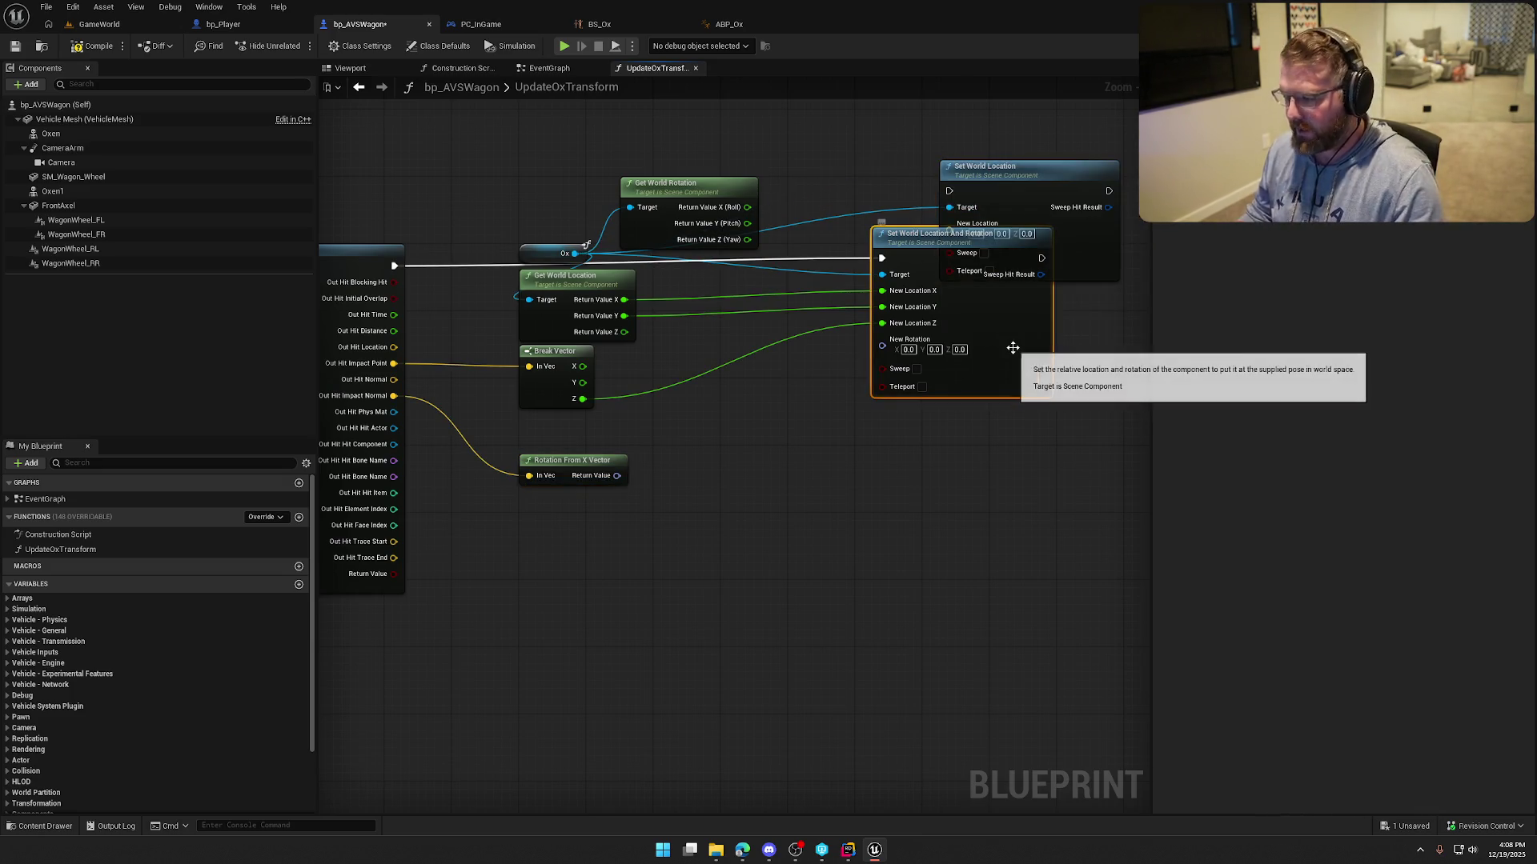
pyautogui.press('Delete')
pyautogui.click(664, 184)
pyautogui.press('Delete')
pyautogui.click(574, 478)
pyautogui.press('Delete')
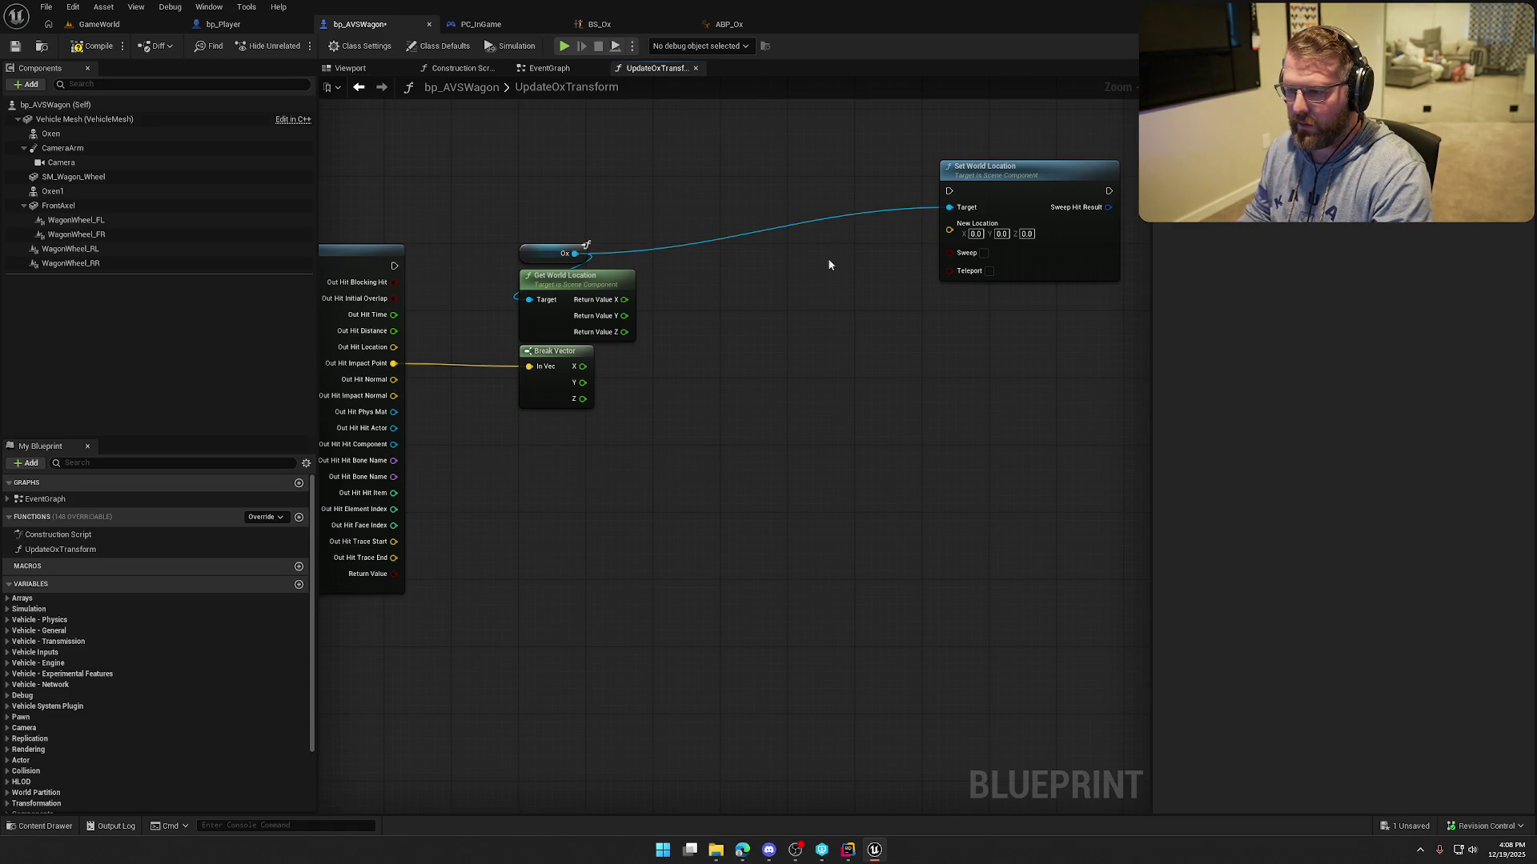
# Wire the line trace's execution into Set World Location and move it beside the trace.
pyautogui.moveTo(949, 190)
pyautogui.mouseDown()
pyautogui.moveTo(515, 276)
pyautogui.moveTo(393, 265)
pyautogui.mouseUp()
pyautogui.moveTo(1008, 170); pyautogui.dragTo(789, 255)
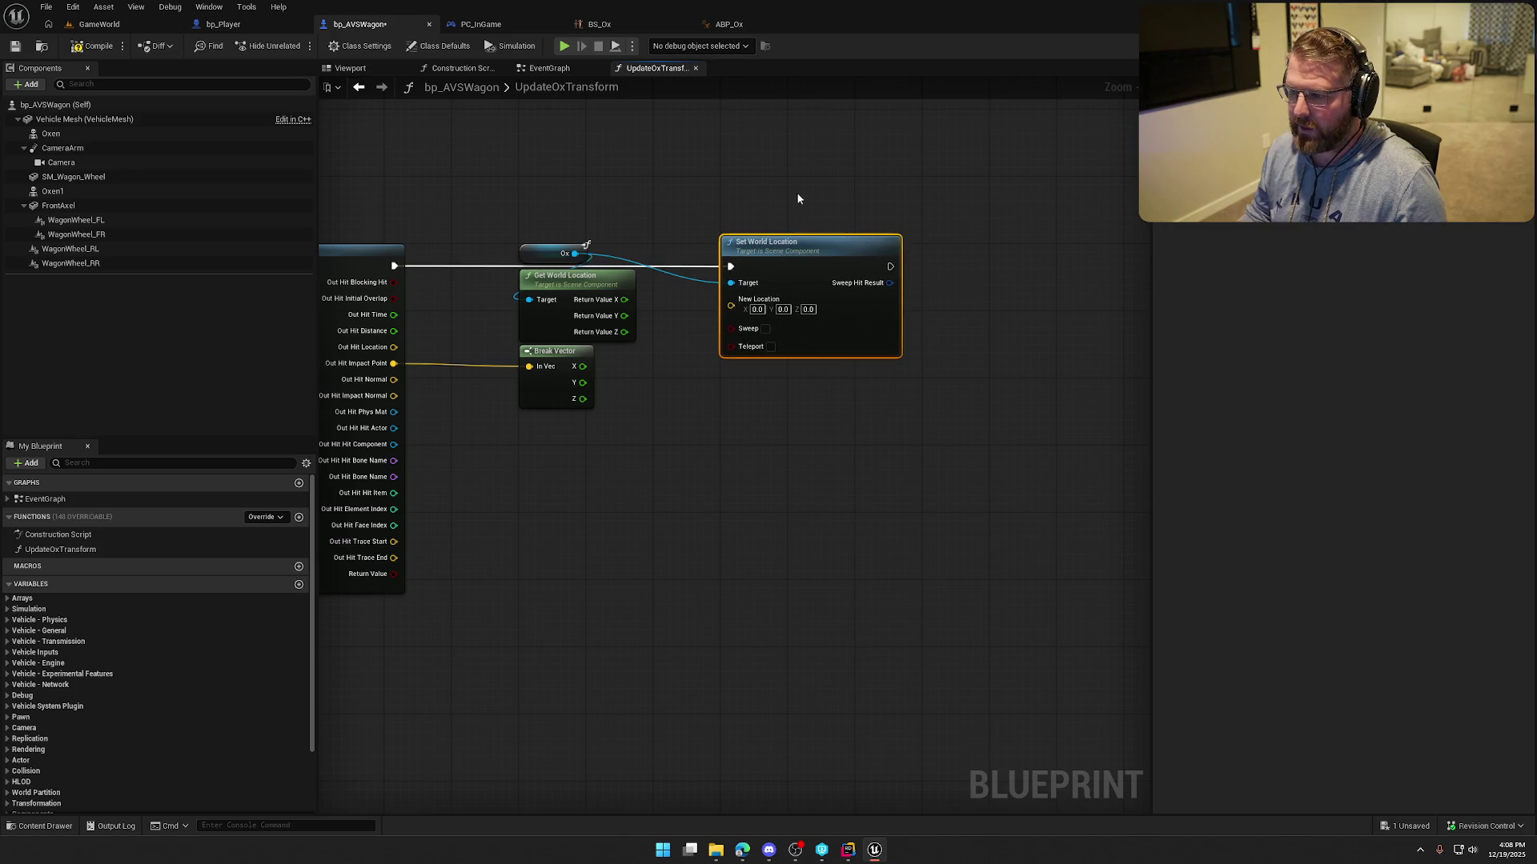
pyautogui.moveTo(798, 199); pyautogui.dragTo(881, 192)
pyautogui.click(880, 192)
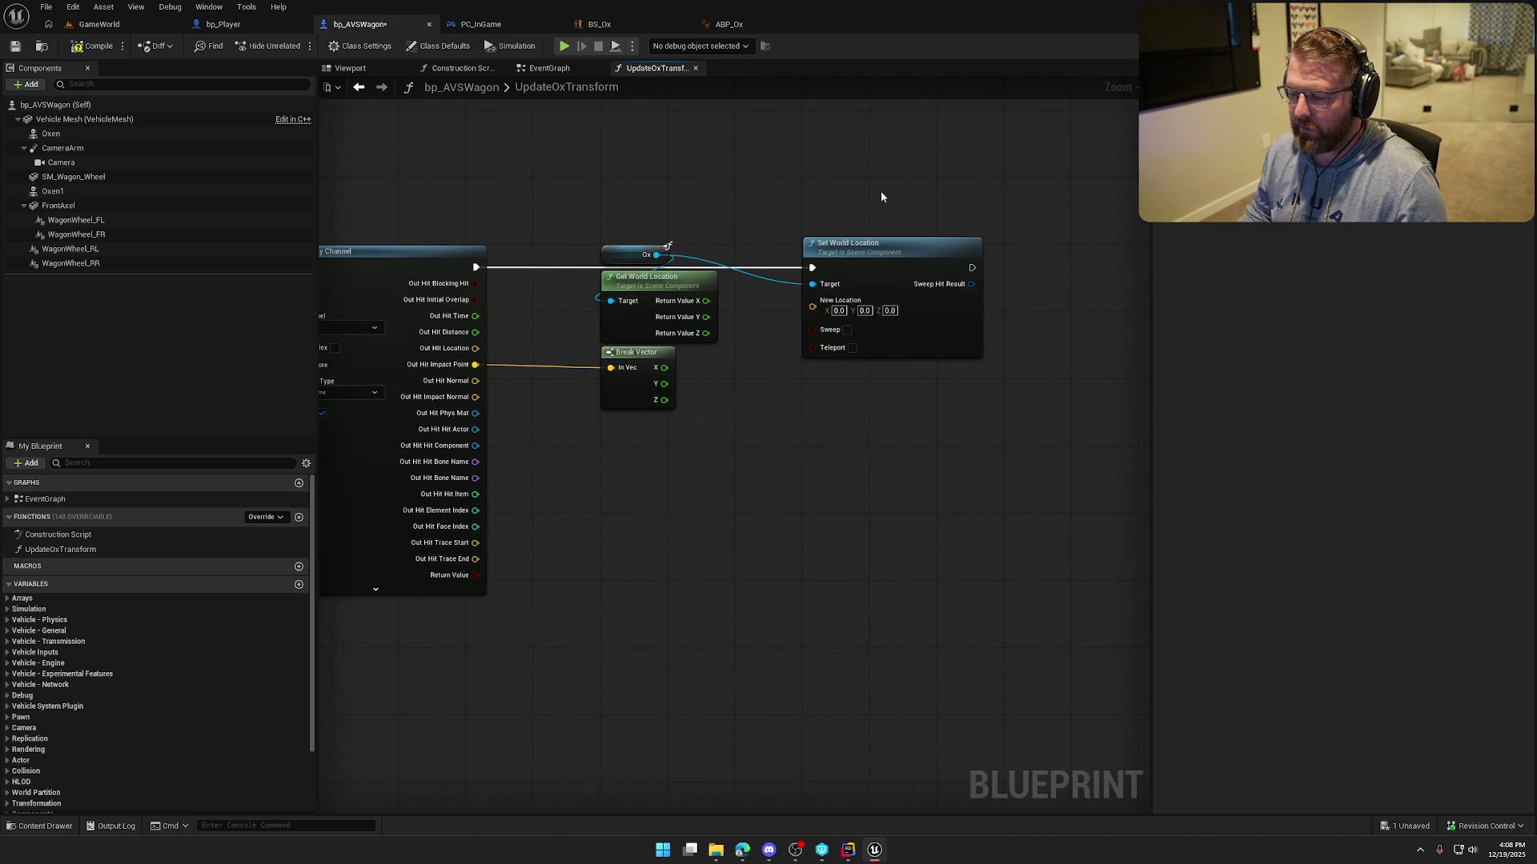
pyautogui.rightClick(805, 309)
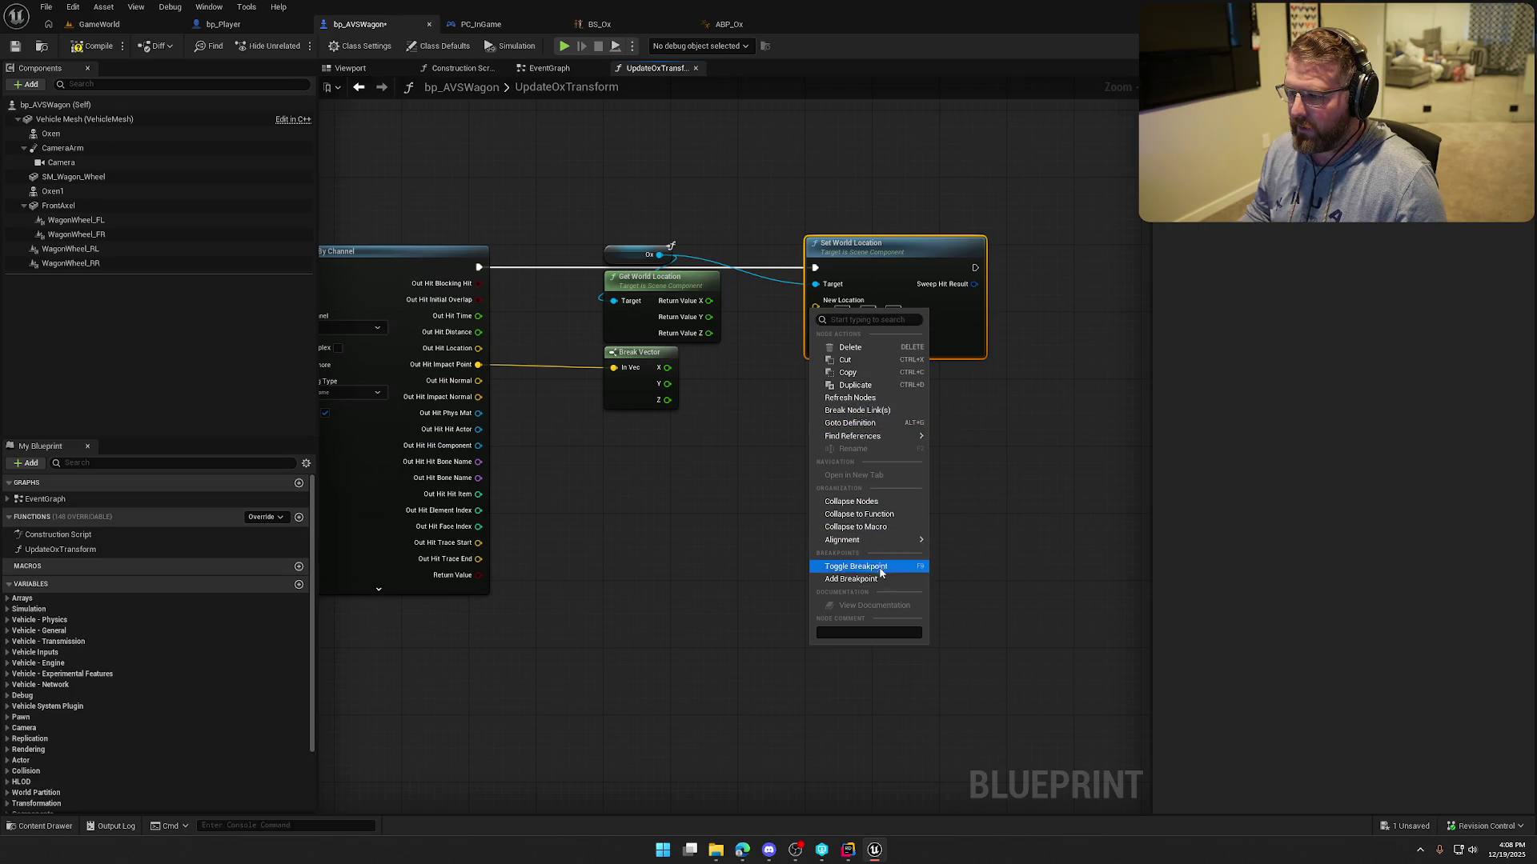
pyautogui.moveTo(831, 318); pyautogui.dragTo(737, 322)
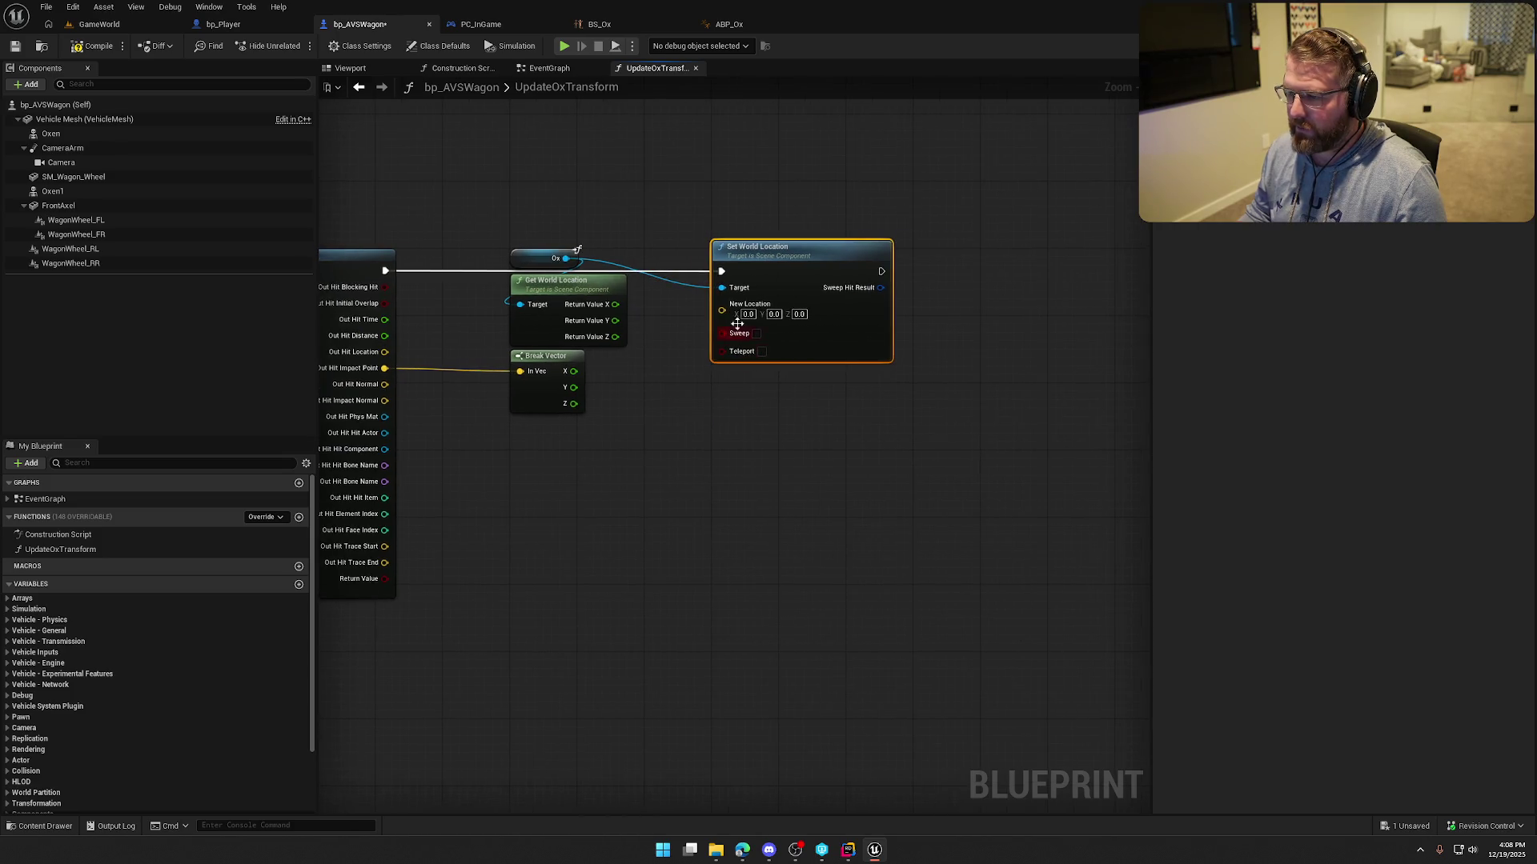
# Split New Location and feed it world location X, Y and Break Vector Z.
pyautogui.rightClick(723, 313)
pyautogui.click(773, 350)
pyautogui.moveTo(615, 304)
pyautogui.mouseDown()
pyautogui.moveTo(662, 317)
pyautogui.moveTo(722, 305)
pyautogui.moveTo(696, 323)
pyautogui.moveTo(722, 320)
pyautogui.mouseUp()
pyautogui.moveTo(570, 405); pyautogui.dragTo(722, 337)
pyautogui.moveTo(669, 460); pyautogui.dragTo(782, 451)
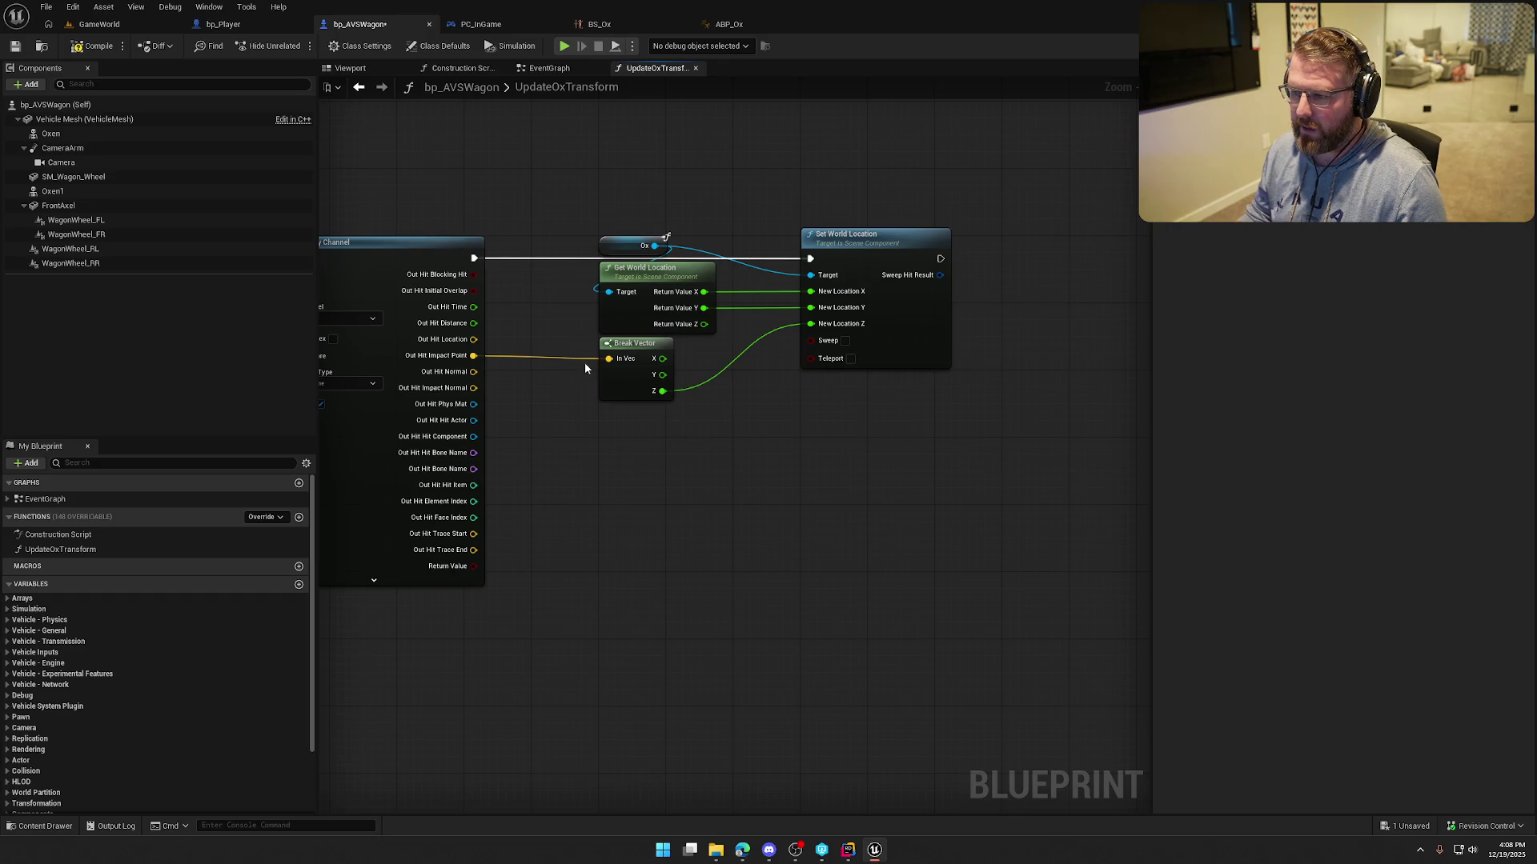
pyautogui.click(98, 26)
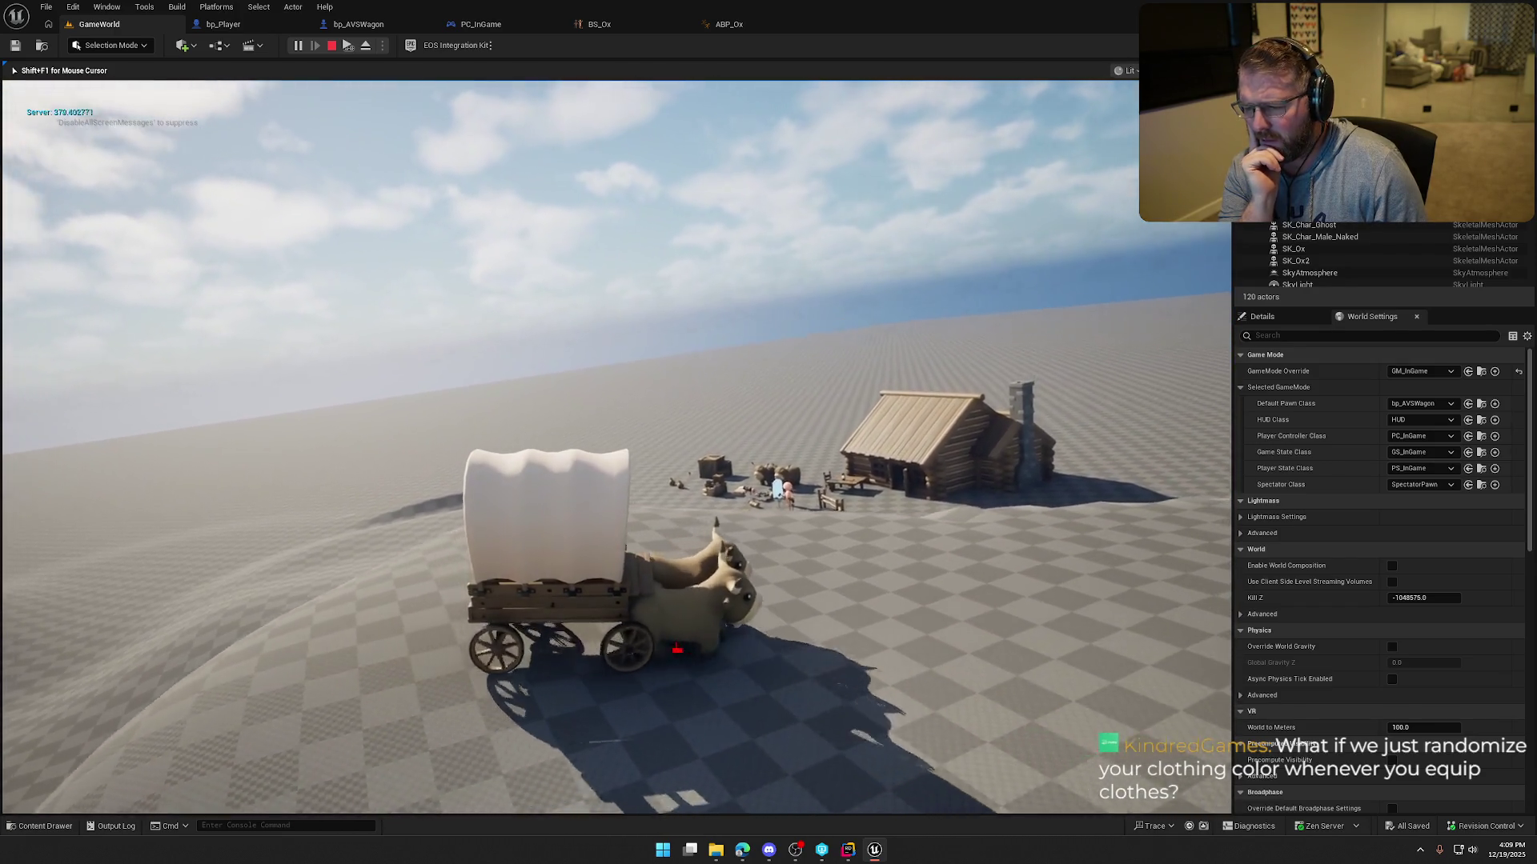
# Drive the wagon with a right turn, end the play session, and go back to bp_AVSWagon.
pyautogui.press('d')
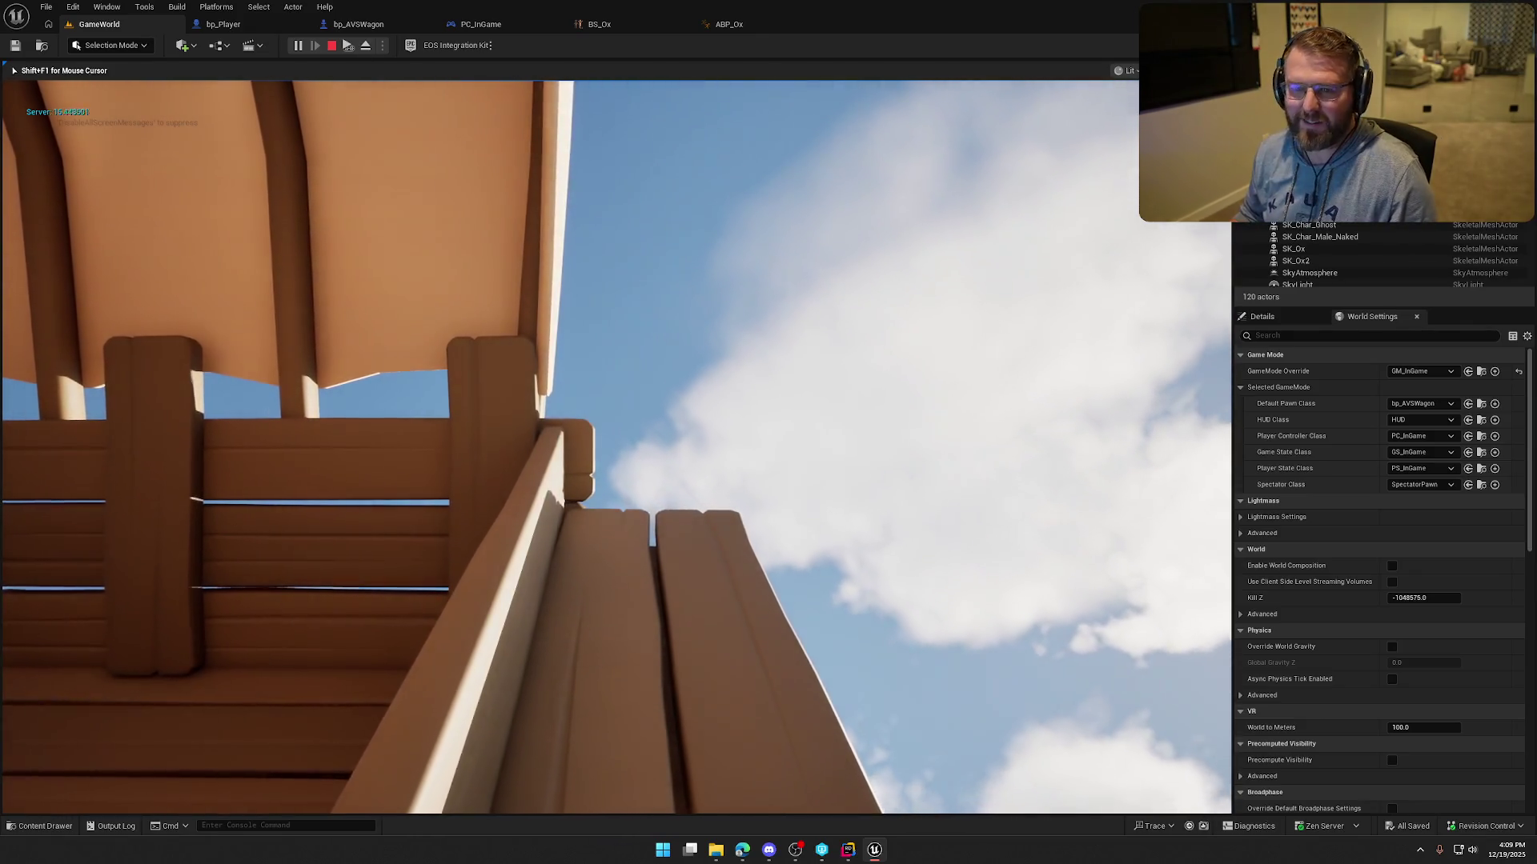
pyautogui.press('Escape')
pyautogui.click(348, 24)
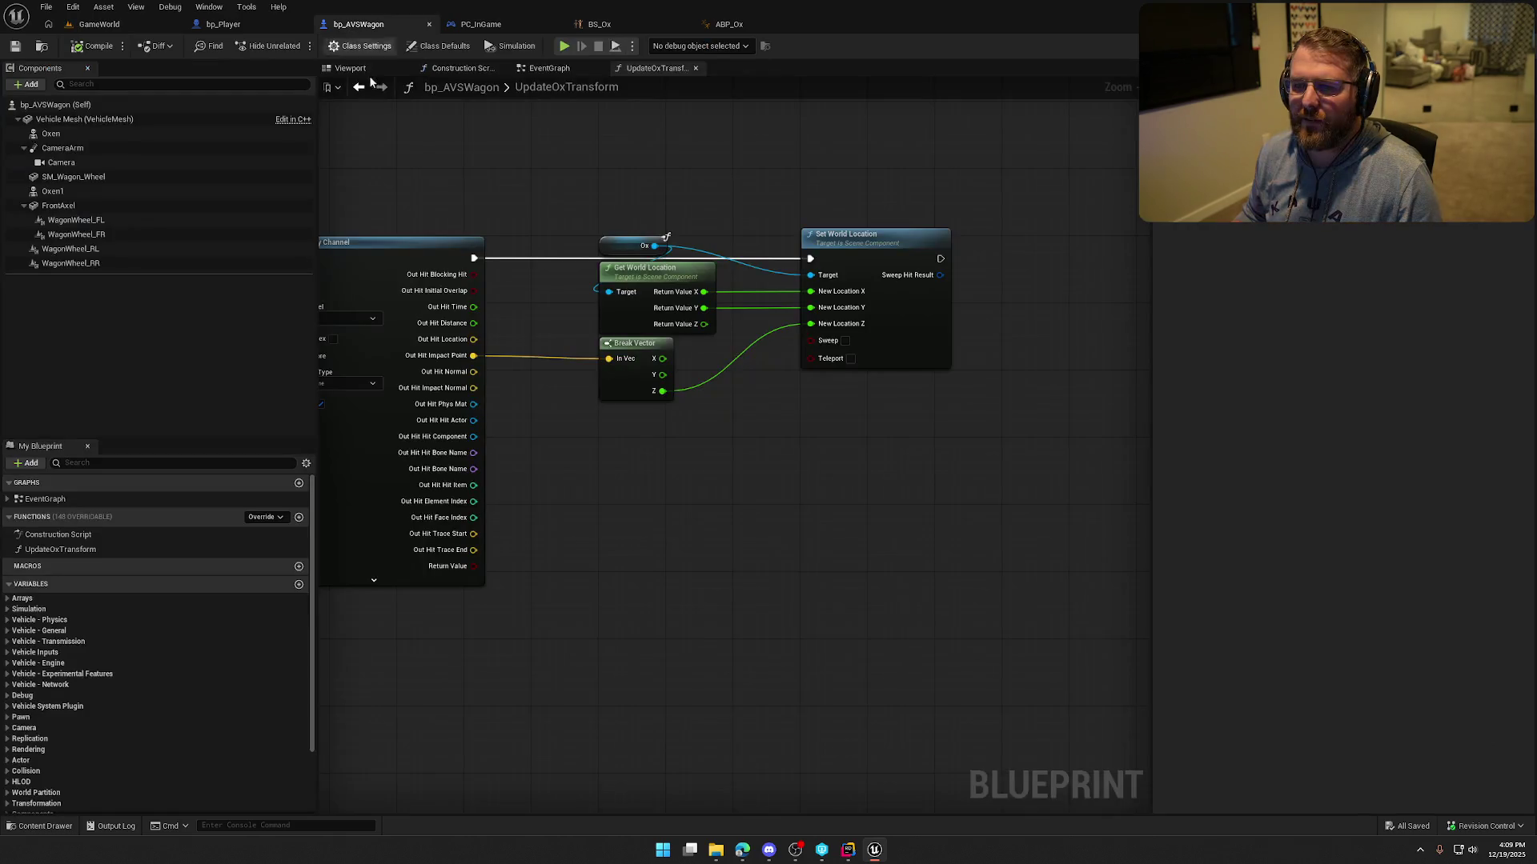
# In bp_AVSWagon's Viewport, frame and orbit the oxen, then select Vehicle Mesh and bring up + Add.
pyautogui.moveTo(367, 182)
pyautogui.mouseDown()
pyautogui.moveTo(791, 182)
pyautogui.moveTo(484, 165)
pyautogui.moveTo(769, 175)
pyautogui.mouseUp()
pyautogui.click(359, 70)
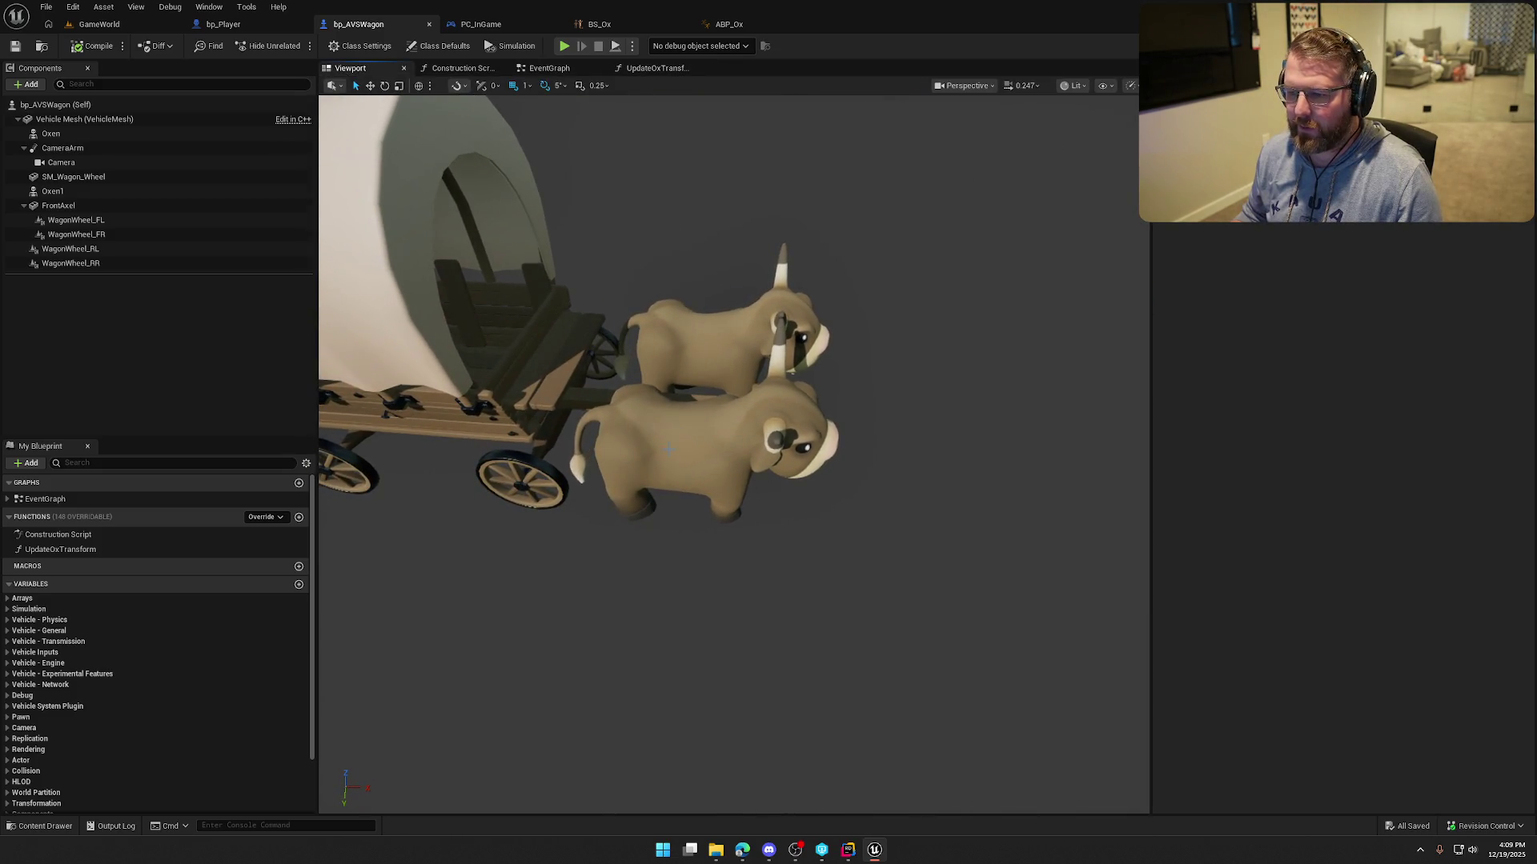
pyautogui.click(720, 448)
pyautogui.press('f')
pyautogui.moveTo(735, 454); pyautogui.dragTo(880, 450)
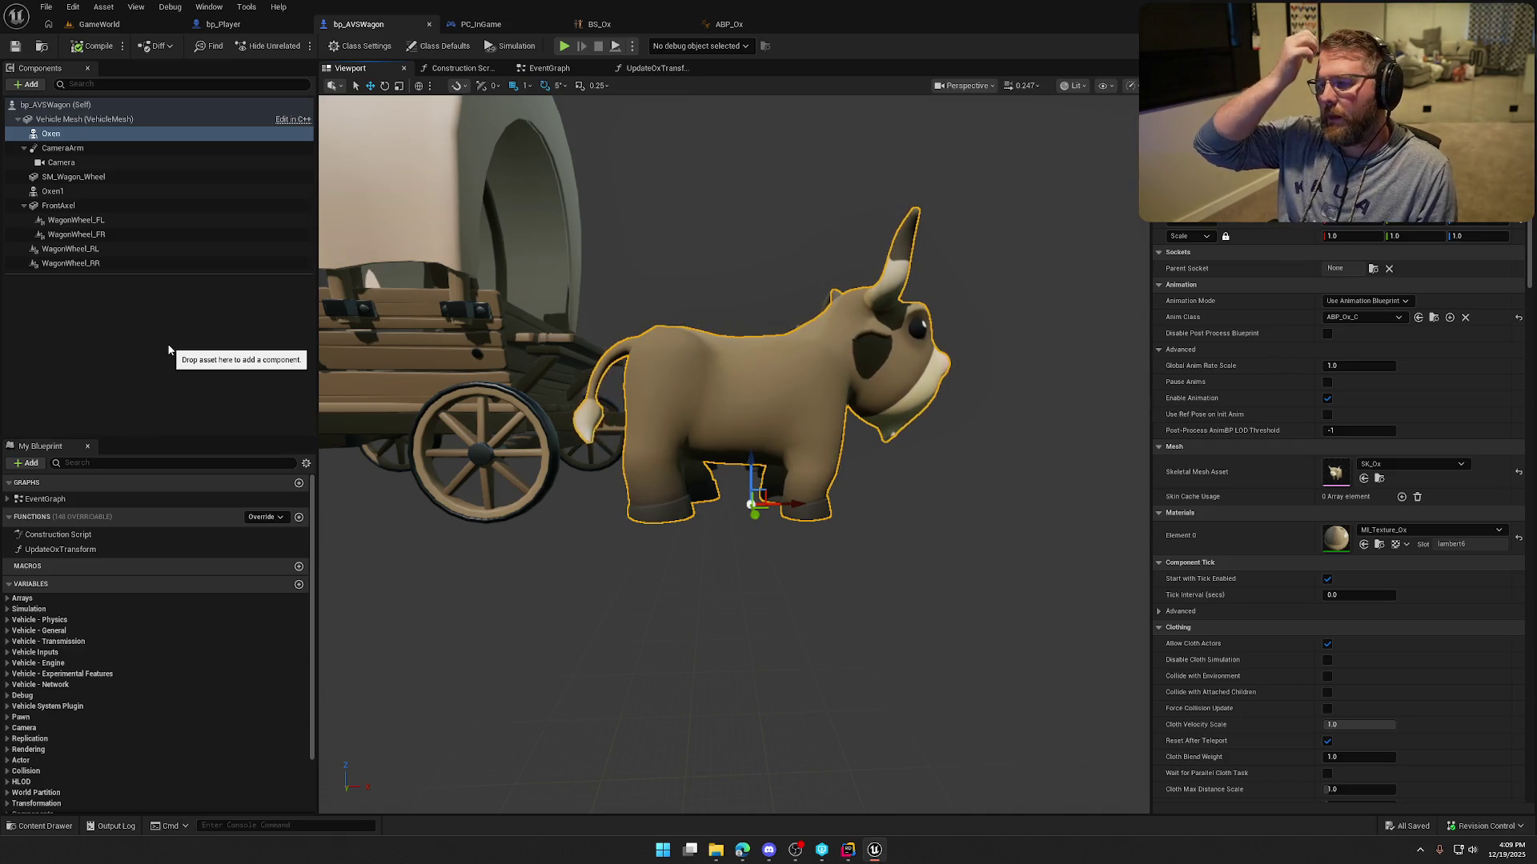
pyautogui.moveTo(474, 425); pyautogui.dragTo(500, 489)
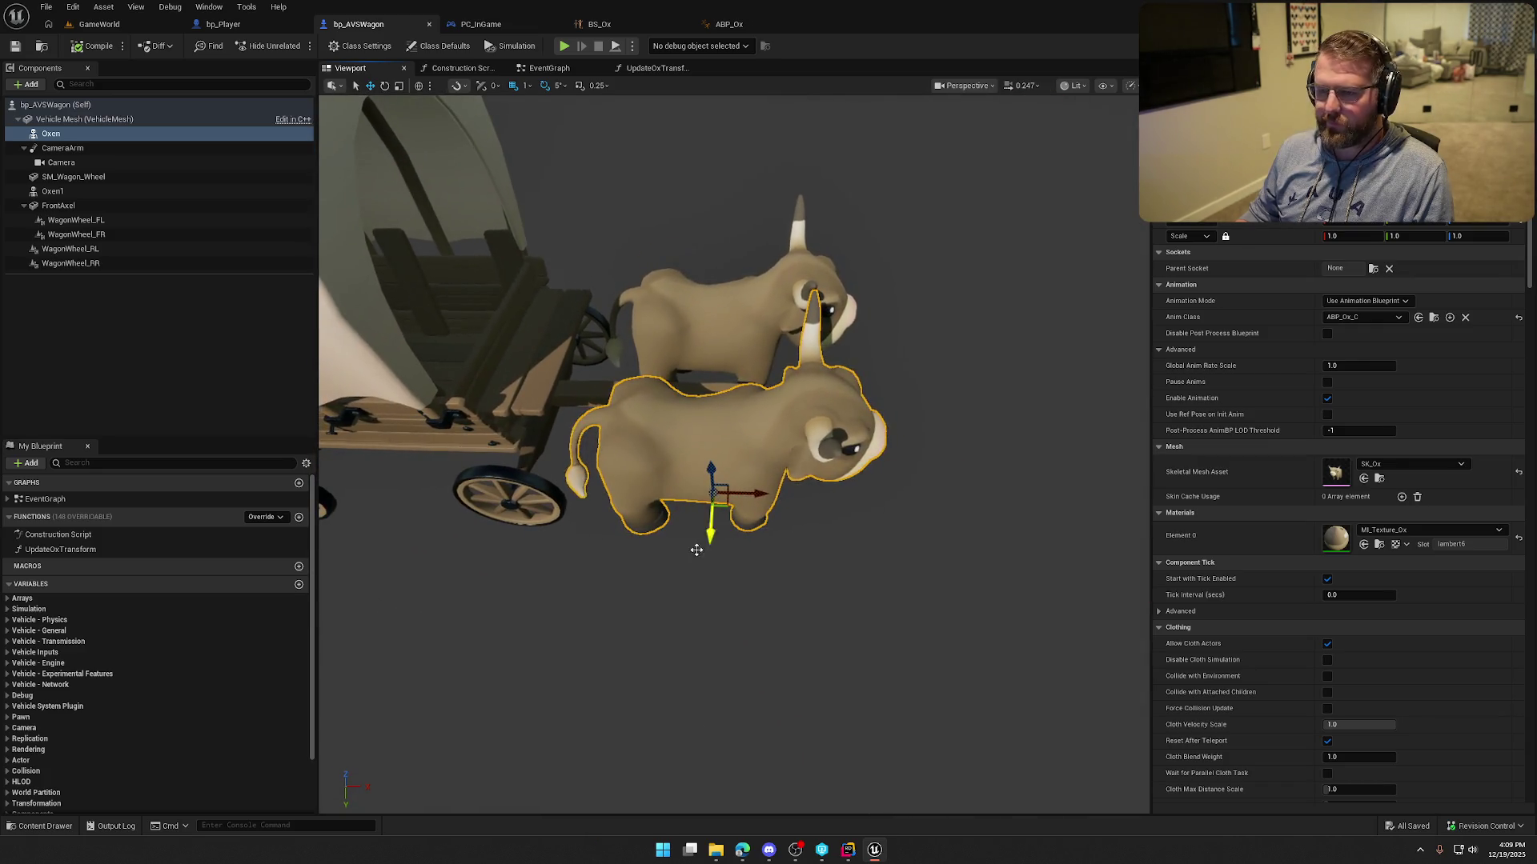
pyautogui.click(80, 118)
pyautogui.click(29, 84)
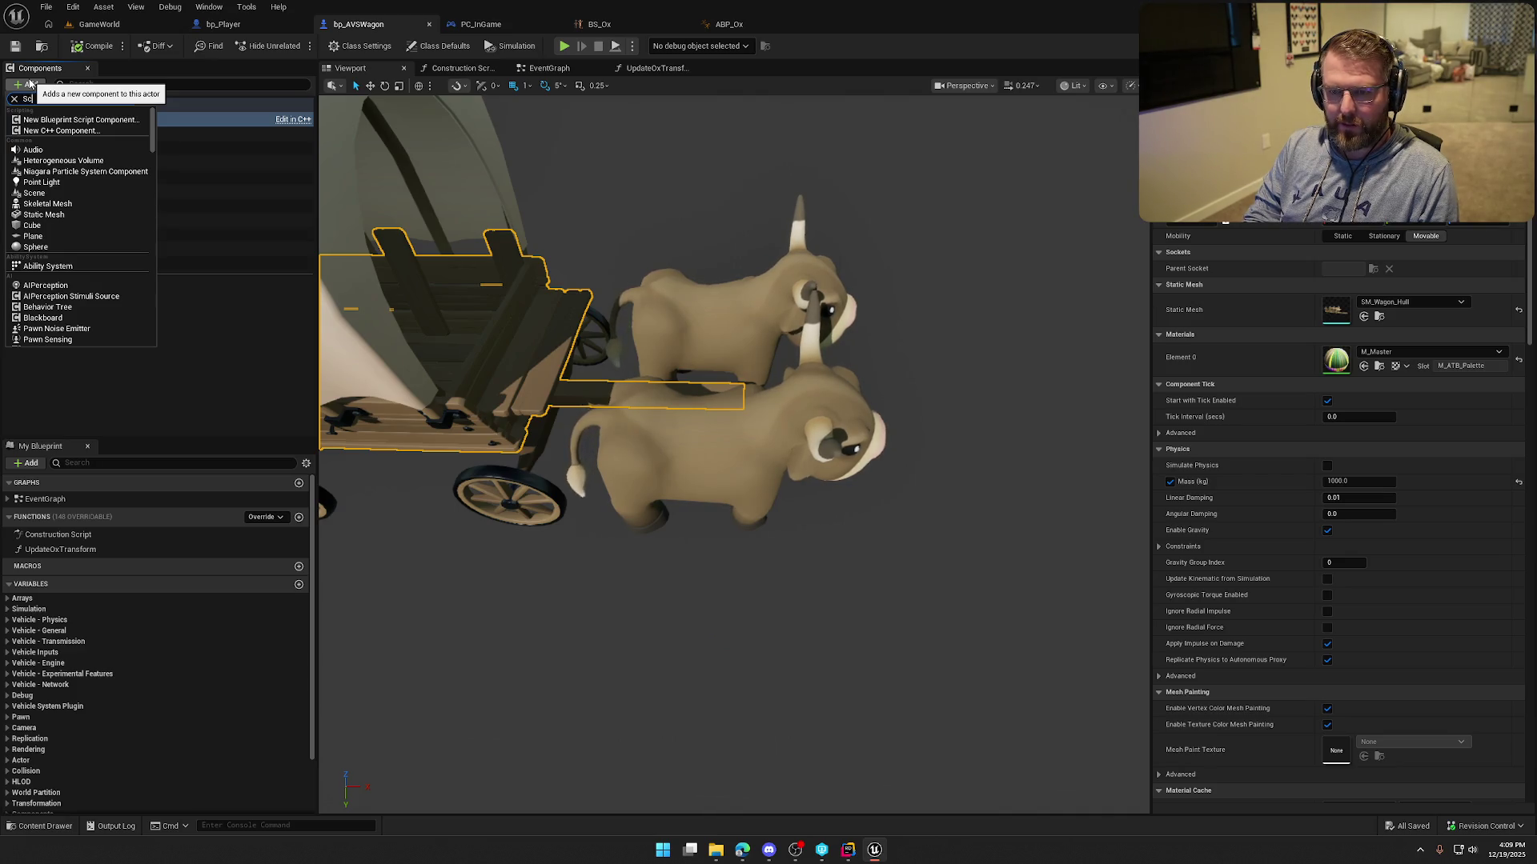
# Add a Scene component named Ox_Loc_1 and duplicate it as Ox_Loc_2.
pyautogui.write('en')
pyautogui.click(52, 151)
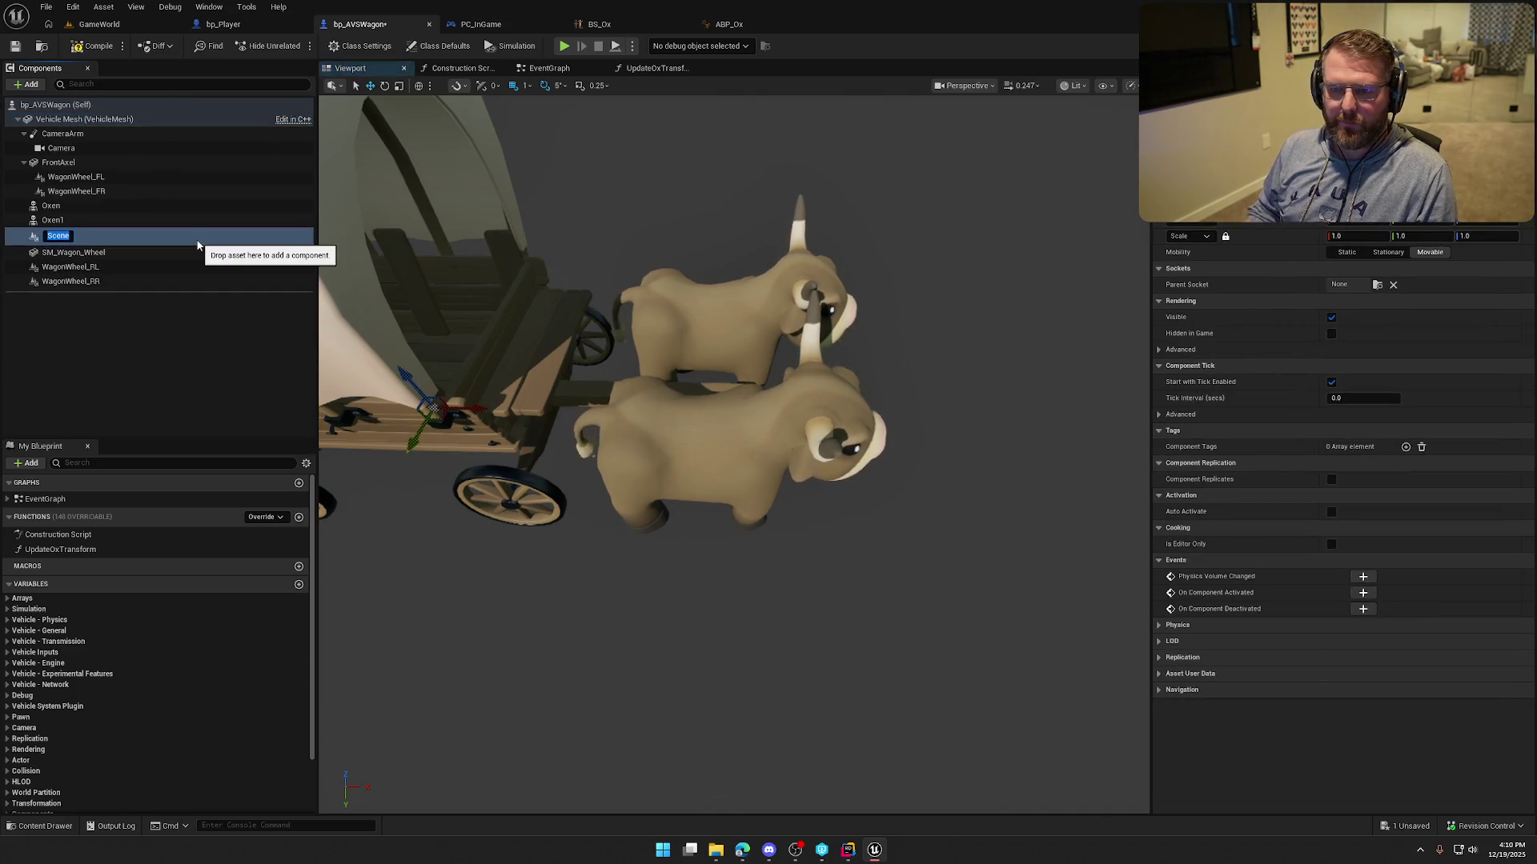
pyautogui.write('Ox_Lo')
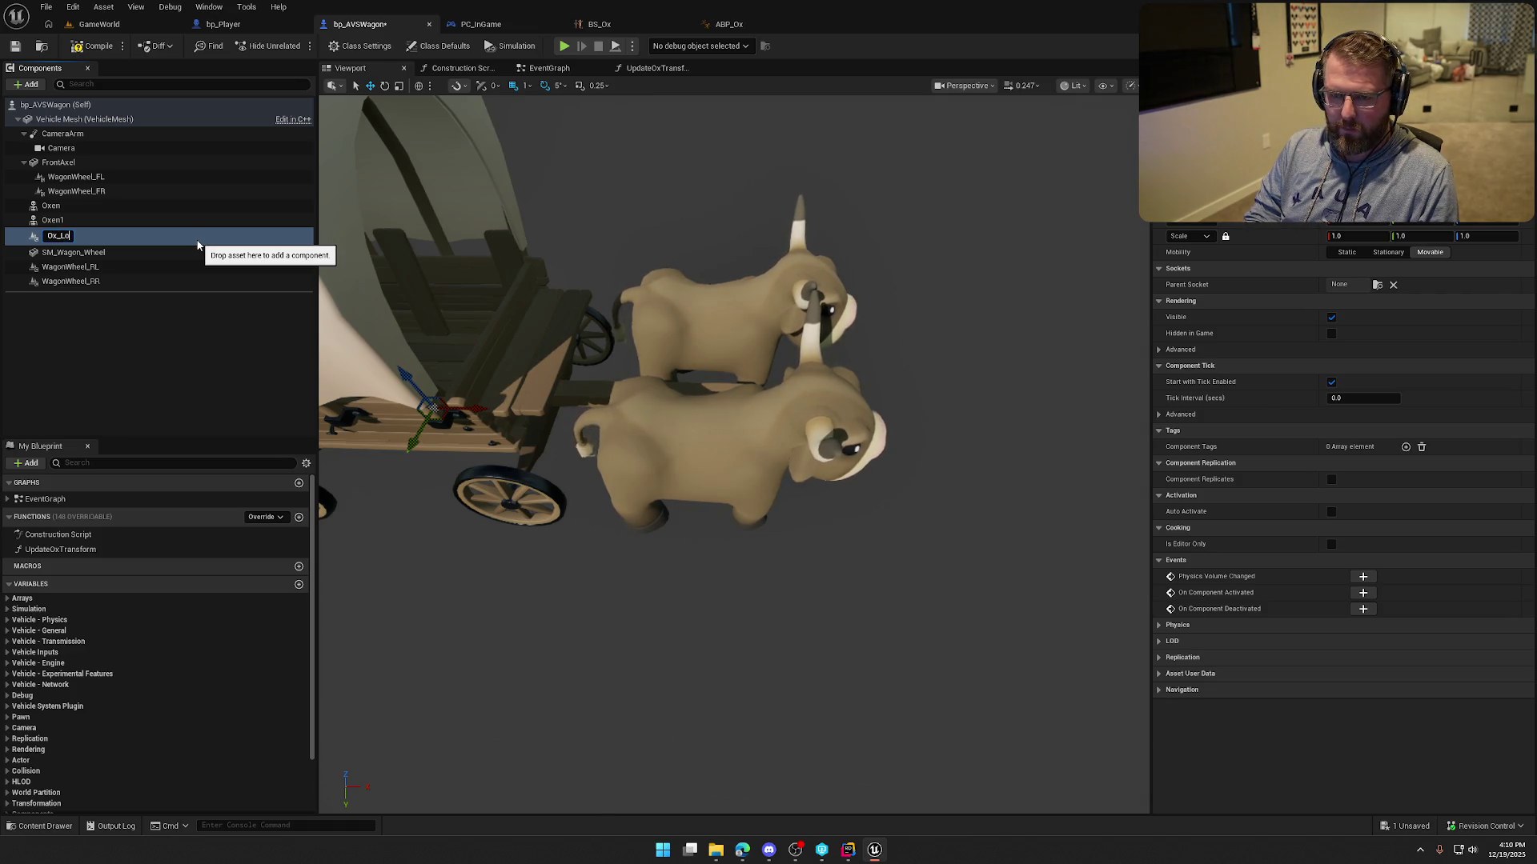
pyautogui.write('c_1')
pyautogui.press('Return')
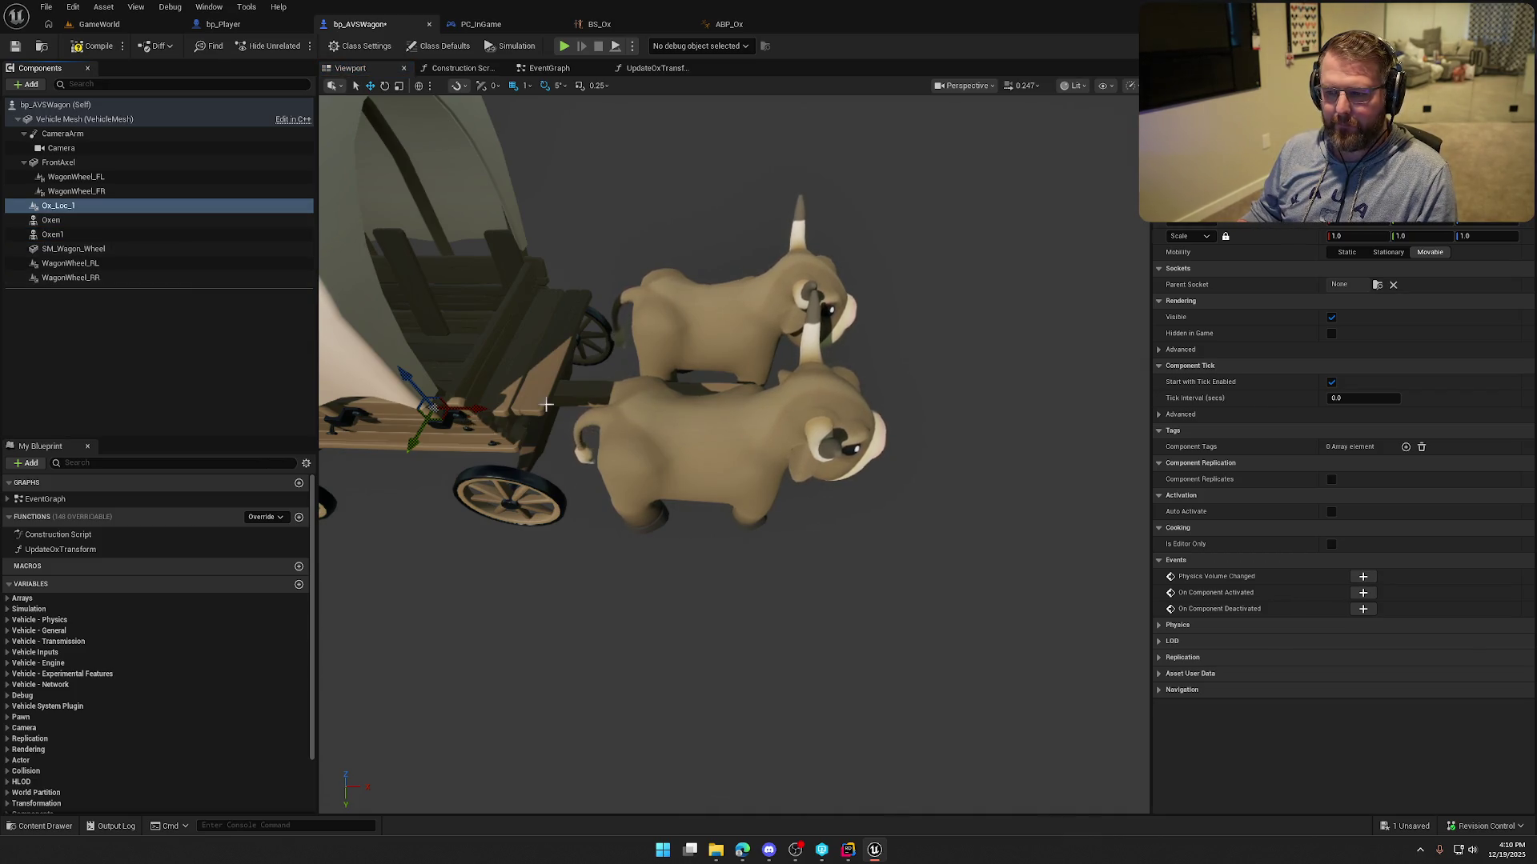
pyautogui.hotkey('ctrl', 'd')
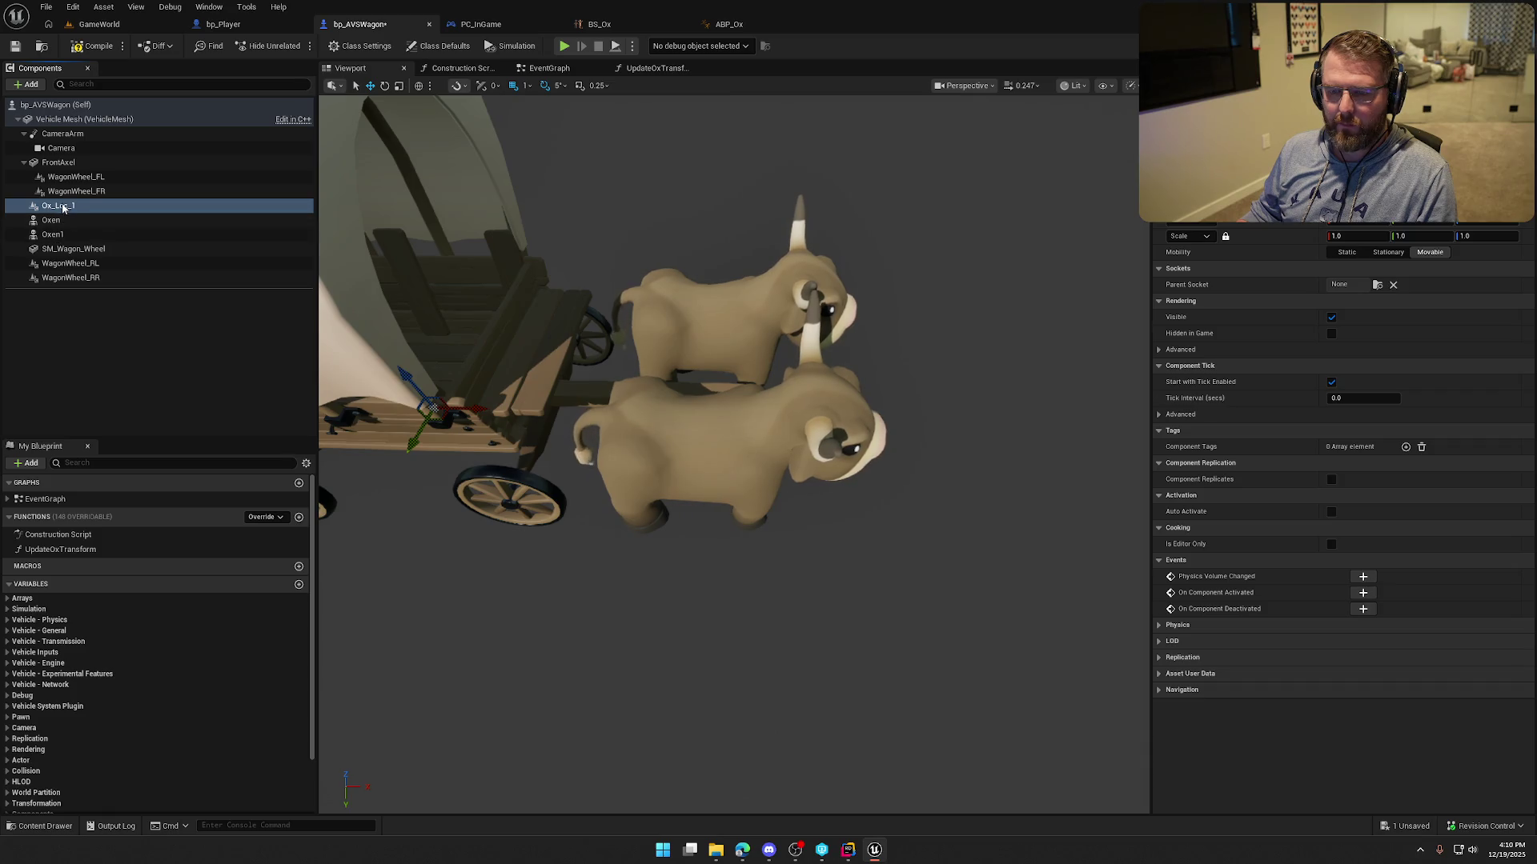
pyautogui.press('Return')
pyautogui.click(93, 235)
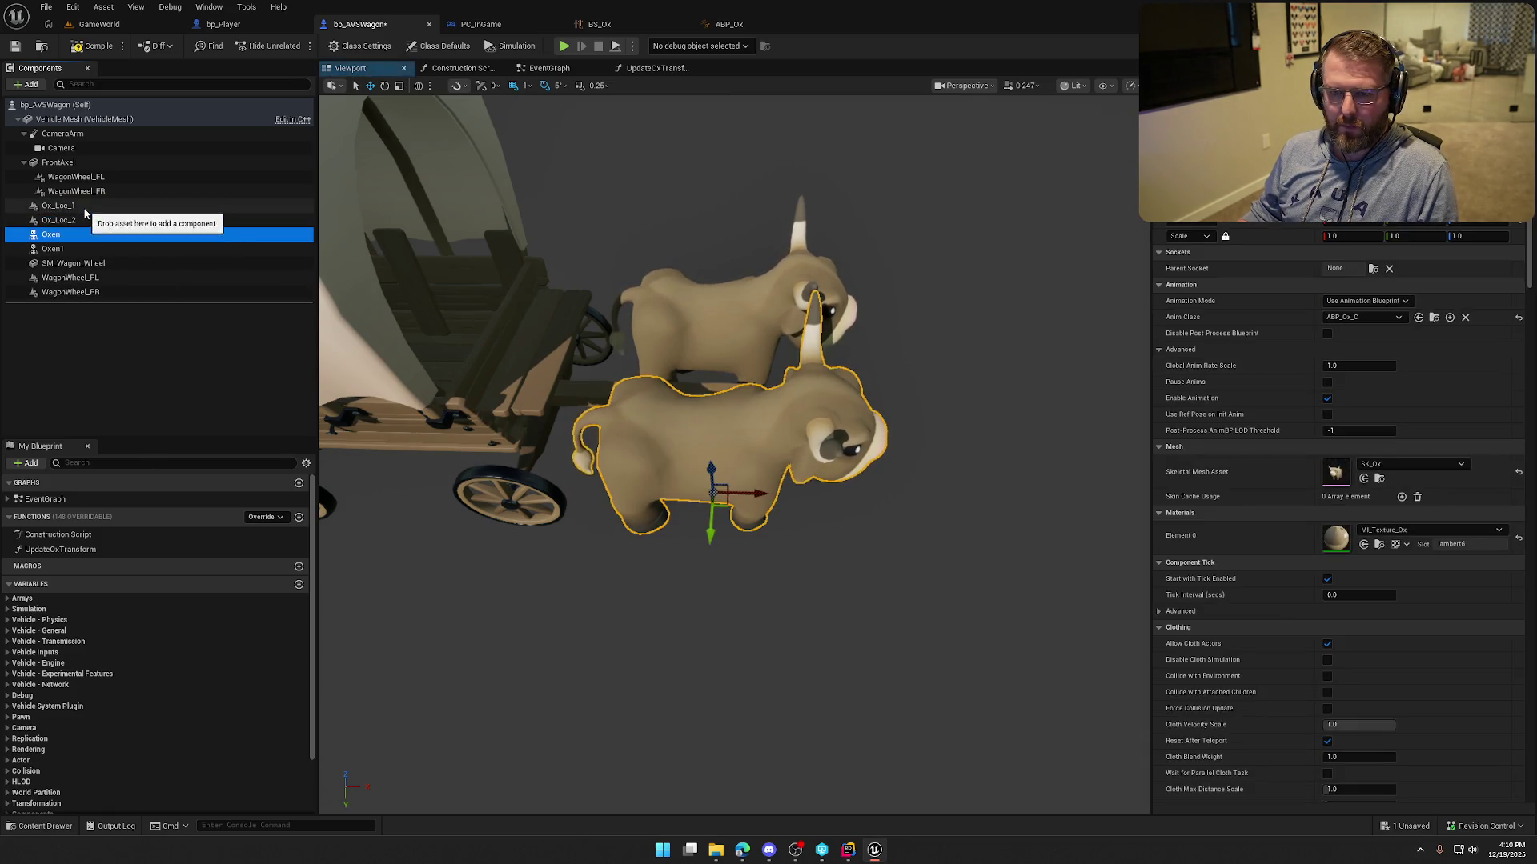
# Copy the front ox's transform and paste it onto Ox_Loc_1.
pyautogui.click(160, 205)
pyautogui.click(60, 235)
pyautogui.rightClick(1260, 221)
pyautogui.click(1296, 225)
pyautogui.click(80, 205)
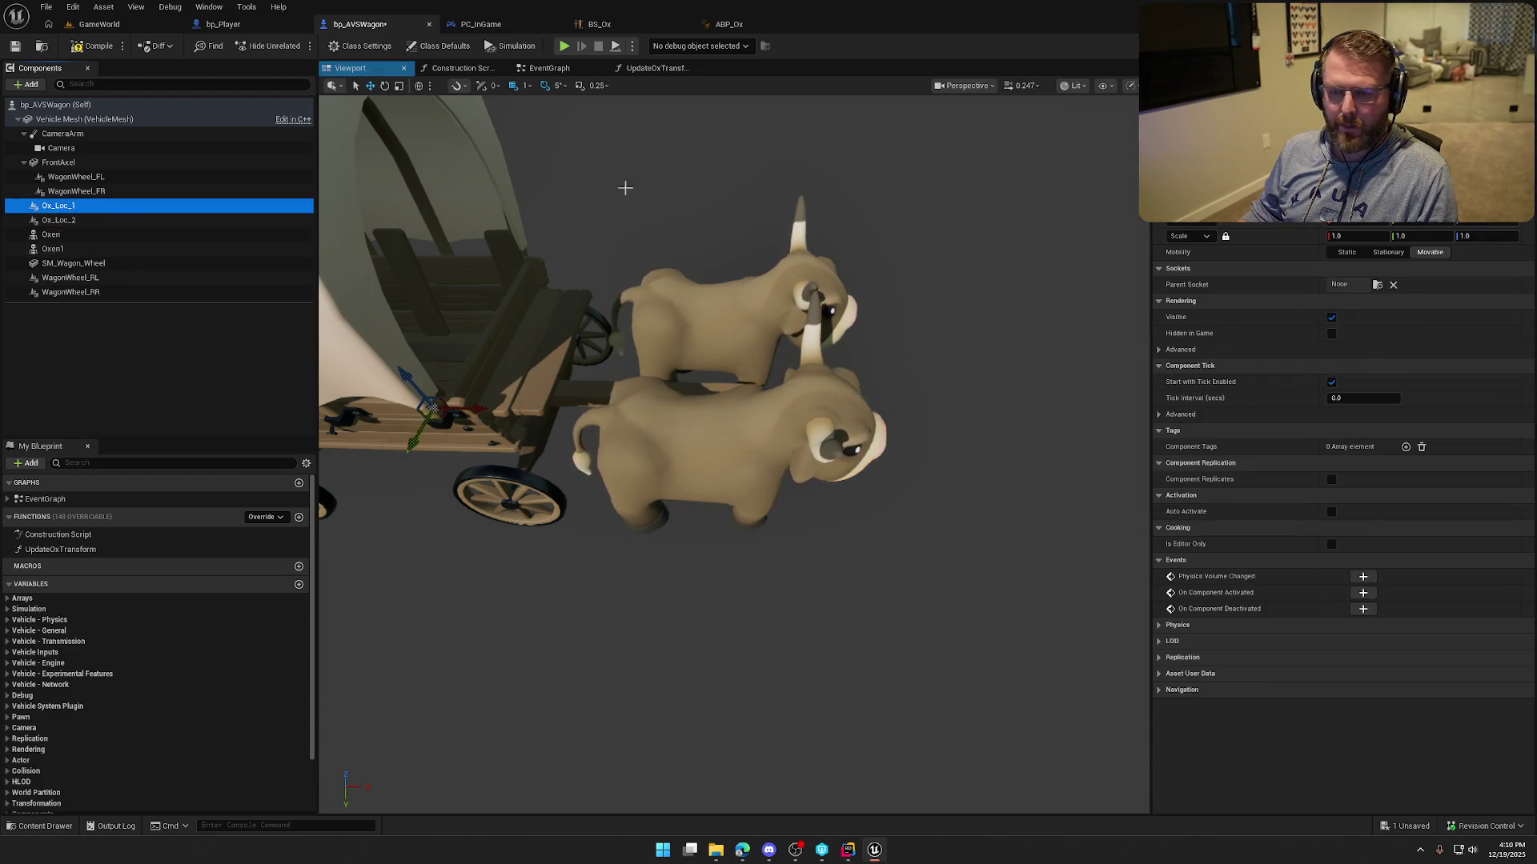
pyautogui.rightClick(1281, 221)
pyautogui.click(1331, 244)
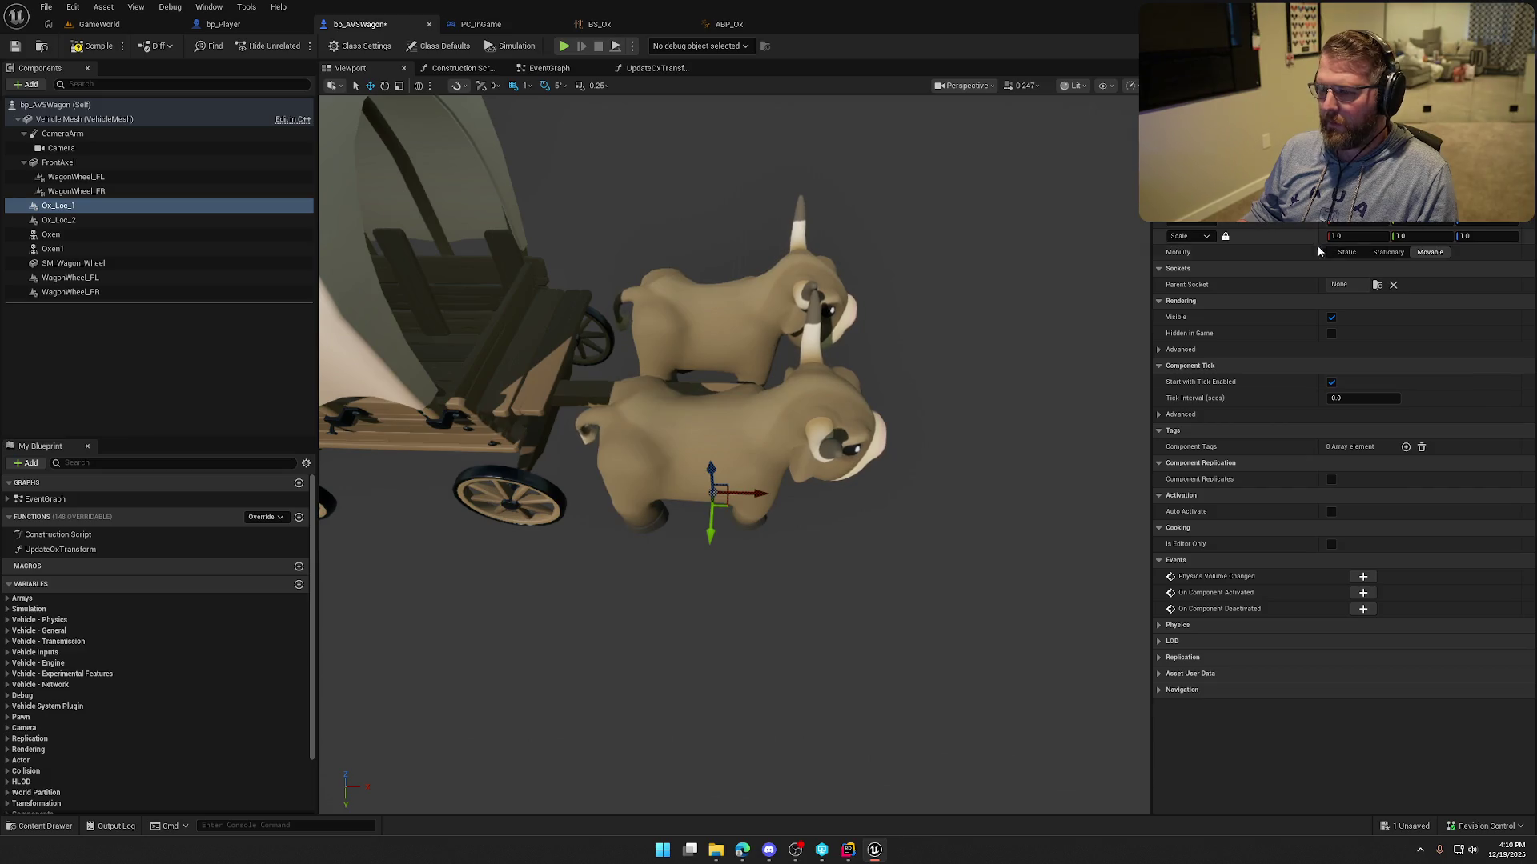
# Copy the second ox's transform and paste it onto Ox_Loc_2.
pyautogui.click(53, 249)
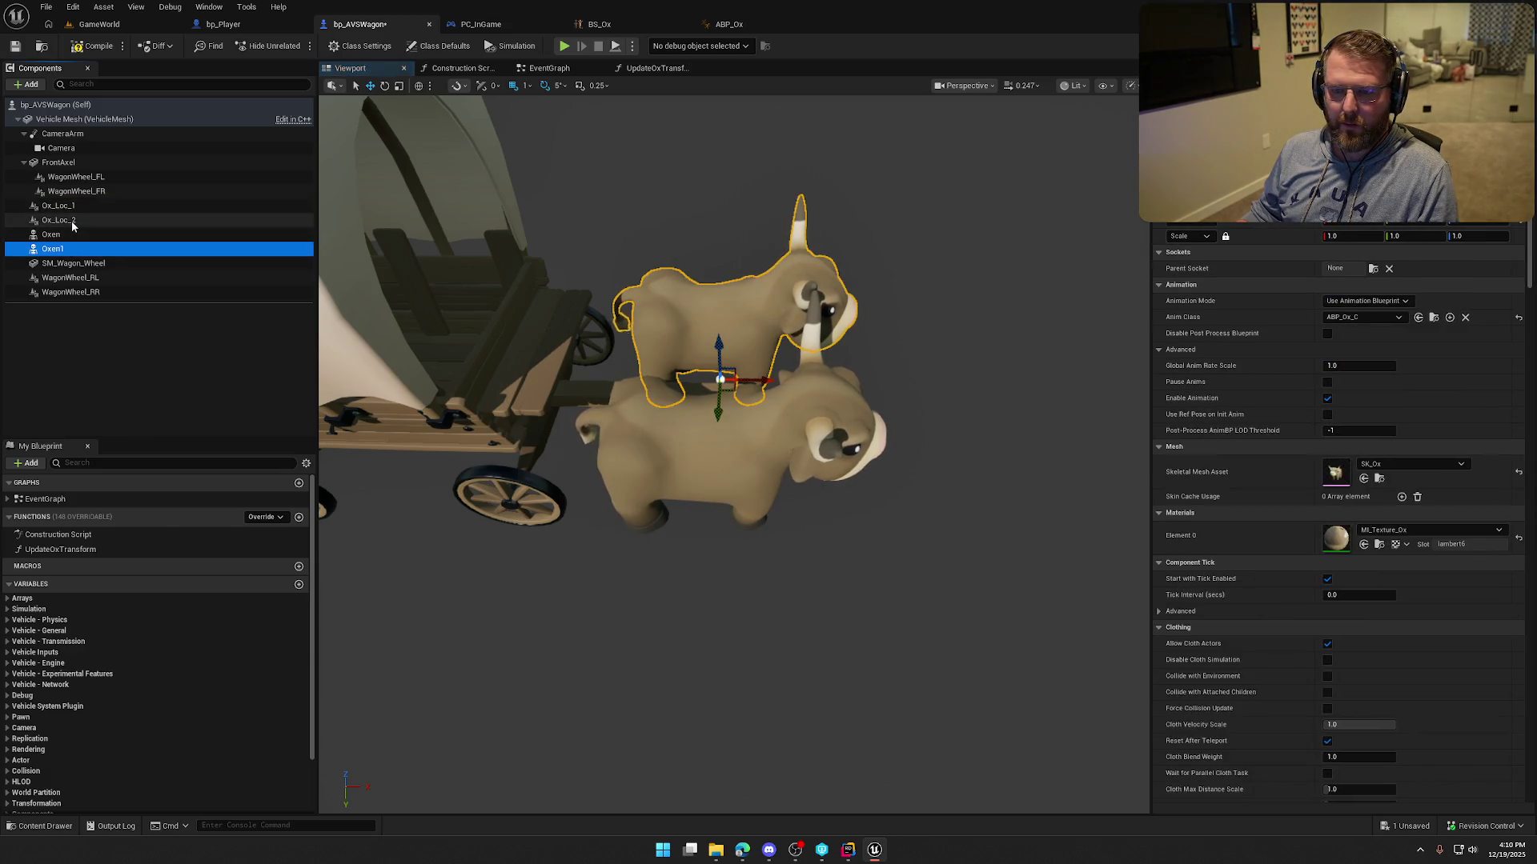
pyautogui.rightClick(1274, 228)
pyautogui.click(1326, 246)
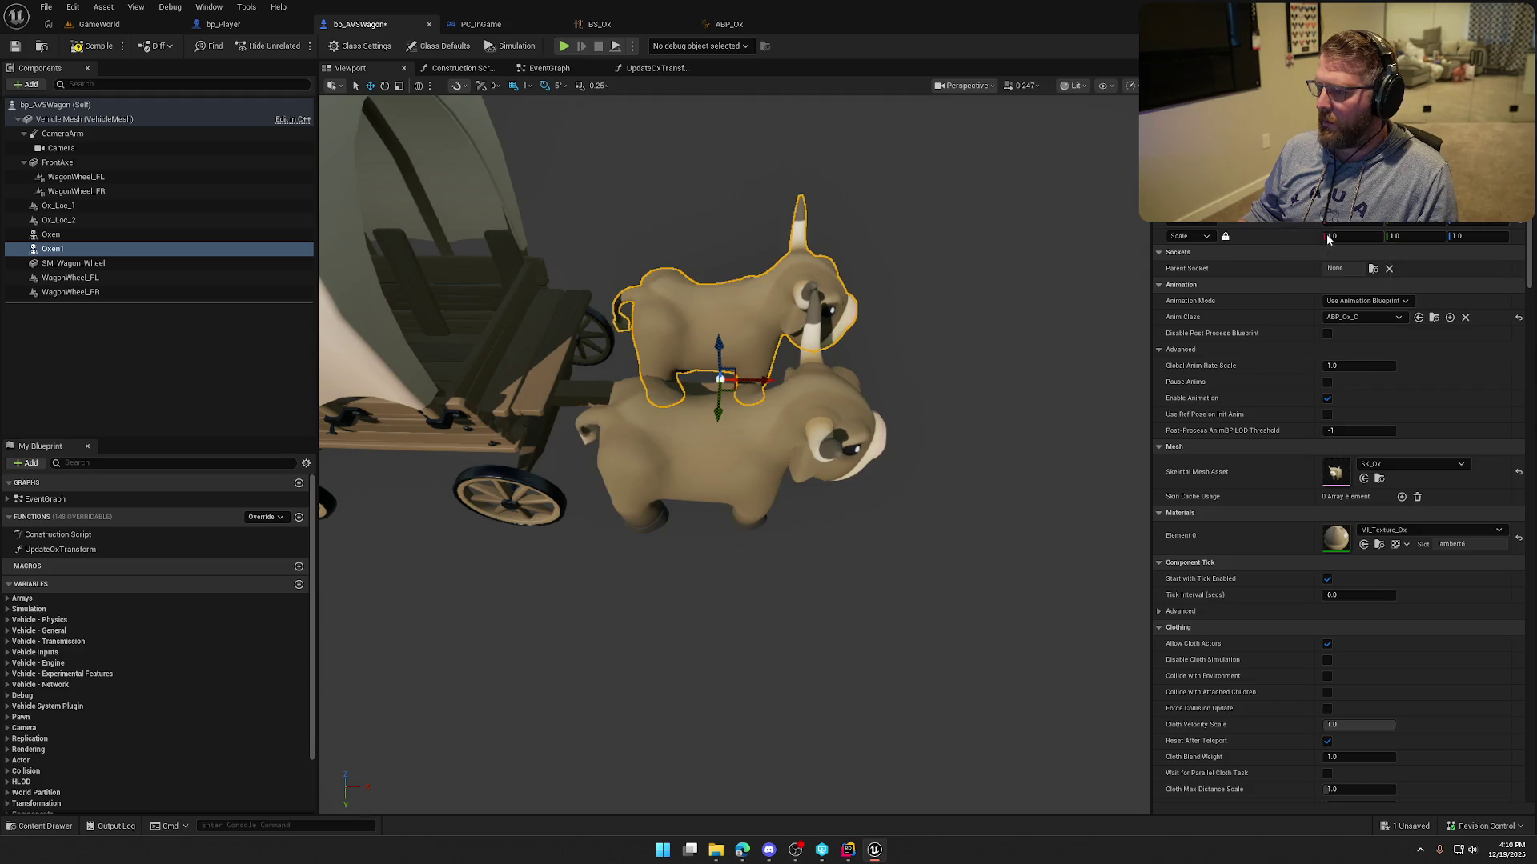
pyautogui.click(59, 220)
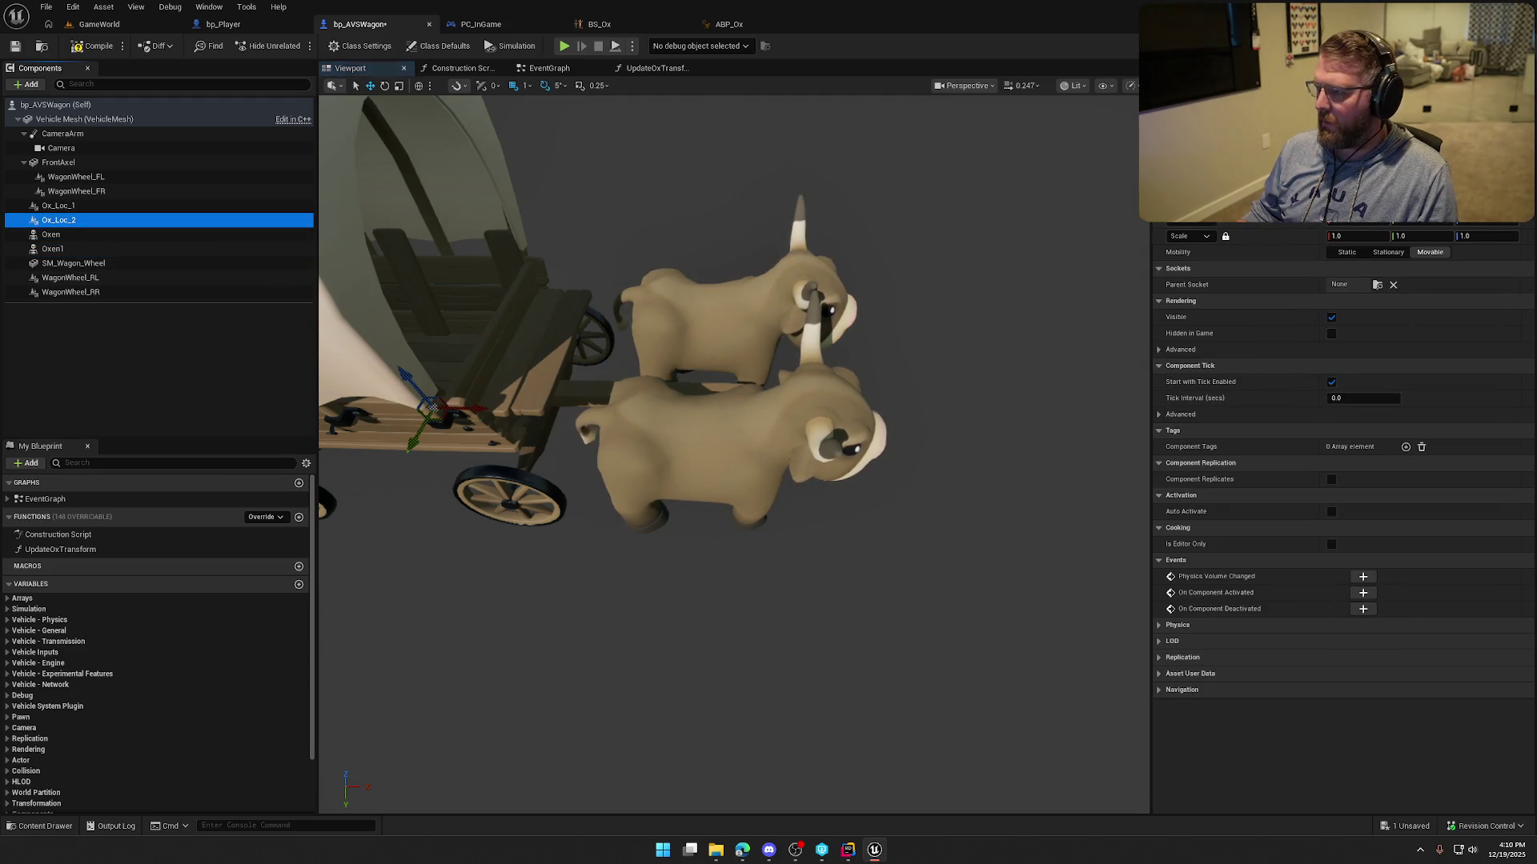
pyautogui.rightClick(1270, 227)
pyautogui.click(1323, 246)
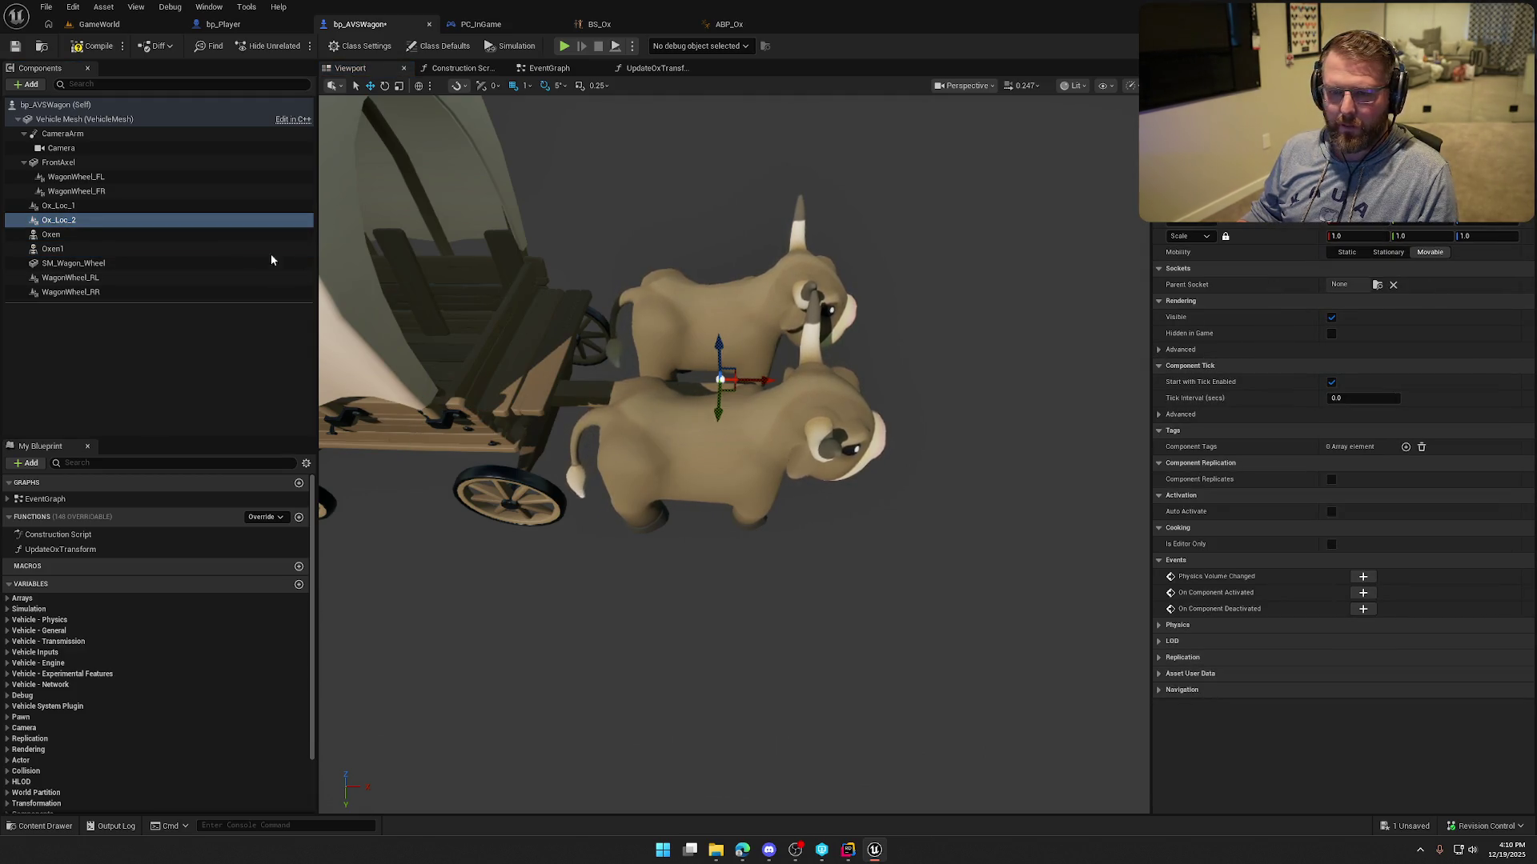
# Rename the ox components Oxen_1 and Oxen_2, then compile and save bp_AVSWagon.
pyautogui.click(51, 235)
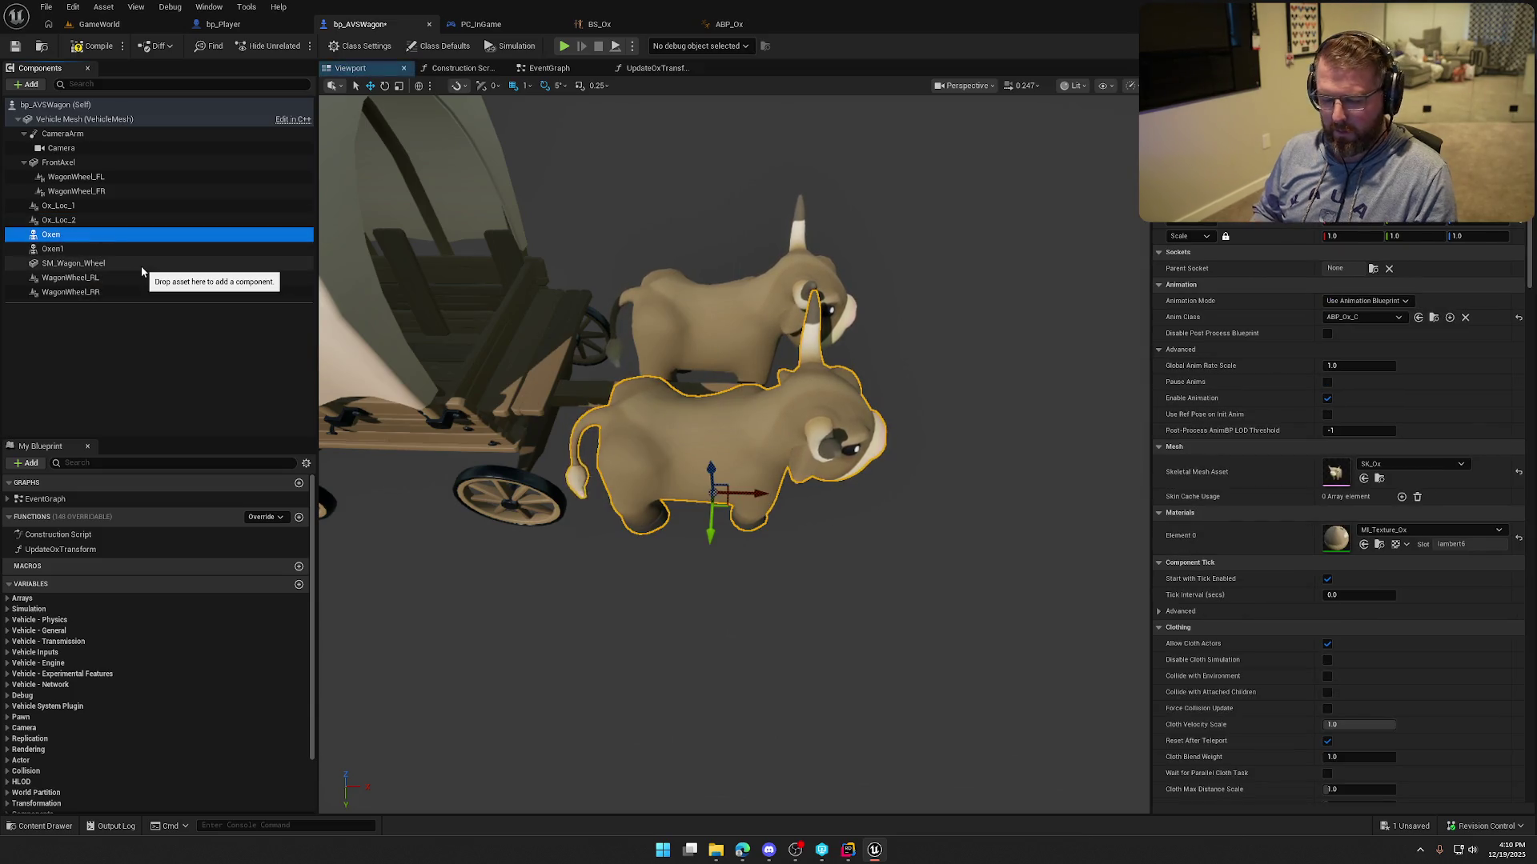
pyautogui.click(93, 249)
pyautogui.hotkey('ctrl', 'd')
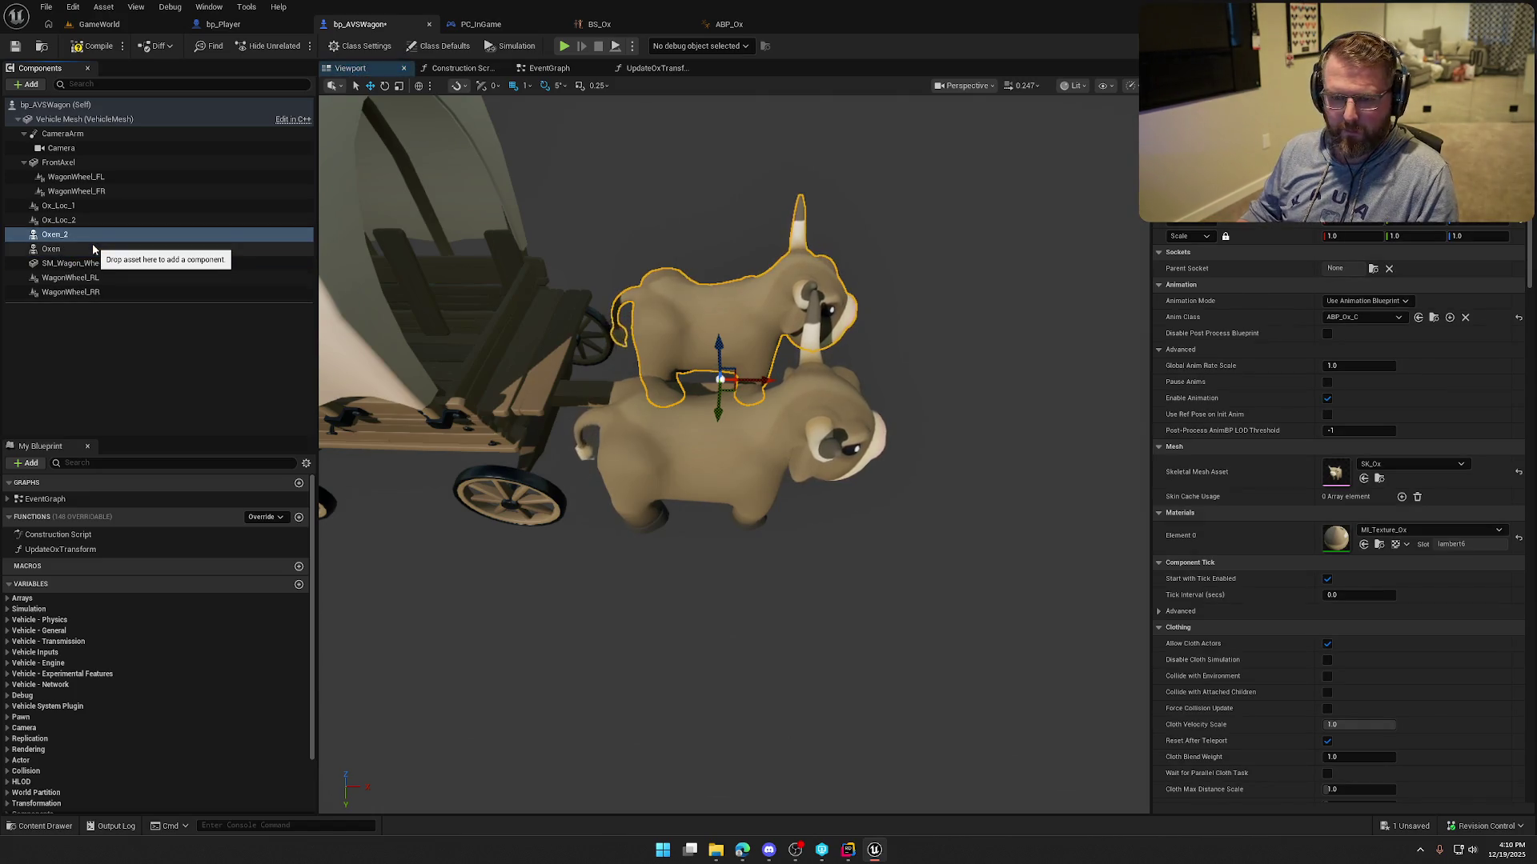
pyautogui.click(86, 253)
pyautogui.press('F2')
pyautogui.write('_1')
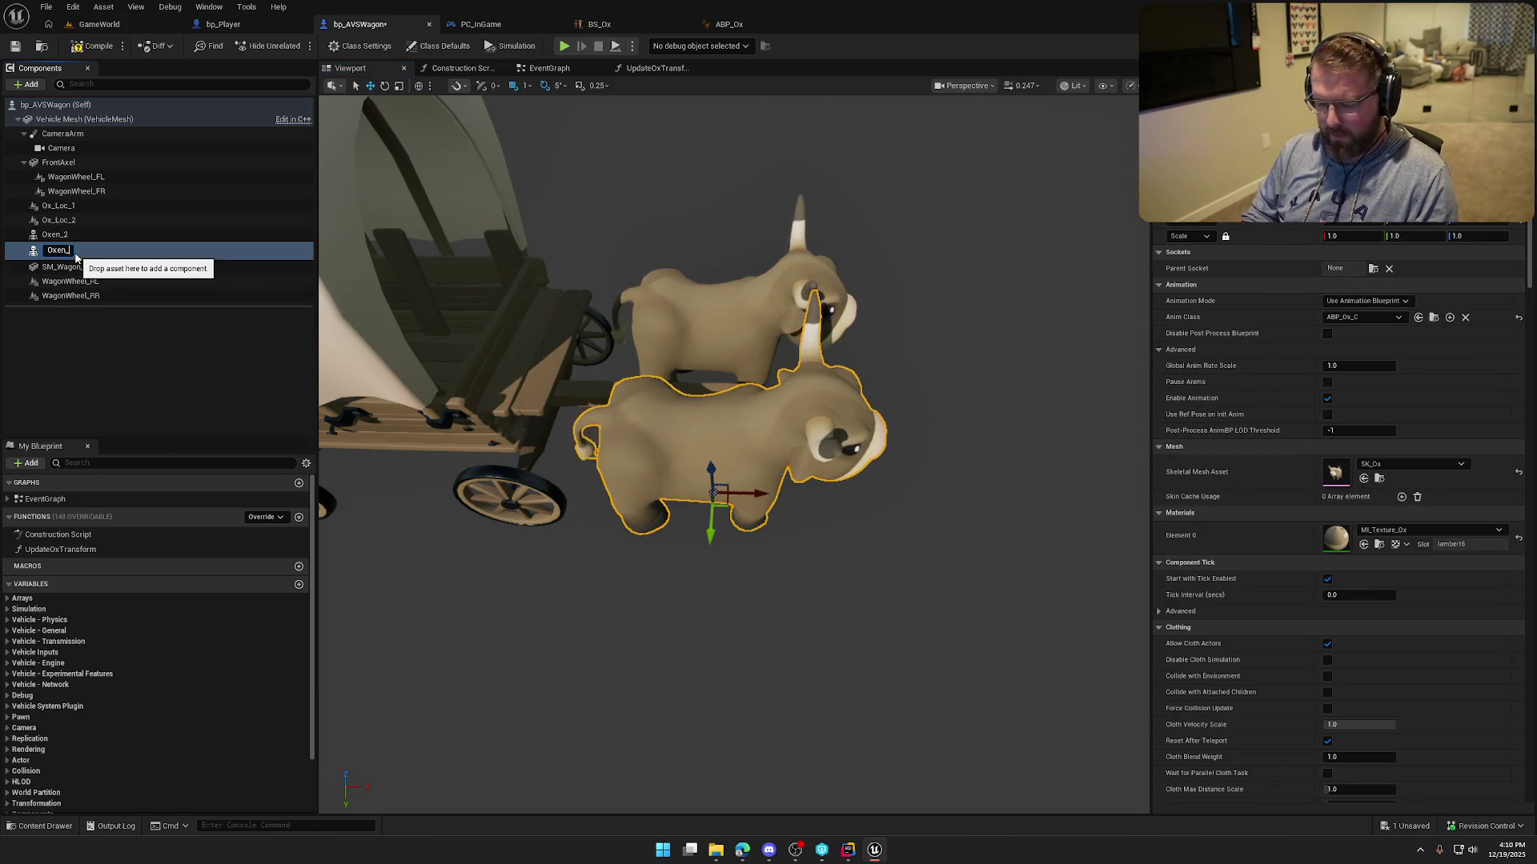
pyautogui.press('Return')
pyautogui.click(82, 51)
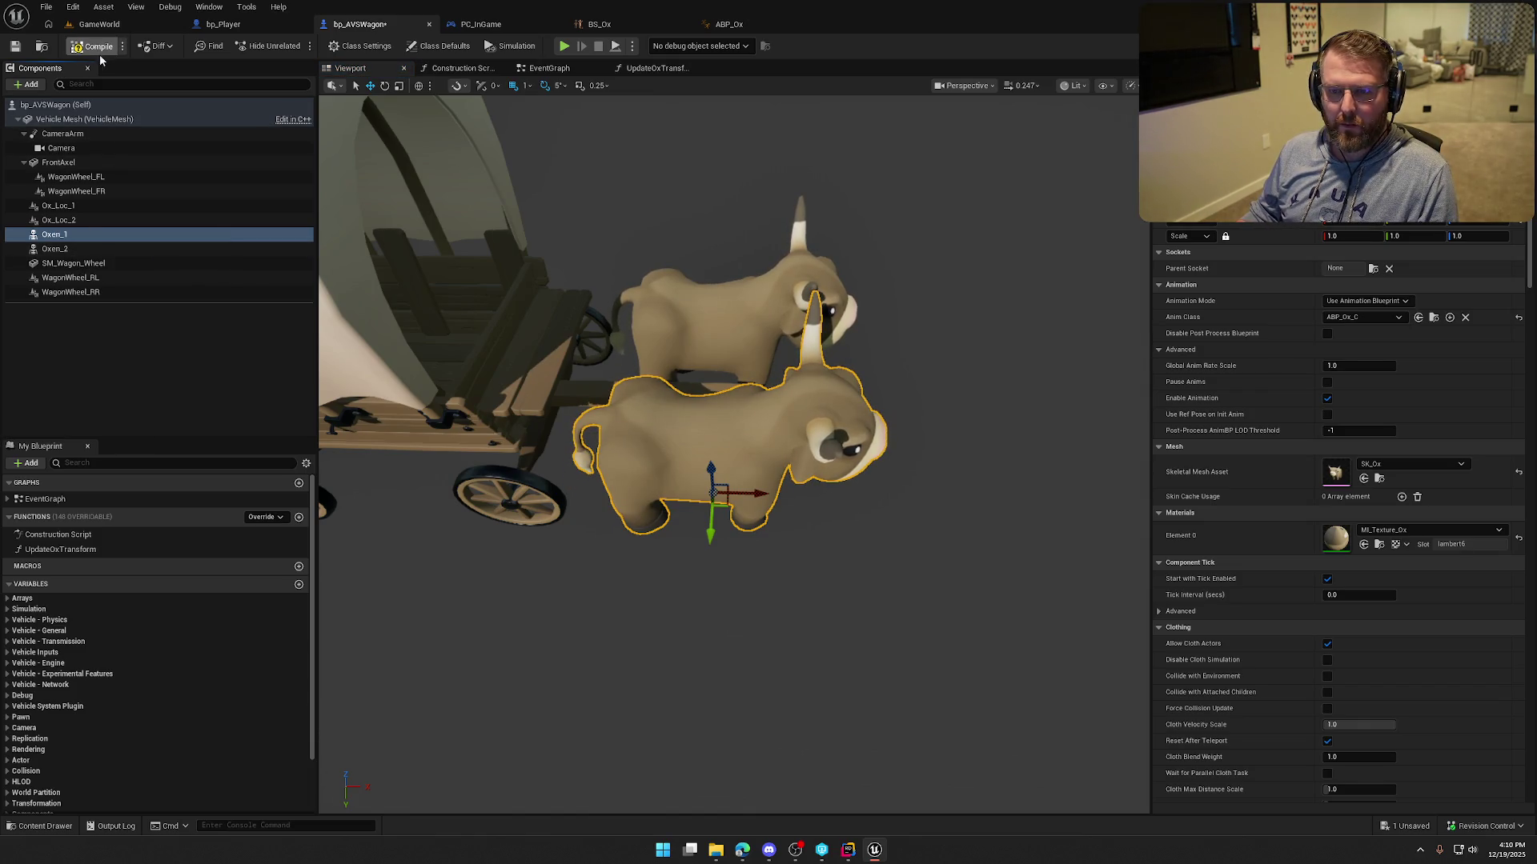
pyautogui.click(547, 70)
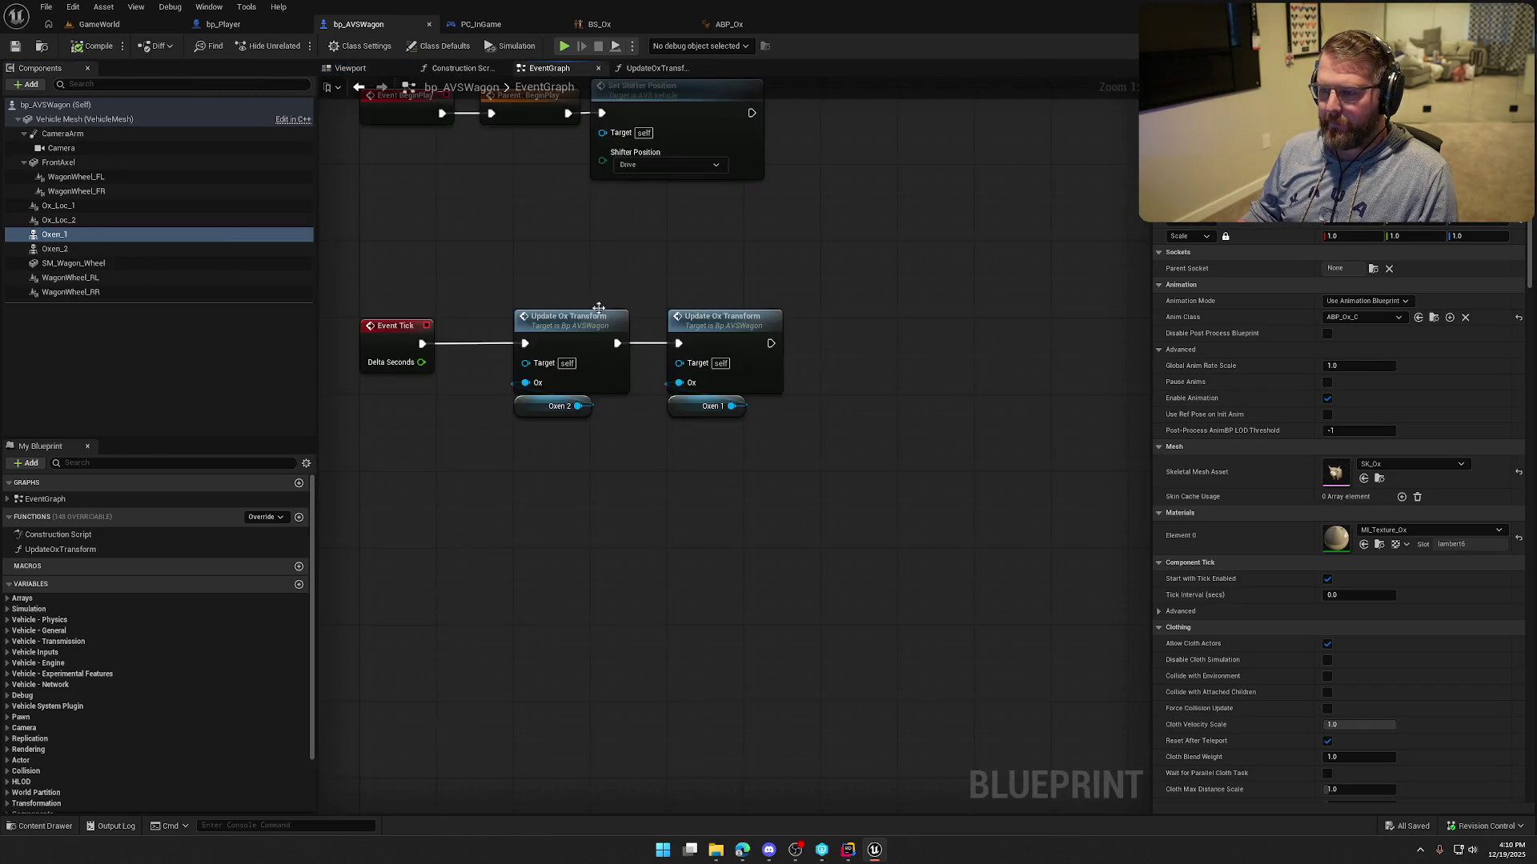
# Drag Ox Loc 1 and Ox Loc 2 getters into the EventGraph beside Oxen 1 and Oxen 2.
pyautogui.click(469, 408)
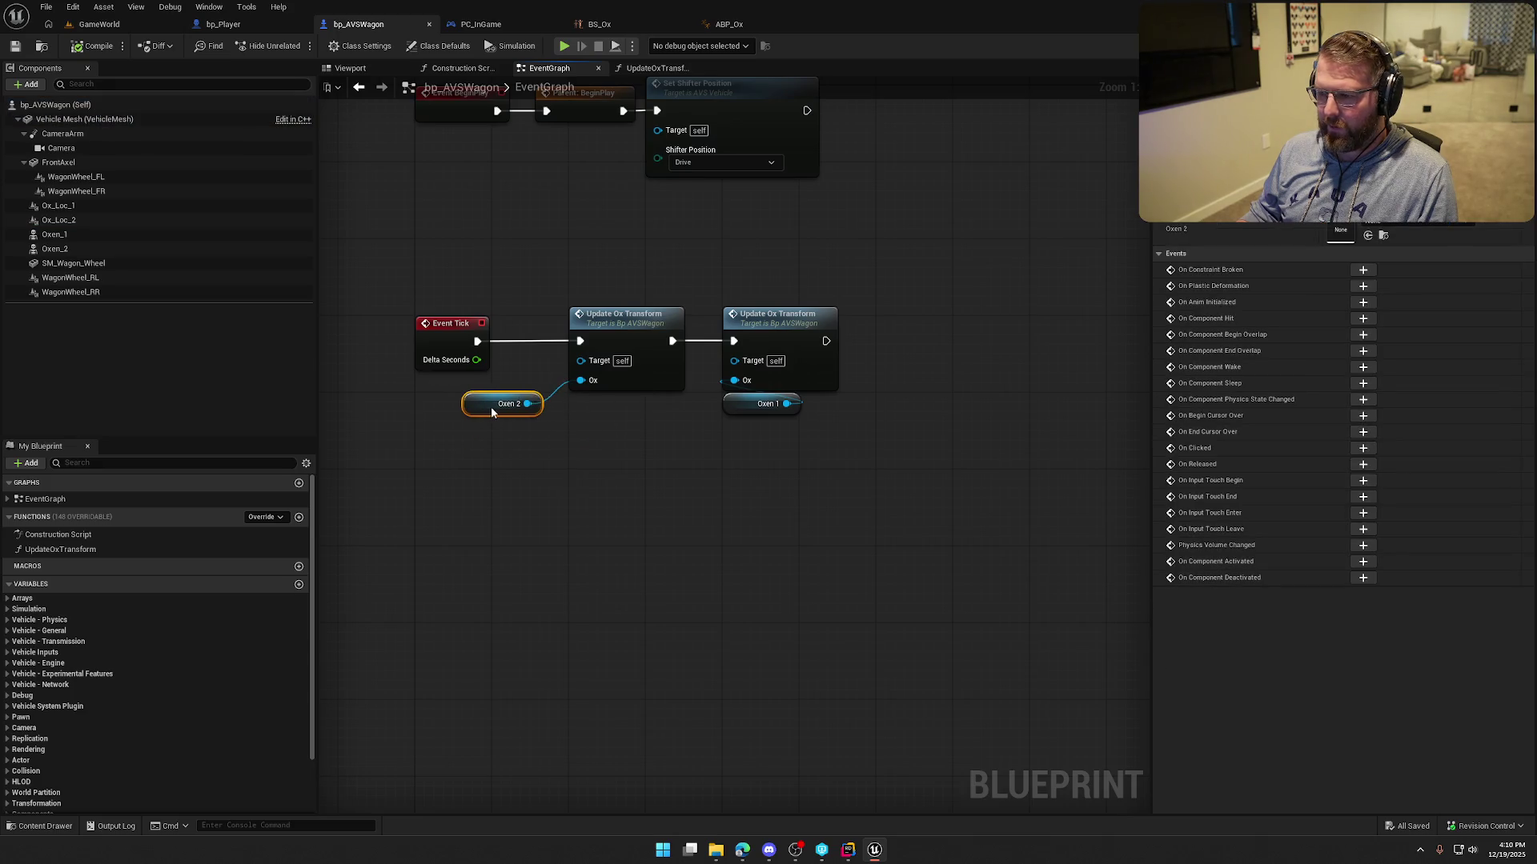
pyautogui.moveTo(722, 406); pyautogui.dragTo(730, 445)
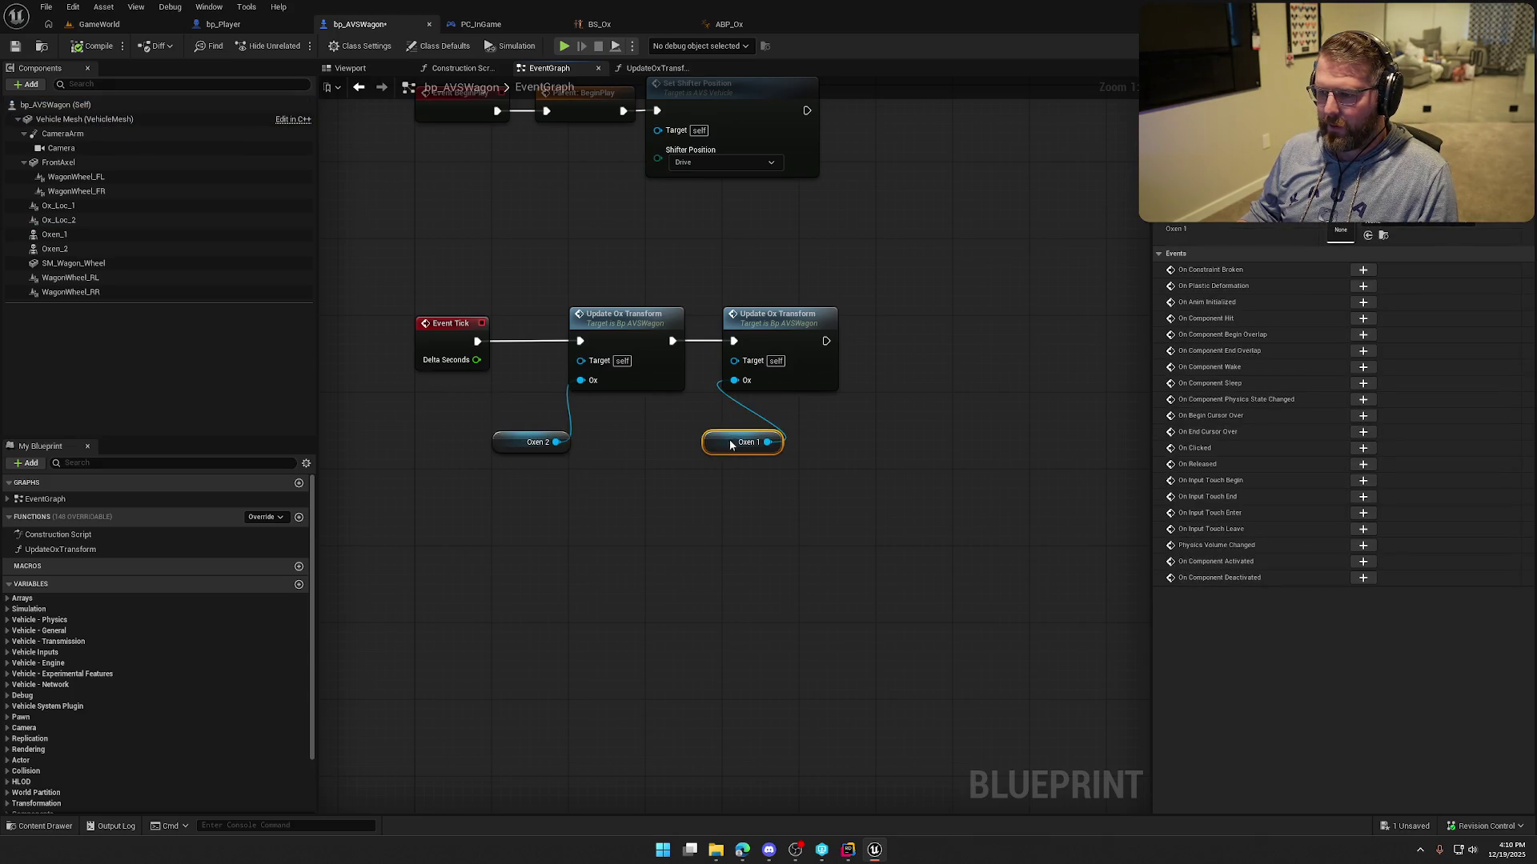
pyautogui.moveTo(80, 218)
pyautogui.mouseDown()
pyautogui.moveTo(282, 277)
pyautogui.moveTo(520, 404)
pyautogui.mouseUp()
pyautogui.moveTo(60, 206); pyautogui.dragTo(725, 410)
pyautogui.moveTo(505, 404); pyautogui.dragTo(498, 424)
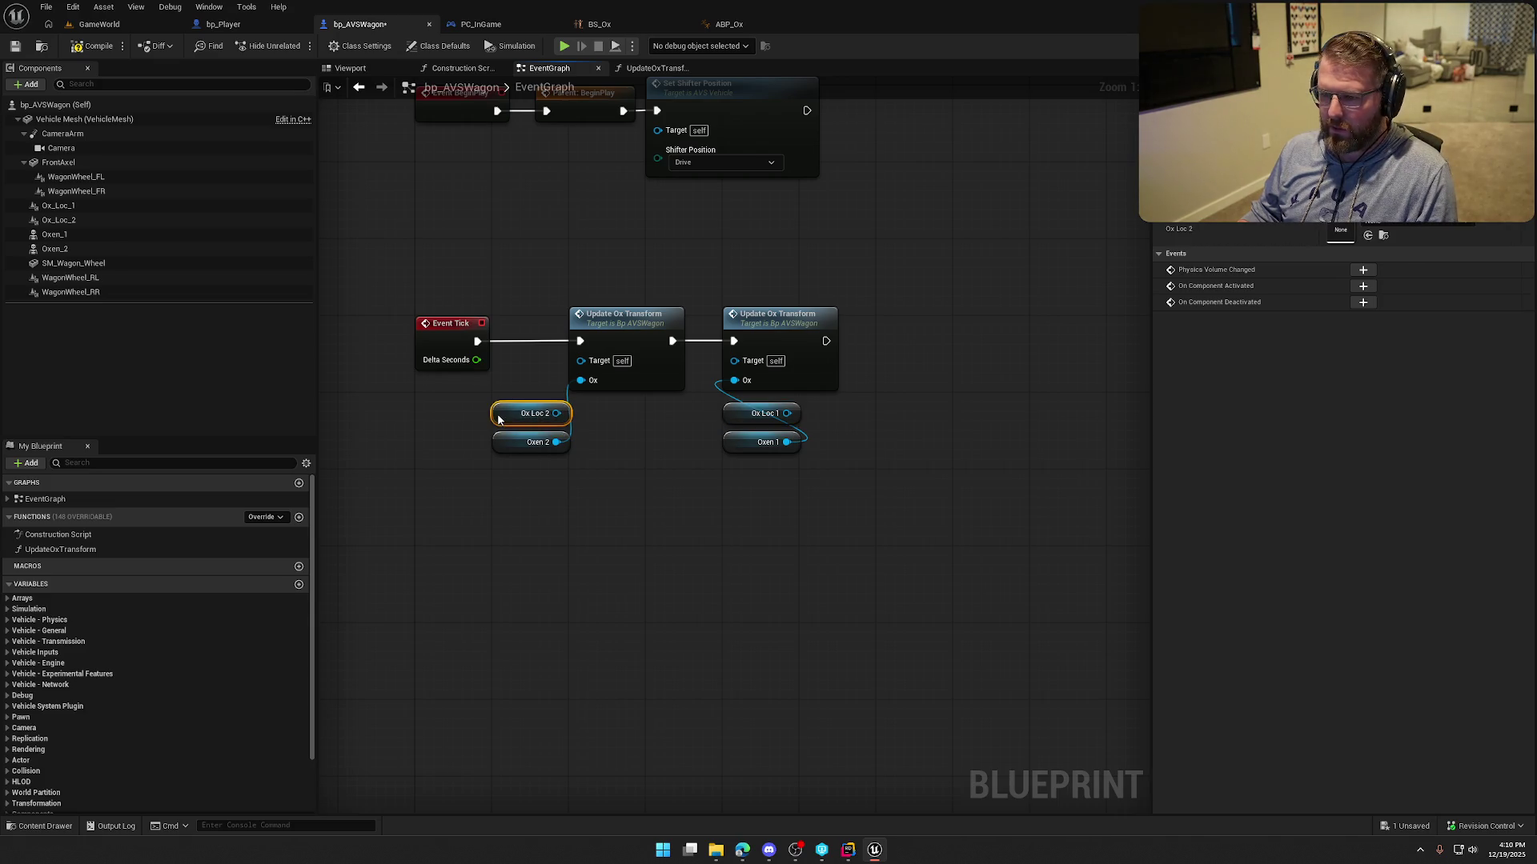
pyautogui.doubleClick(575, 315)
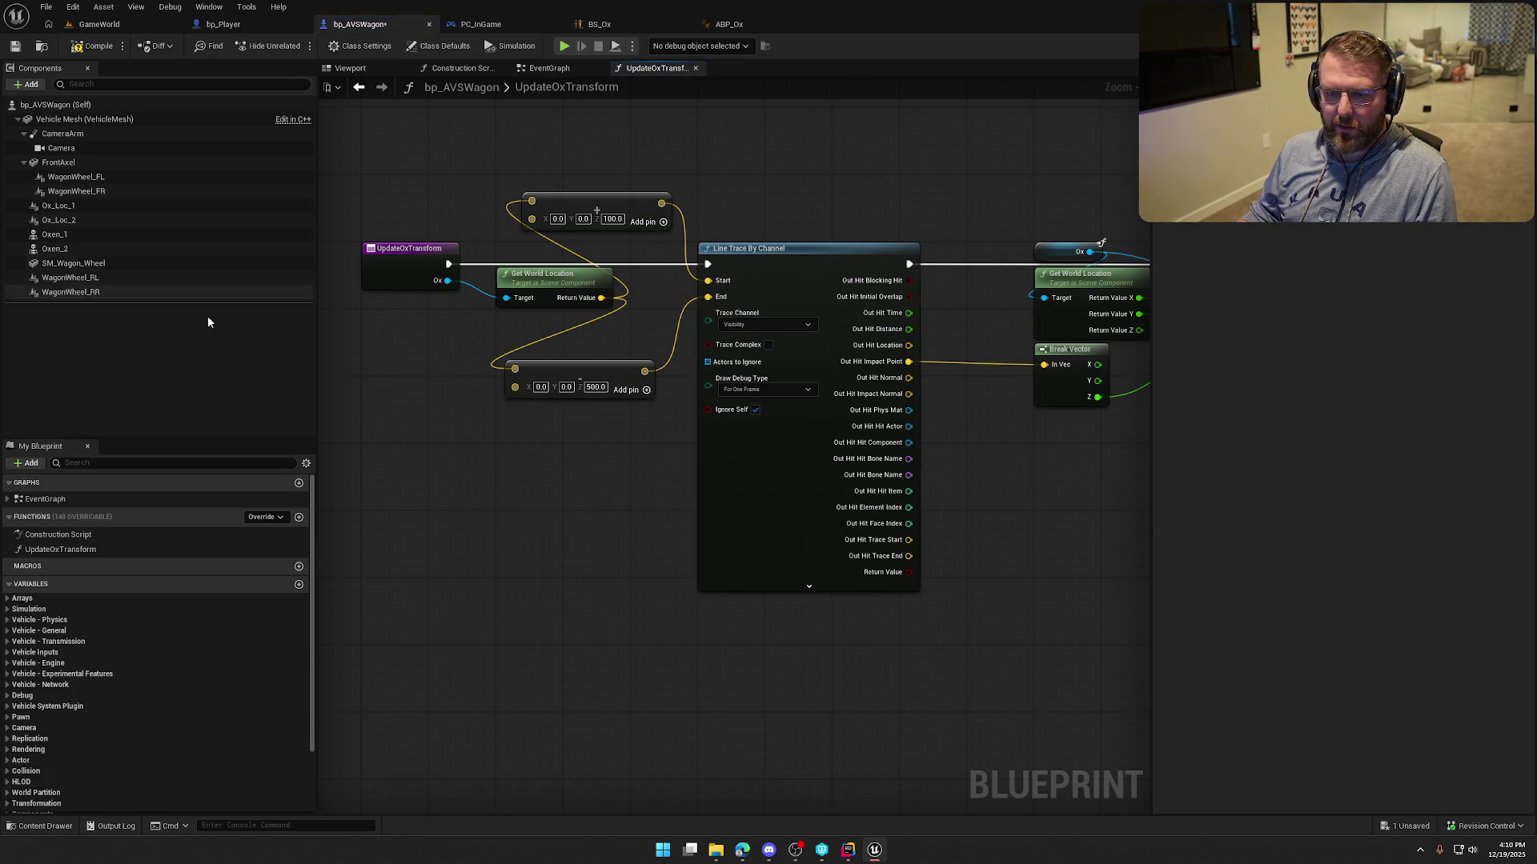
# Create an Ox_Loc input on UpdateOxTransform's entry and wire it into Get World Location's Target.
pyautogui.moveTo(88, 203)
pyautogui.mouseDown()
pyautogui.moveTo(502, 426)
pyautogui.moveTo(423, 298)
pyautogui.mouseUp()
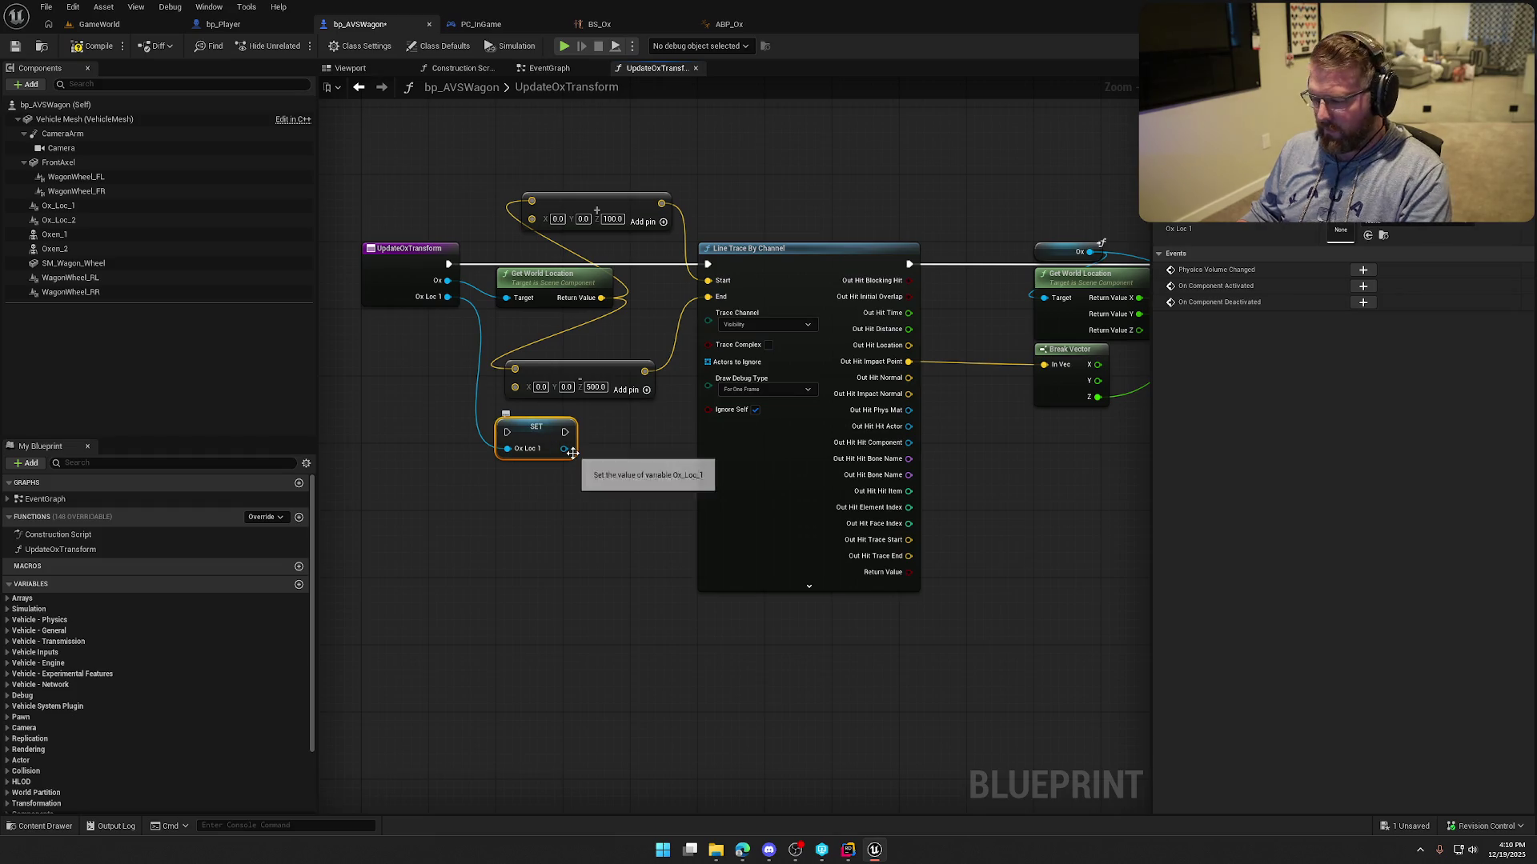
pyautogui.press('Delete')
pyautogui.click(387, 261)
pyautogui.click(1223, 317)
pyautogui.click(613, 546)
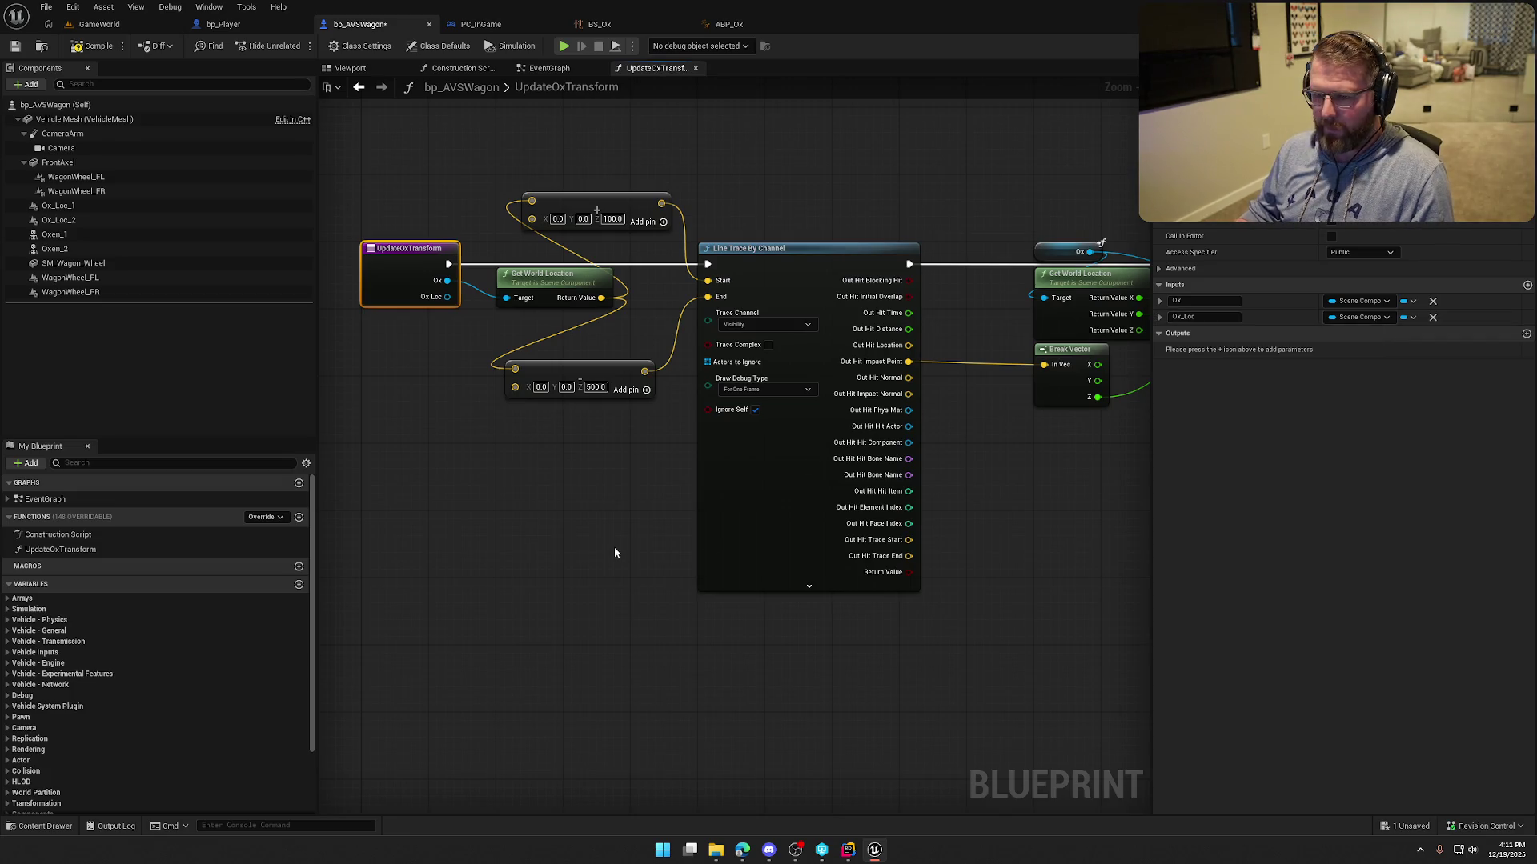
pyautogui.scroll(2, 551, 493)
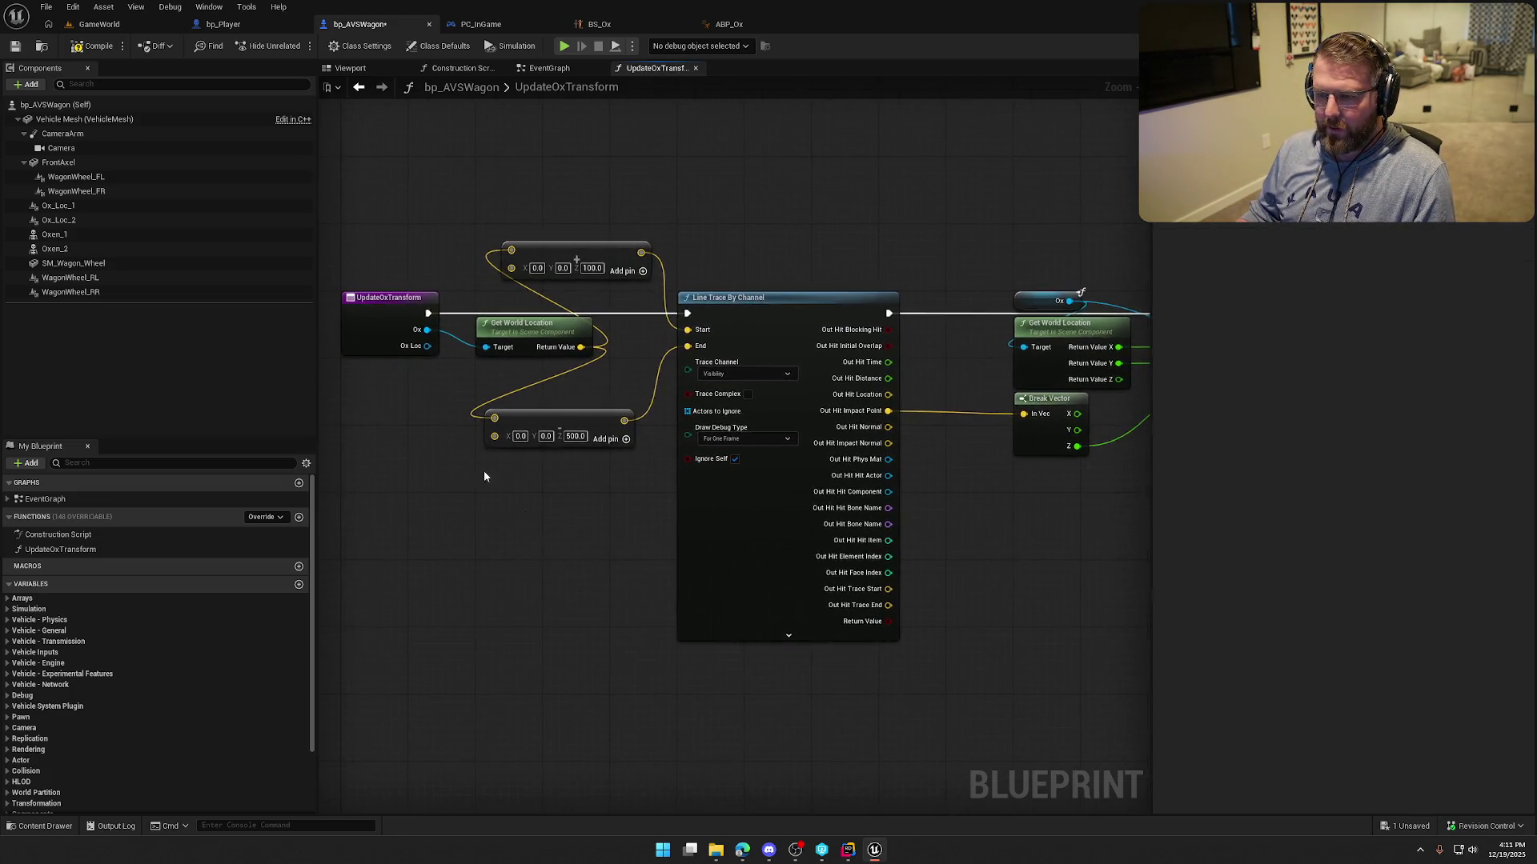
pyautogui.moveTo(490, 340); pyautogui.dragTo(428, 339)
# Connect Ox Loc 2 and Ox Loc 1 to the two Update Ox Transform calls, aligning each pair underneath.
pyautogui.moveTo(653, 444)
pyautogui.mouseDown()
pyautogui.moveTo(600, 573)
pyautogui.moveTo(336, 568)
pyautogui.mouseUp()
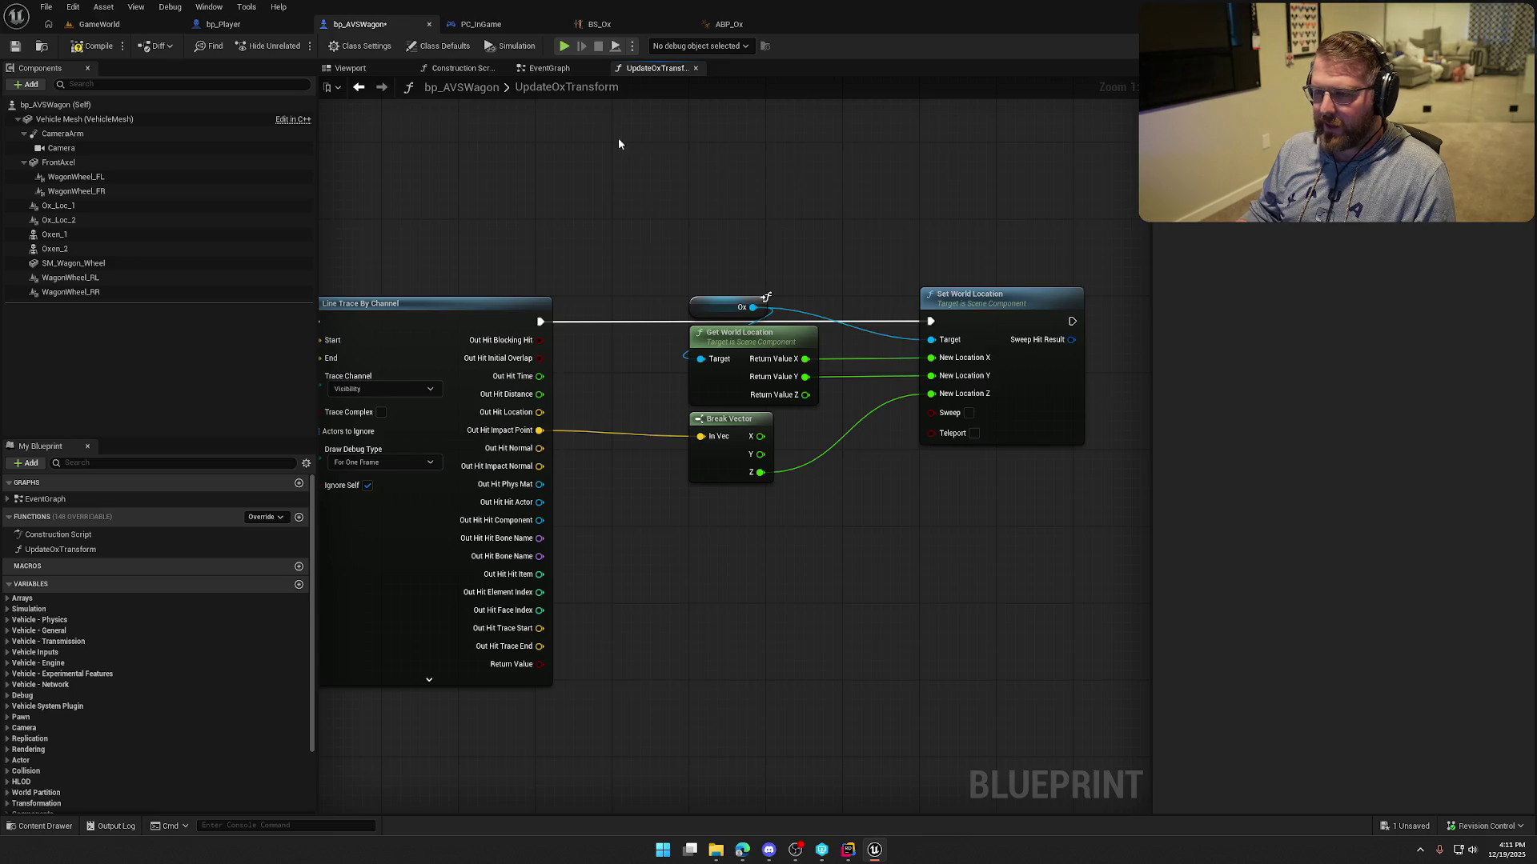
pyautogui.click(549, 68)
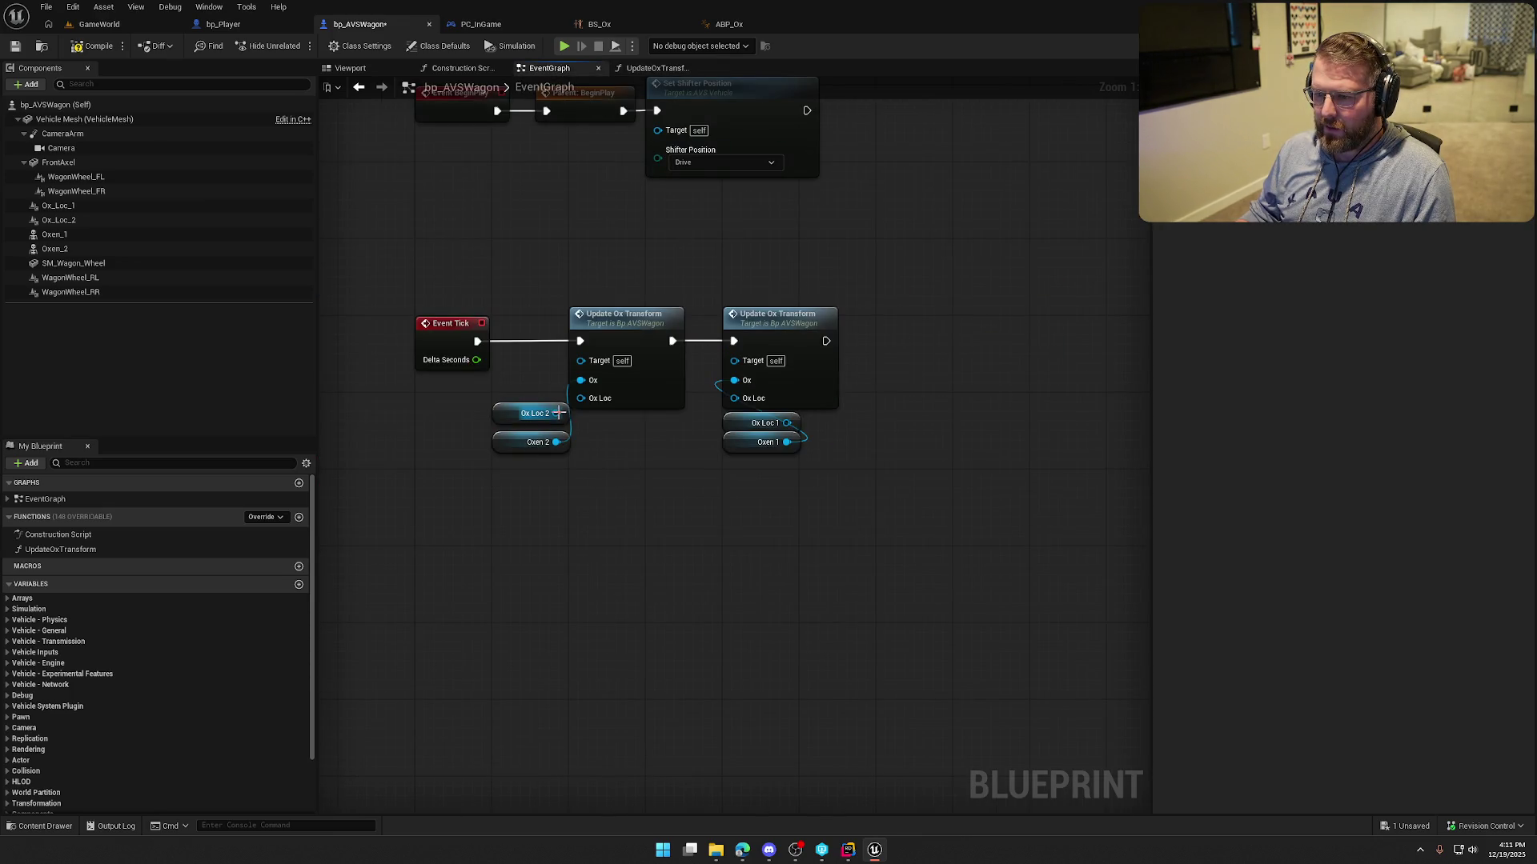
pyautogui.moveTo(558, 413); pyautogui.dragTo(578, 406)
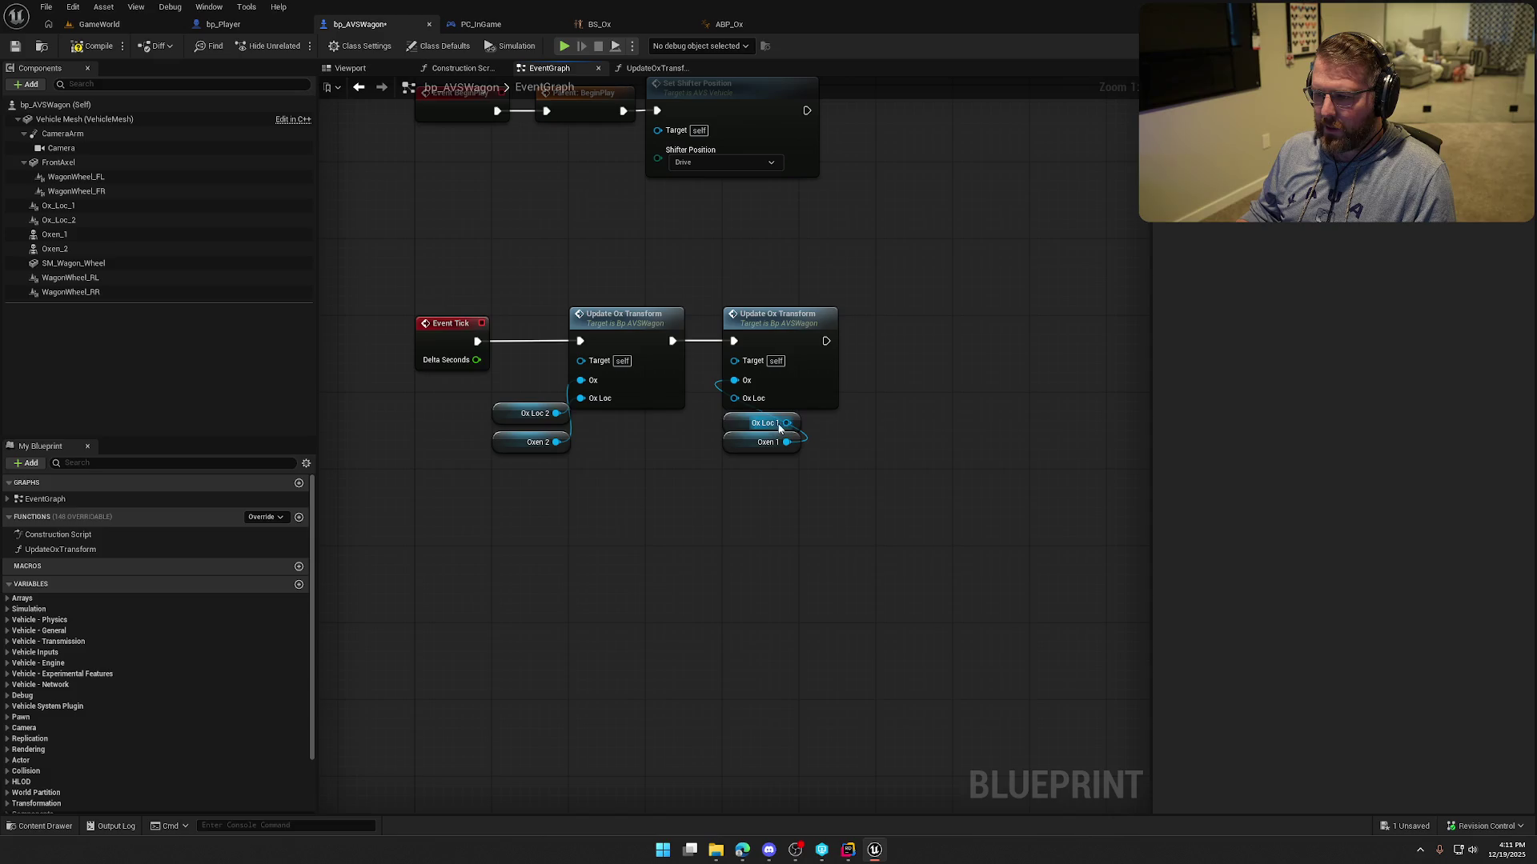
pyautogui.moveTo(509, 413)
pyautogui.mouseDown()
pyautogui.moveTo(509, 480)
pyautogui.moveTo(498, 396)
pyautogui.mouseUp()
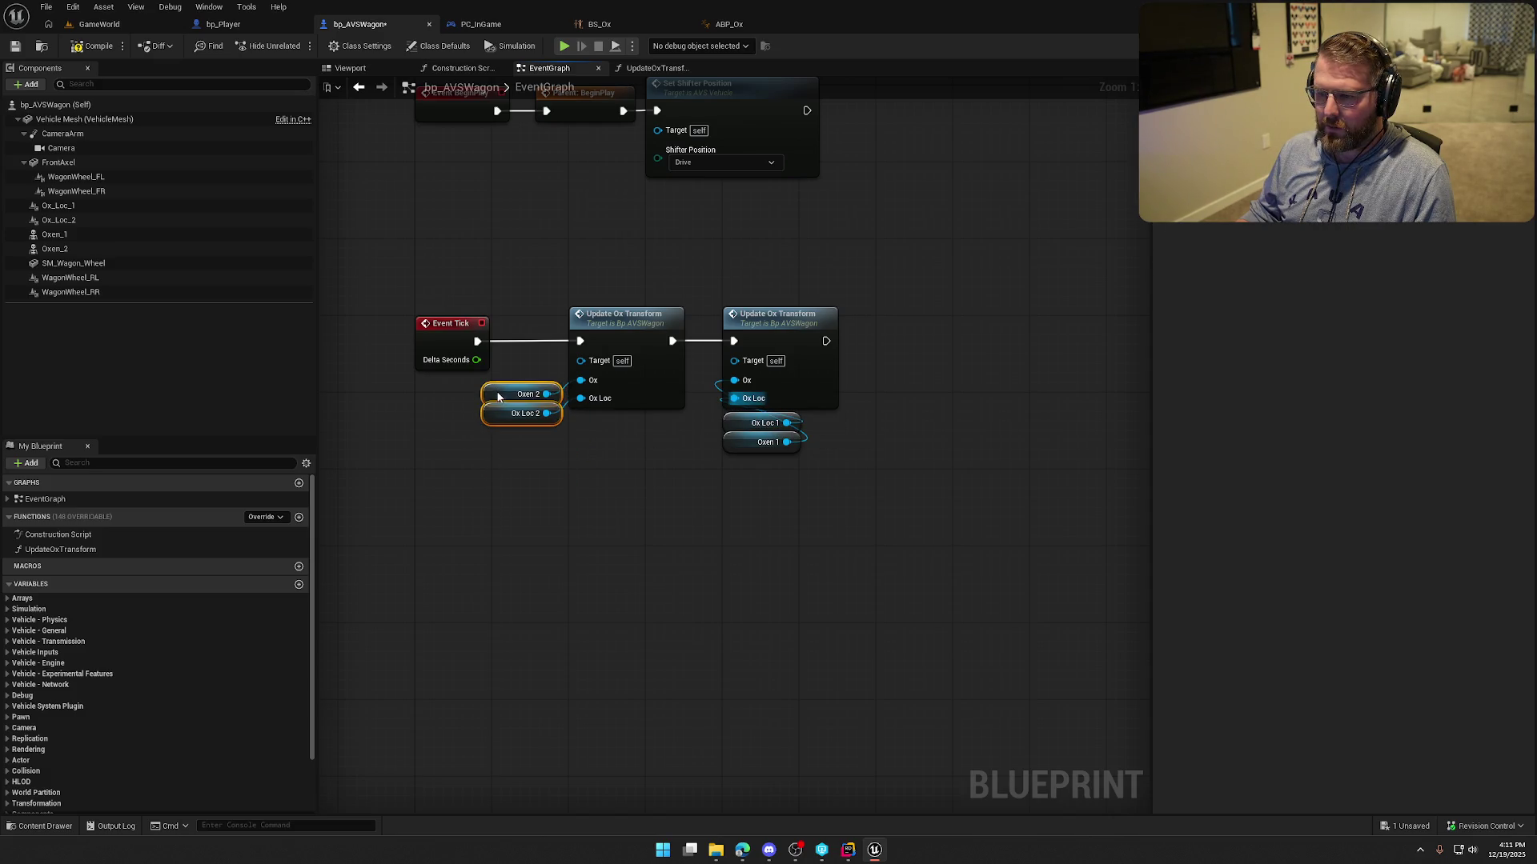
pyautogui.click(636, 502)
pyautogui.moveTo(753, 442)
pyautogui.mouseDown()
pyautogui.moveTo(637, 462)
pyautogui.moveTo(617, 492)
pyautogui.moveTo(655, 434)
pyautogui.moveTo(730, 431)
pyautogui.mouseUp()
pyautogui.keyDown('ctrl'); pyautogui.click(617, 464); pyautogui.keyUp('ctrl')
pyautogui.moveTo(513, 385); pyautogui.dragTo(491, 389)
pyautogui.moveTo(491, 389)
pyautogui.mouseDown()
pyautogui.moveTo(529, 435)
pyautogui.moveTo(587, 418)
pyautogui.mouseUp()
pyautogui.click(589, 520)
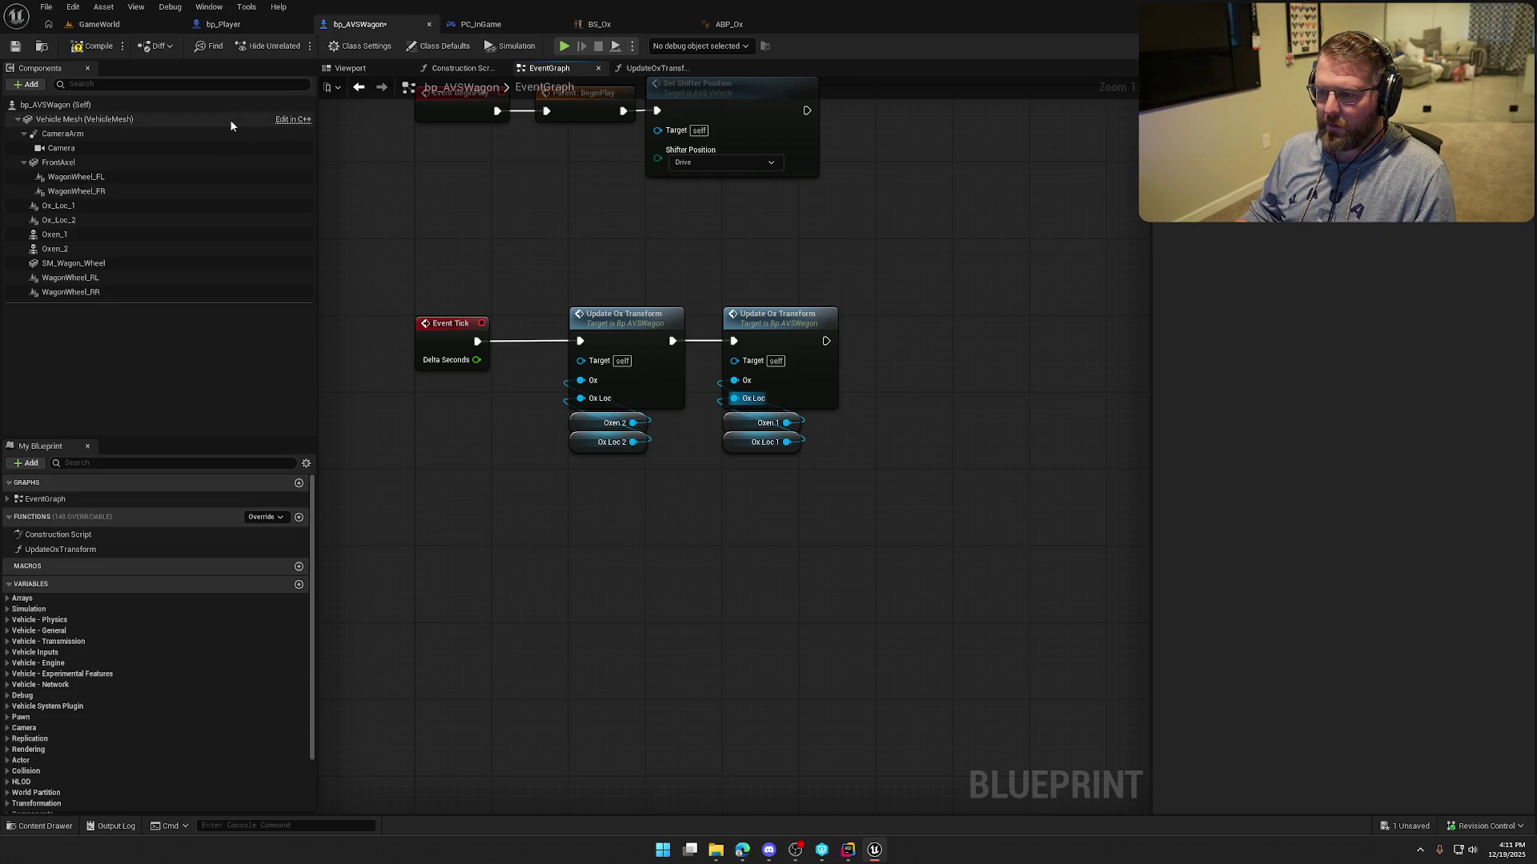
pyautogui.click(99, 25)
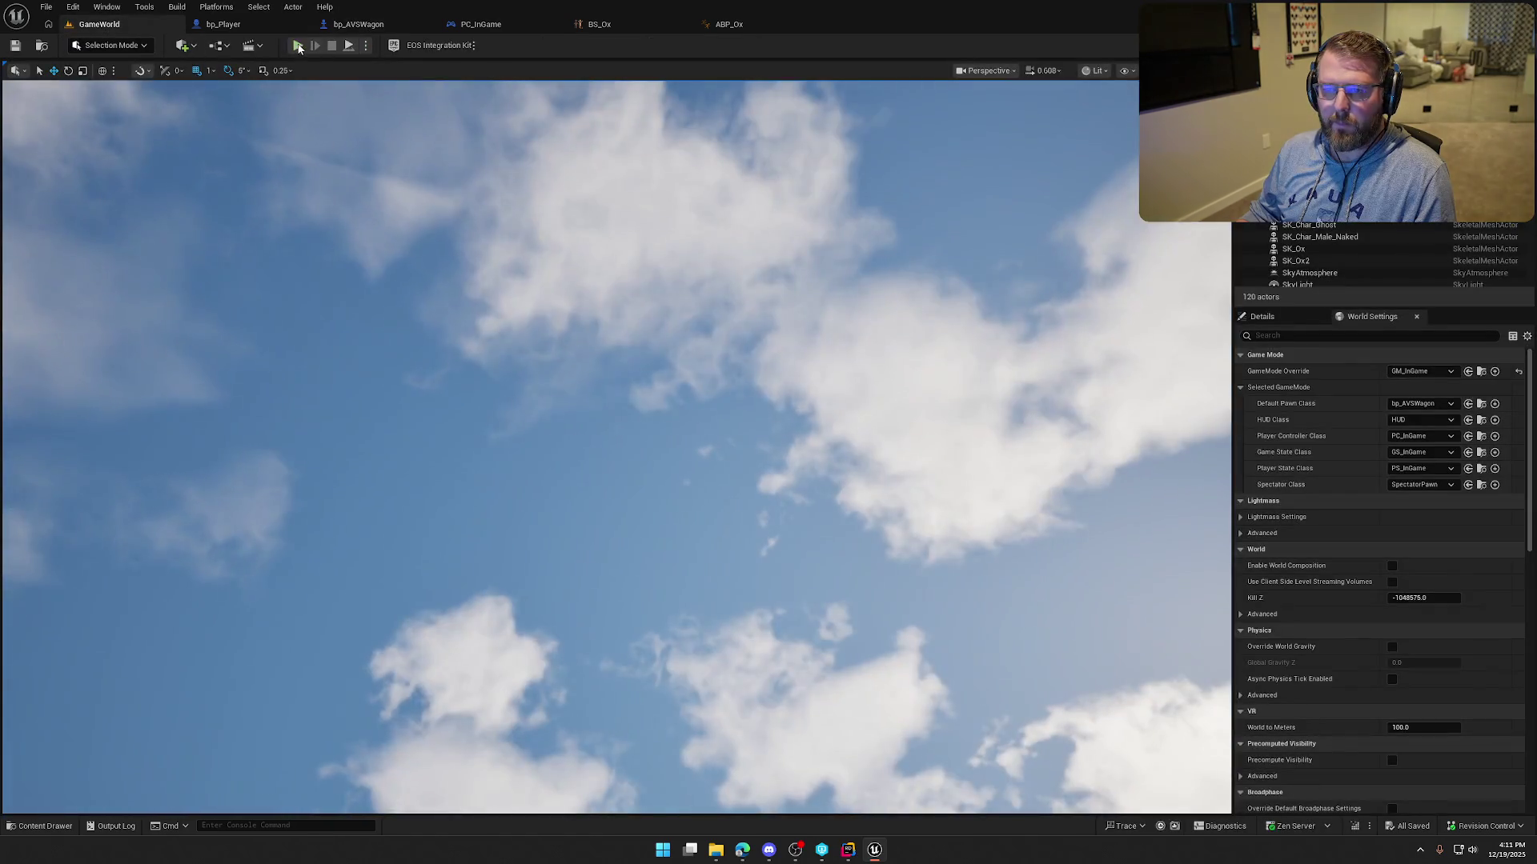
# Drive the wagon forward with W across the terrain, then end the session with Esc.
pyautogui.press('w')
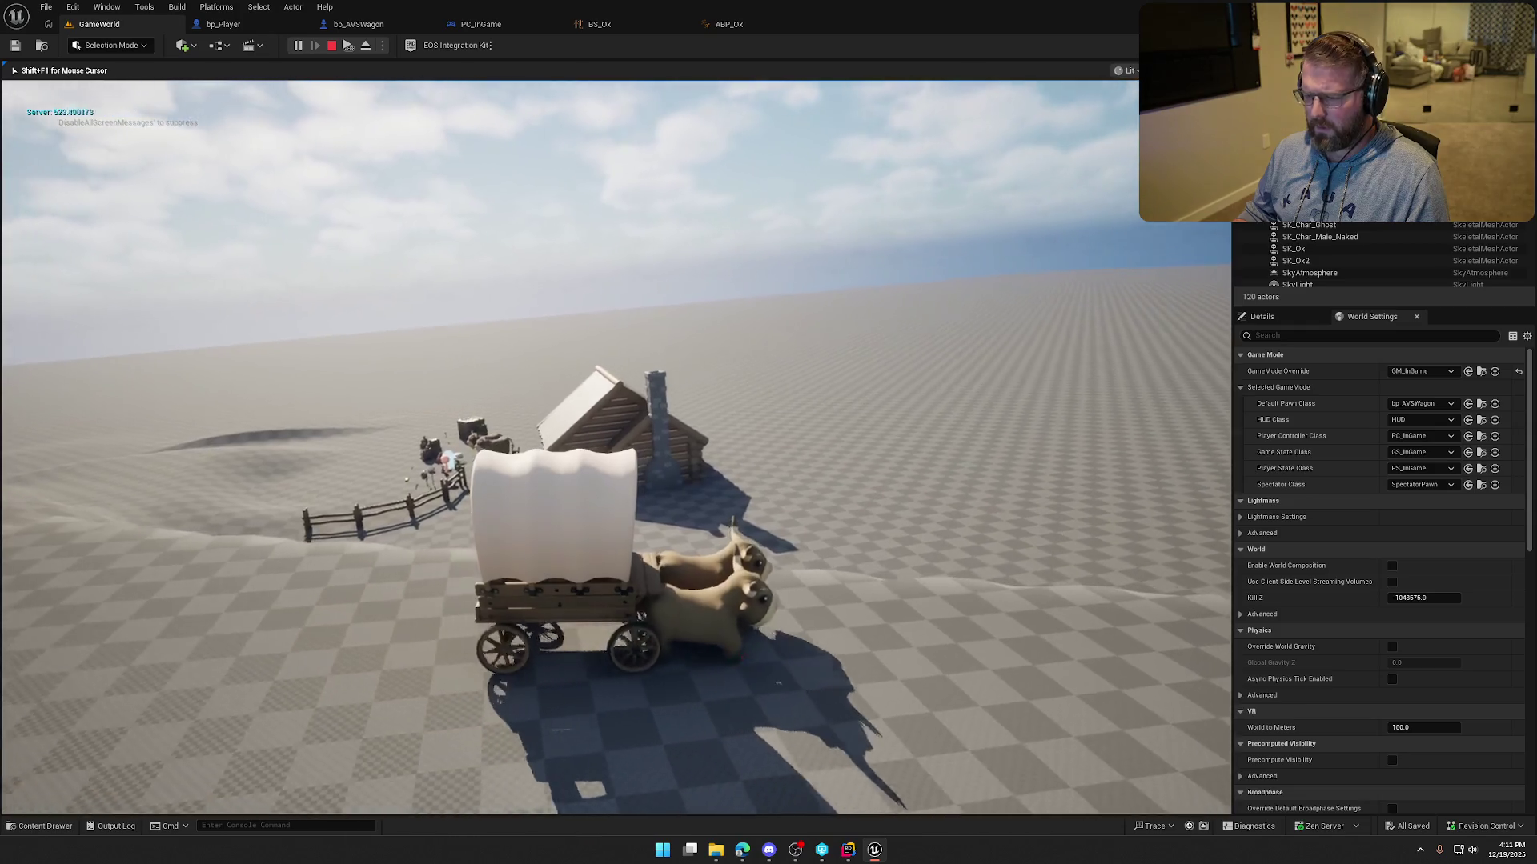
pyautogui.press('Escape')
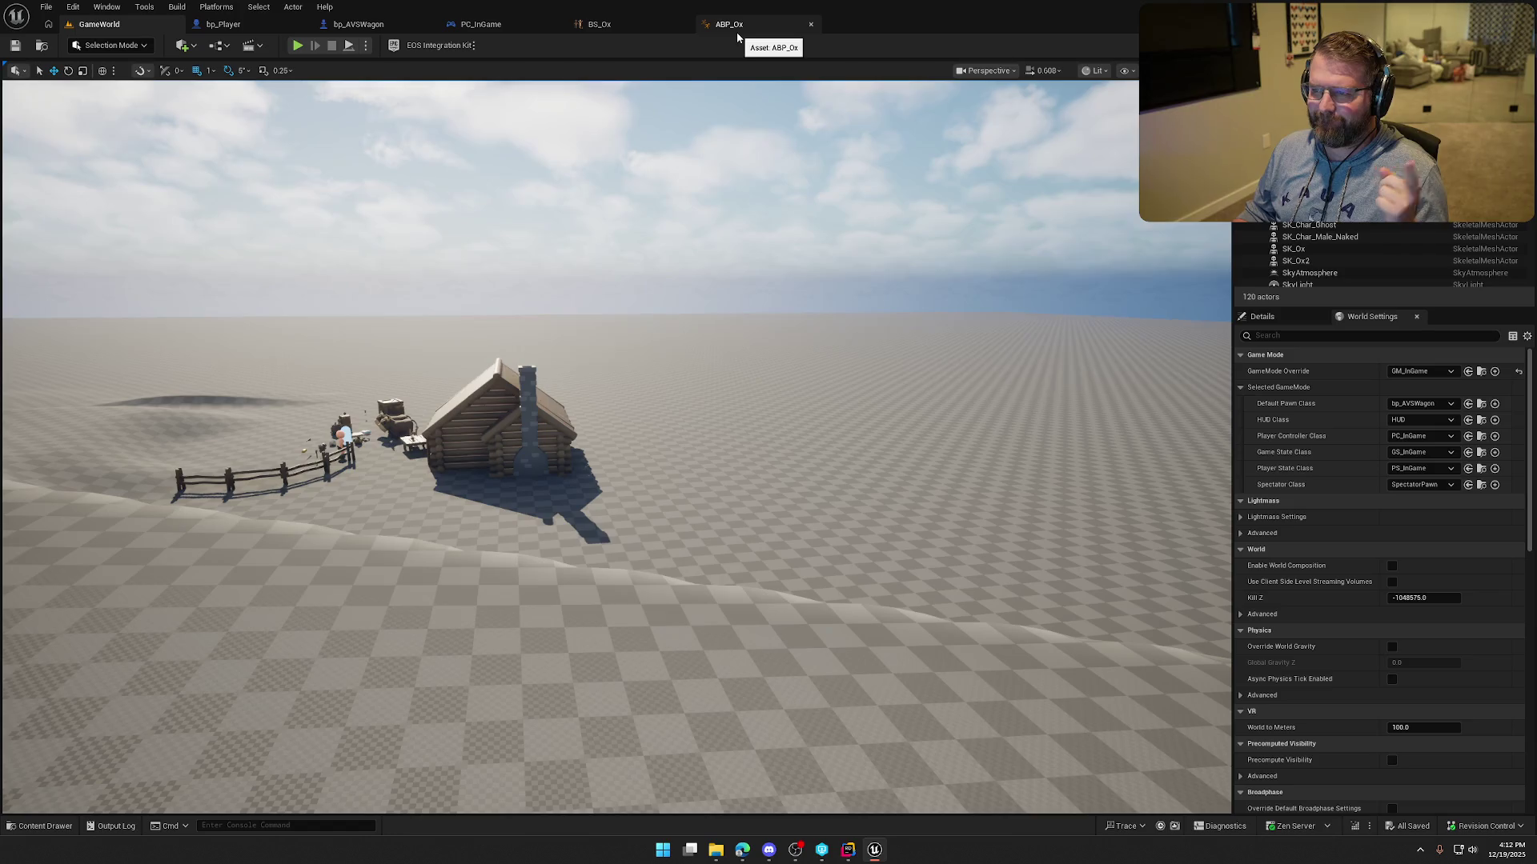
# In bp_AVSWagon's UpdateOxTransform, add a Get Ox Loc node beside the line trace.
pyautogui.click(358, 24)
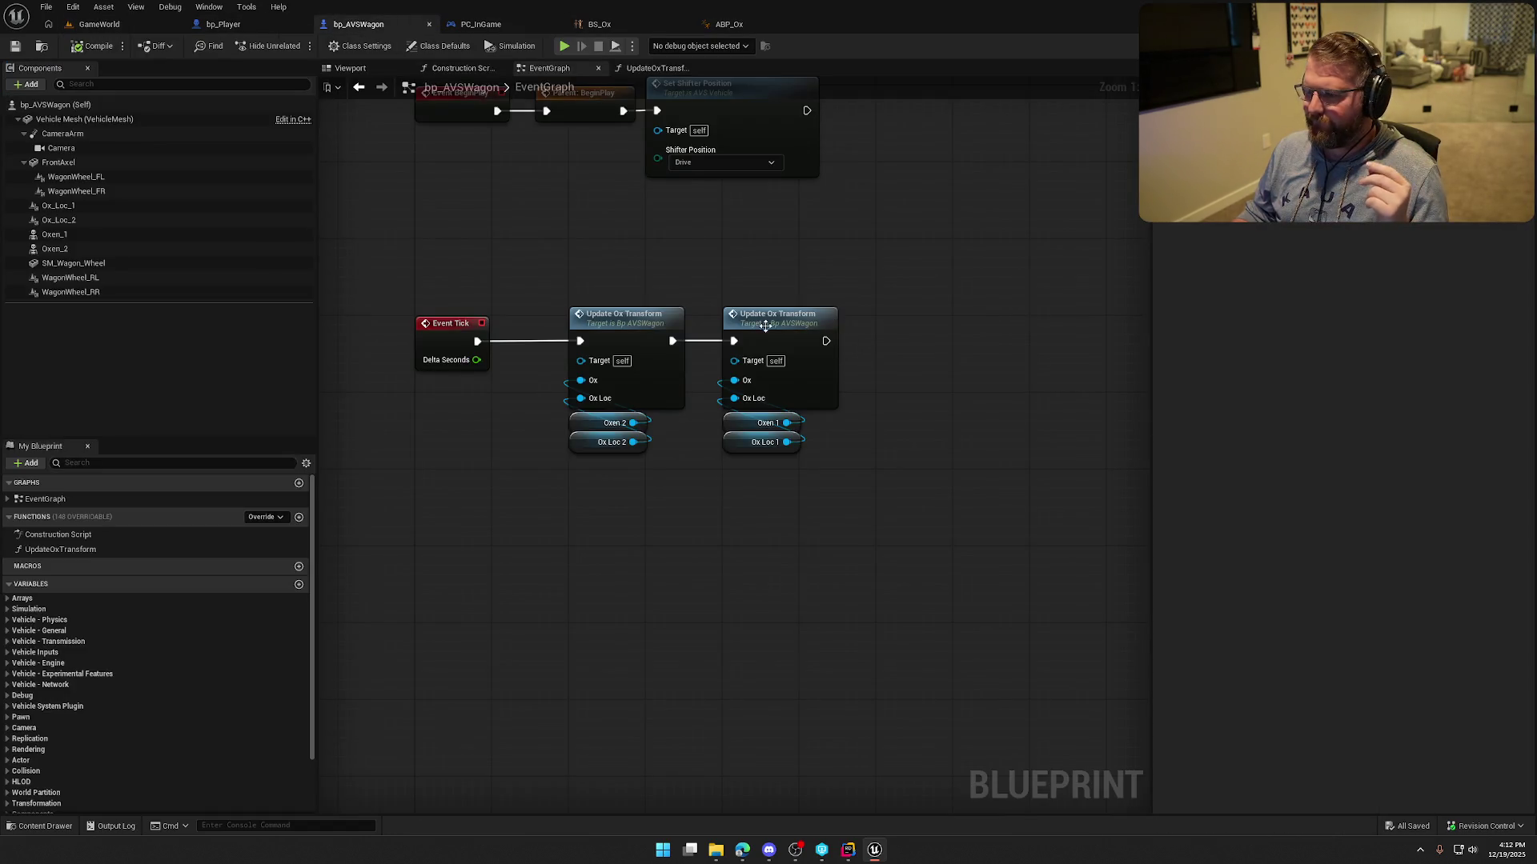
pyautogui.doubleClick(765, 326)
pyautogui.moveTo(604, 217); pyautogui.dragTo(774, 186)
pyautogui.moveTo(498, 154)
pyautogui.mouseDown()
pyautogui.moveTo(834, 199)
pyautogui.moveTo(737, 245)
pyautogui.moveTo(762, 252)
pyautogui.mouseUp()
pyautogui.rightClick(762, 252)
pyautogui.write('get ox loca')
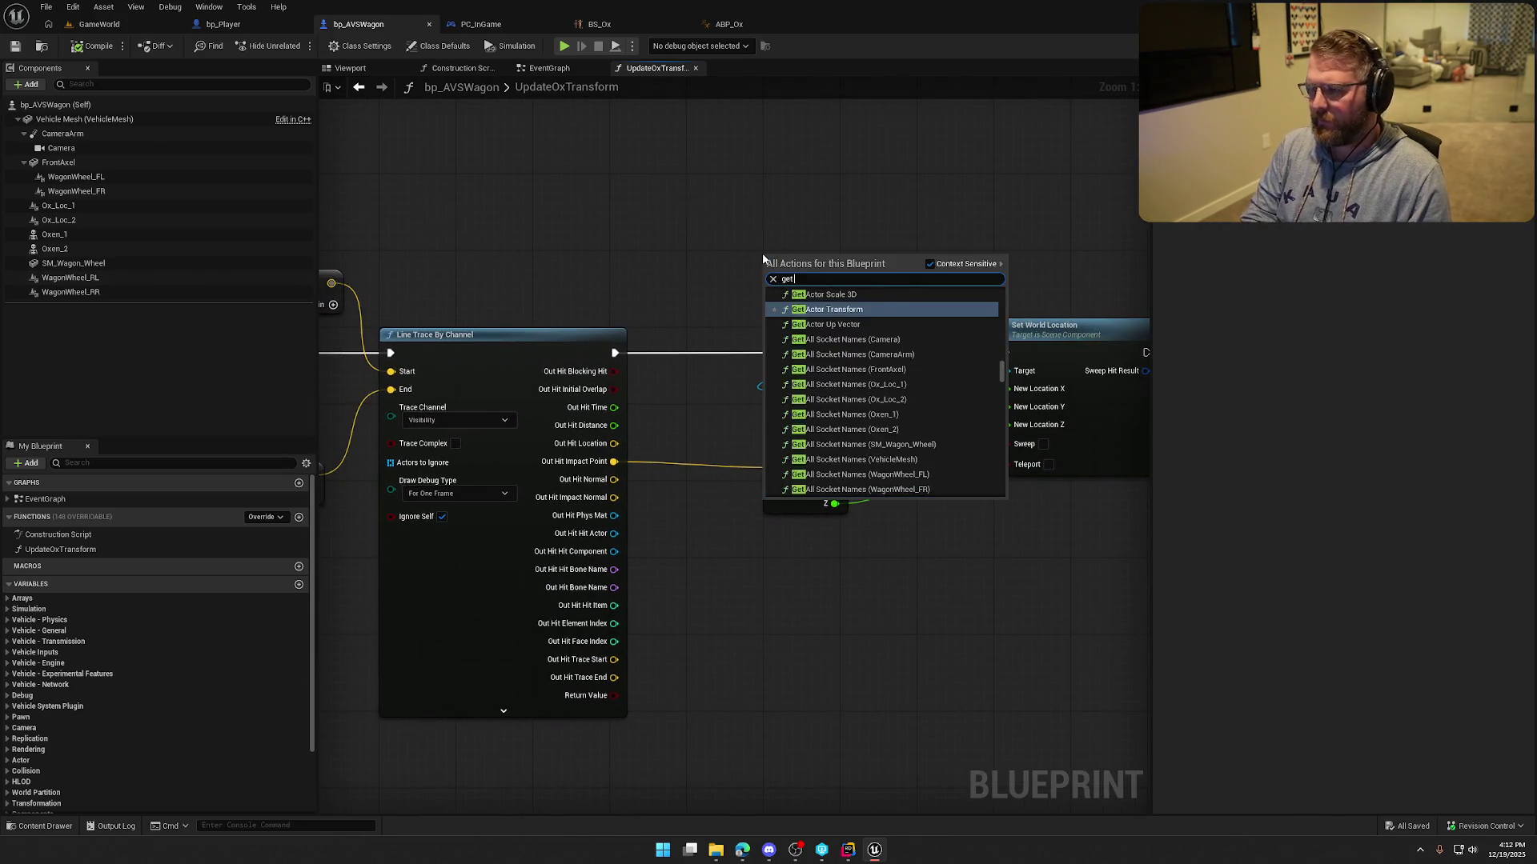
pyautogui.press('BackSpace')
pyautogui.write('\\')
pyautogui.press('BackSpace')
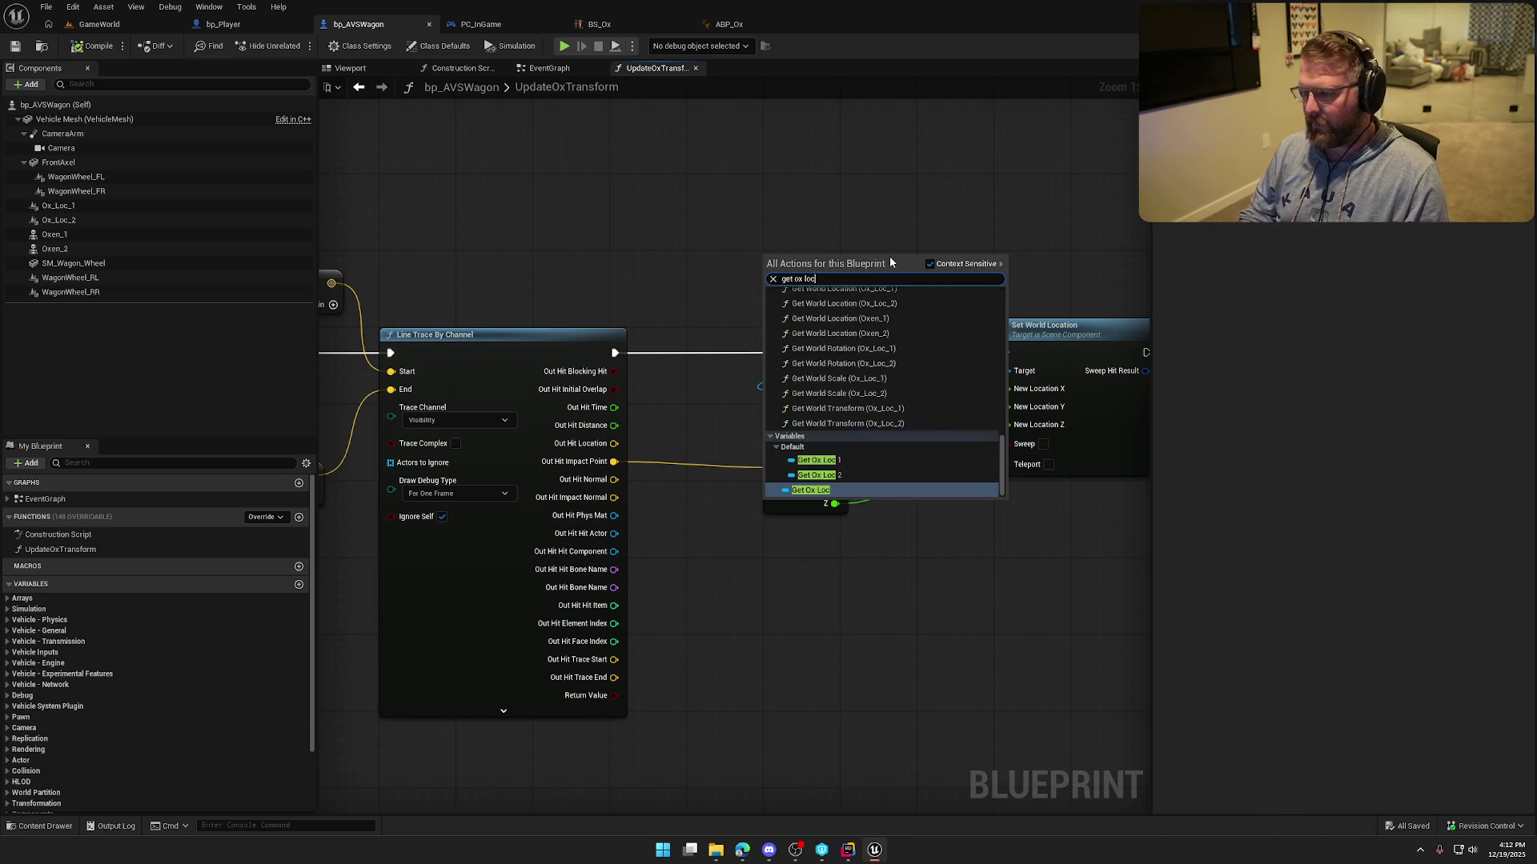
pyautogui.press('Return')
# Hook Ox Loc into Get World Location's Target and position the node.
pyautogui.moveTo(878, 272); pyautogui.dragTo(777, 276)
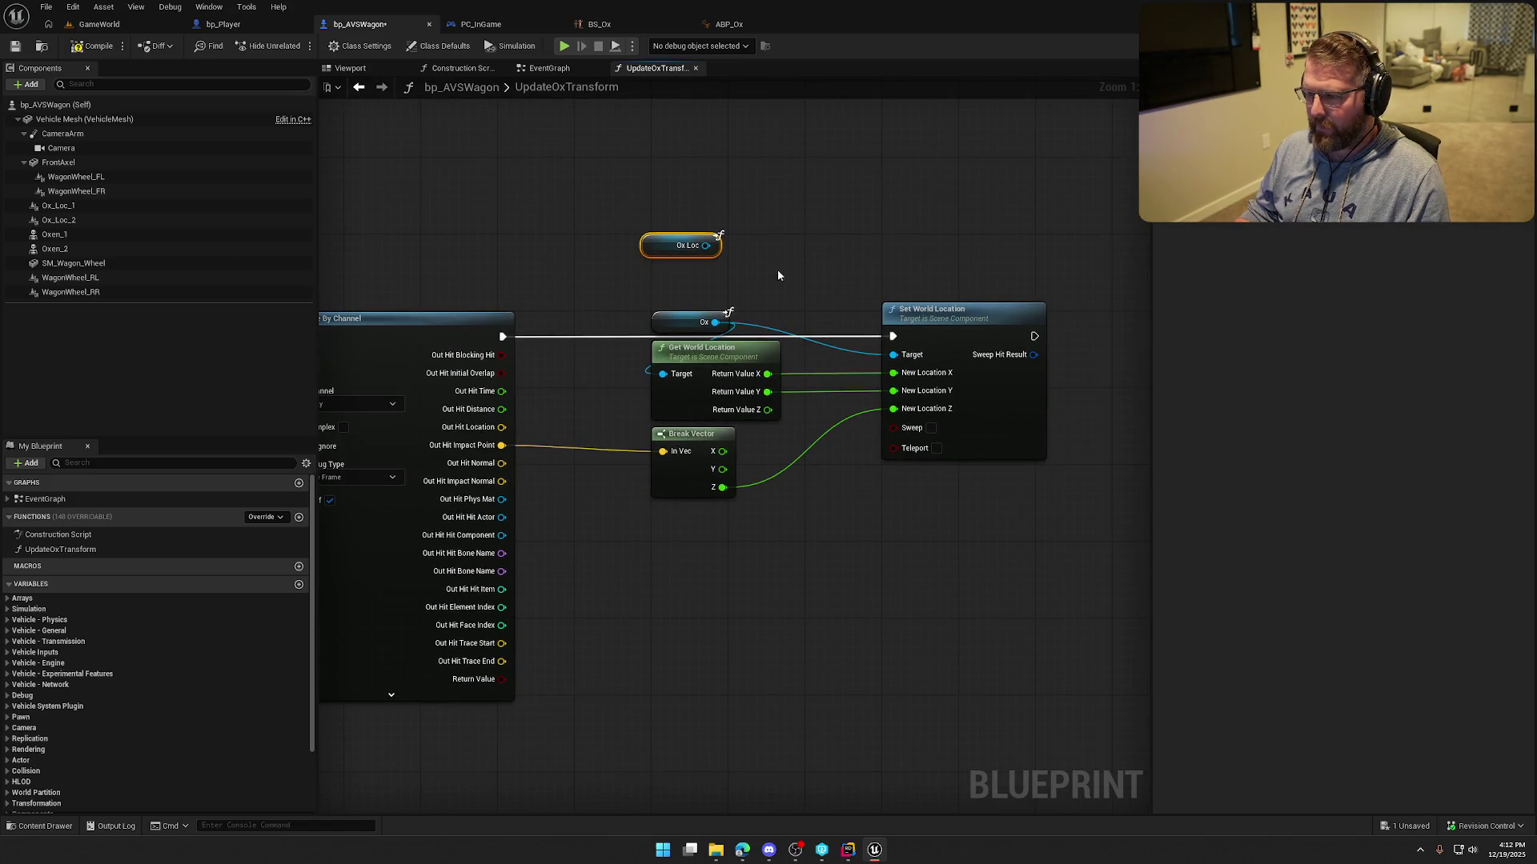
pyautogui.moveTo(662, 374); pyautogui.dragTo(706, 250)
pyautogui.moveTo(680, 321)
pyautogui.mouseDown()
pyautogui.moveTo(831, 261)
pyautogui.moveTo(911, 293)
pyautogui.mouseUp()
pyautogui.moveTo(647, 248); pyautogui.dragTo(667, 306)
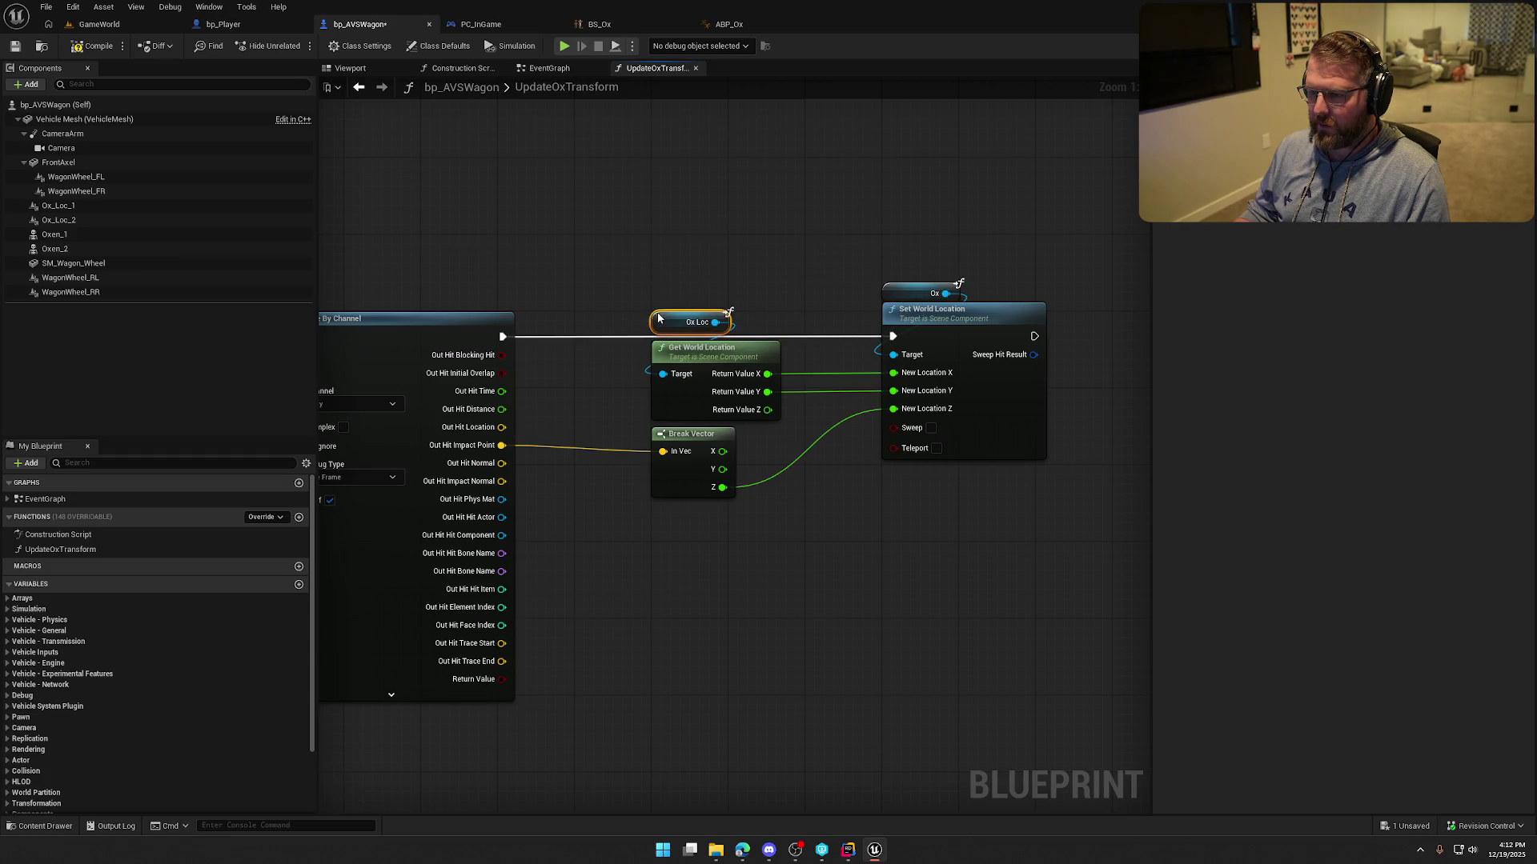
pyautogui.click(99, 24)
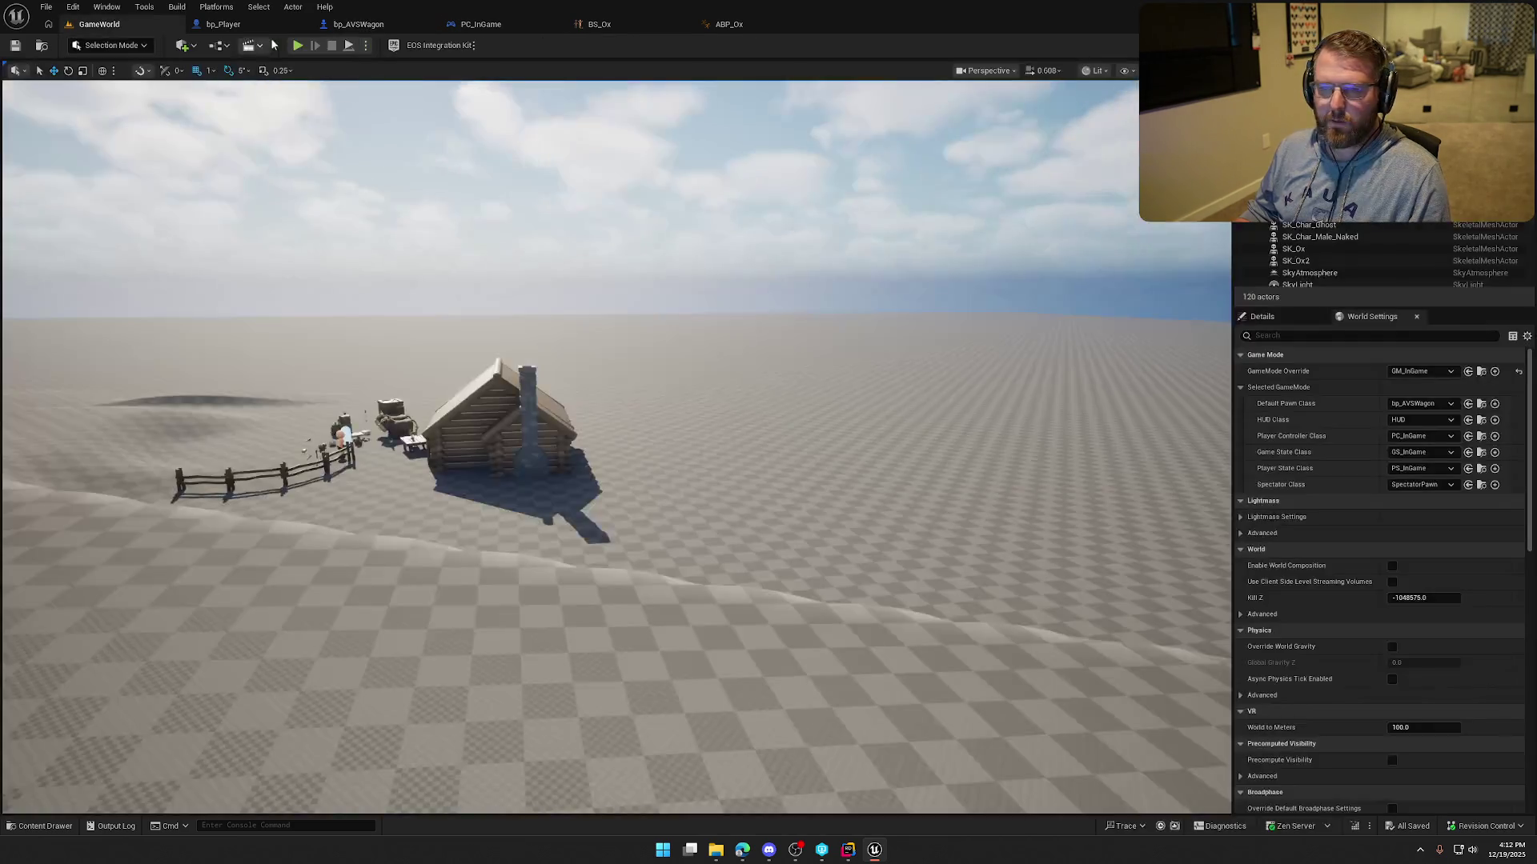
# Start Play, steer the wagon left as the two oxen pull it, then release the mouse with Shift+F1.
pyautogui.click(298, 46)
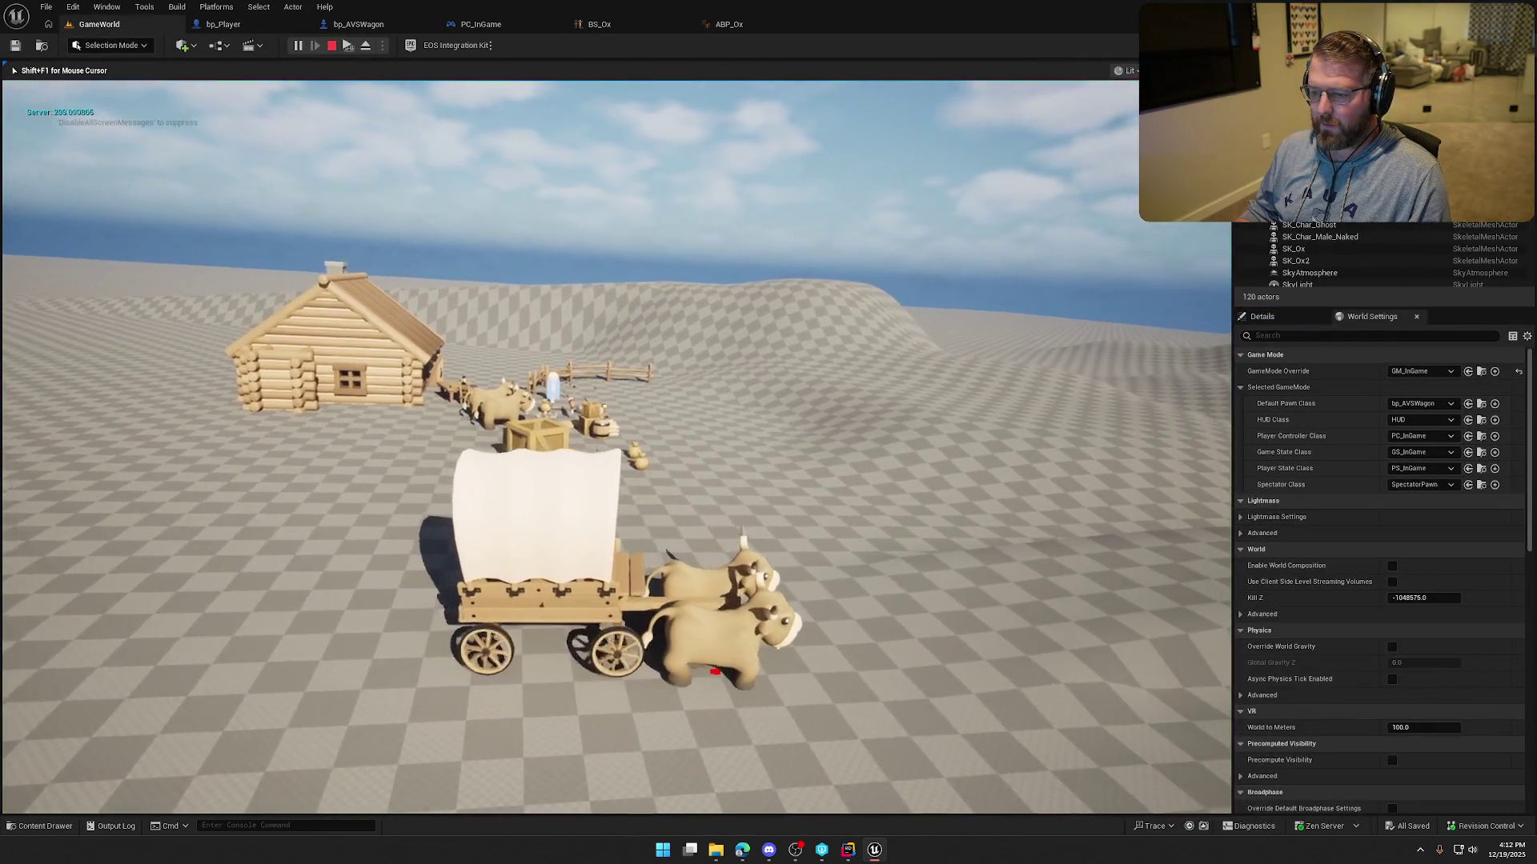
pyautogui.press('a')
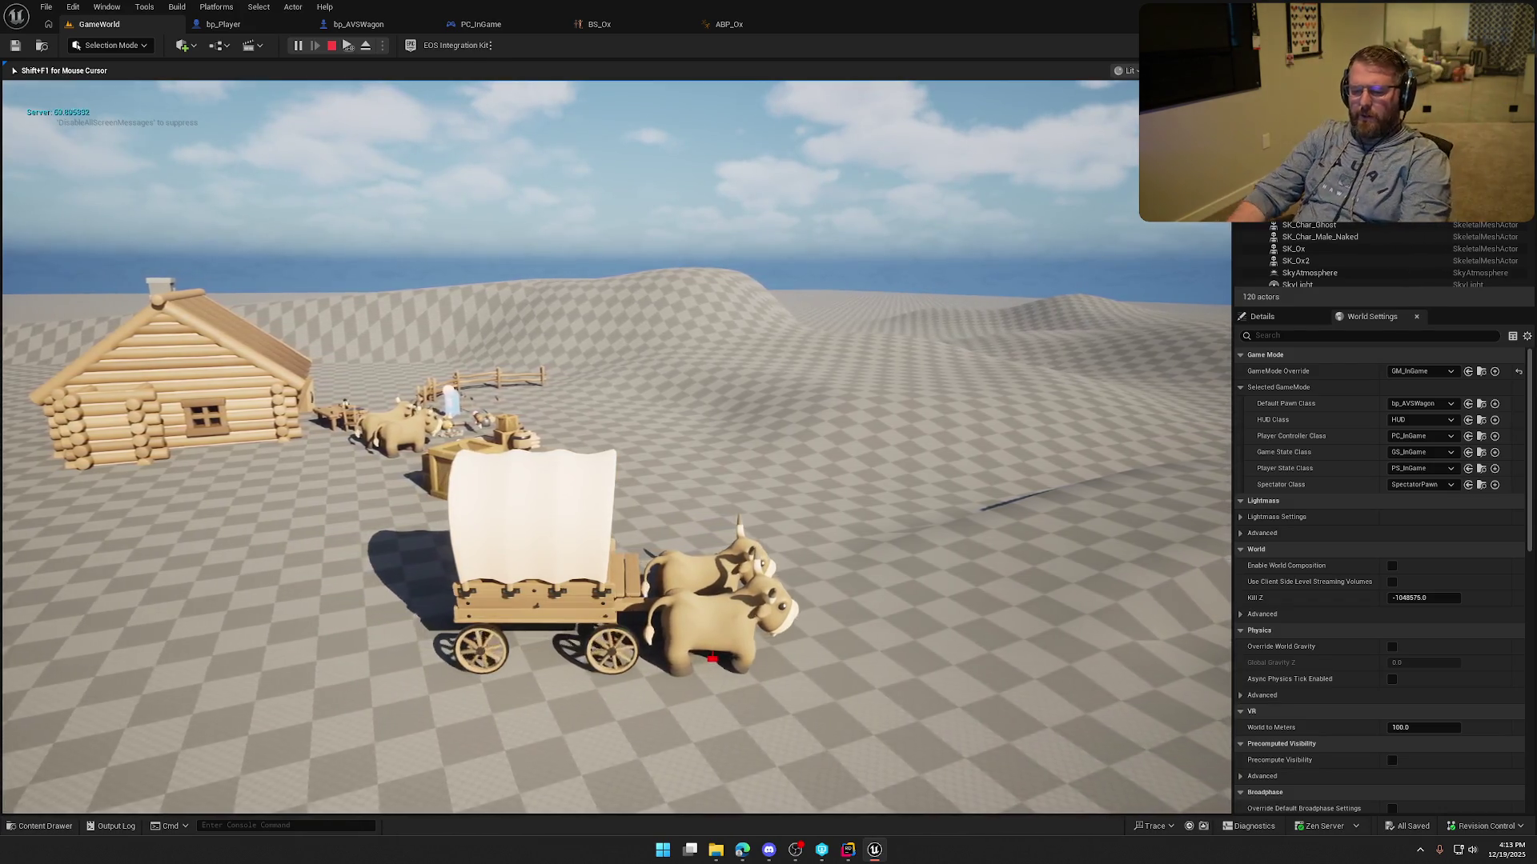
pyautogui.hotkey('shift', 'F1')
# In bp_AVSWagon, set the Oxen_1 component's Global Anim Rate Scale to 1.1.
pyautogui.click(223, 24)
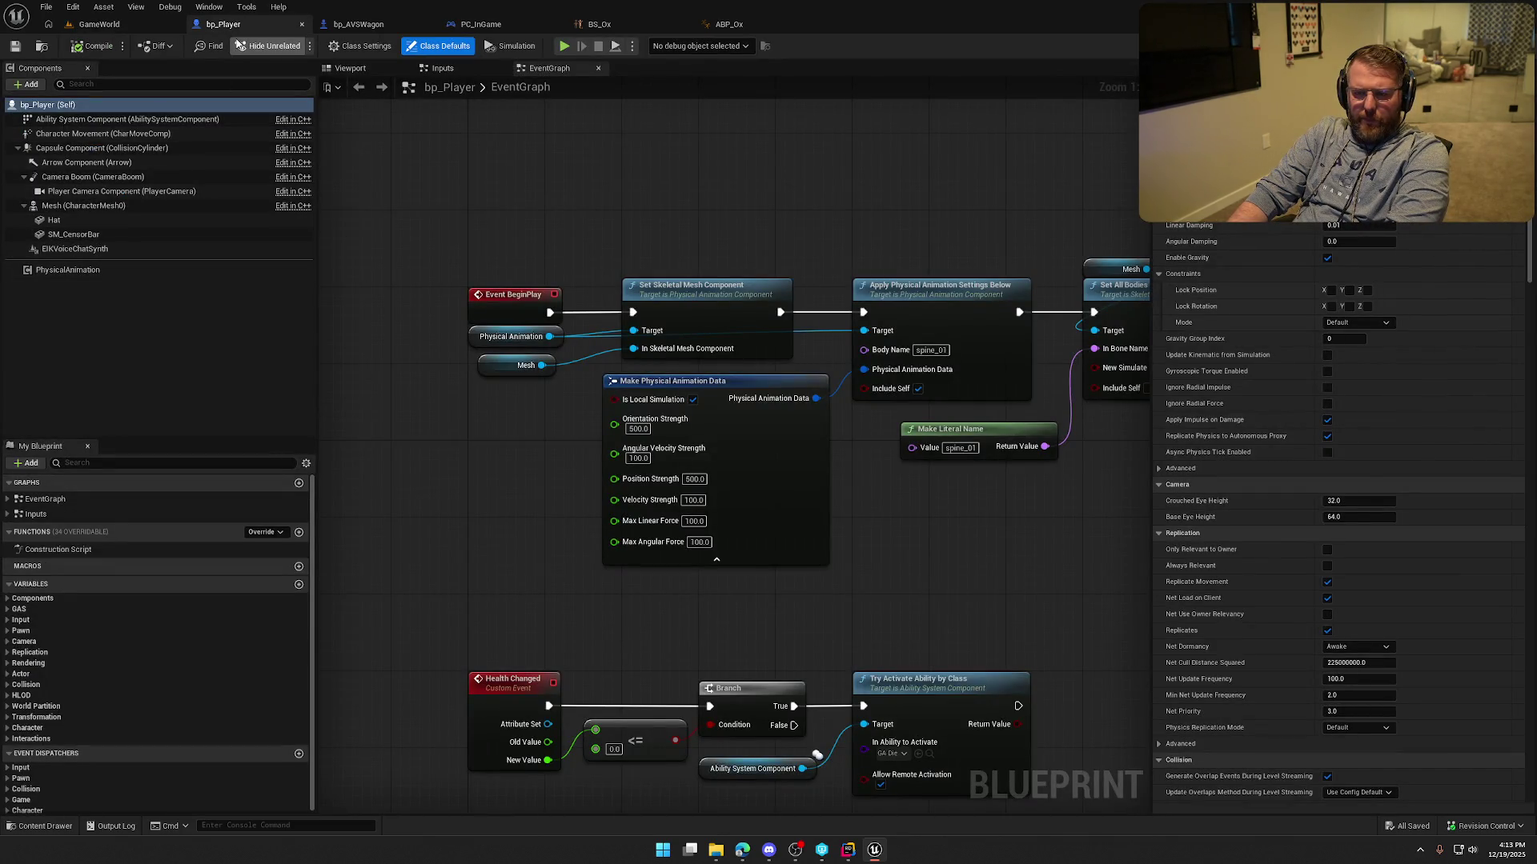
pyautogui.click(358, 24)
pyautogui.click(78, 206)
pyautogui.click(76, 235)
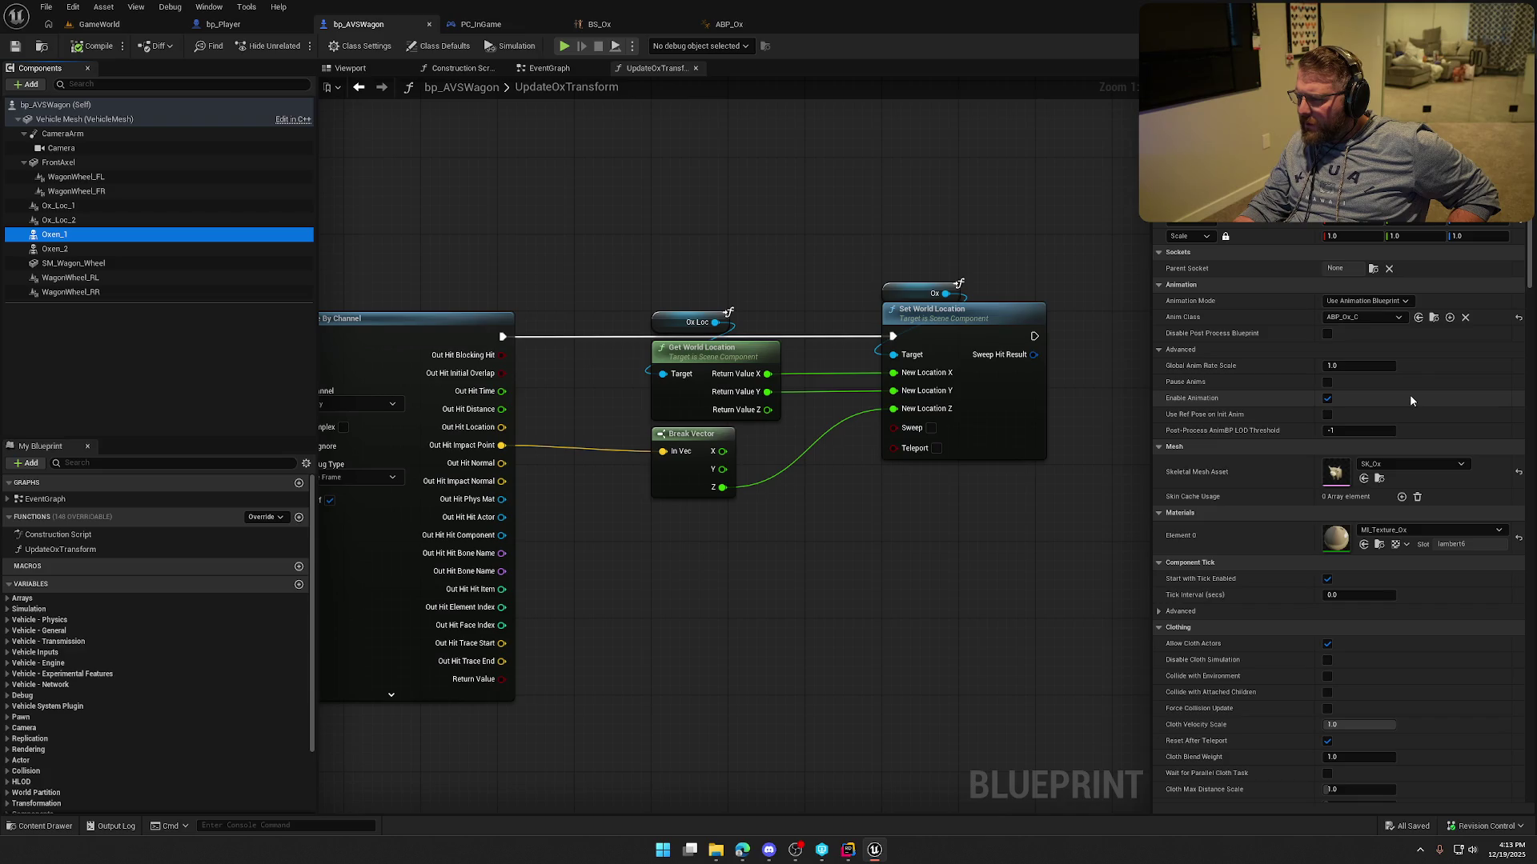
pyautogui.click(1345, 366)
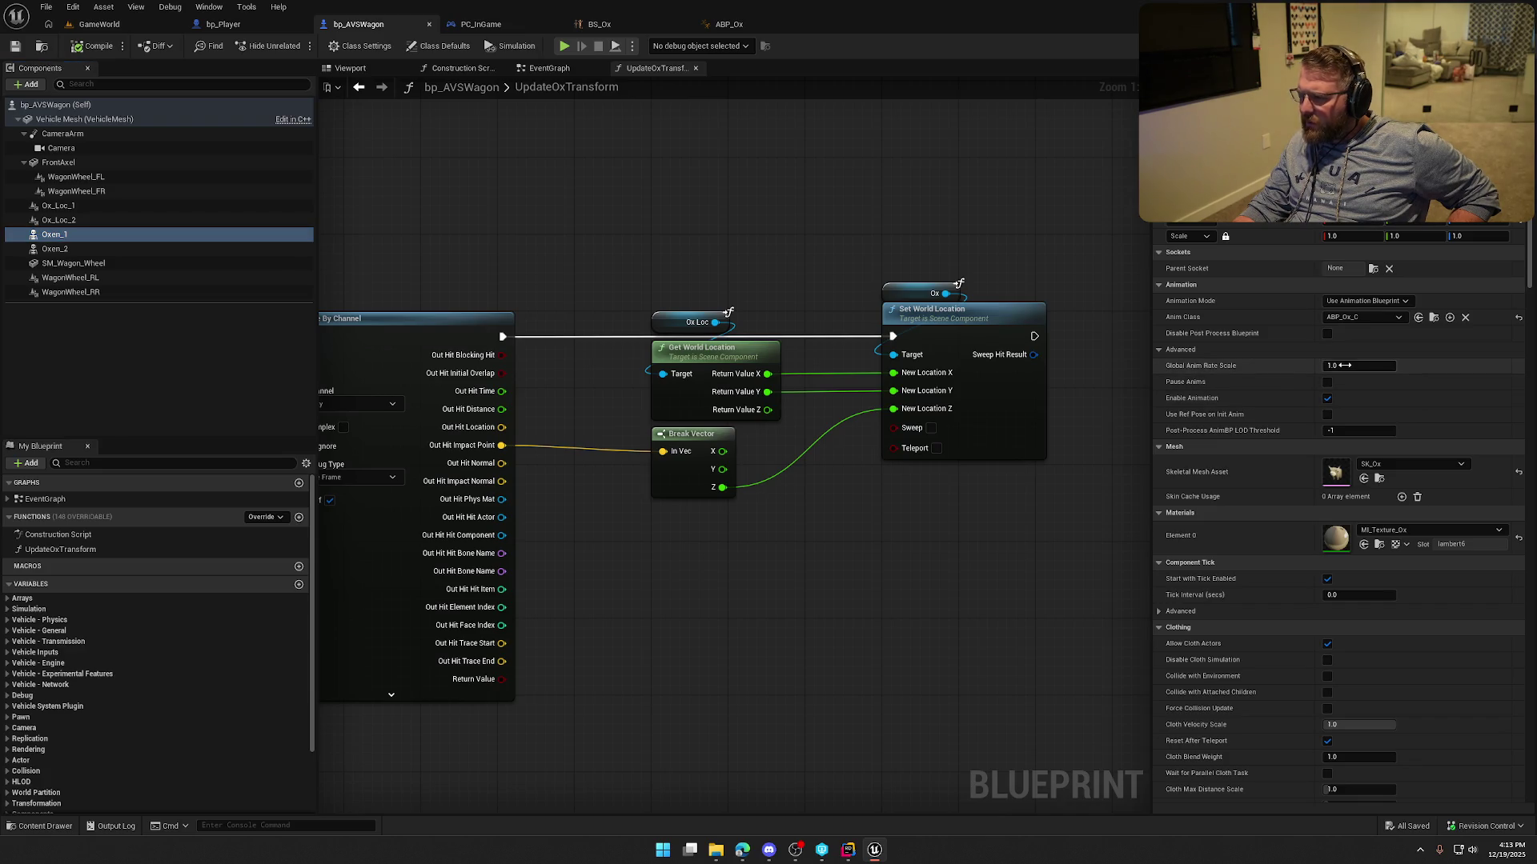
pyautogui.write('1.1')
pyautogui.press('Return')
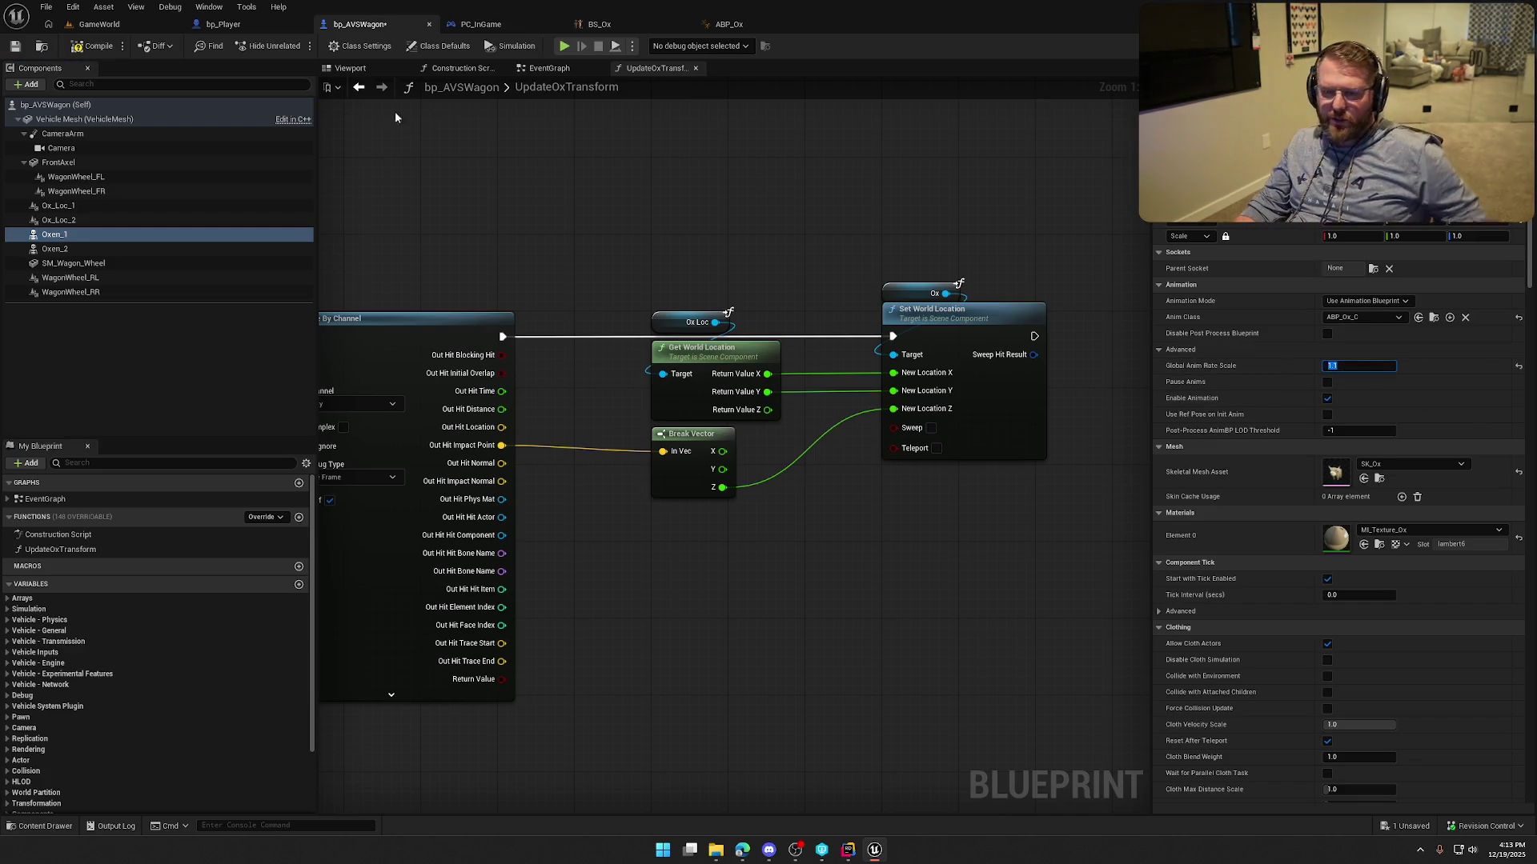
pyautogui.click(99, 24)
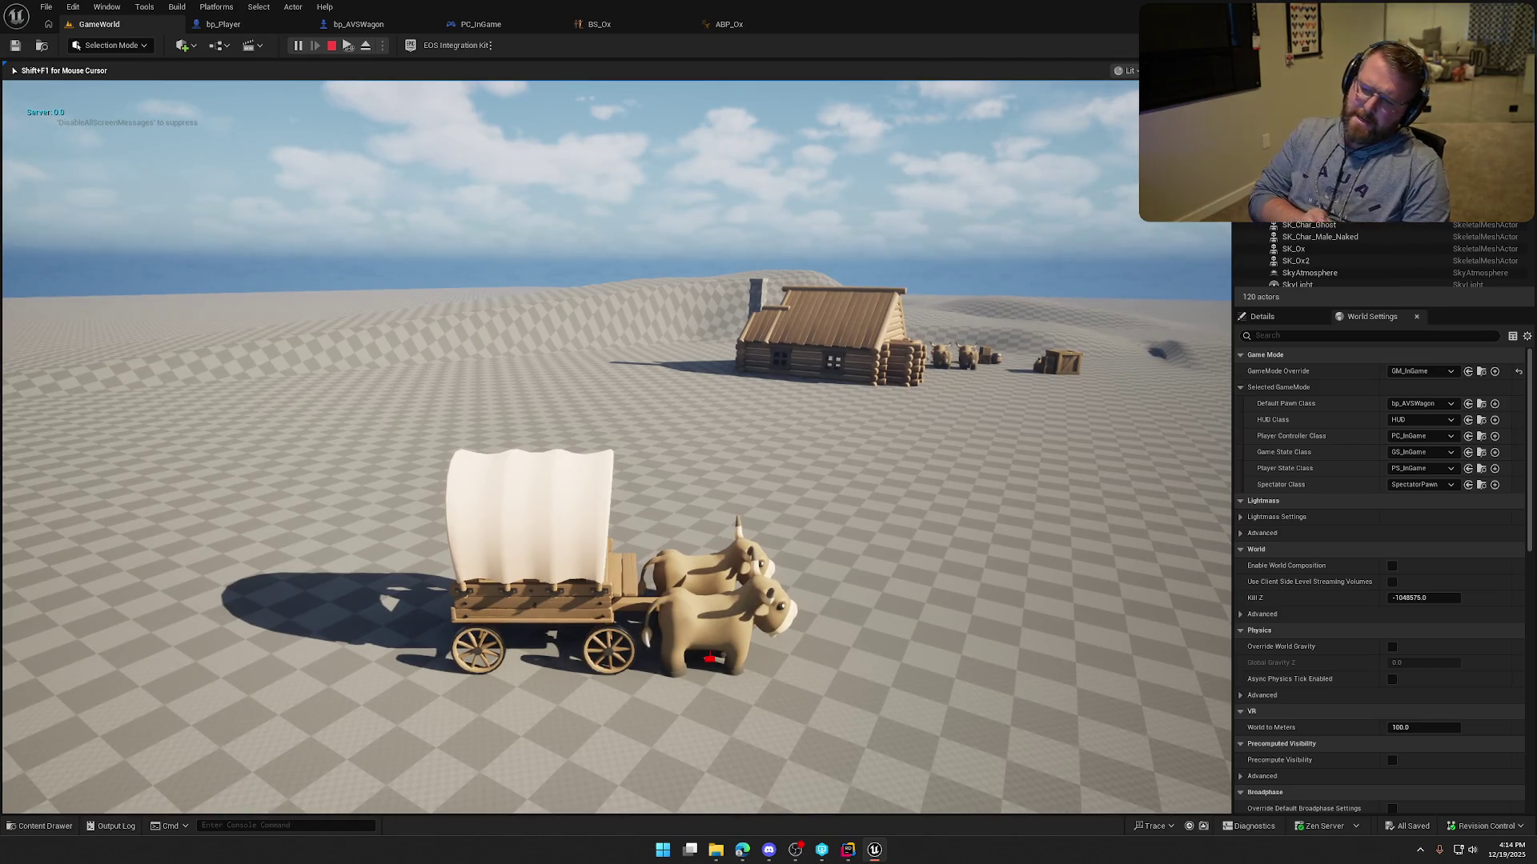
# End the play session with Esc after driving the wagon with the faster ox animation.
pyautogui.press('Escape')
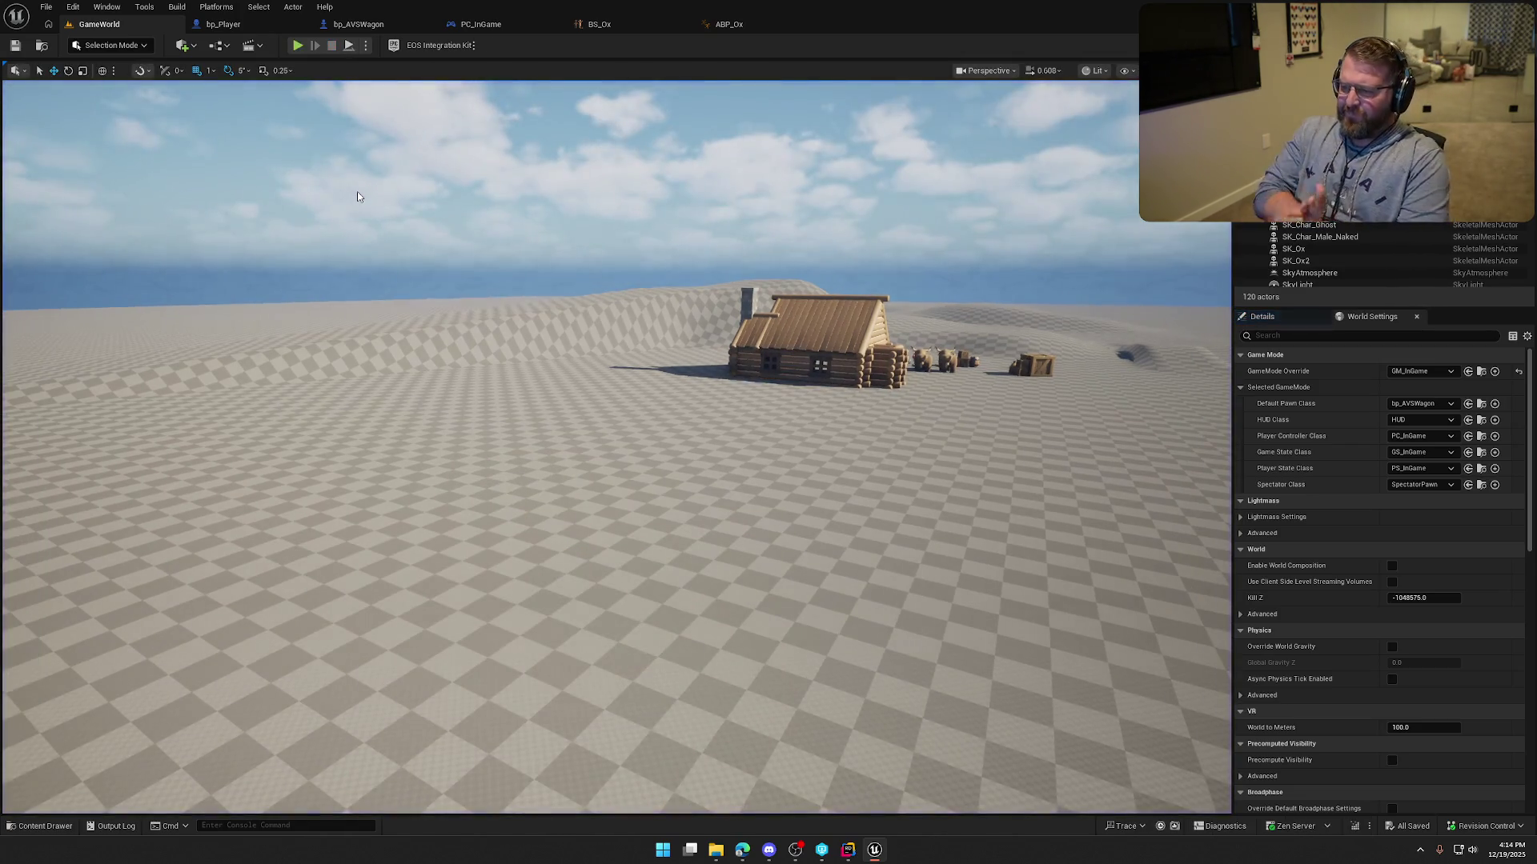
# Set the UpdateOxTransform line trace's Draw Debug Type to None, then compile and save bp_AVSWagon.
pyautogui.click(358, 24)
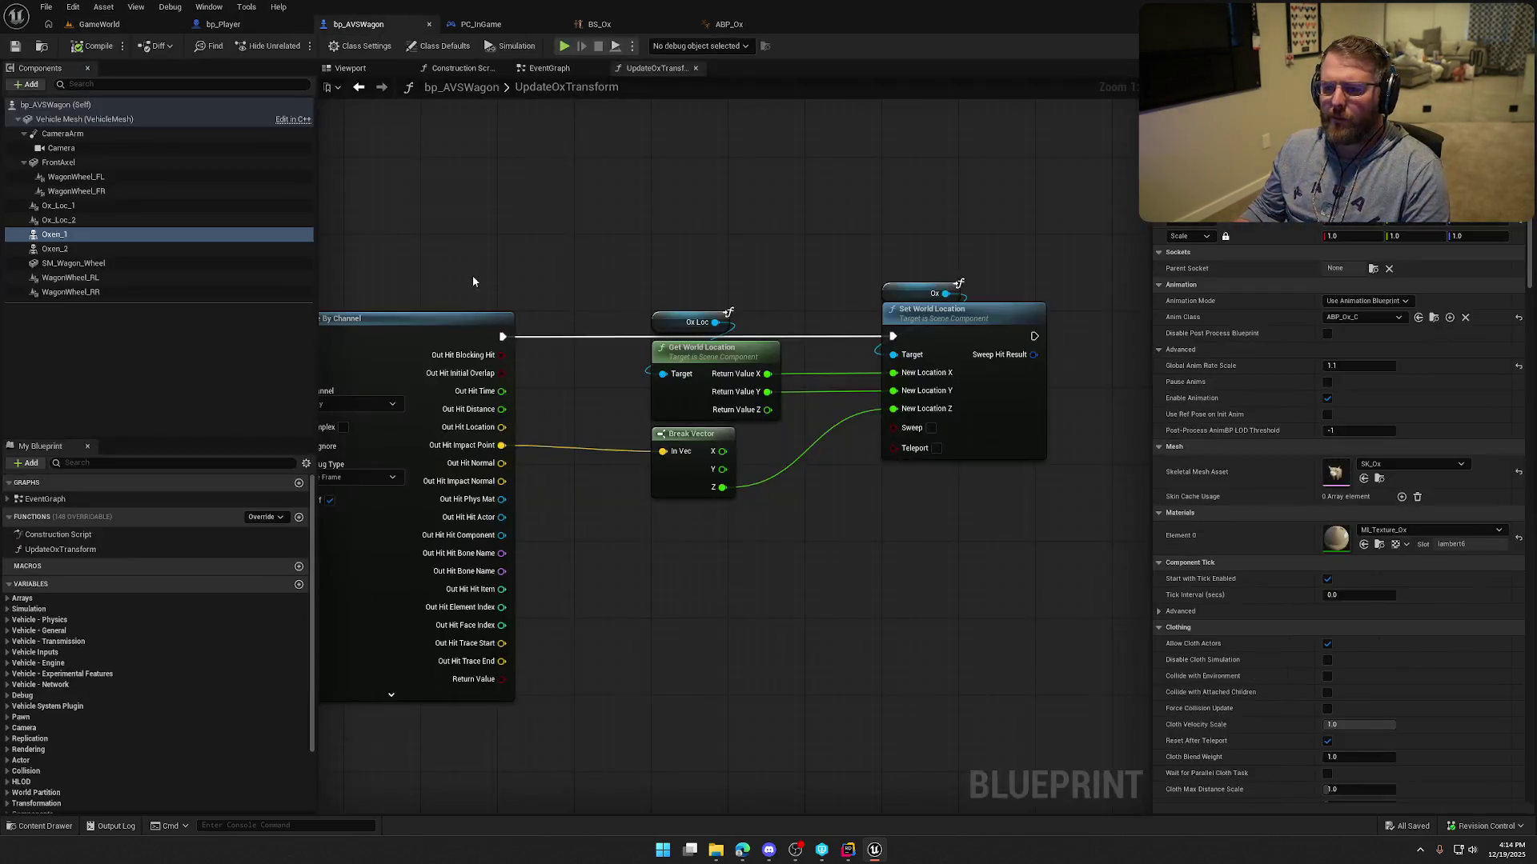
pyautogui.click(606, 444)
pyautogui.click(579, 460)
pyautogui.moveTo(664, 195); pyautogui.dragTo(833, 195)
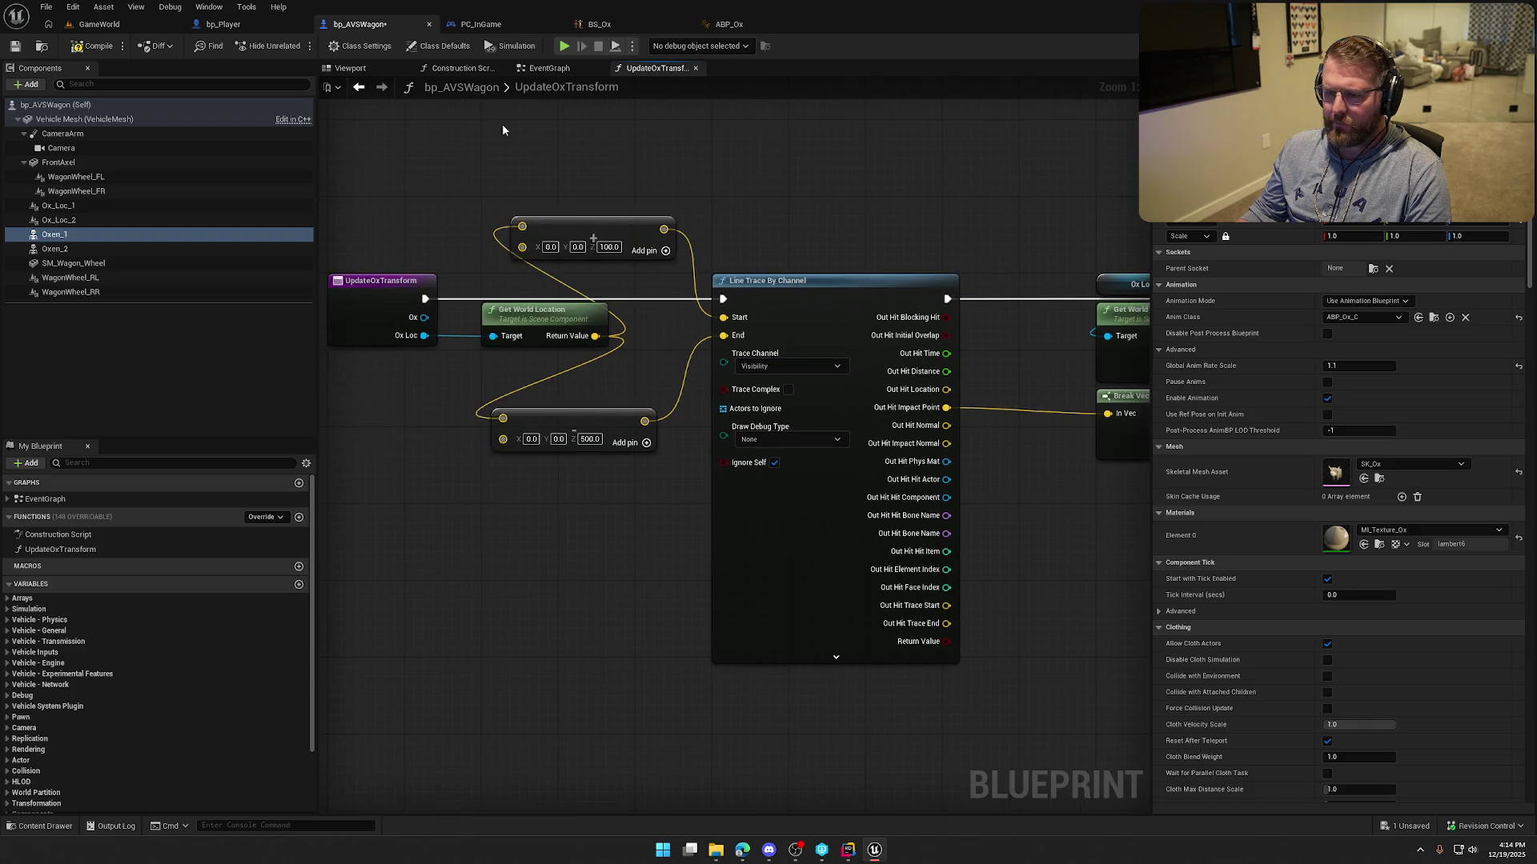
pyautogui.click(95, 50)
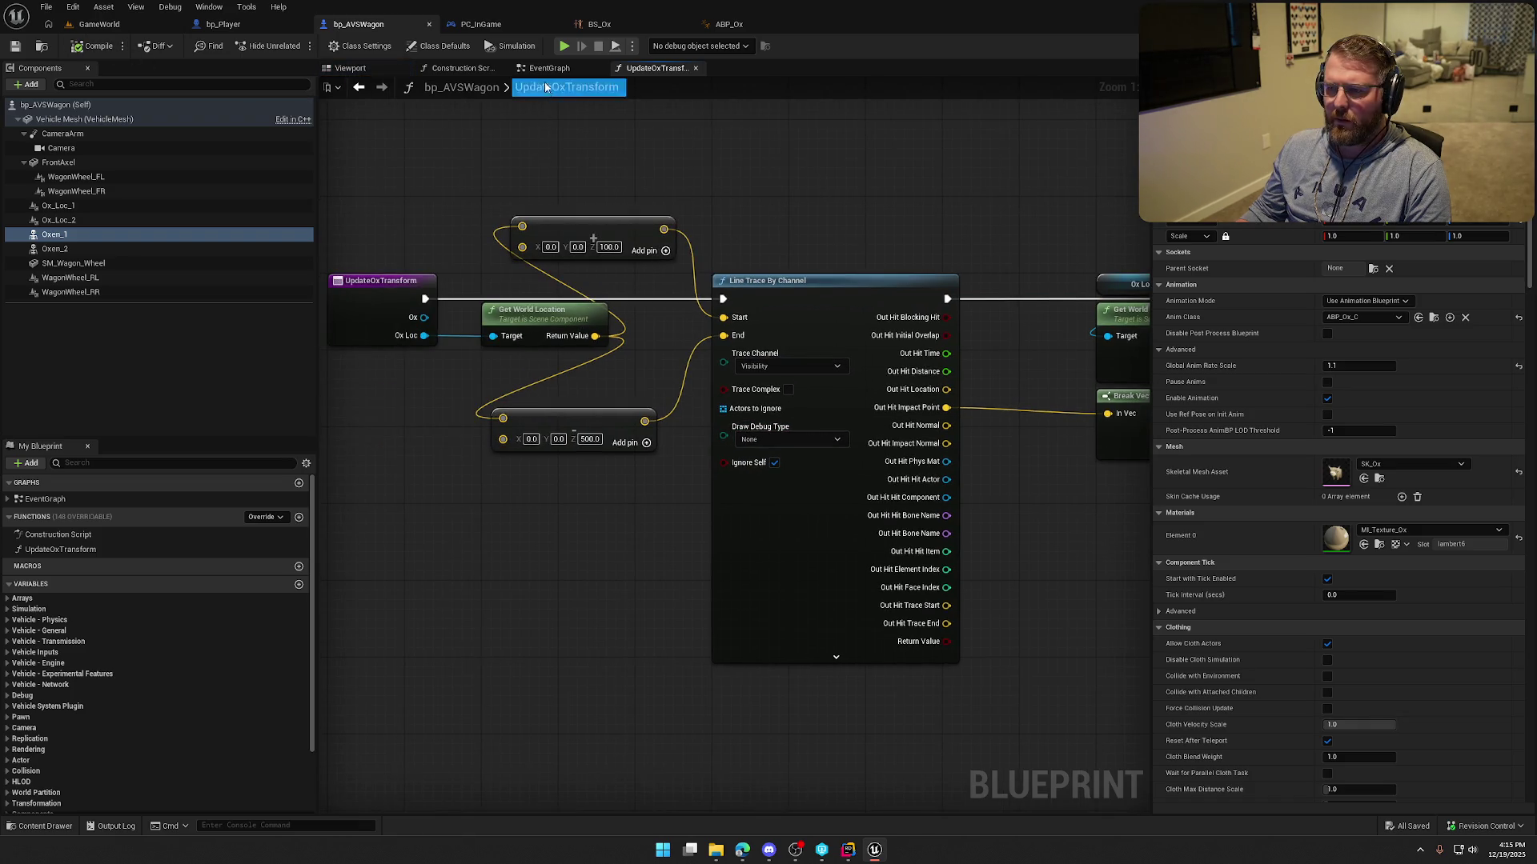
# Review the EventGraph's BeginPlay and Event Tick nodes, the Oxen components, and a shared character image.
pyautogui.click(549, 68)
pyautogui.moveTo(768, 265); pyautogui.dragTo(783, 372)
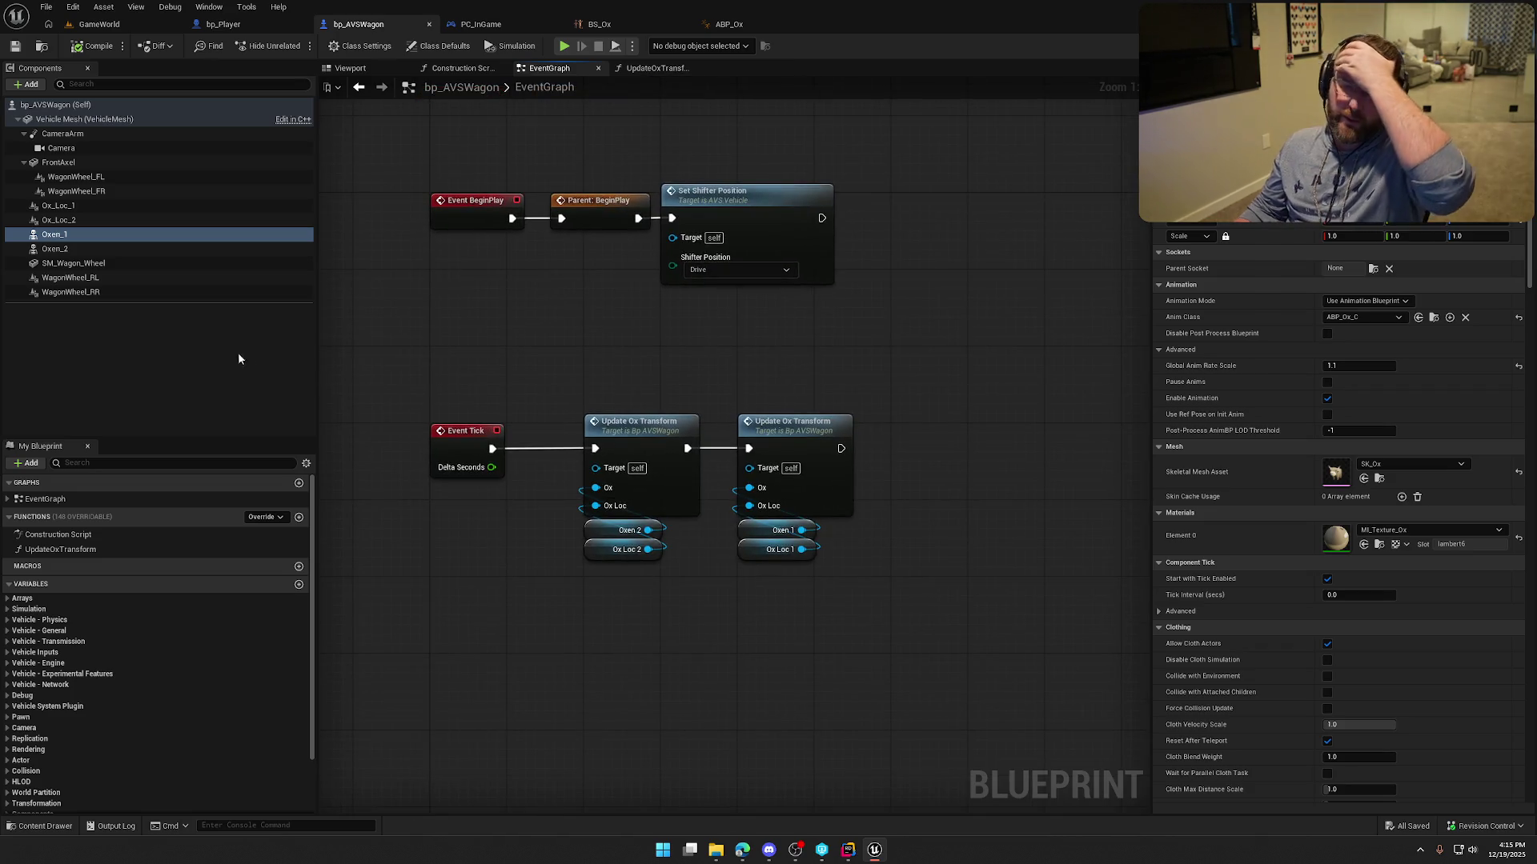
pyautogui.click(68, 244)
pyautogui.click(64, 234)
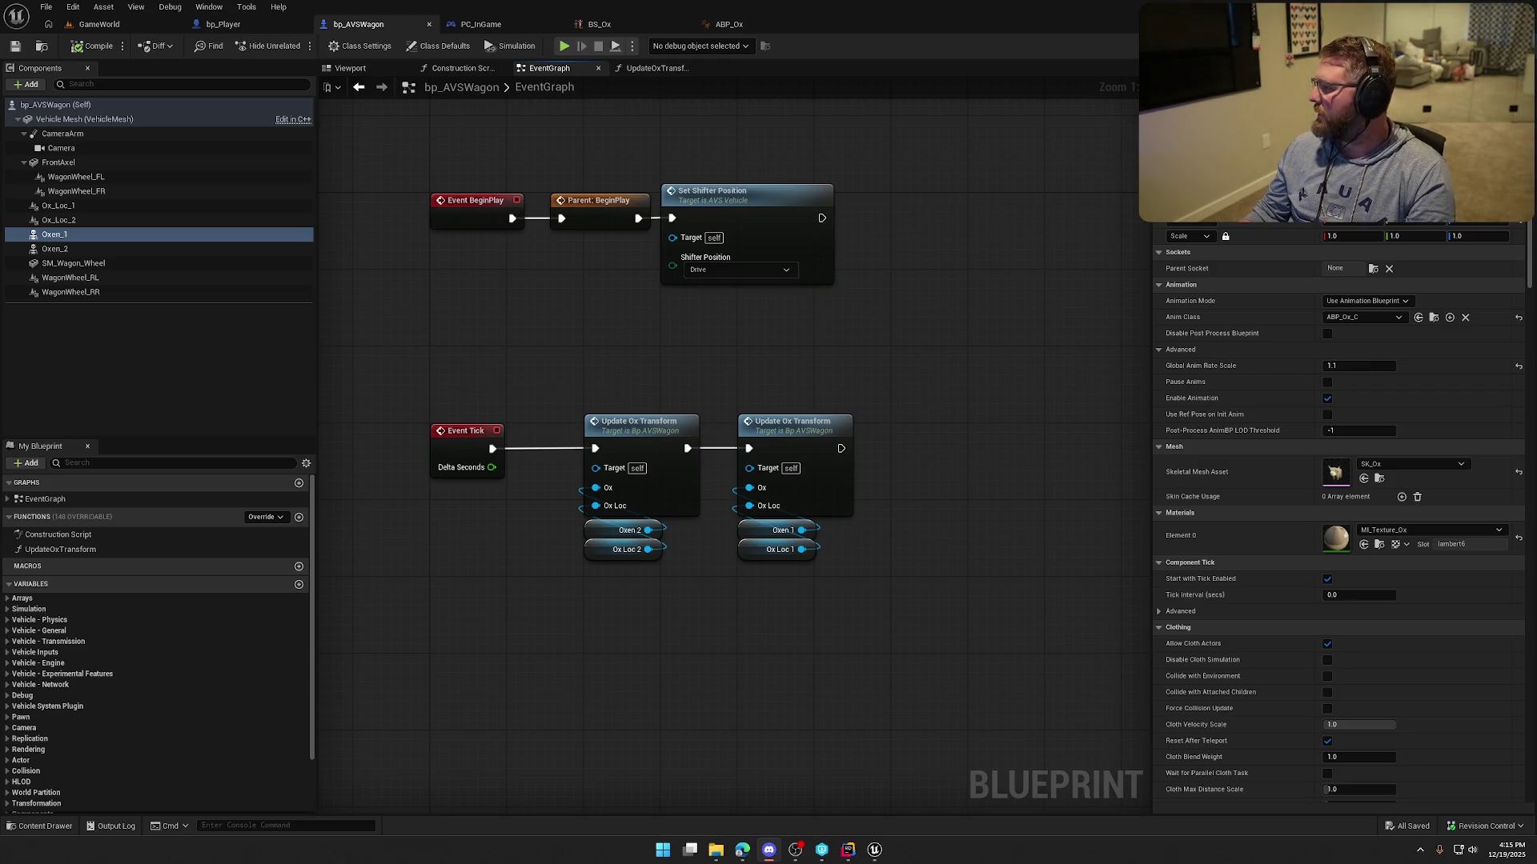
pyautogui.click(742, 850)
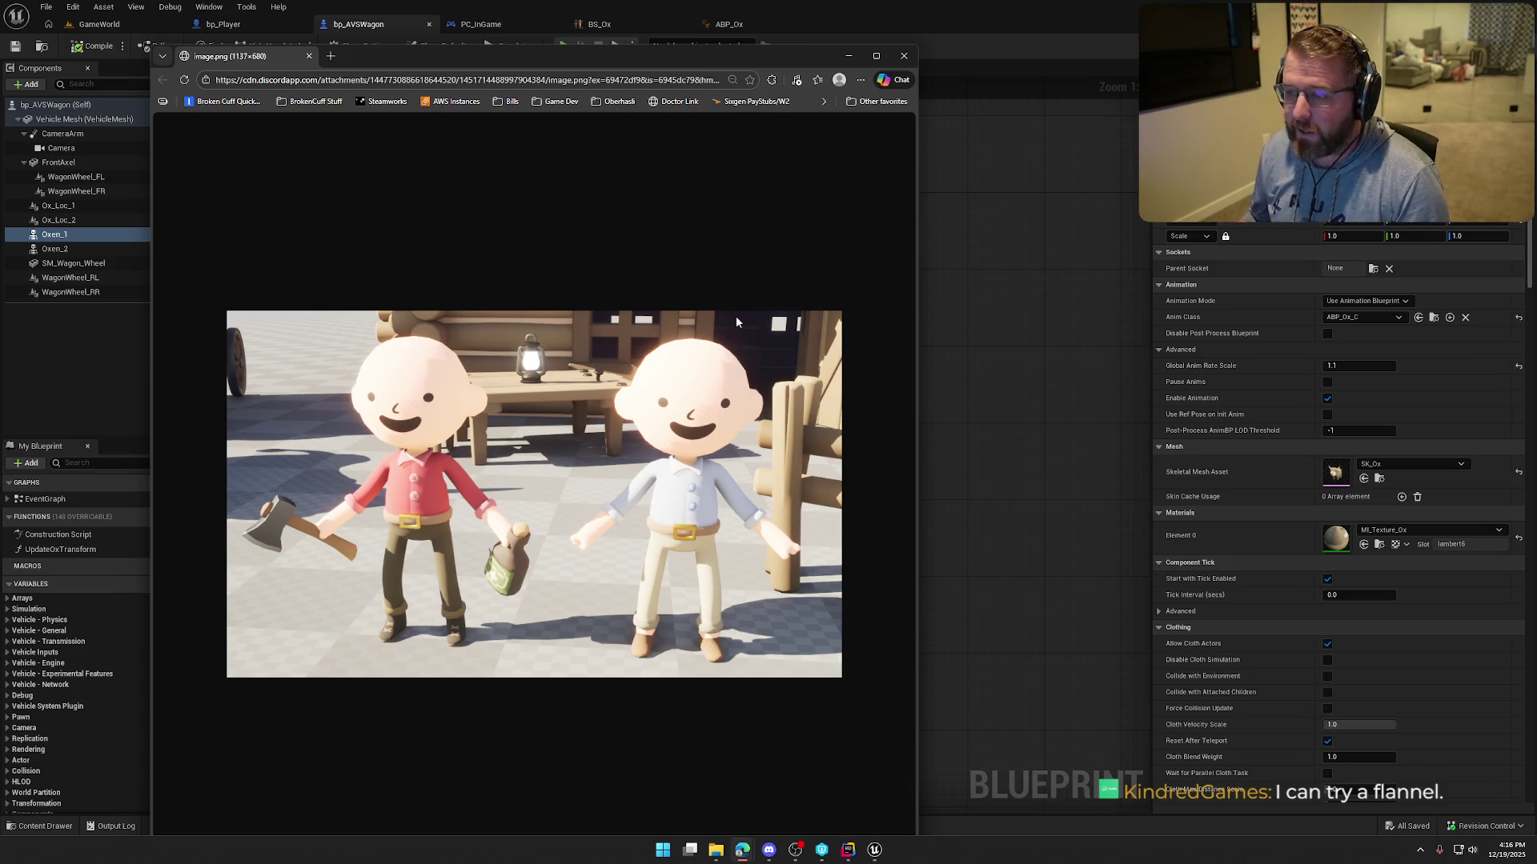
pyautogui.click(905, 57)
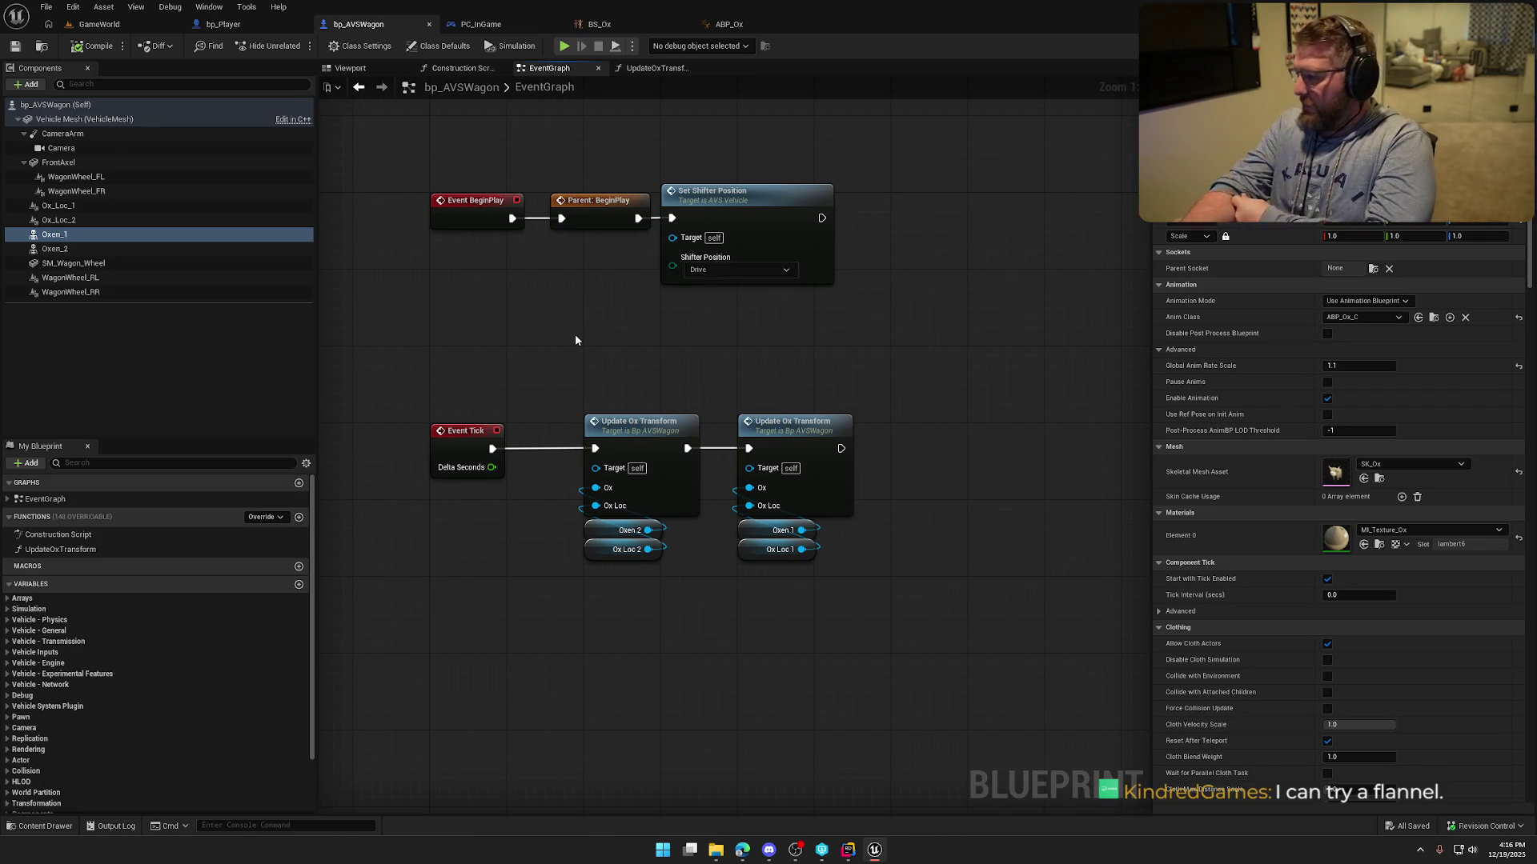
pyautogui.moveTo(492, 333); pyautogui.dragTo(548, 348)
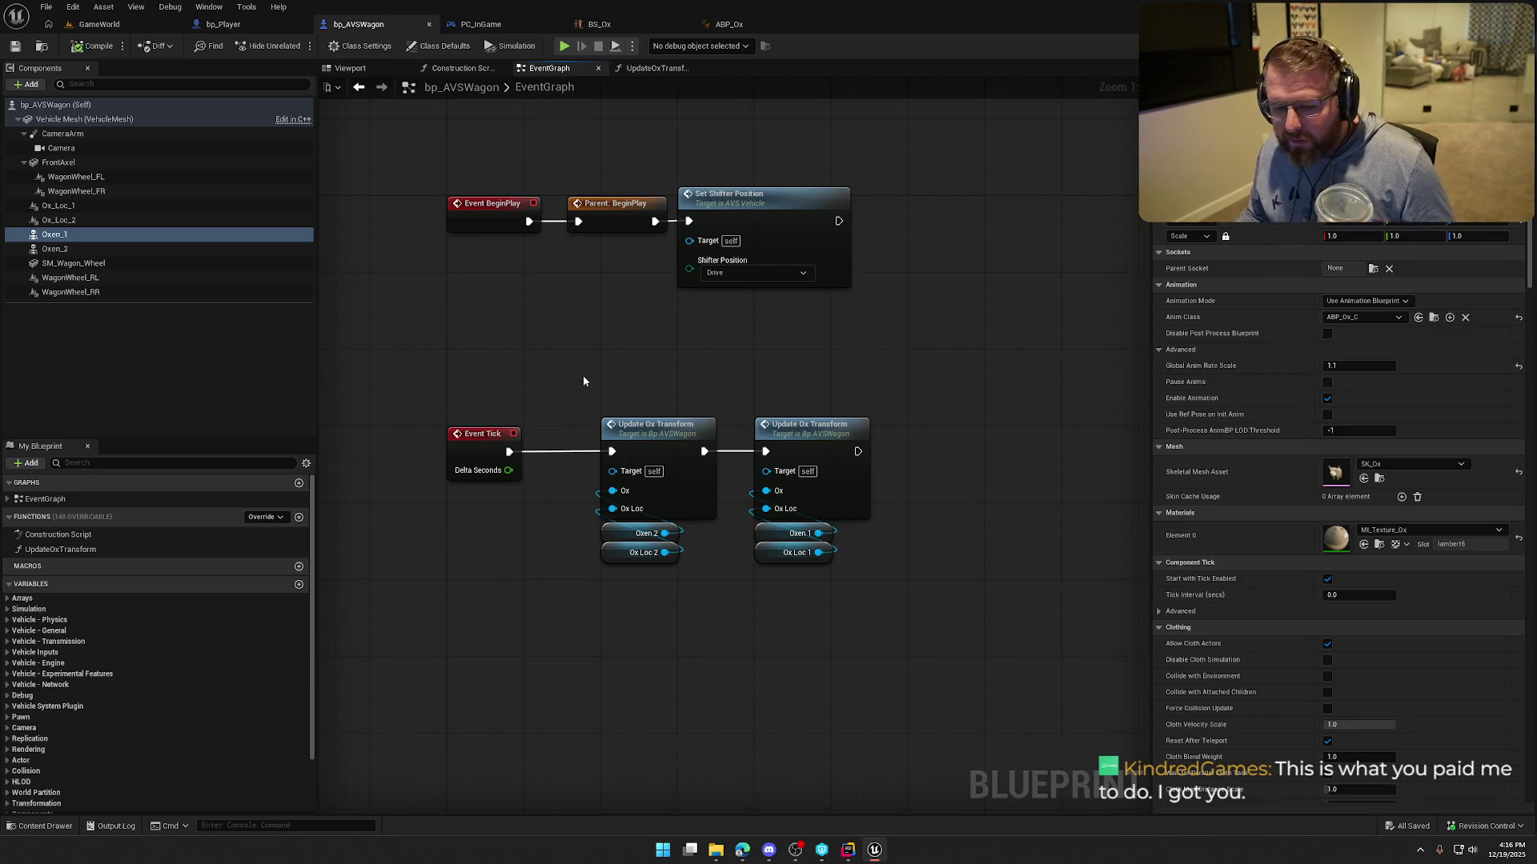
pyautogui.moveTo(601, 387)
pyautogui.mouseDown()
pyautogui.moveTo(683, 353)
pyautogui.moveTo(631, 397)
pyautogui.mouseUp()
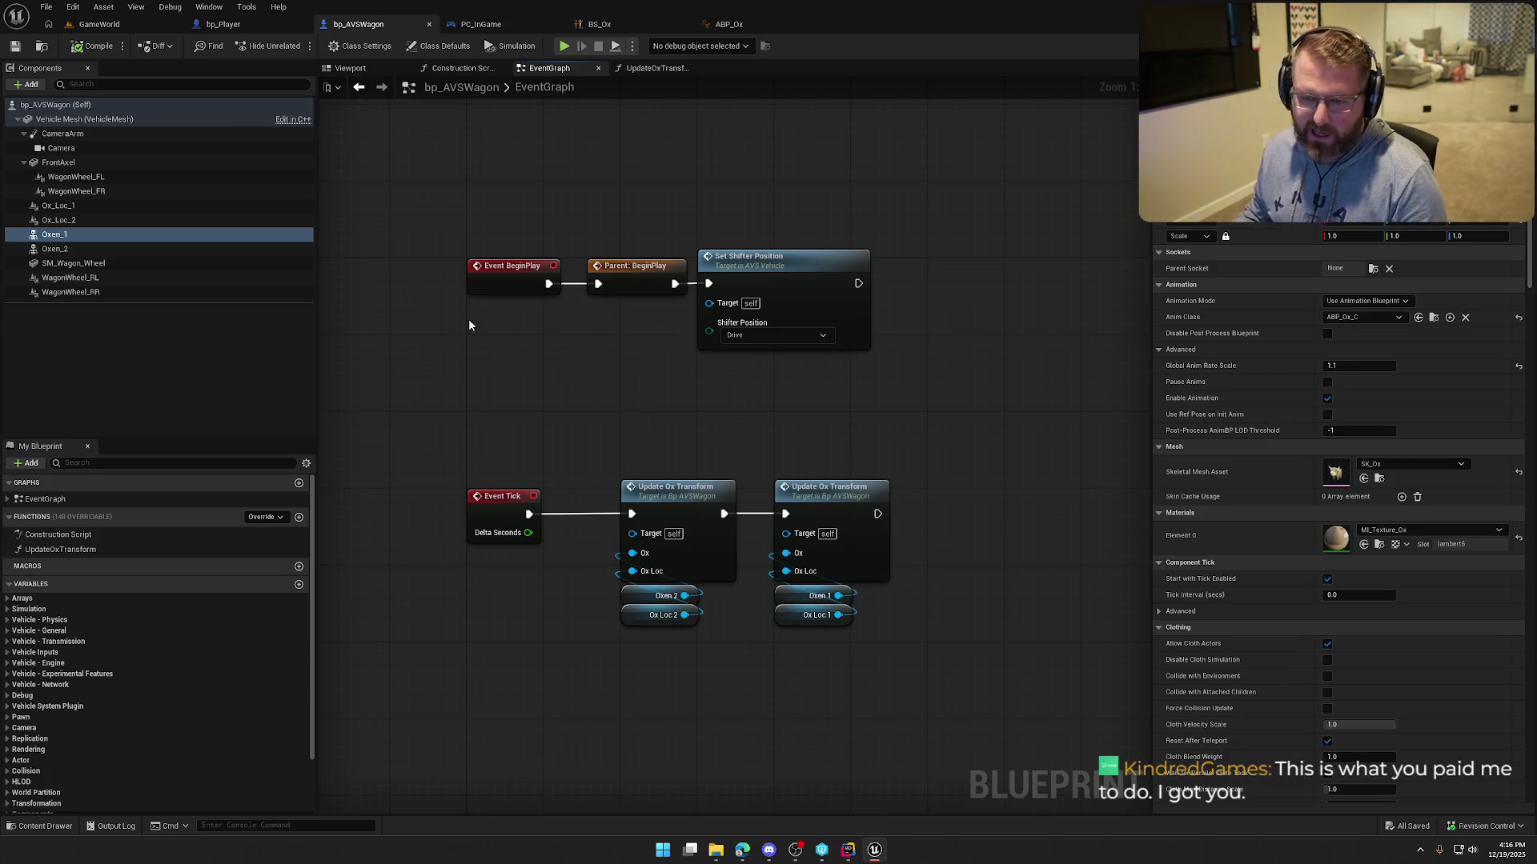
pyautogui.click(100, 24)
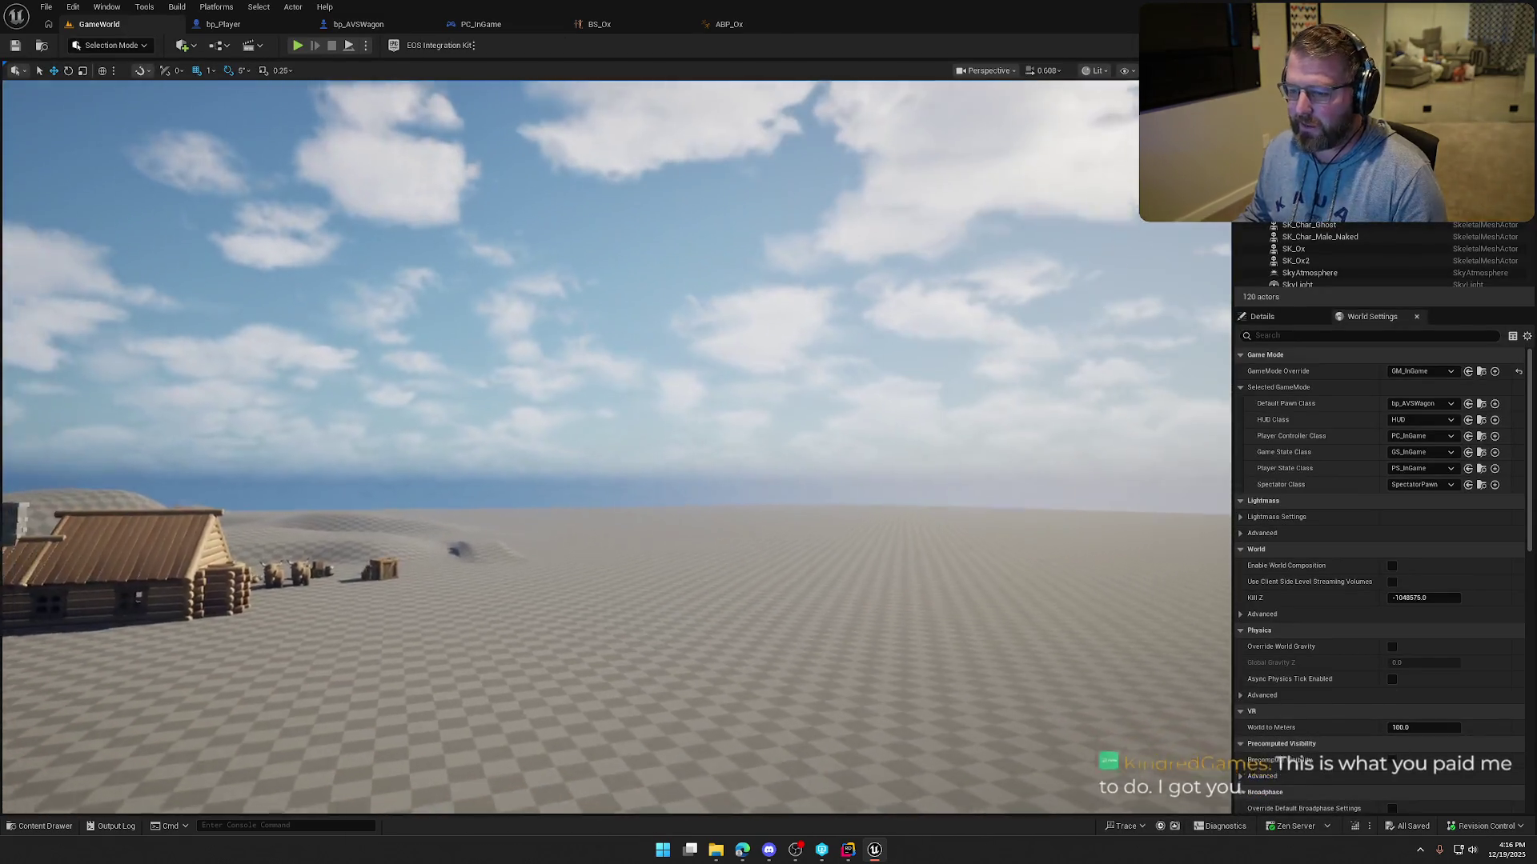
# Fly the level viewport over the house, oxen and crates, then return to bp_AVSWagon.
pyautogui.scroll(3, 616, 448)
pyautogui.press('w')
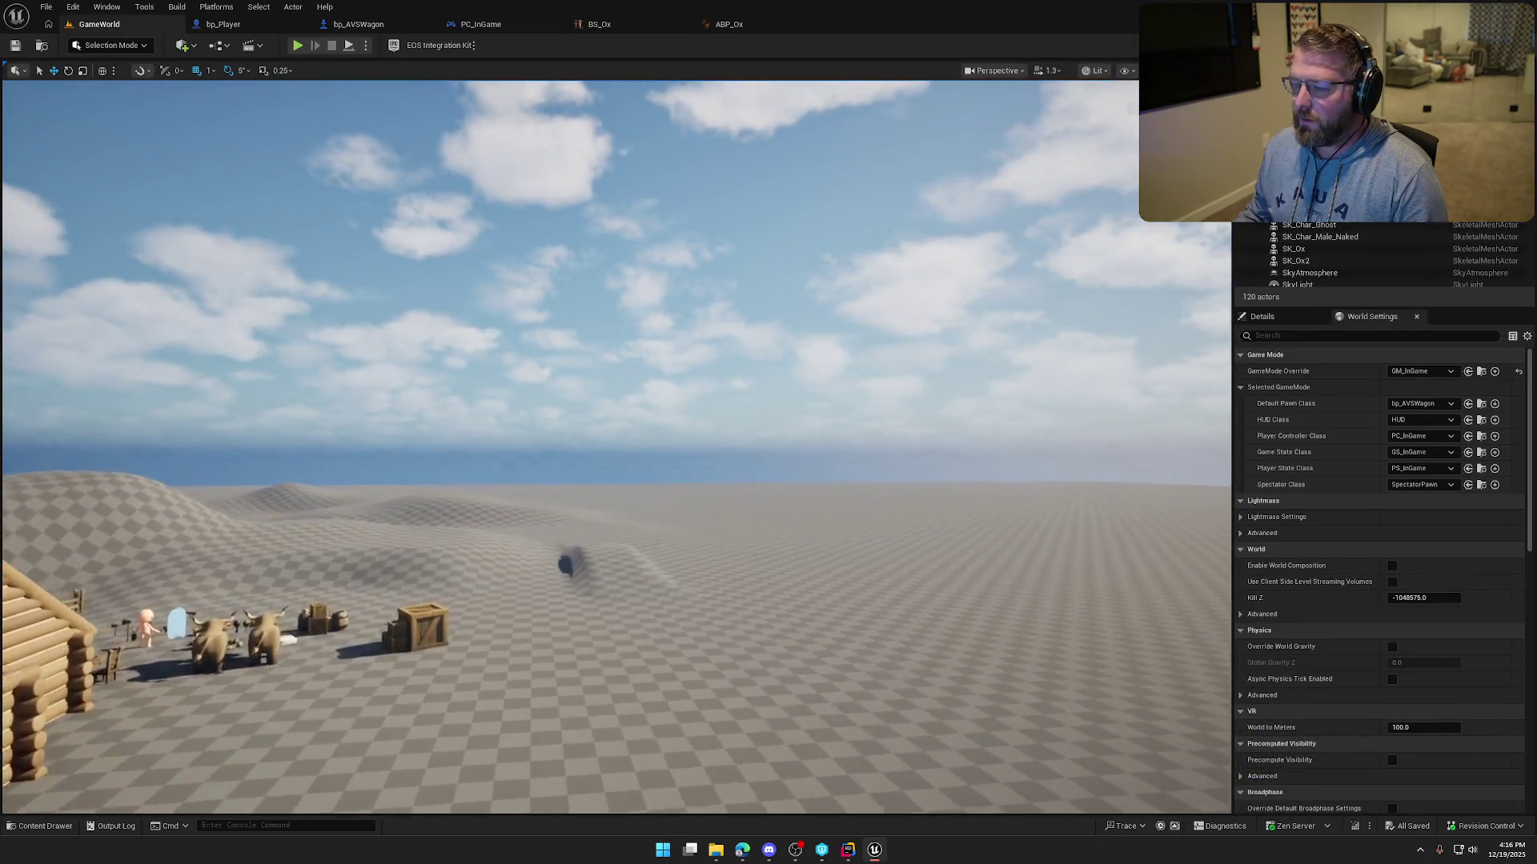
pyautogui.press('w')
pyautogui.scroll(-1, 616, 448)
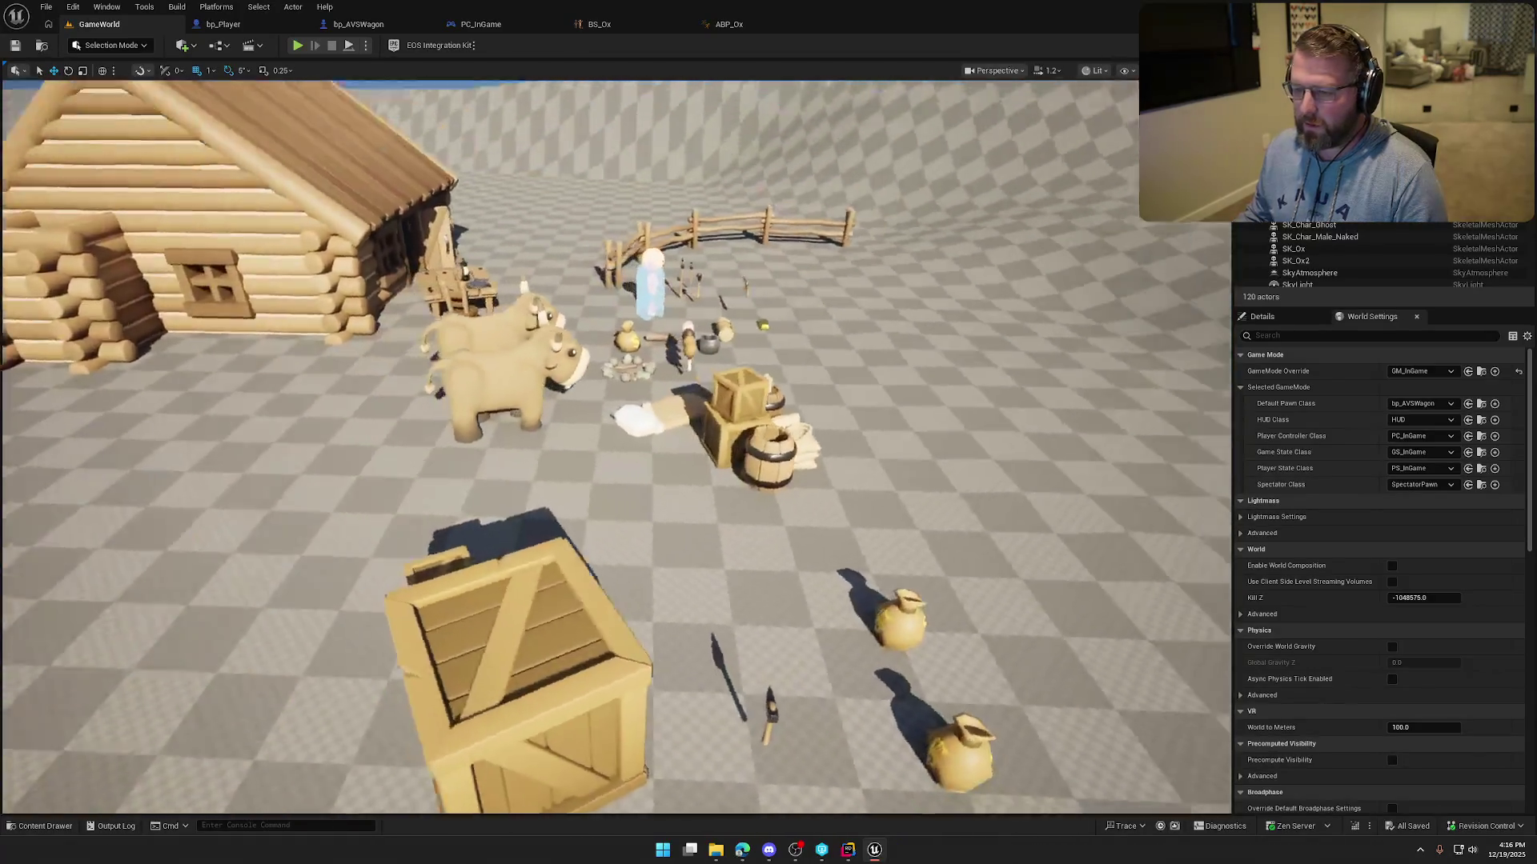
pyautogui.press('s')
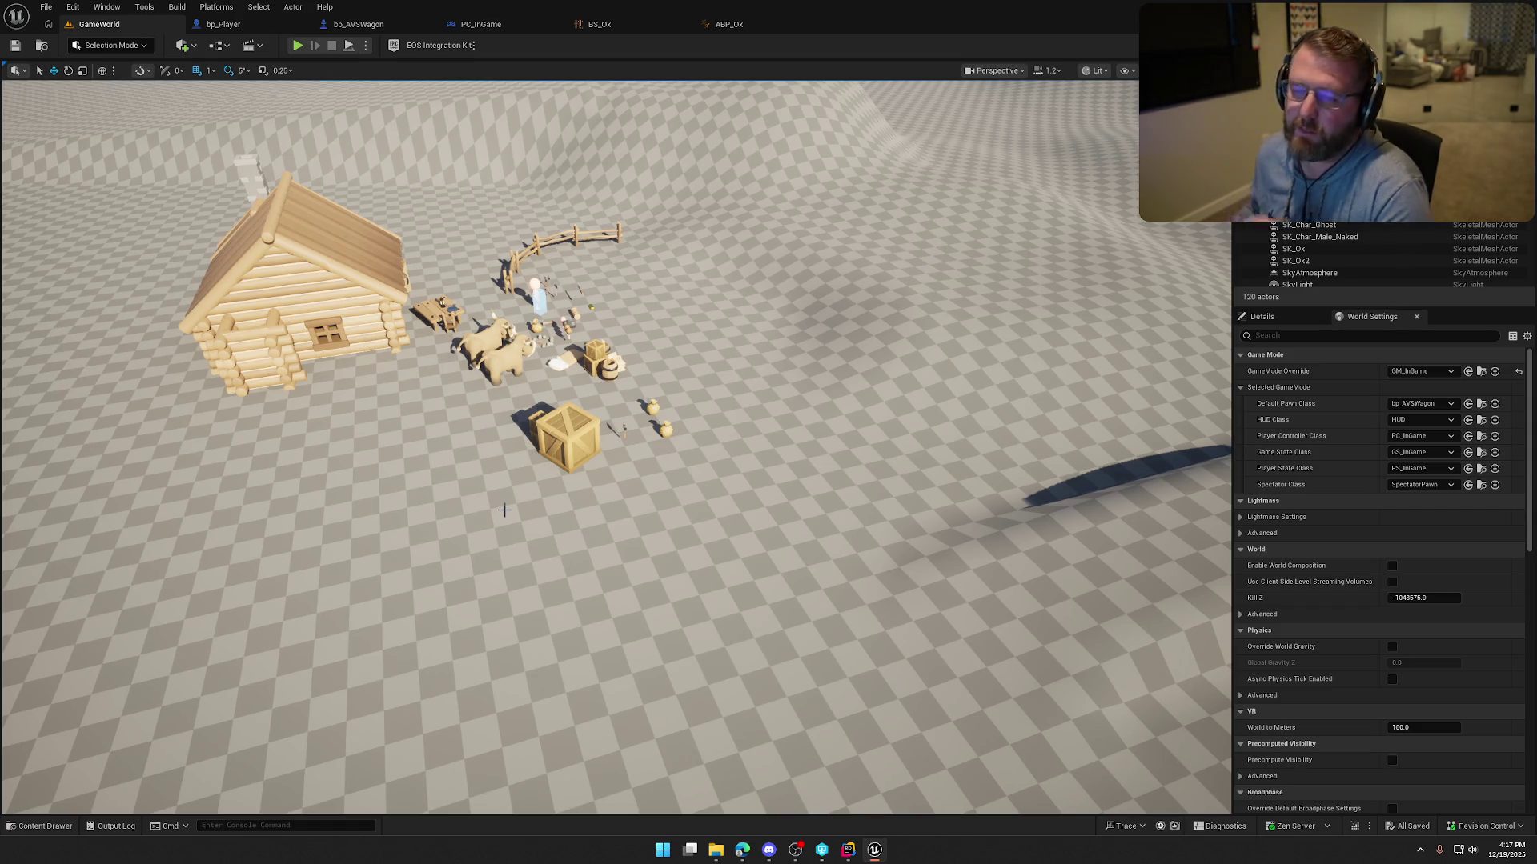
pyautogui.click(355, 26)
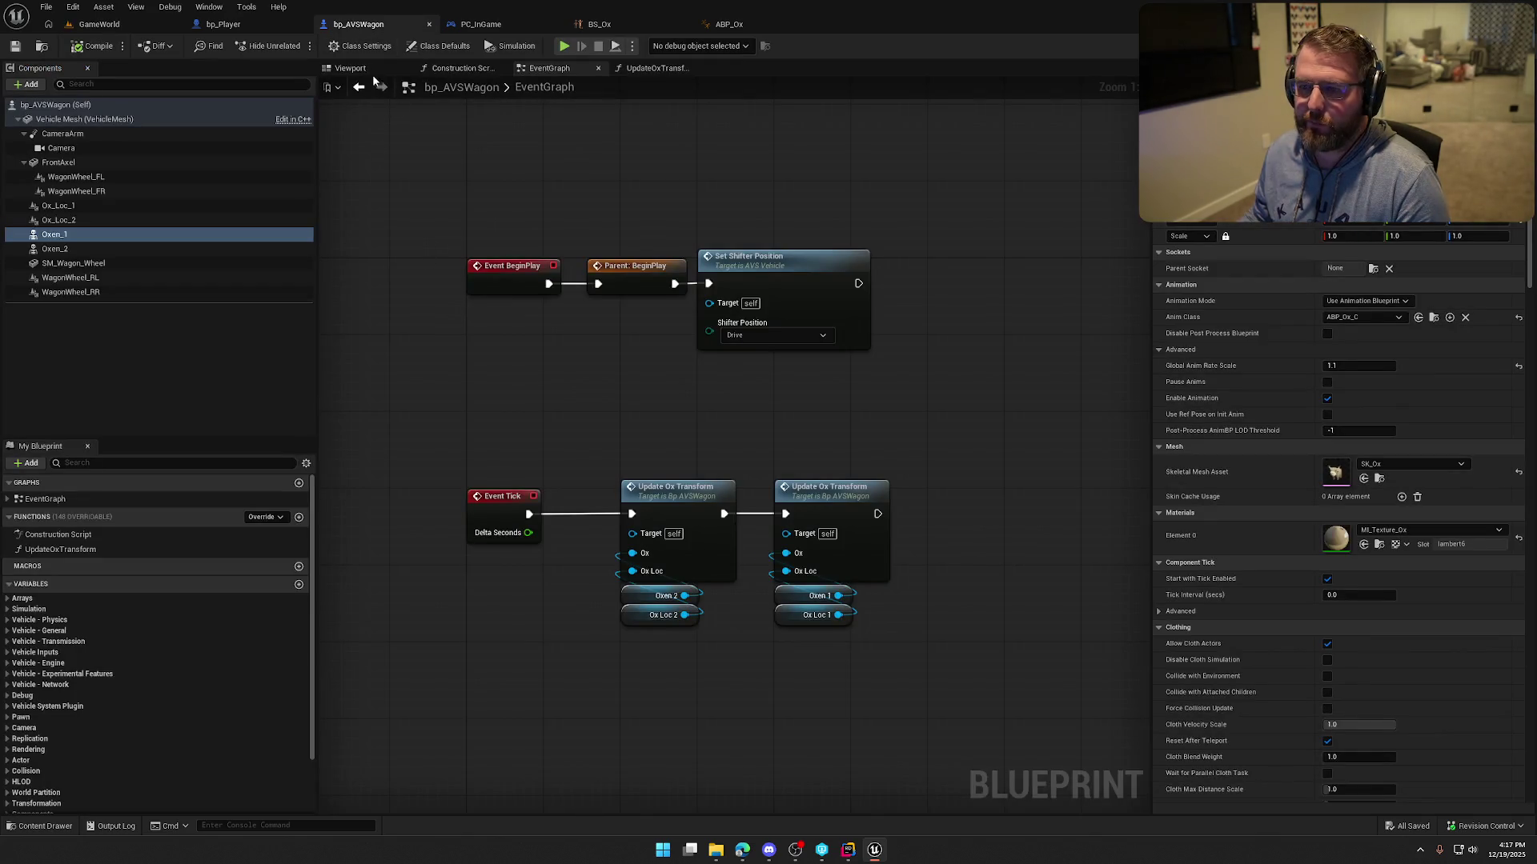
# Rotate CameraArm upward behind the wagon, compile and save, then play-test in GameWorld.
pyautogui.click(373, 70)
pyautogui.moveTo(720, 440); pyautogui.dragTo(696, 496)
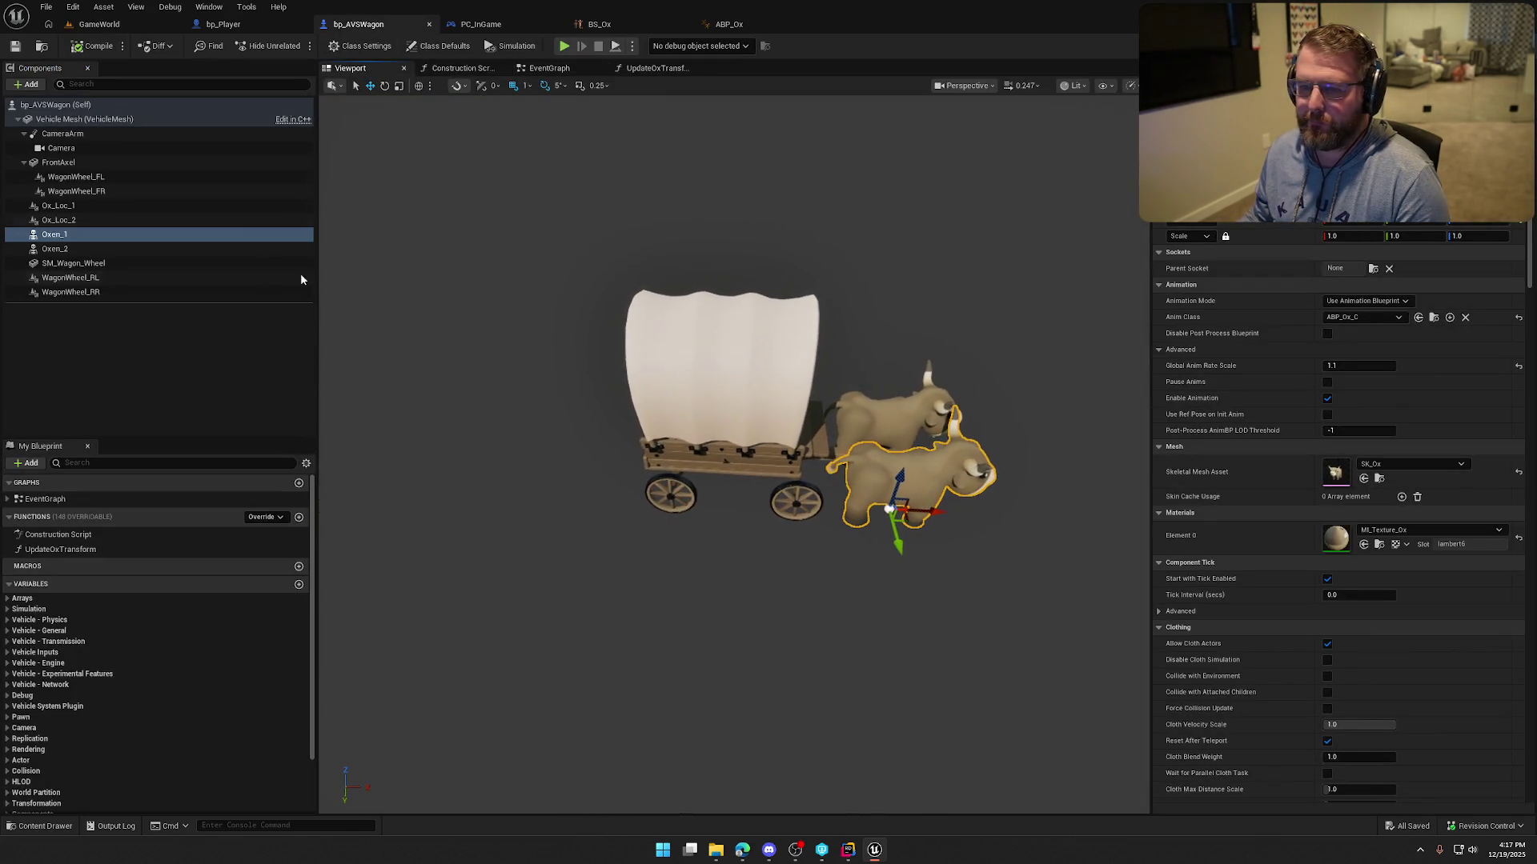
pyautogui.click(62, 134)
pyautogui.scroll(-2, 758, 502)
pyautogui.press('e')
pyautogui.moveTo(757, 503); pyautogui.dragTo(794, 512)
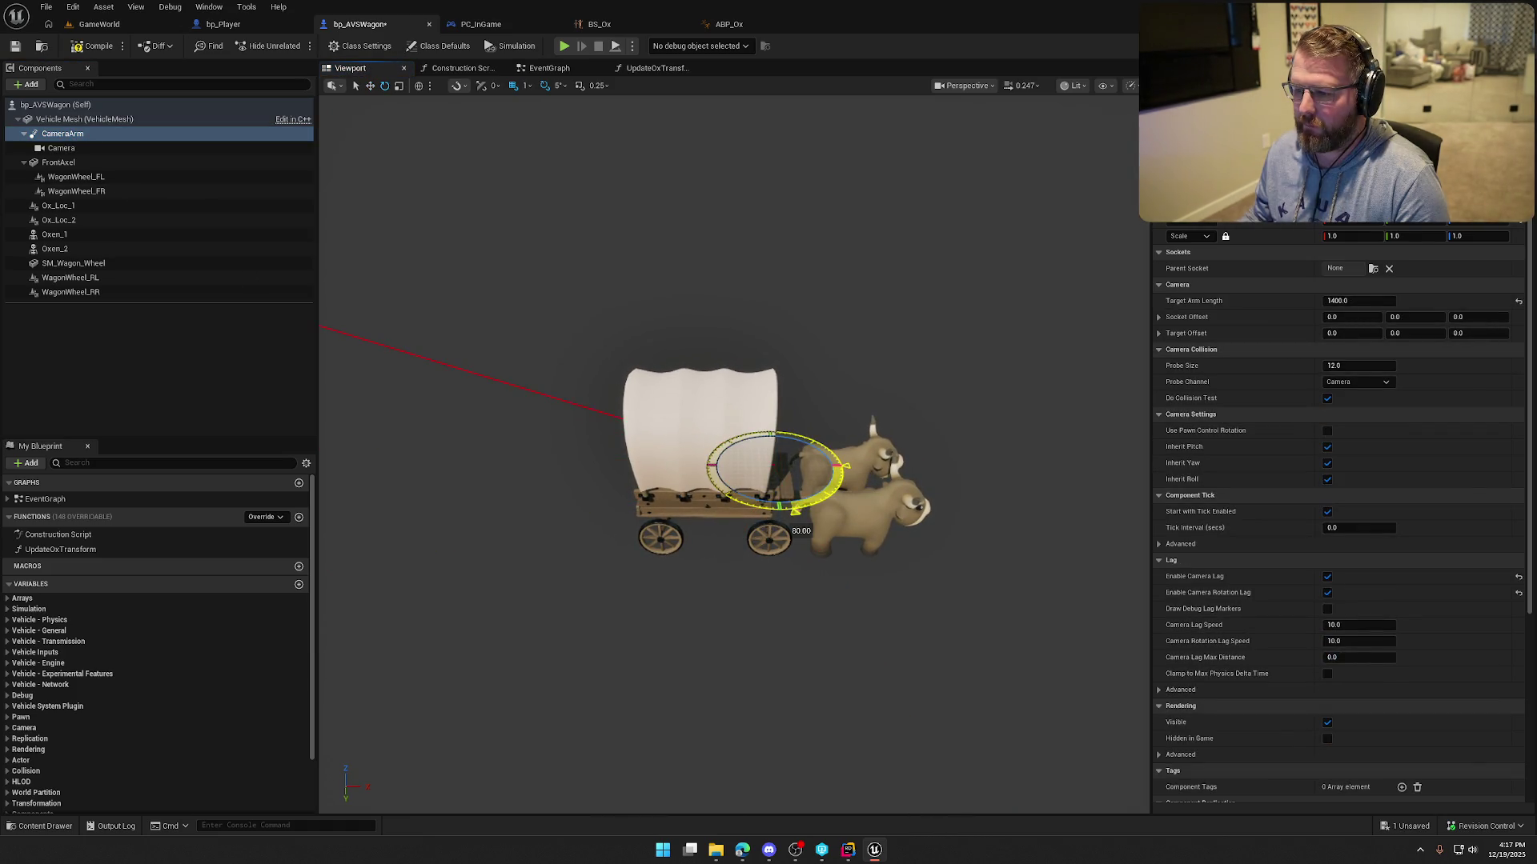
pyautogui.moveTo(636, 290)
pyautogui.mouseDown()
pyautogui.moveTo(672, 256)
pyautogui.moveTo(636, 289)
pyautogui.mouseUp()
pyautogui.click(94, 46)
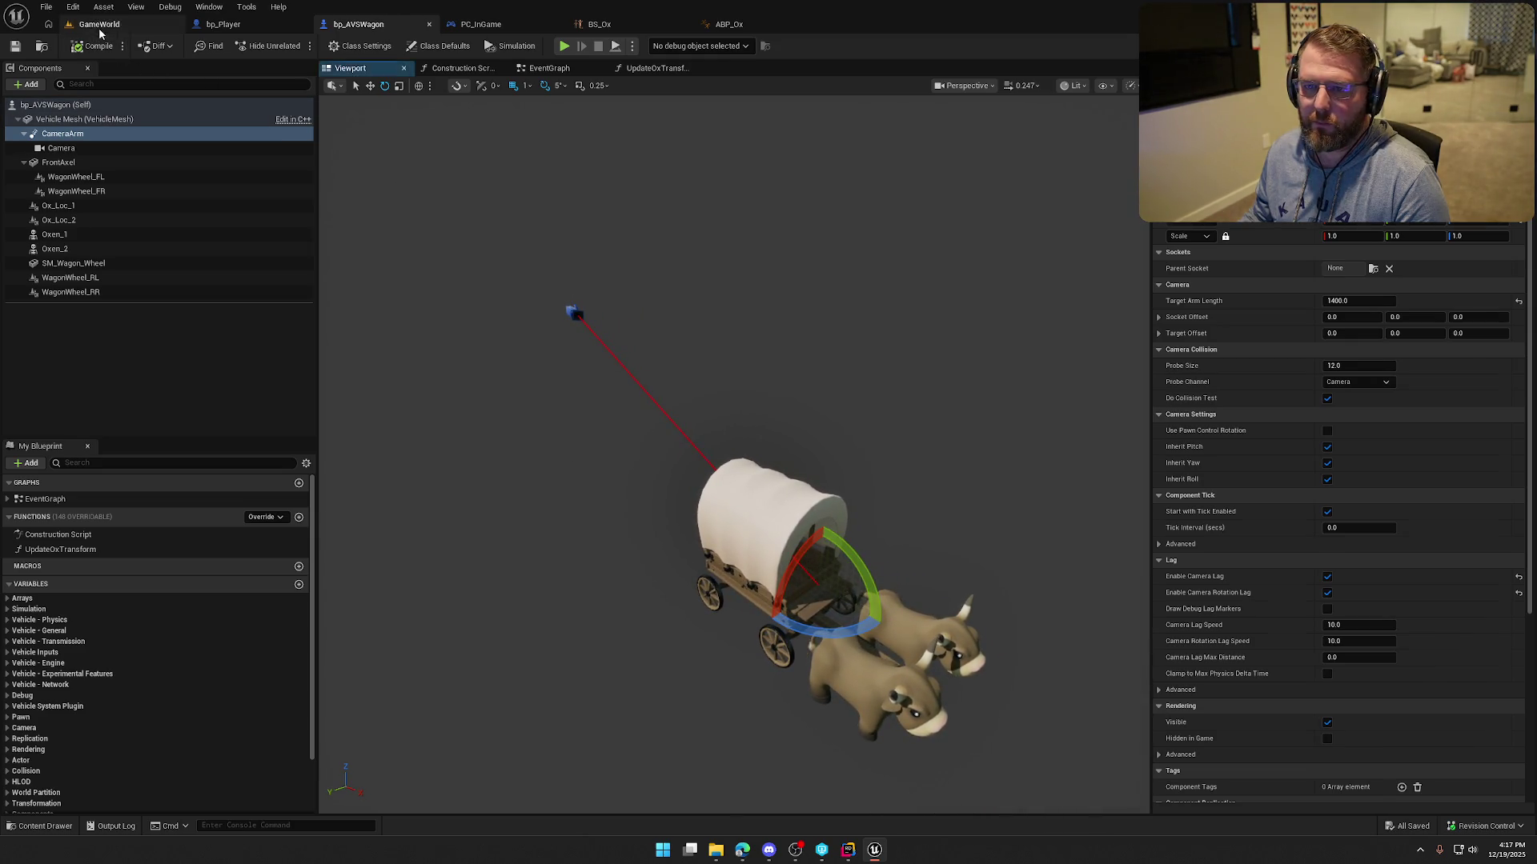
pyautogui.click(159, 29)
pyautogui.click(297, 46)
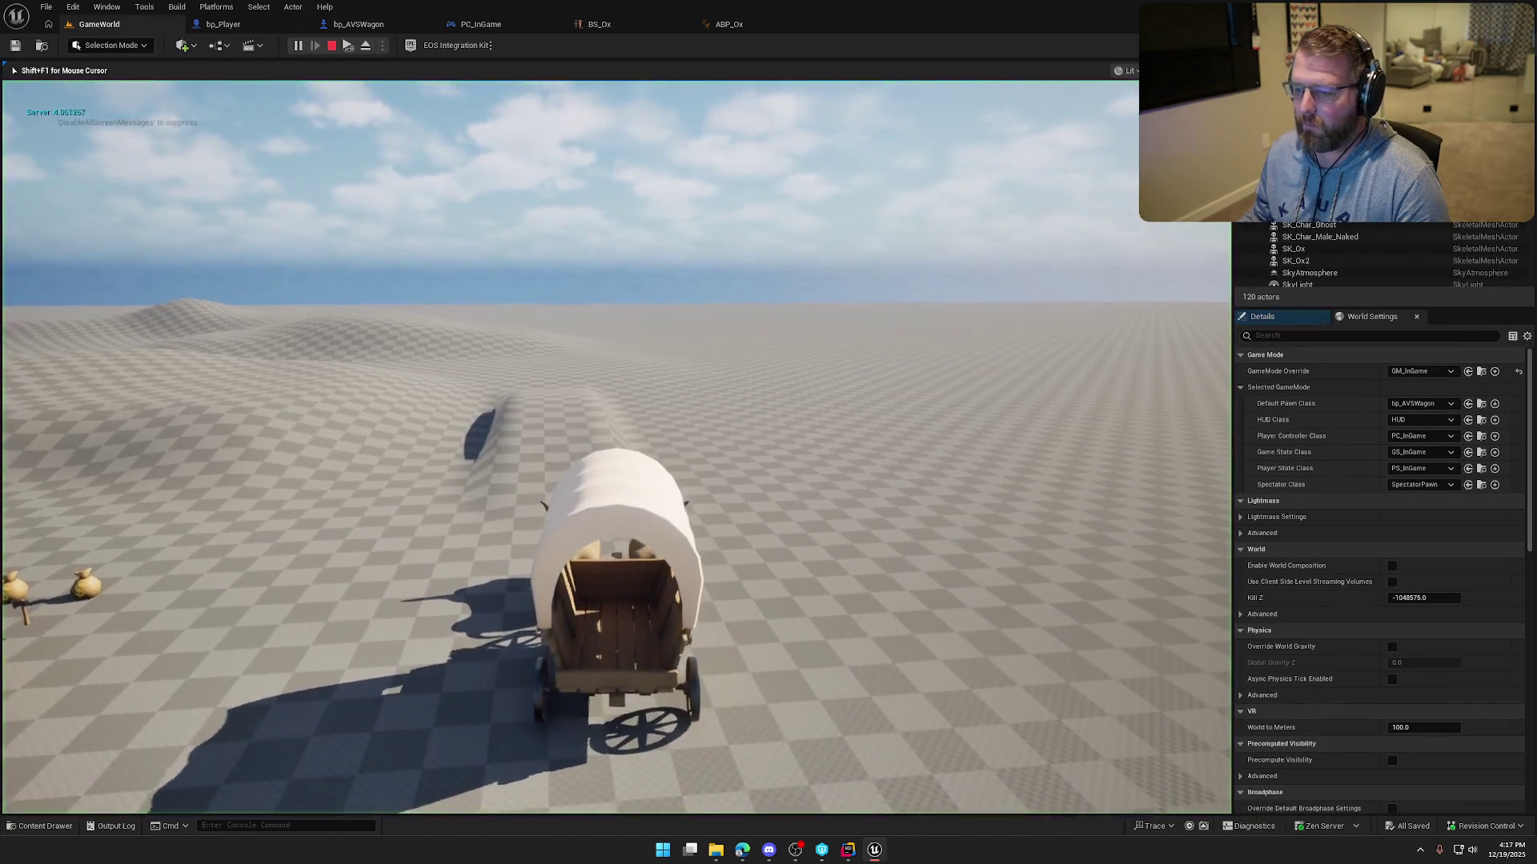
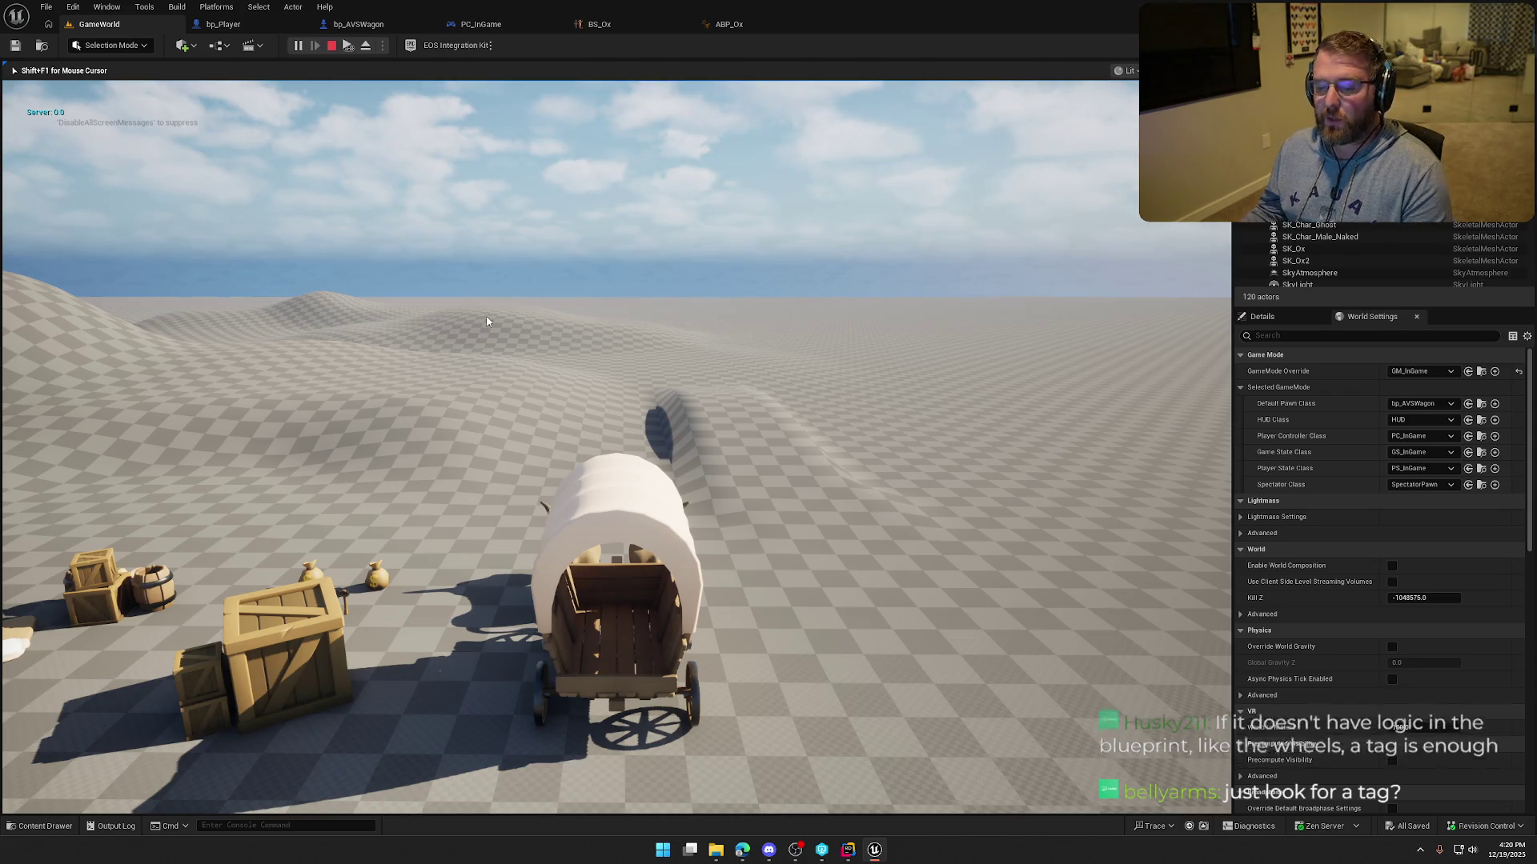
# Stop play, orbit around the ox wagon in bp_AVSWagon, then view bp_Player's event graph.
pyautogui.press('Escape')
pyautogui.click(358, 24)
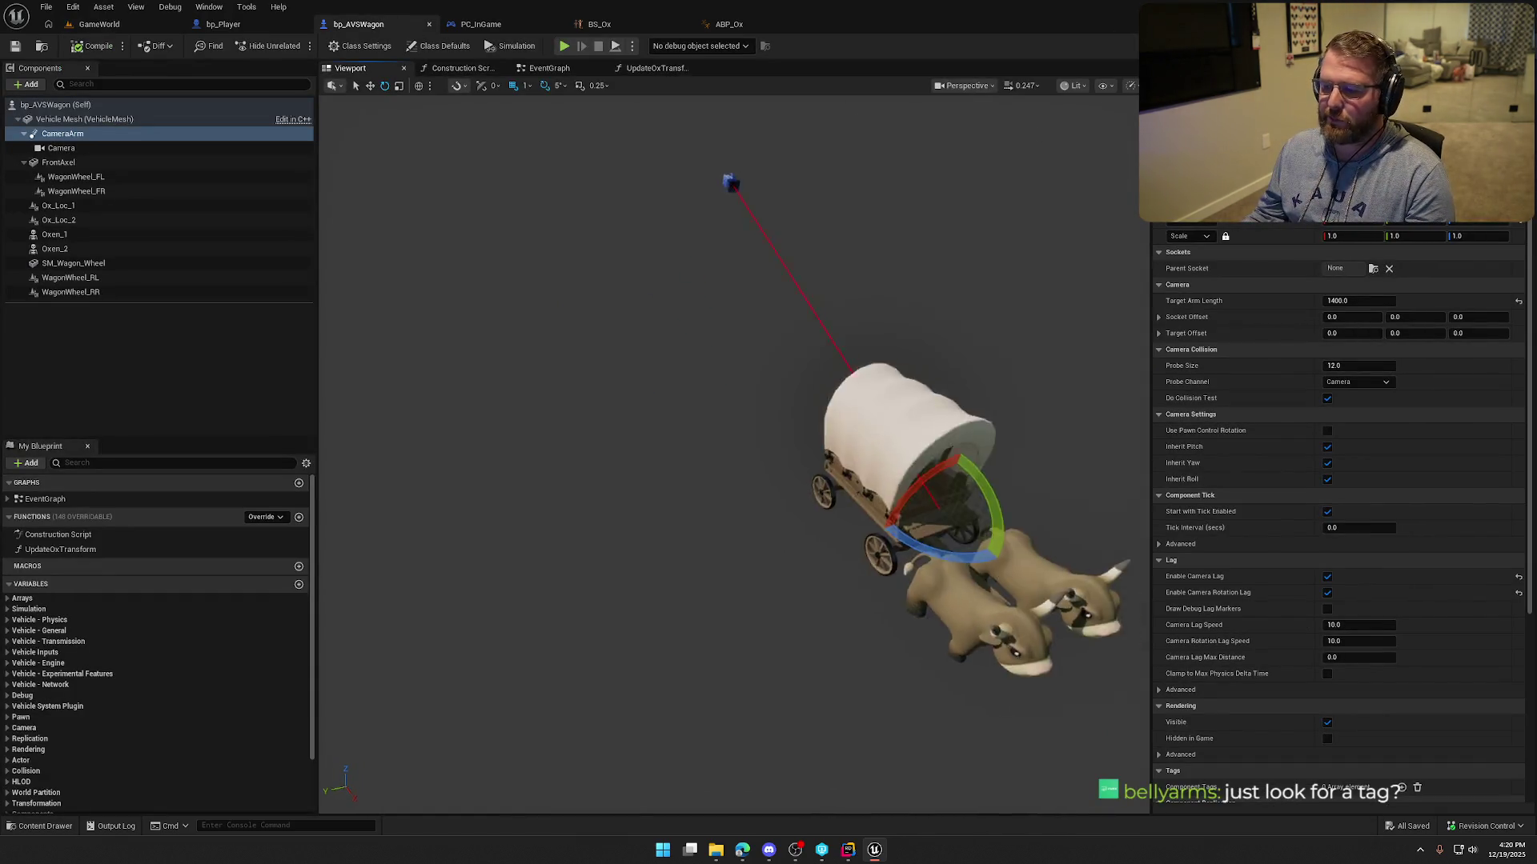
pyautogui.scroll(3, 912, 553)
pyautogui.scroll(5, 912, 553)
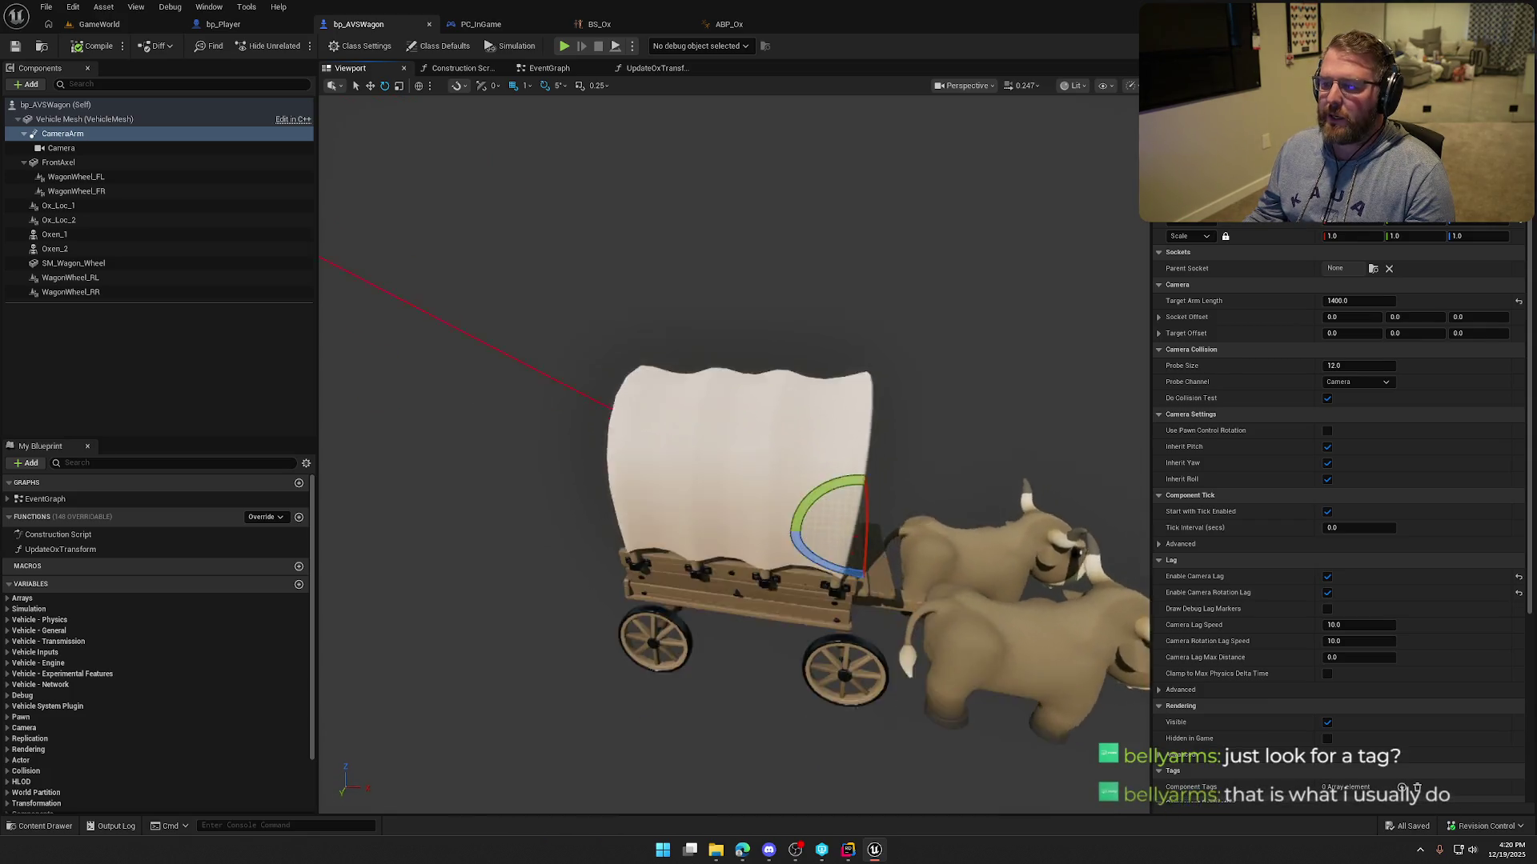
pyautogui.scroll(-1, 613, 602)
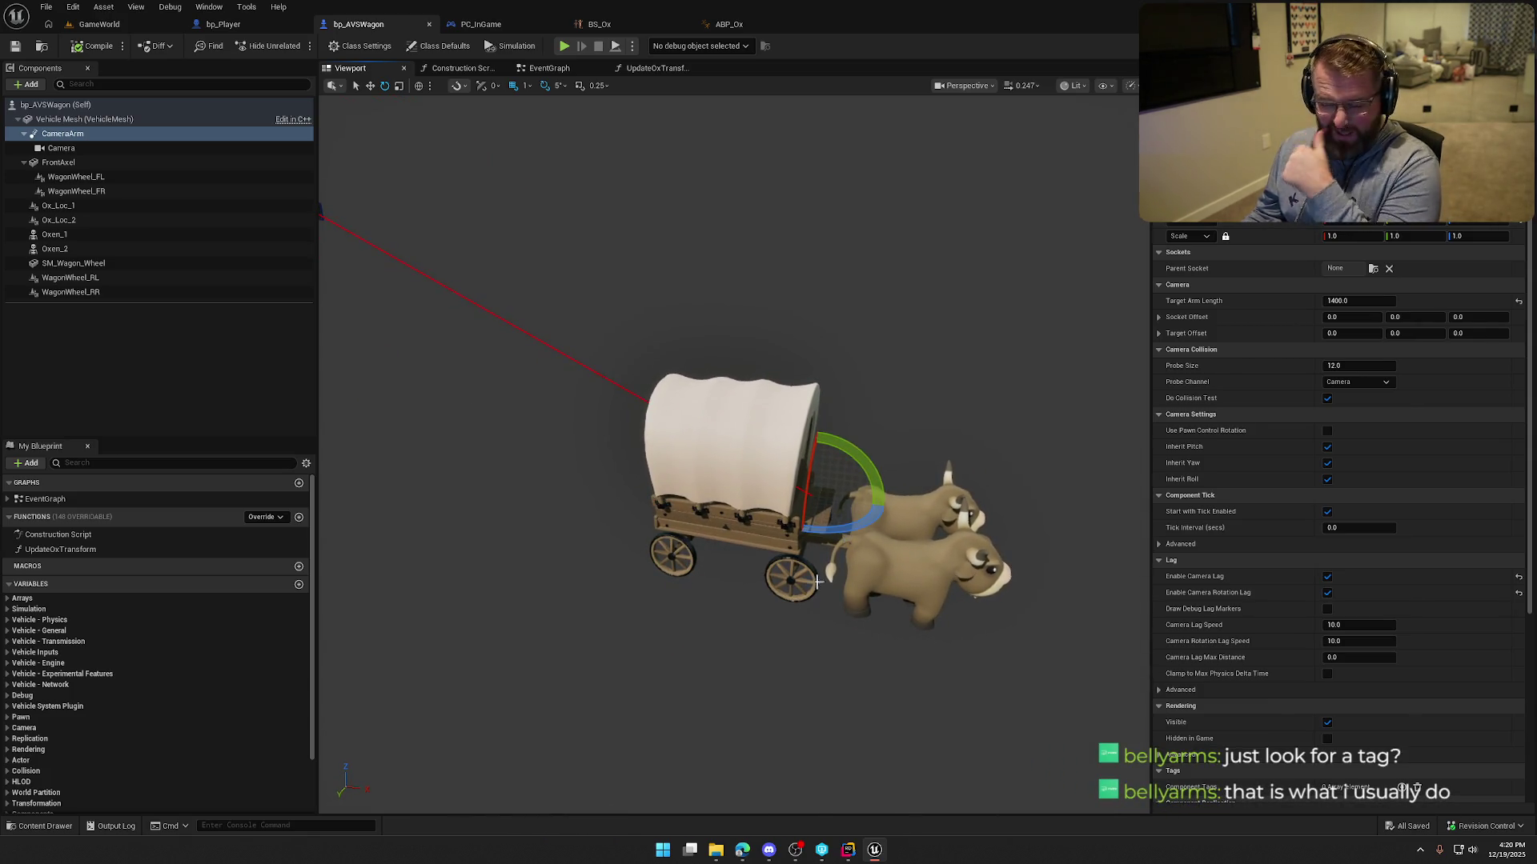
pyautogui.moveTo(613, 603); pyautogui.dragTo(743, 515)
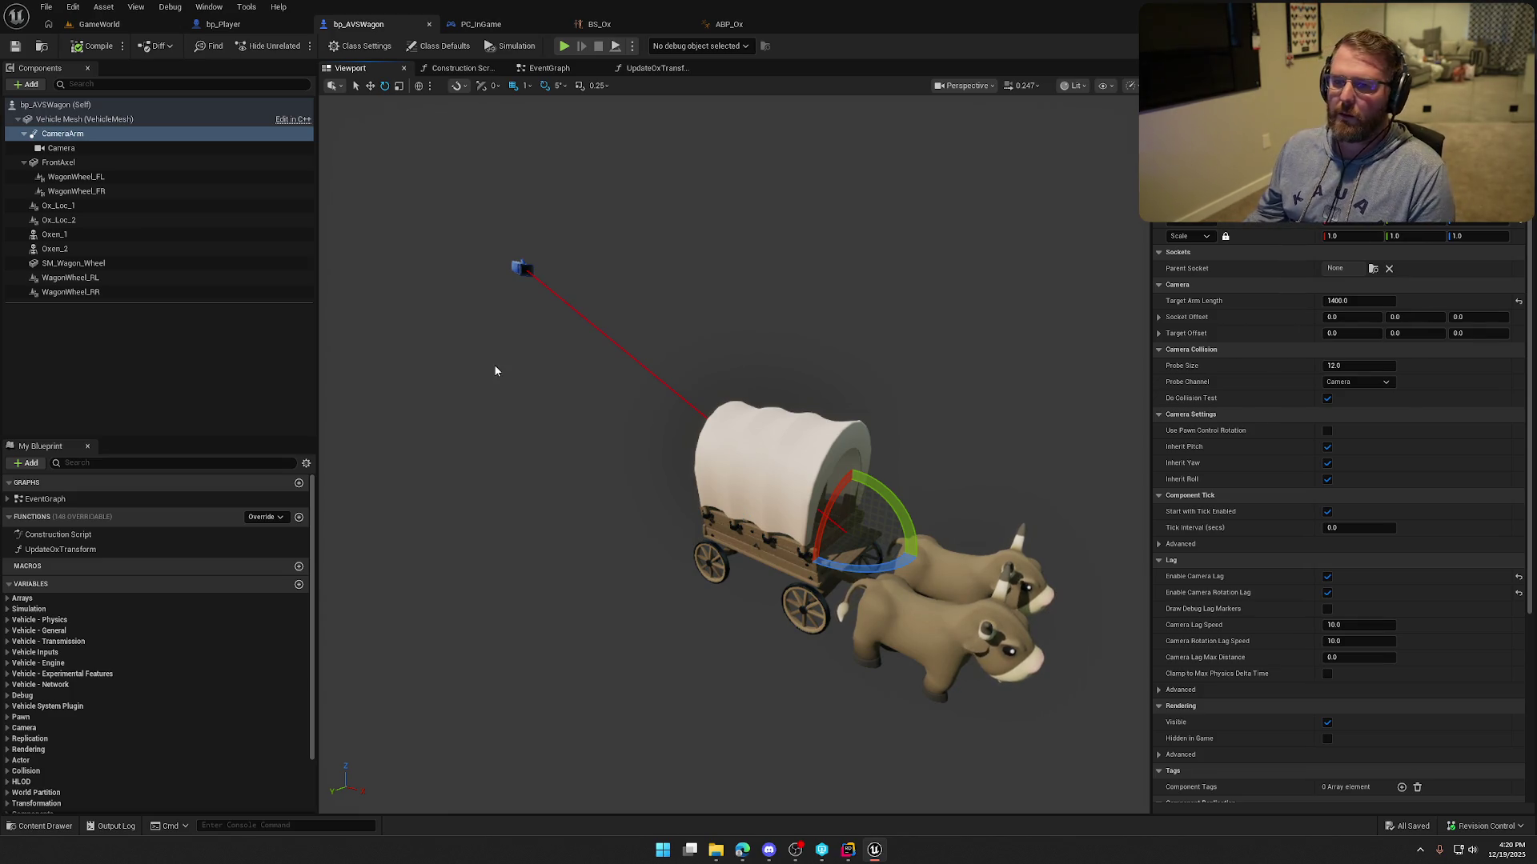
pyautogui.click(225, 24)
pyautogui.scroll(-3, 540, 320)
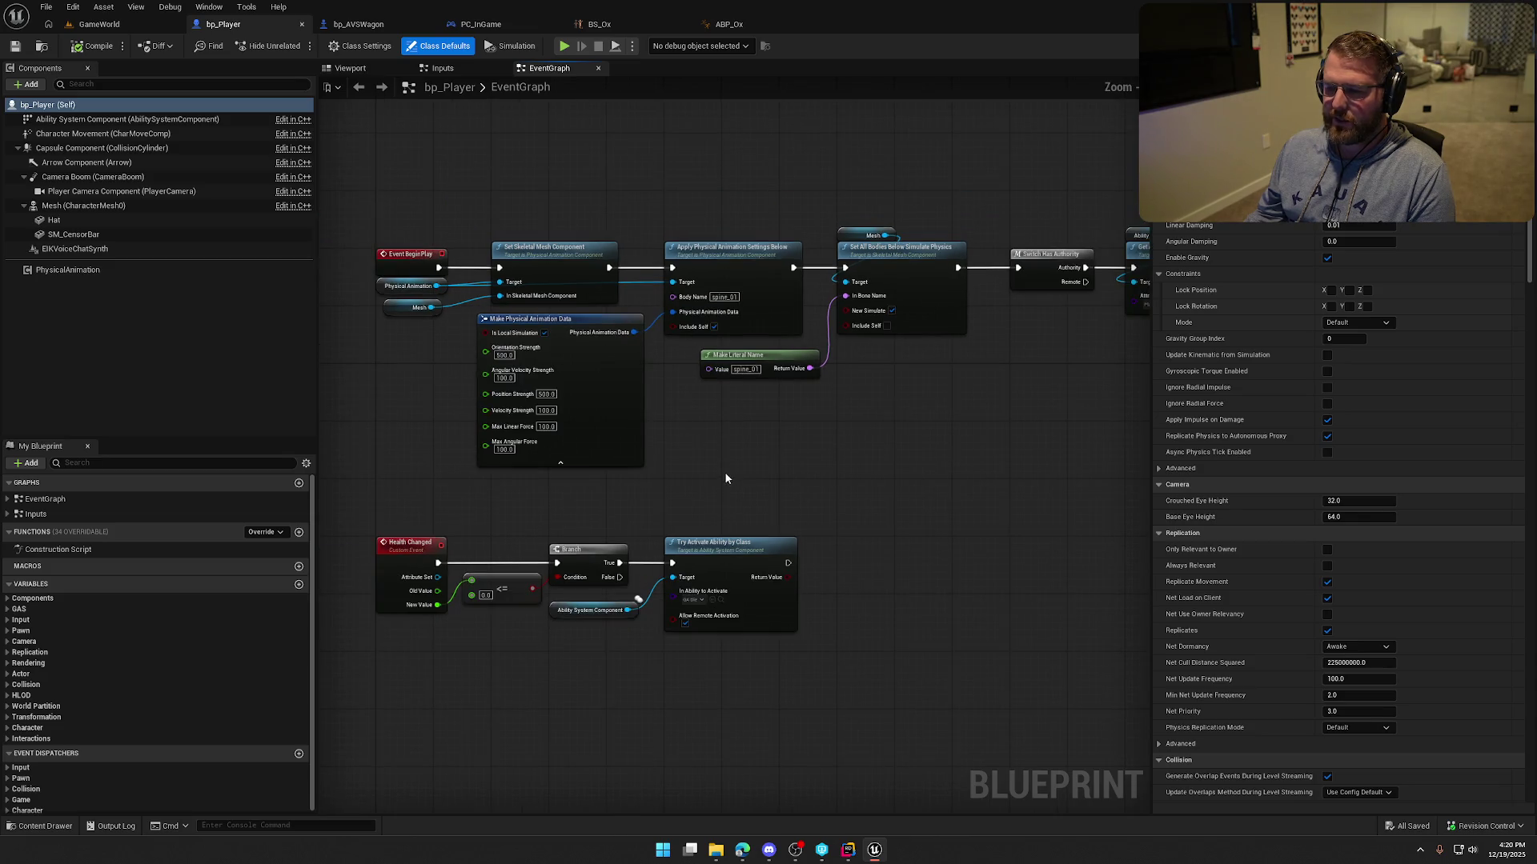
# In Rider, jump from Tick to the FindClosestVisibleItemInFront definition.
pyautogui.click(848, 850)
pyautogui.scroll(-15, 1004, 572)
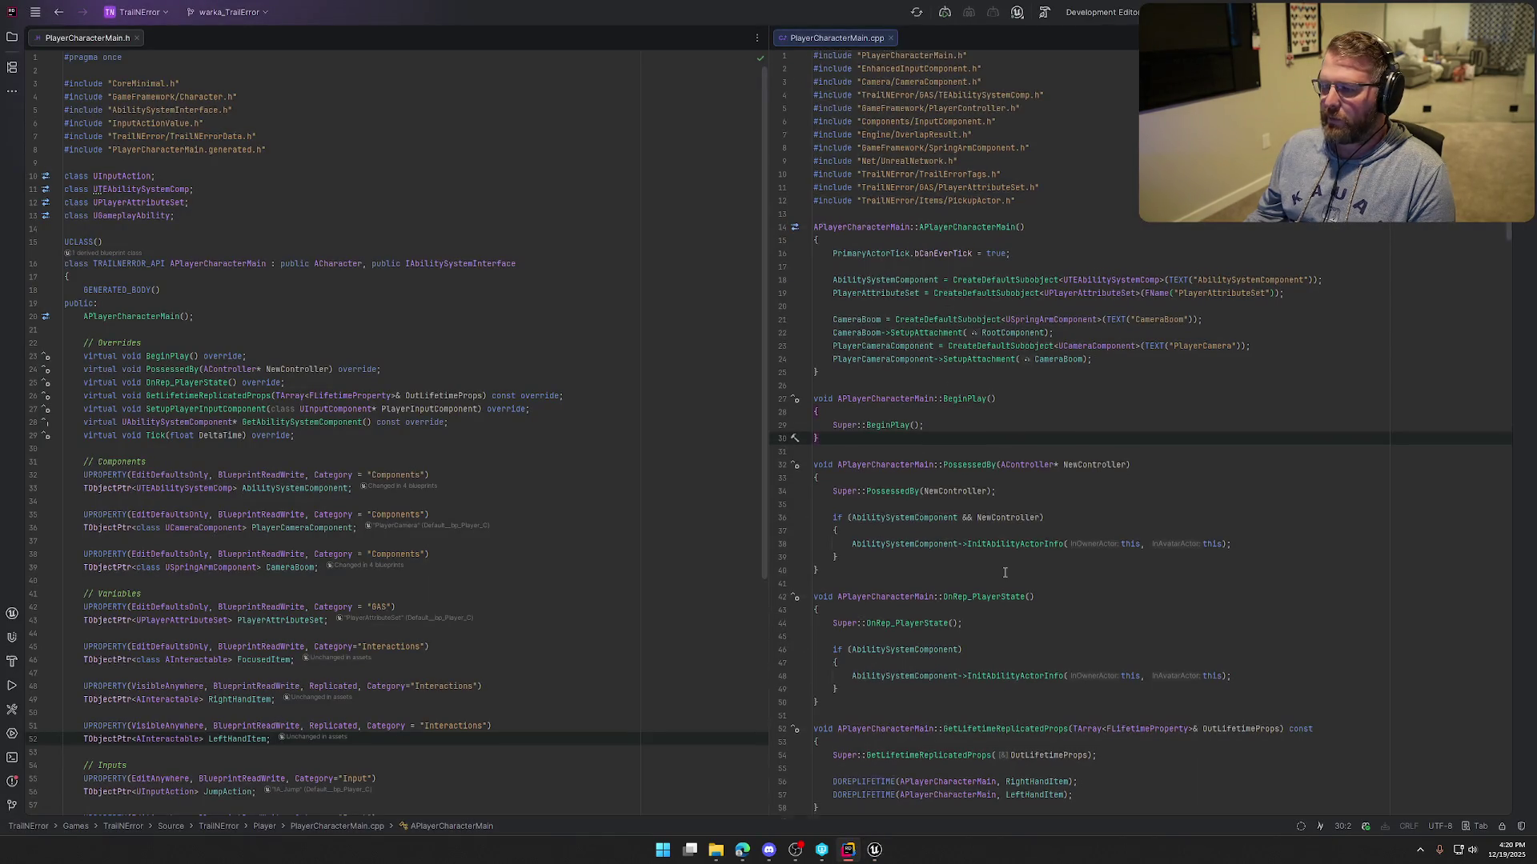
pyautogui.scroll(-5, 1004, 573)
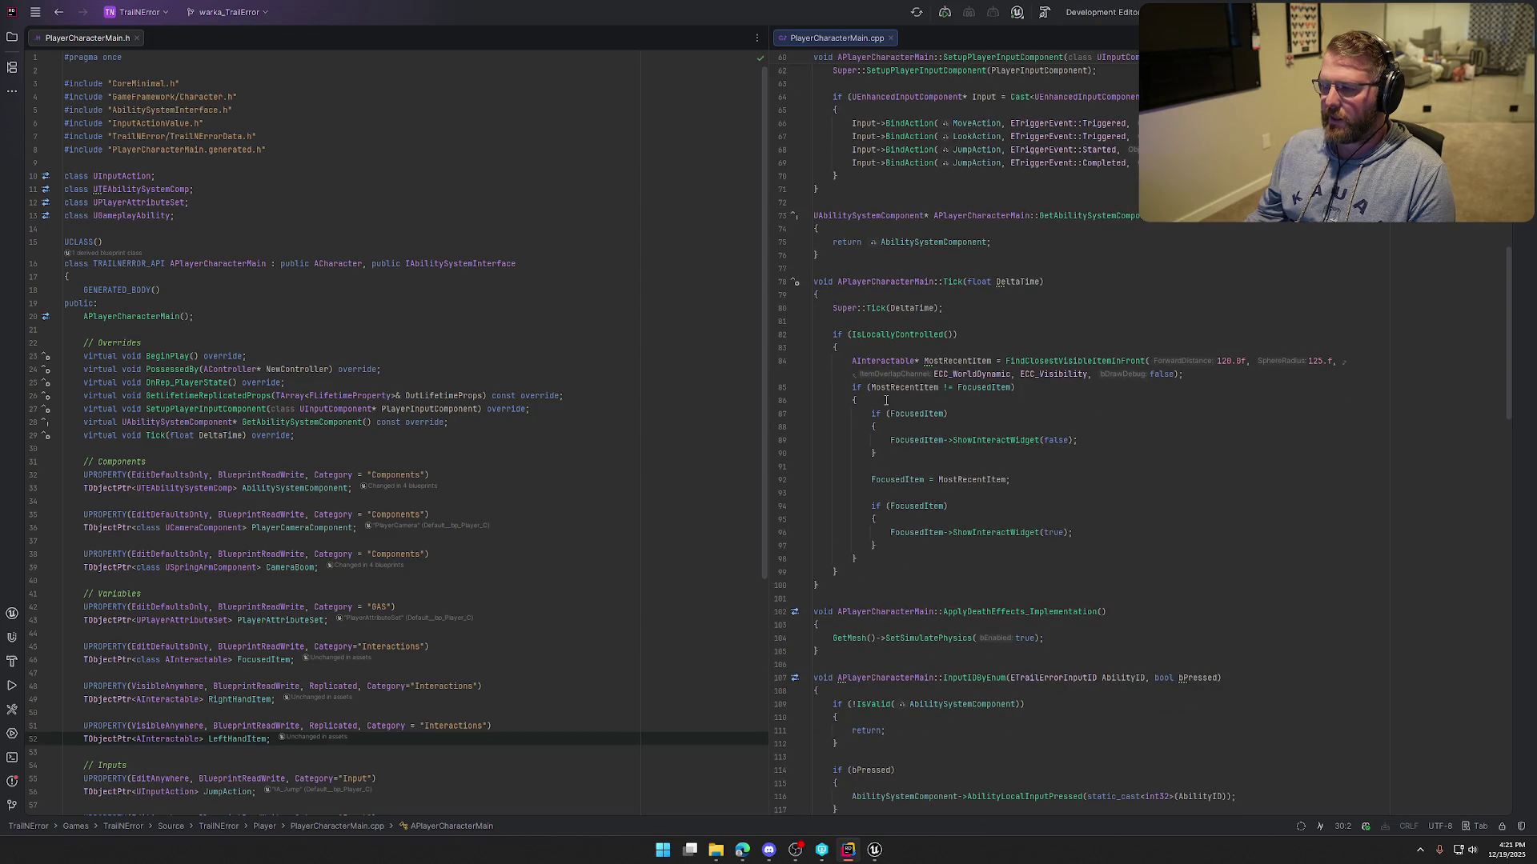
pyautogui.click(1032, 361)
pyautogui.hotkey('ctrl', 'b')
# Scroll through the function and highlight the BestItem declaration line.
pyautogui.scroll(-5, 1214, 478)
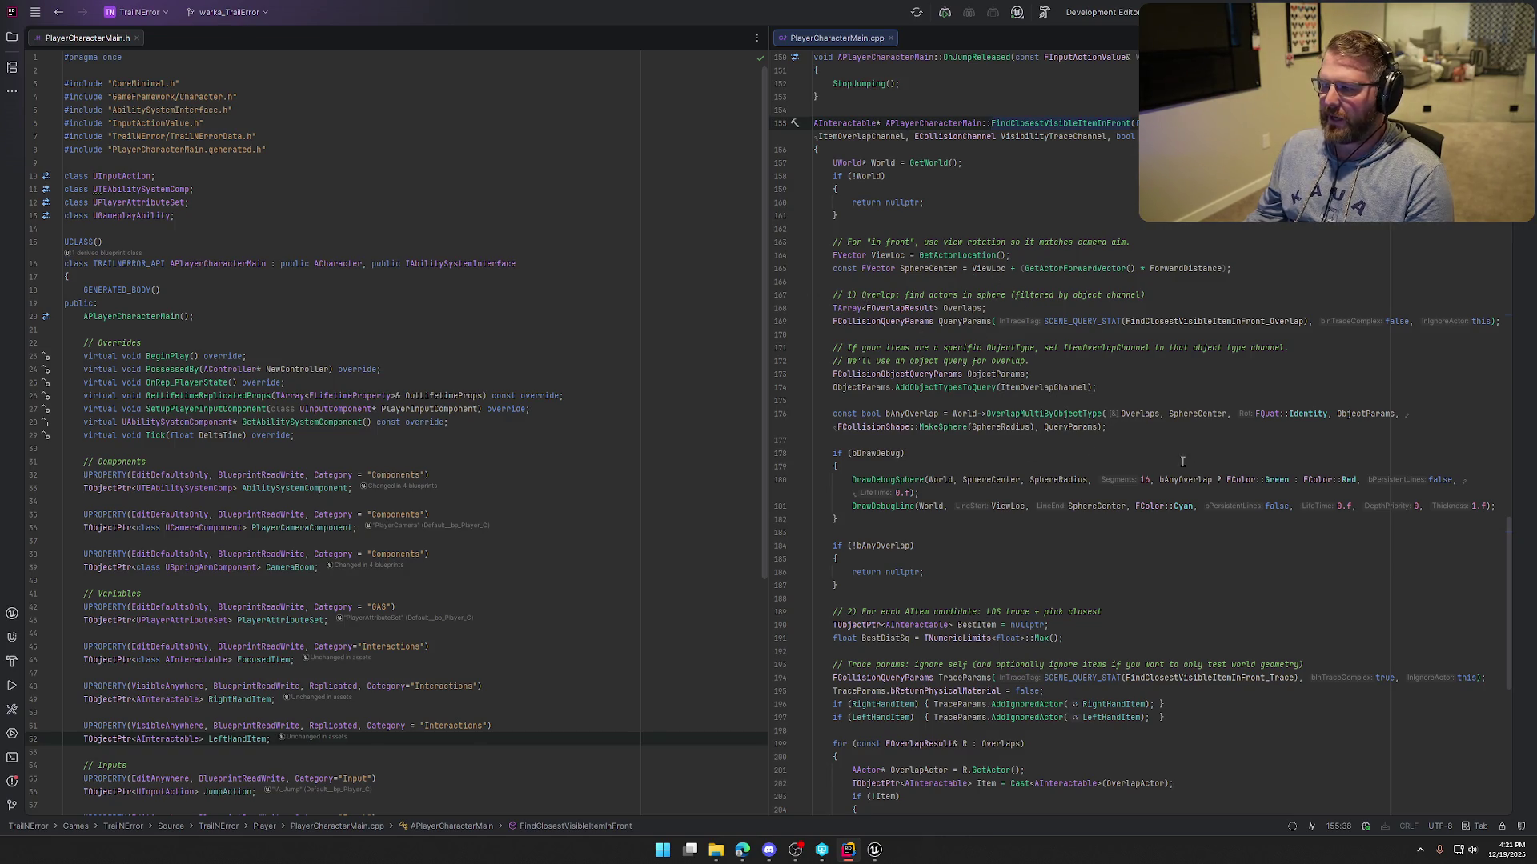
pyautogui.scroll(-1, 1184, 448)
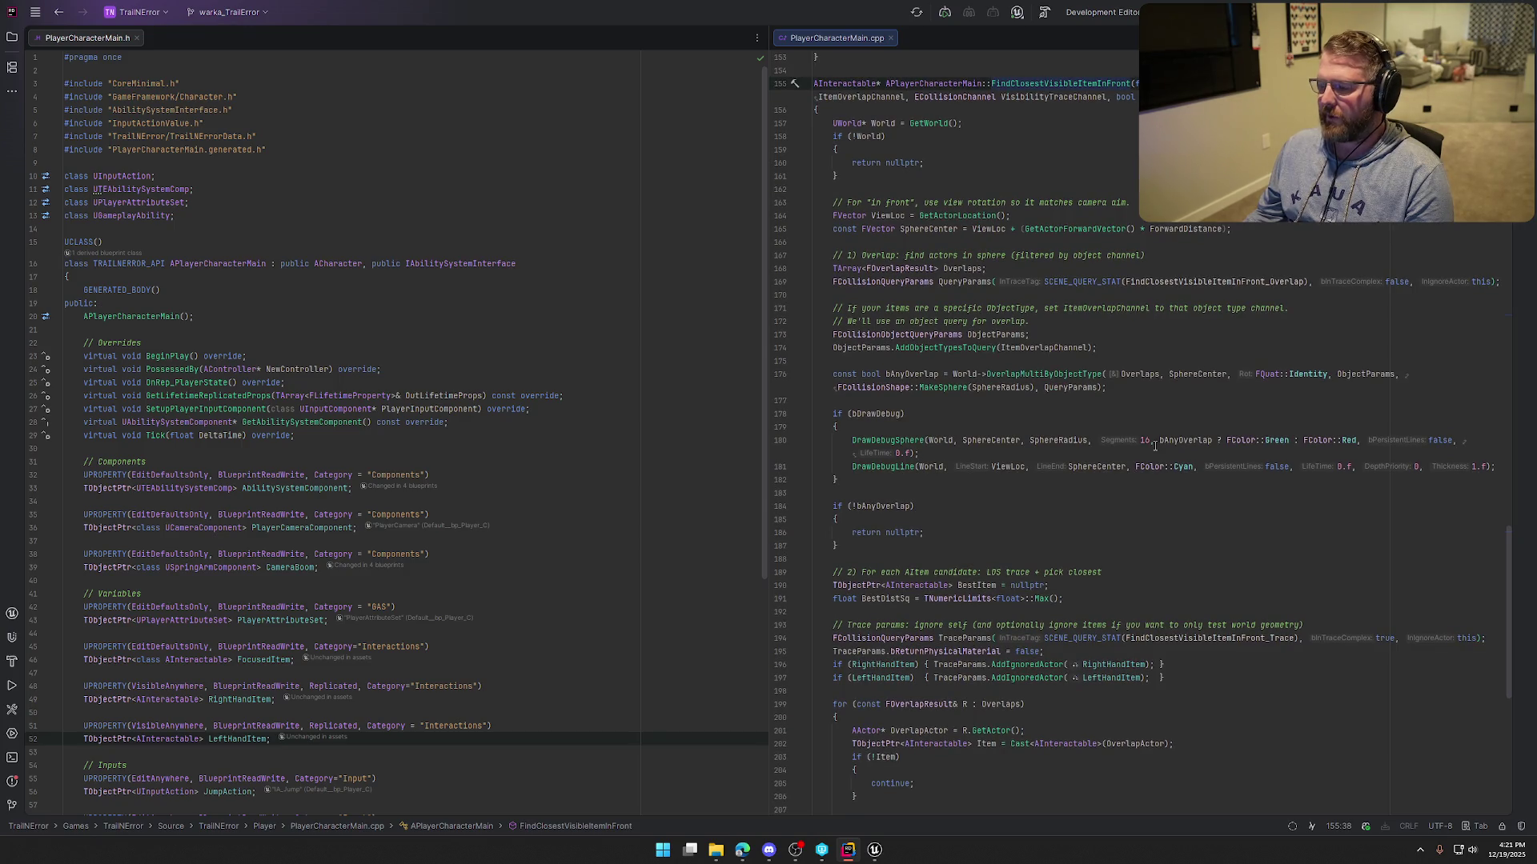
pyautogui.scroll(-6, 1154, 445)
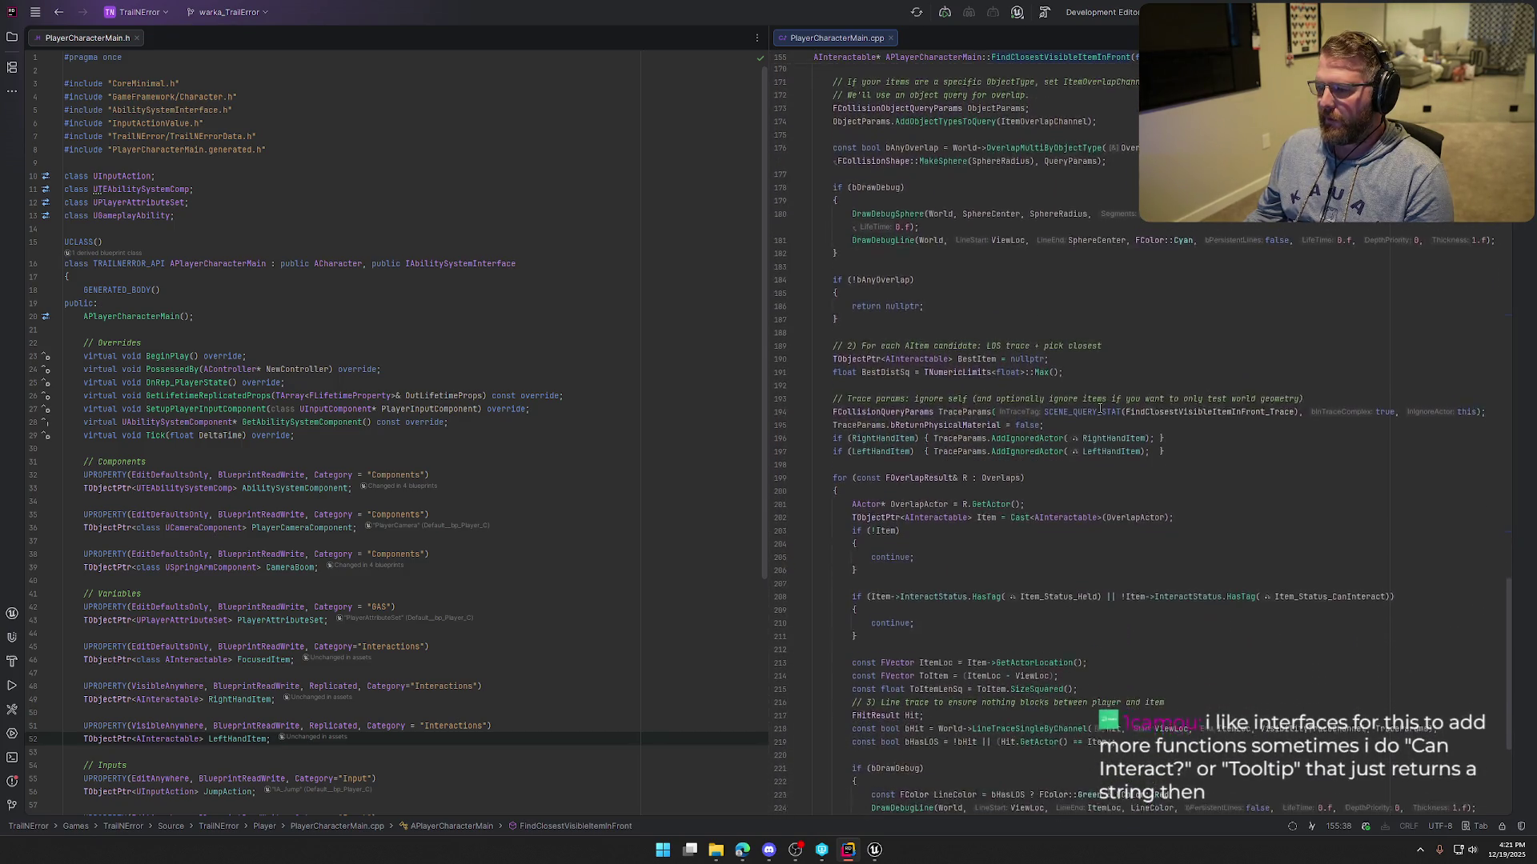
pyautogui.scroll(-3, 1140, 428)
pyautogui.moveTo(836, 229); pyautogui.dragTo(1057, 231)
pyautogui.click(1118, 272)
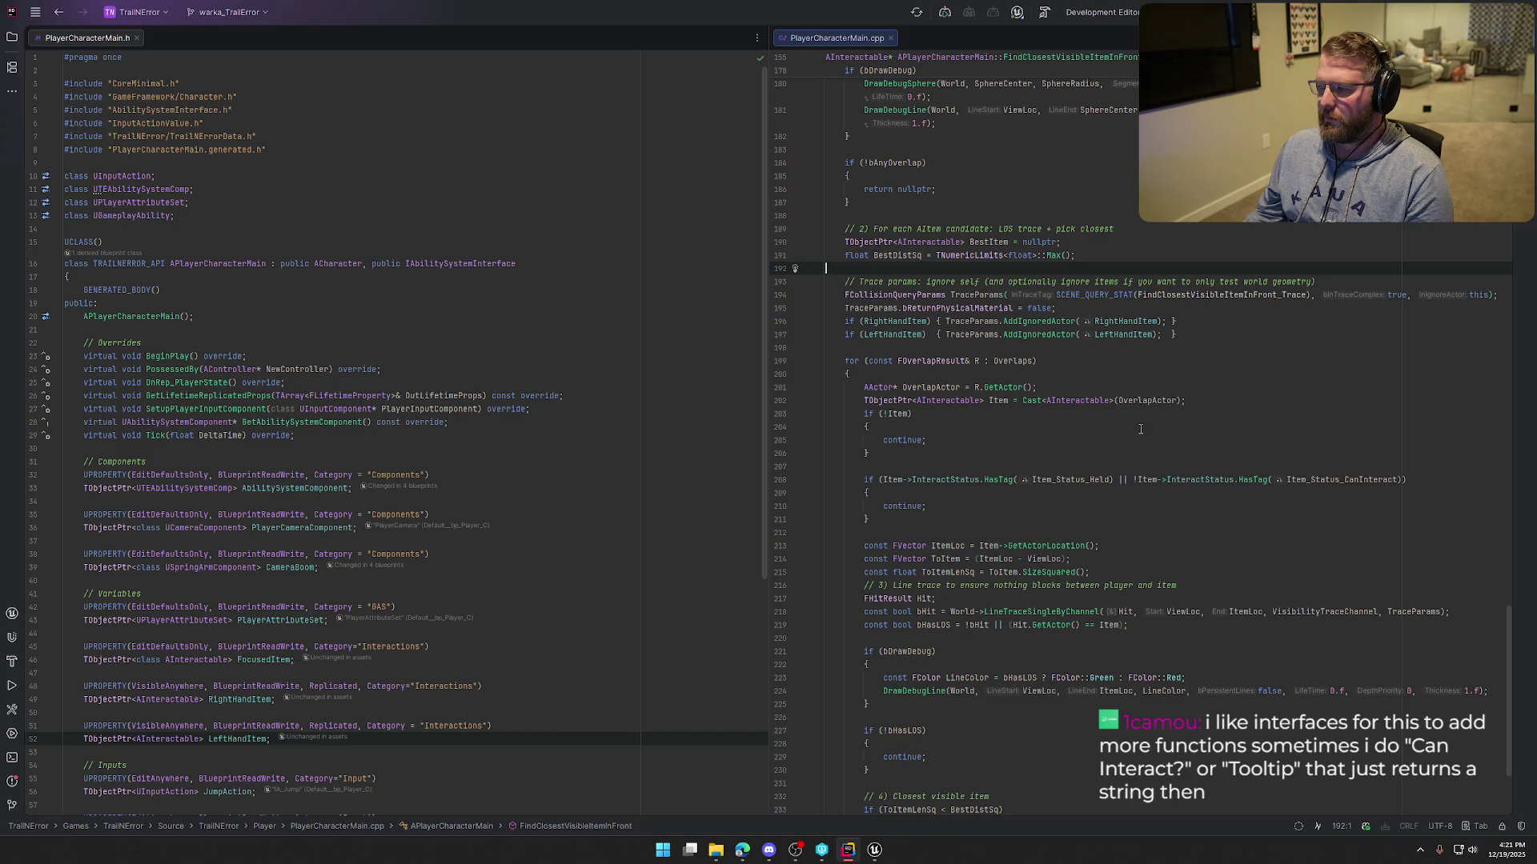
# Step through the overlap loop, selecting the Item cast line and the interaction-status if-statement.
pyautogui.scroll(-1, 1138, 423)
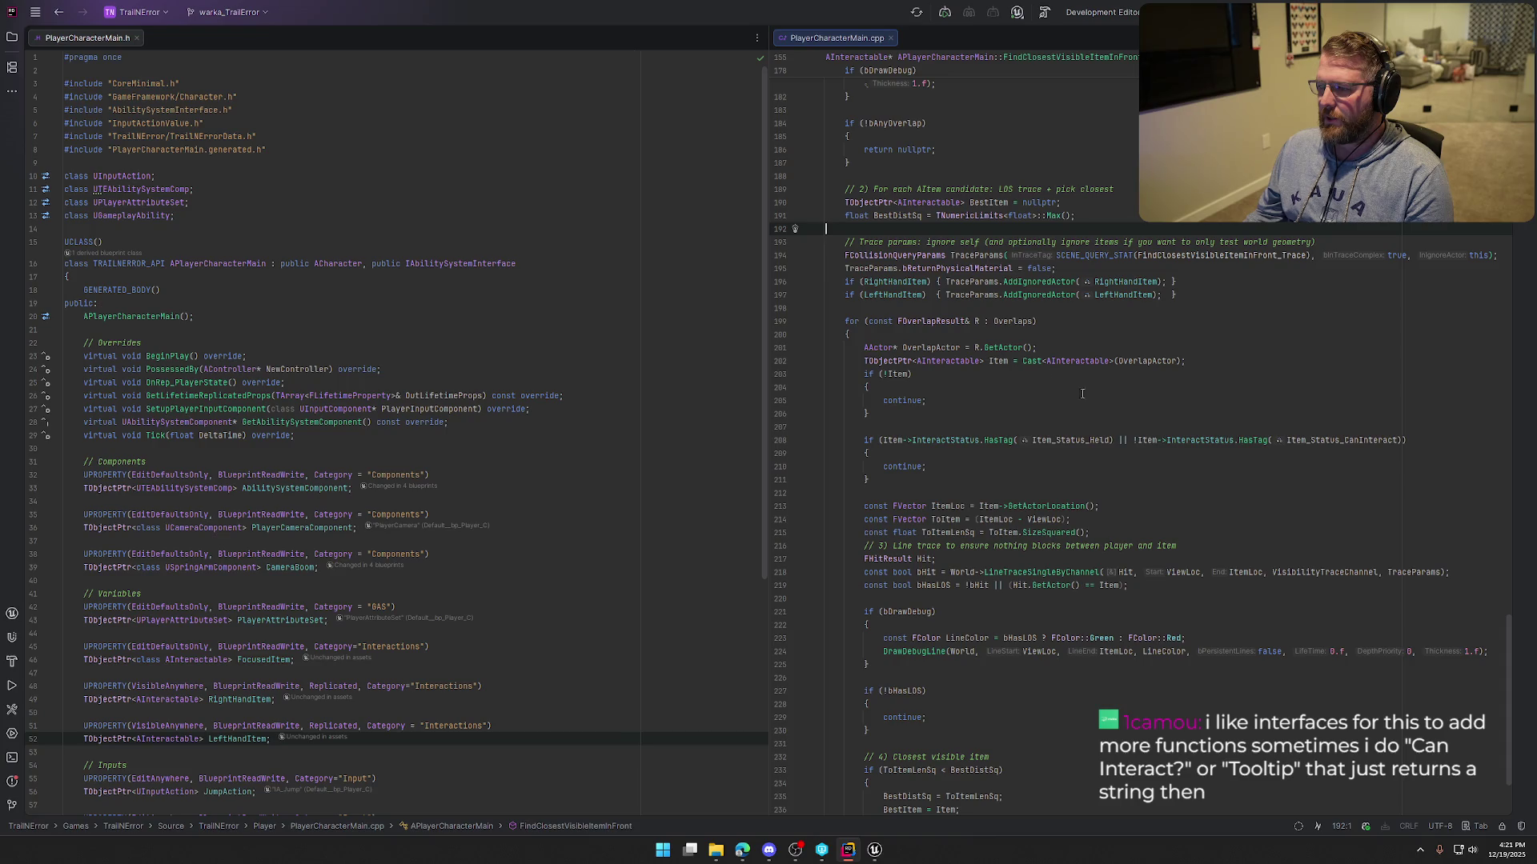
pyautogui.click(945, 319)
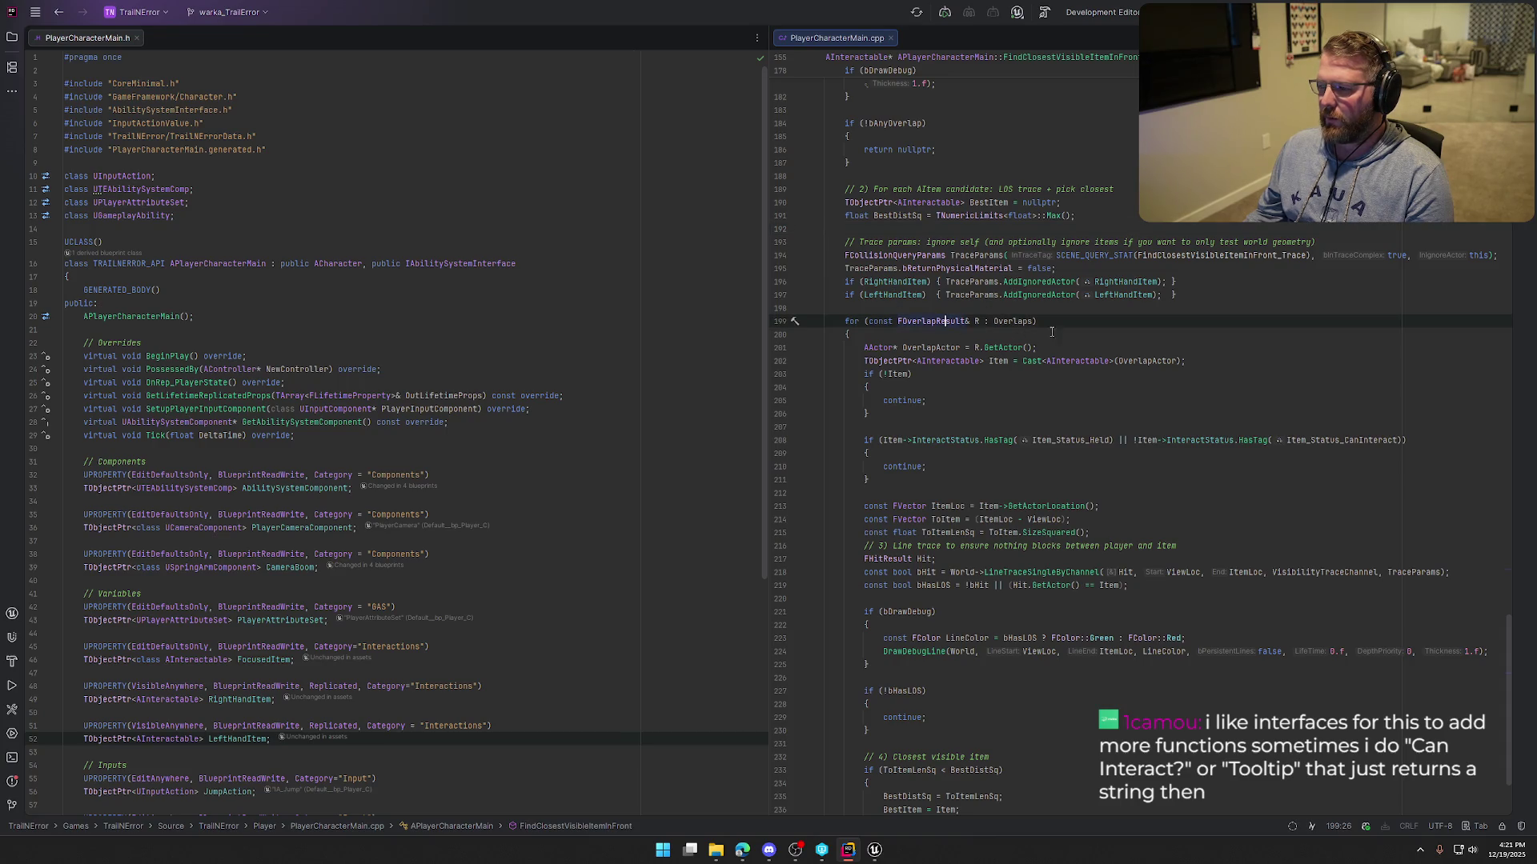
pyautogui.click(1190, 360)
pyautogui.keyDown('shift'); pyautogui.click(867, 361); pyautogui.keyUp('shift')
pyautogui.scroll(-1, 1010, 361)
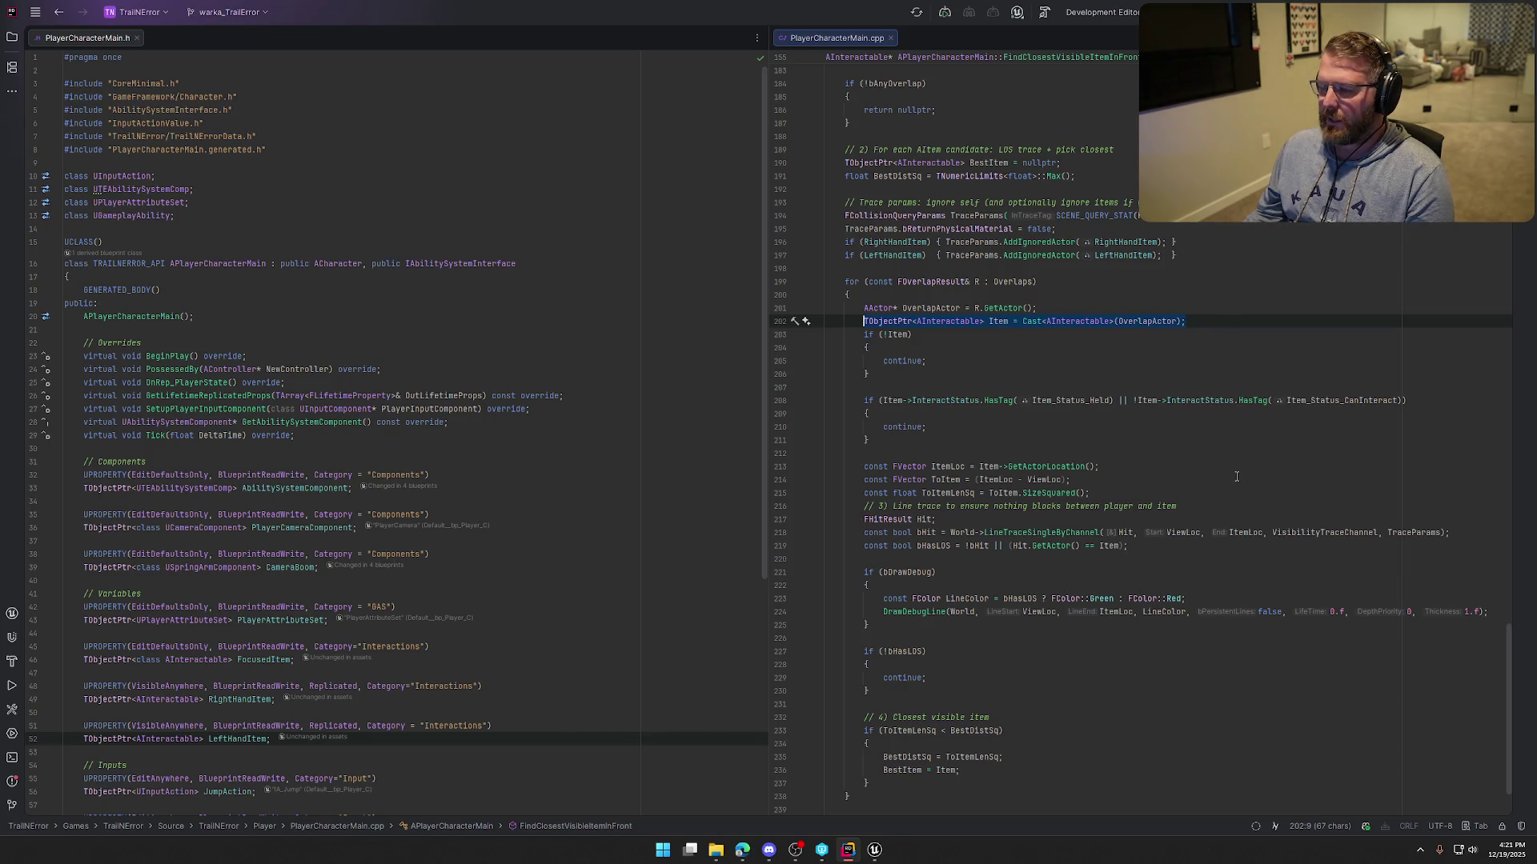
pyautogui.click(888, 433)
pyautogui.hotkey('ctrl', 'w')
pyautogui.hotkey('ctrl', 'w')
pyautogui.hotkey('ctrl', 'w')
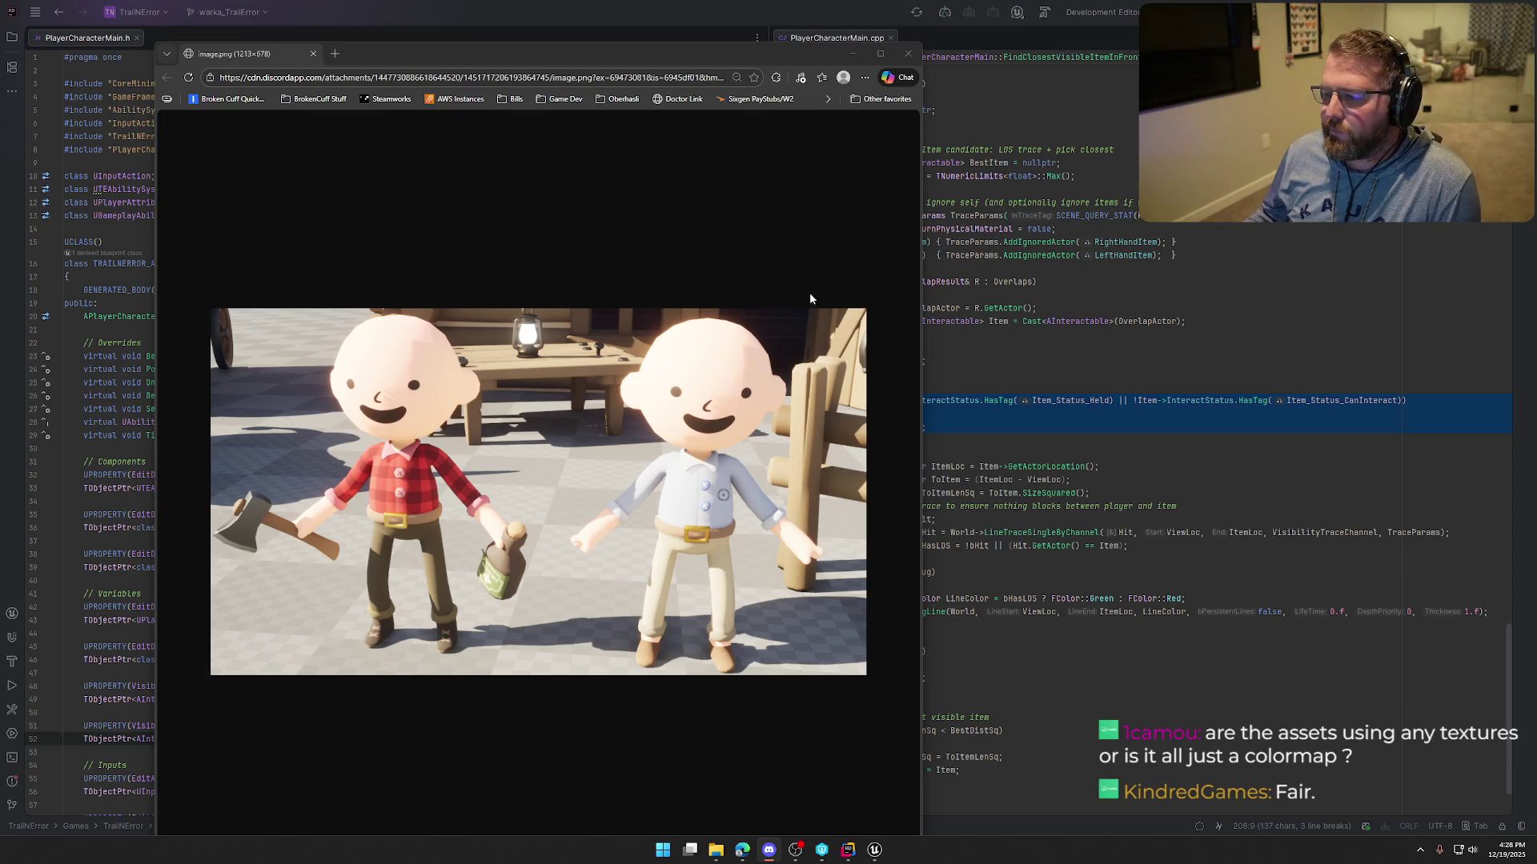
# Close the character image preview and return from Rider to the Unreal editor.
pyautogui.click(907, 54)
pyautogui.click(1113, 428)
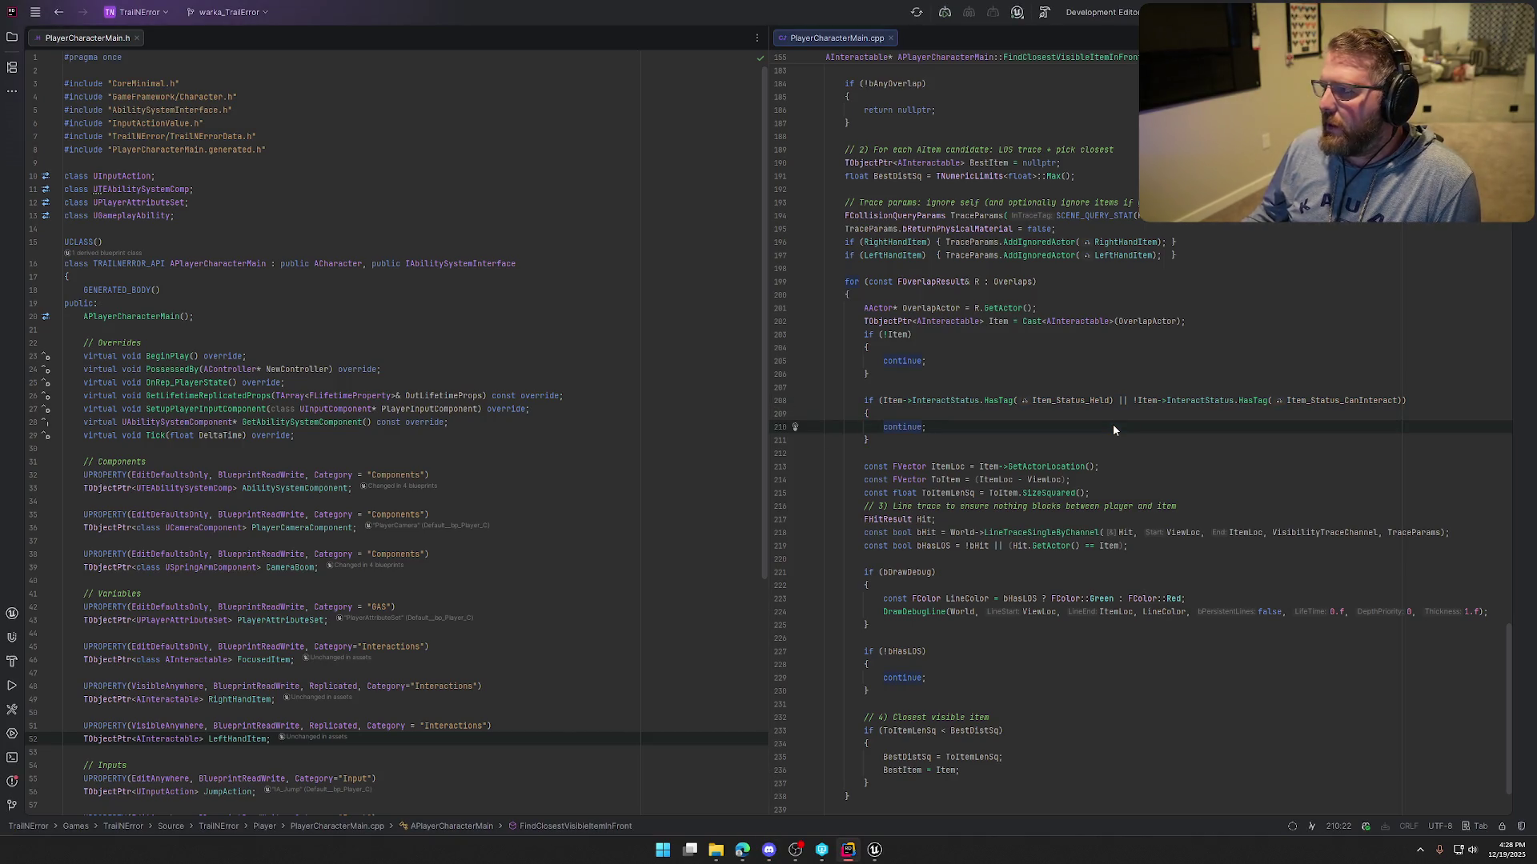
pyautogui.moveTo(918, 471)
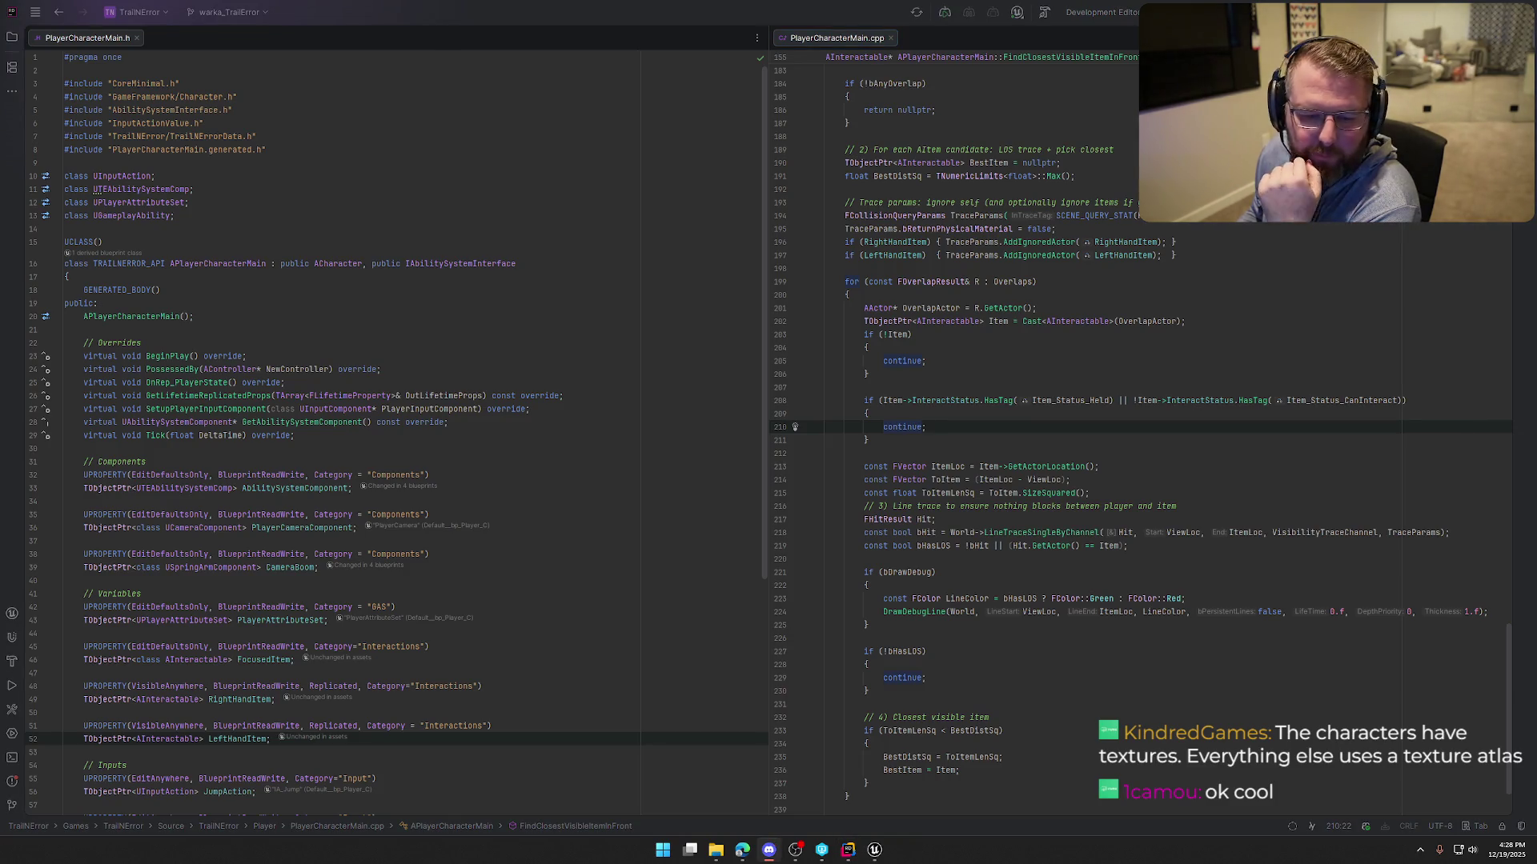
pyautogui.click(875, 849)
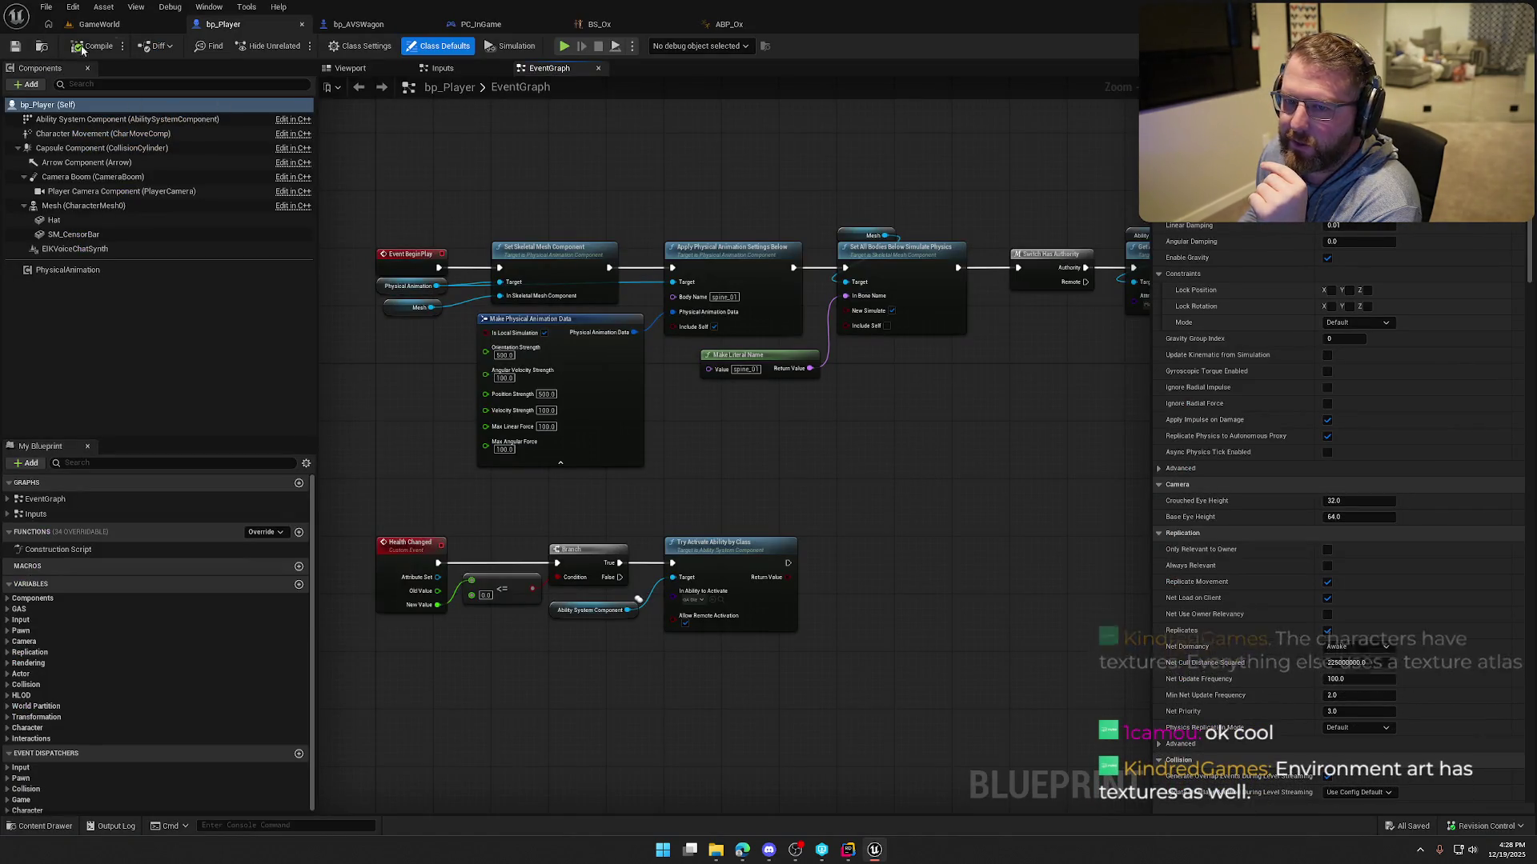
# On the GameWorld level, browse the Content Drawer to Logic/Wagon and select bp_Wagon and bp_WagonTest.
pyautogui.click(94, 25)
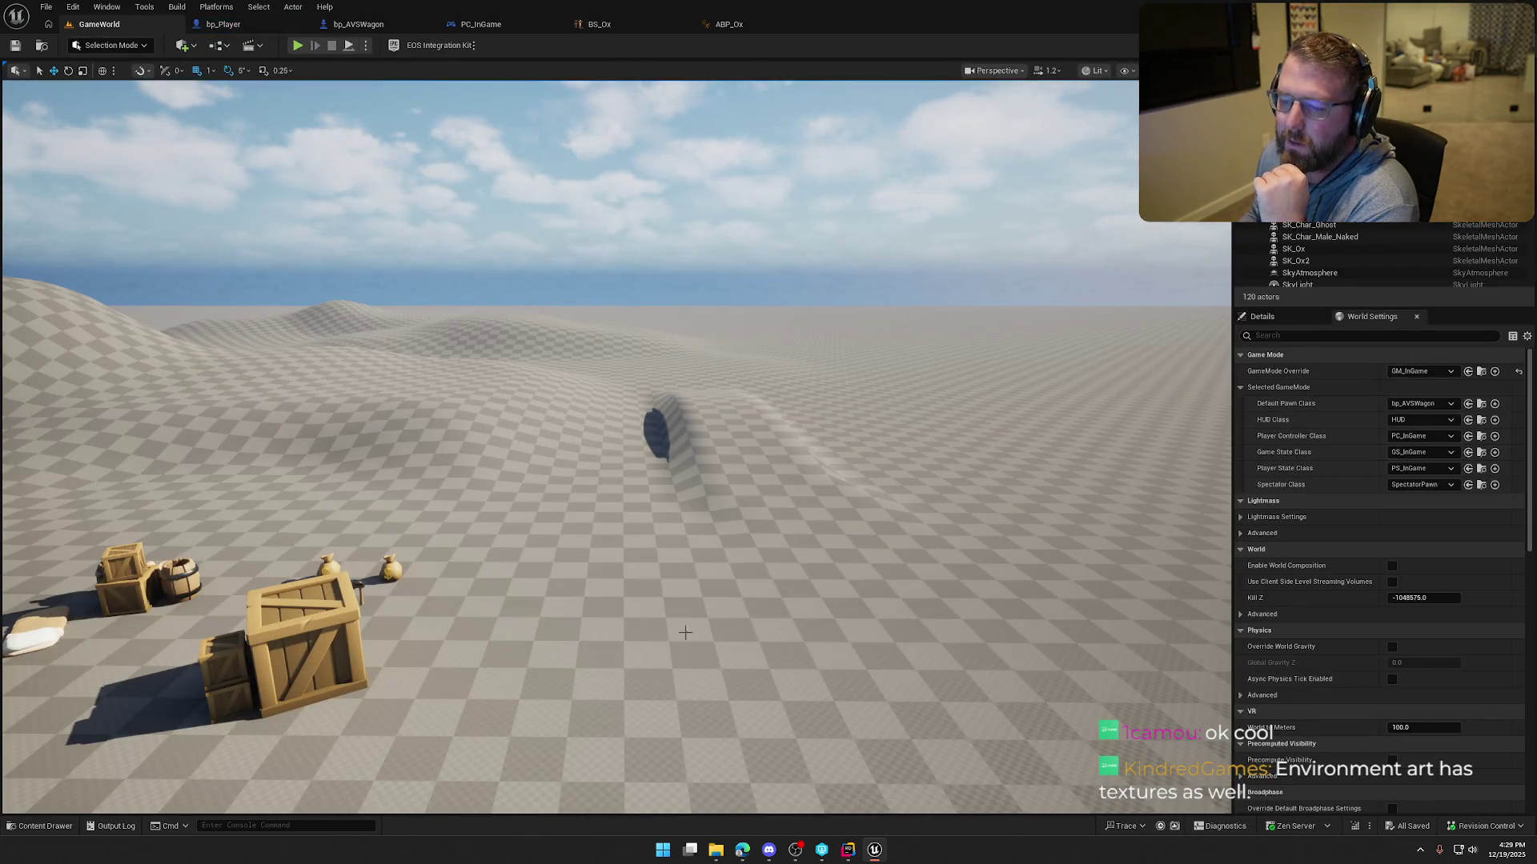
pyautogui.hotkey('ctrl', 'space')
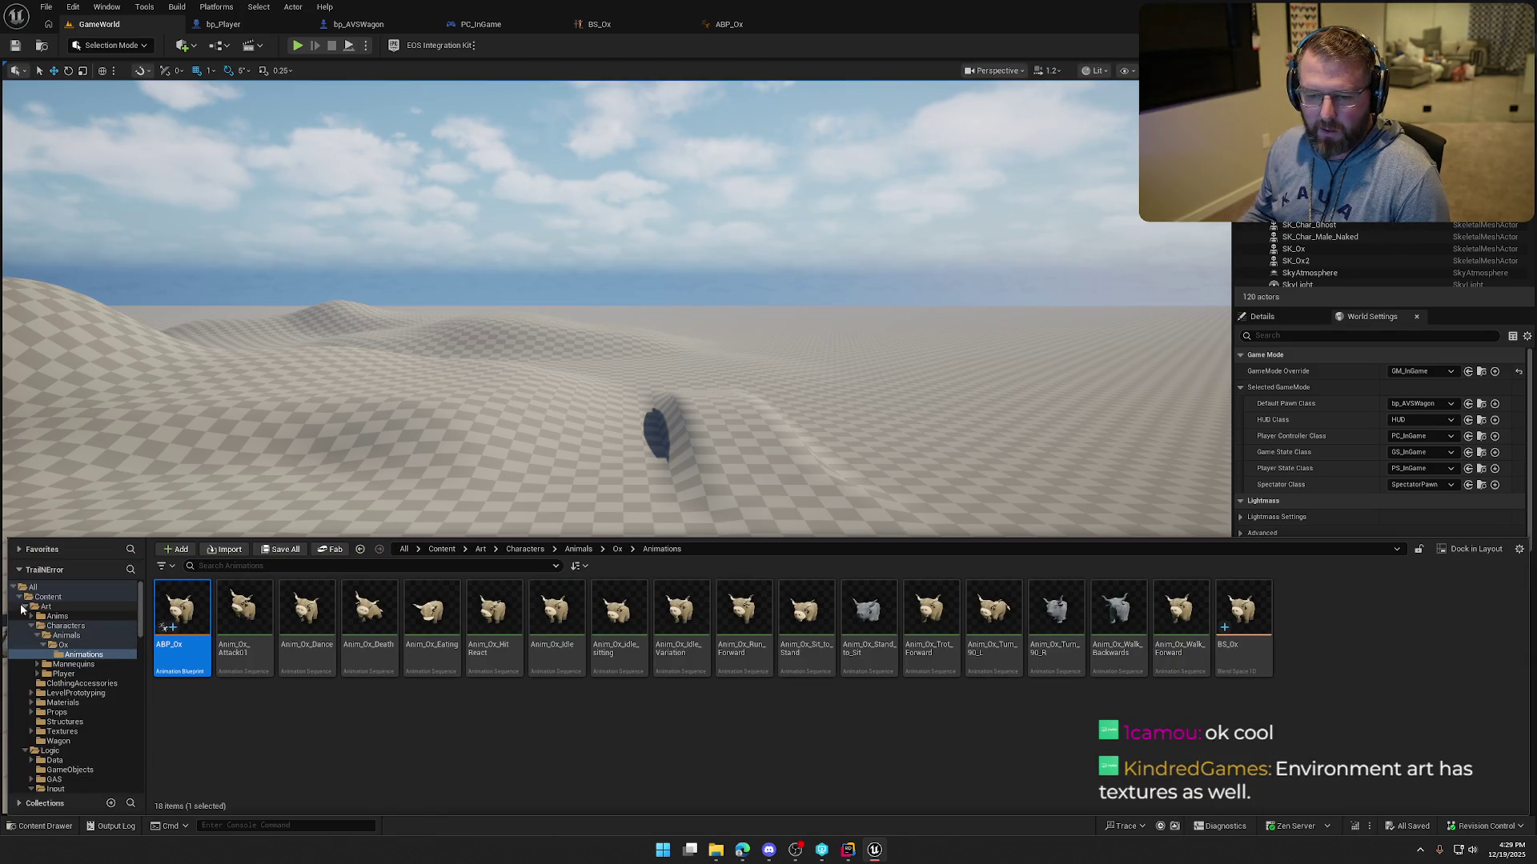
pyautogui.doubleClick(30, 607)
pyautogui.click(30, 655)
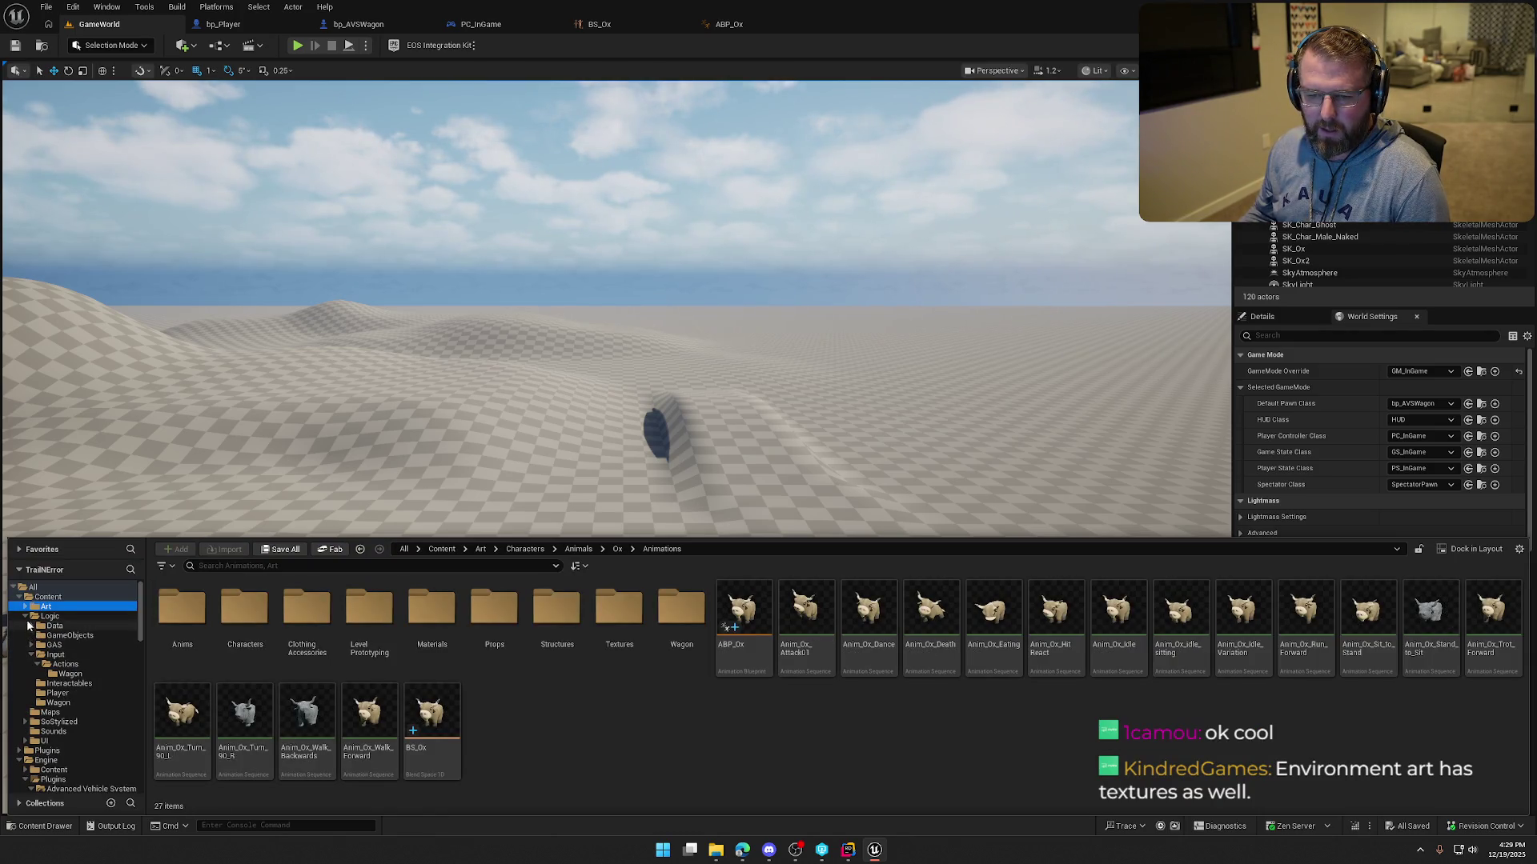
pyautogui.click(30, 655)
pyautogui.click(65, 683)
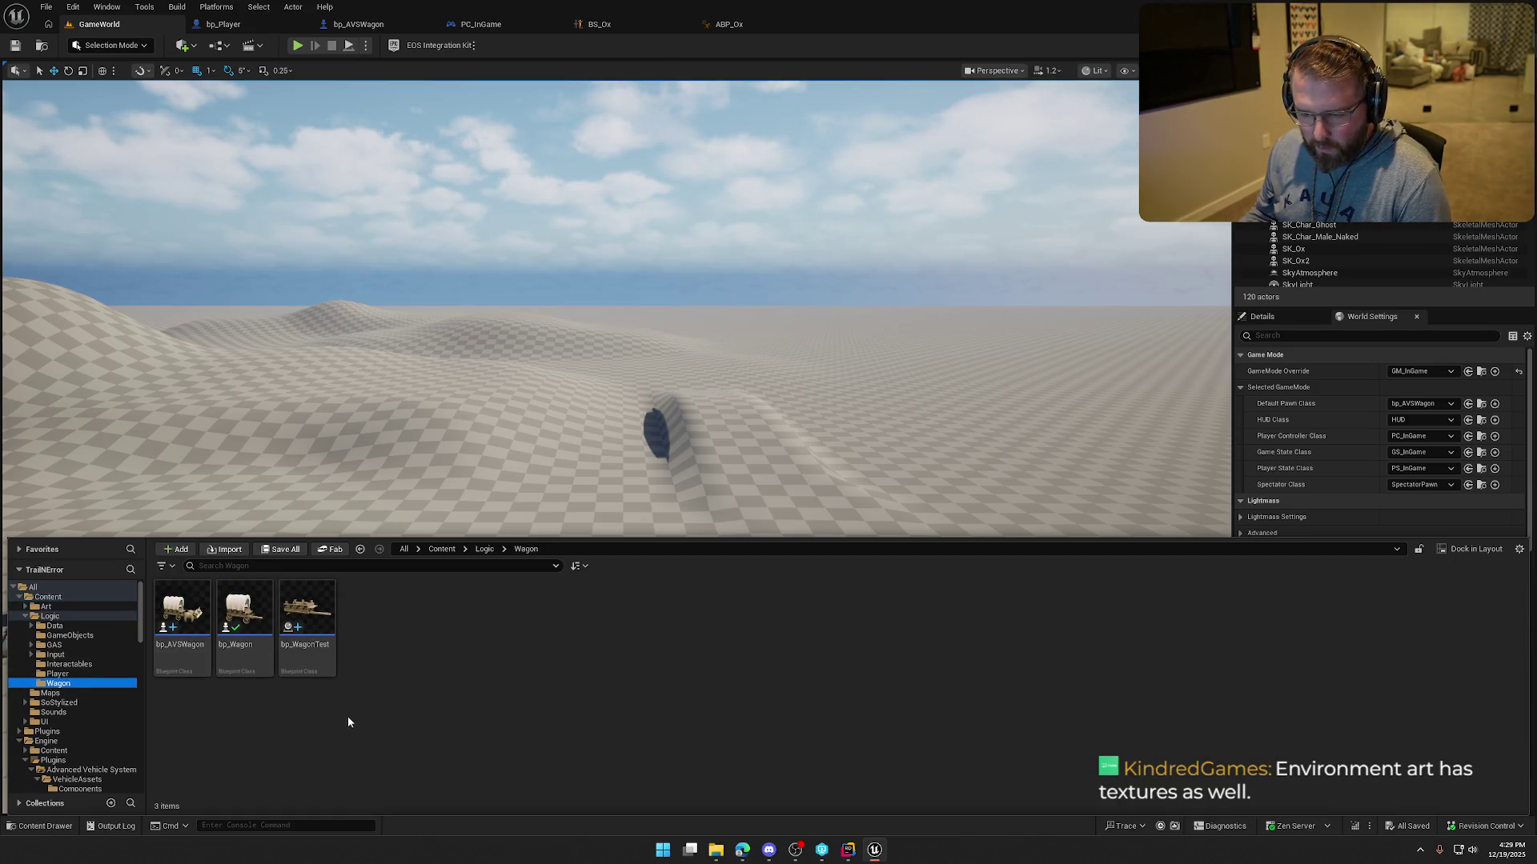
pyautogui.moveTo(295, 682); pyautogui.dragTo(256, 664)
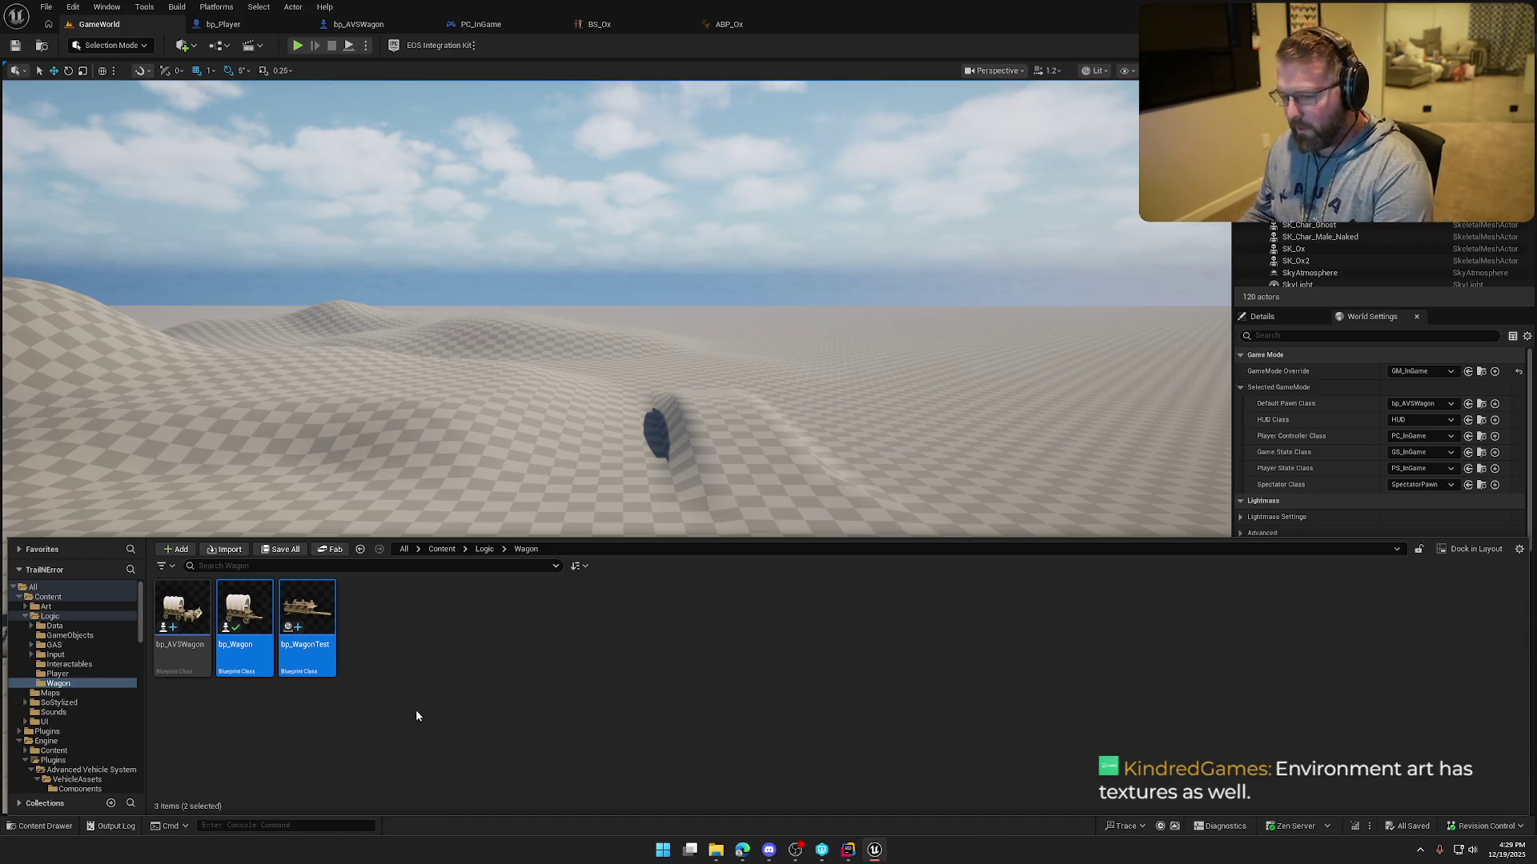
# Force-delete bp_WagonTest, leaving bp_AVSWagon and bp_Wagon in the folder.
pyautogui.press('Delete')
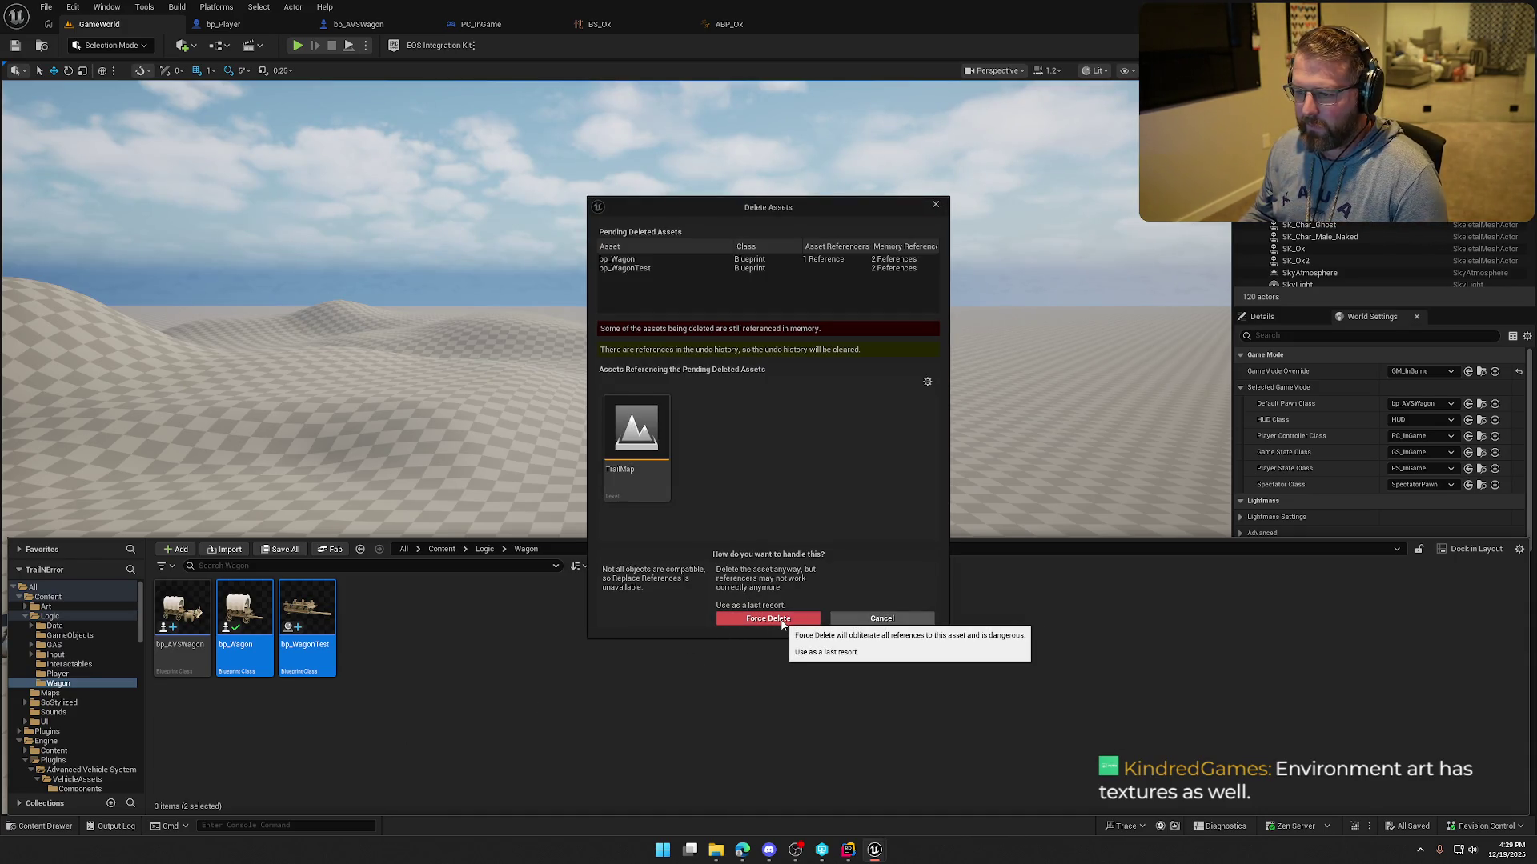
pyautogui.click(880, 618)
pyautogui.click(307, 617)
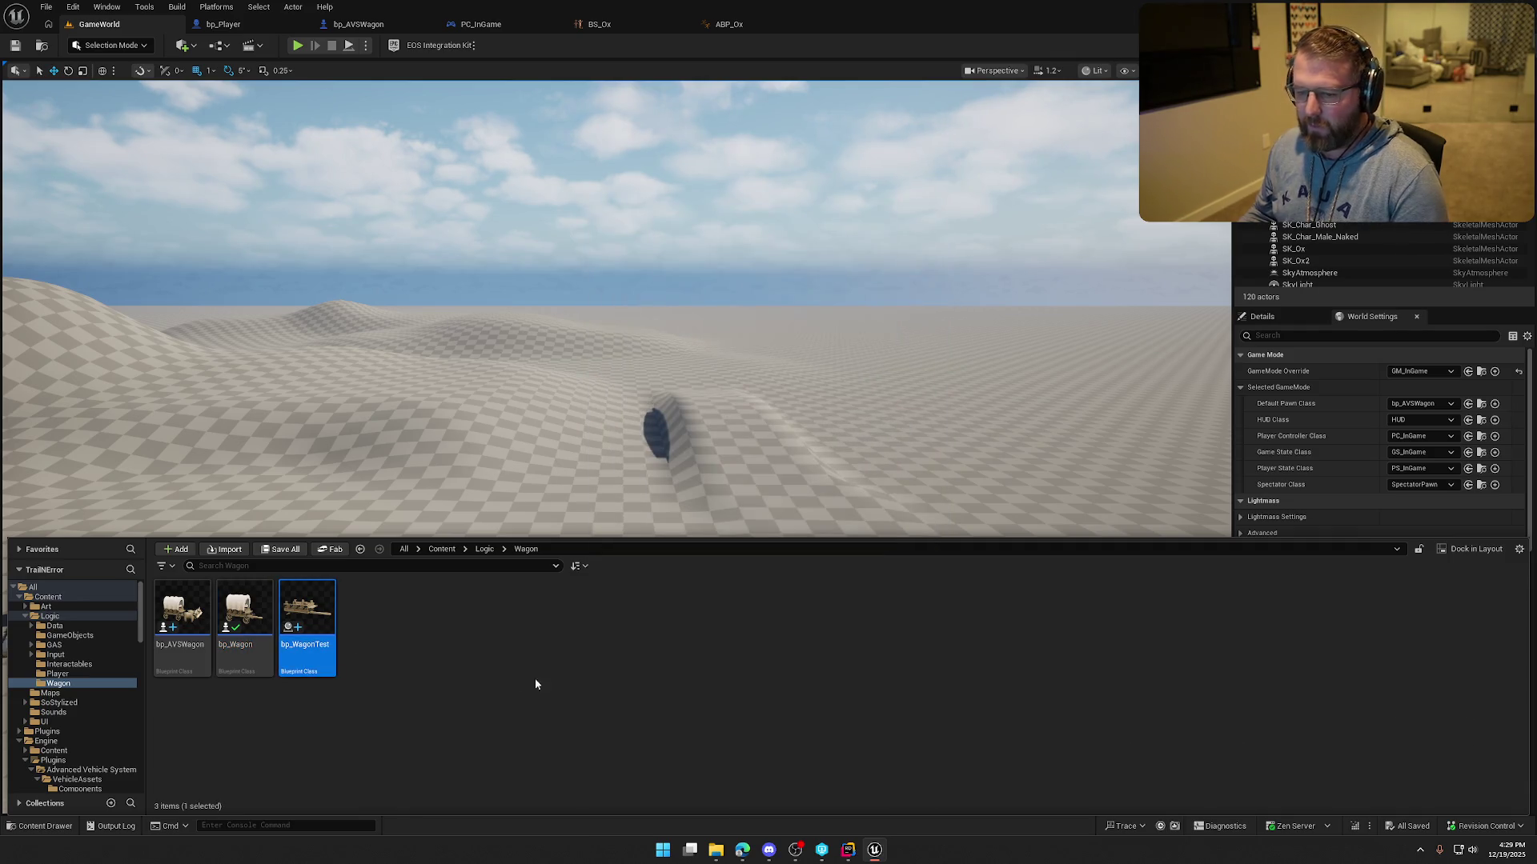
pyautogui.press('Delete')
pyautogui.click(686, 617)
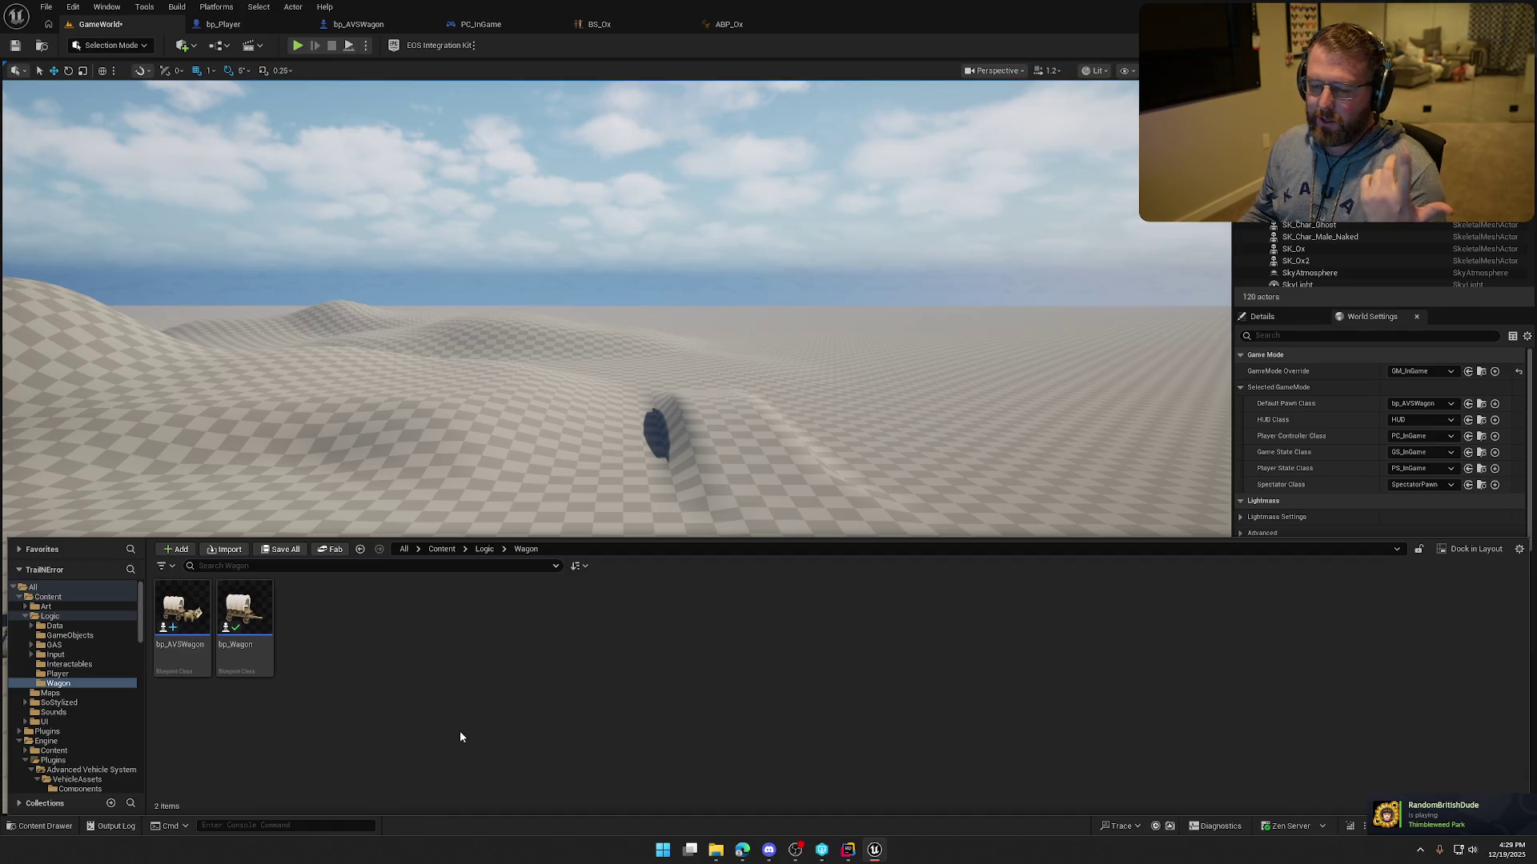
pyautogui.click(244, 616)
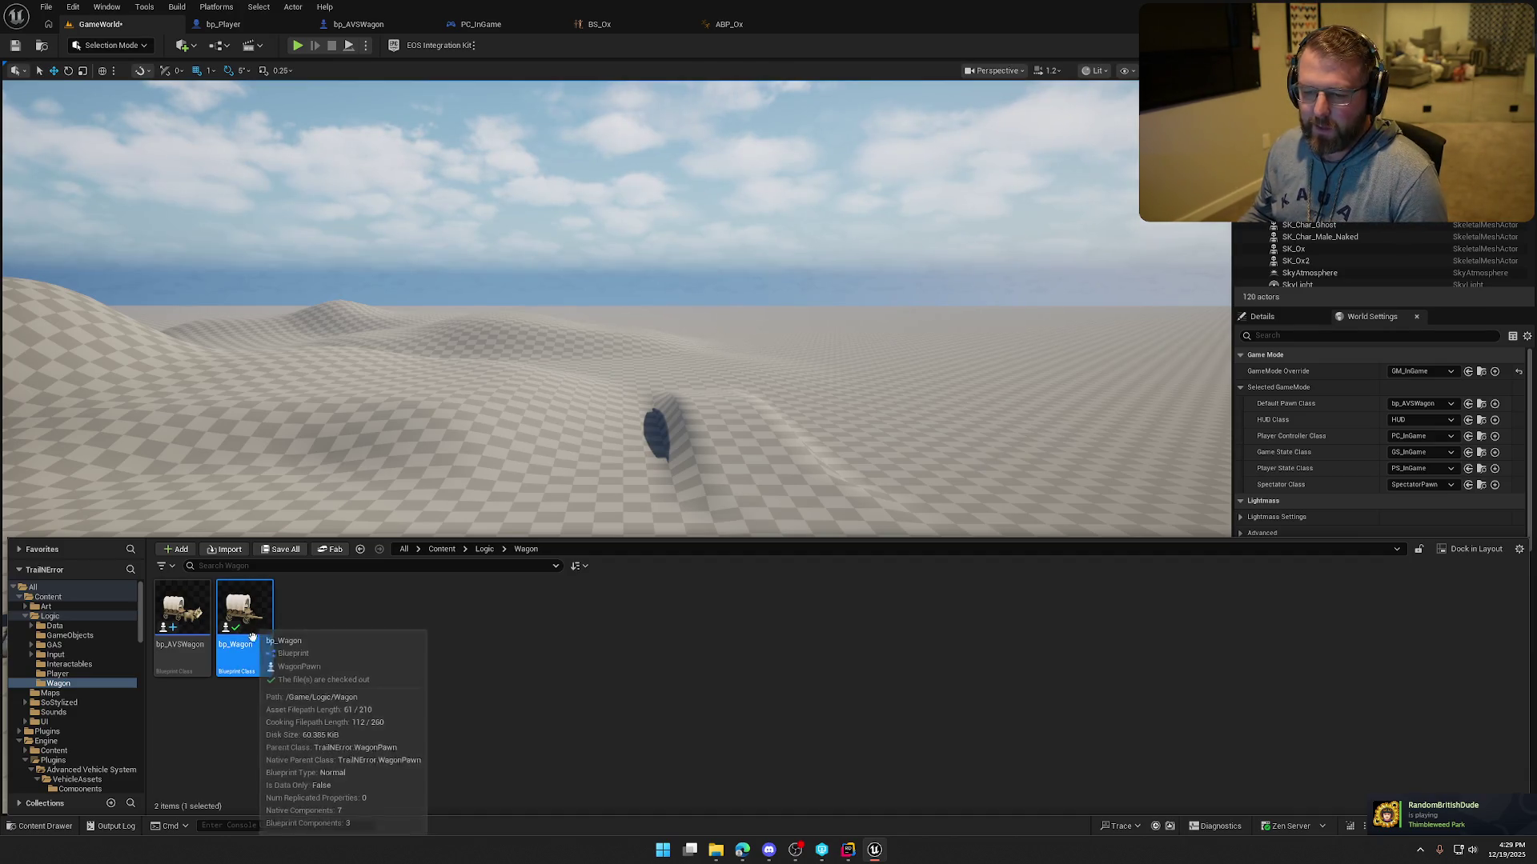
# Drag a bp_AVSWagon into the level, frame it, and look over the wagon and its wheels.
pyautogui.click(191, 623)
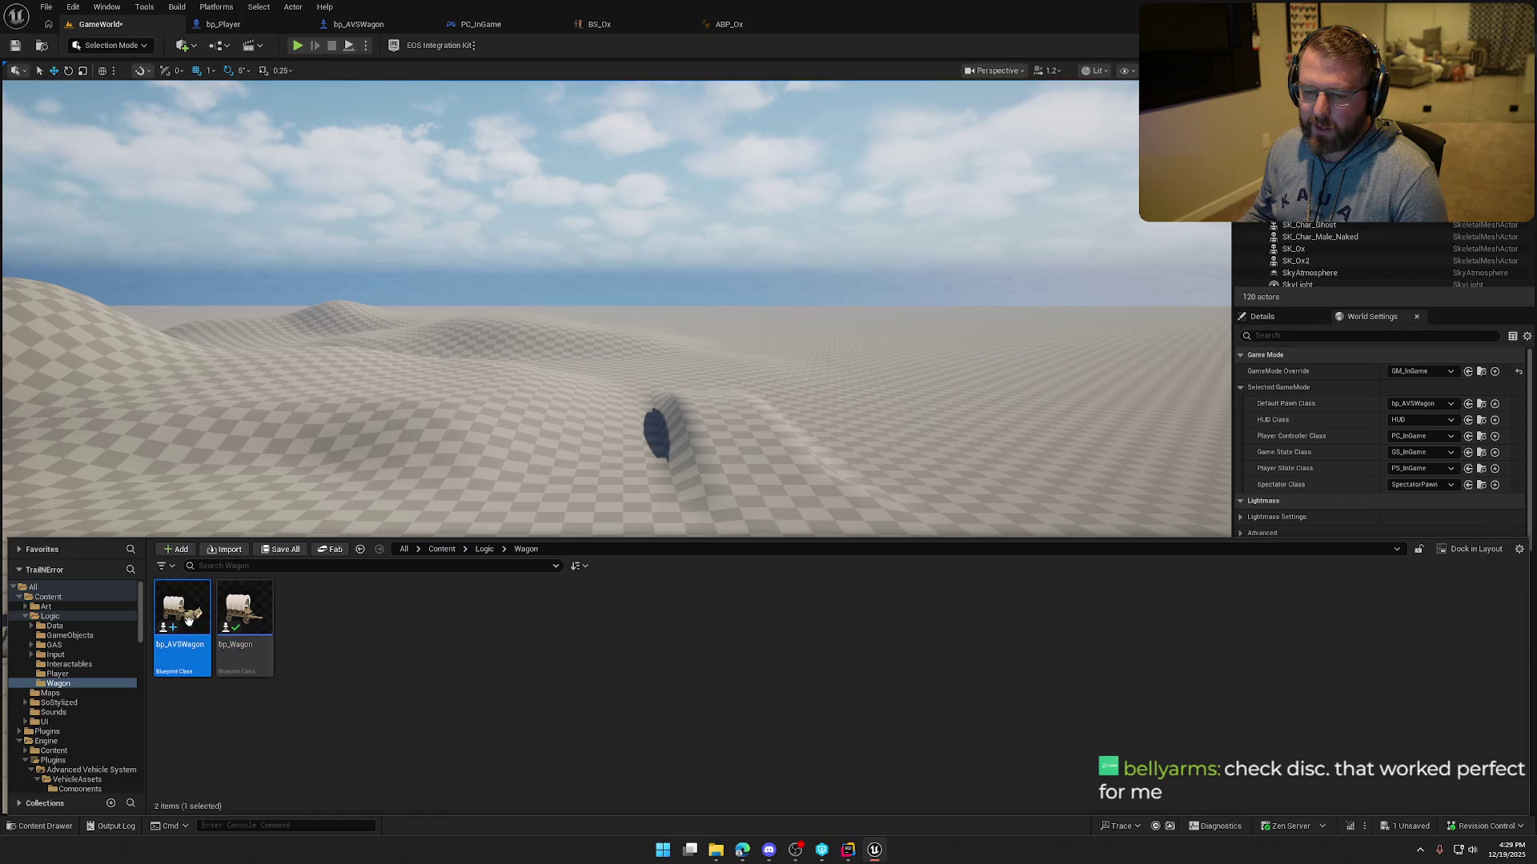
pyautogui.moveTo(182, 616)
pyautogui.mouseDown()
pyautogui.moveTo(549, 531)
pyautogui.moveTo(740, 652)
pyautogui.mouseUp()
pyautogui.press('f')
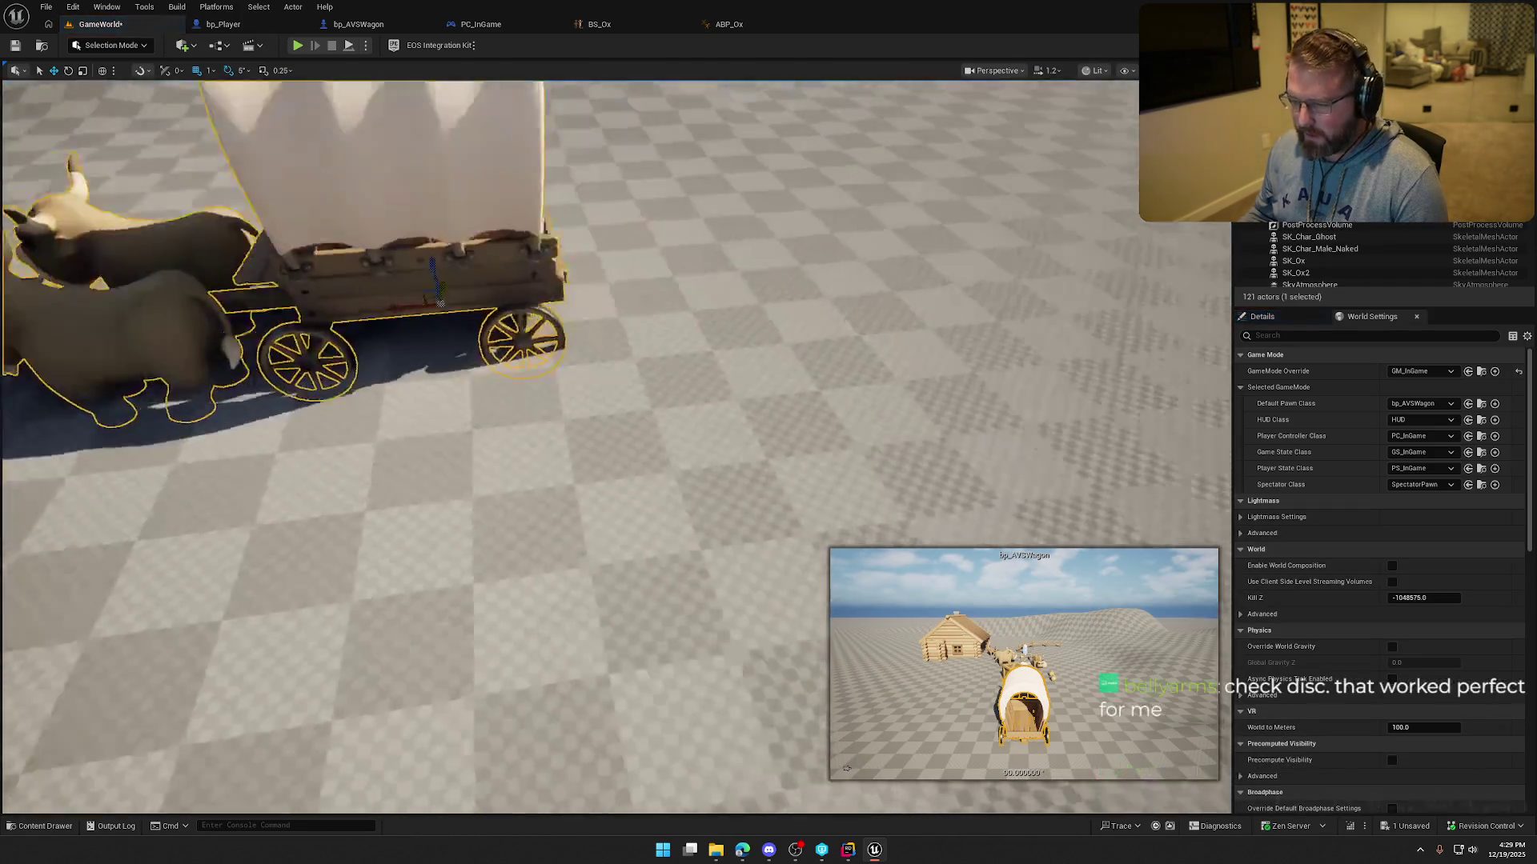
pyautogui.scroll(3, 666, 458)
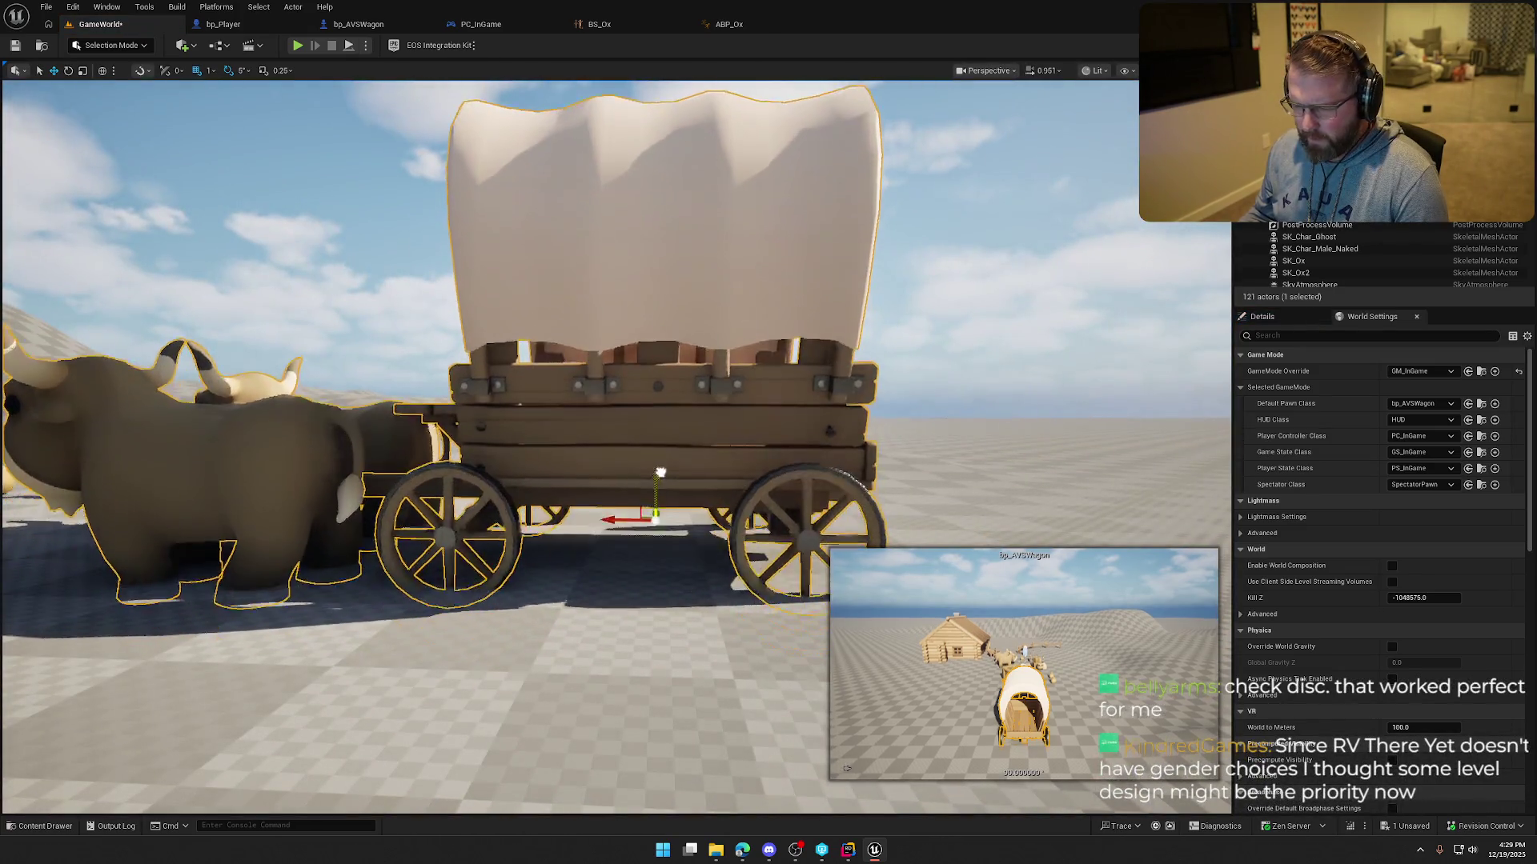
pyautogui.moveTo(666, 458); pyautogui.dragTo(695, 432)
pyautogui.moveTo(647, 368); pyautogui.dragTo(648, 368)
pyautogui.moveTo(667, 489); pyautogui.dragTo(659, 489)
# Fly the viewport around the cabin, crates, character props and oxen.
pyautogui.press('Escape')
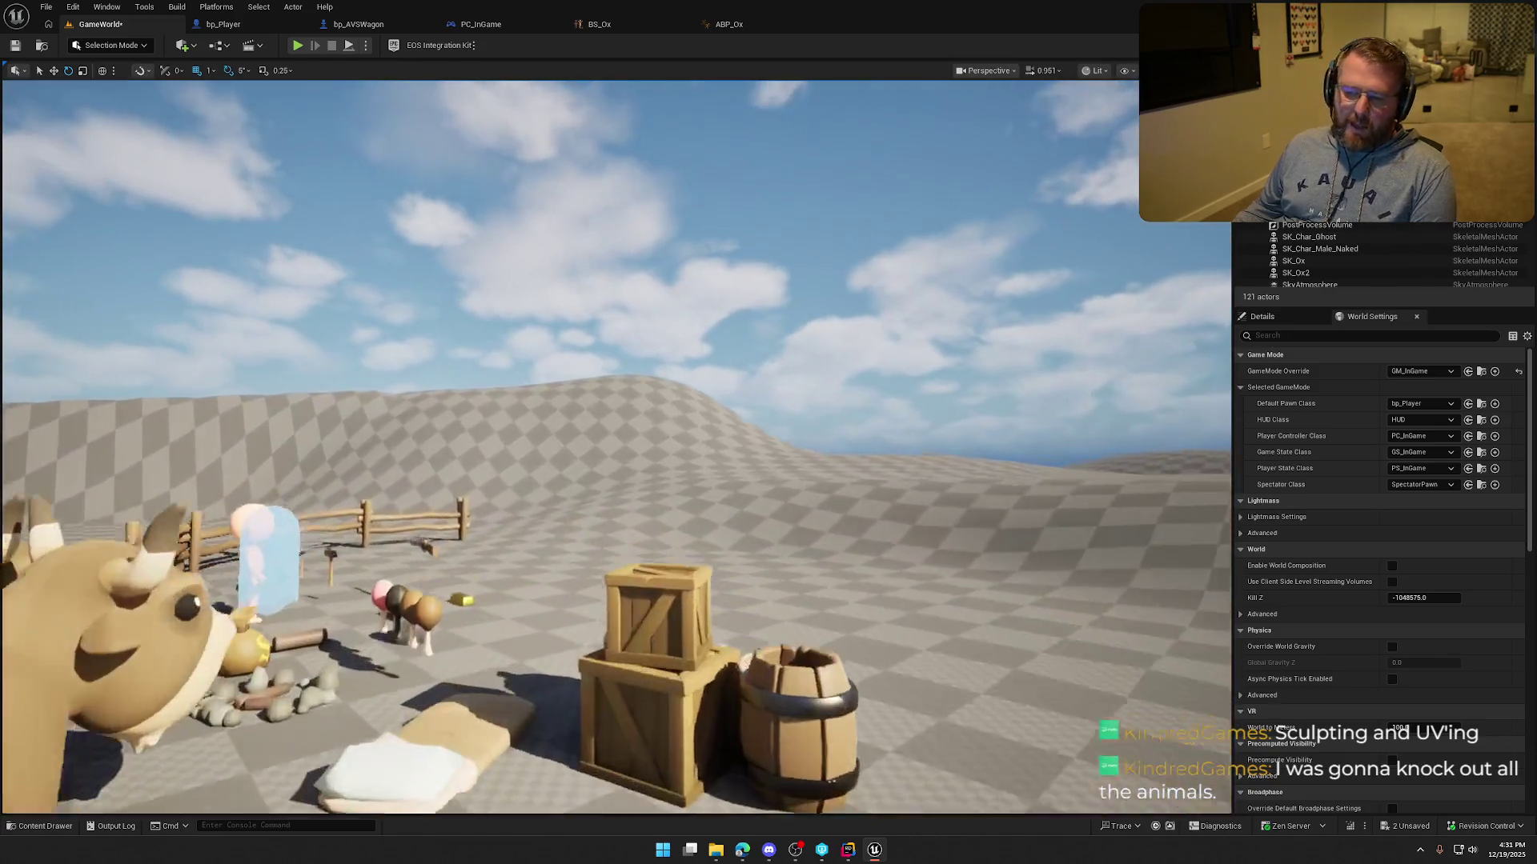
pyautogui.moveTo(658, 490); pyautogui.dragTo(659, 490)
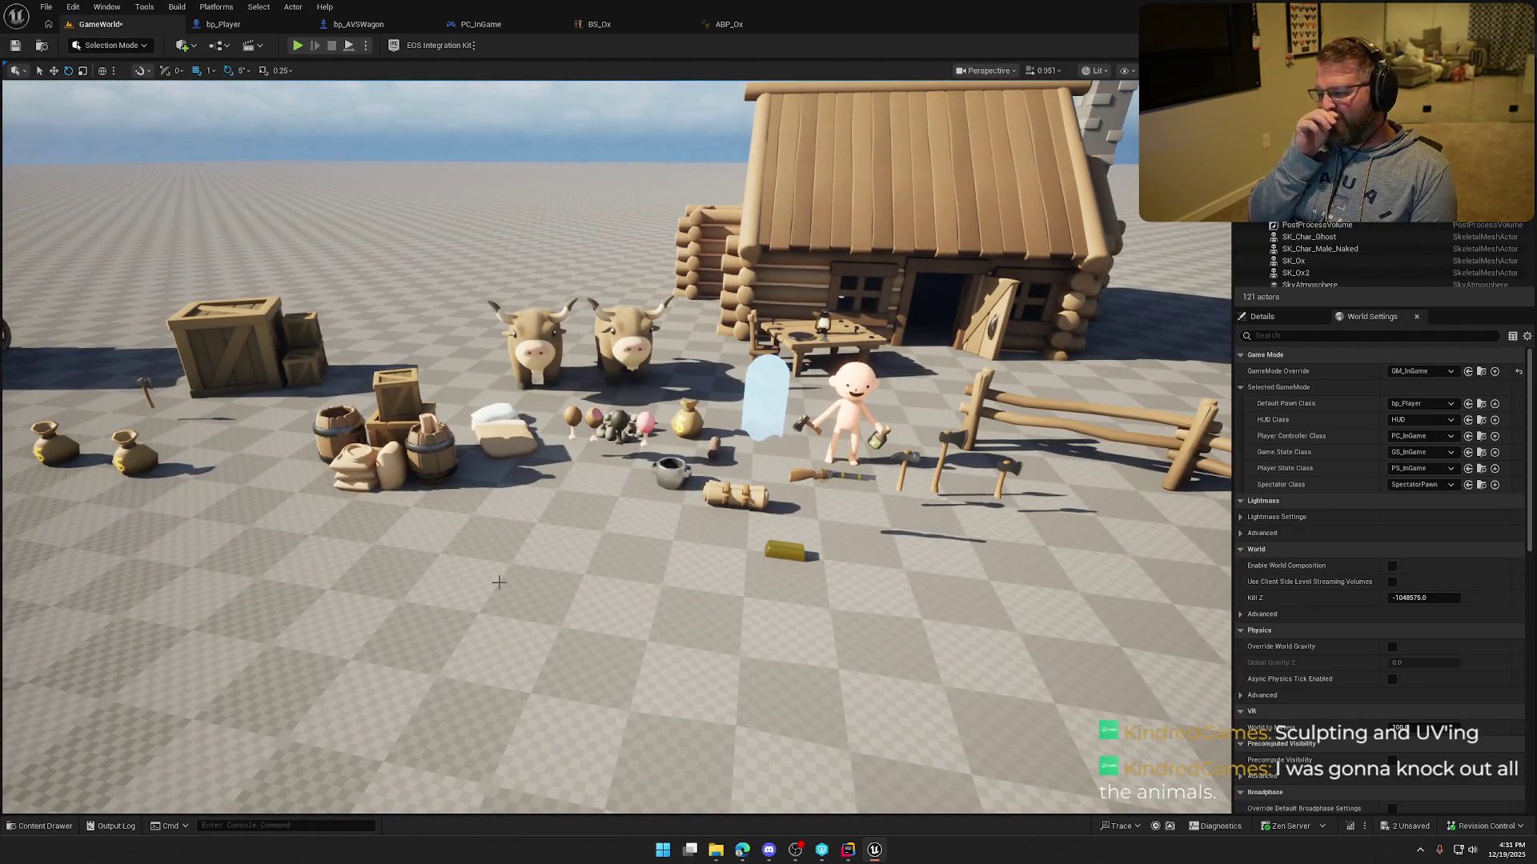
pyautogui.moveTo(498, 582); pyautogui.dragTo(508, 565)
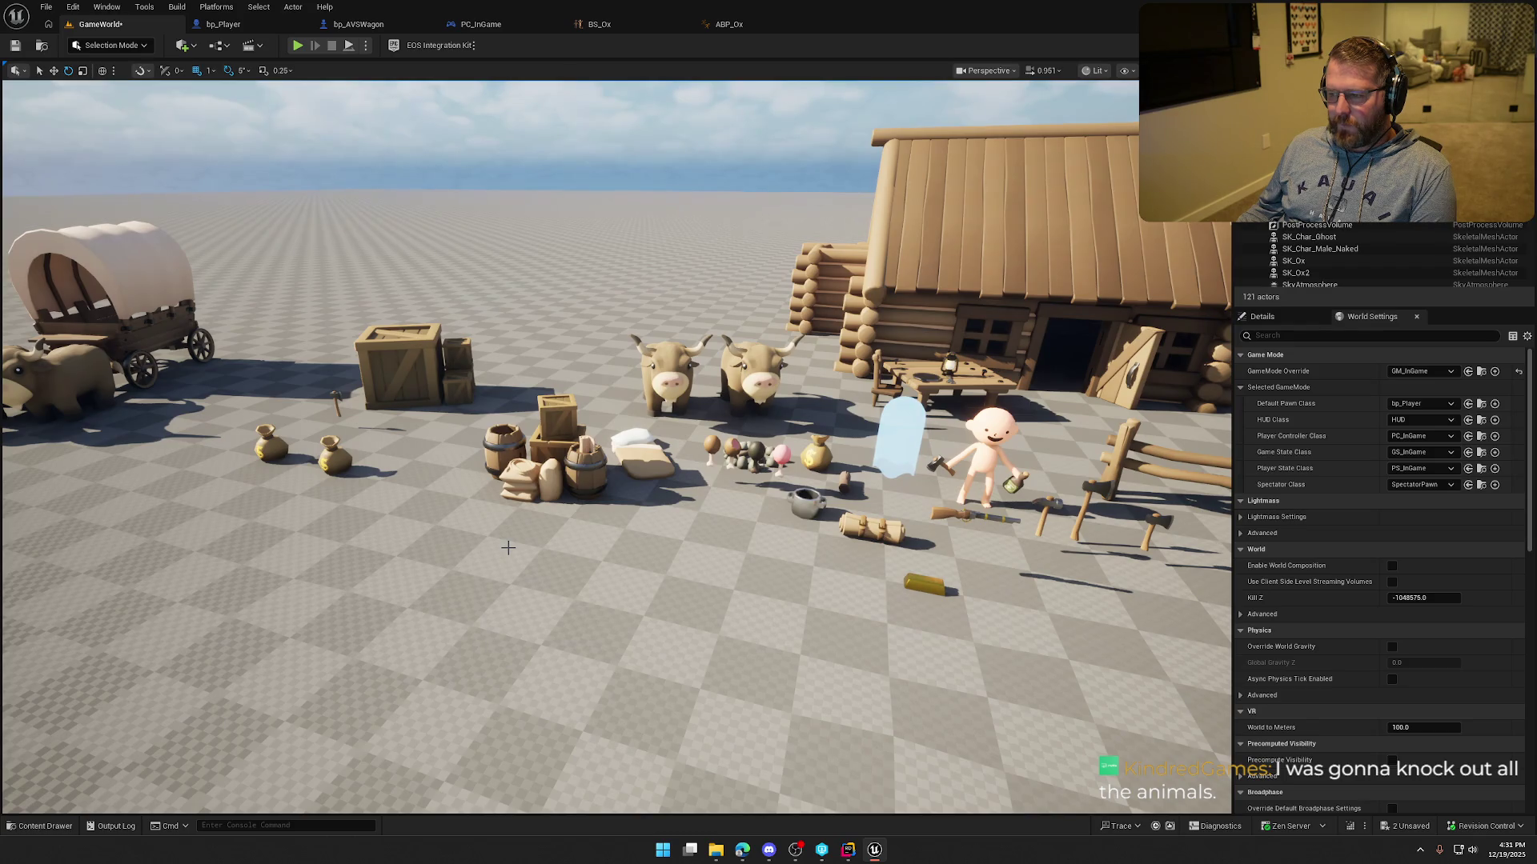
pyautogui.moveTo(765, 526); pyautogui.dragTo(765, 526)
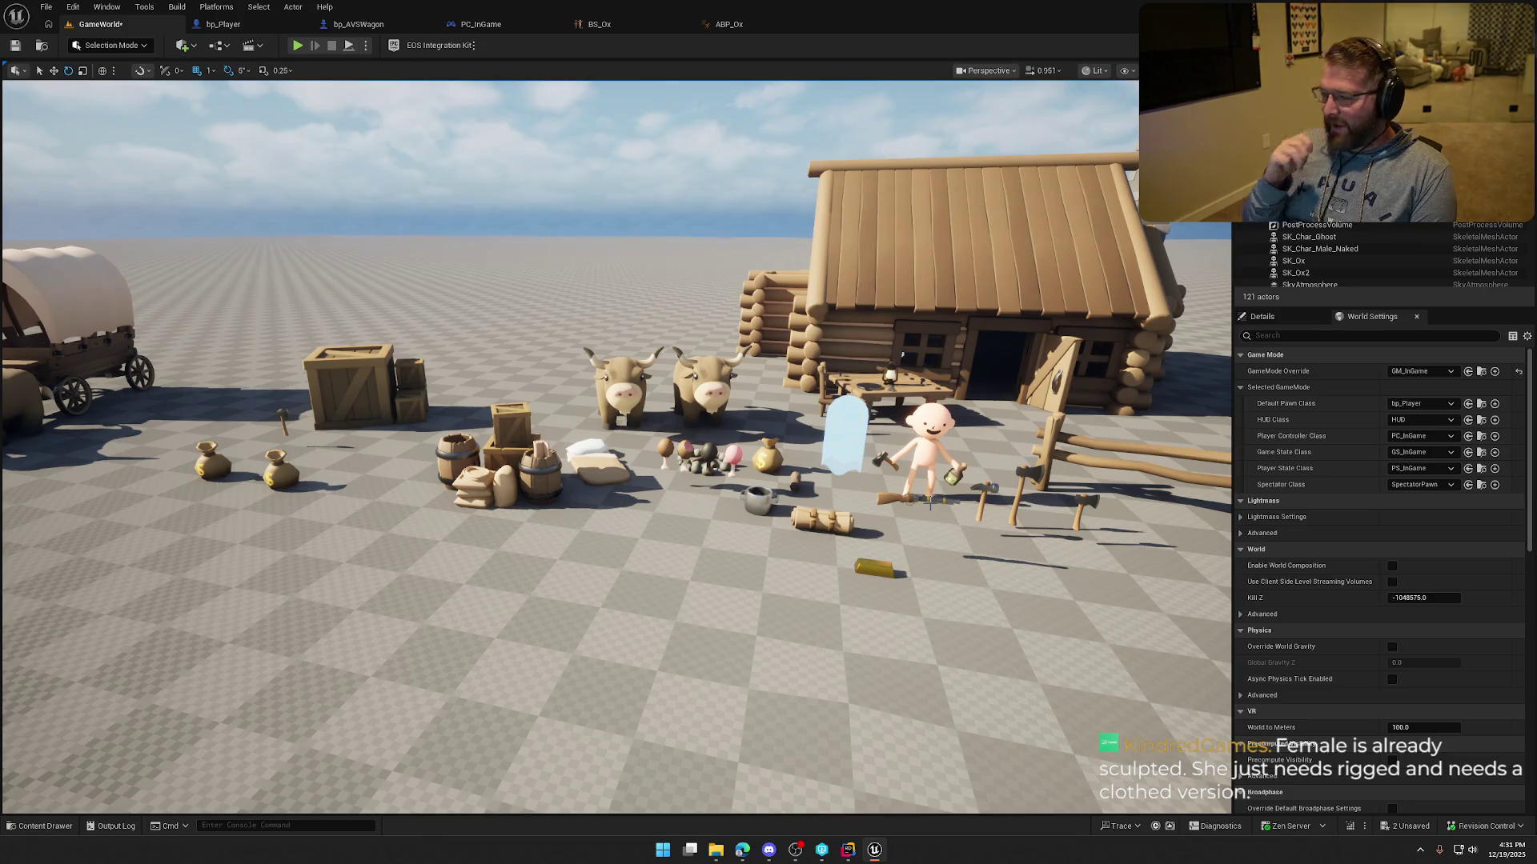
pyautogui.moveTo(1012, 506); pyautogui.dragTo(1012, 506)
pyautogui.click(297, 45)
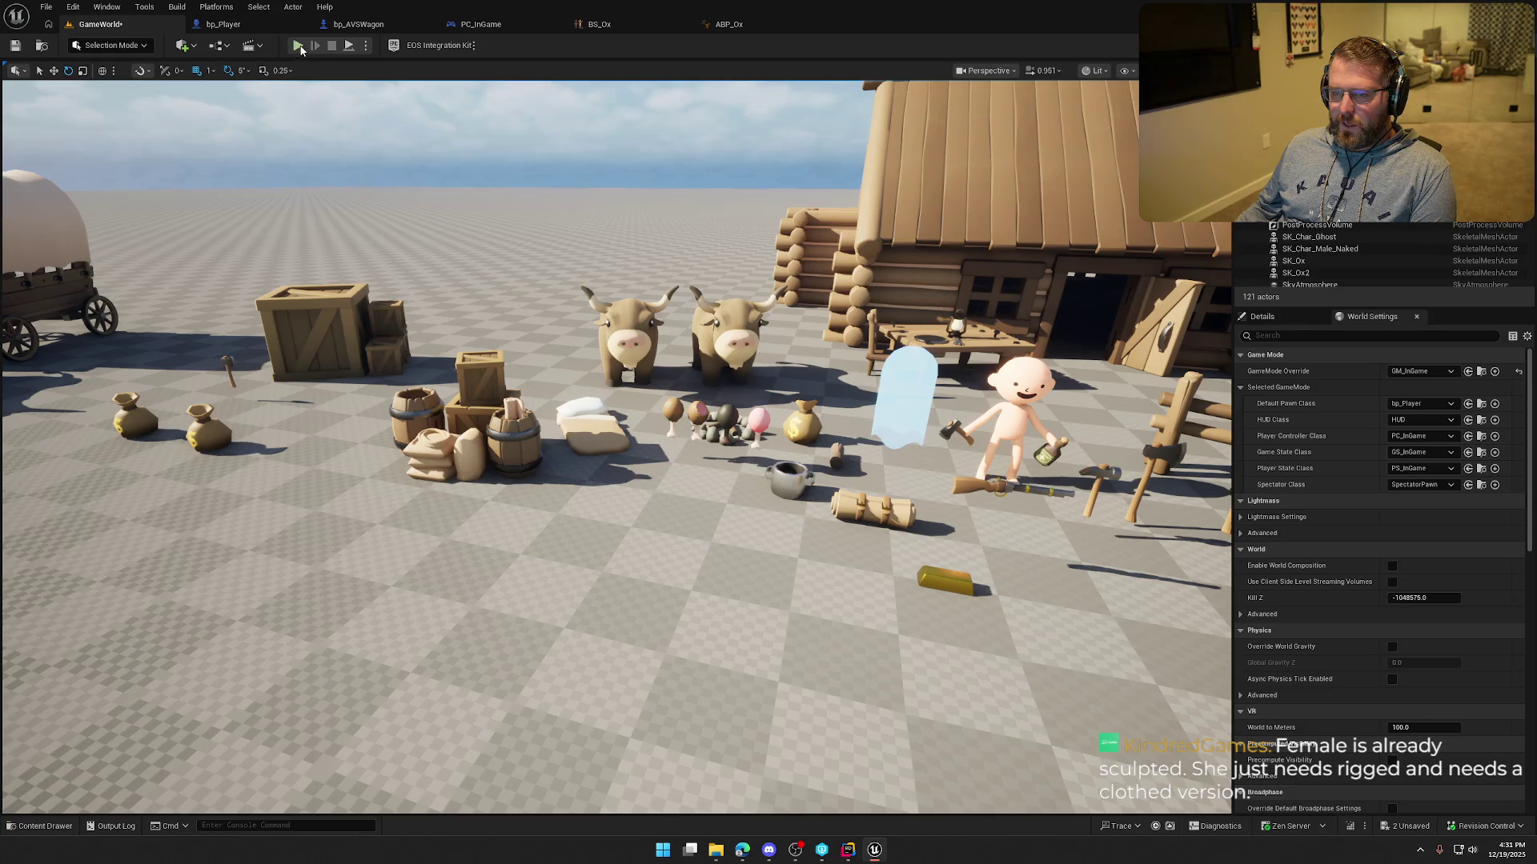
# Walk the character around and into the ox wagon, jumping up off its floor.
pyautogui.hotkey('shift', 'w')
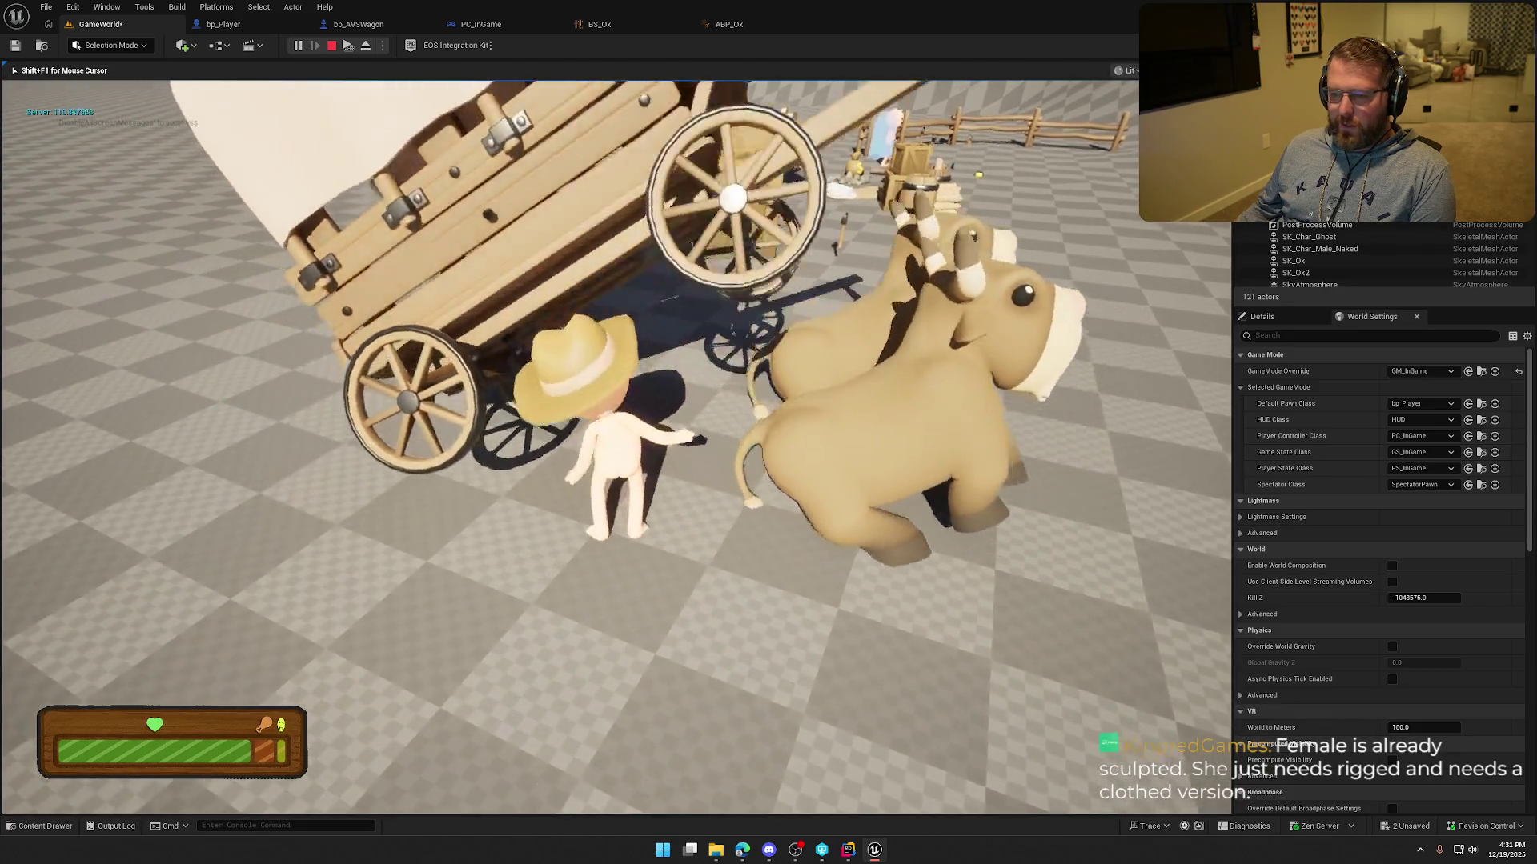
pyautogui.press('s')
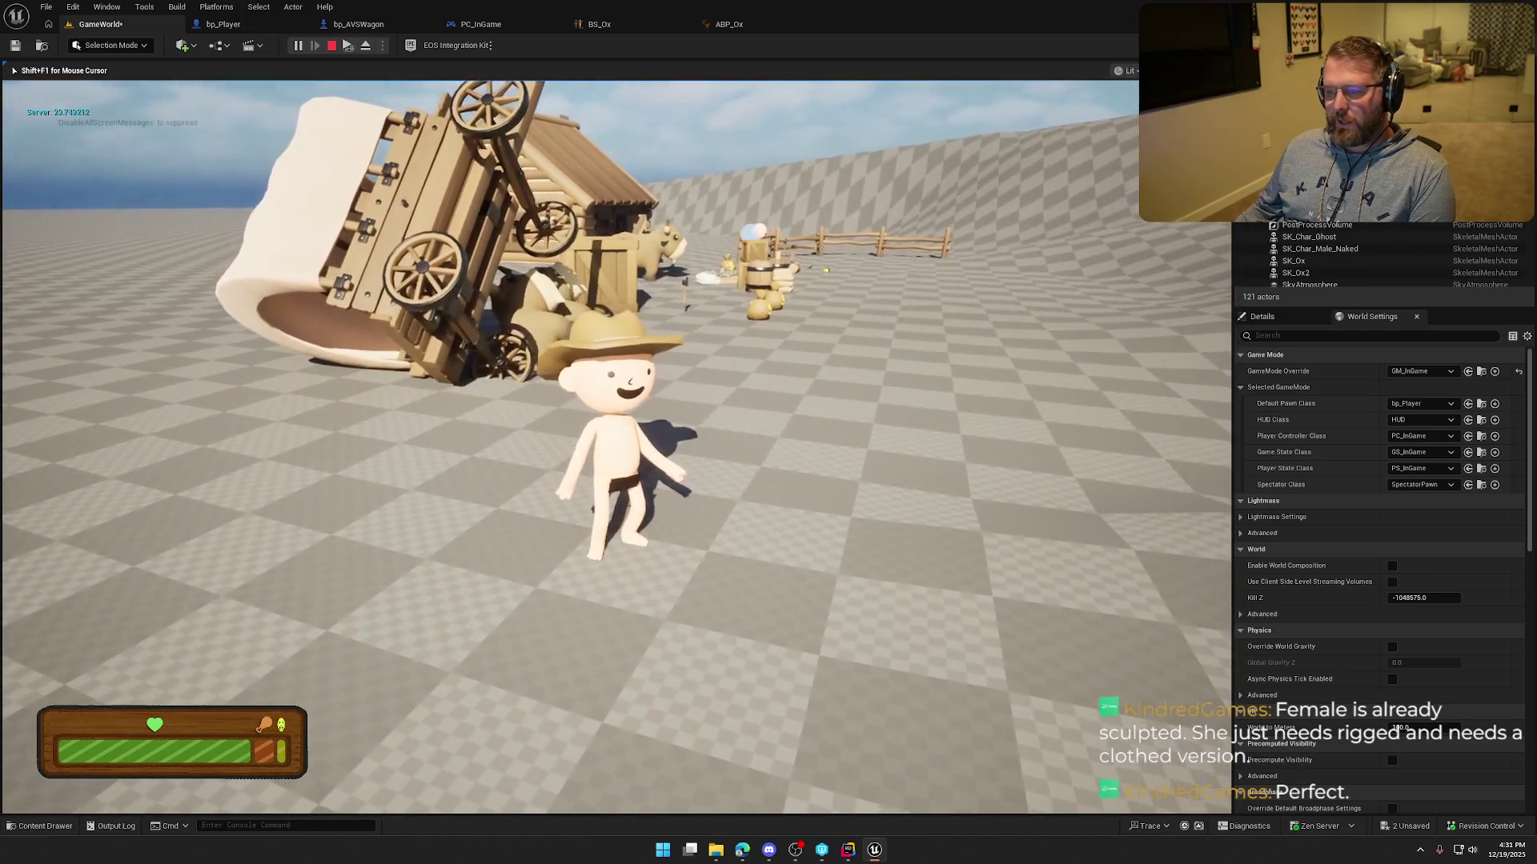
pyautogui.press('d')
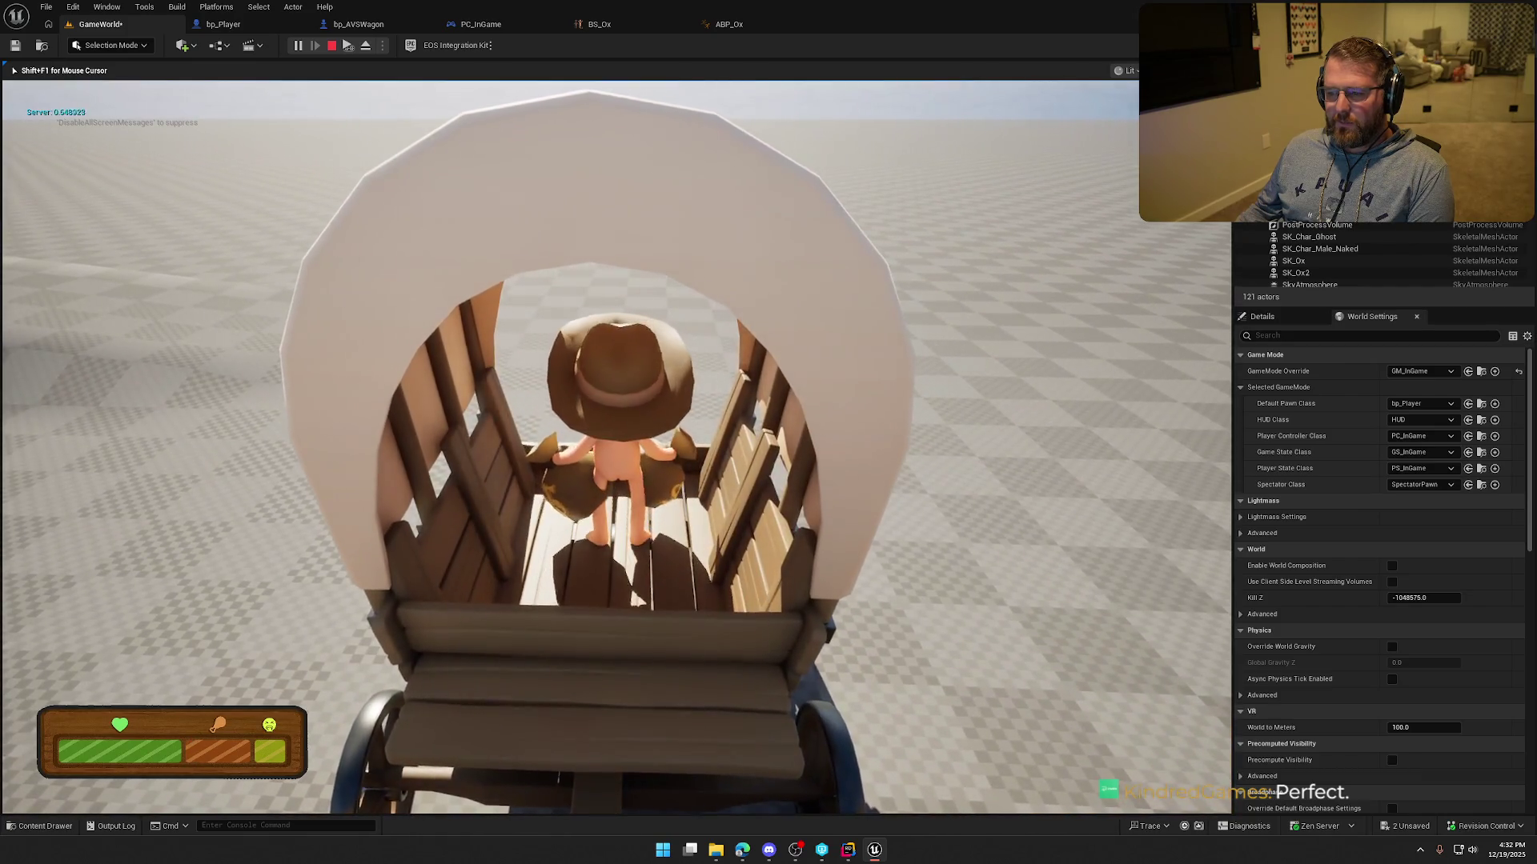
pyautogui.press('space')
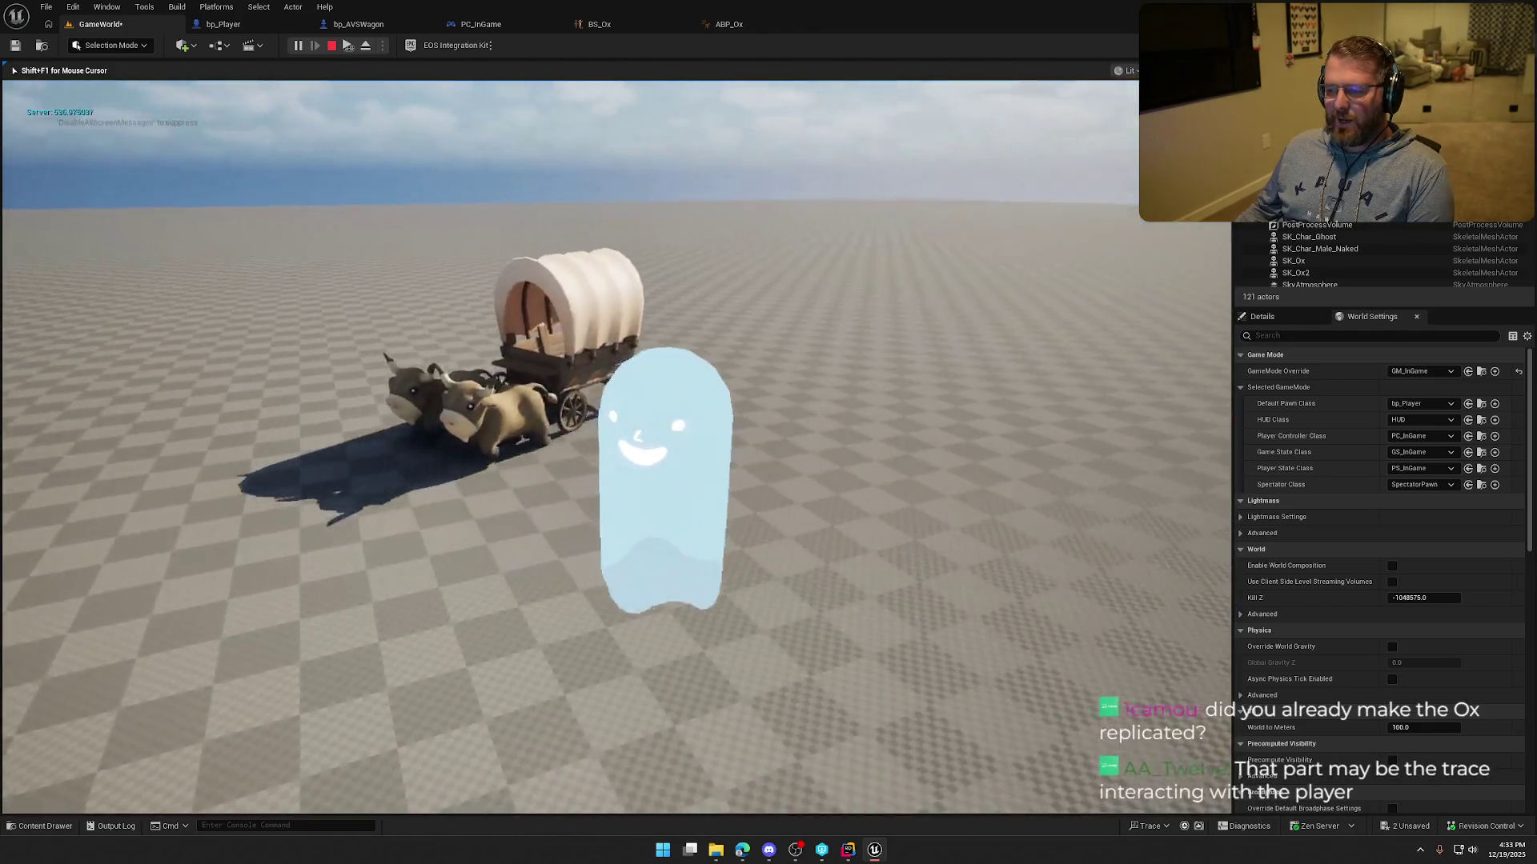
# Stop the Play In Editor session with Esc.
pyautogui.press('Escape')
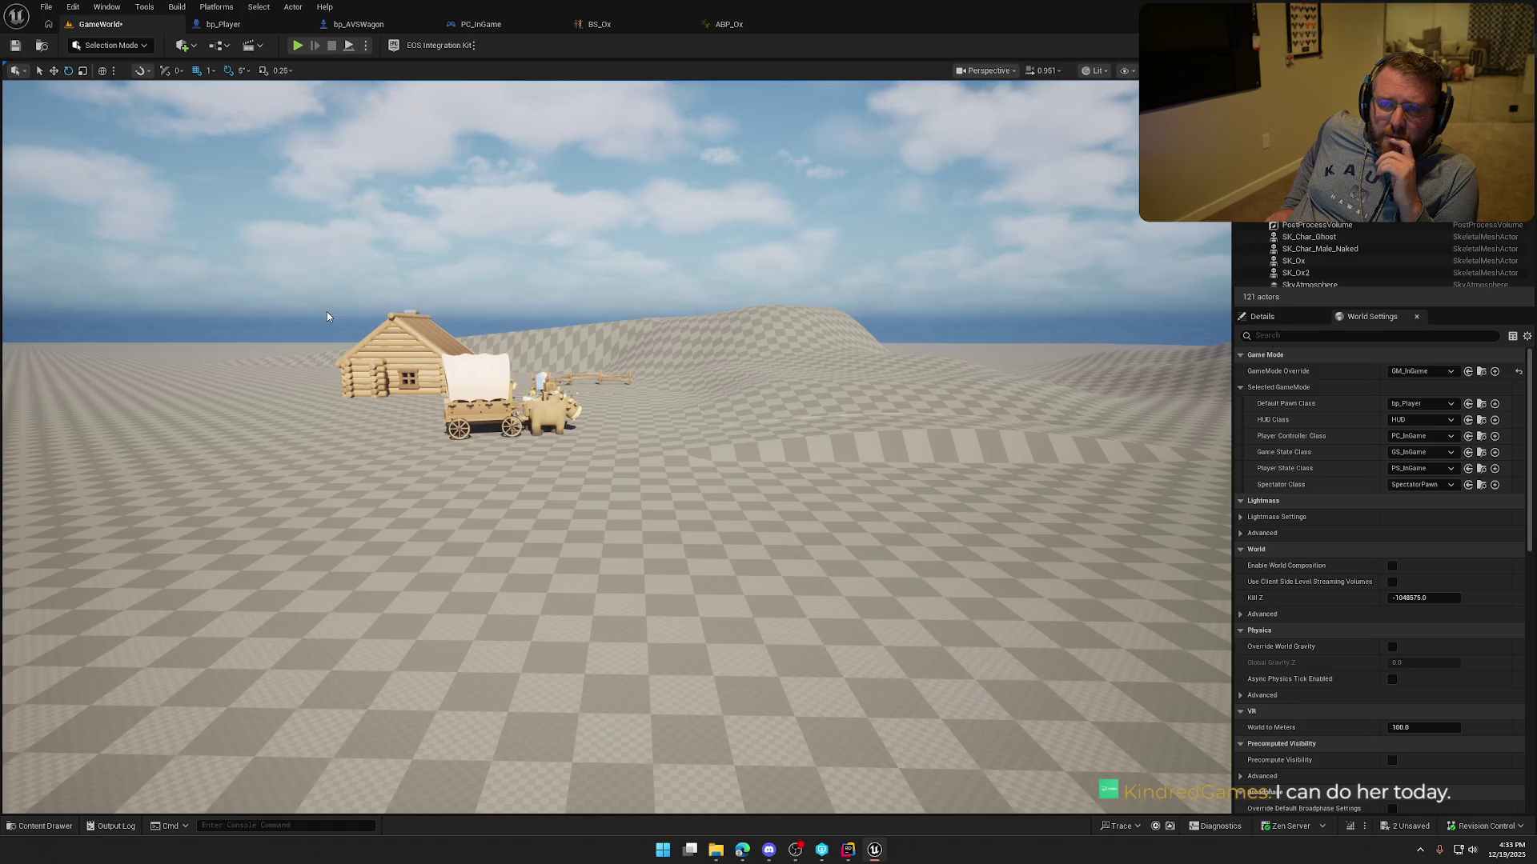
# Start a new play session and walk the client character up beside the wagon and oxen.
pyautogui.click(298, 46)
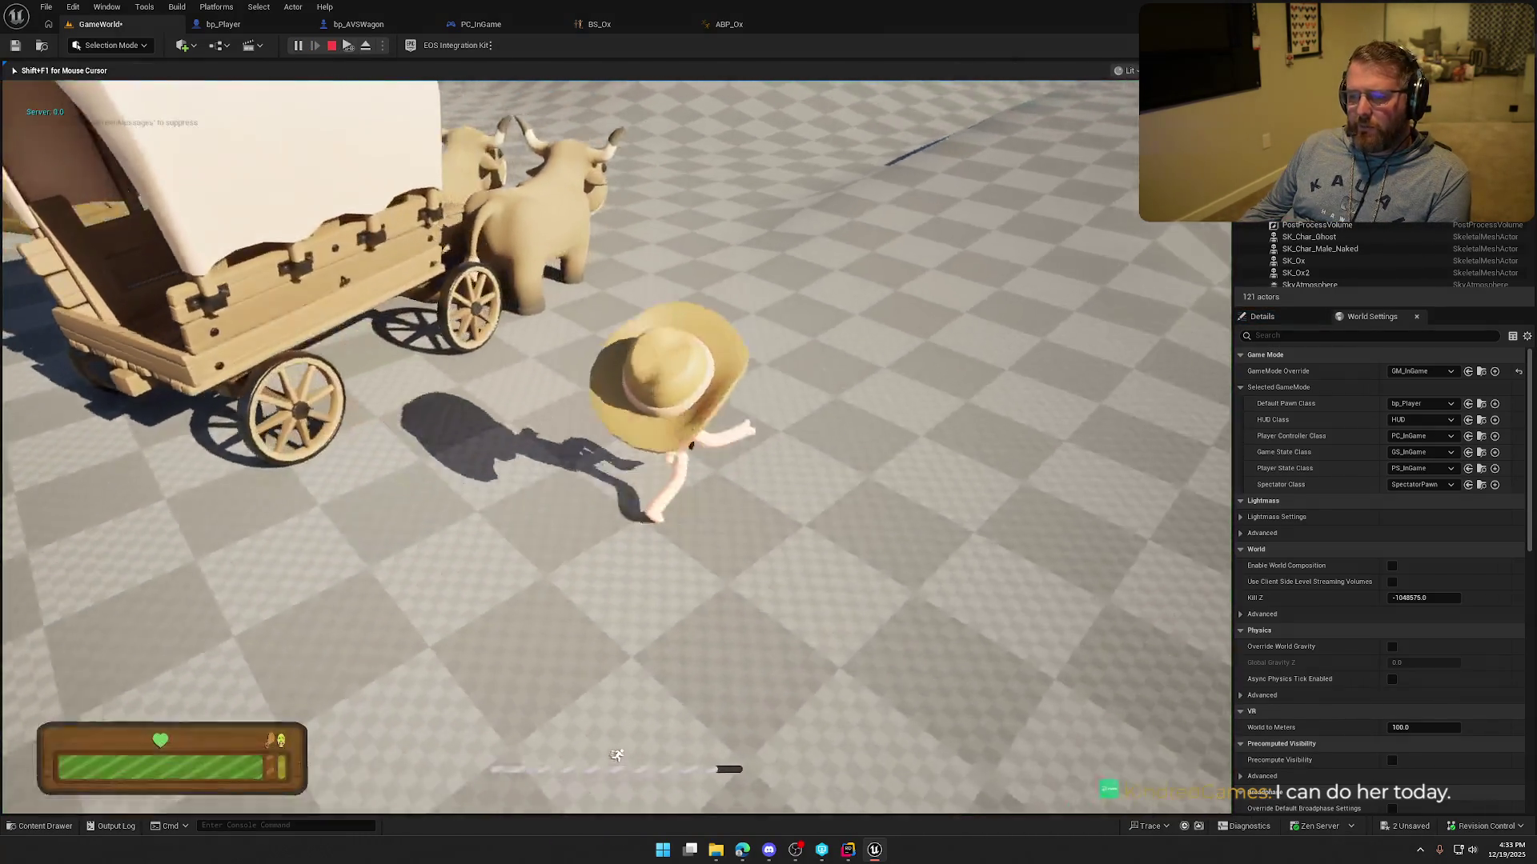
pyautogui.press('w')
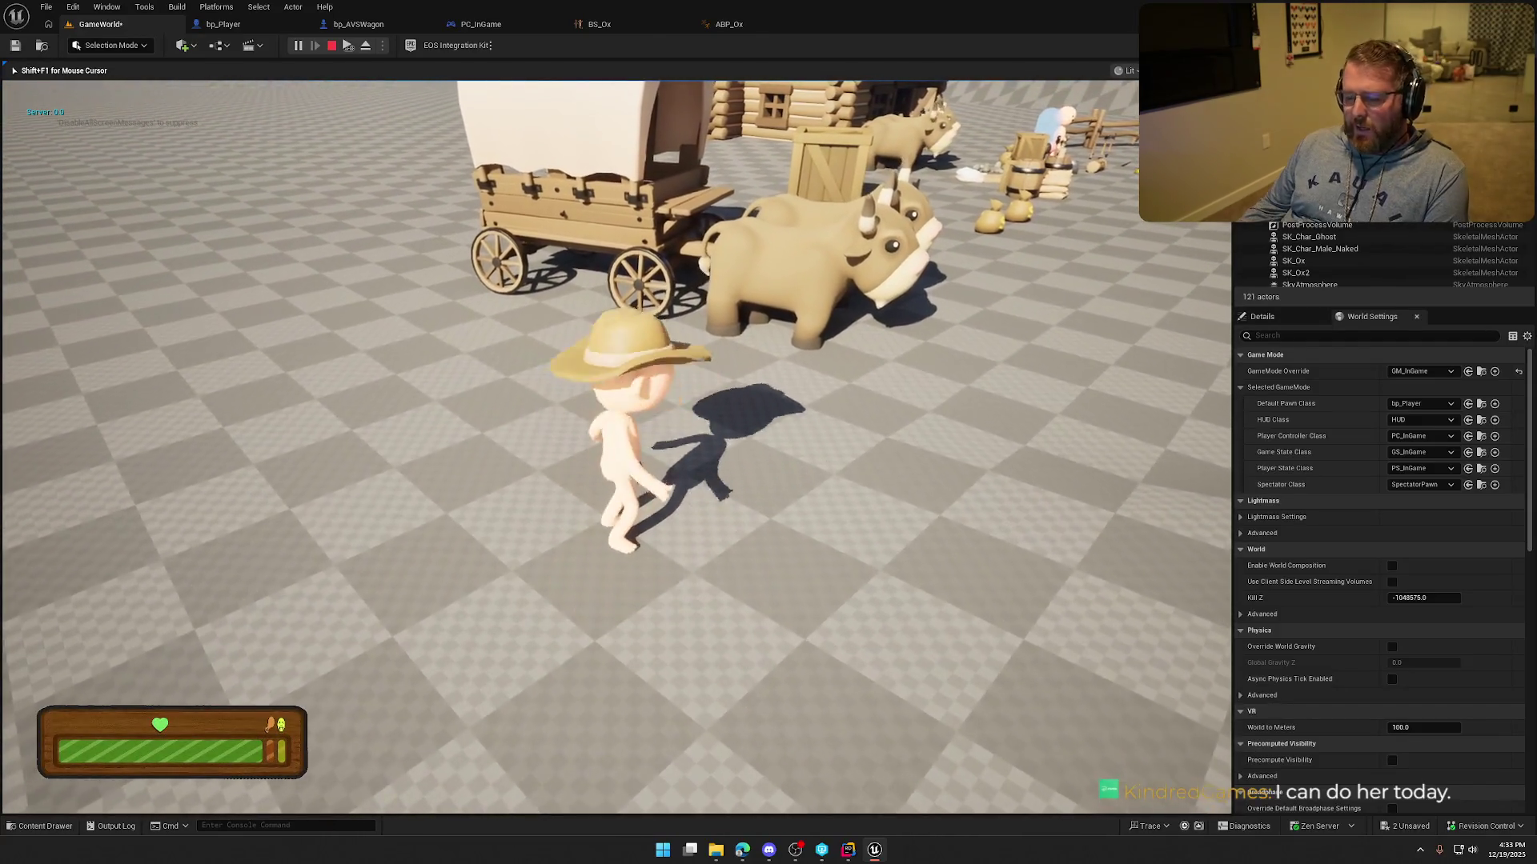
pyautogui.press('super')
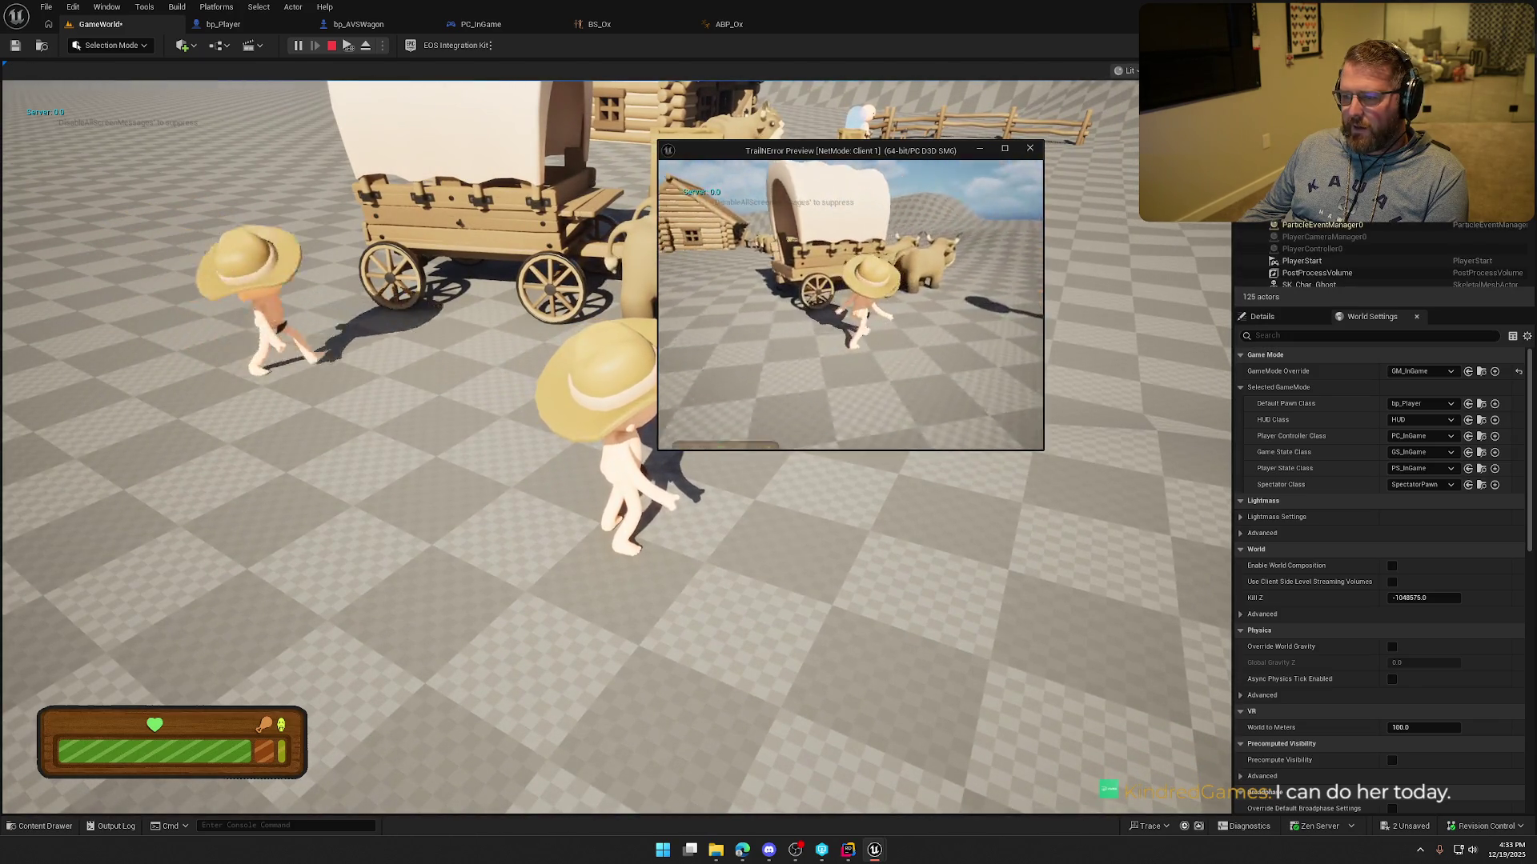
pyautogui.press('w')
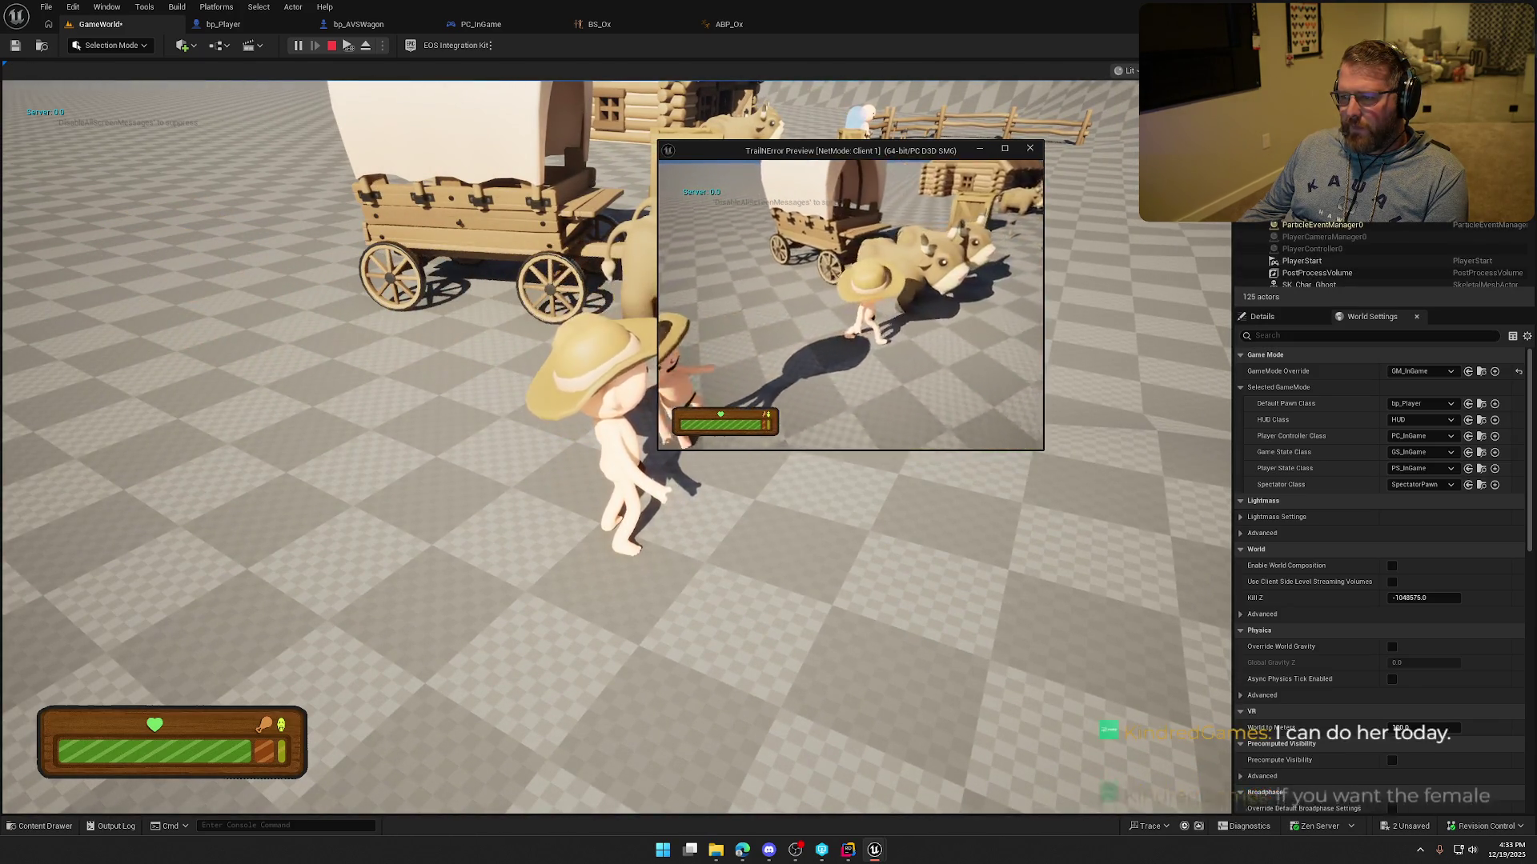
pyautogui.press('w')
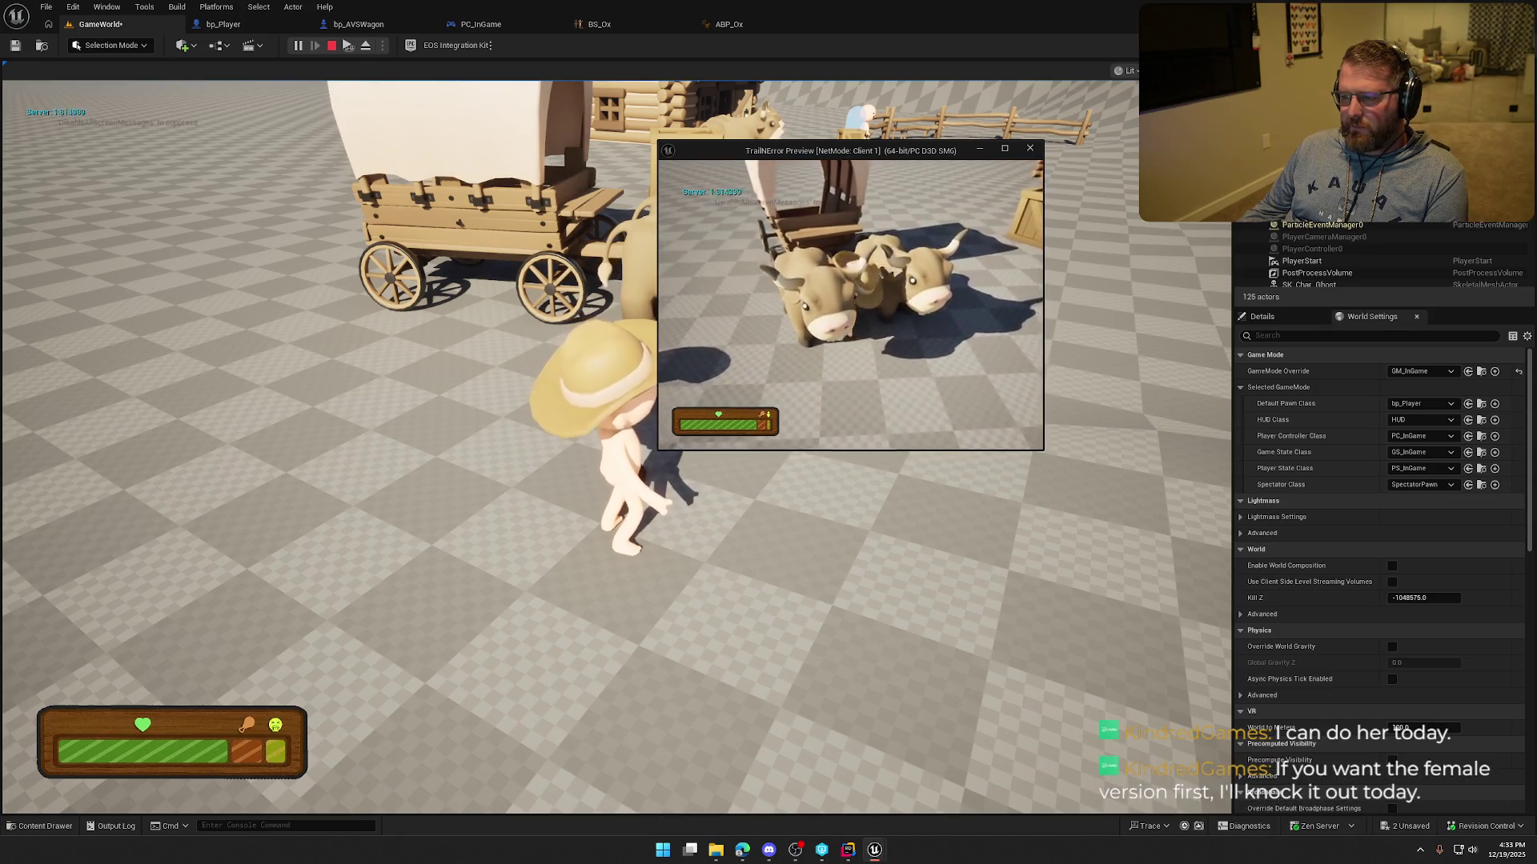
pyautogui.press('w')
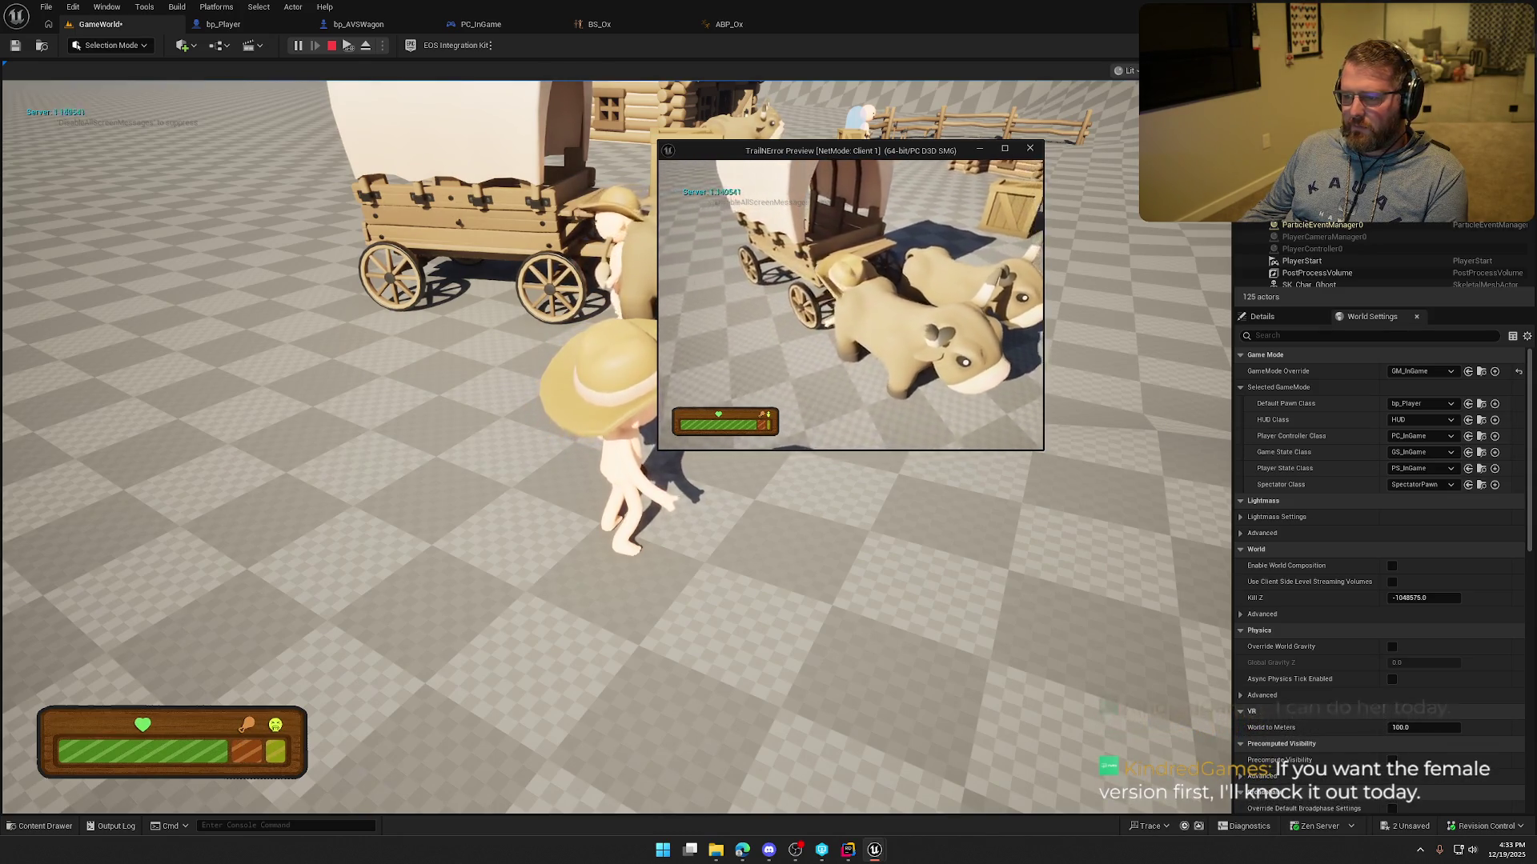
pyautogui.press('w')
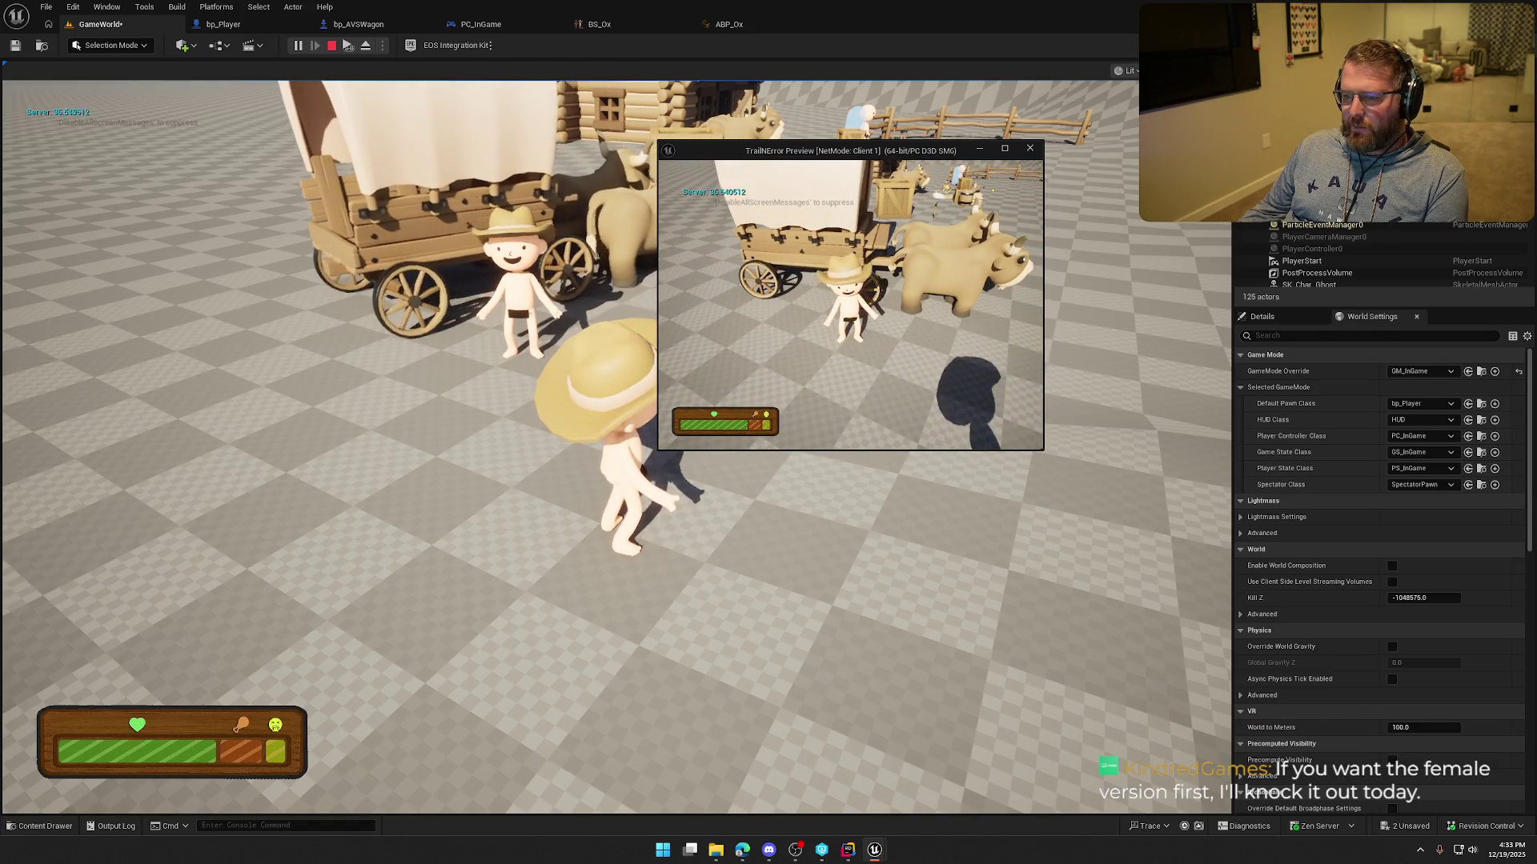
# Climb onto the wagon, take the driver seat with E, walk away, and end play.
pyautogui.press('w')
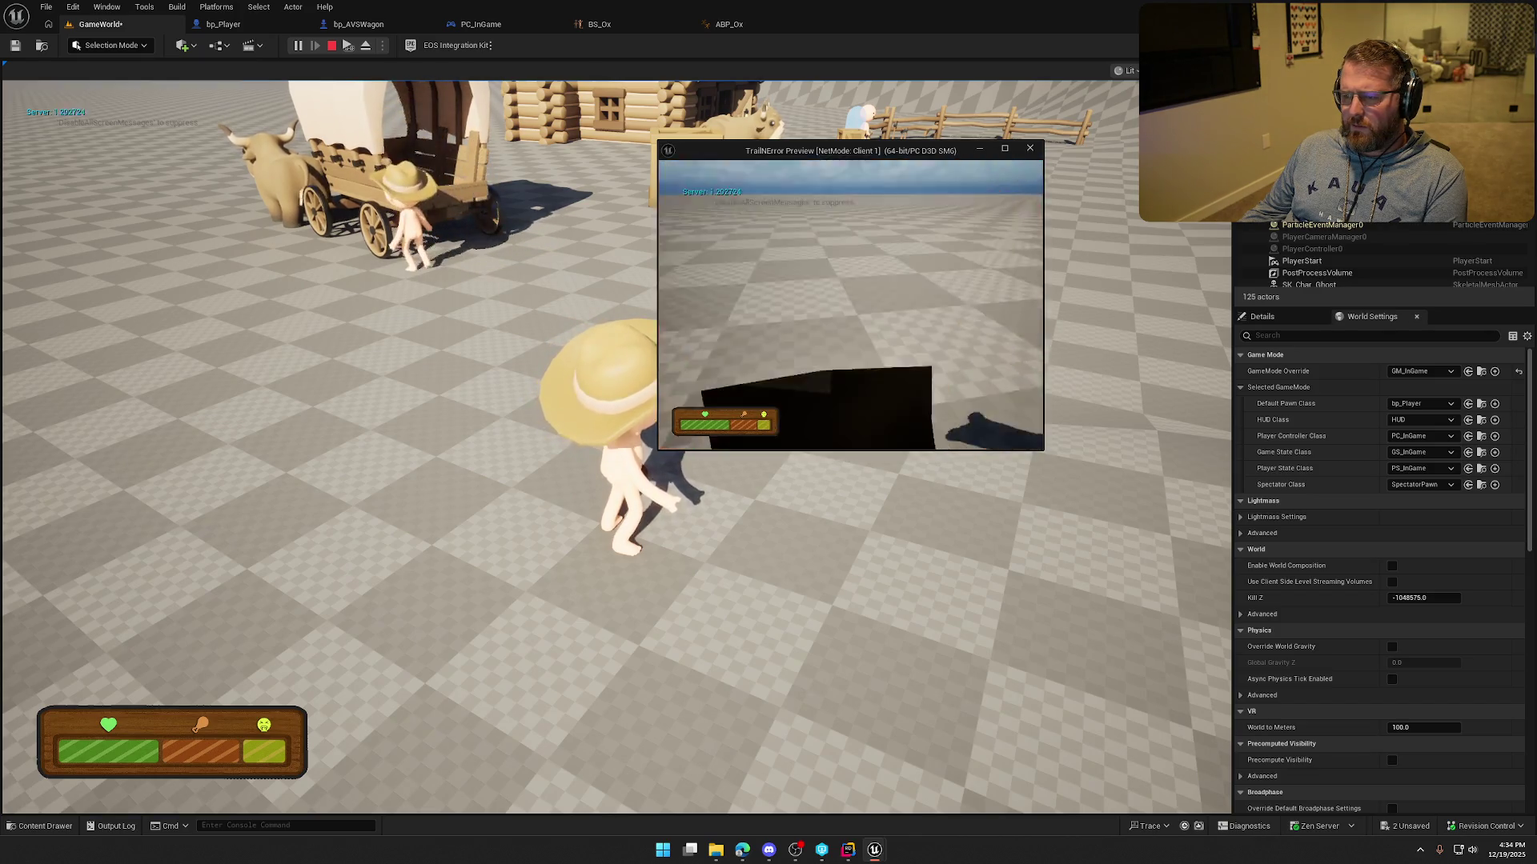
pyautogui.press('w')
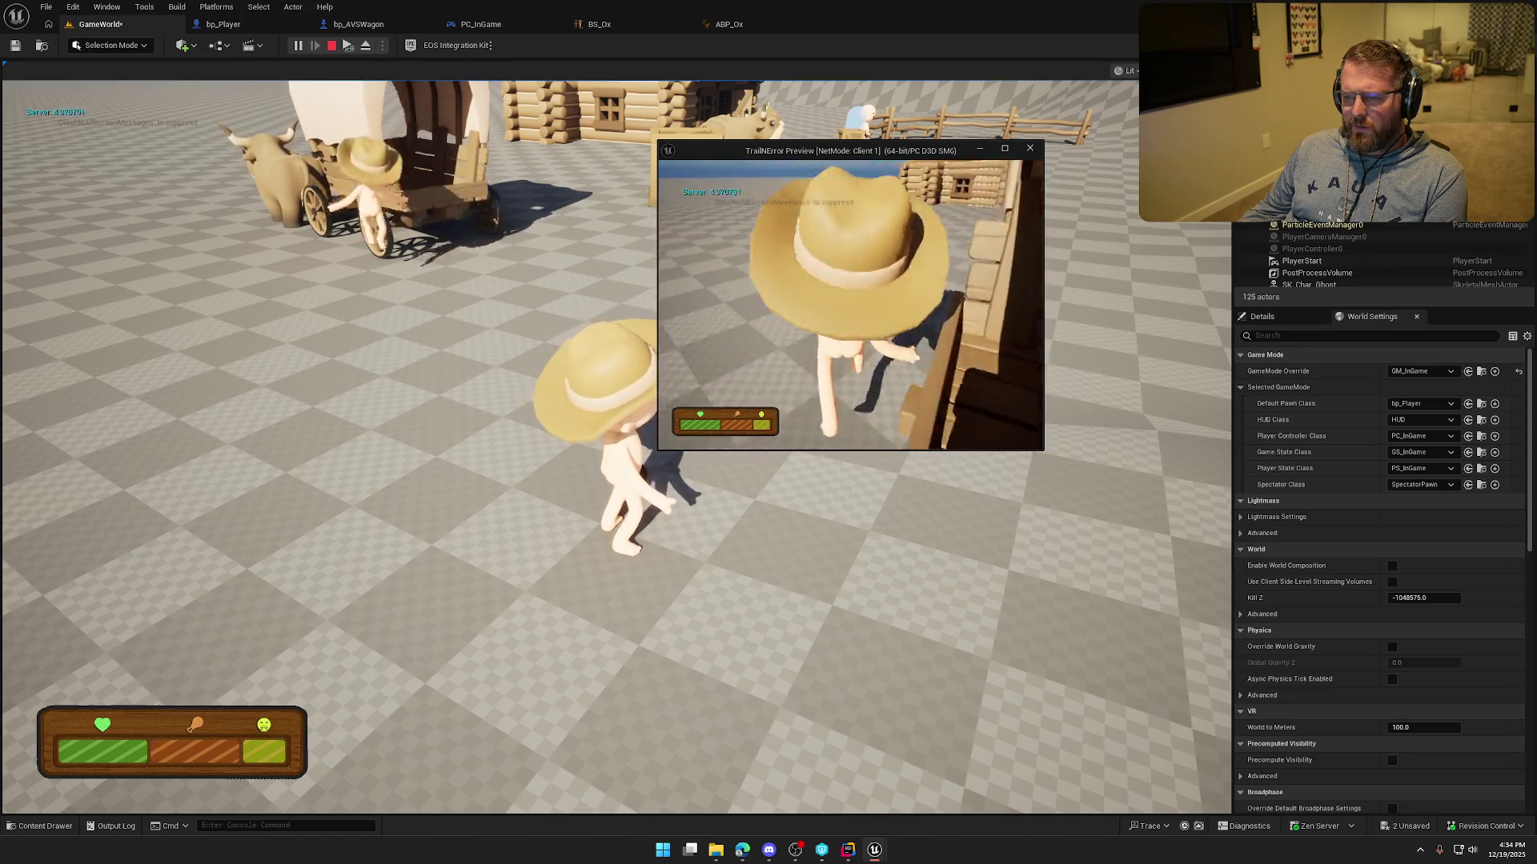
pyautogui.press('e')
pyautogui.press('e')
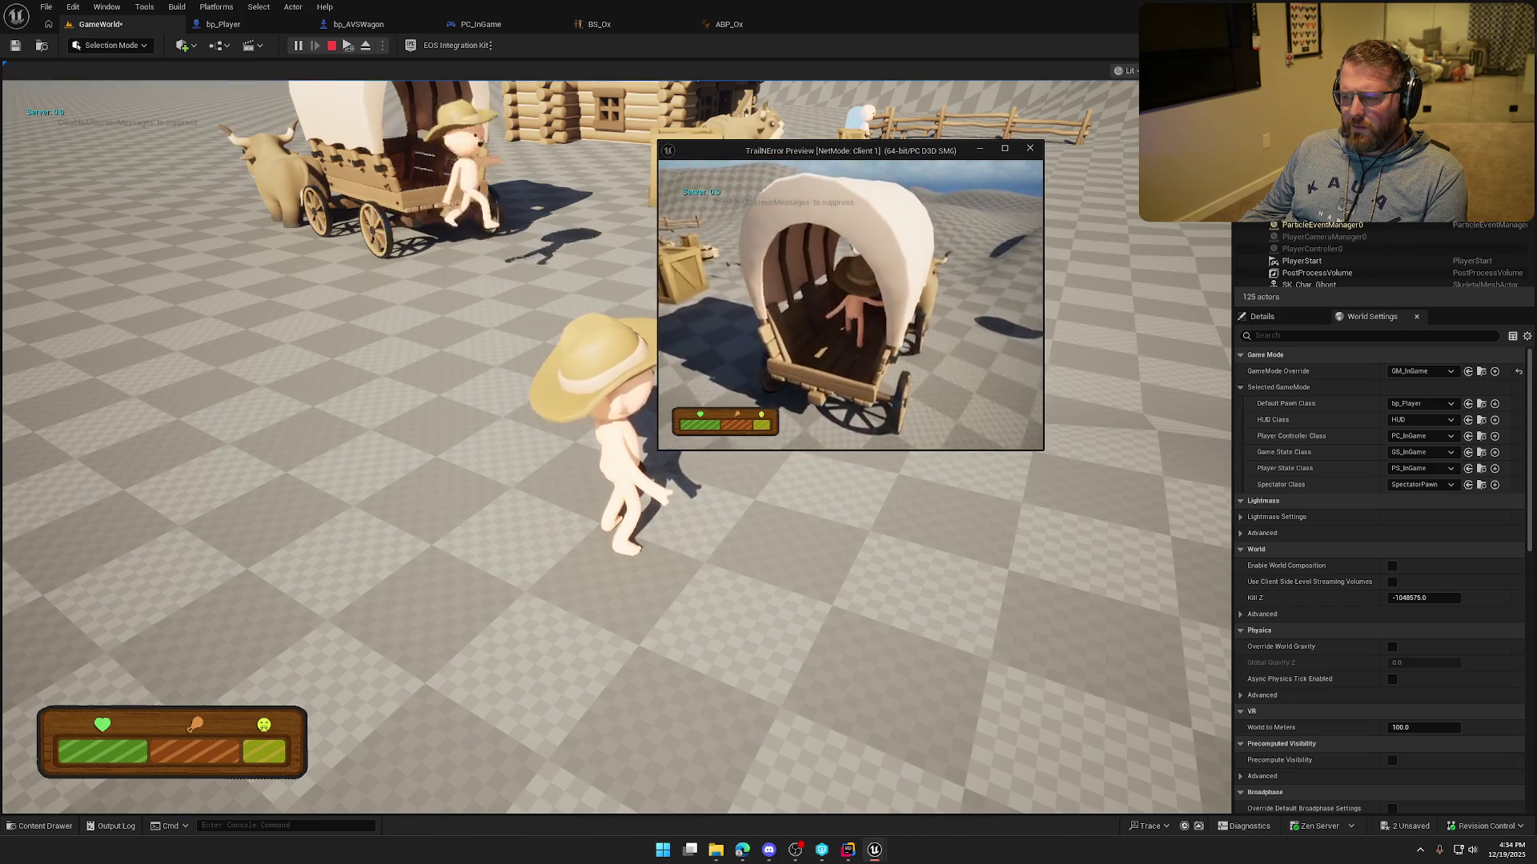
pyautogui.press('w')
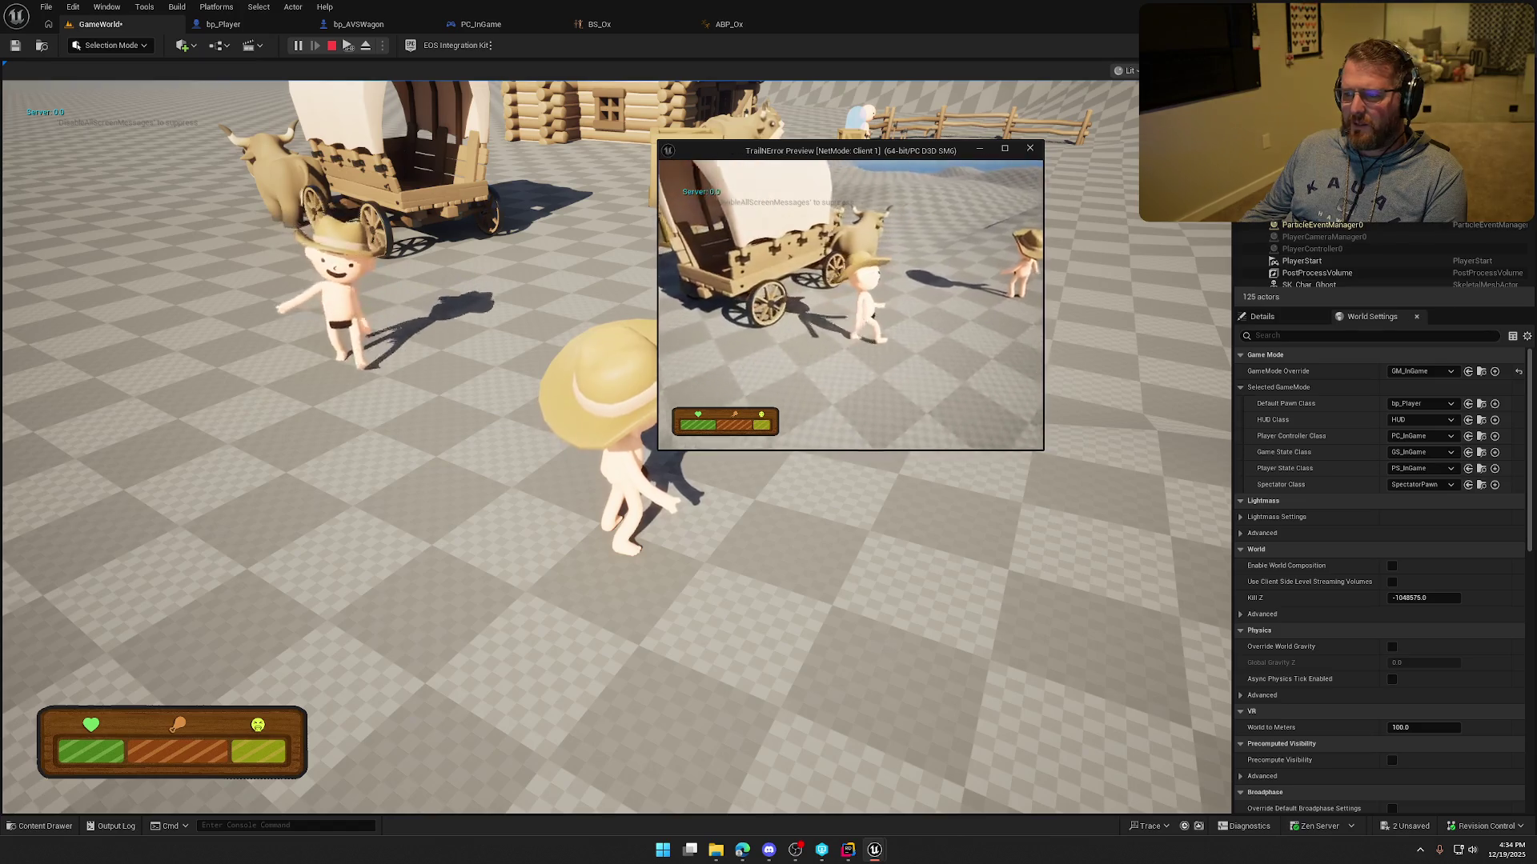
pyautogui.press('Escape')
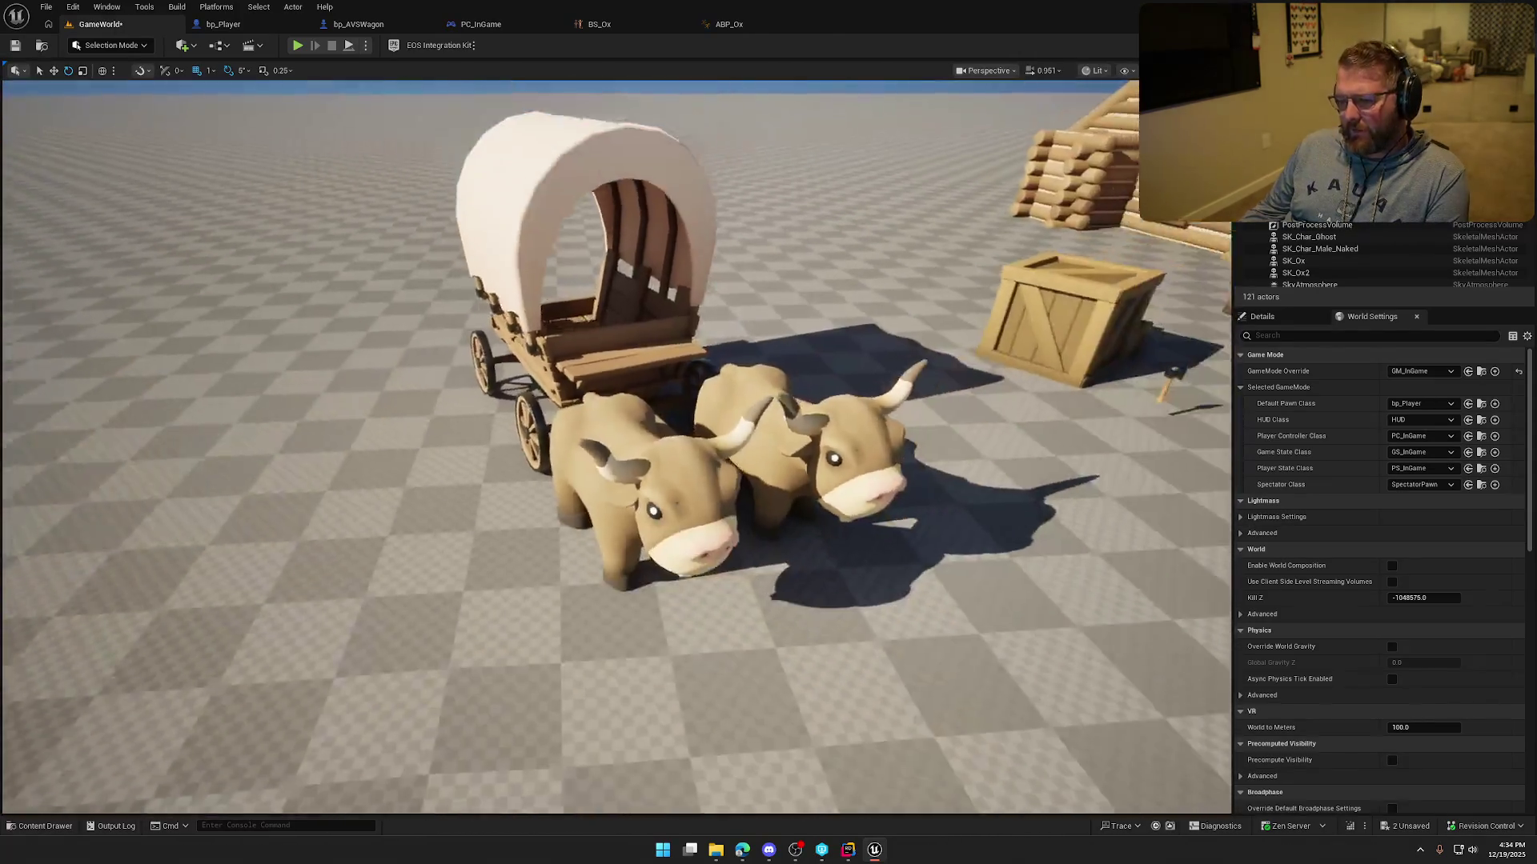
pyautogui.click(367, 46)
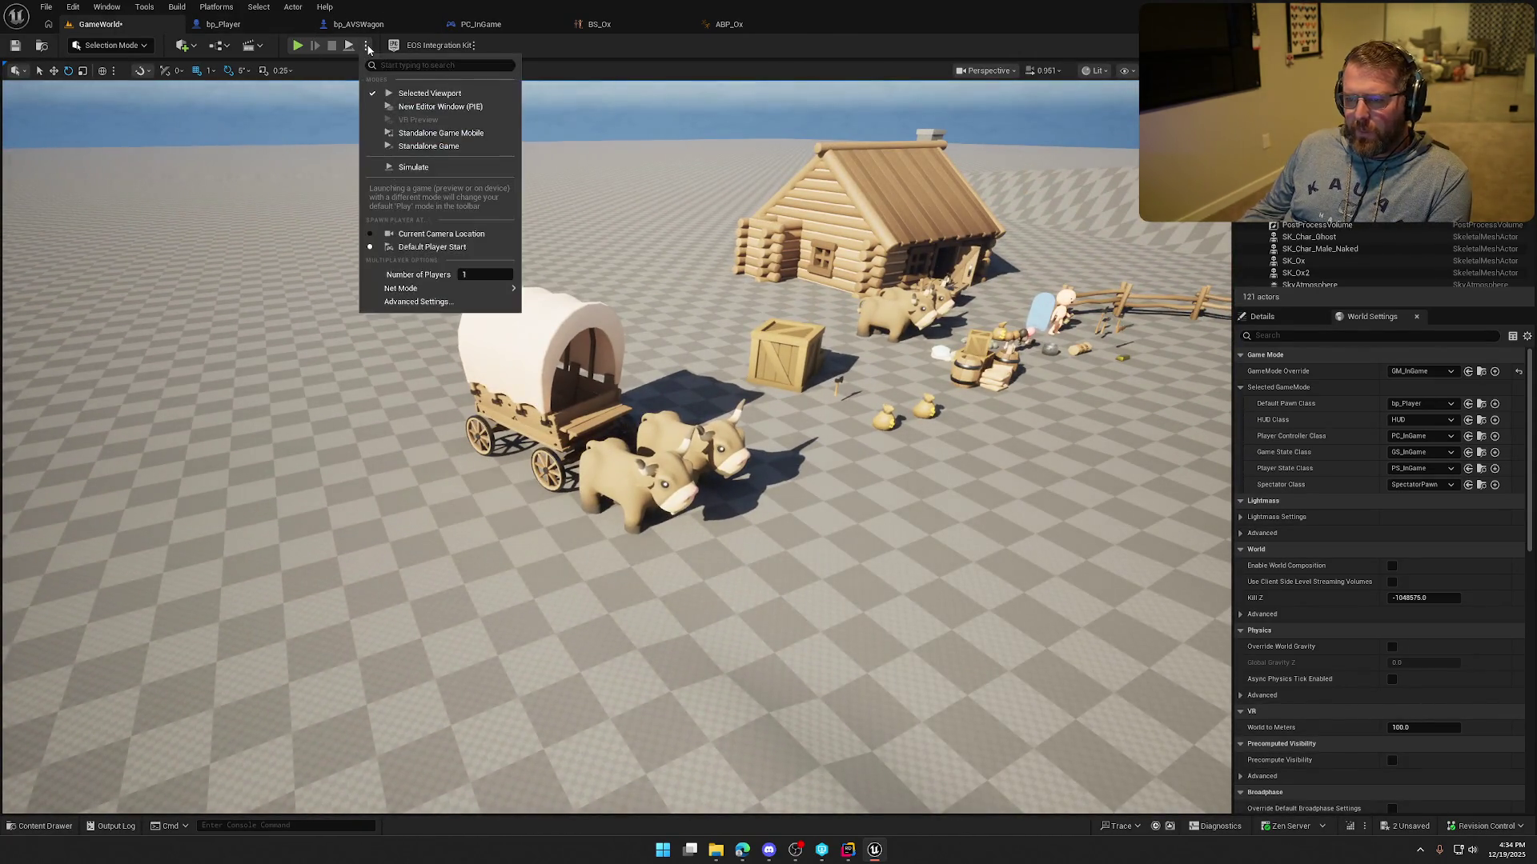
pyautogui.click(368, 48)
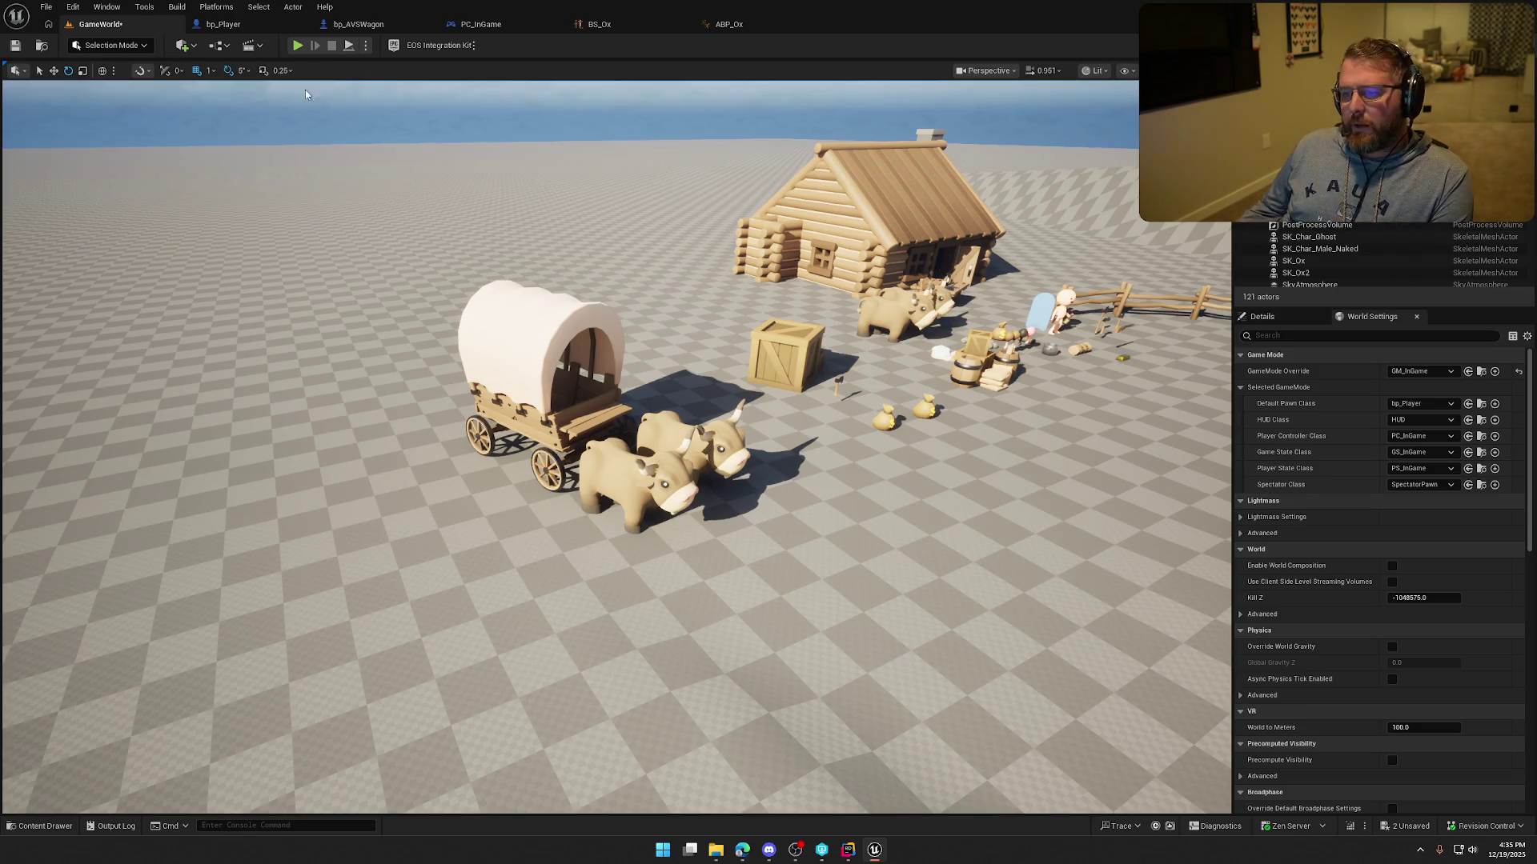
pyautogui.click(298, 47)
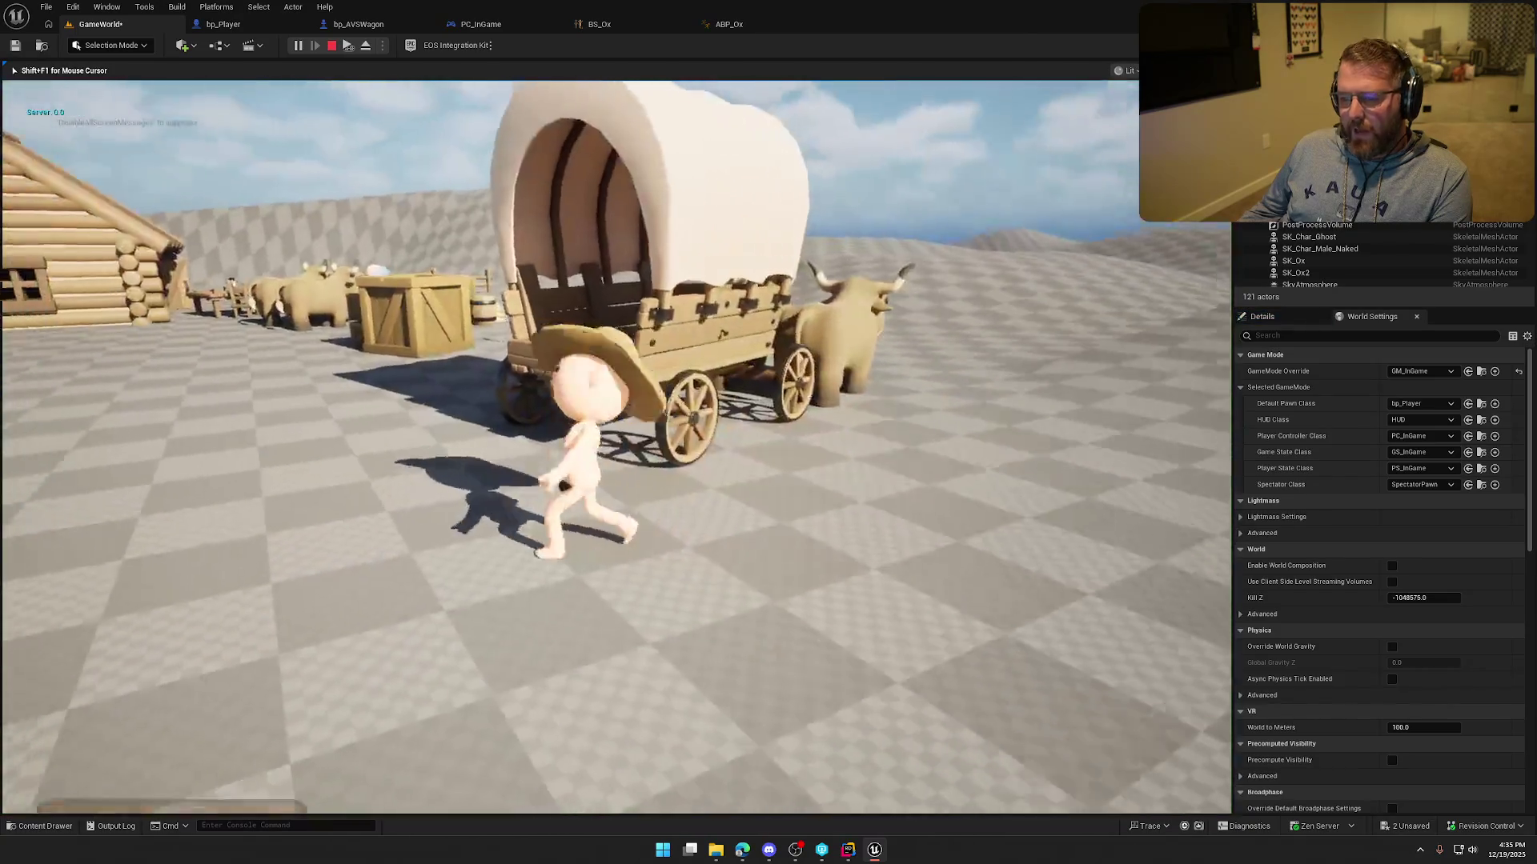
# Walk the character into the wagon, up to its front board, and off before the oxen.
pyautogui.press('w')
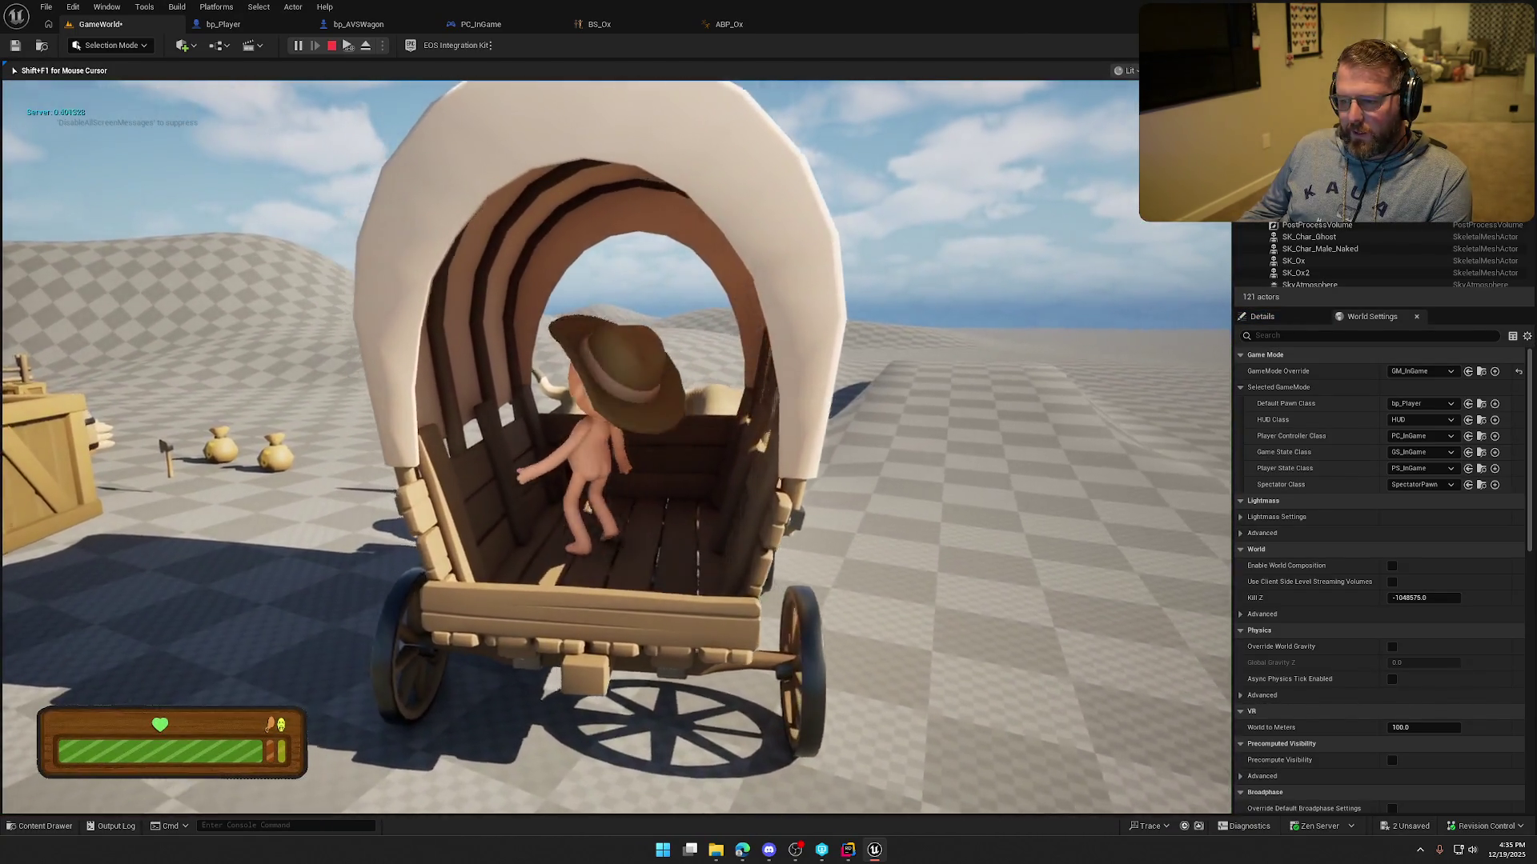
pyautogui.press('w')
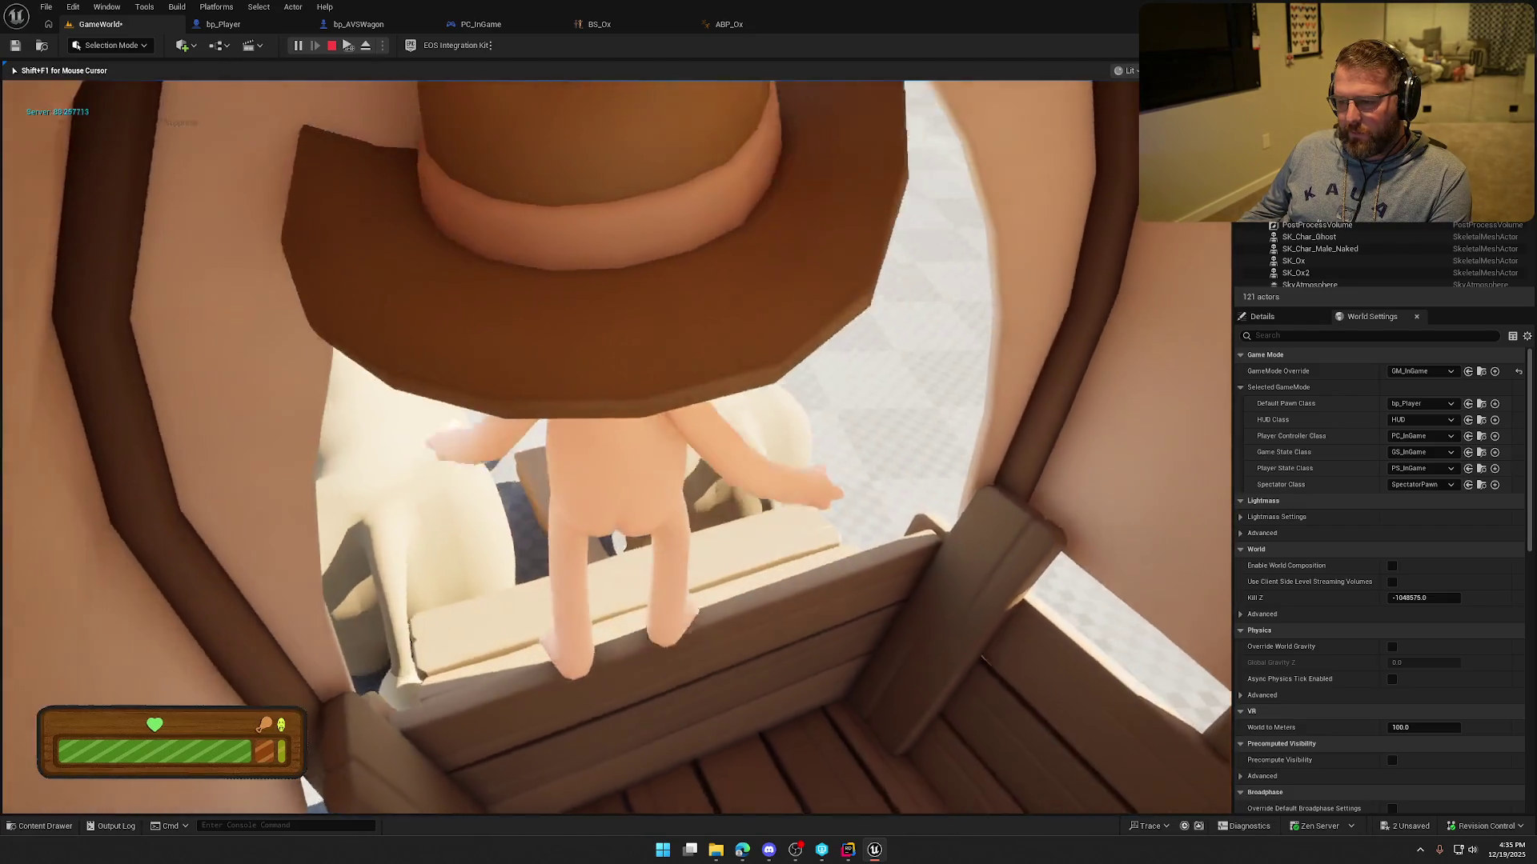
pyautogui.moveTo(608, 432)
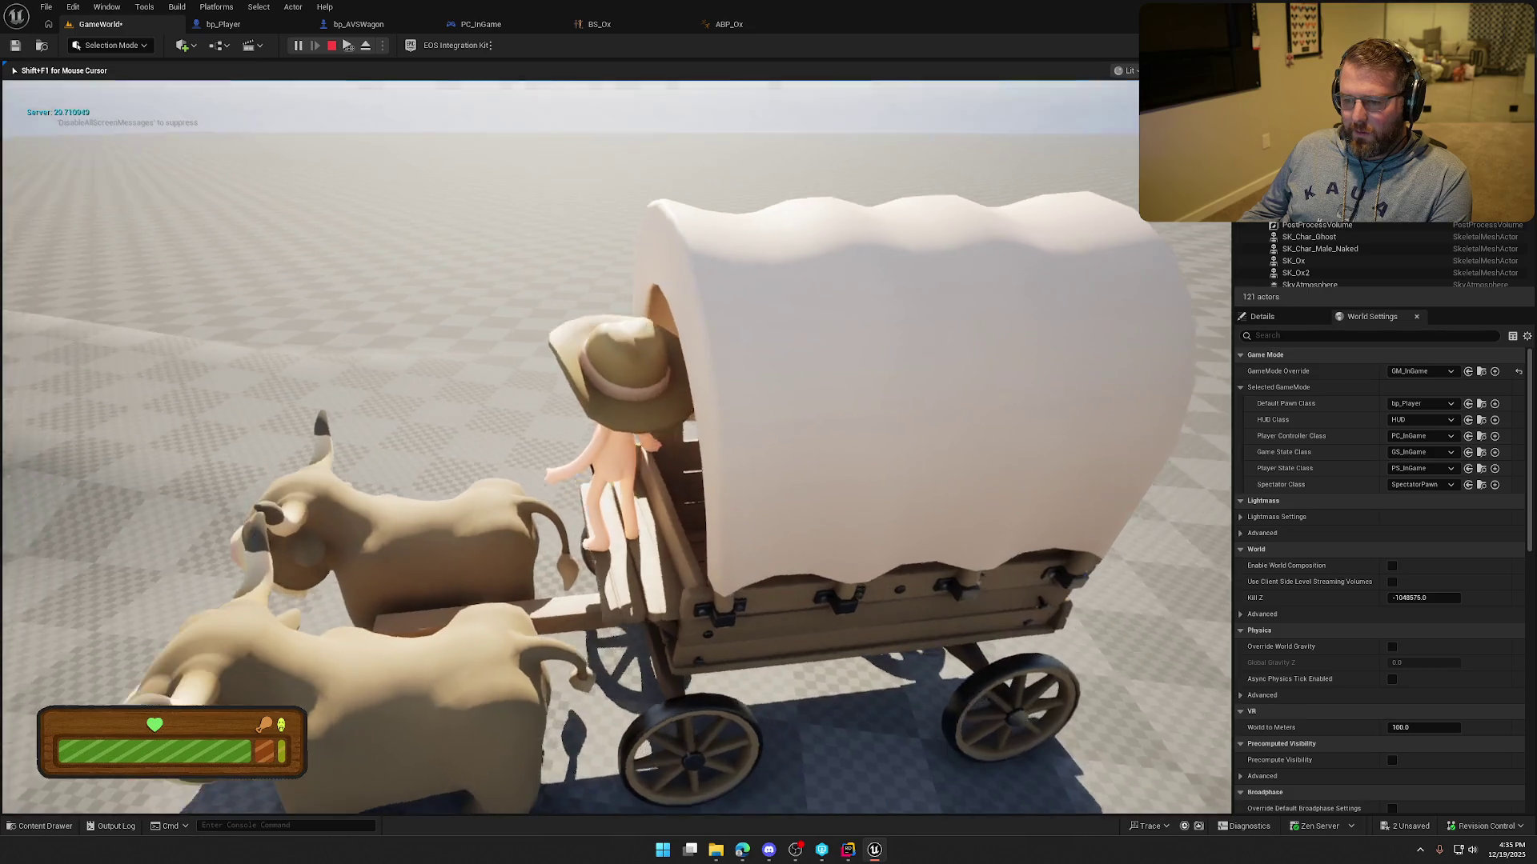
pyautogui.press('w')
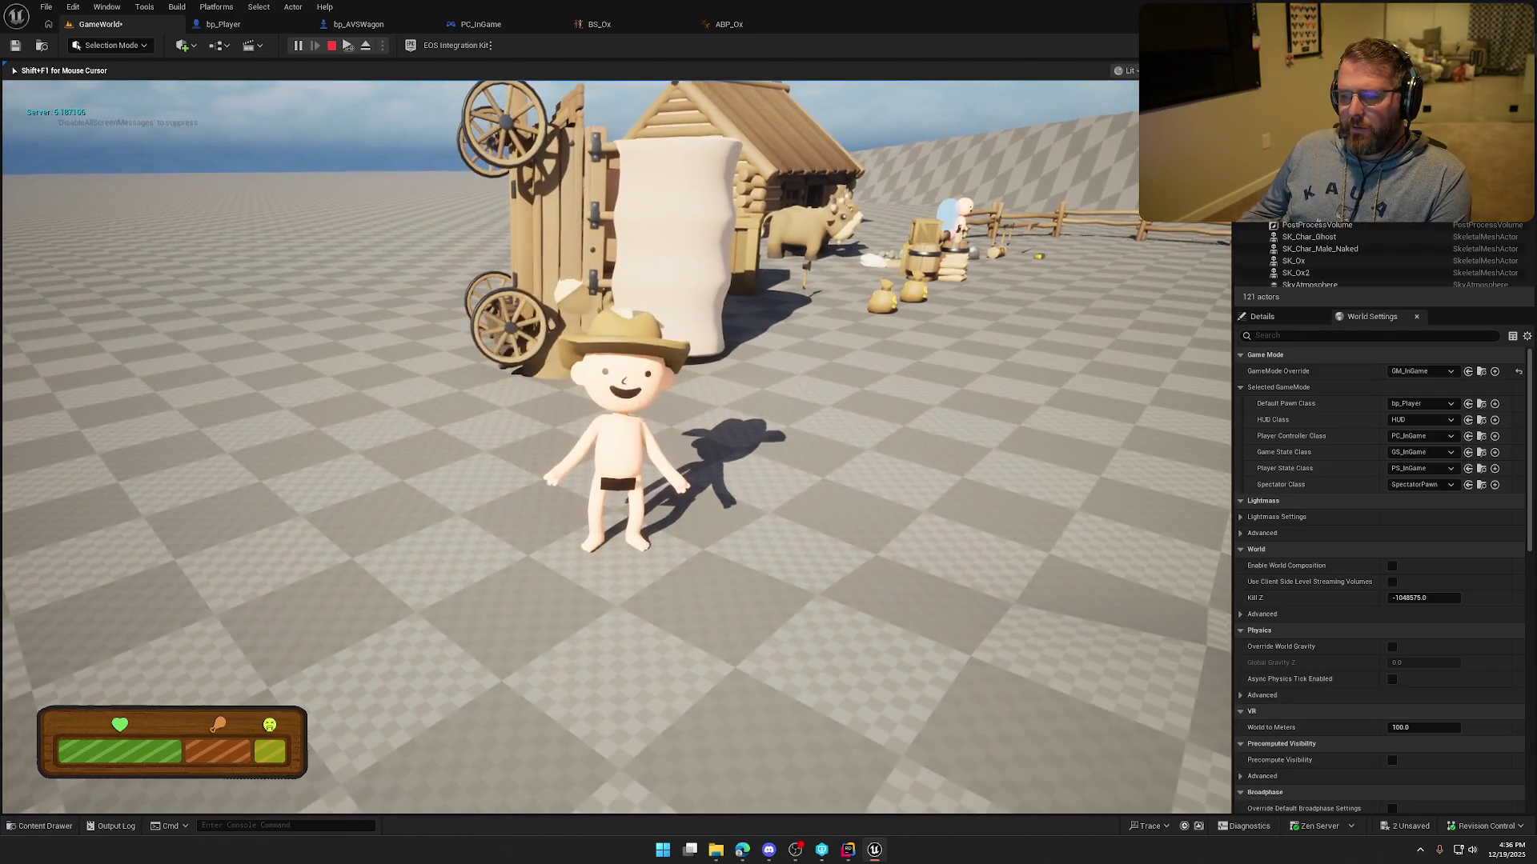
# Circle the tipped-over wagon on foot, then stop play and go to bp_Player.
pyautogui.press('w')
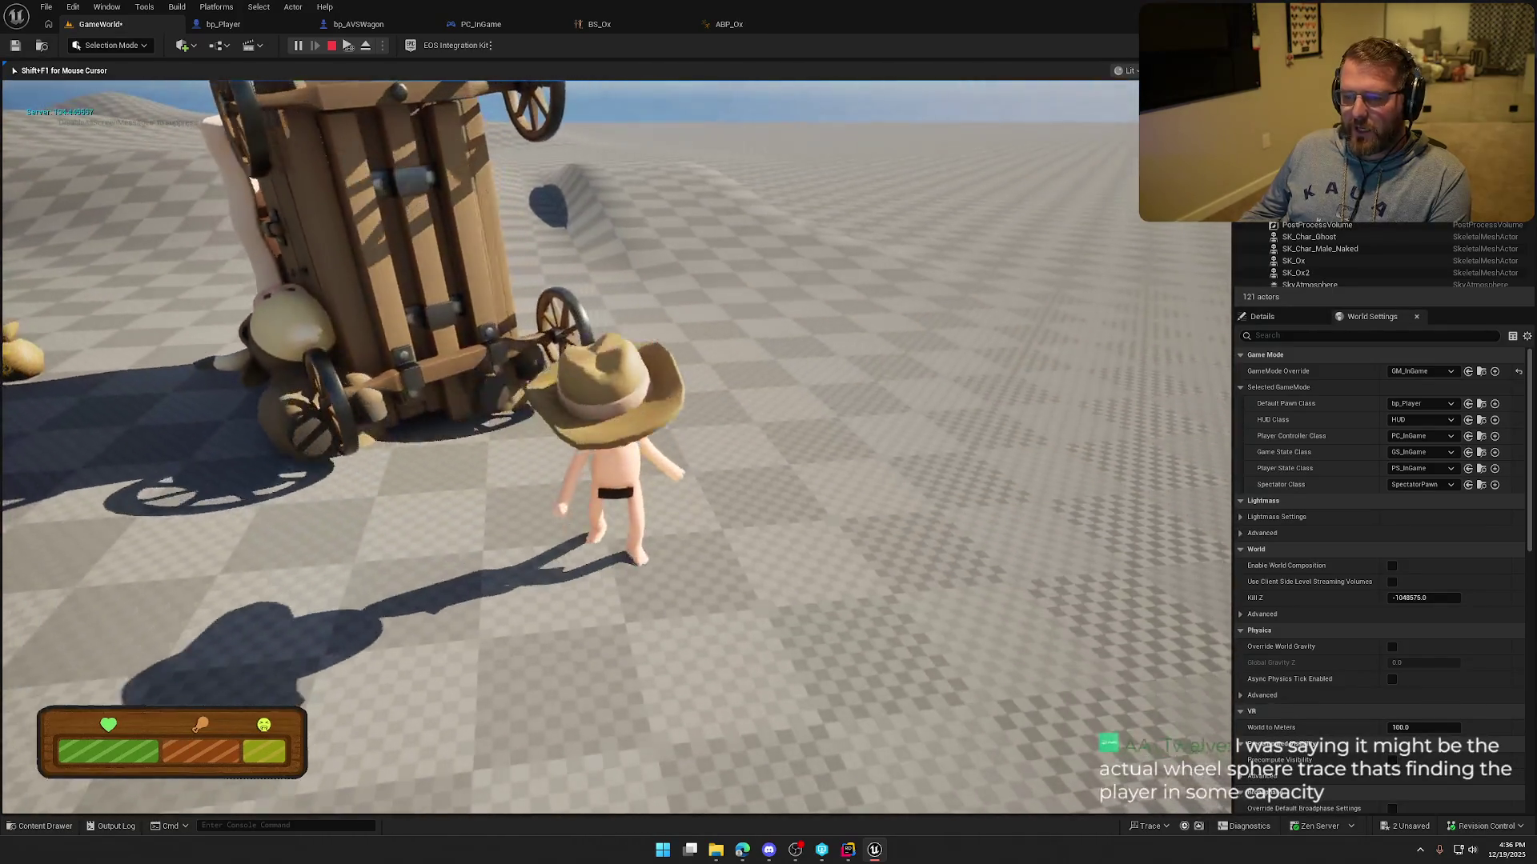
pyautogui.press('w')
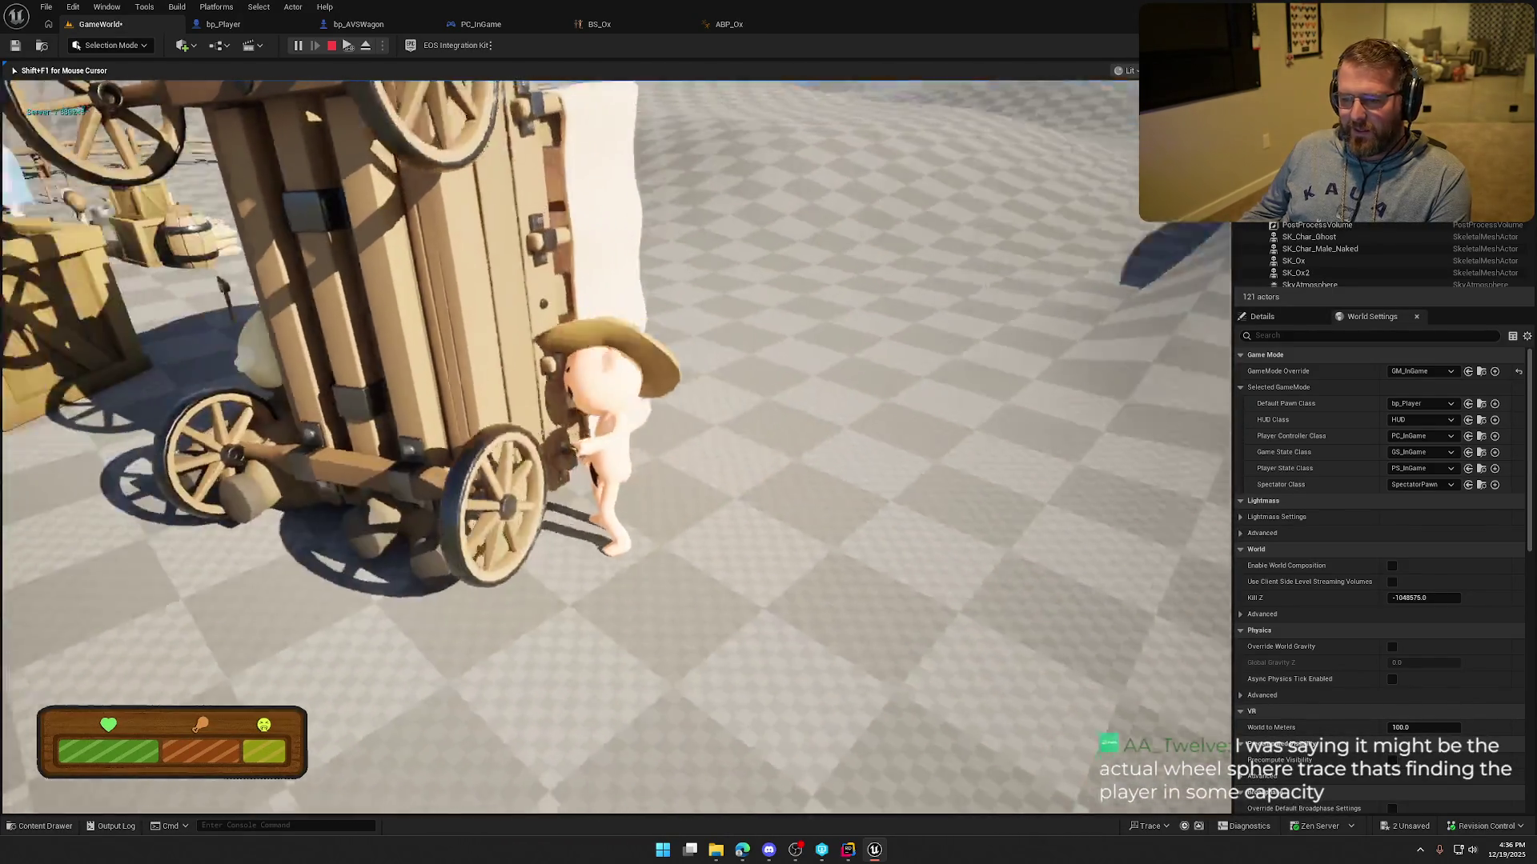
pyautogui.press('w')
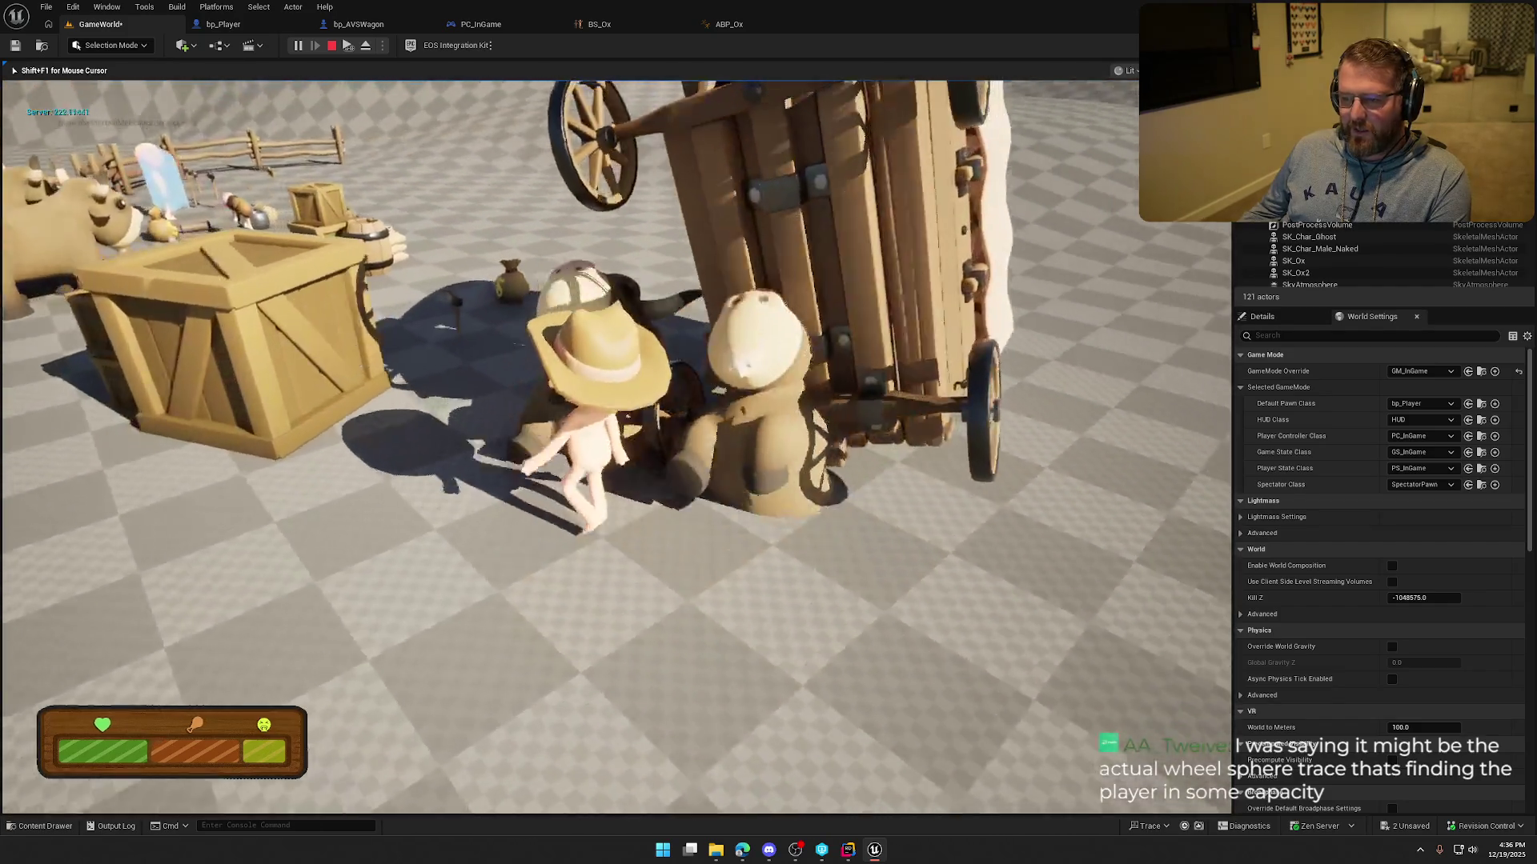
pyautogui.press('w')
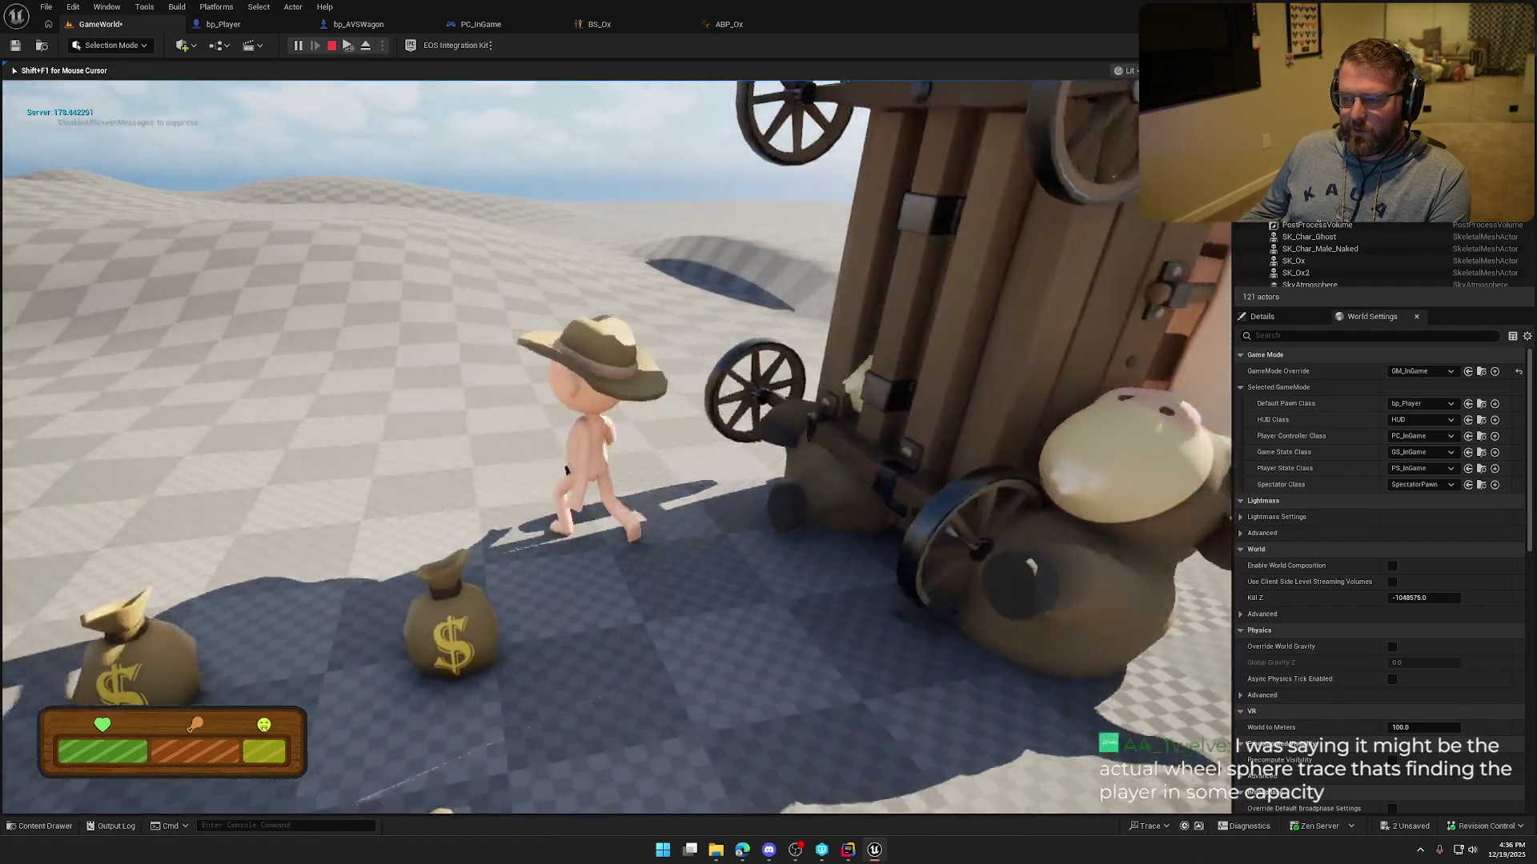
pyautogui.press('w')
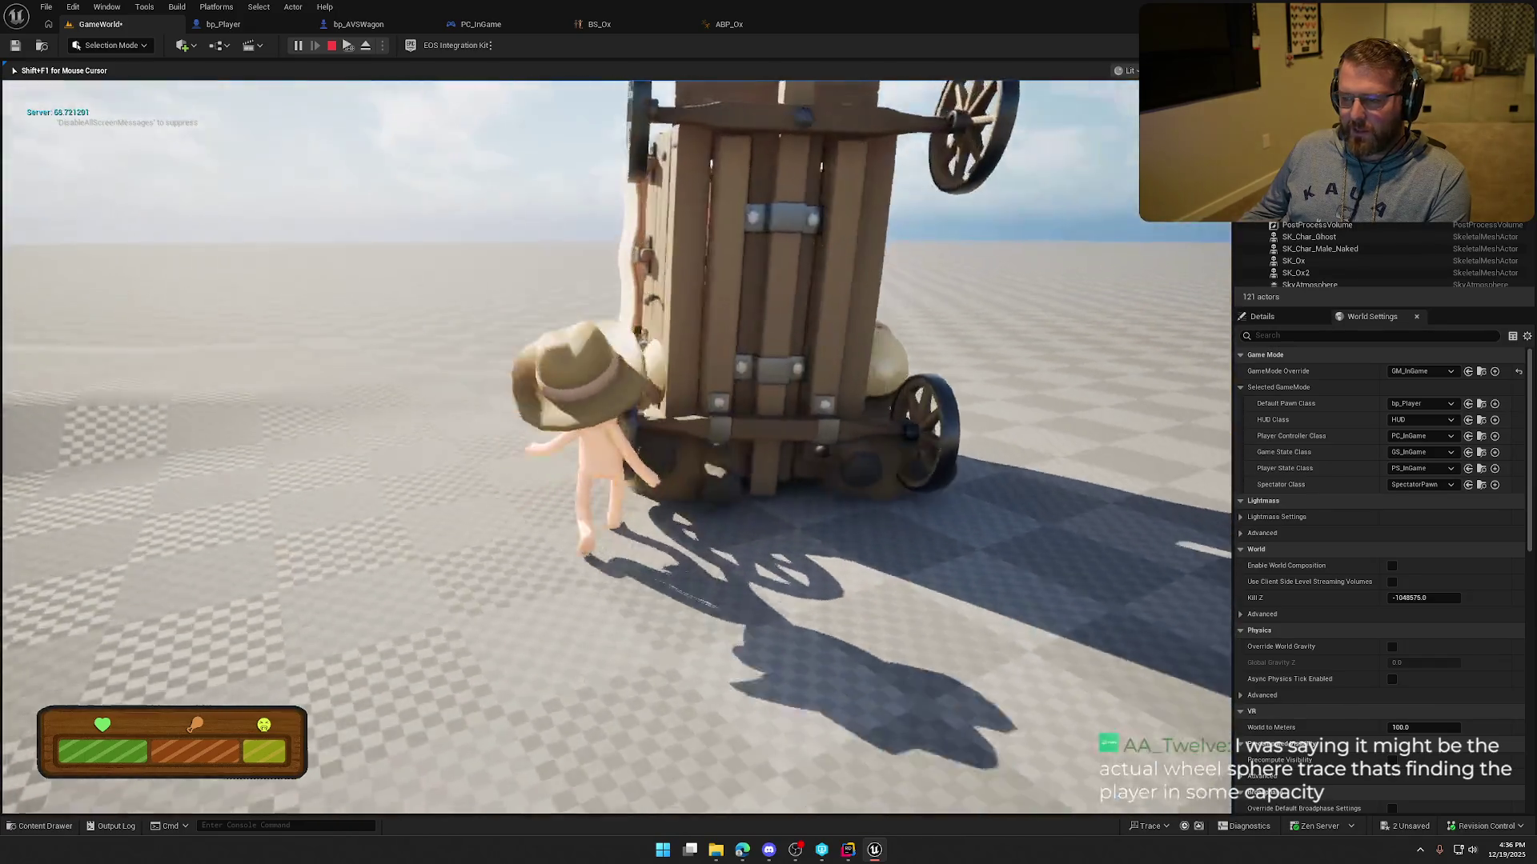
pyautogui.press('w')
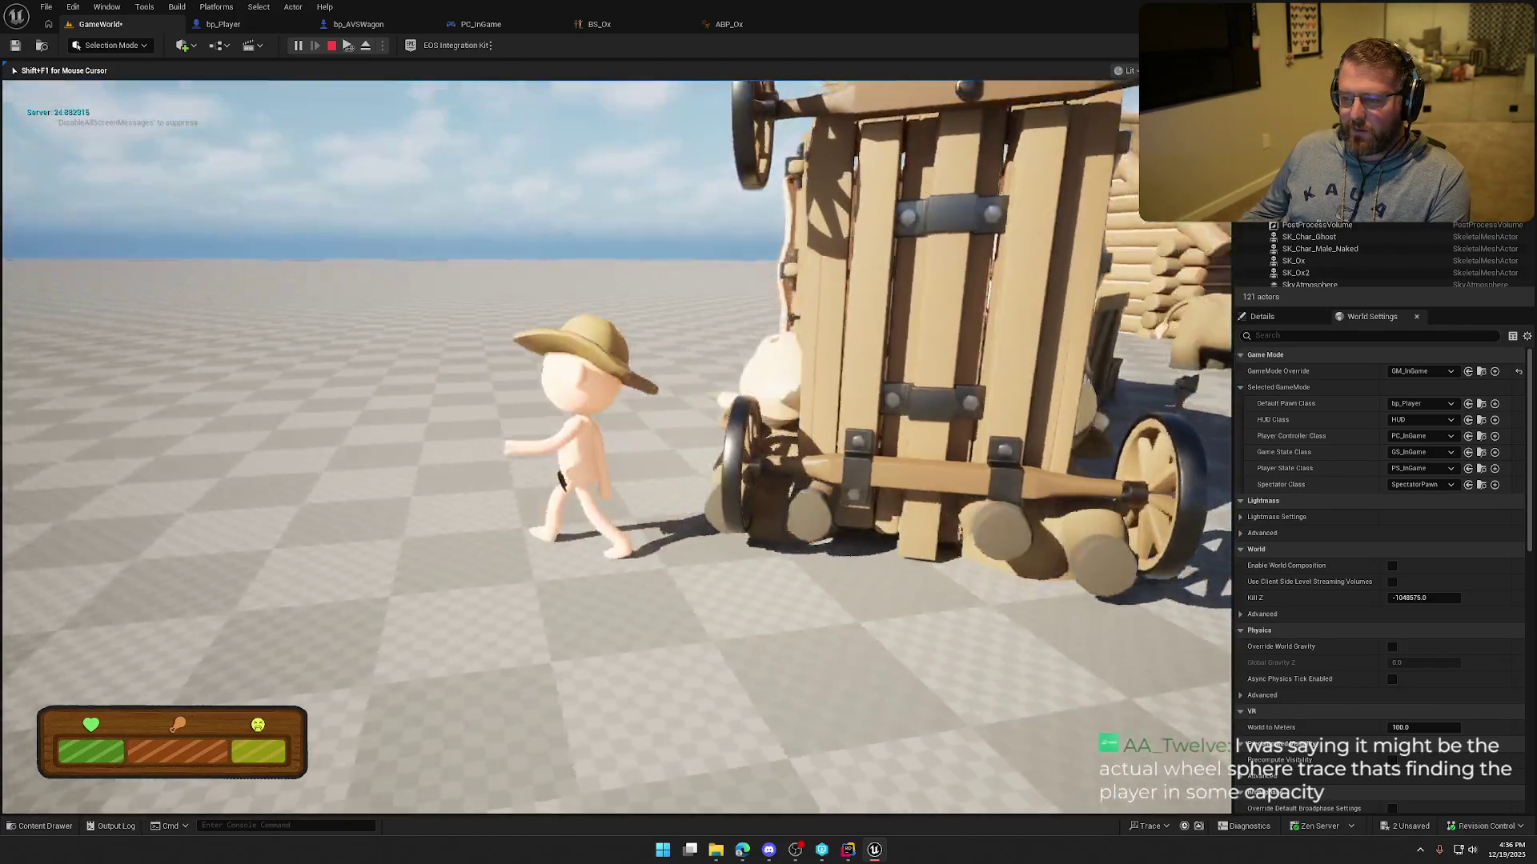
pyautogui.press('w')
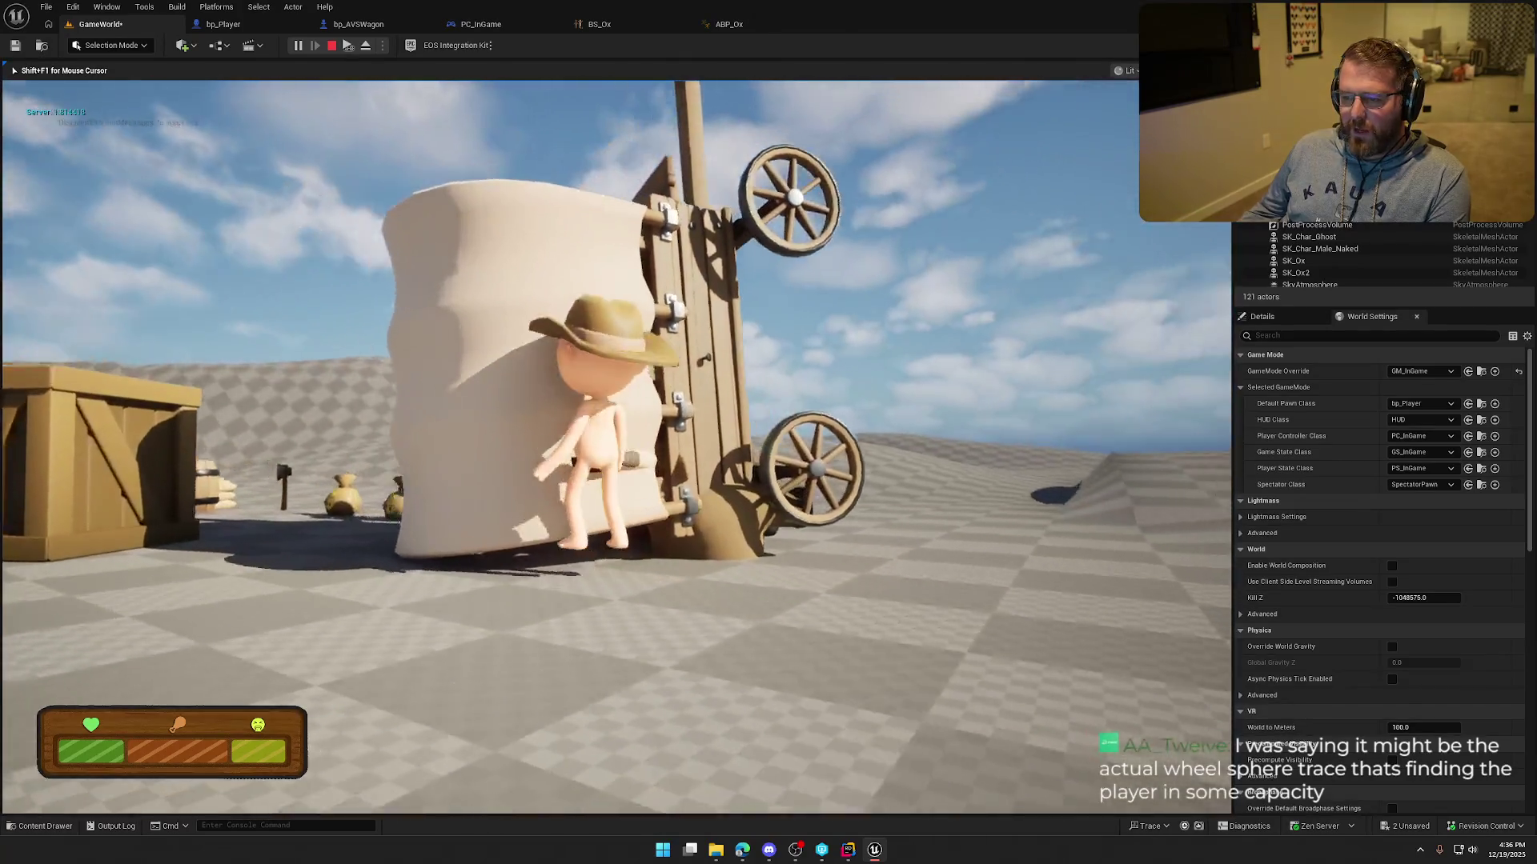
pyautogui.press('w')
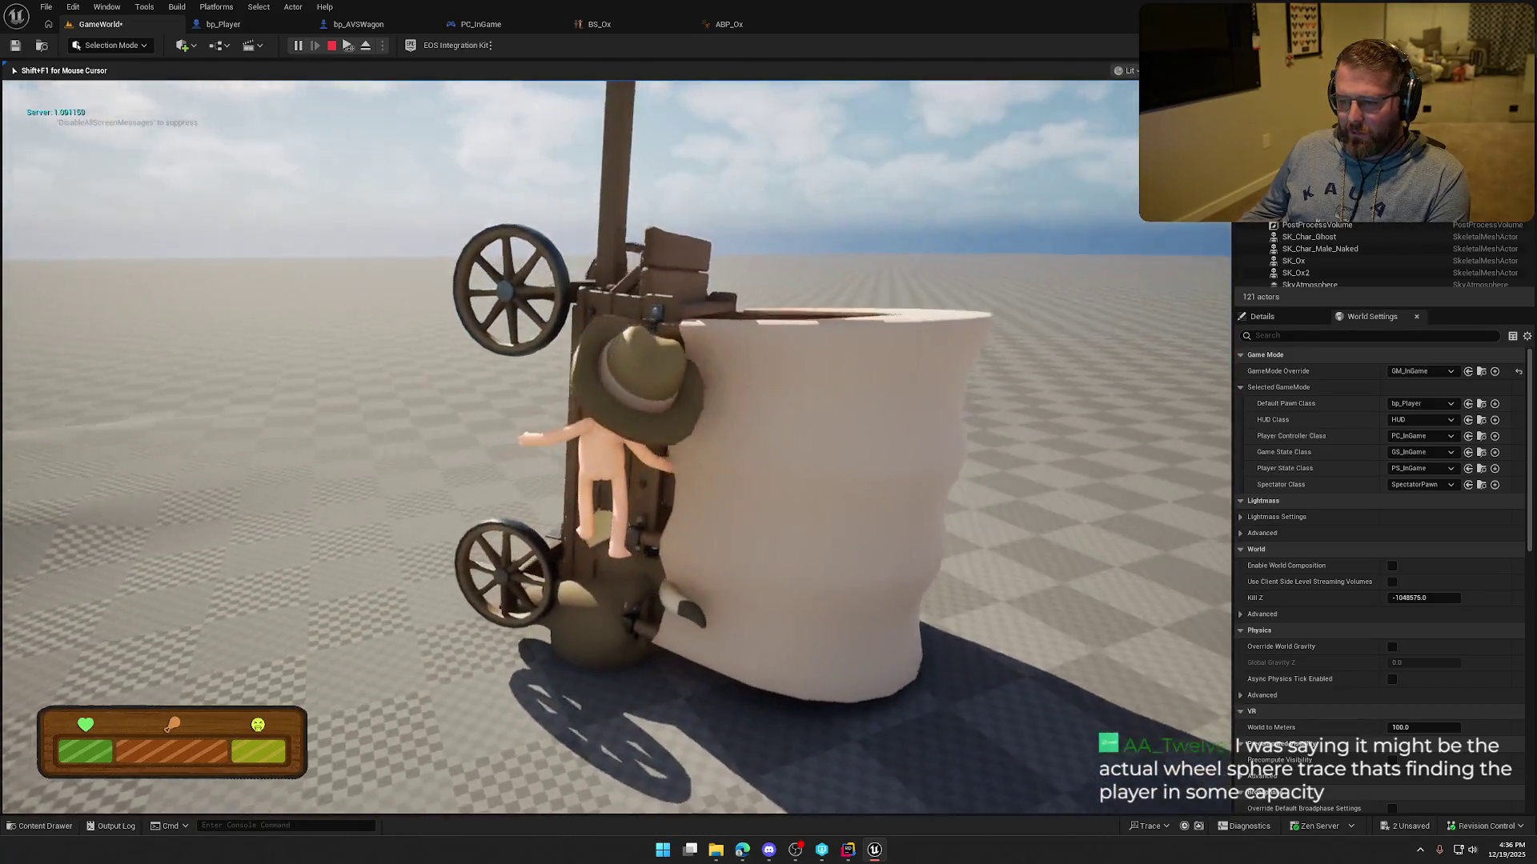
pyautogui.press('Escape')
pyautogui.click(223, 24)
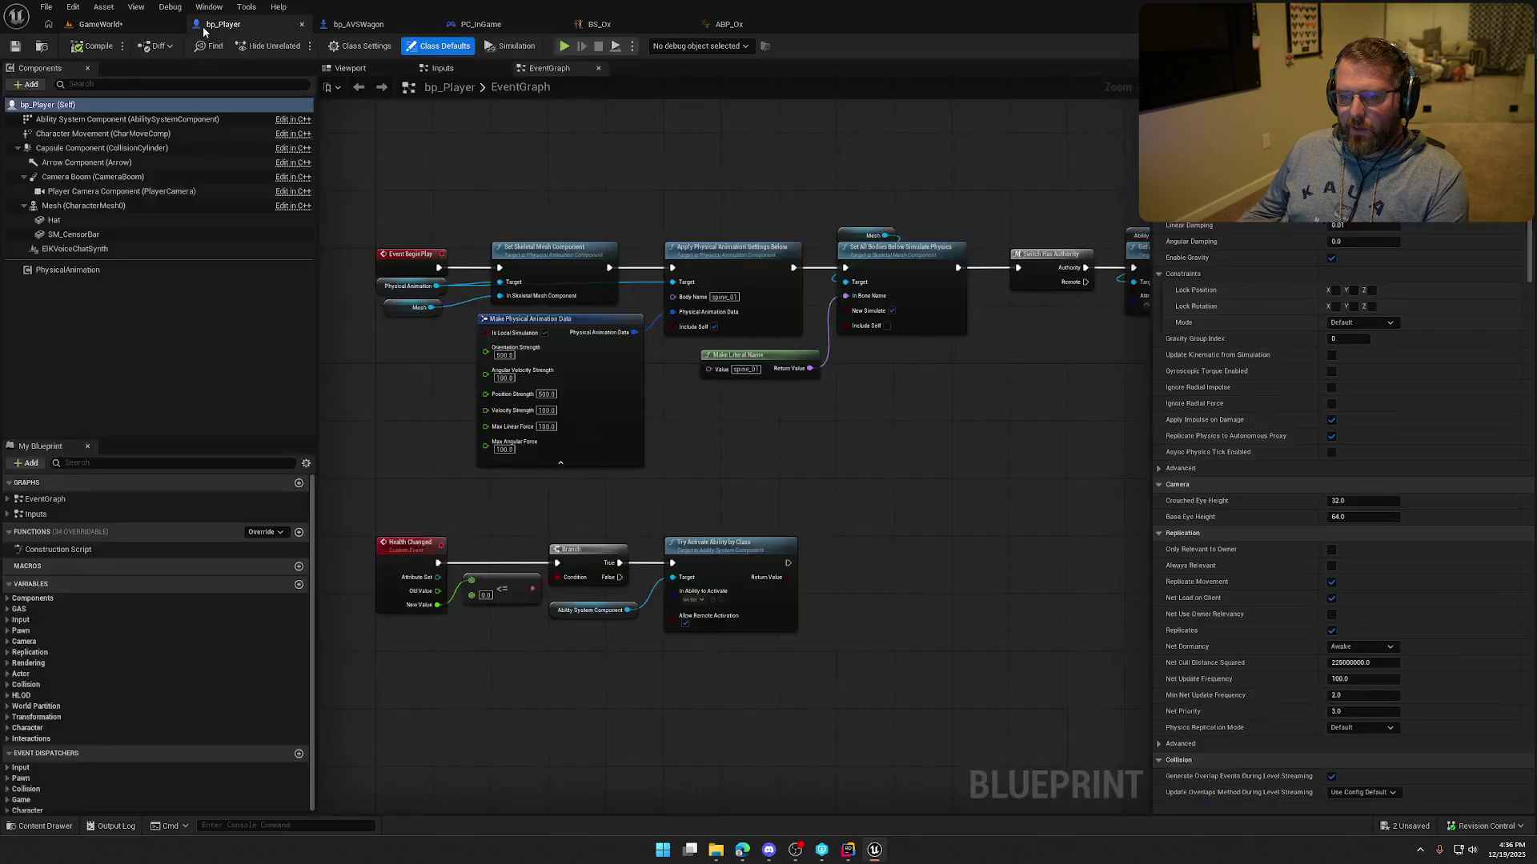
# Set the character movement's Push Force Factor to 30000.0.
pyautogui.click(102, 134)
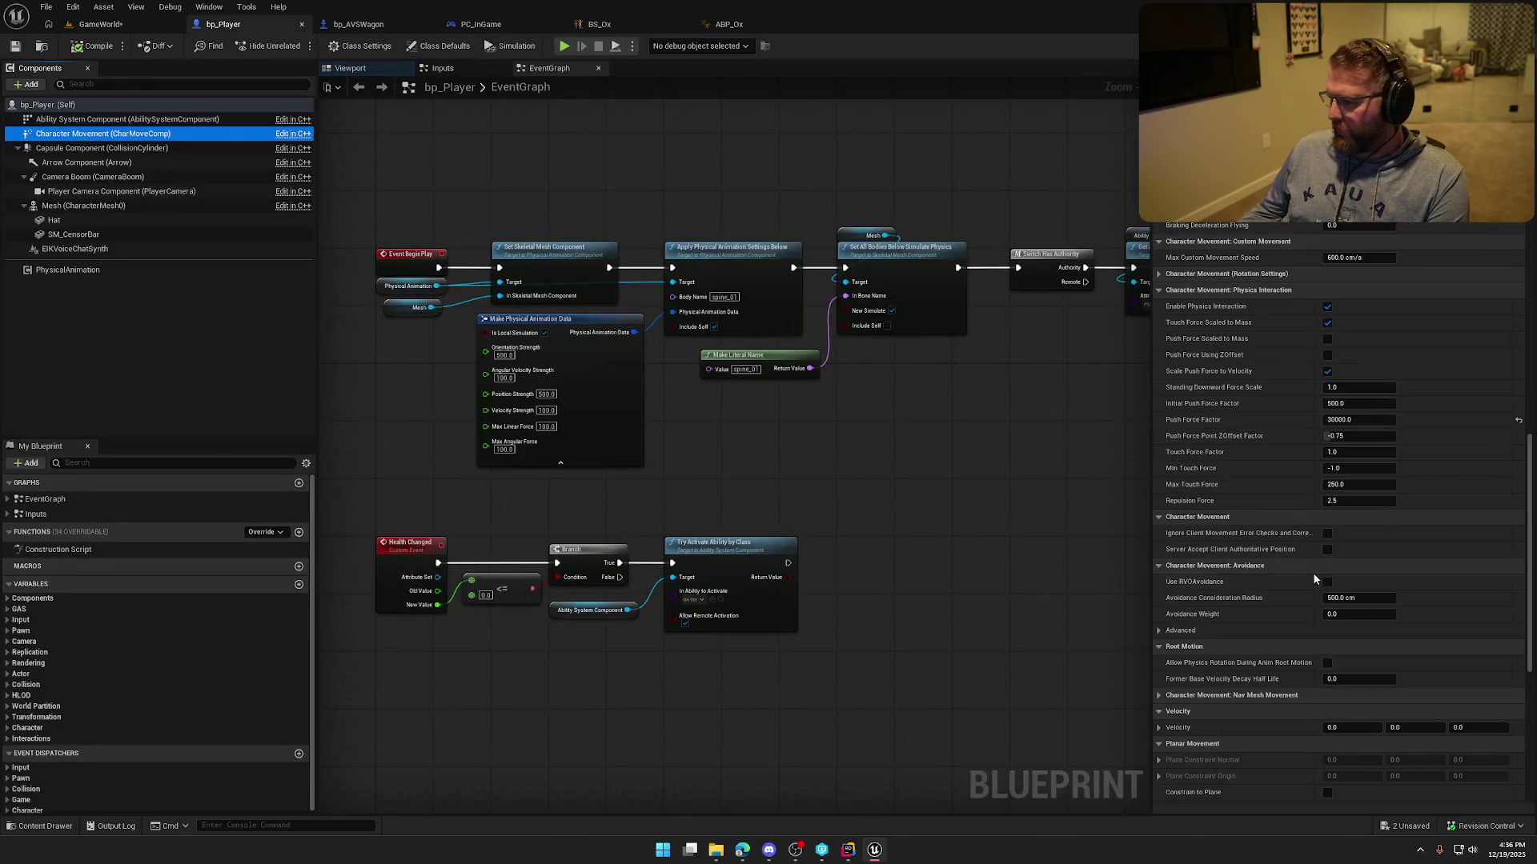
pyautogui.scroll(-10, 1317, 580)
pyautogui.scroll(5, 1318, 578)
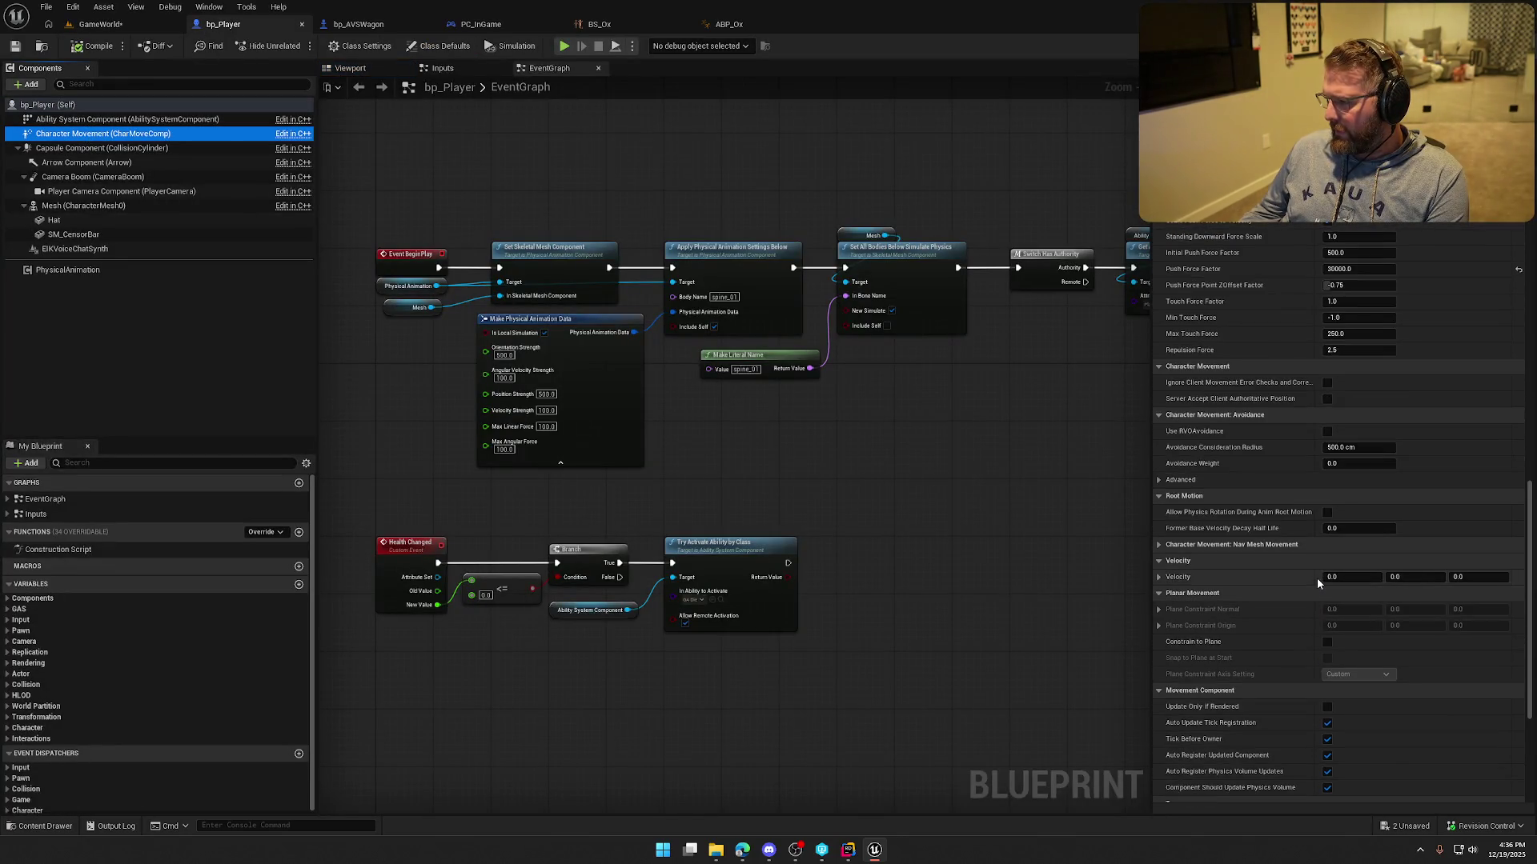
pyautogui.press('Return')
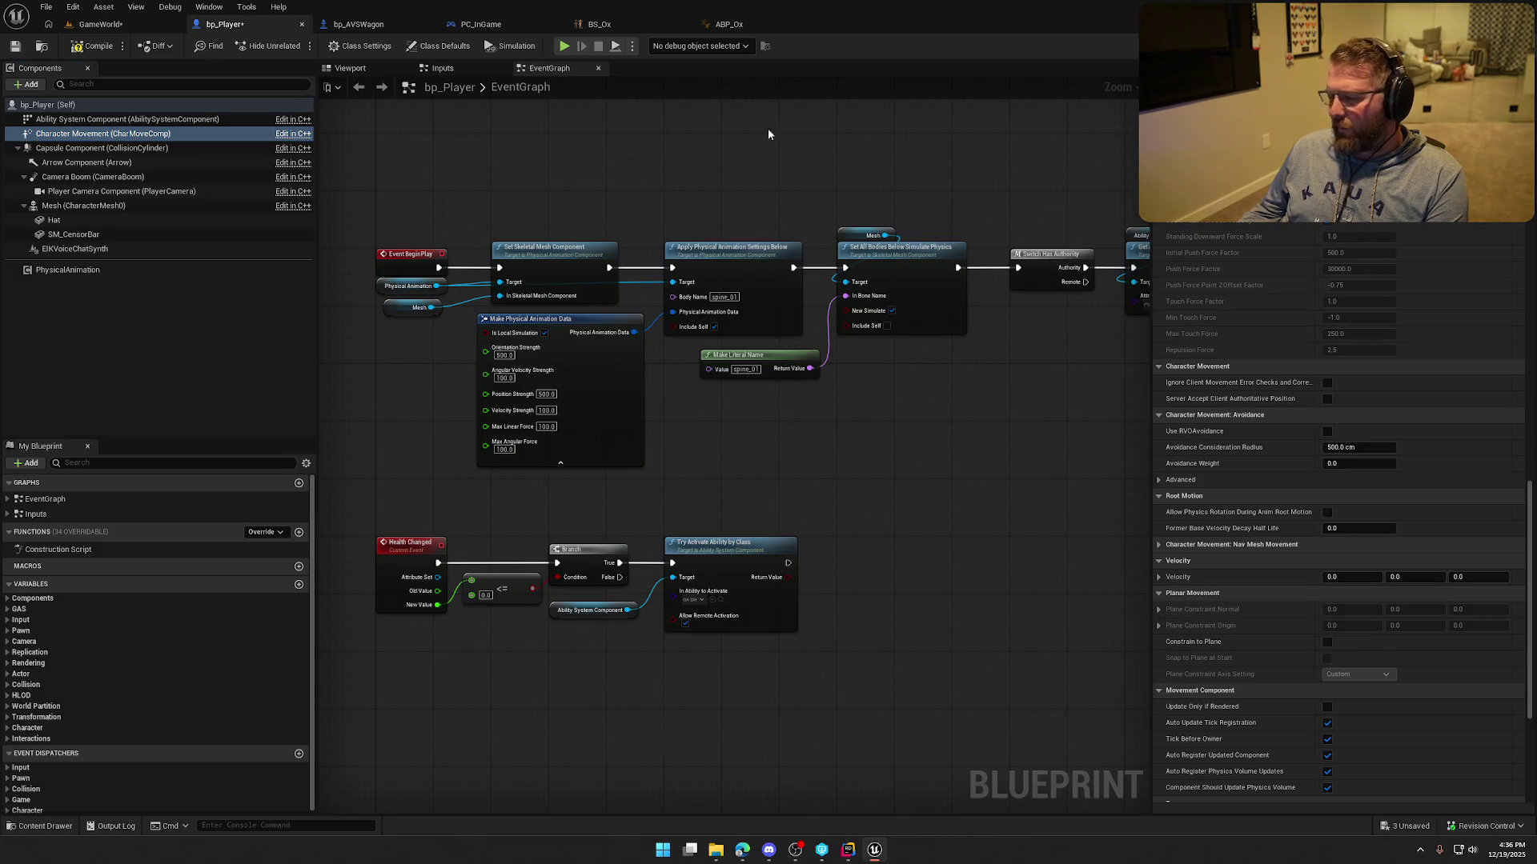
# Replay the GameWorld level, walking the character onto the ox beside the wagon, then return to bp_Player.
pyautogui.click(94, 27)
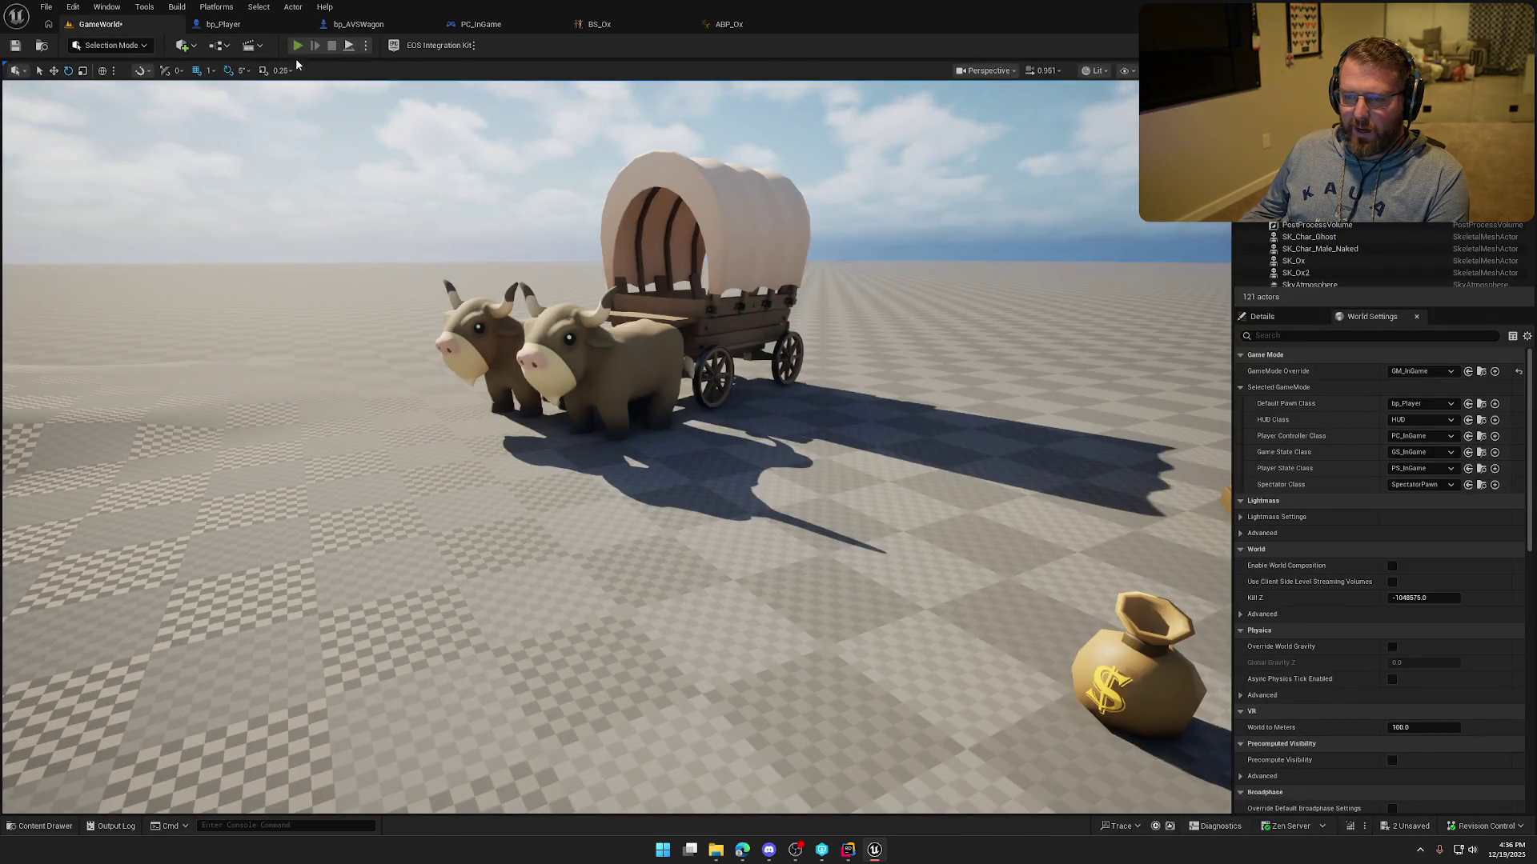
pyautogui.click(298, 45)
pyautogui.press('w')
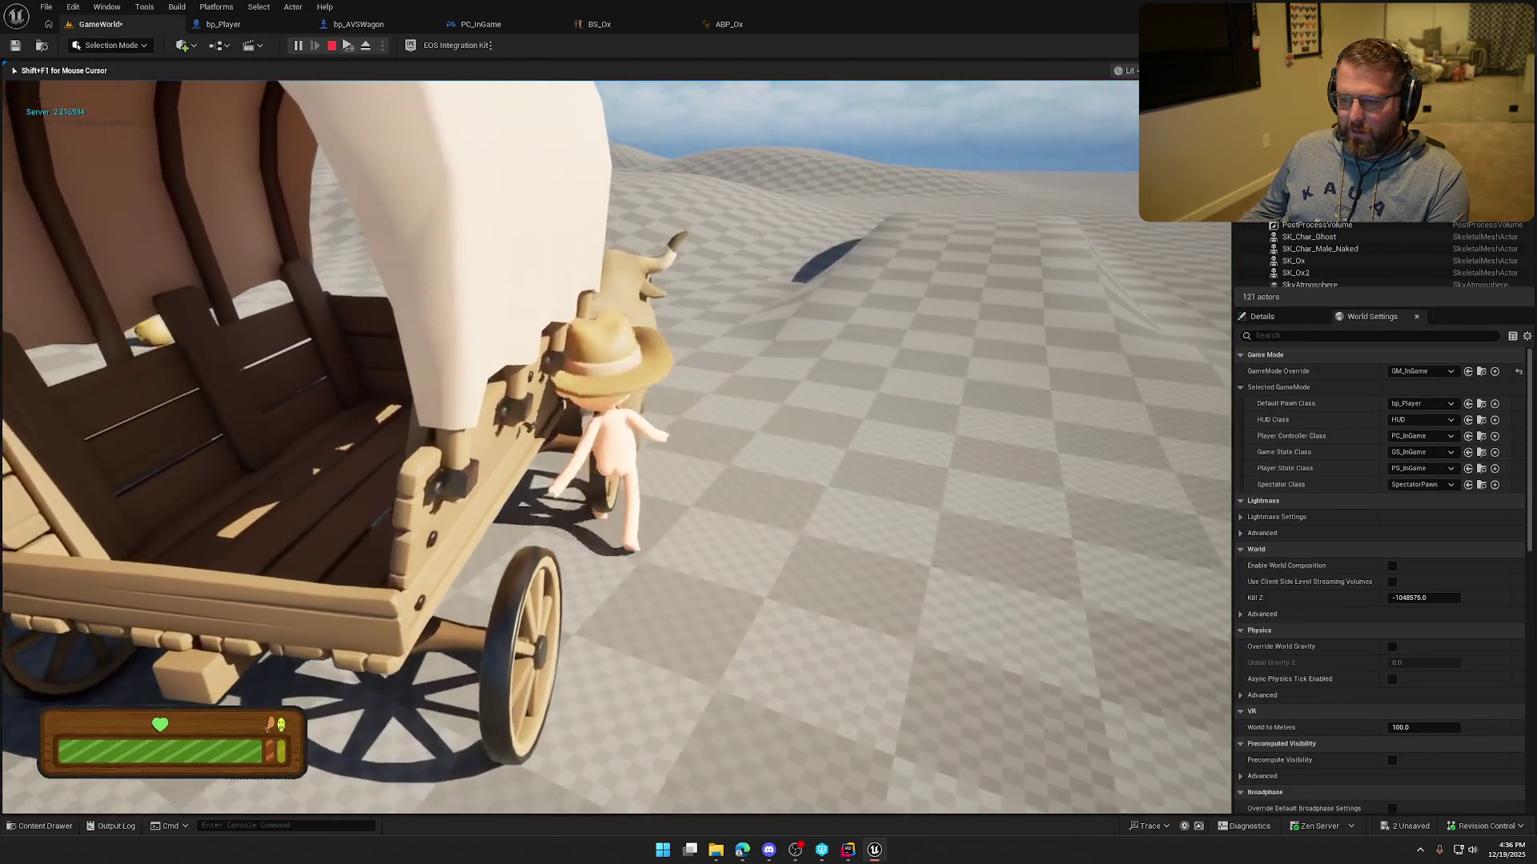
pyautogui.press('w')
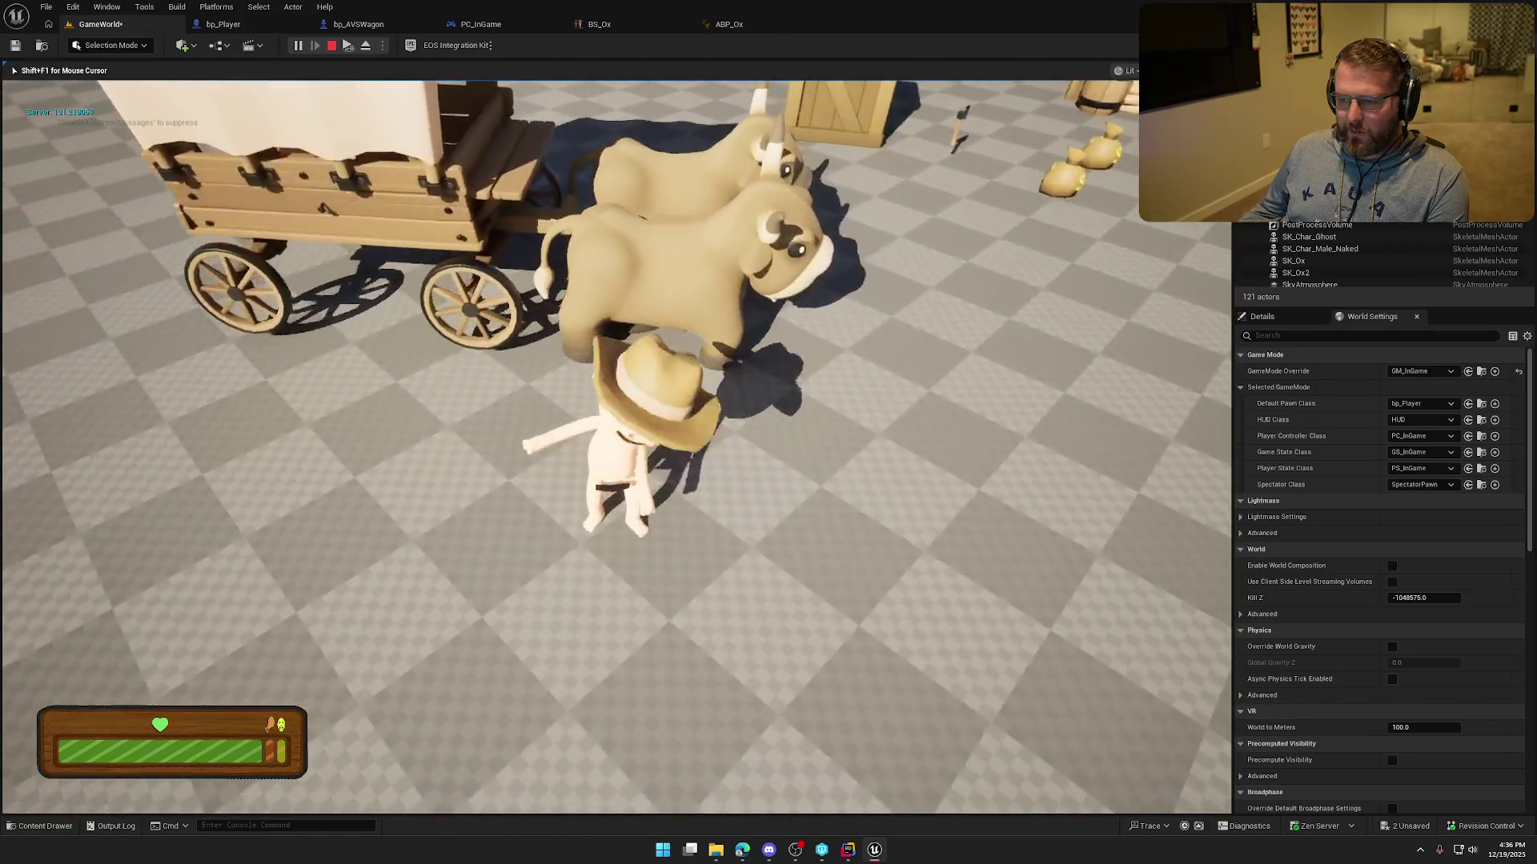
pyautogui.press('w')
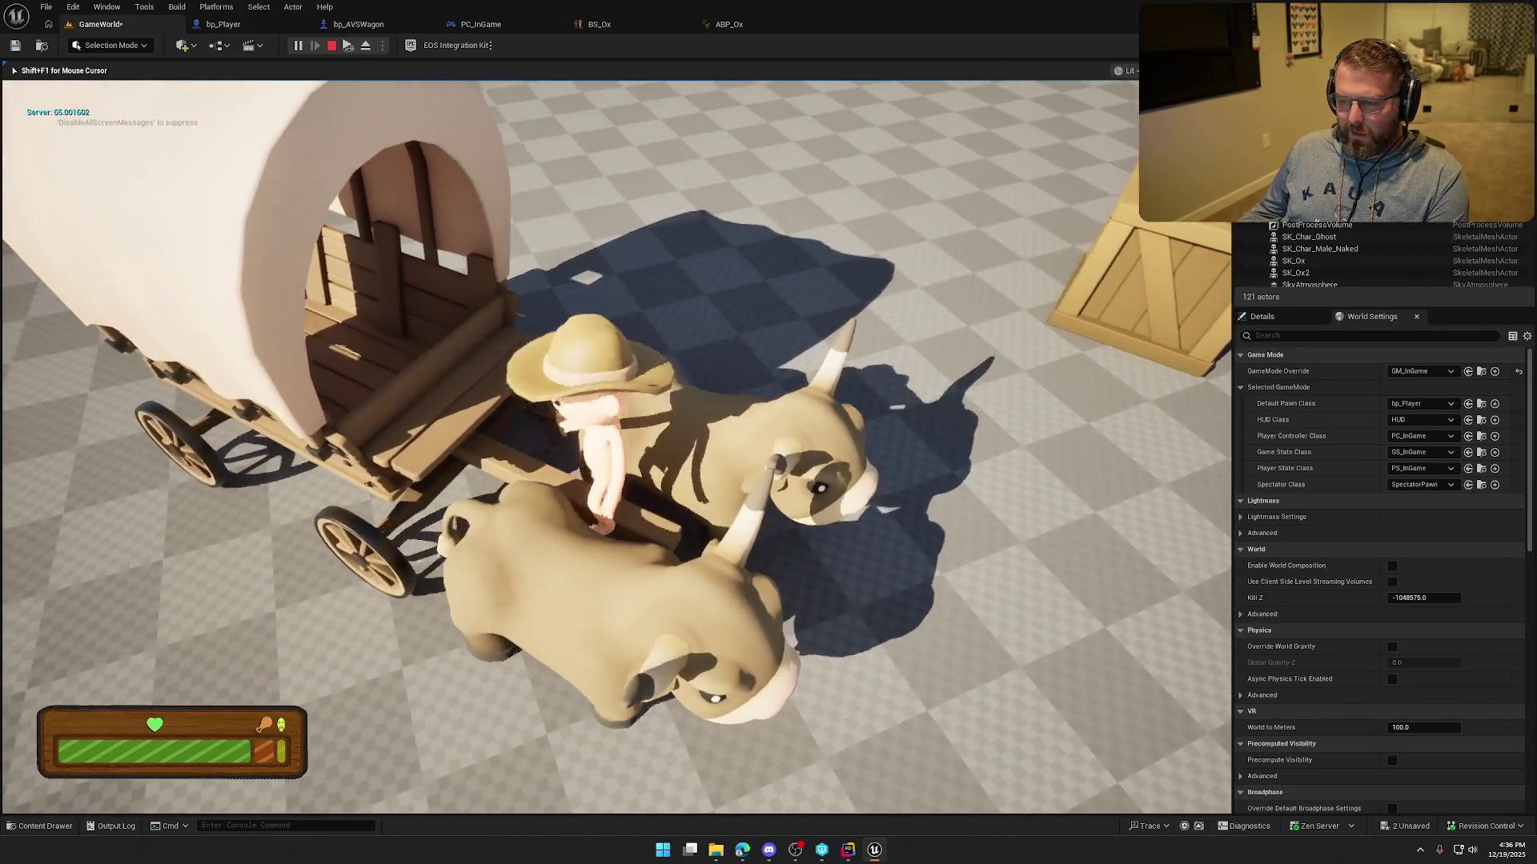
pyautogui.press('w')
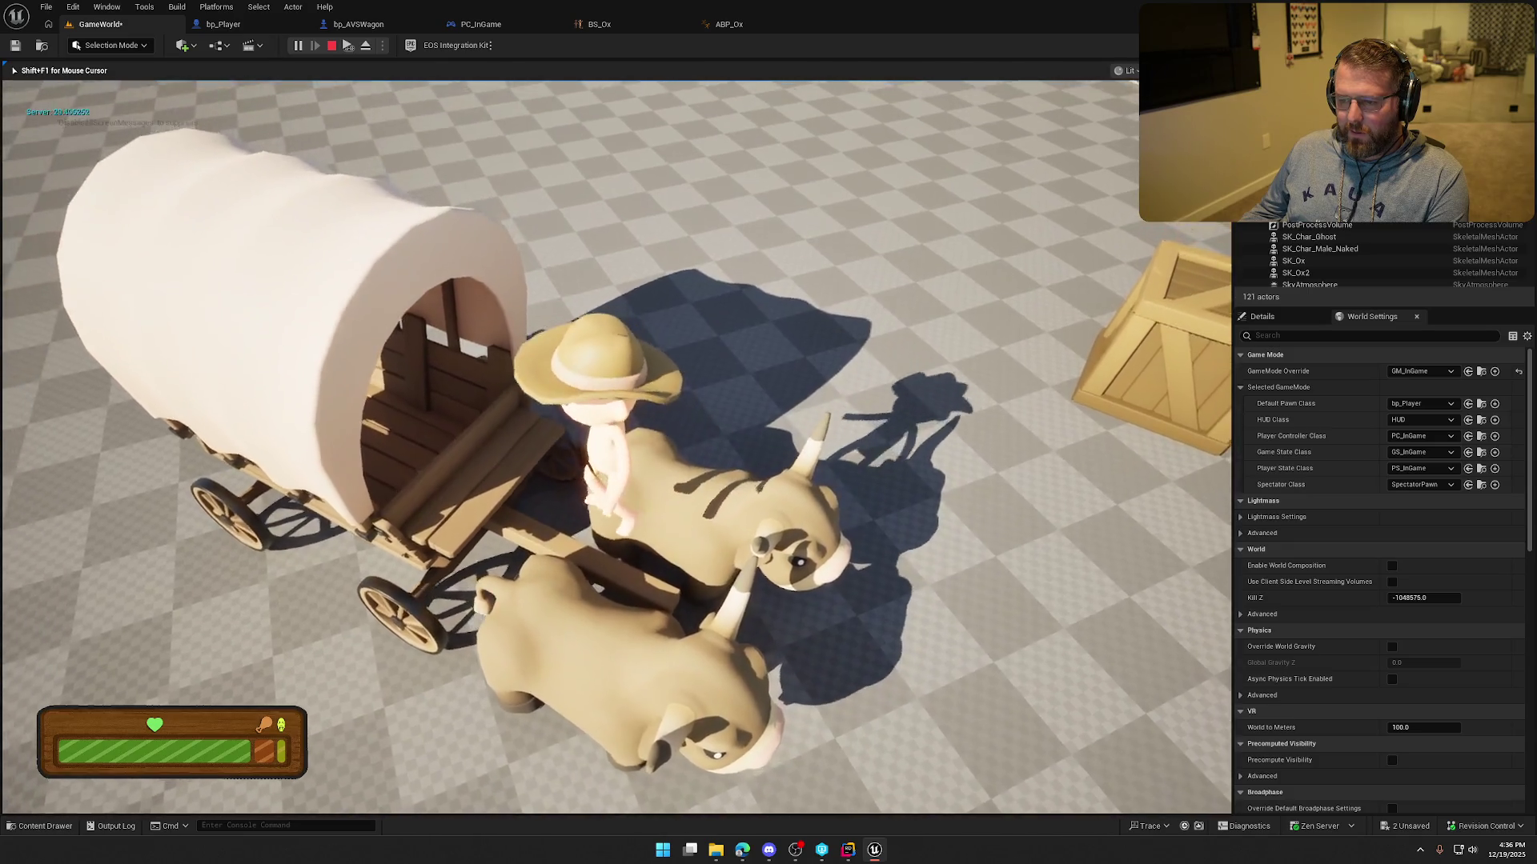
pyautogui.press('w')
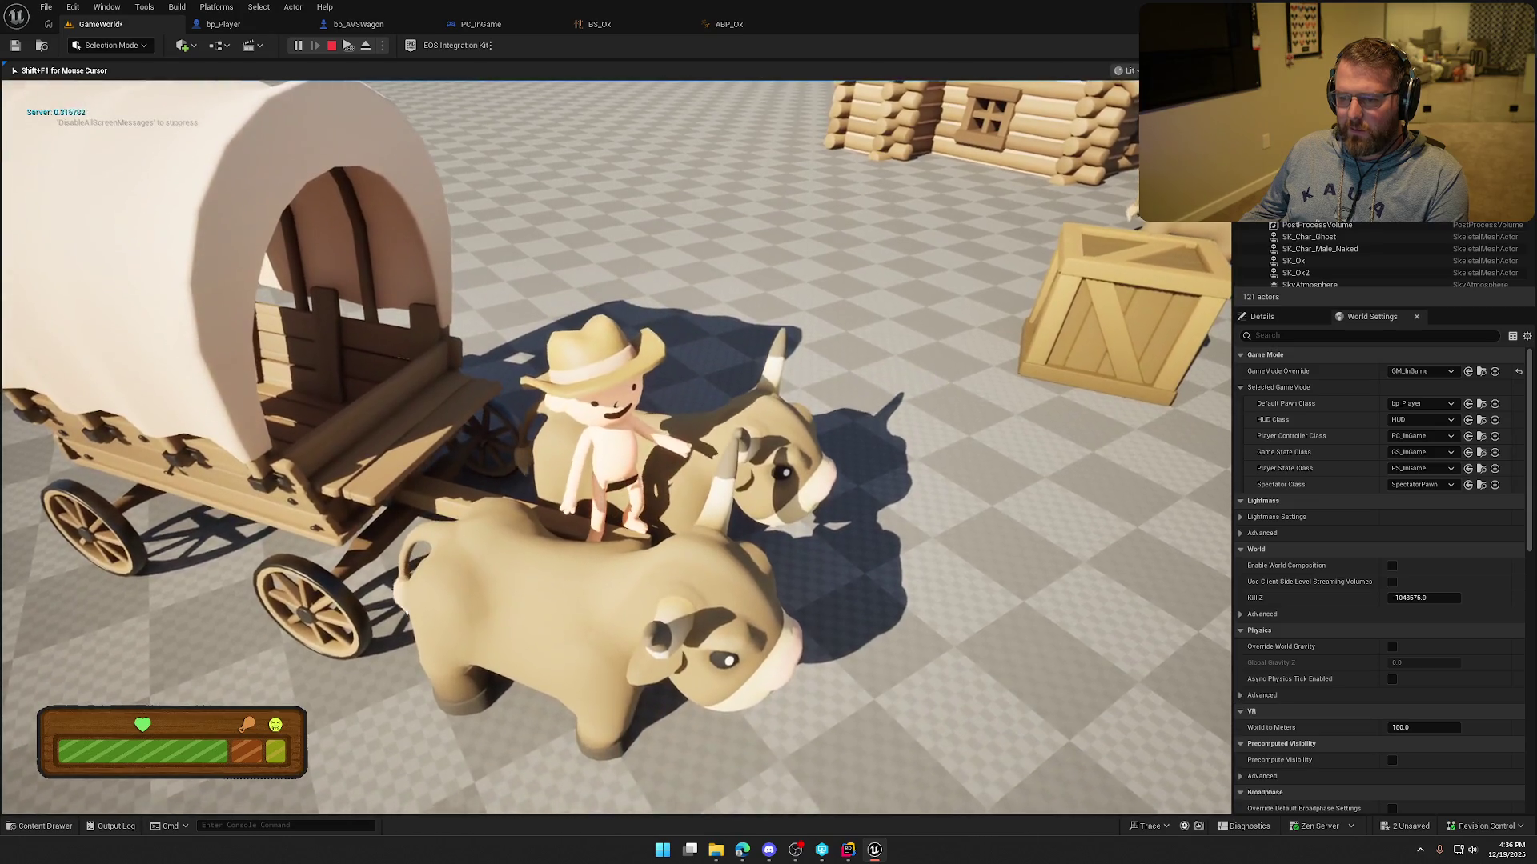
pyautogui.press('Escape')
pyautogui.click(224, 24)
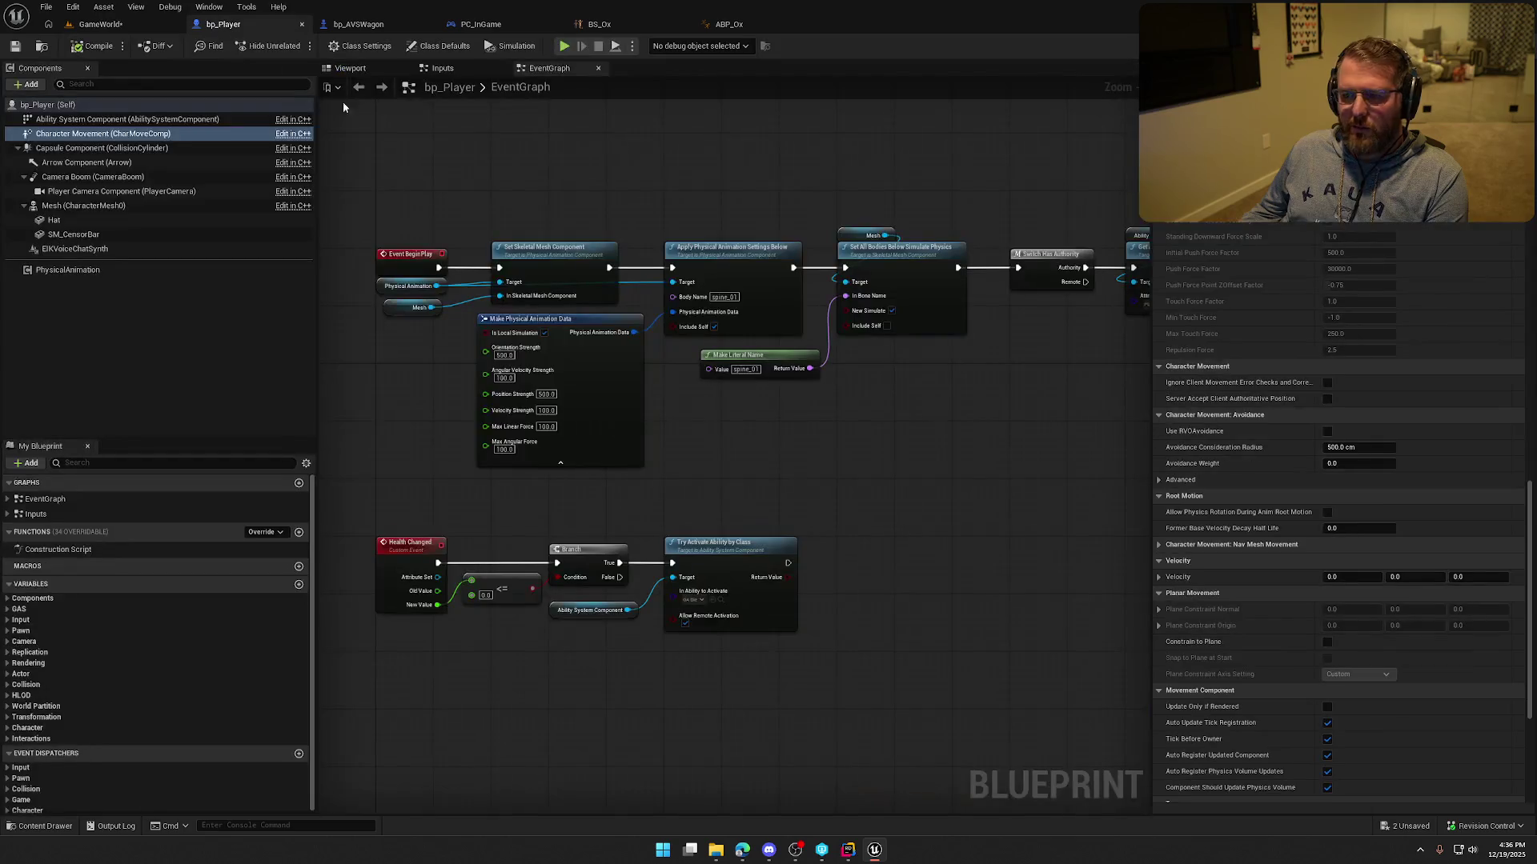
# Enable Physics Interaction, make the player mesh ignore all collision channels, and test it in play.
pyautogui.scroll(2, 1321, 360)
pyautogui.click(1327, 233)
pyautogui.click(83, 206)
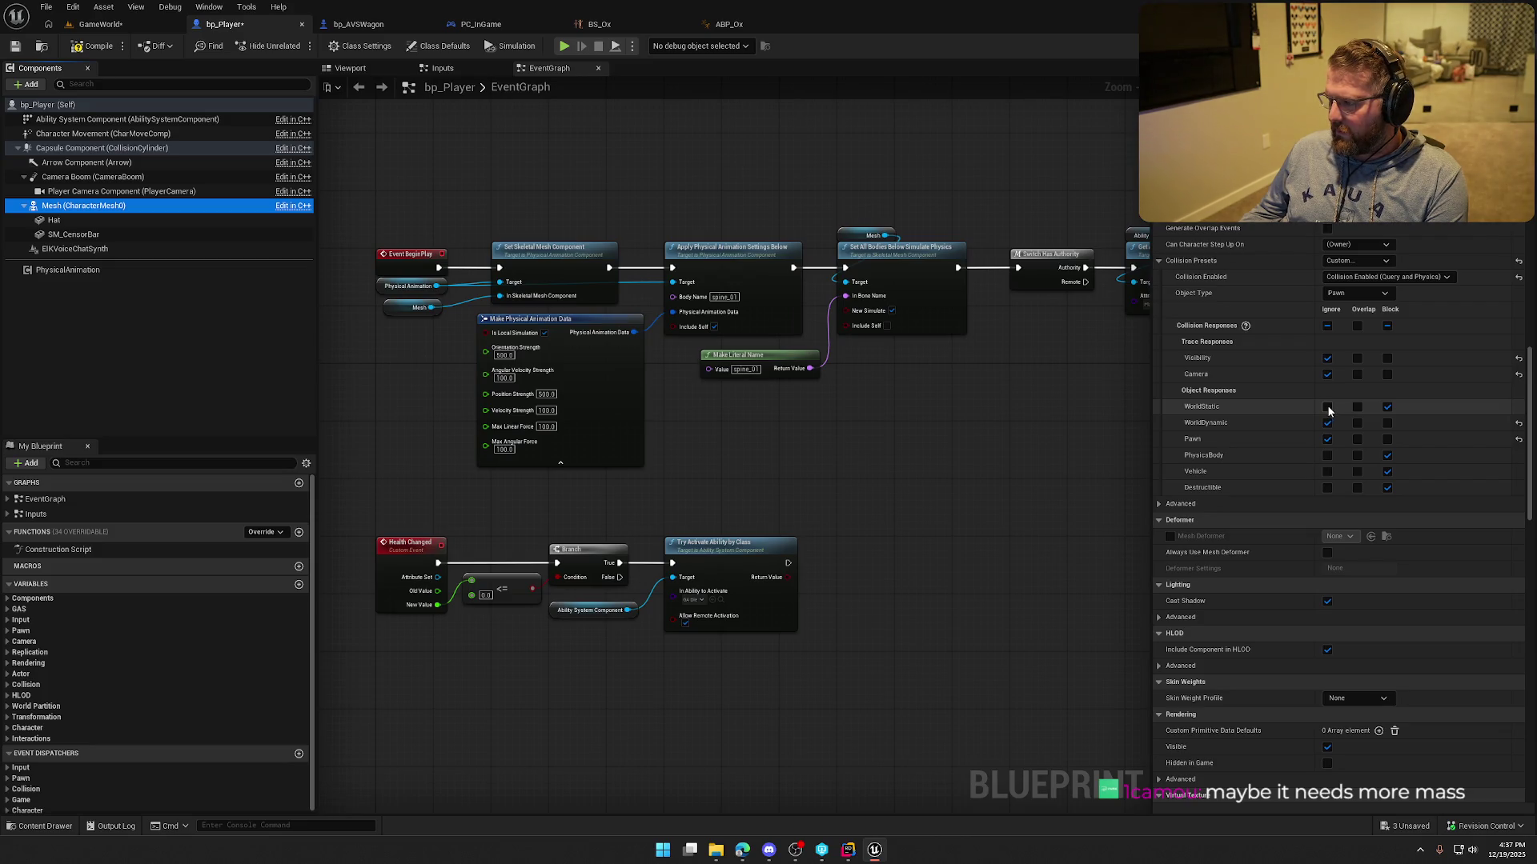
pyautogui.click(1327, 326)
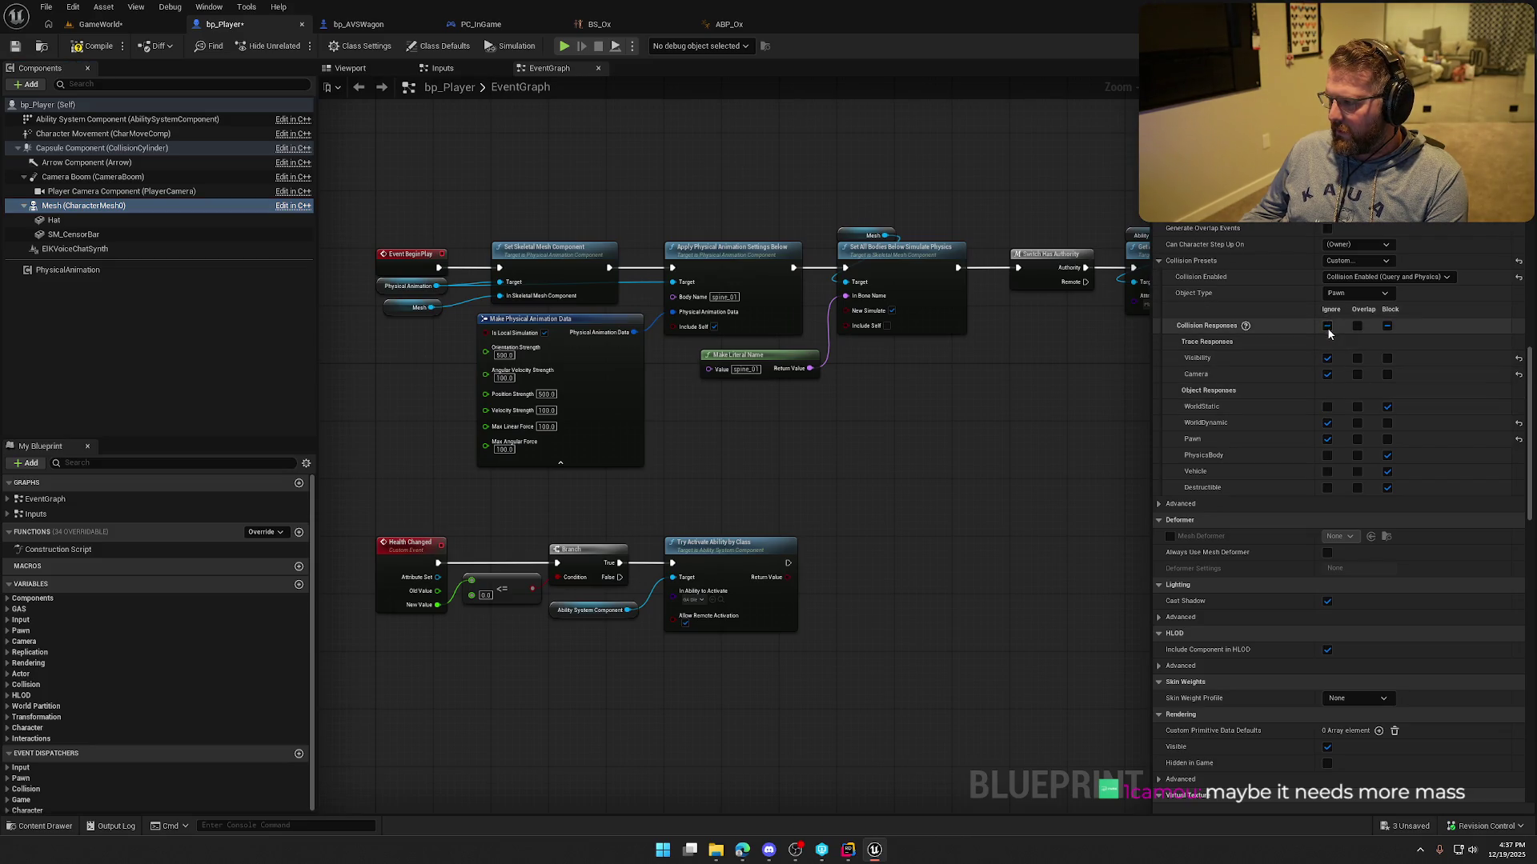
pyautogui.click(98, 25)
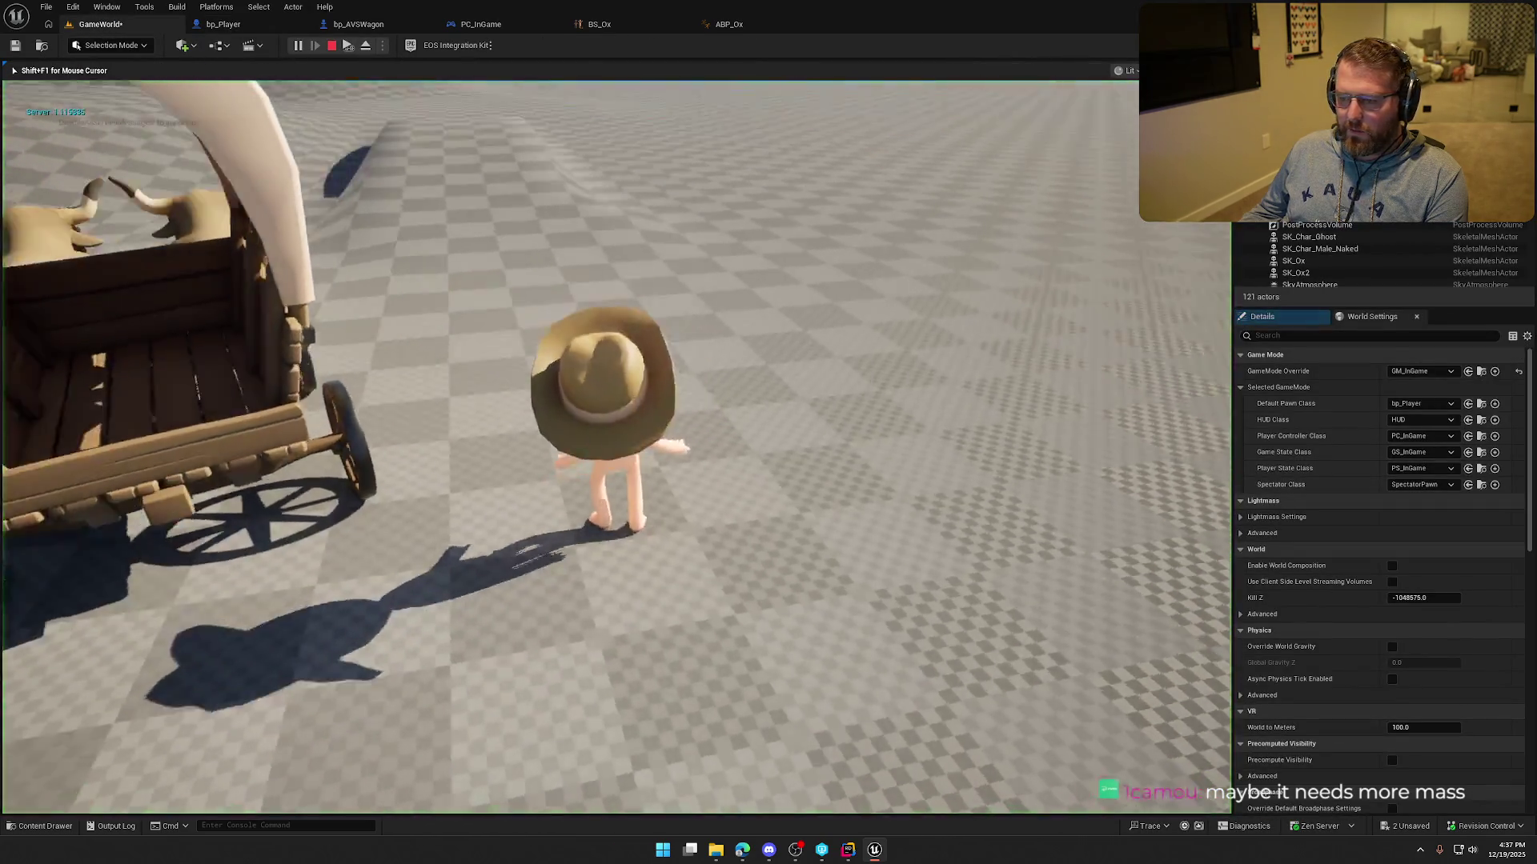
pyautogui.press('w')
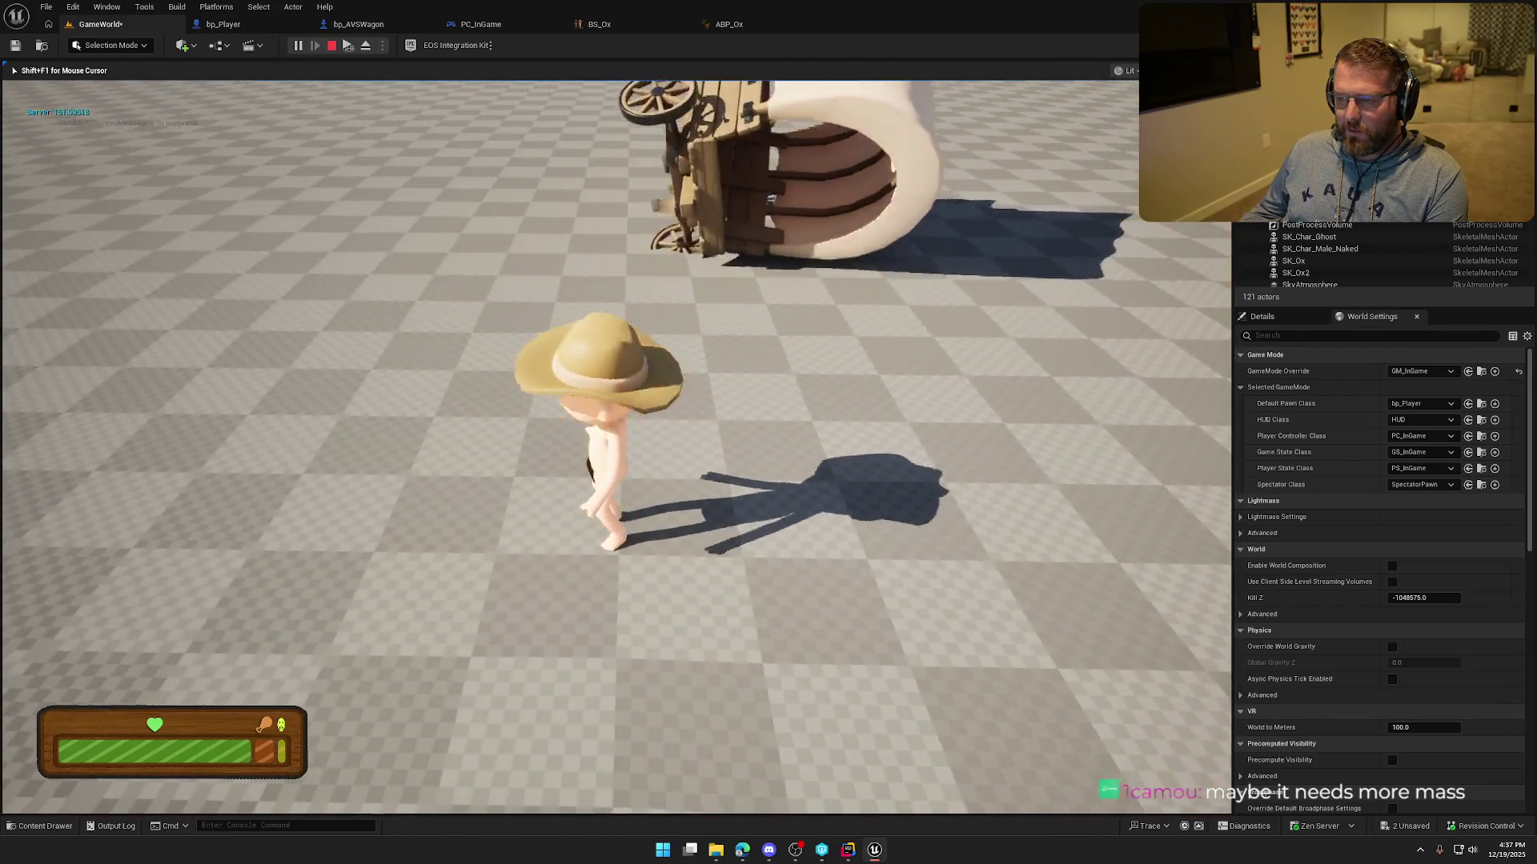
pyautogui.press('Escape')
pyautogui.click(223, 24)
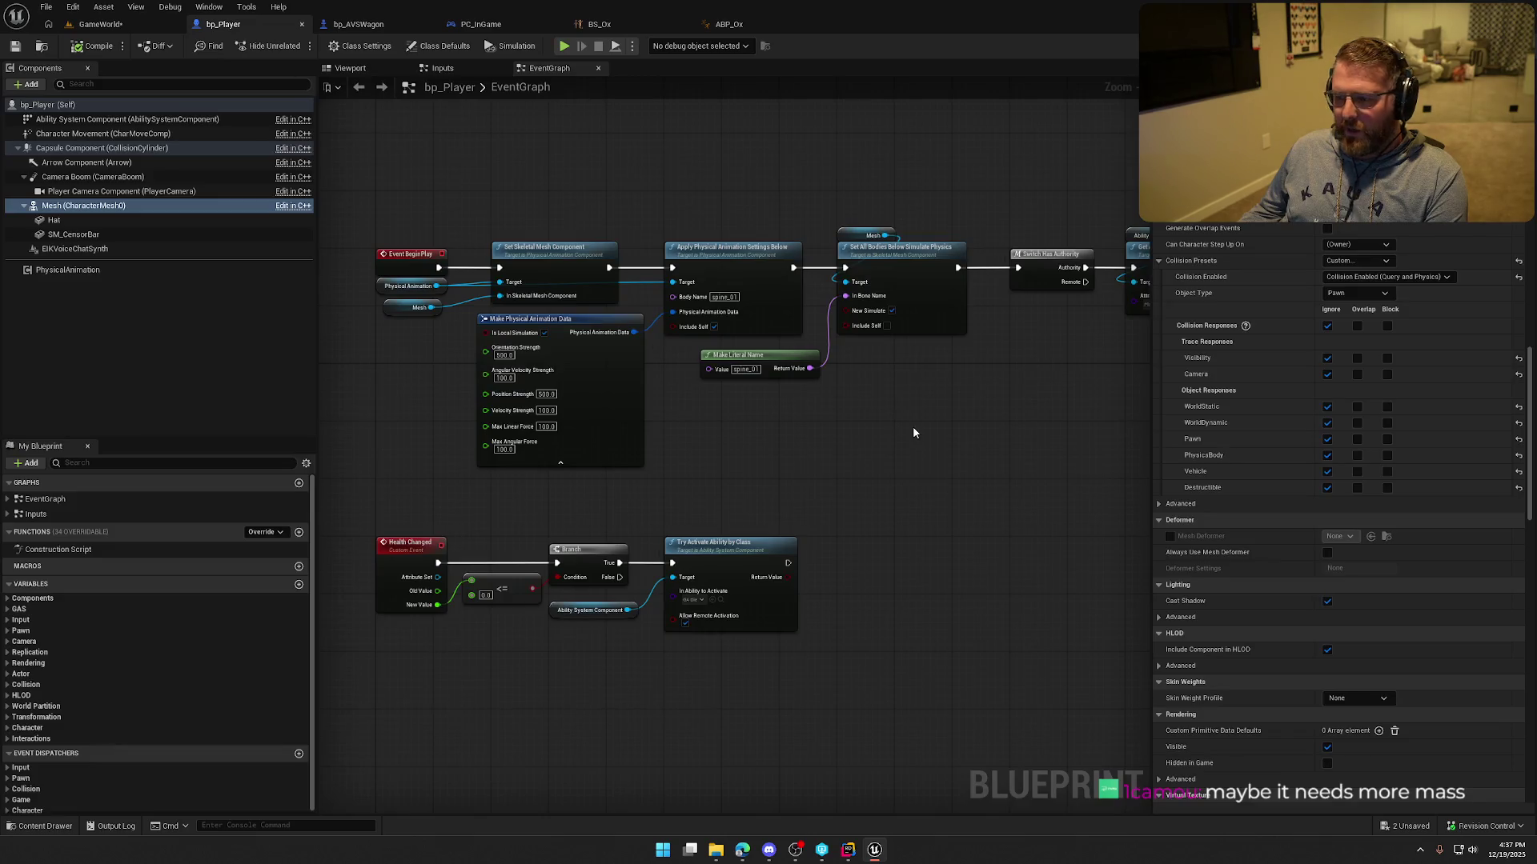
# Undo the mesh collision change, save bp_Player, and review the capsule before switching to bp_AVSWagon.
pyautogui.hotkey('ctrl', 'z')
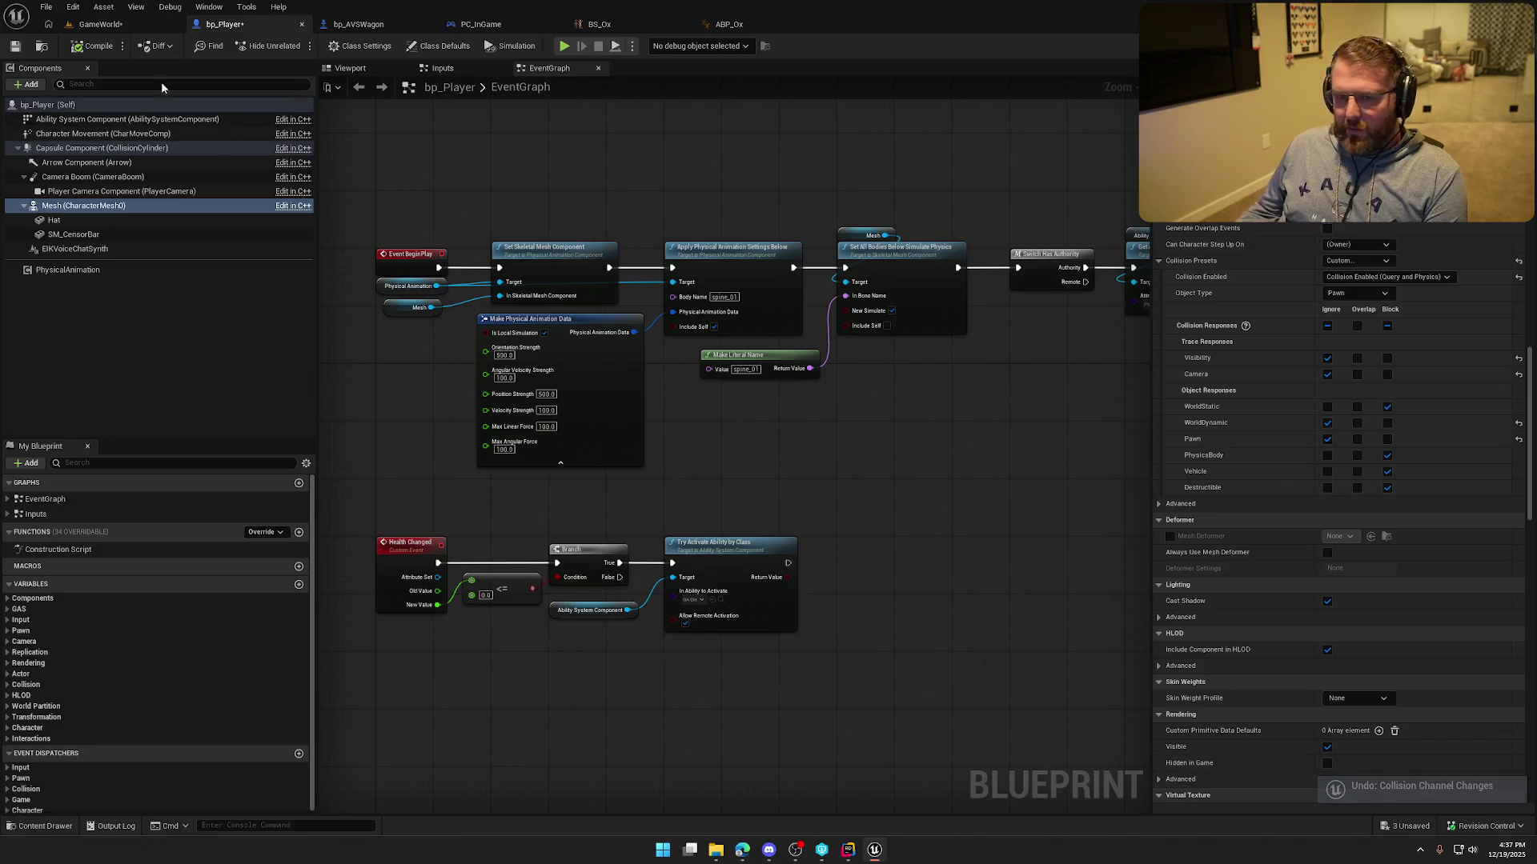
pyautogui.hotkey('ctrl', 's')
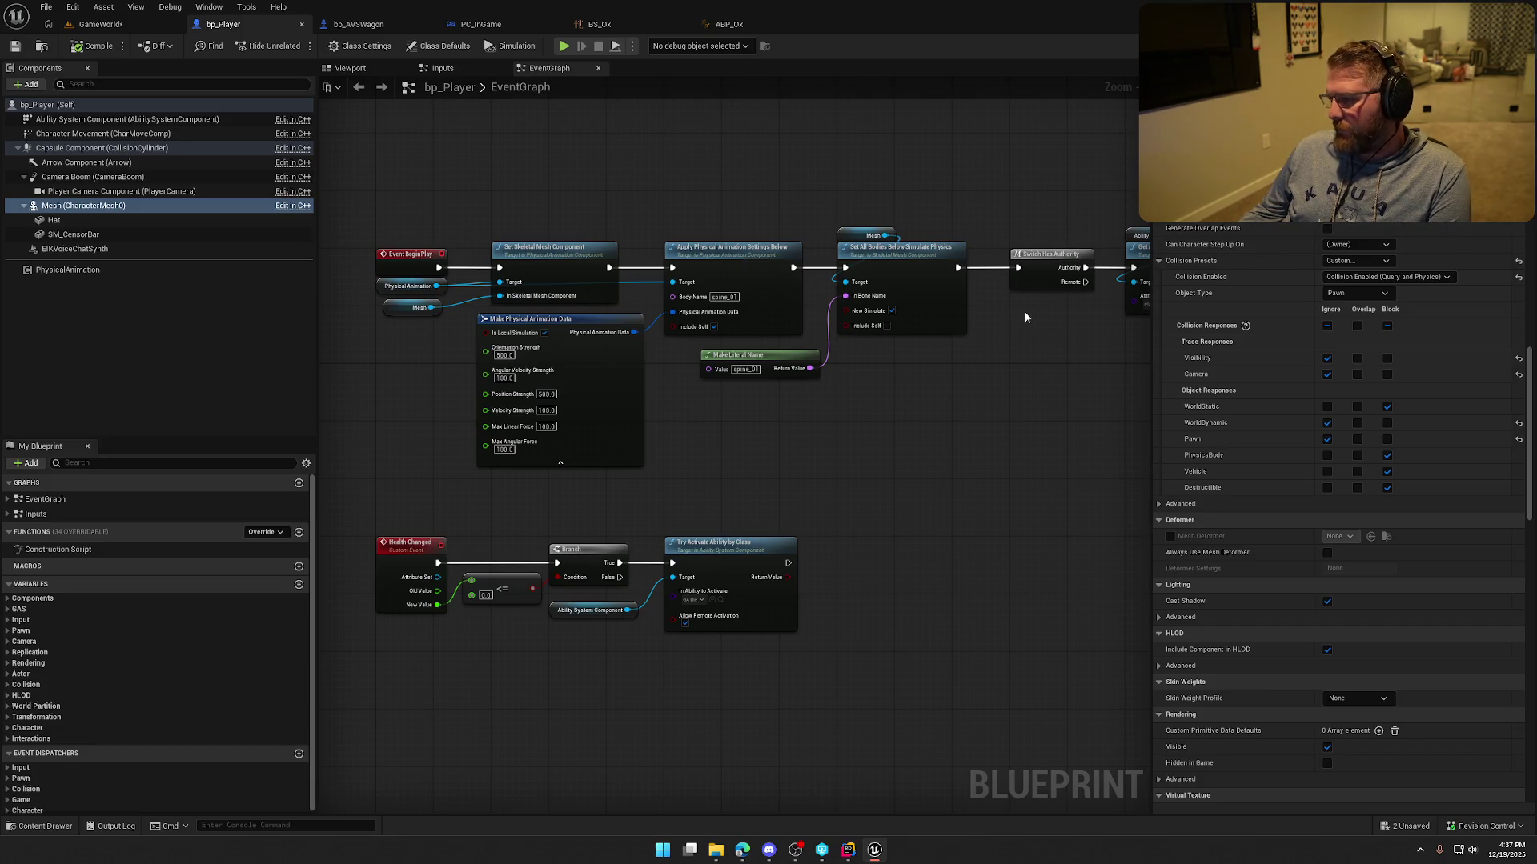
pyautogui.click(101, 148)
pyautogui.scroll(10, 1289, 420)
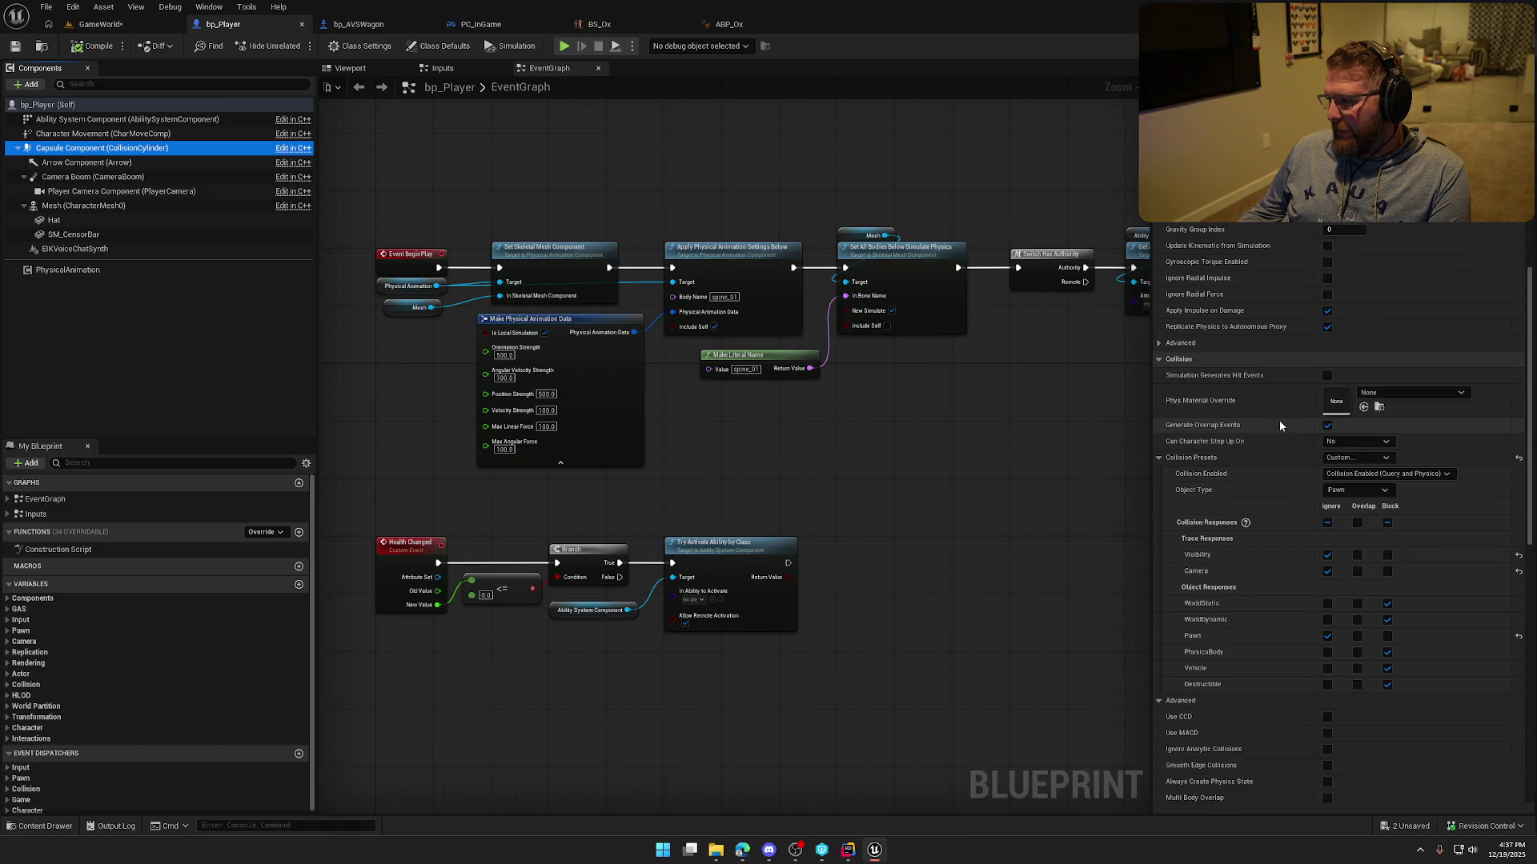
pyautogui.scroll(5, 1278, 420)
pyautogui.click(353, 31)
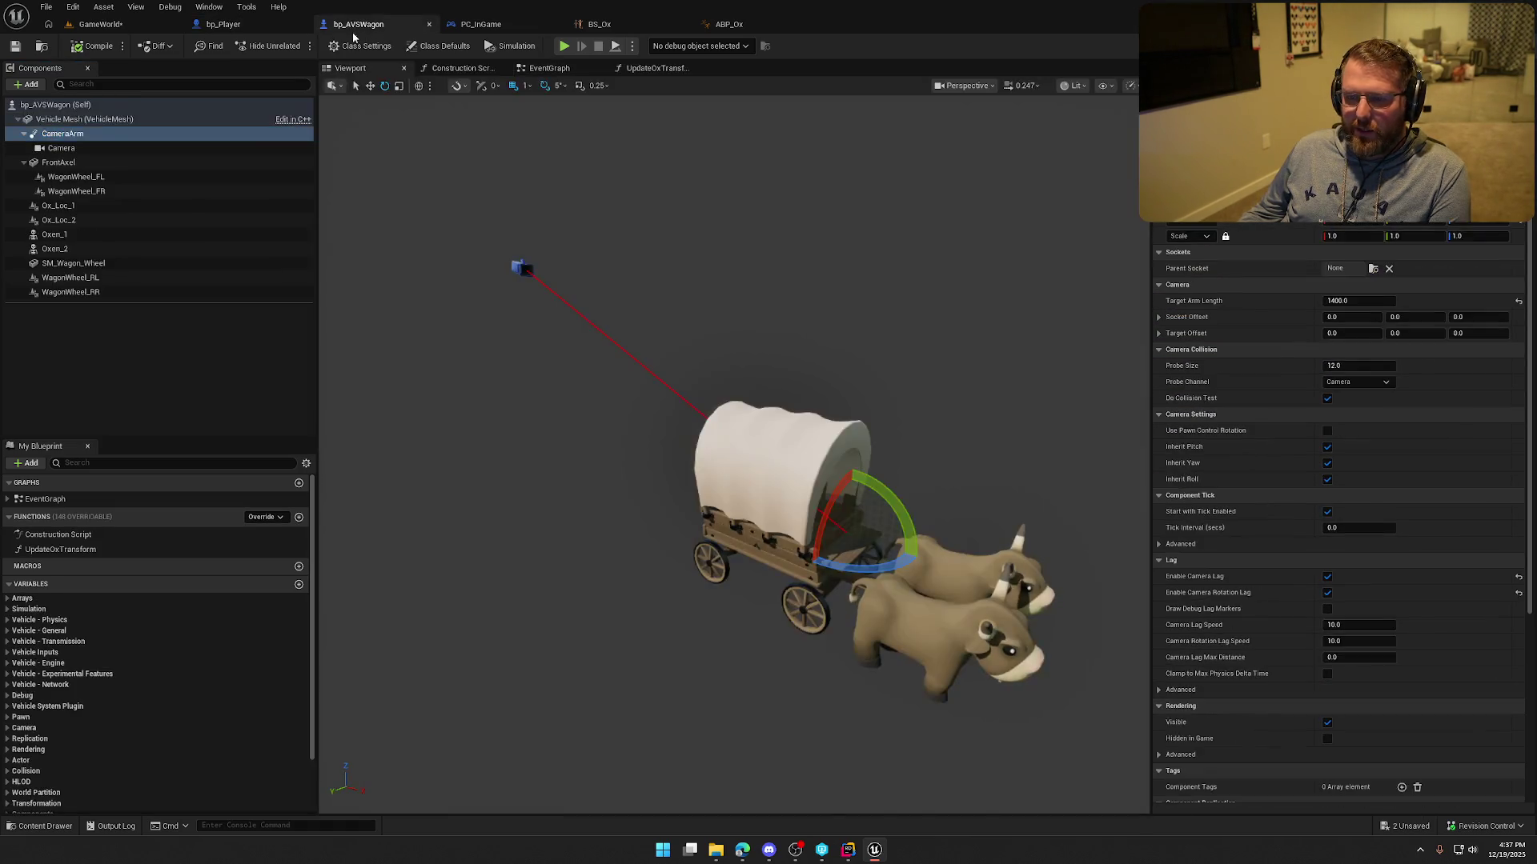
# Select WagonWheel_FL and expand its Raycast Settings.
pyautogui.click(81, 177)
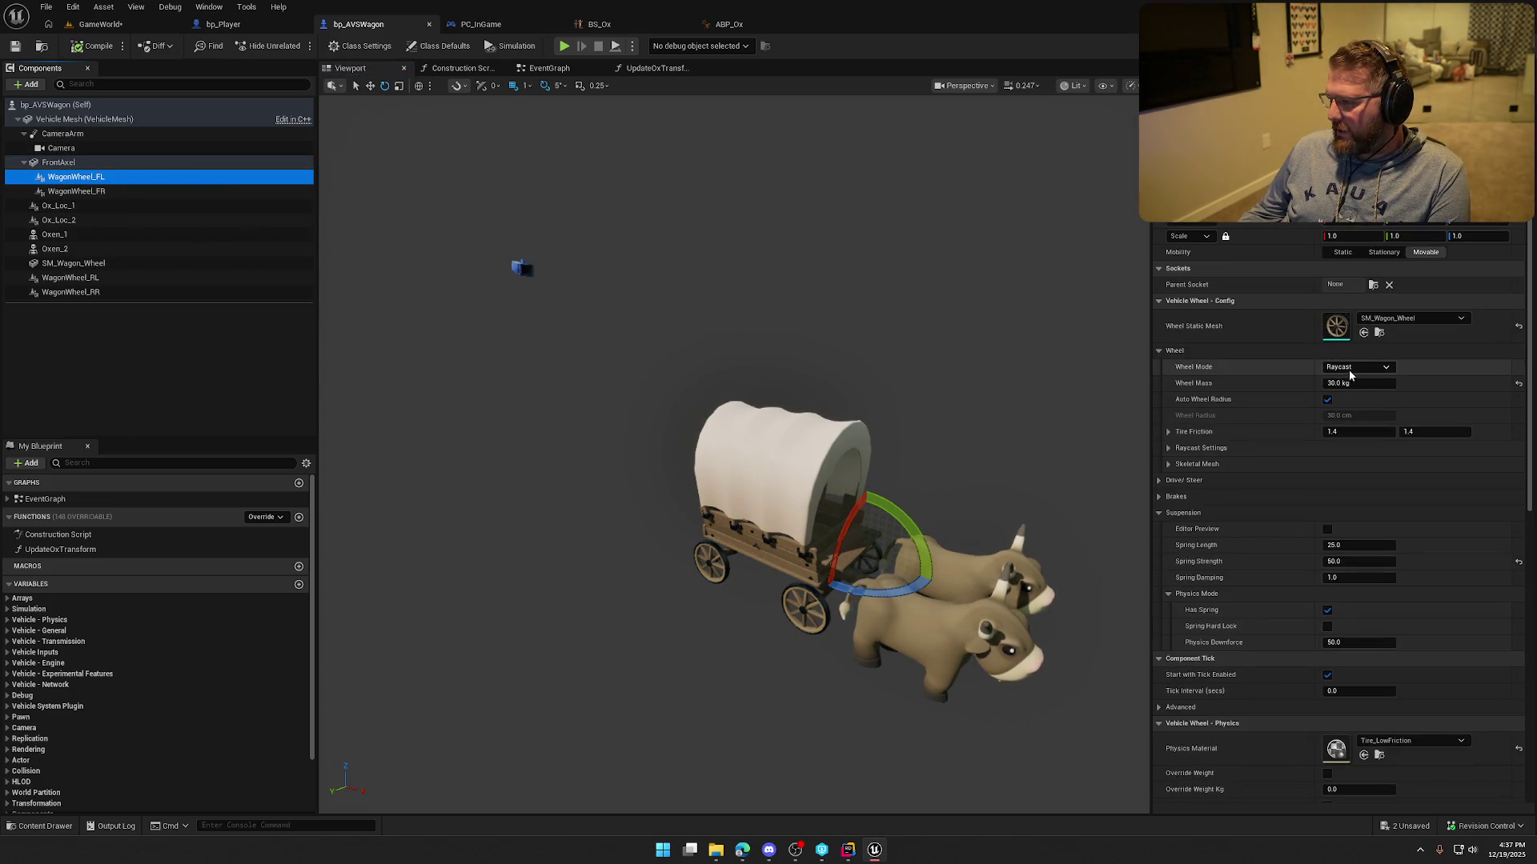
pyautogui.click(1169, 465)
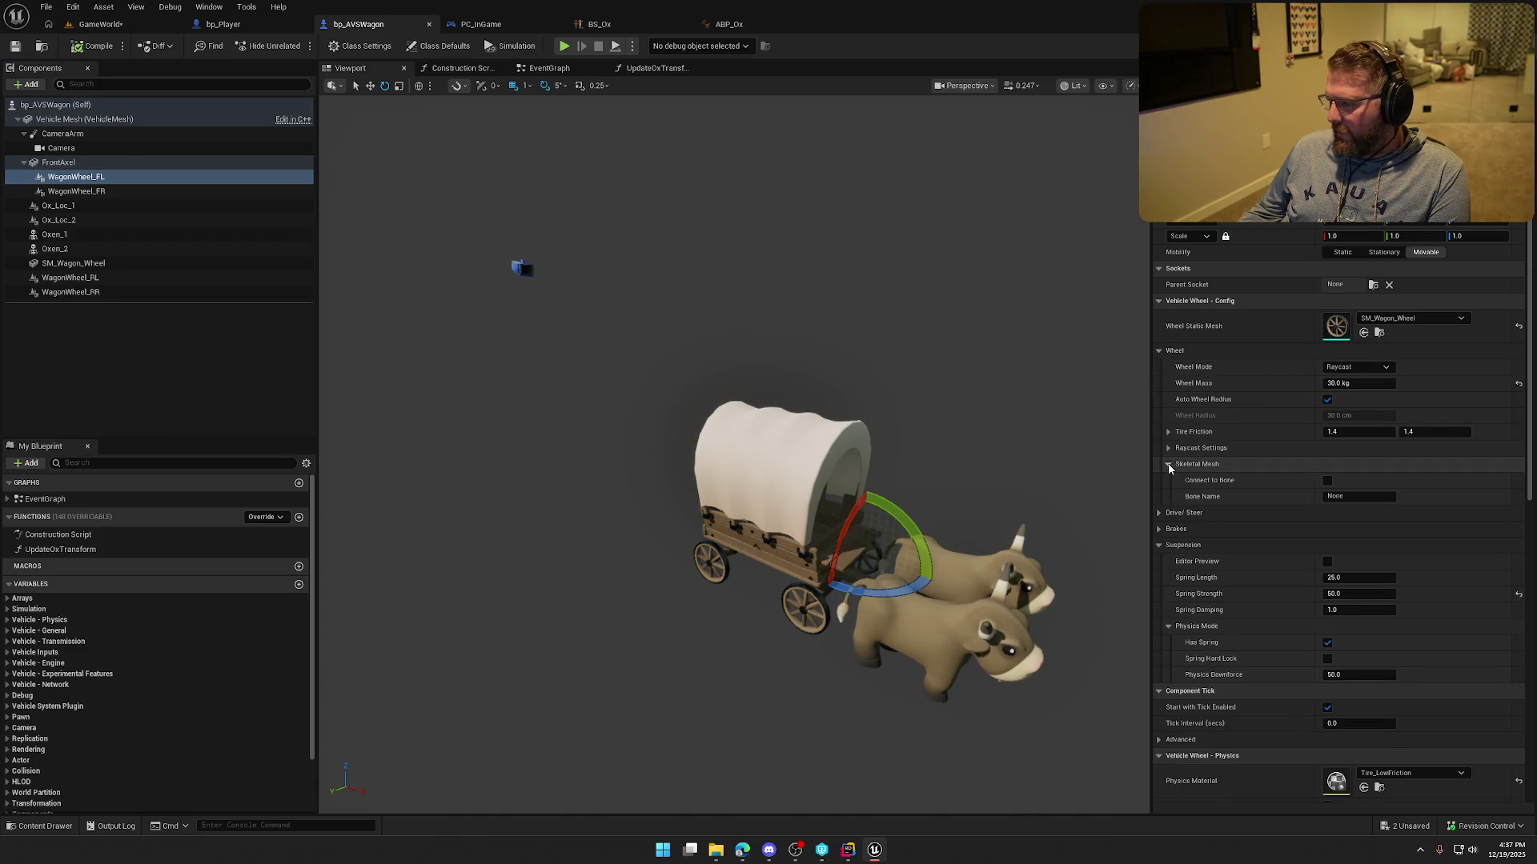
pyautogui.click(1169, 464)
pyautogui.click(1168, 448)
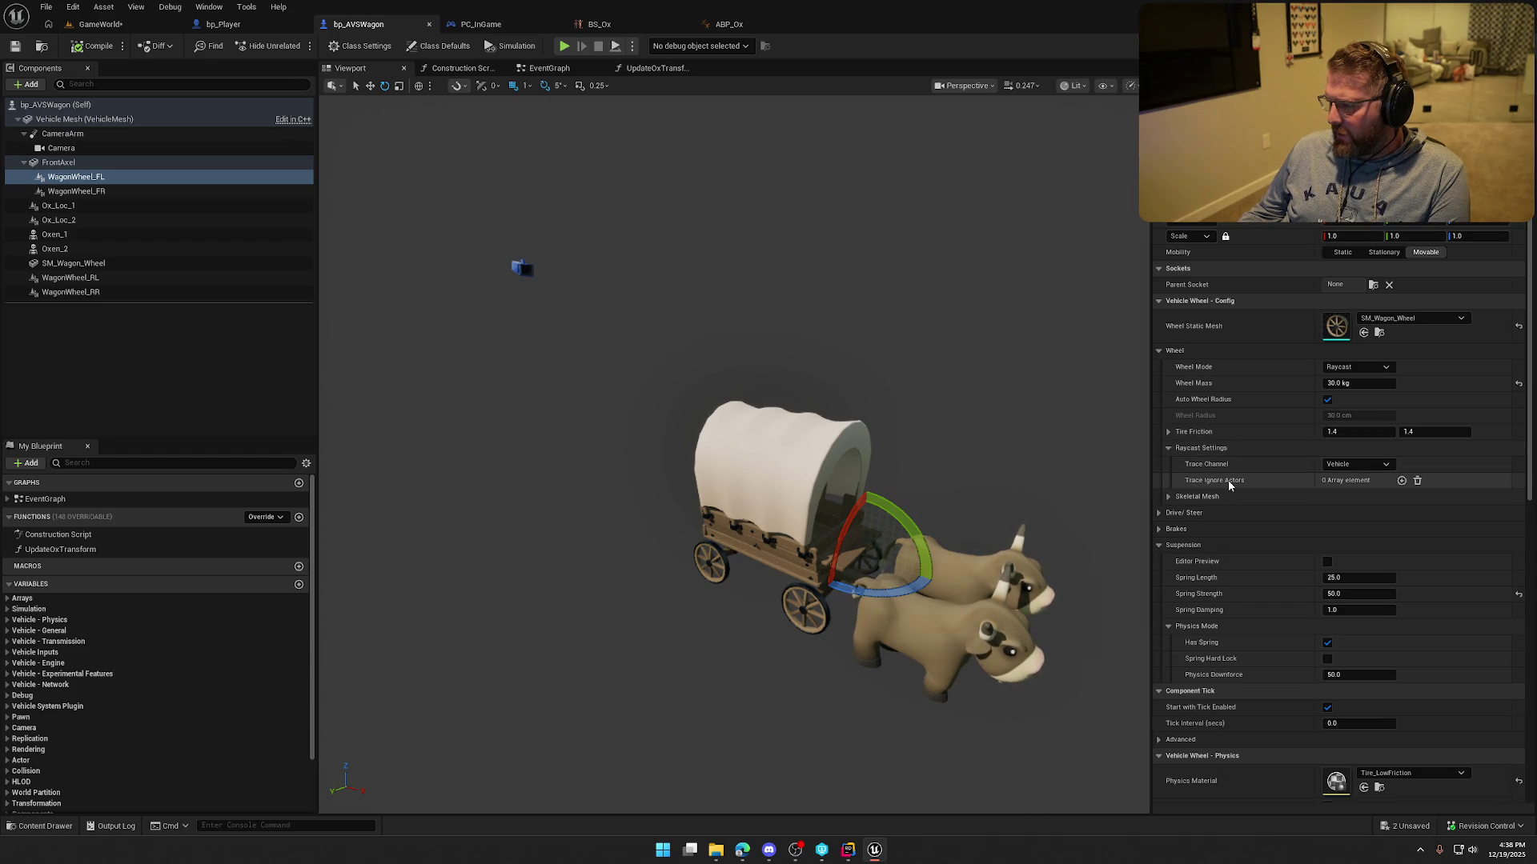
# Try adding a Trace Ignore Actors entry, then remove it to leave the array empty.
pyautogui.click(1401, 481)
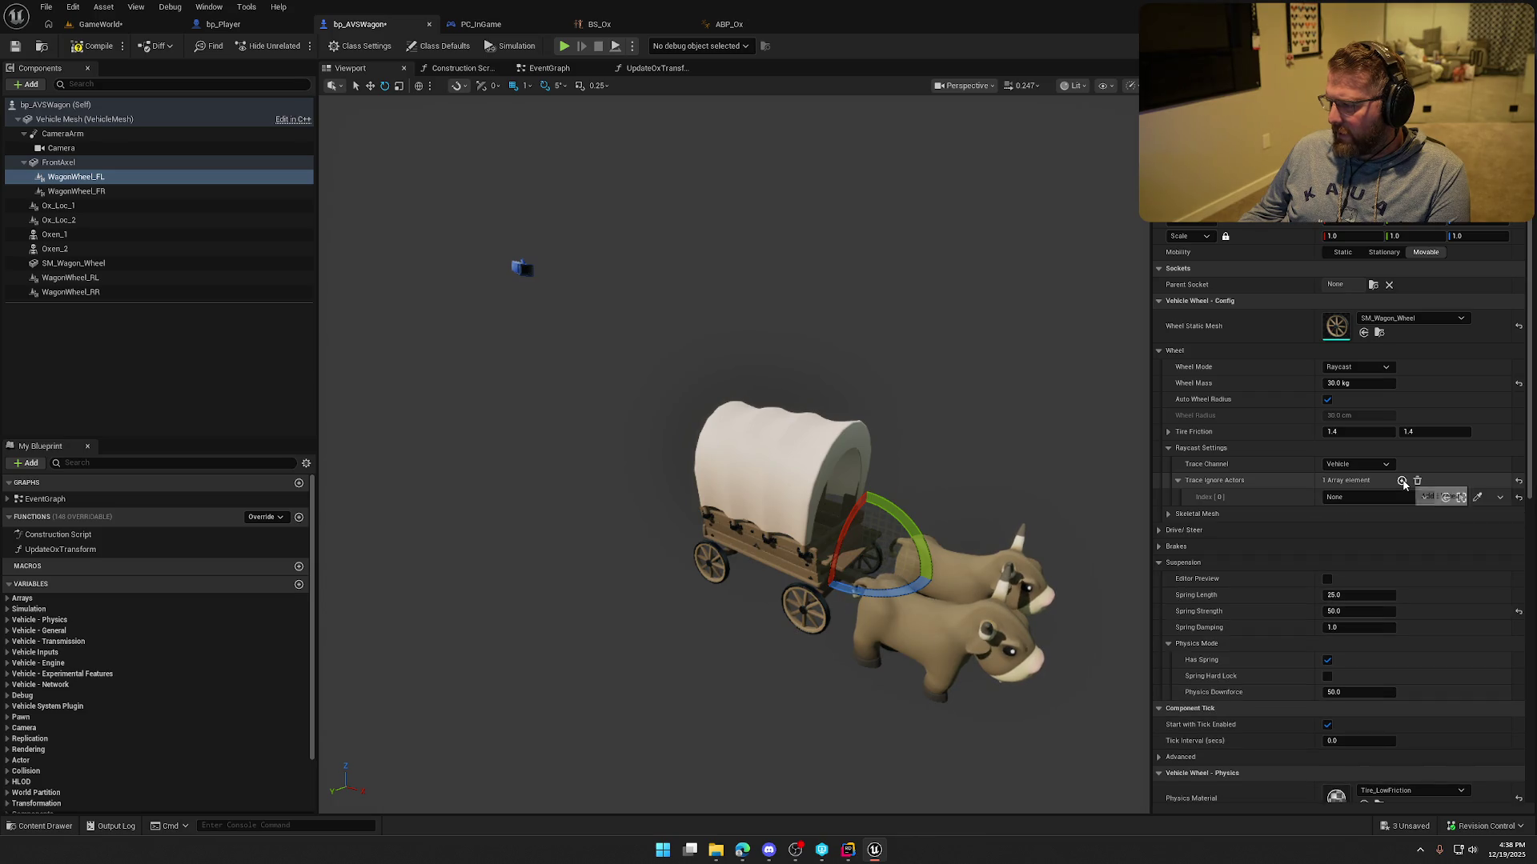
pyautogui.click(1418, 481)
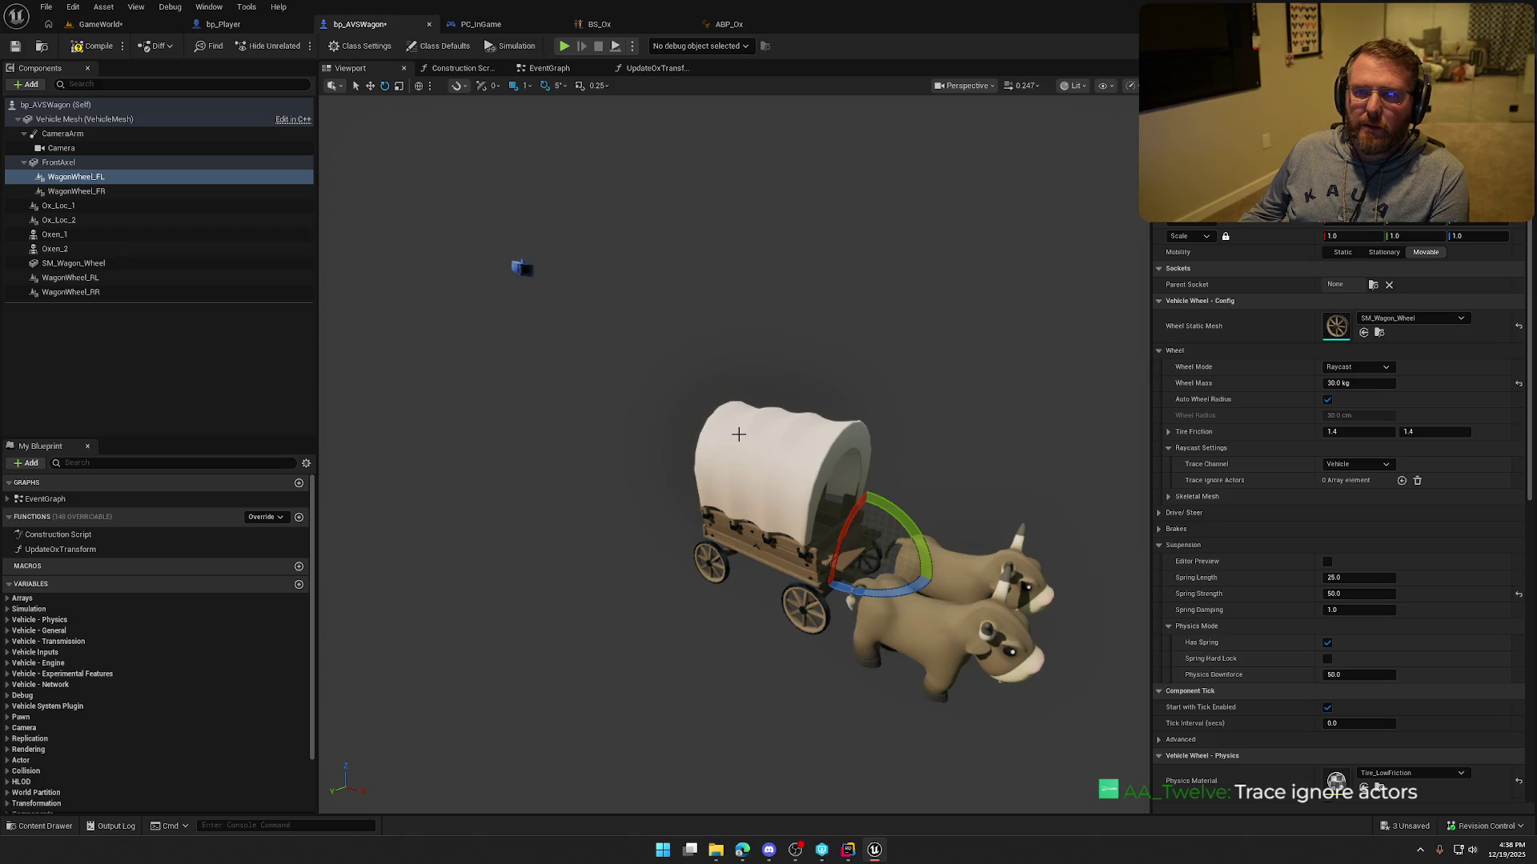
pyautogui.click(1401, 480)
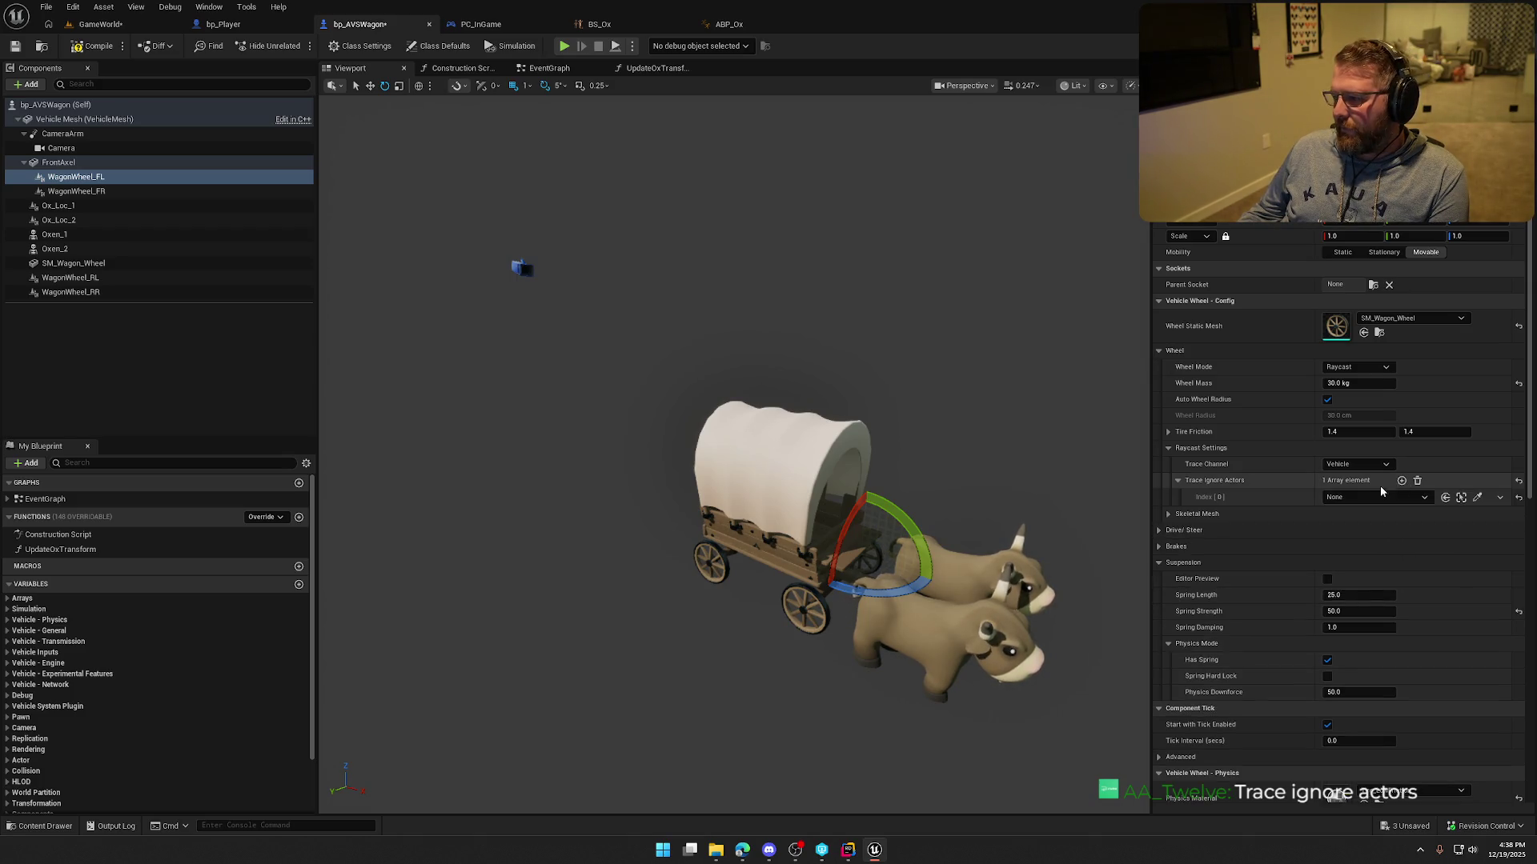
pyautogui.click(1361, 498)
pyautogui.click(1360, 498)
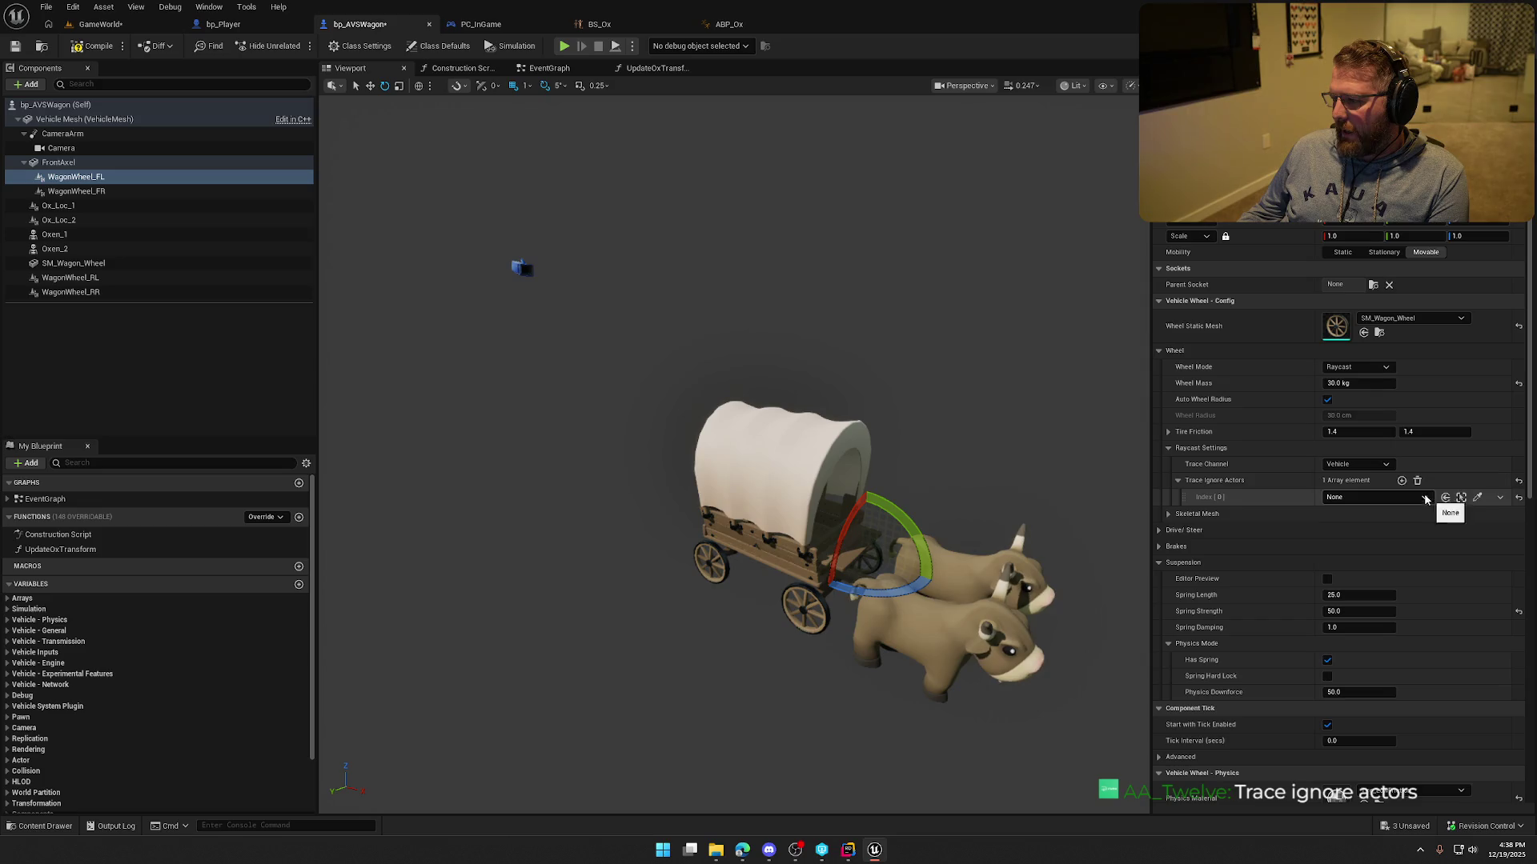
pyautogui.click(1418, 481)
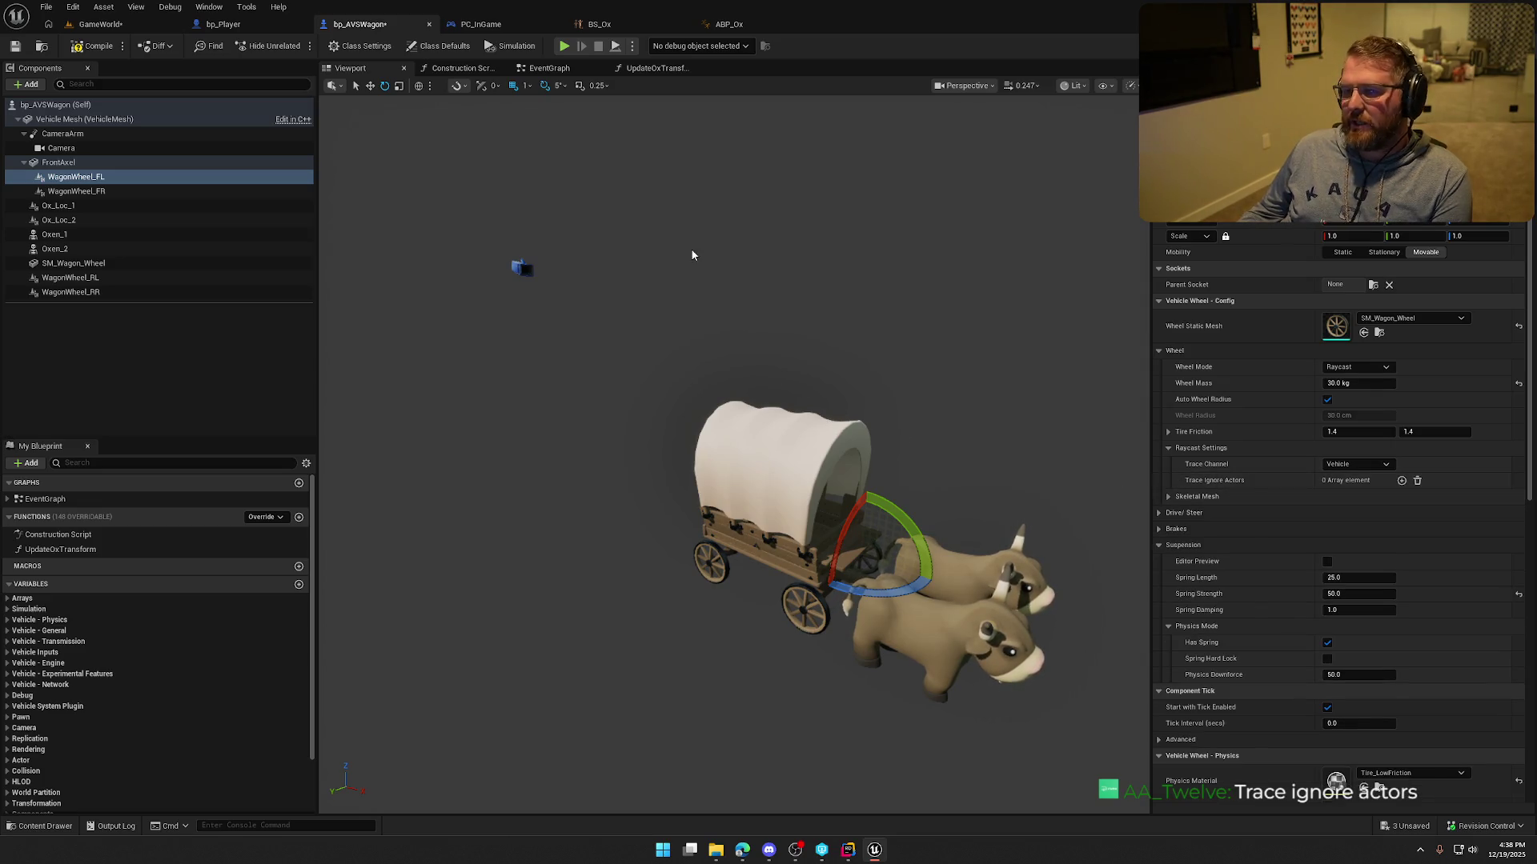
pyautogui.scroll(-3, 860, 525)
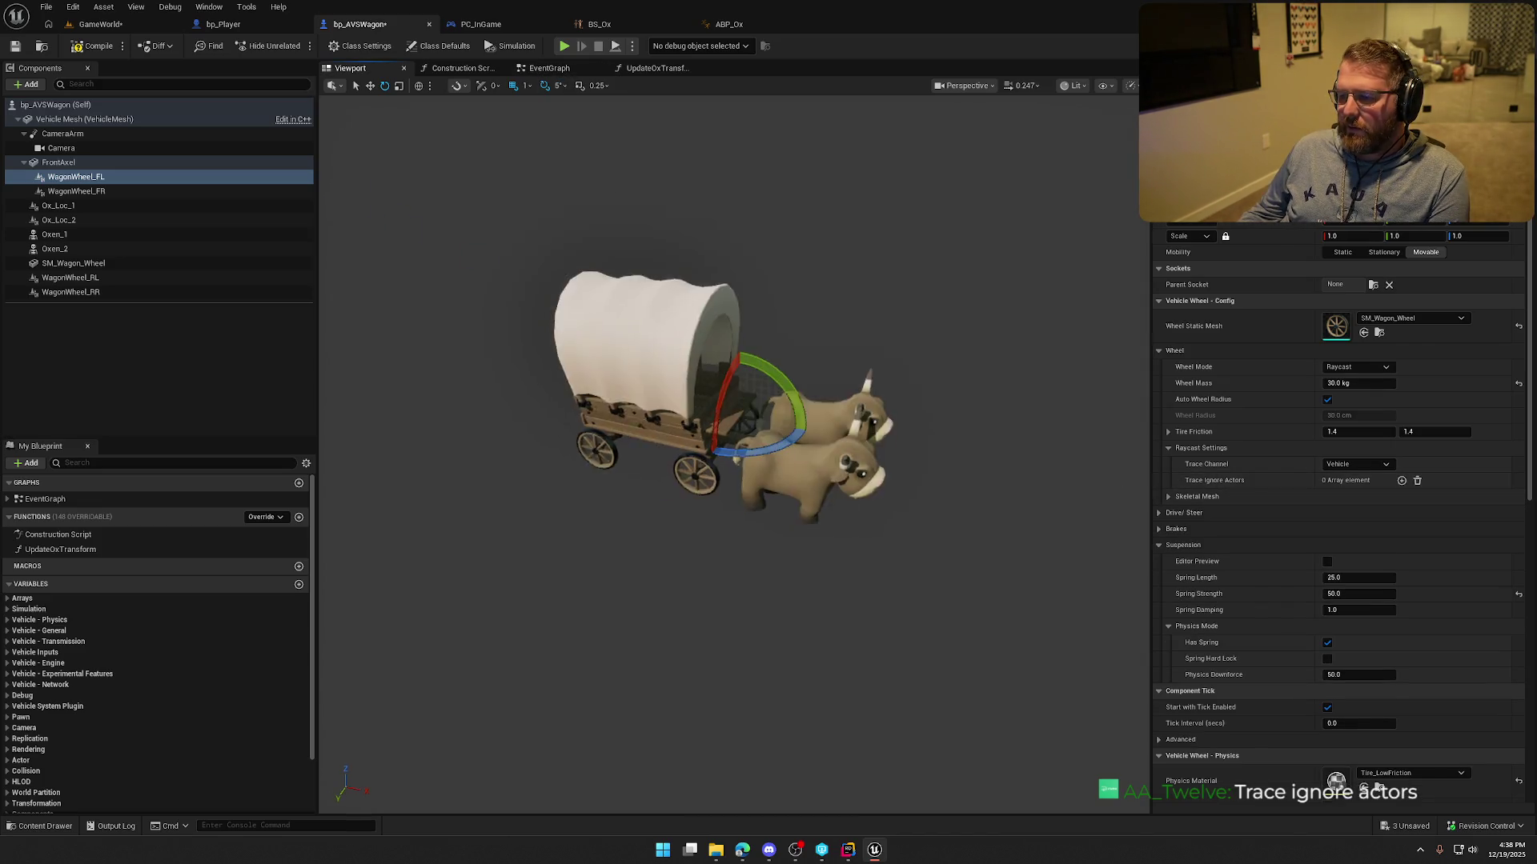